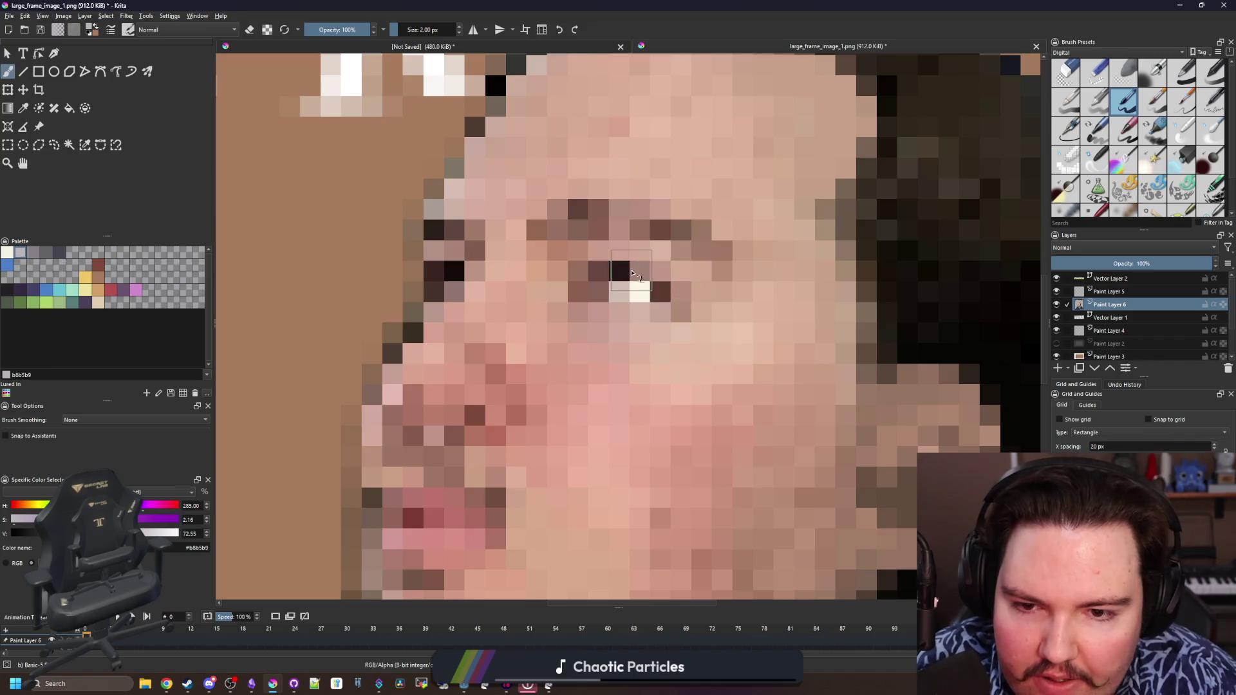
Stroke the grey glasses frame across both eyes, along the brow and the curved lower edge
mouse_move(679, 287)
mouse_down()
mouse_move(623, 266)
mouse_move(525, 280)
mouse_up()
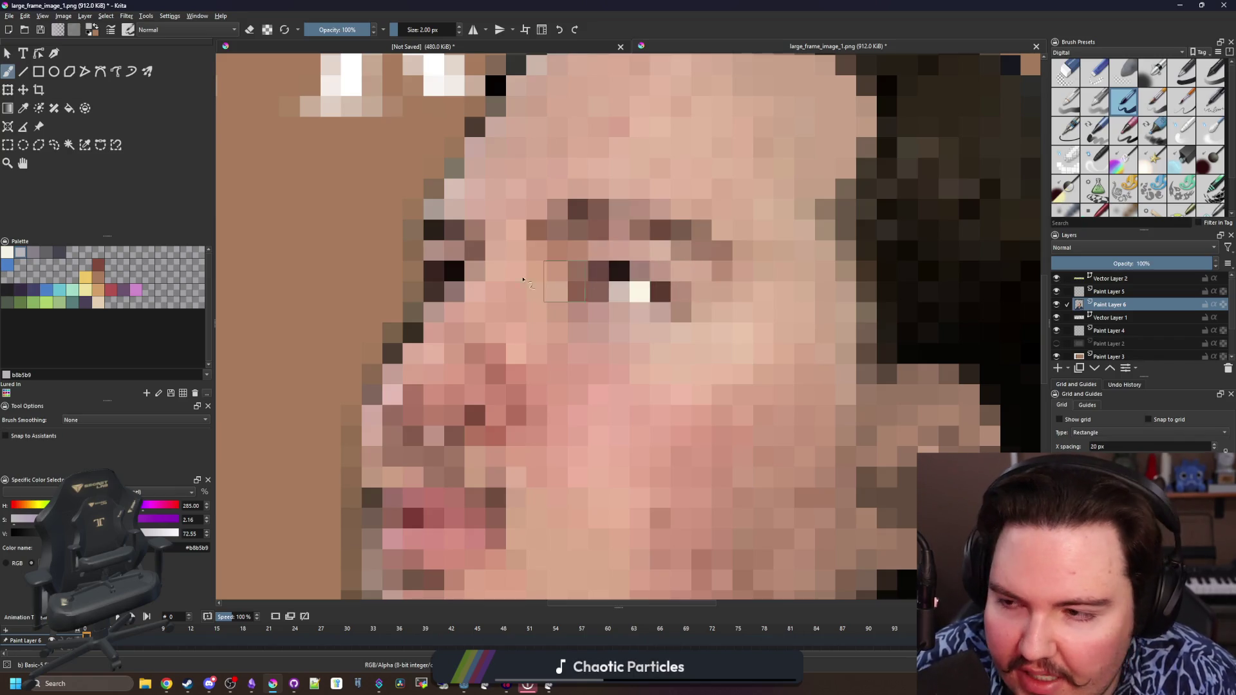
click(66, 257)
drag(695, 271, 537, 258)
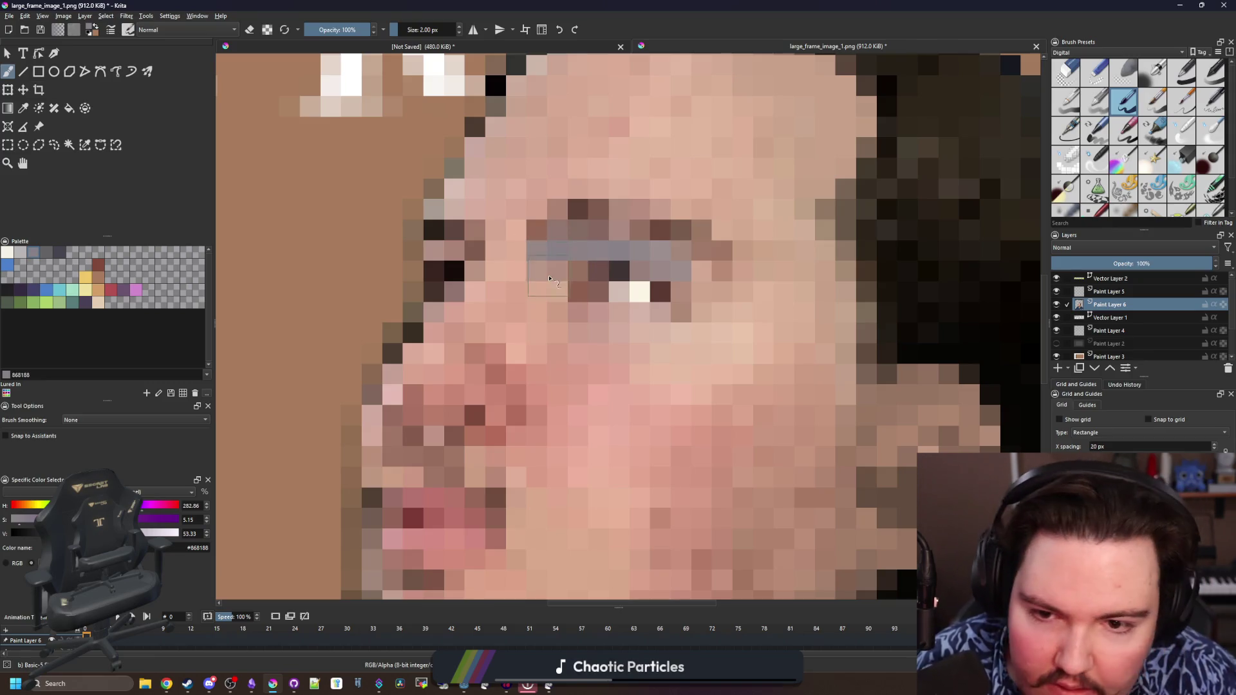
drag(532, 276, 454, 250)
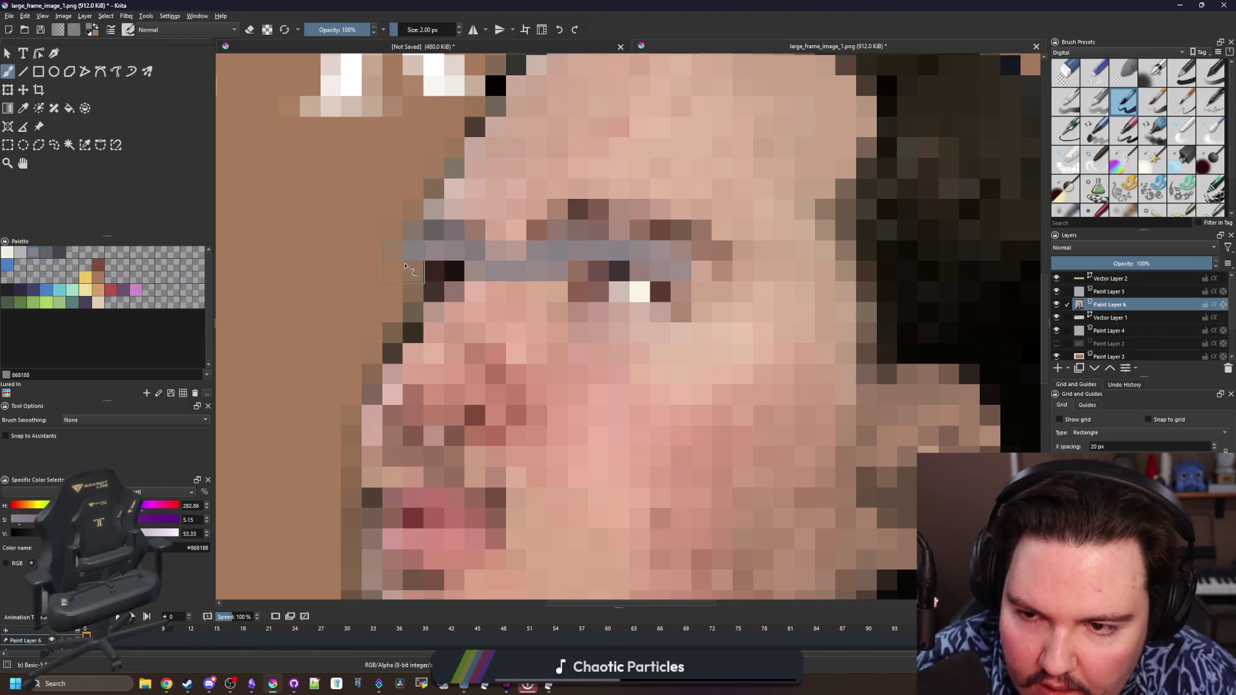
drag(411, 336, 397, 326)
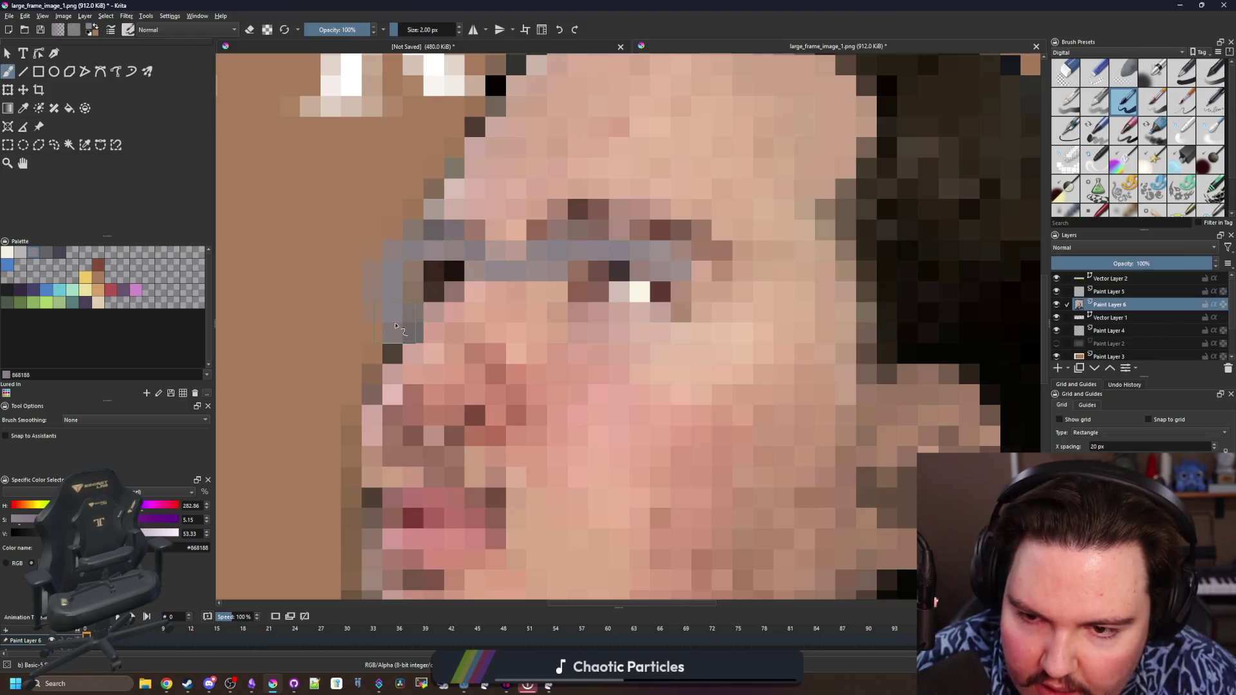
mouse_move(692, 325)
mouse_down()
mouse_move(647, 361)
mouse_move(582, 378)
mouse_move(541, 368)
mouse_move(532, 309)
mouse_move(633, 346)
mouse_up()
scroll(626, 368, down, 2)
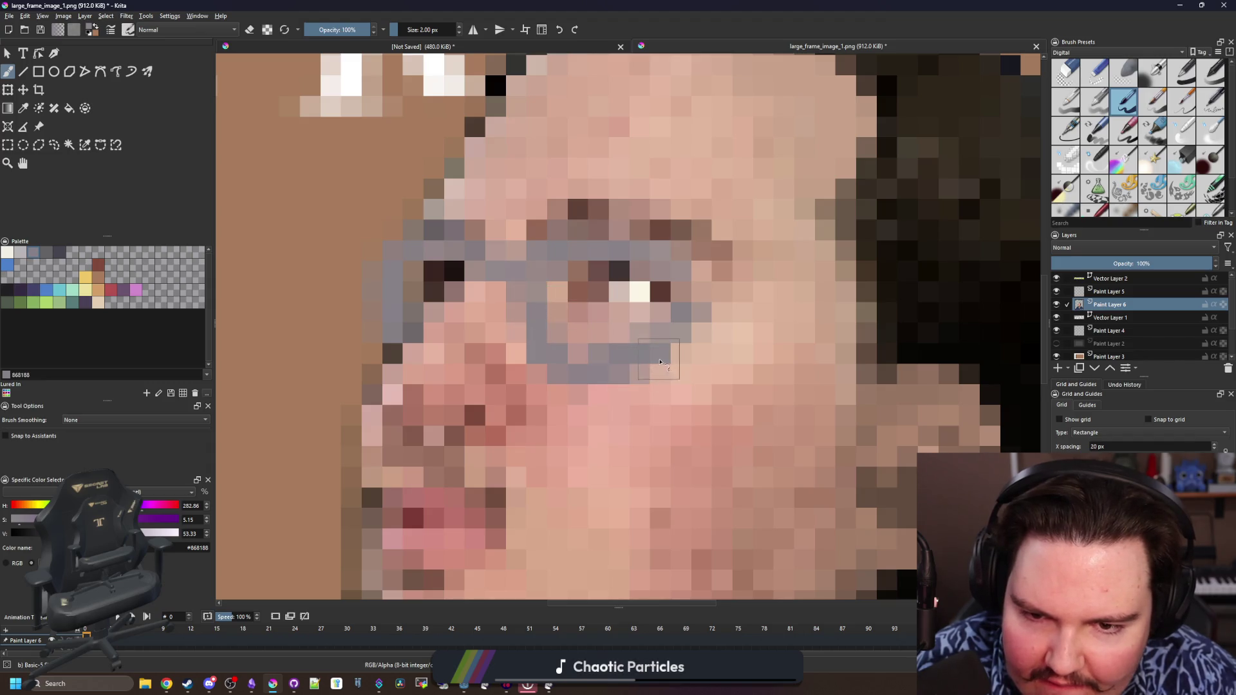
scroll(637, 309, down, 2)
scroll(637, 308, up, 5)
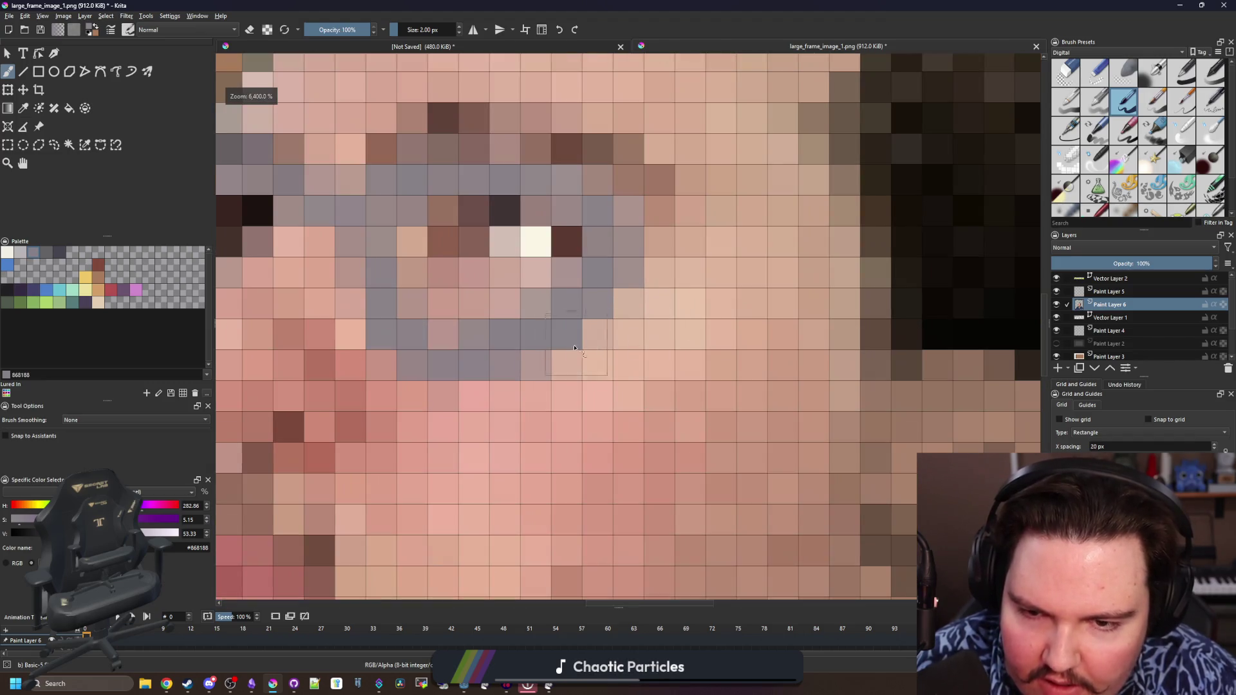
Fill the right lens area solid grey
mouse_move(639, 360)
mouse_down()
mouse_move(695, 290)
mouse_move(676, 213)
mouse_move(720, 270)
mouse_move(668, 257)
mouse_up()
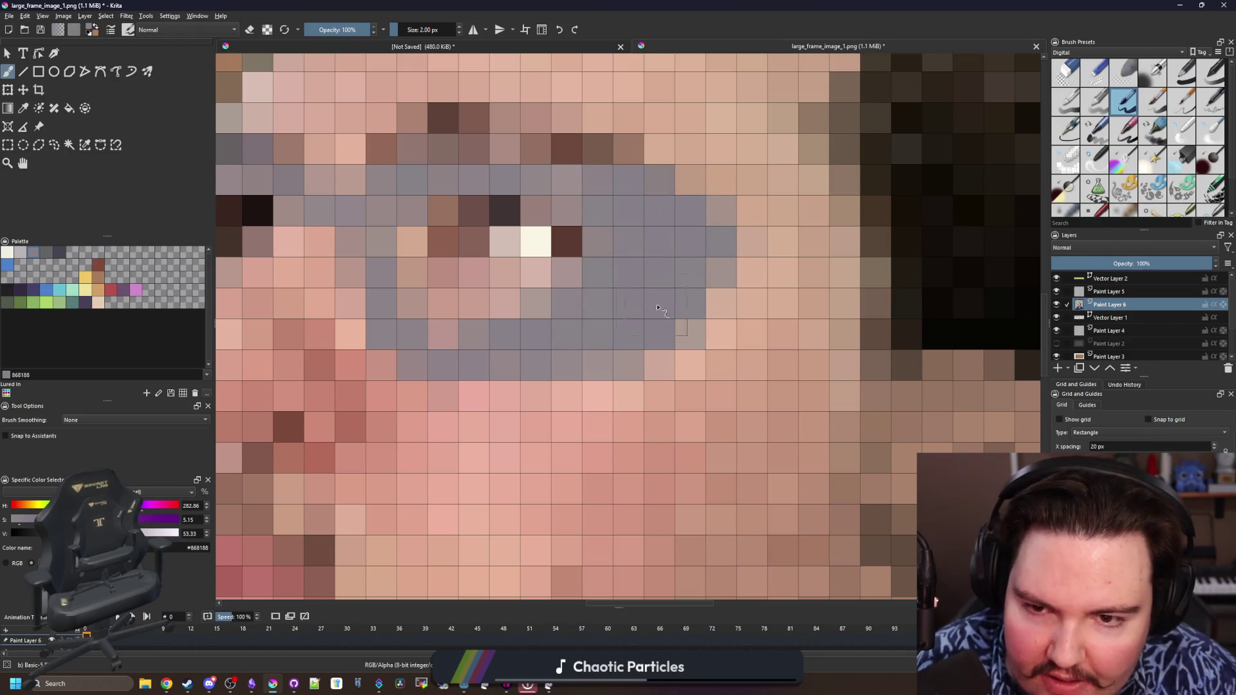
scroll(658, 309, down, 5)
scroll(658, 329, up, 5)
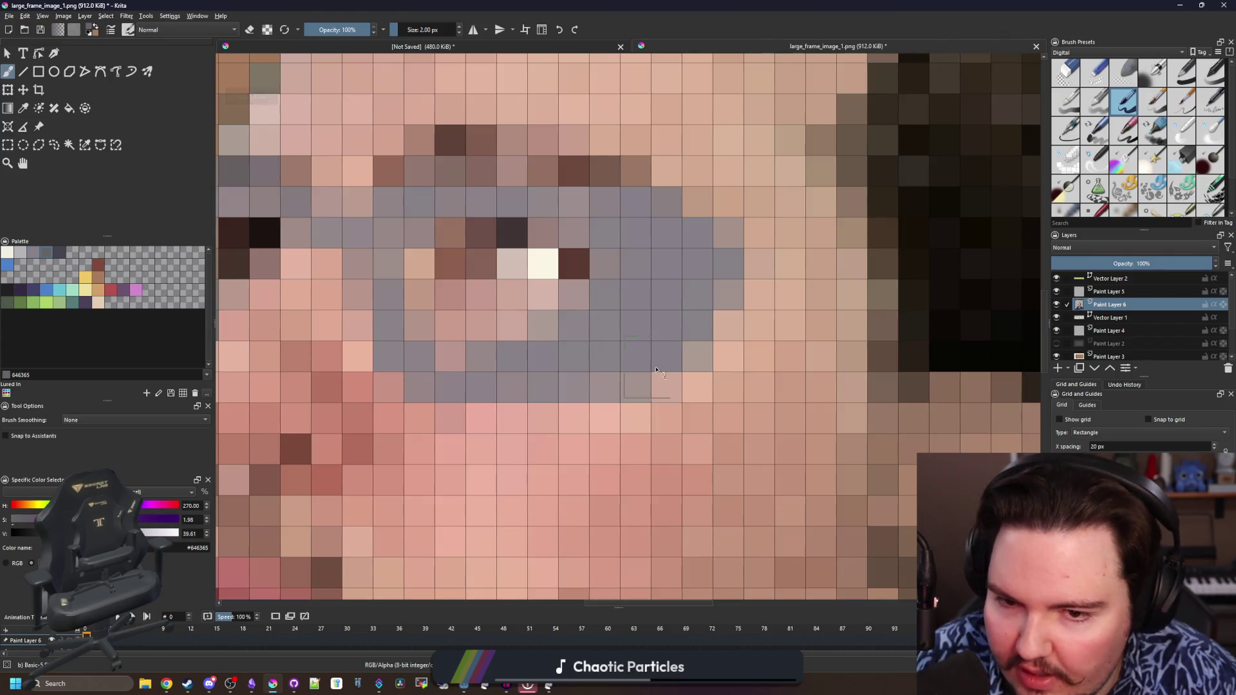
mouse_move(657, 372)
mouse_down()
mouse_move(676, 319)
mouse_move(666, 241)
mouse_move(640, 288)
mouse_move(619, 212)
mouse_move(579, 194)
mouse_move(681, 223)
mouse_move(700, 287)
mouse_move(608, 386)
mouse_up()
scroll(608, 387, down, 5)
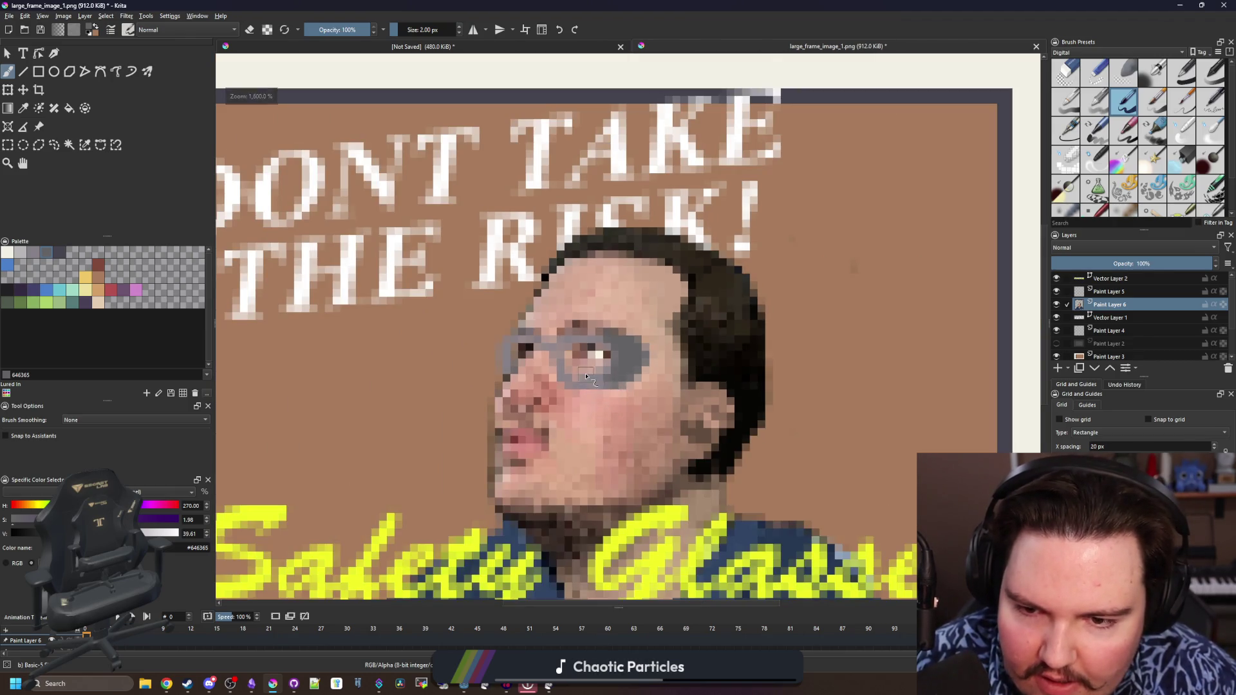
scroll(587, 376, up, 5)
scroll(391, 244, up, 1)
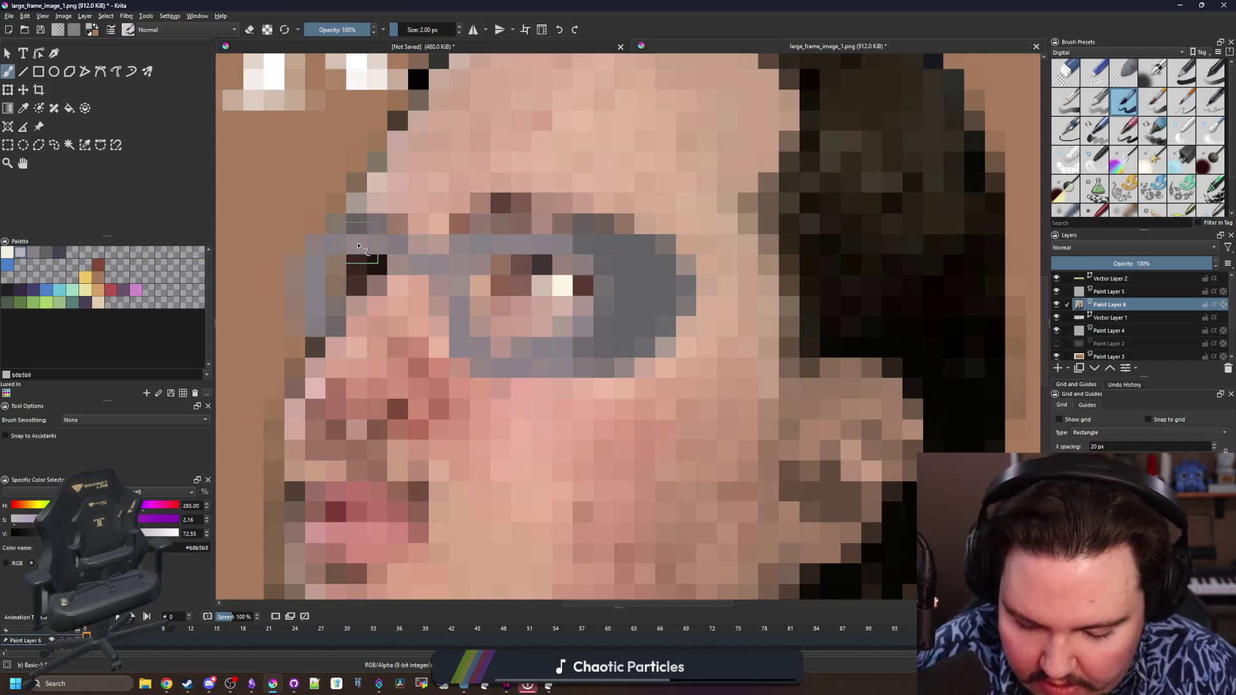
With a 1 px brush, add light grey highlights left of the lens, along the frame top and bottom
key(bracketleft)
mouse_move(377, 249)
mouse_down()
mouse_move(333, 241)
mouse_move(328, 269)
mouse_up()
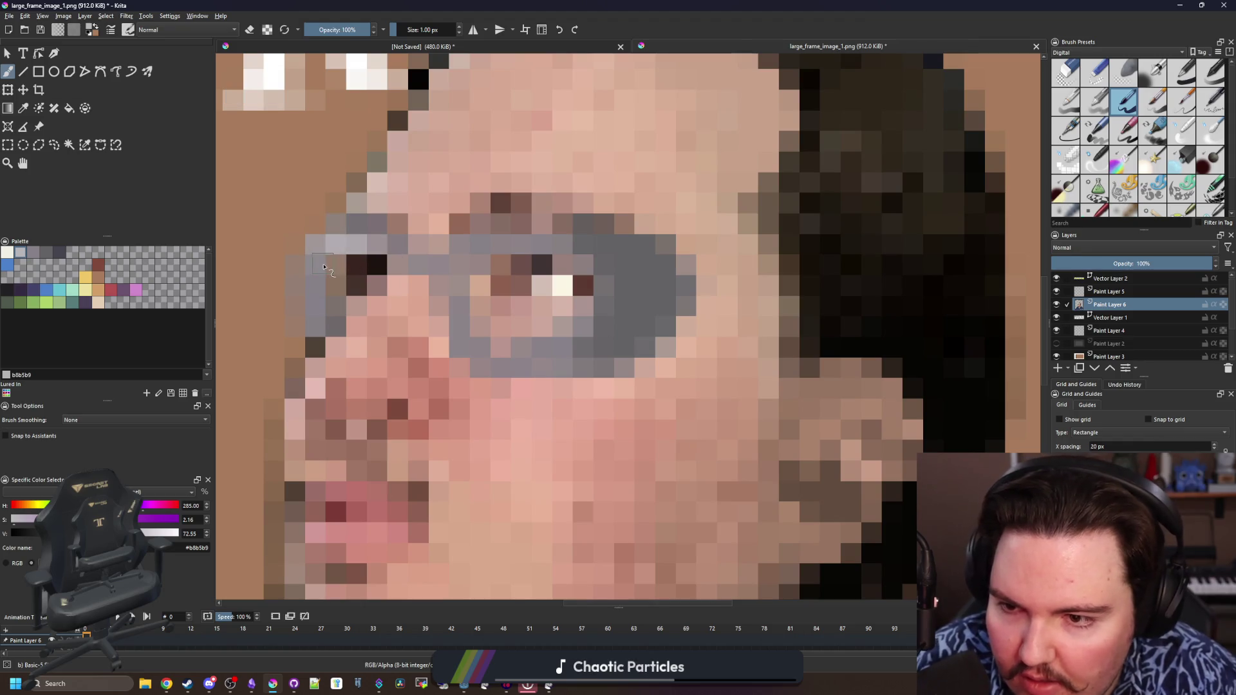
drag(495, 250, 565, 246)
drag(476, 263, 454, 266)
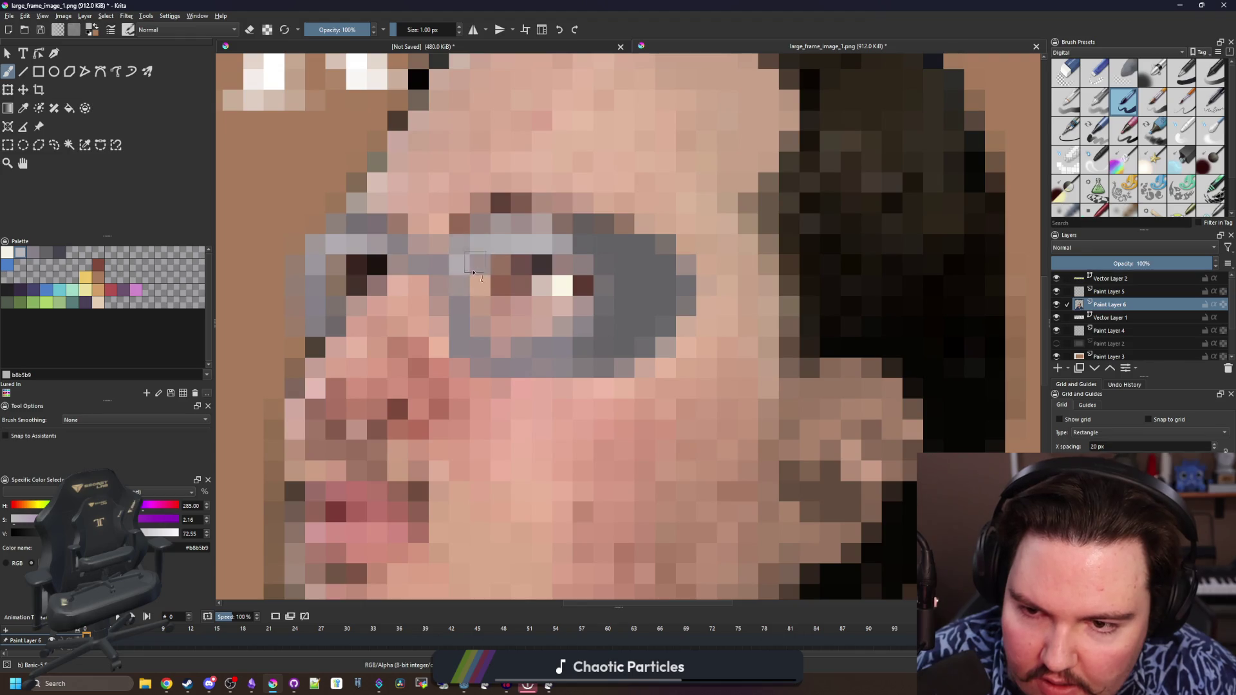
right_click(512, 338)
right_click(580, 251)
drag(530, 348, 552, 346)
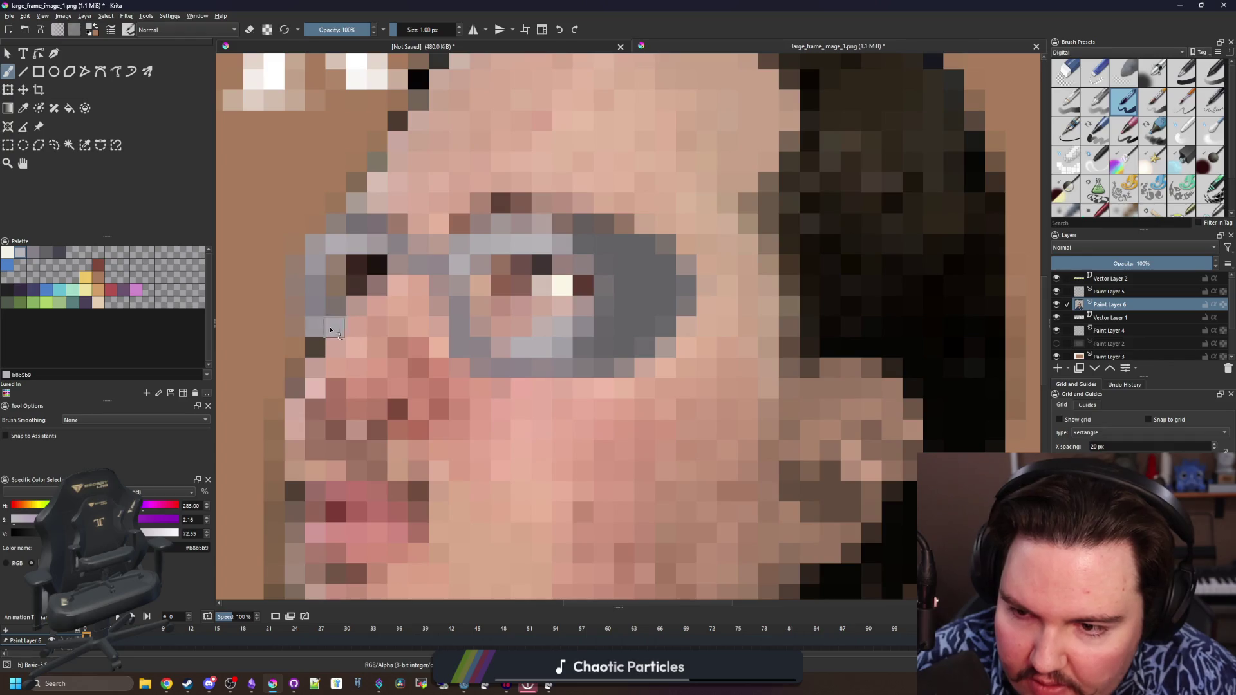
scroll(330, 328, down, 3)
scroll(367, 309, down, 3)
scroll(372, 304, down, 3)
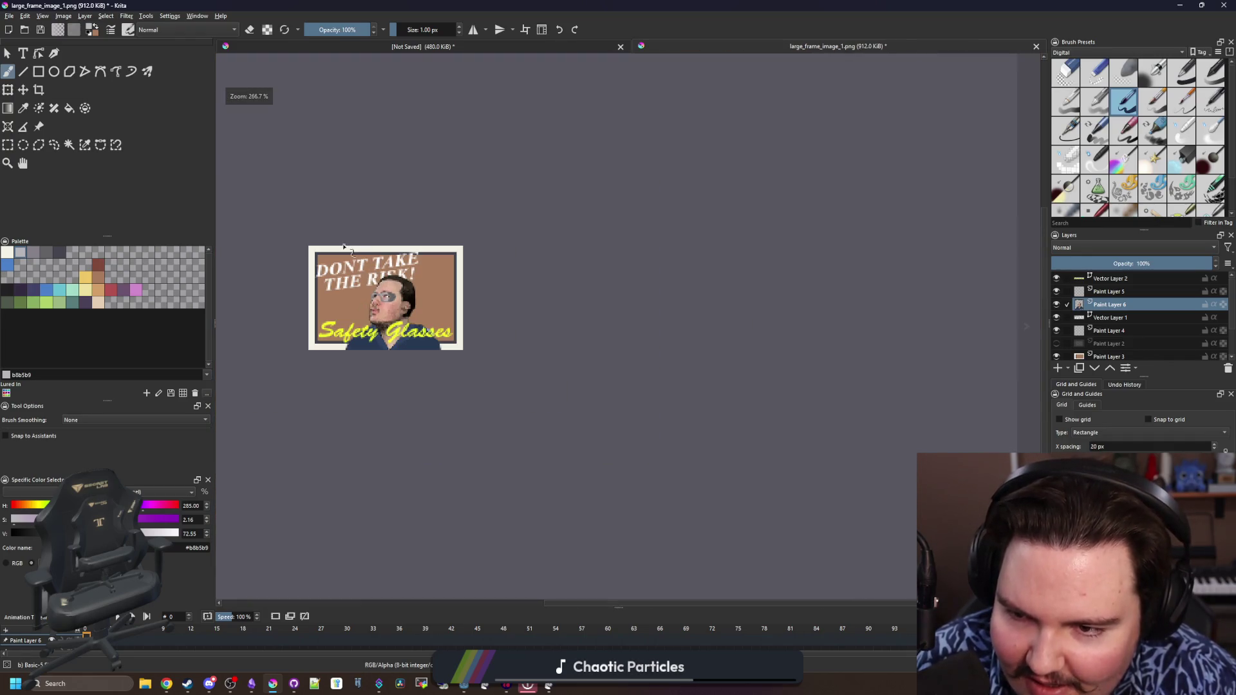
scroll(386, 290, up, 5)
scroll(468, 387, up, 5)
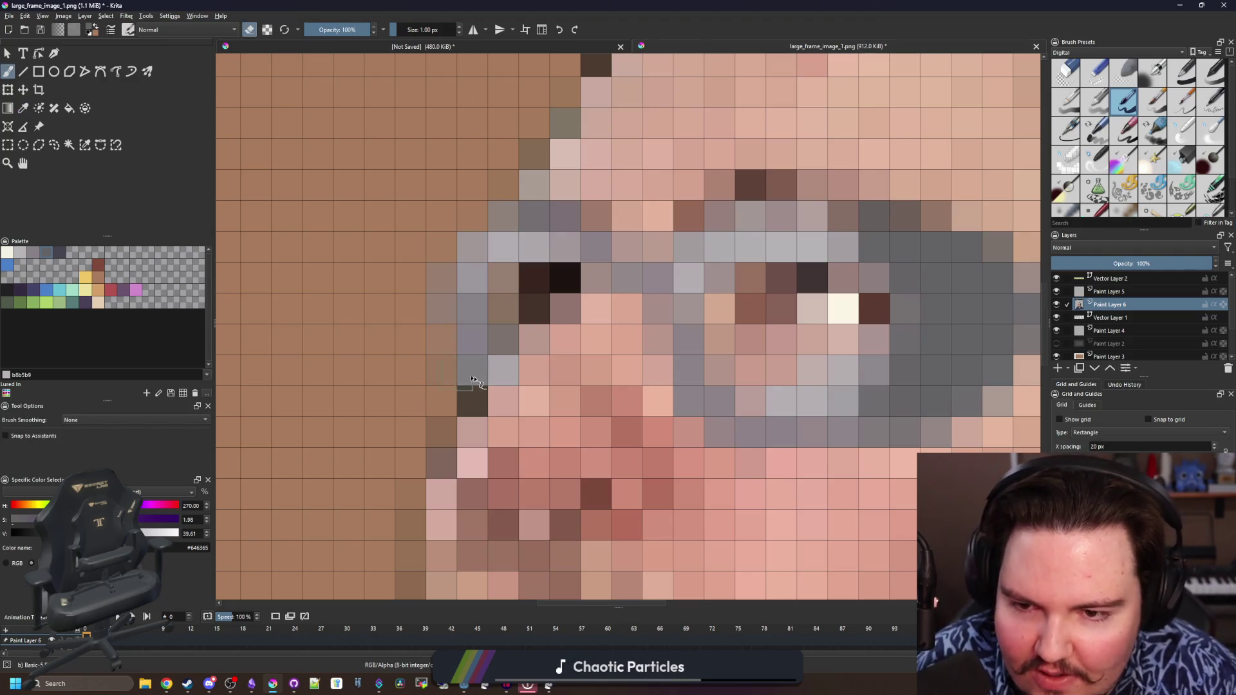
scroll(473, 380, down, 4)
scroll(502, 347, up, 1)
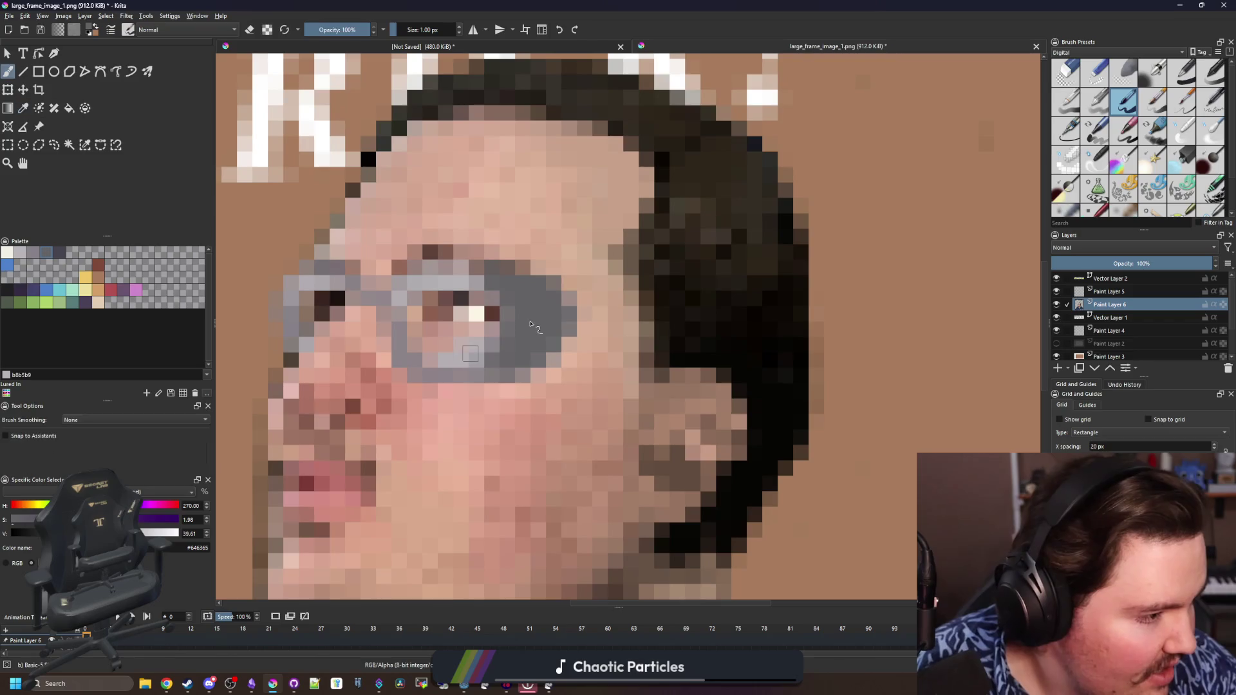
scroll(534, 327, up, 3)
scroll(512, 309, up, 3)
Trial a glasses arm toward the ear, undo it, and paint grey along the lens's lower-right edge
key(p)
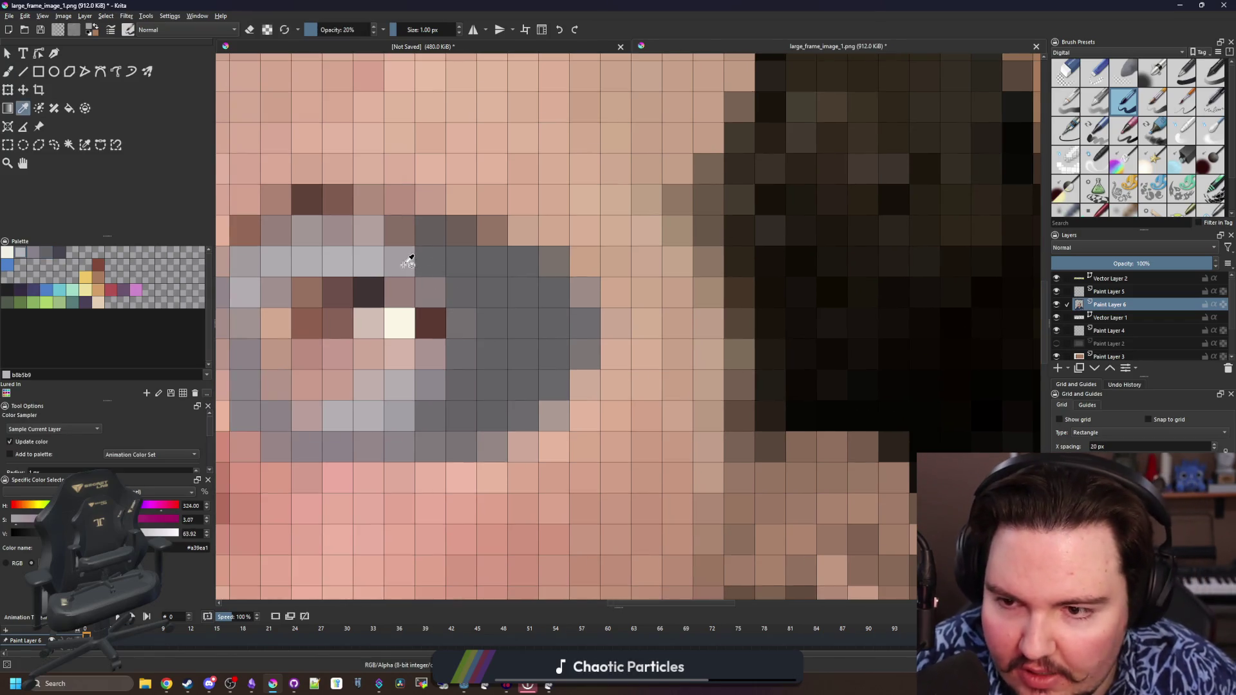
scroll(409, 260, down, 2)
key(b)
scroll(541, 280, down, 3)
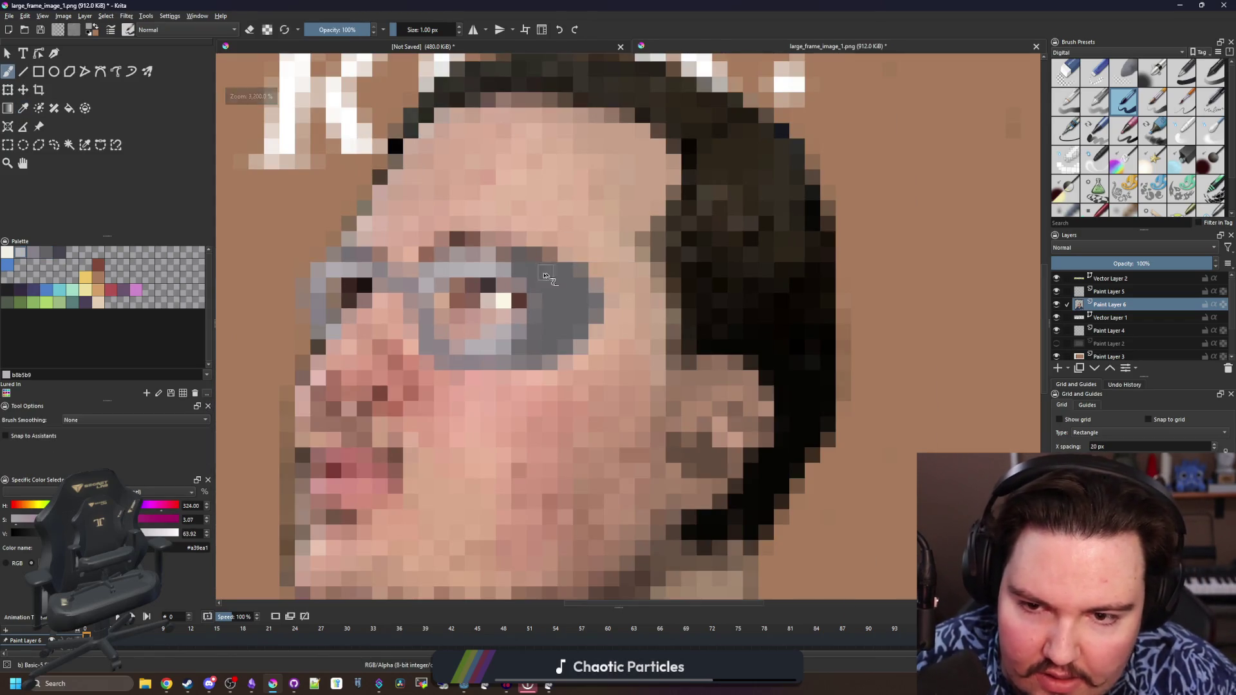
mouse_move(546, 278)
mouse_down()
mouse_move(805, 366)
mouse_move(802, 414)
mouse_up()
key(ctrl+z)
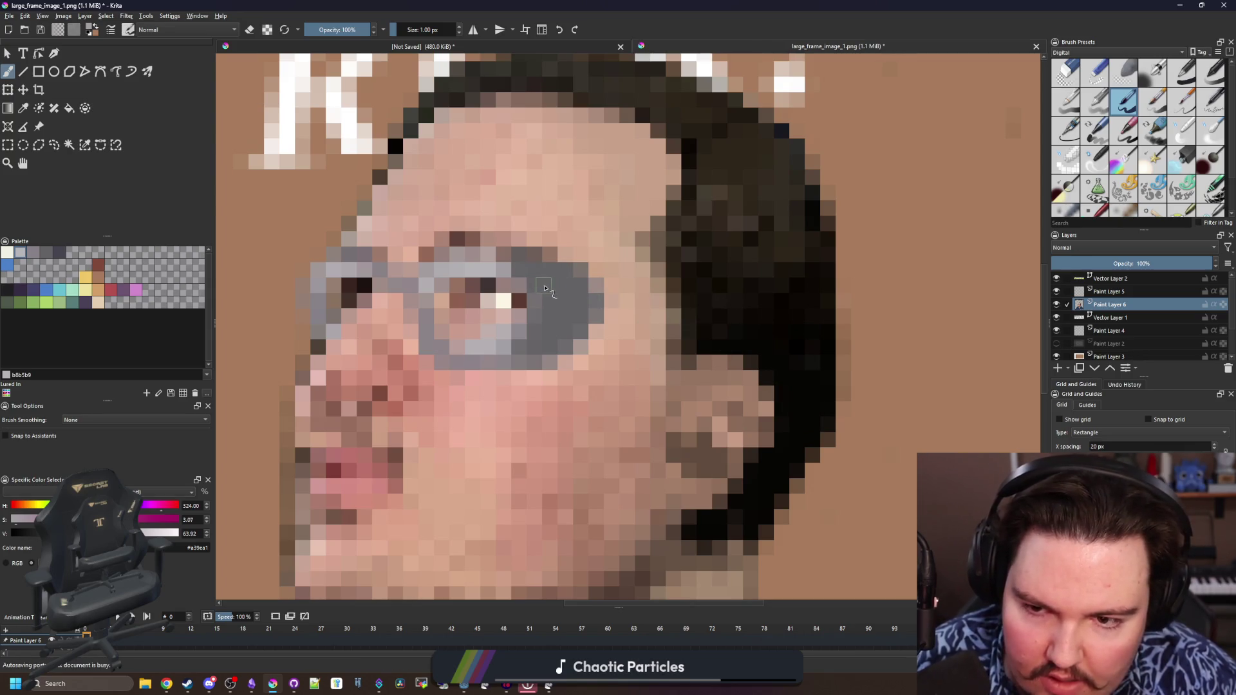
right_click(548, 285)
scroll(547, 285, up, 1)
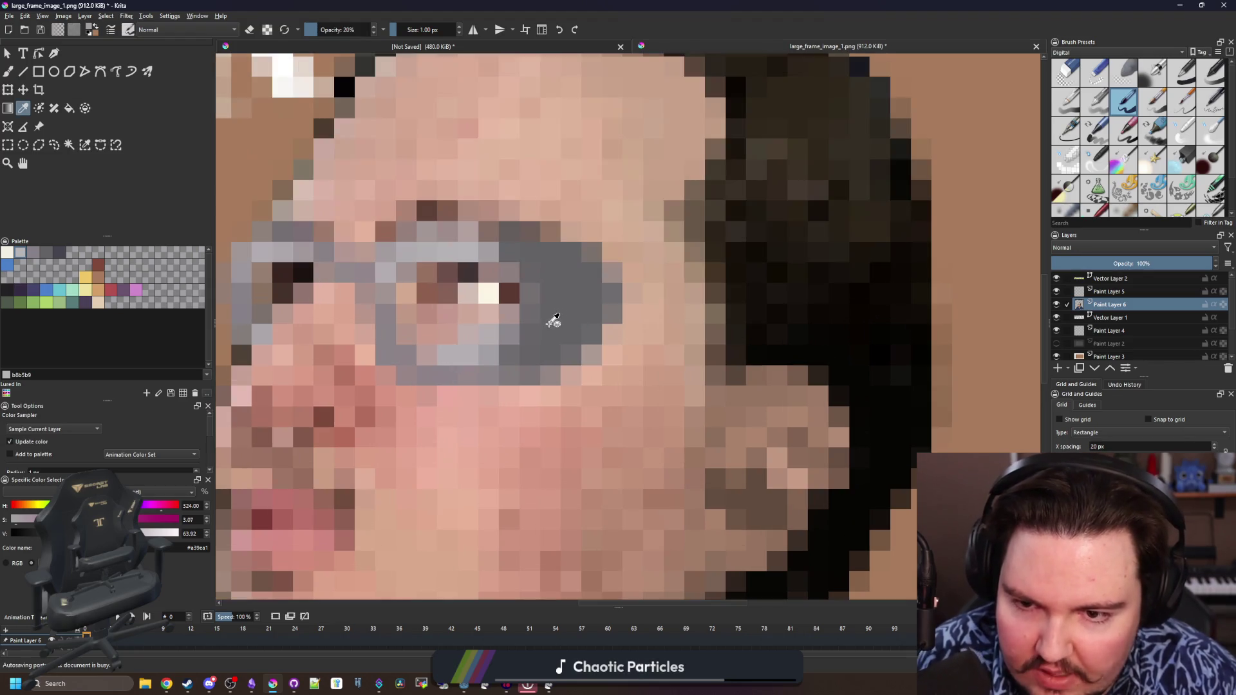
drag(534, 365, 604, 378)
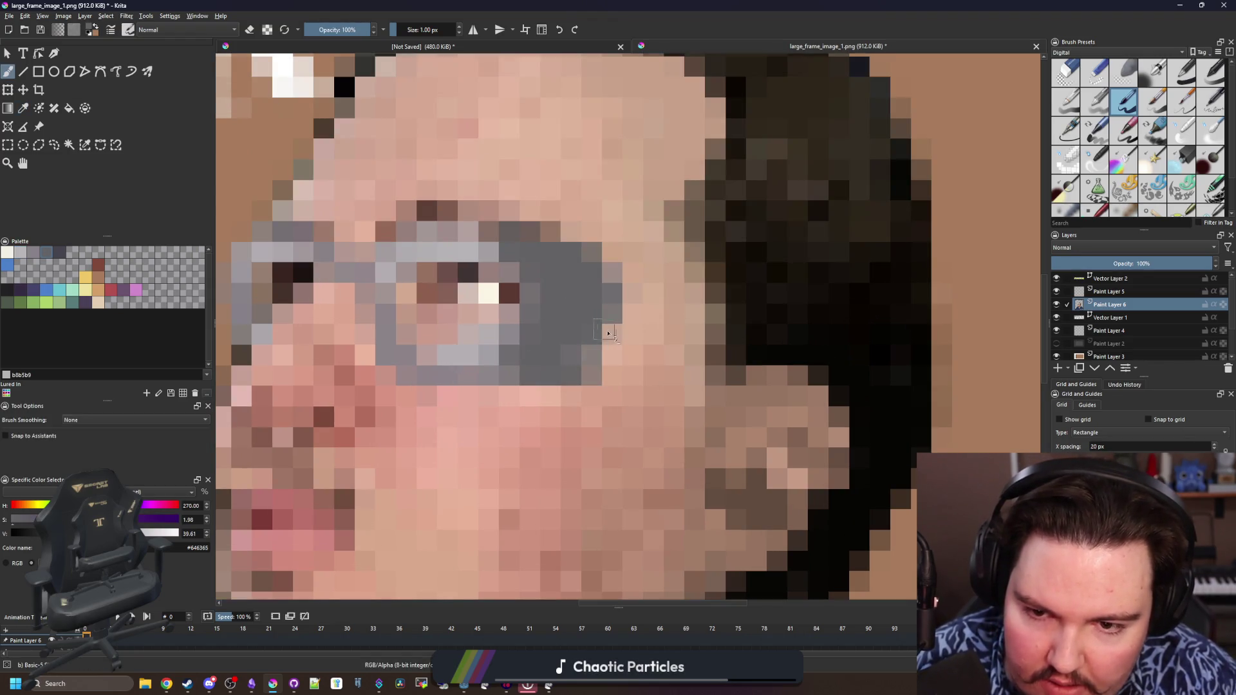
Cover stray grey around the right lens with sampled skin tone and add a grey row beneath it
ctrl+click(632, 283)
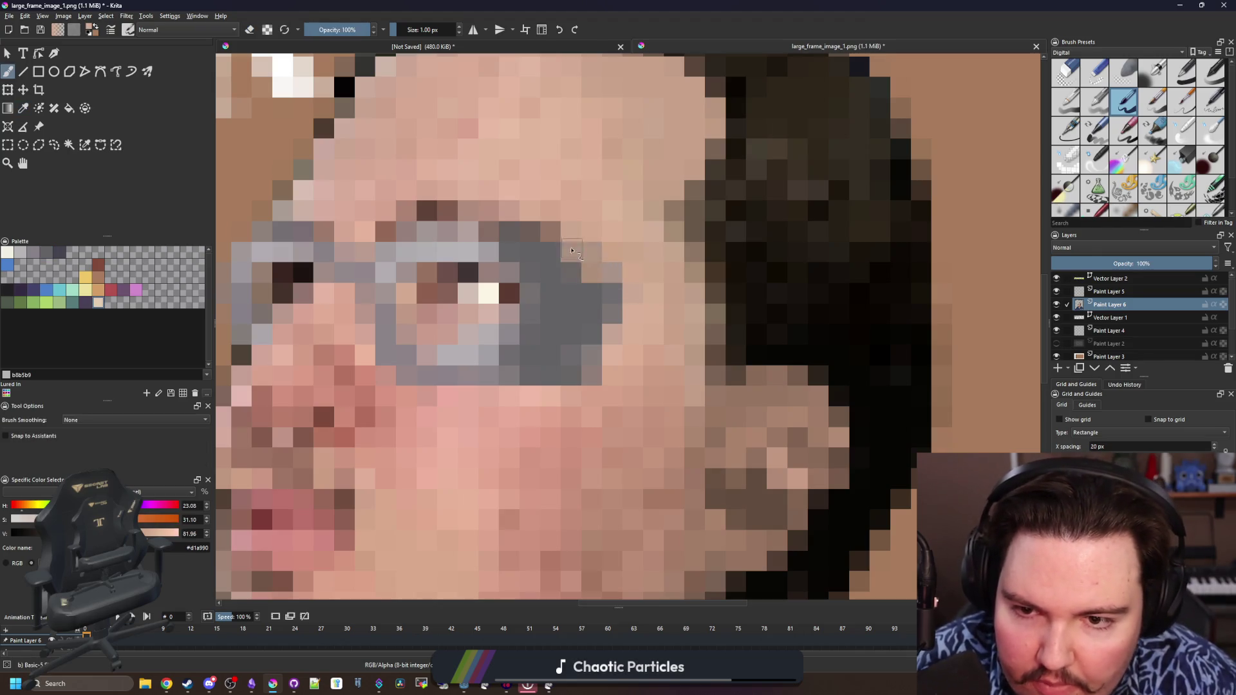
drag(599, 280, 550, 227)
drag(607, 291, 616, 319)
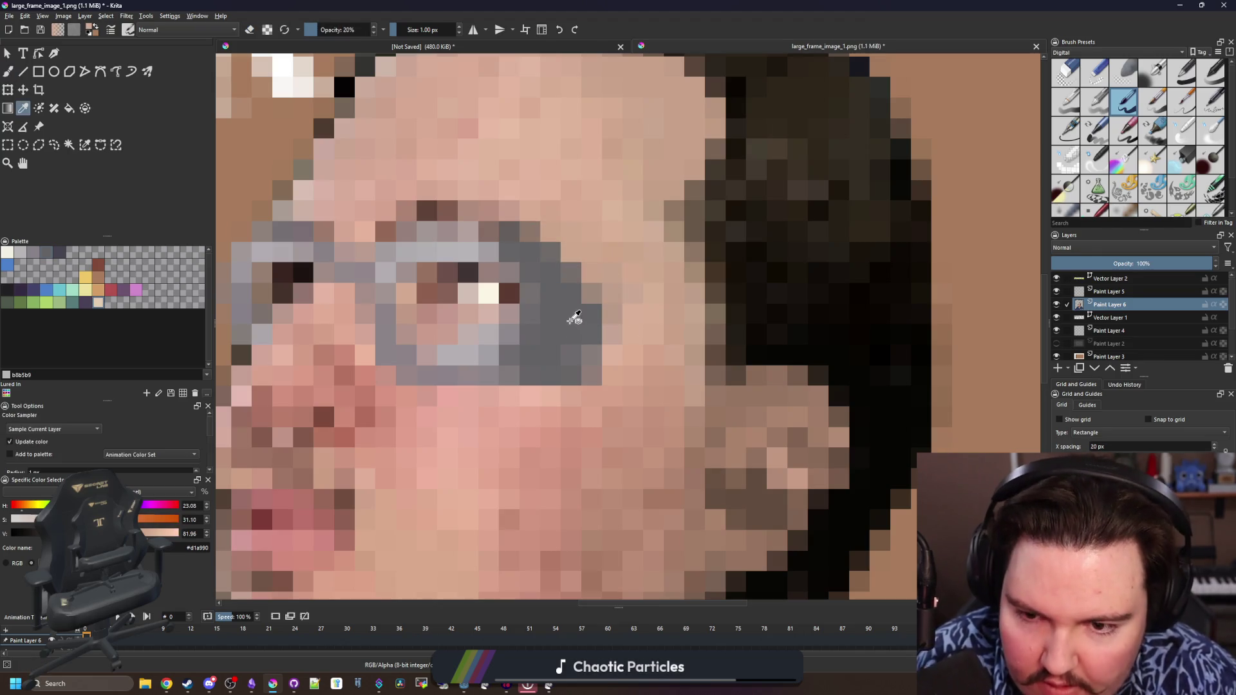
ctrl+click(594, 358)
drag(589, 385, 519, 401)
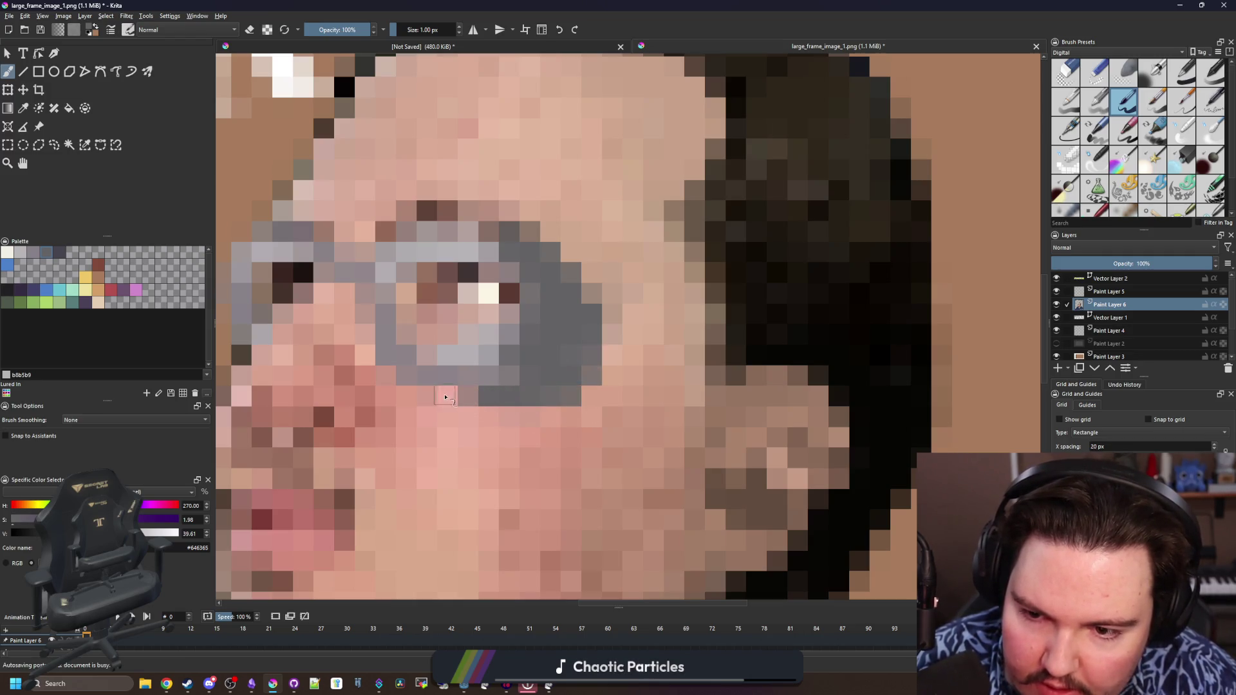
click(470, 378)
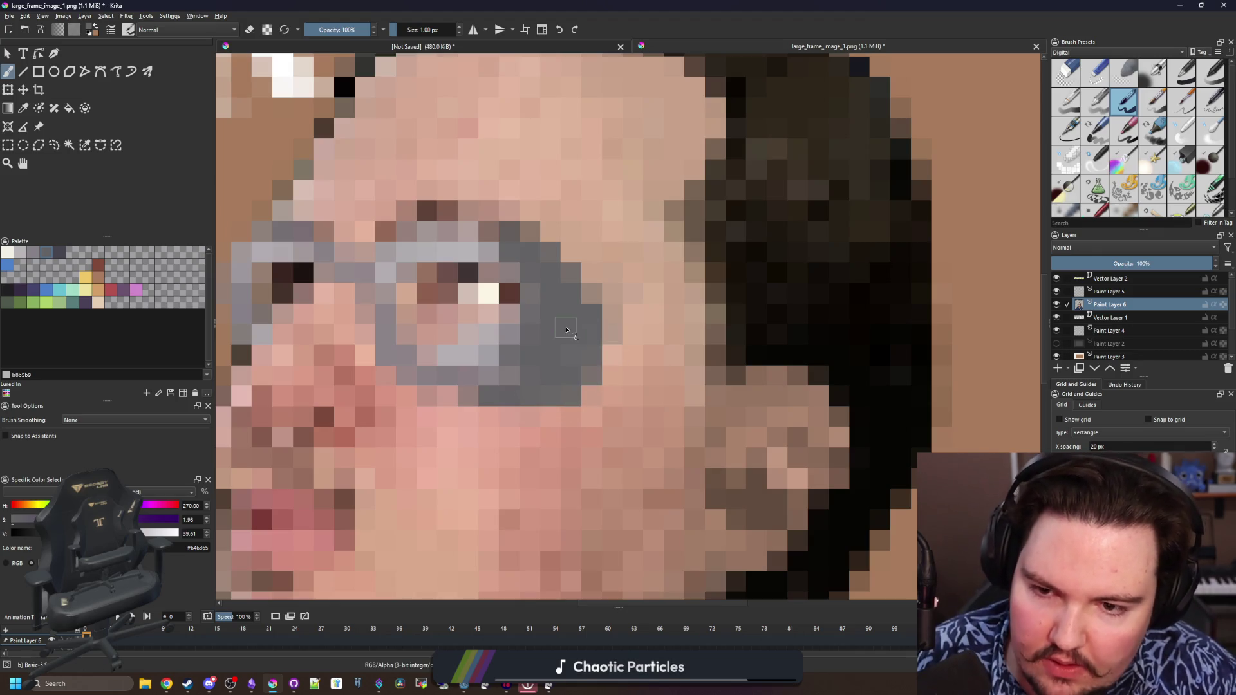
drag(547, 320, 736, 360)
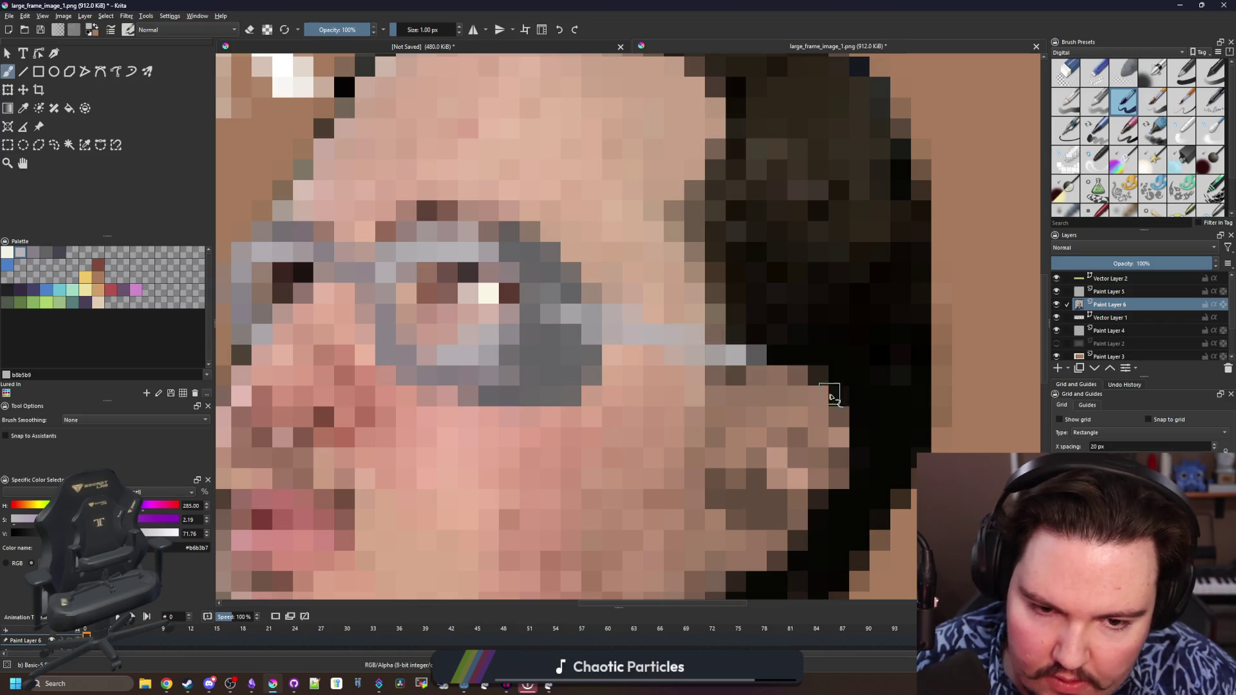
Extend the glasses arm down behind the ear, darken it and lighten it near the lens
drag(832, 396, 870, 461)
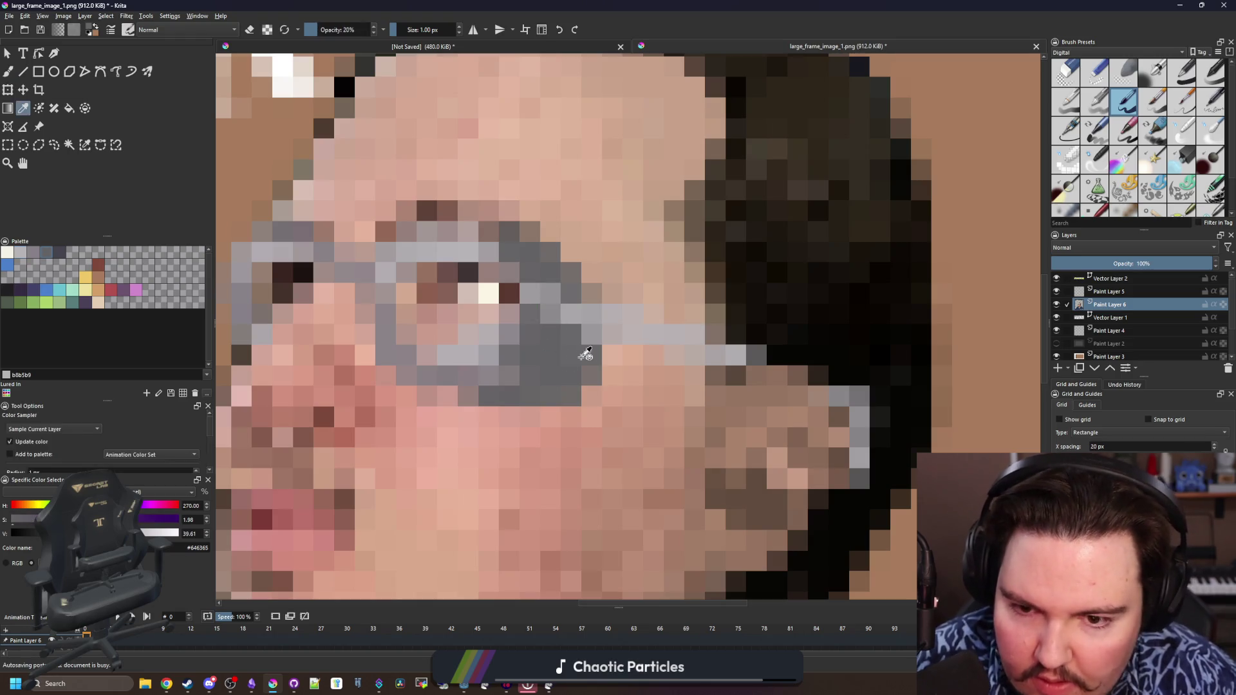
drag(600, 317, 720, 372)
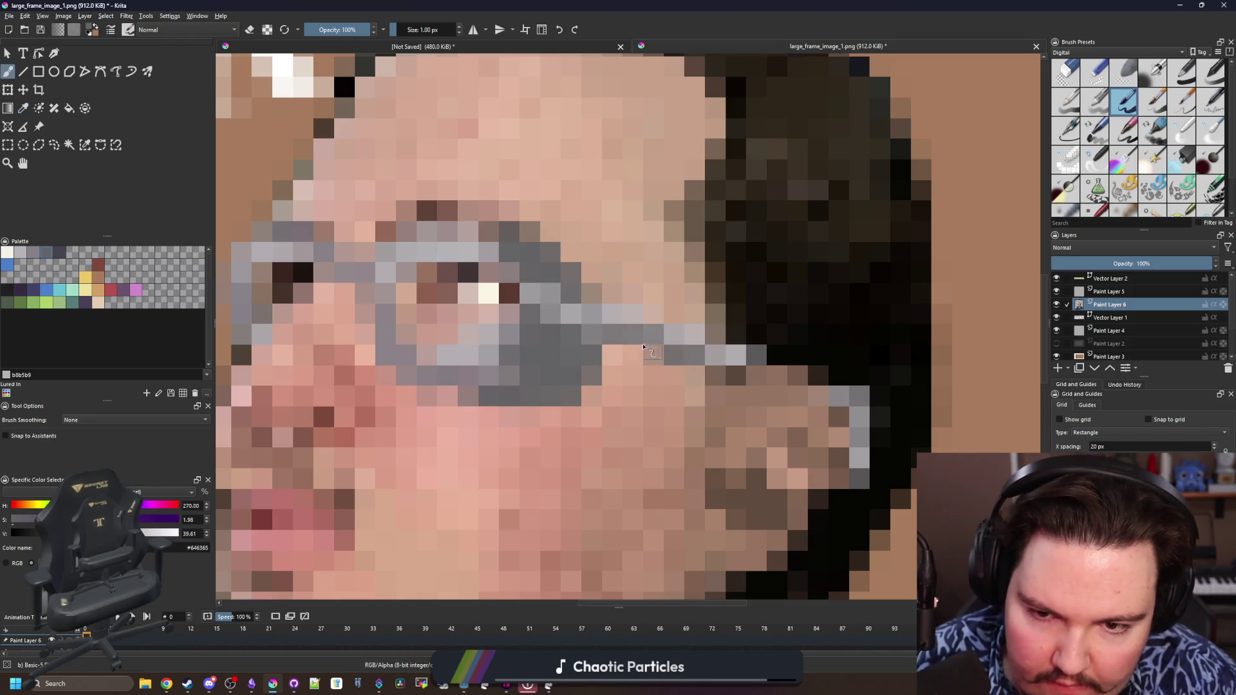
ctrl+click(573, 319)
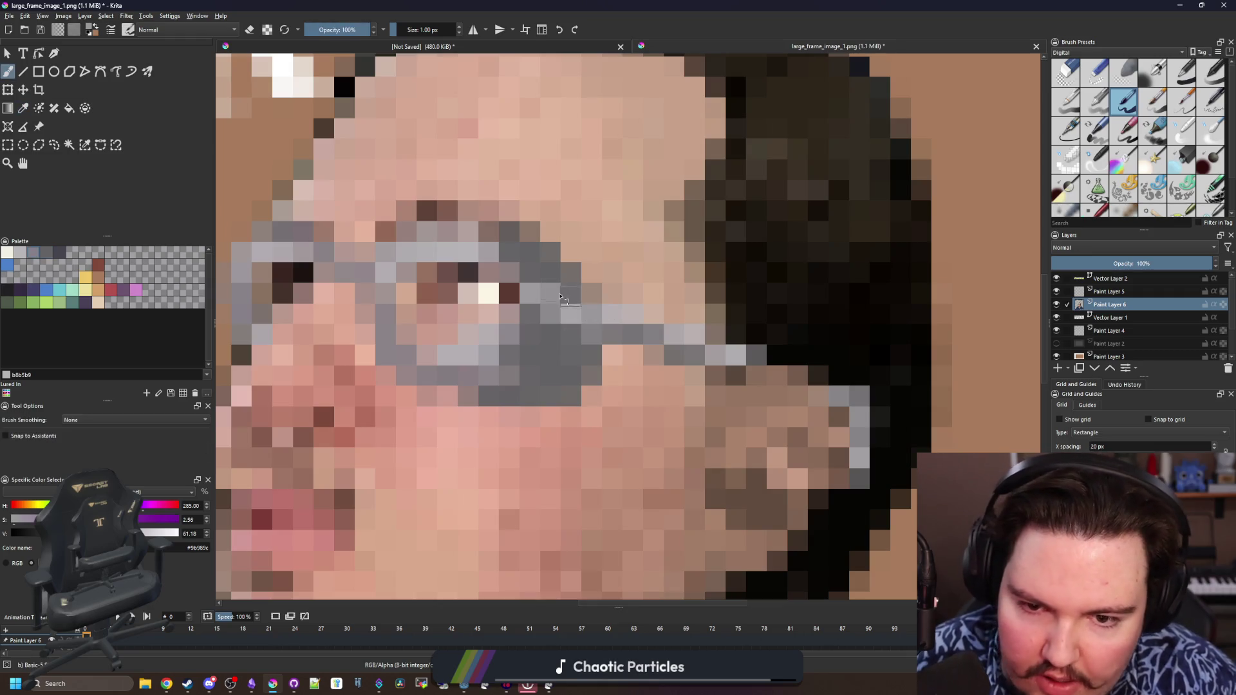
drag(568, 295, 584, 305)
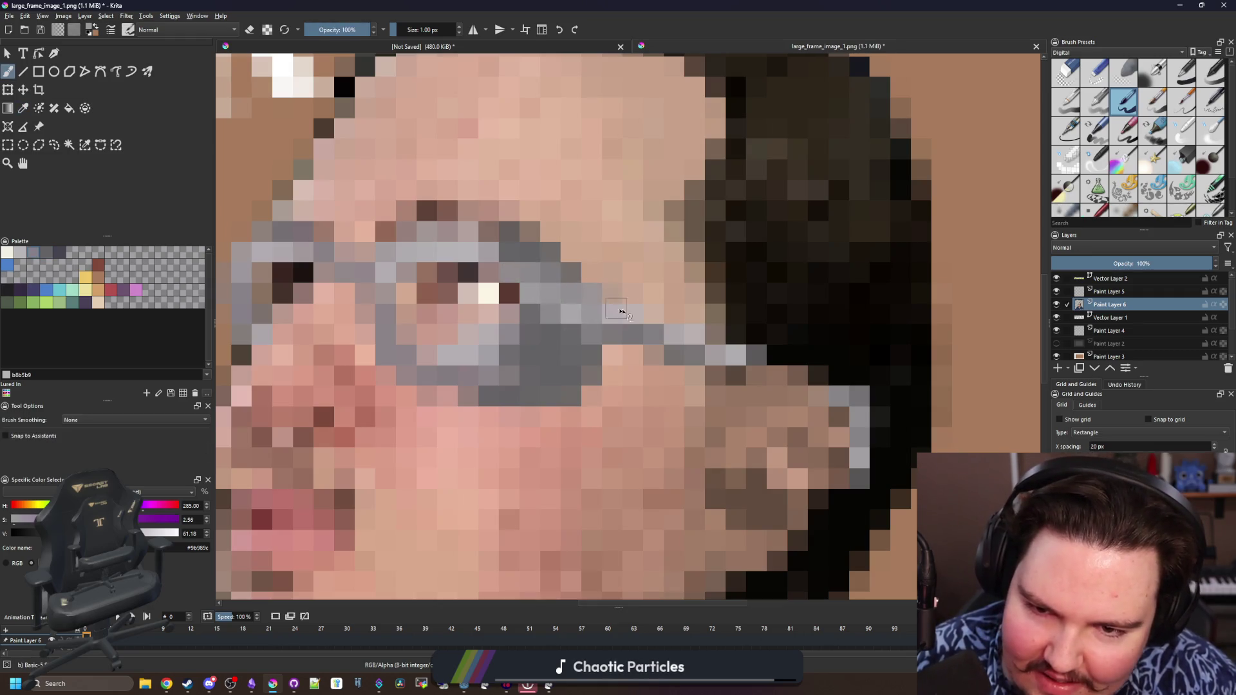
scroll(628, 329, down, 5)
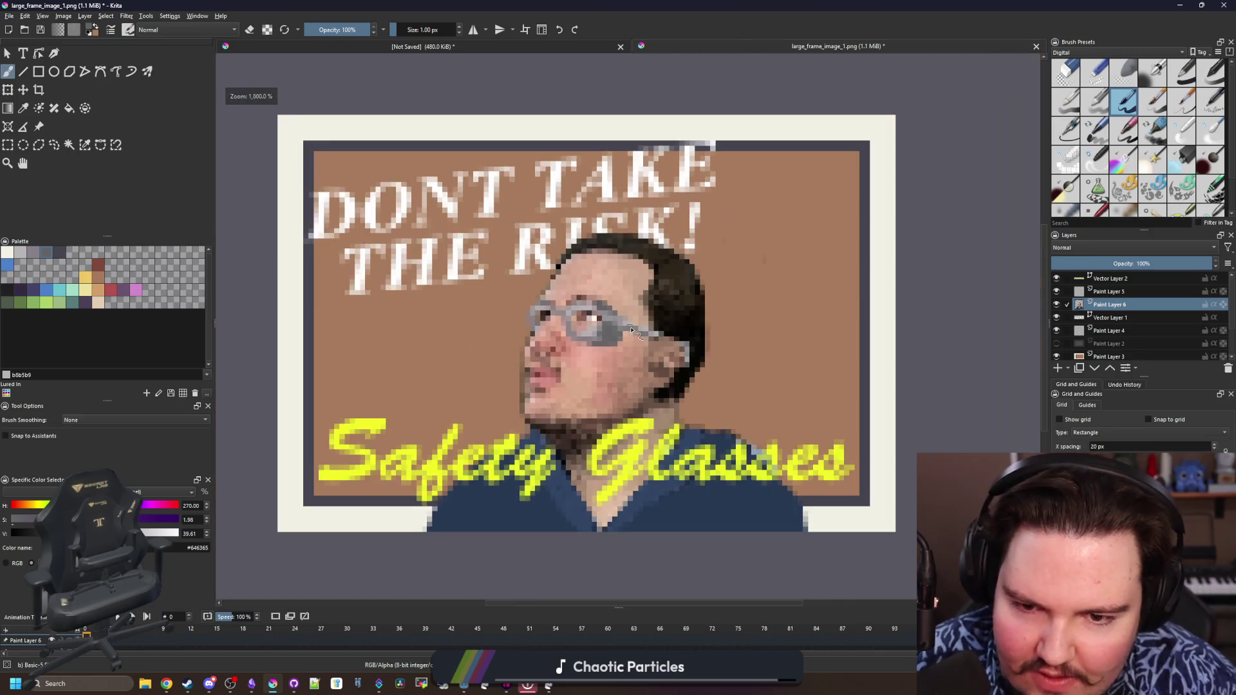
scroll(632, 331, down, 4)
scroll(589, 289, up, 5)
scroll(643, 345, up, 4)
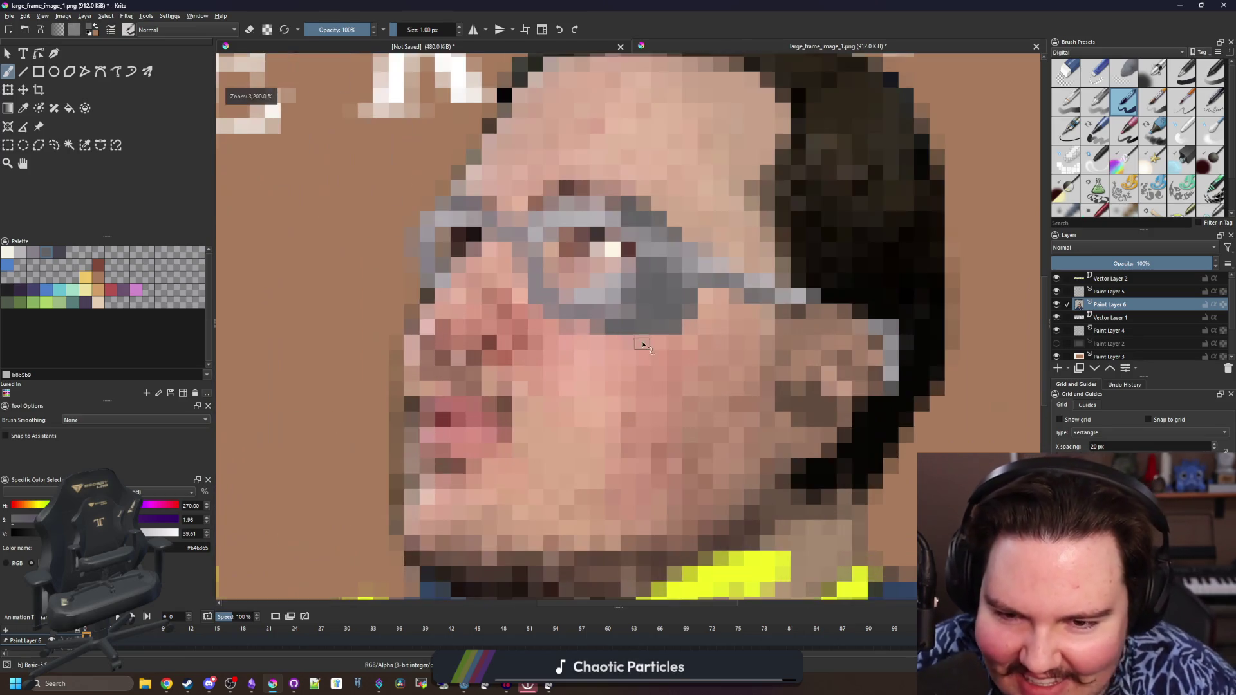
scroll(651, 290, up, 2)
scroll(637, 280, down, 6)
scroll(590, 275, up, 3)
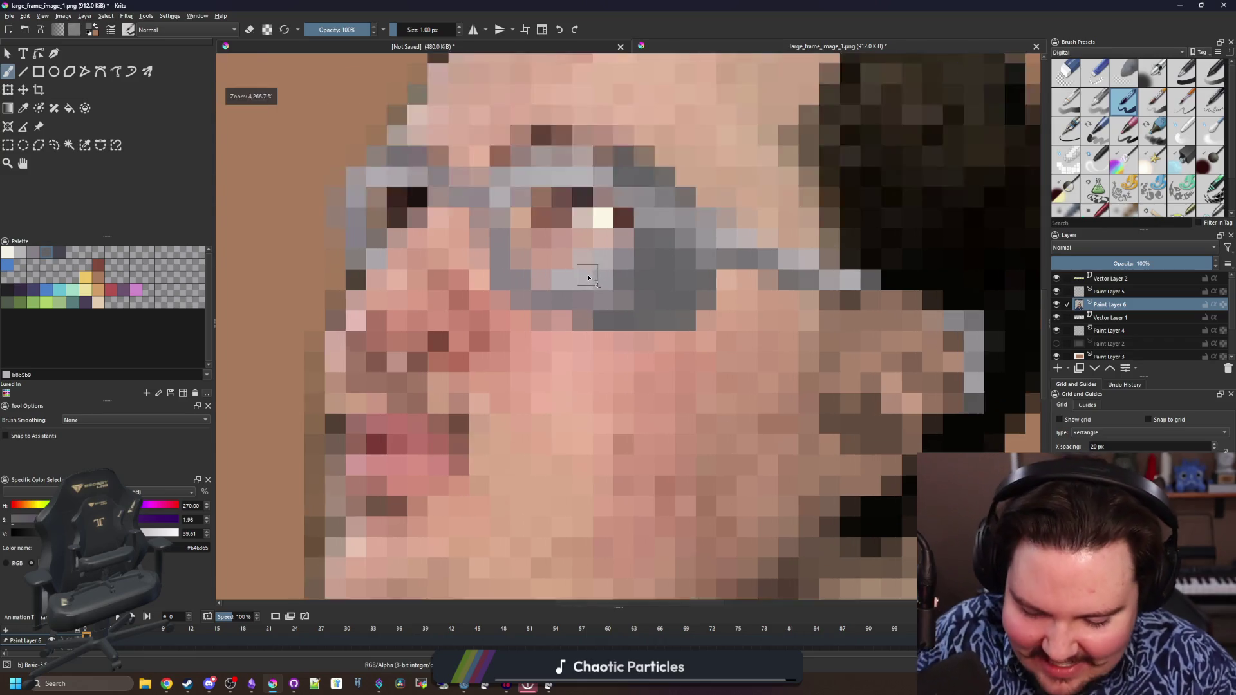
scroll(582, 285, up, 5)
scroll(583, 285, down, 4)
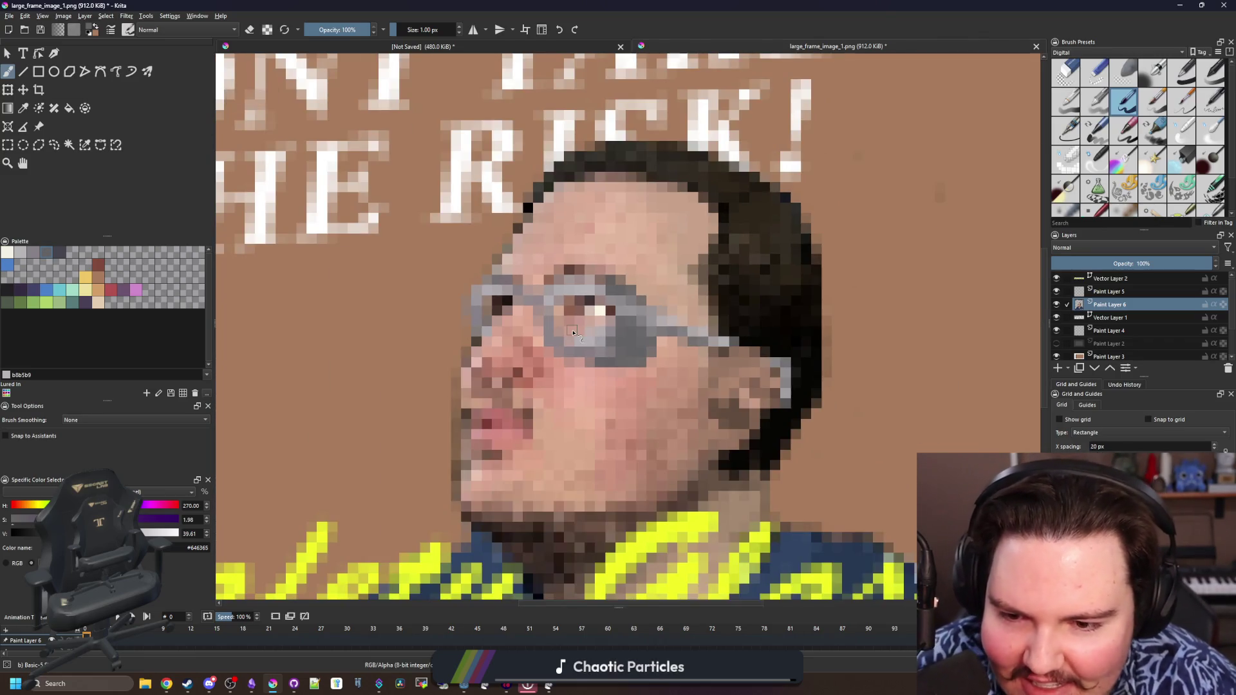
scroll(585, 328, down, 3)
scroll(560, 309, up, 4)
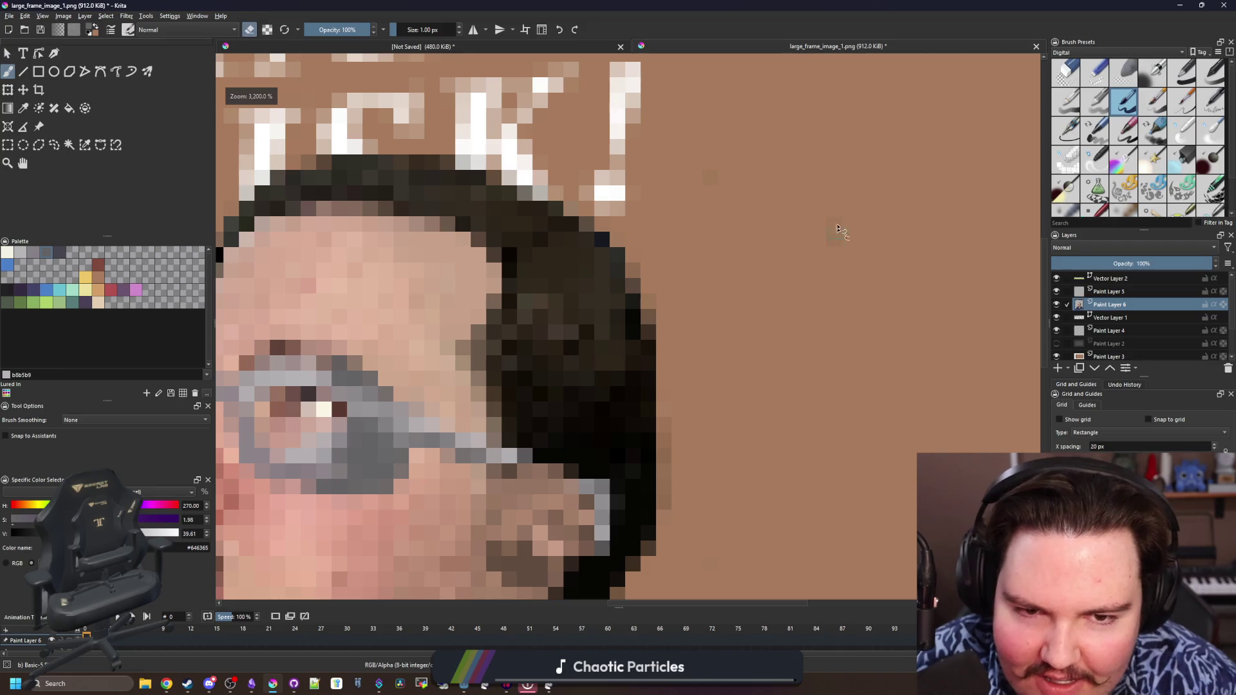
scroll(840, 232, down, 4)
scroll(734, 379, up, 4)
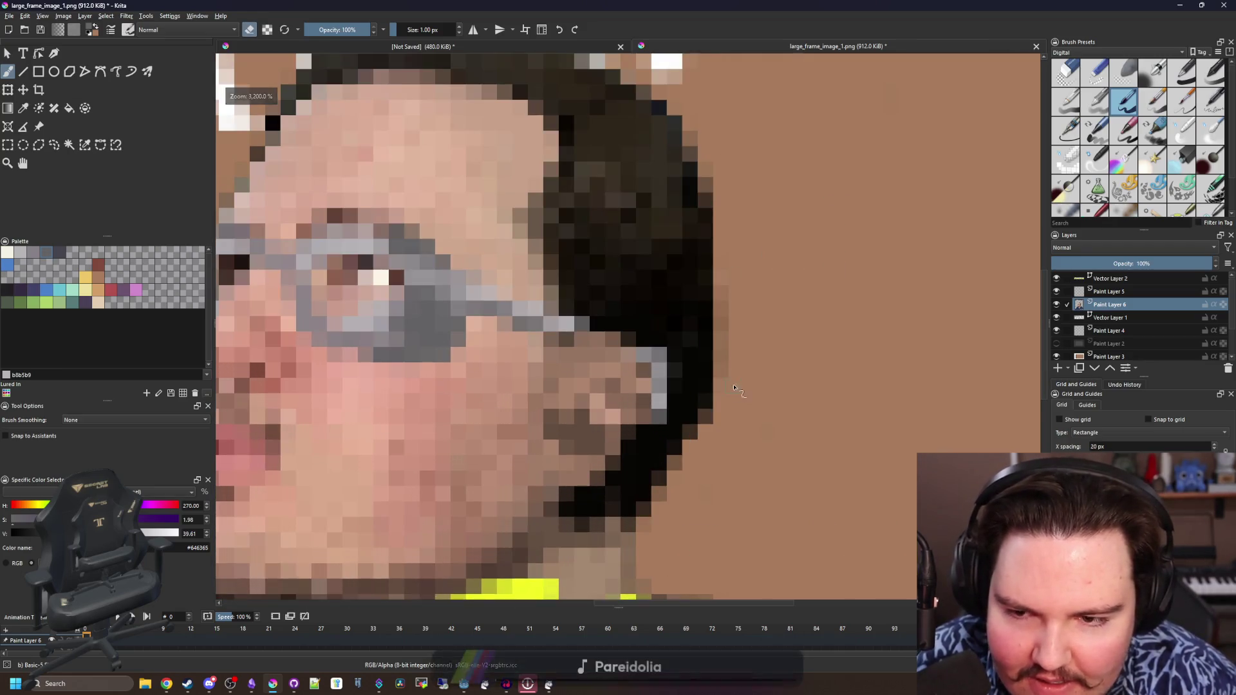
scroll(734, 379, down, 3)
scroll(601, 307, down, 1)
click(126, 15)
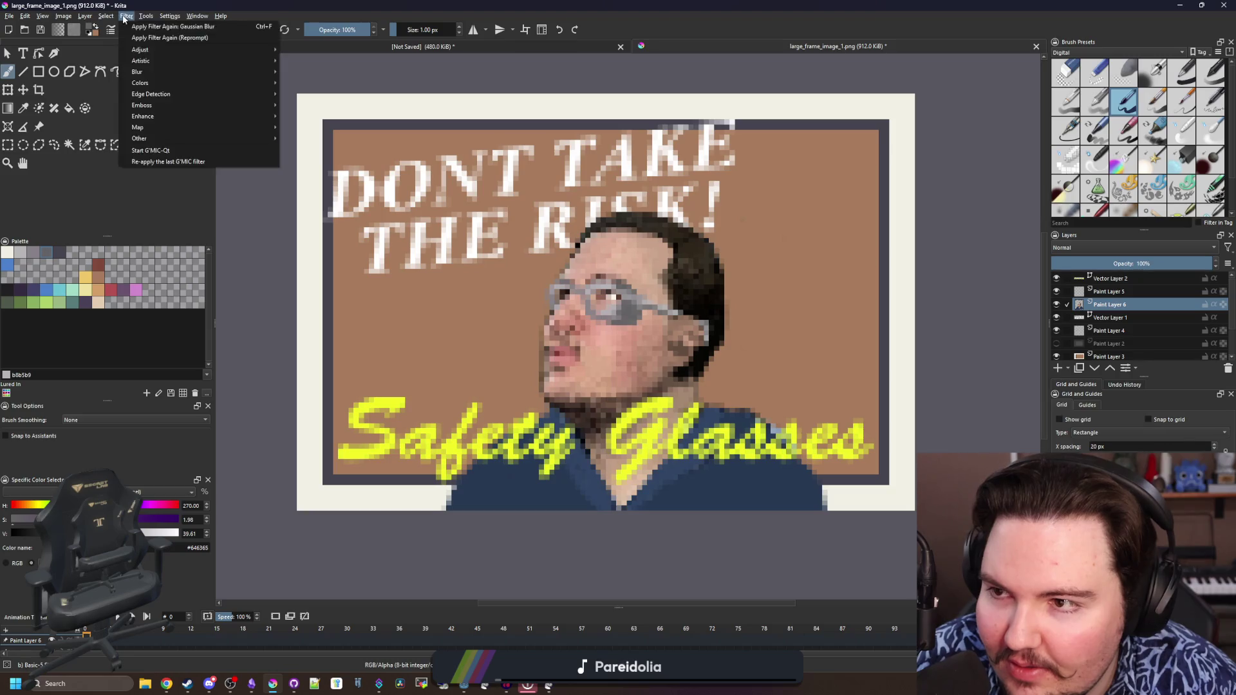
Preview an oil-paint filter and a reduced-level posterize on the face, discarding both
click(127, 15)
mouse_move(141, 61)
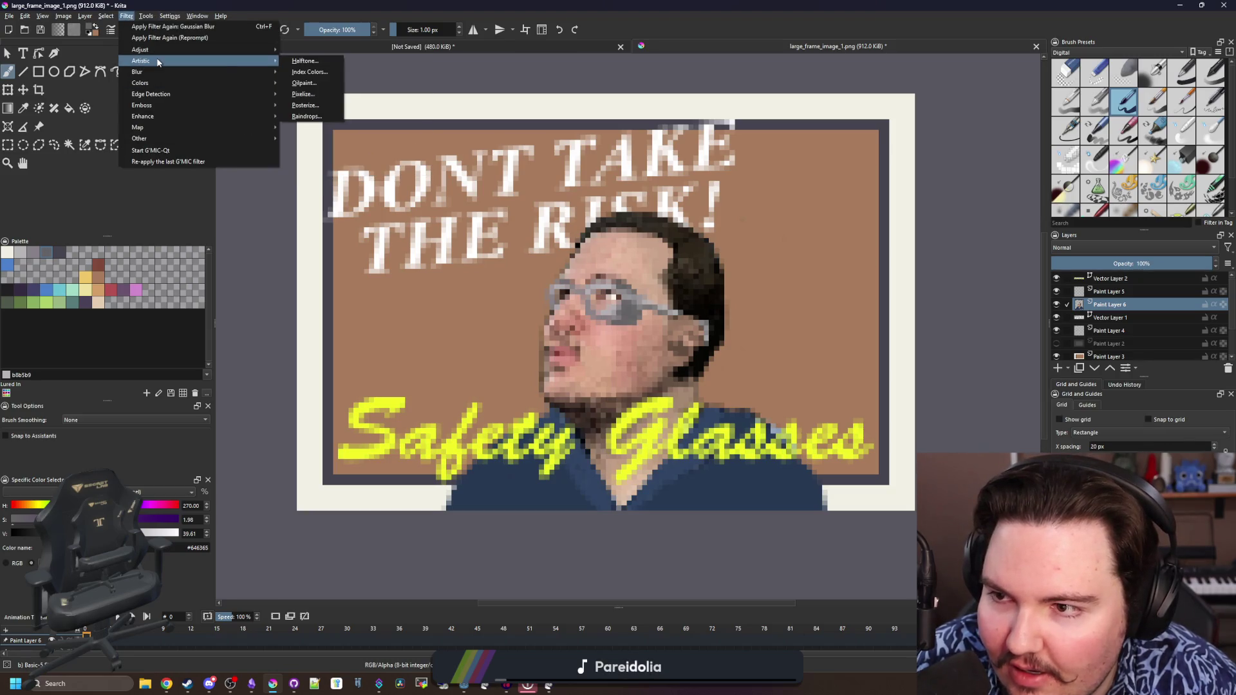
click(305, 82)
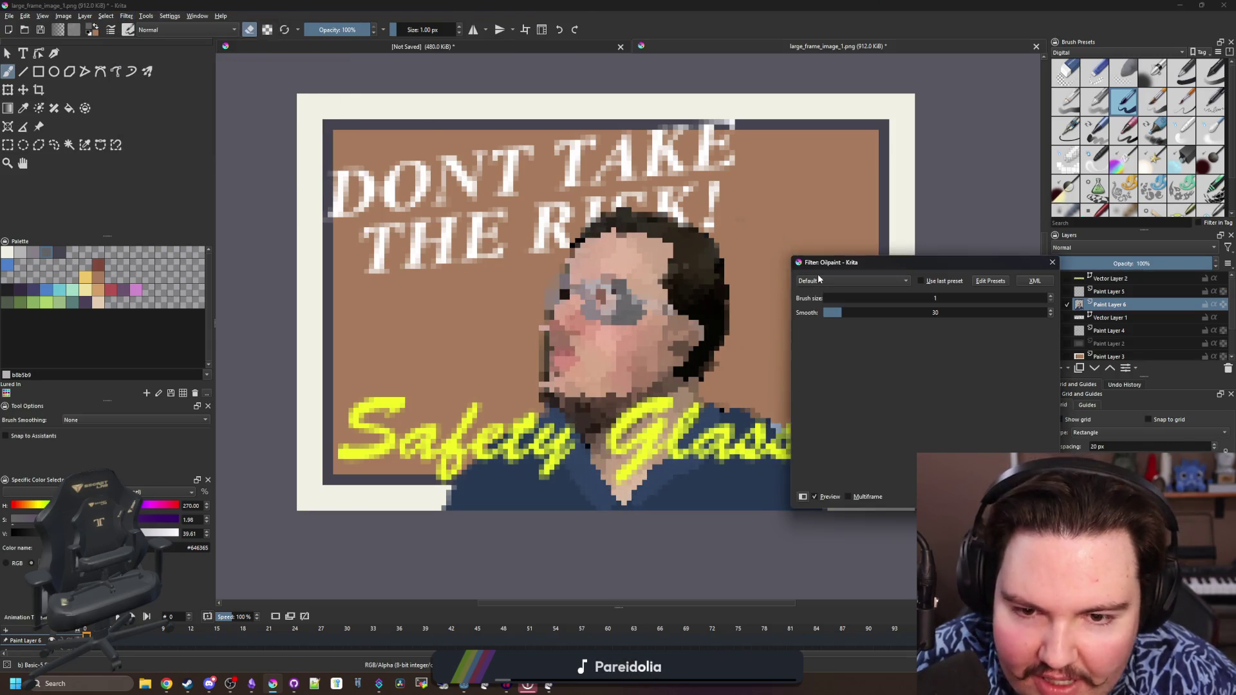
drag(848, 310, 1048, 309)
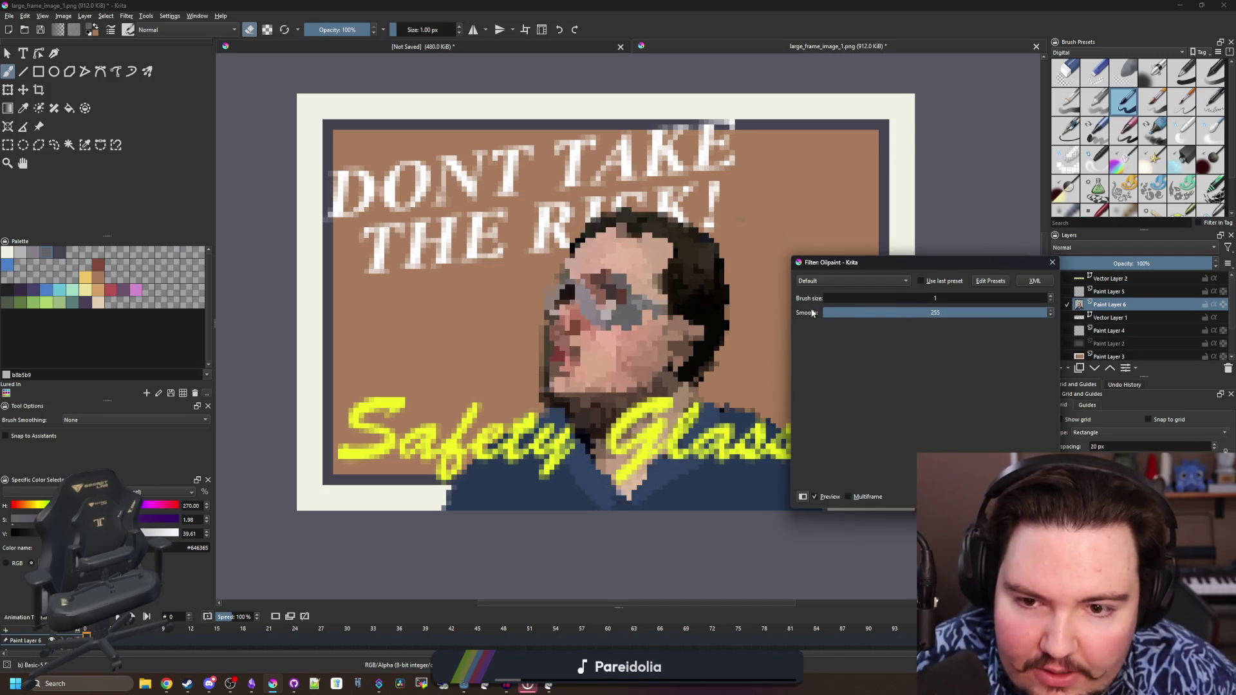
drag(843, 313, 771, 314)
key(Return)
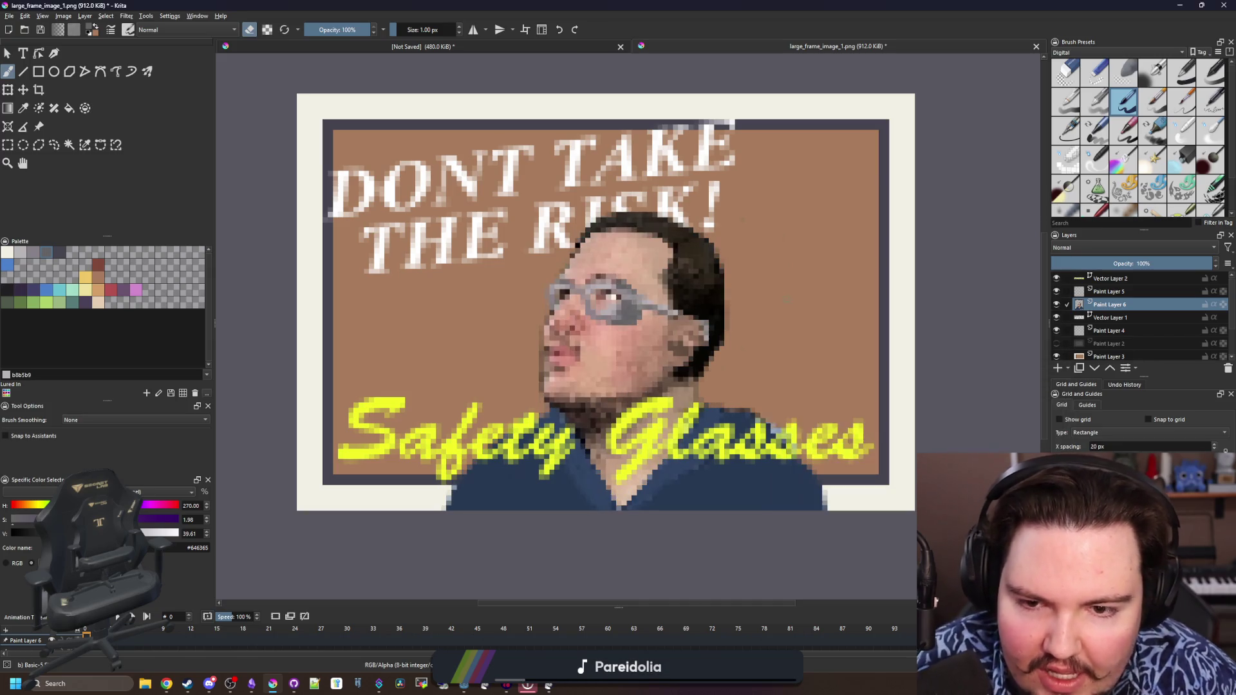
scroll(649, 233, up, 5)
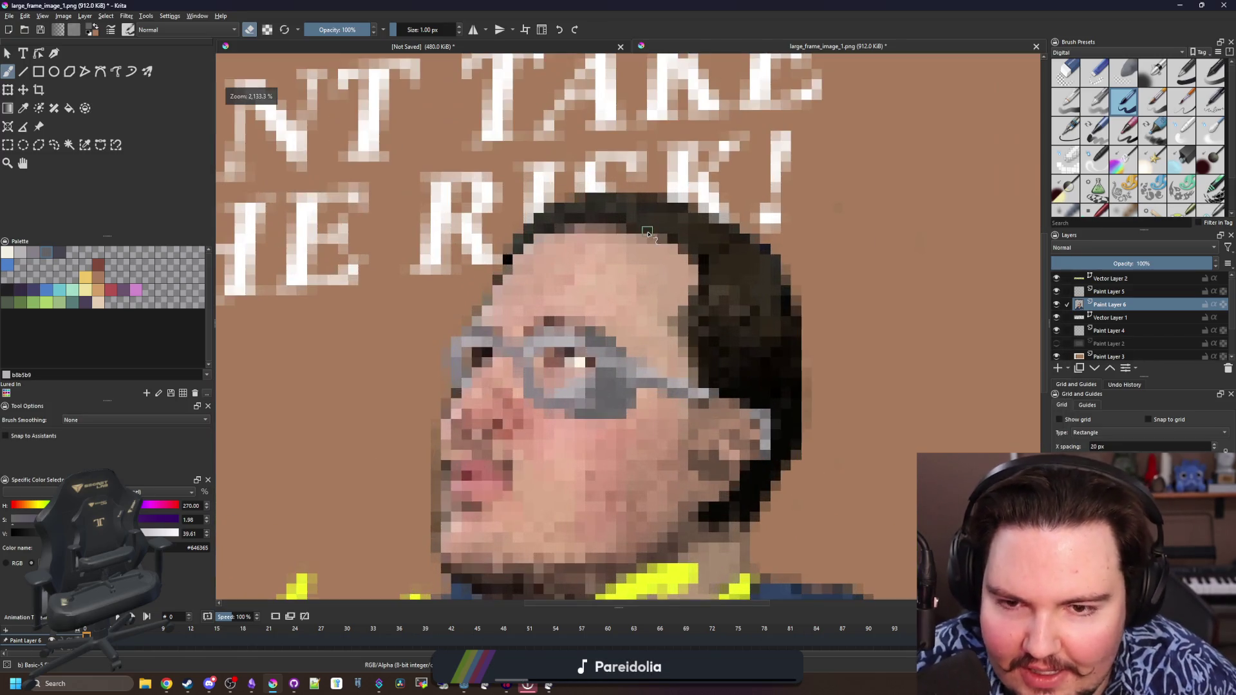
click(126, 15)
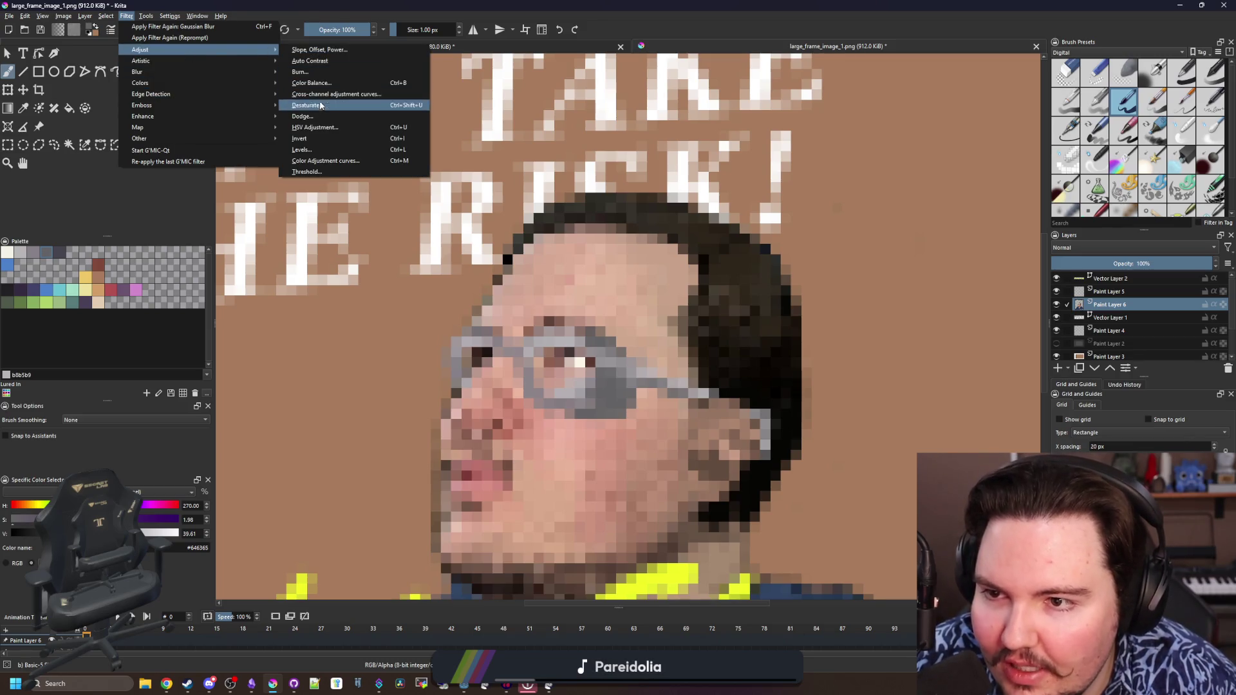
mouse_move(142, 61)
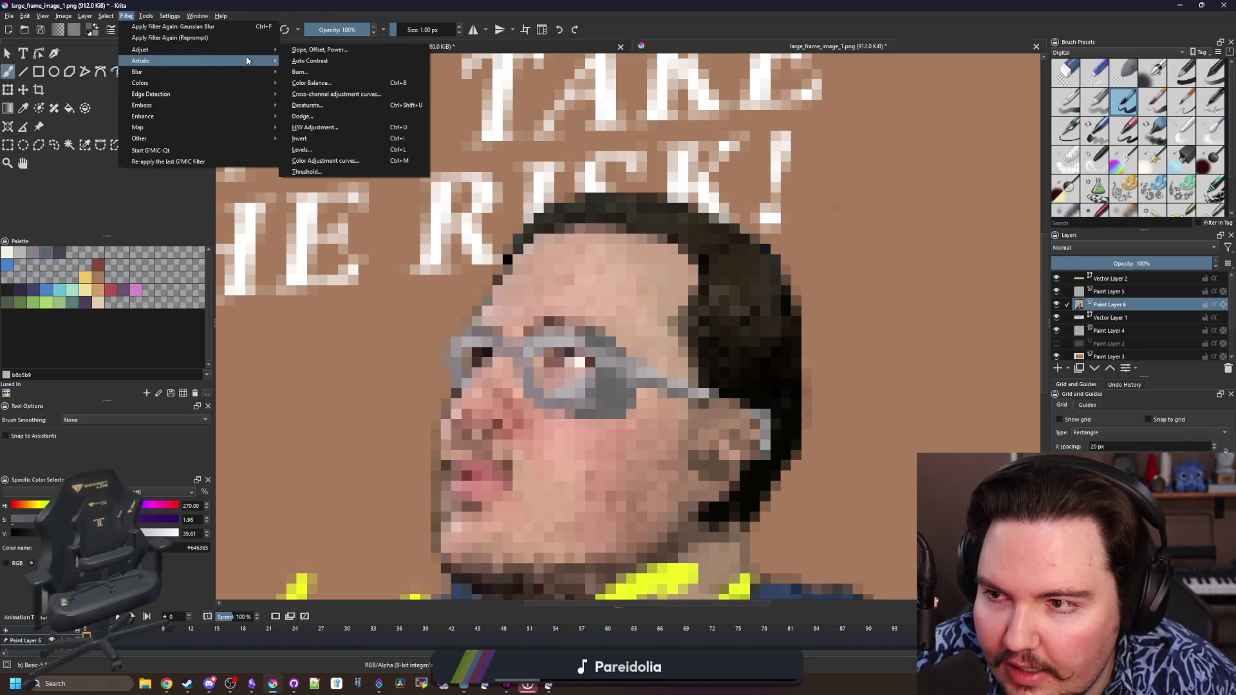
click(310, 105)
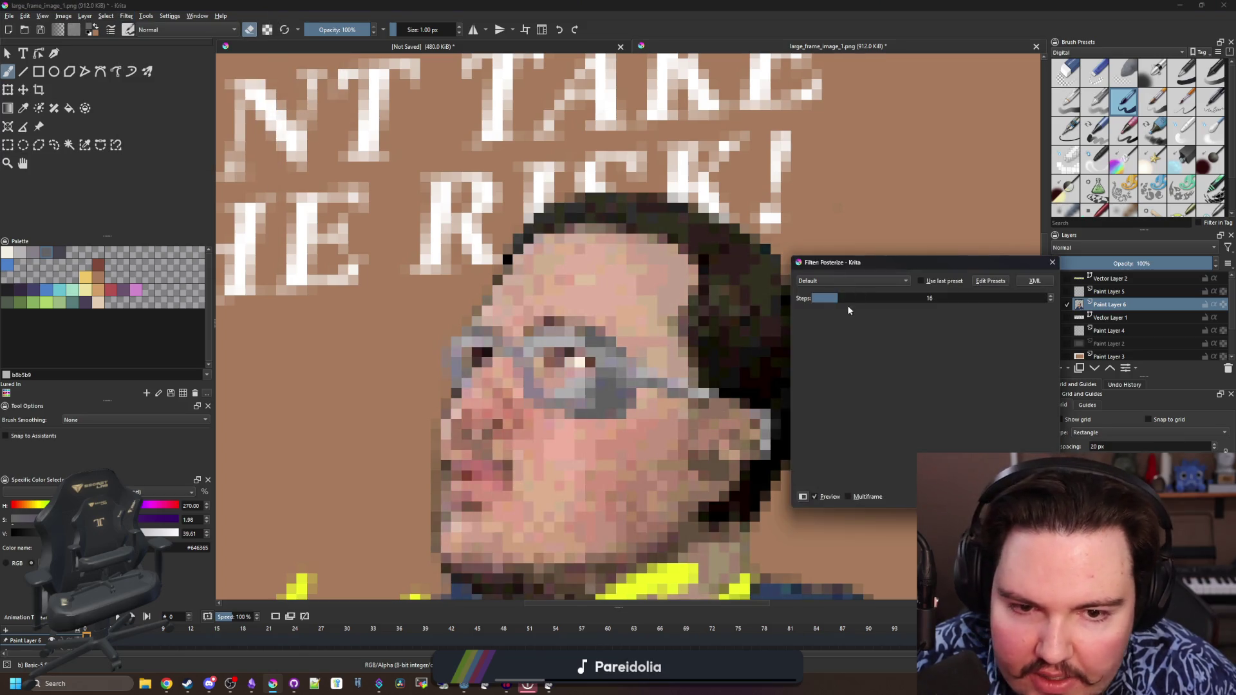
drag(833, 297, 828, 296)
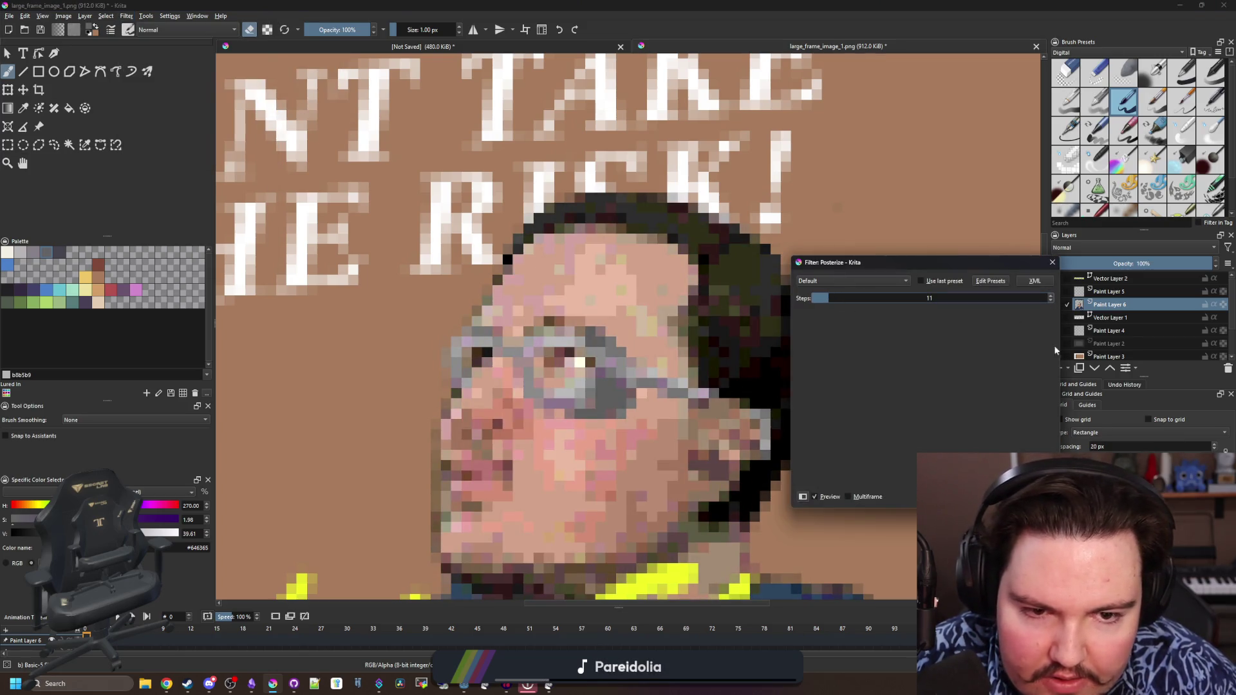
key(Escape)
Preview a halftone filter, trying screentone, noise and none patterns and per-channel modes
click(127, 15)
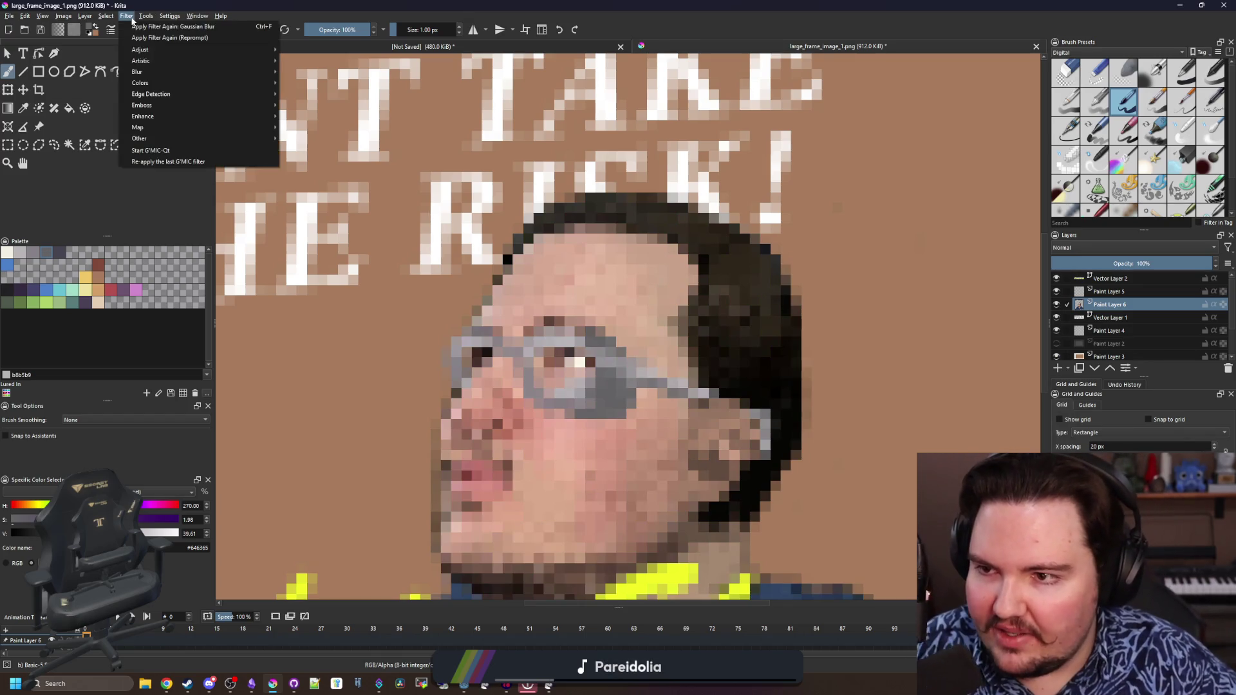
mouse_move(142, 60)
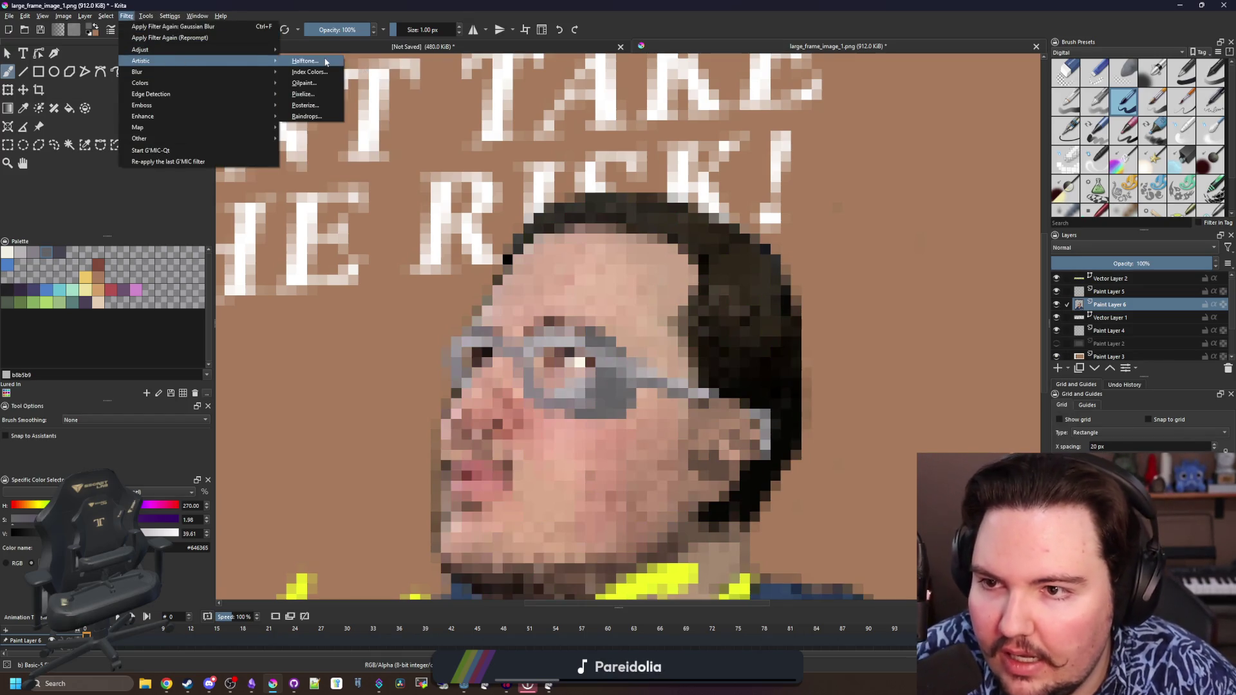
click(326, 63)
scroll(686, 278, down, 5)
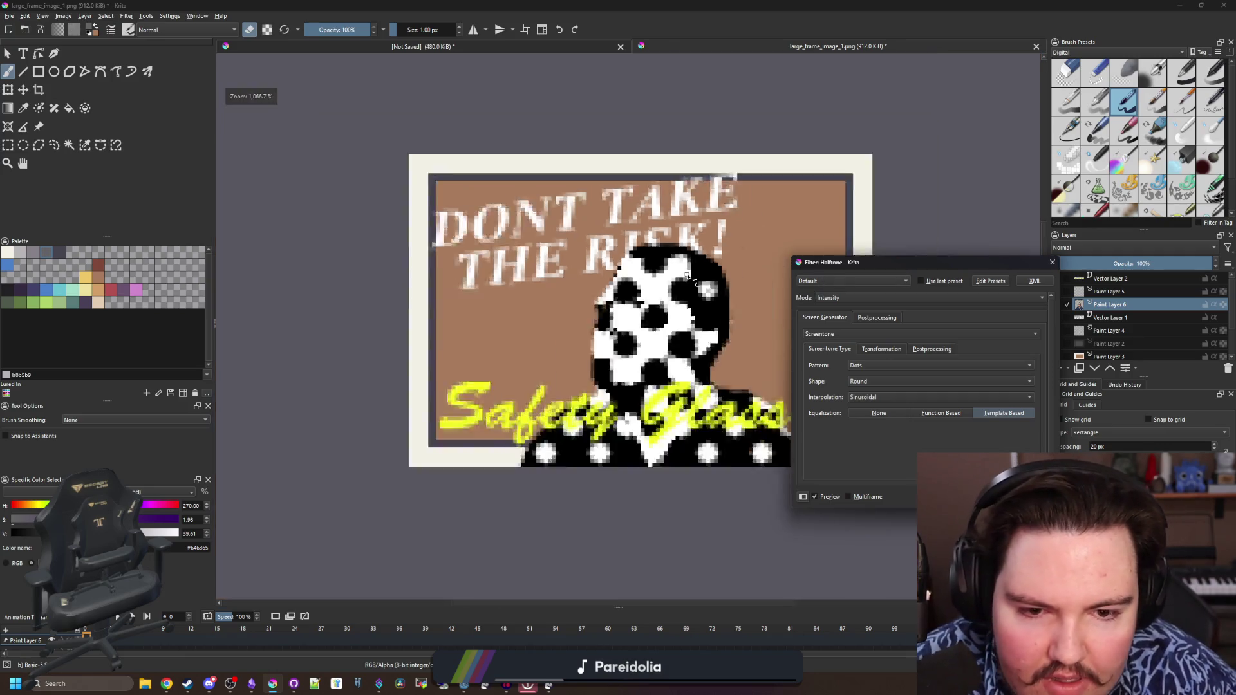
scroll(686, 278, up, 3)
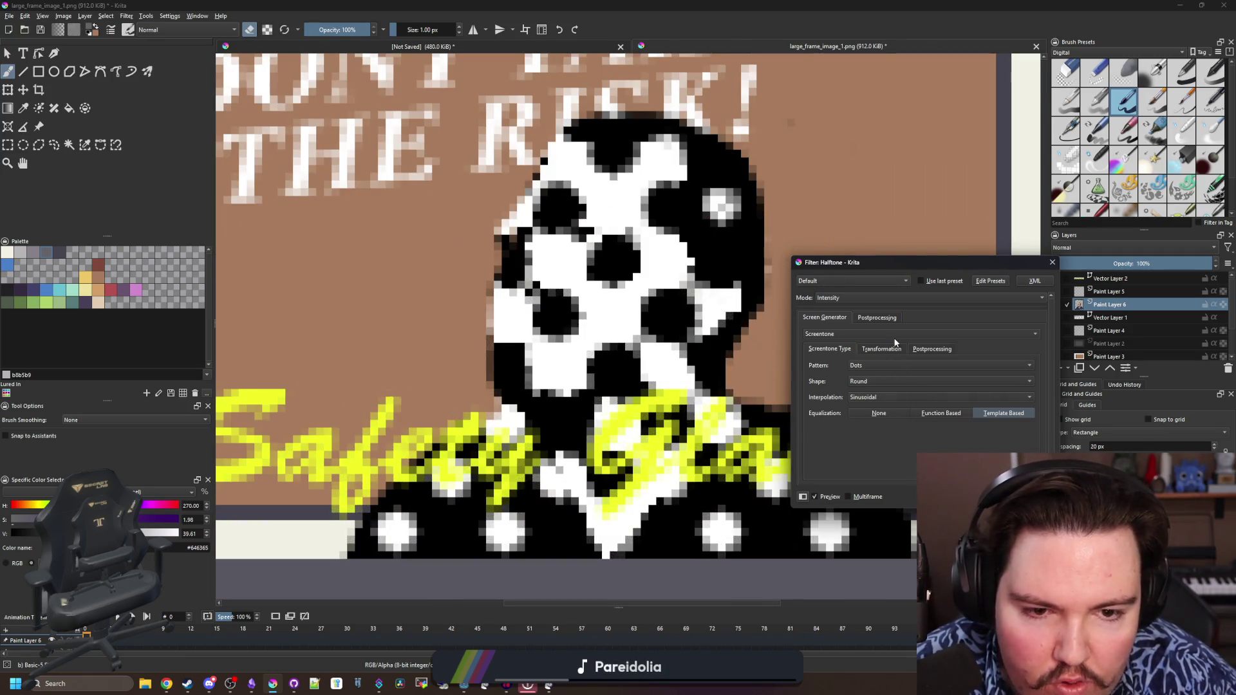
click(857, 335)
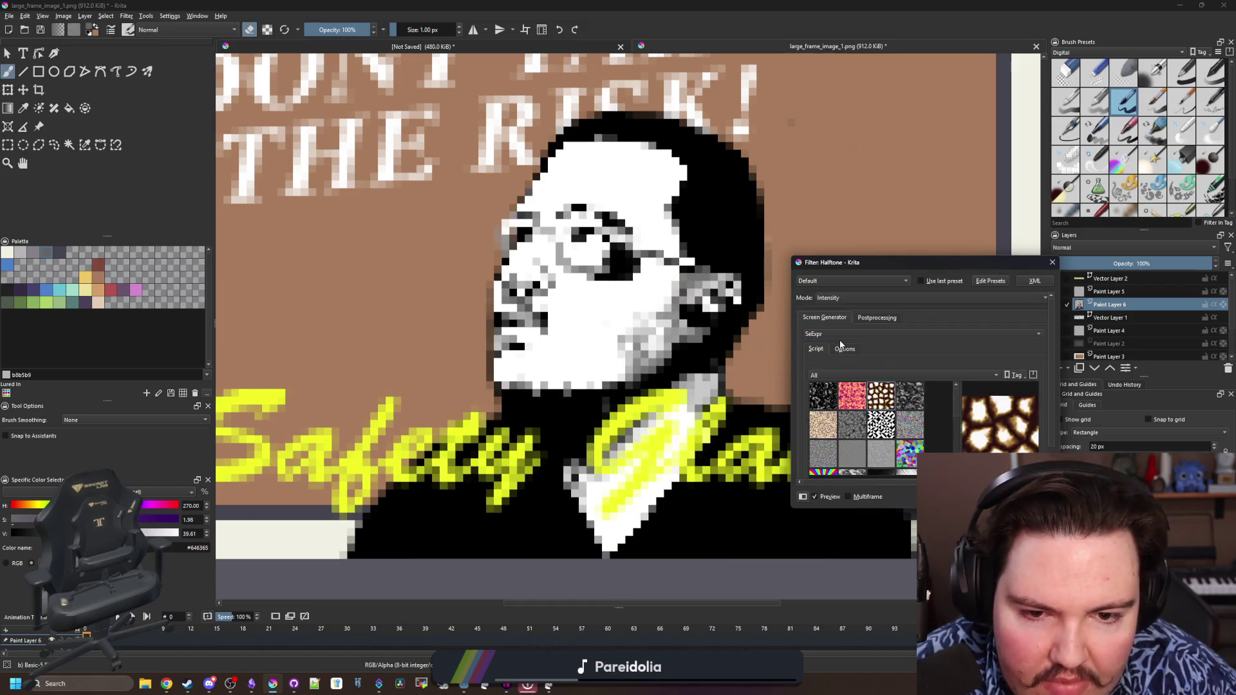
click(842, 334)
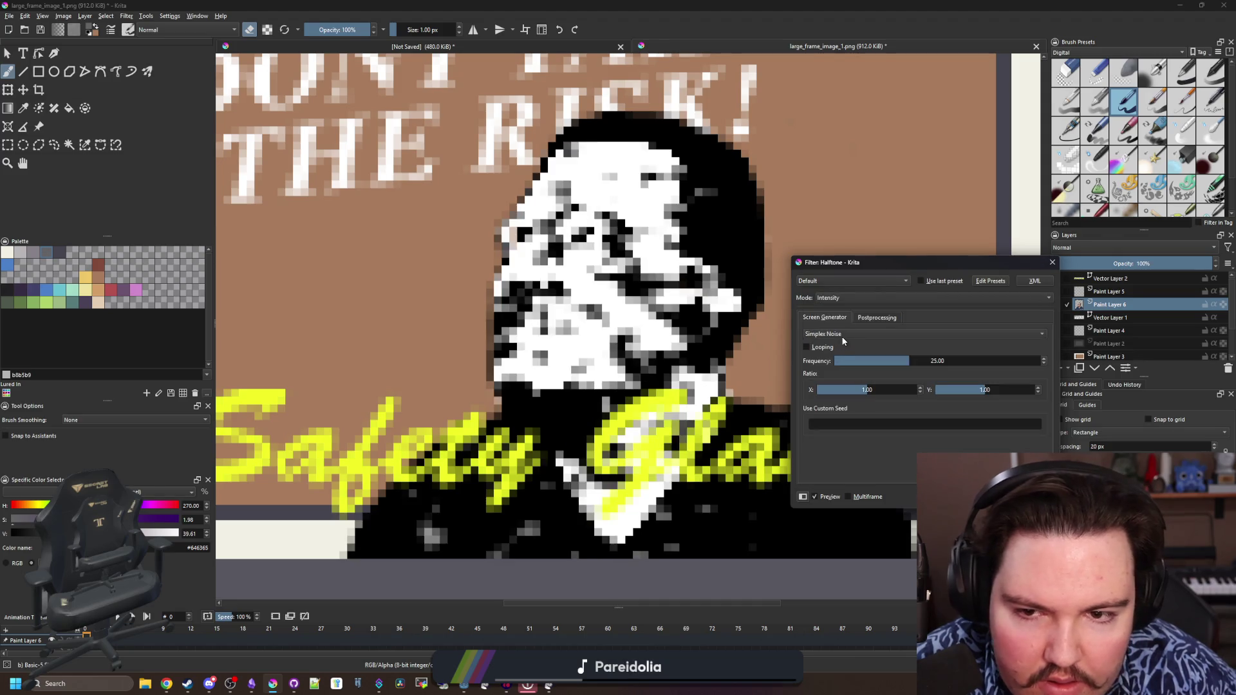
click(843, 334)
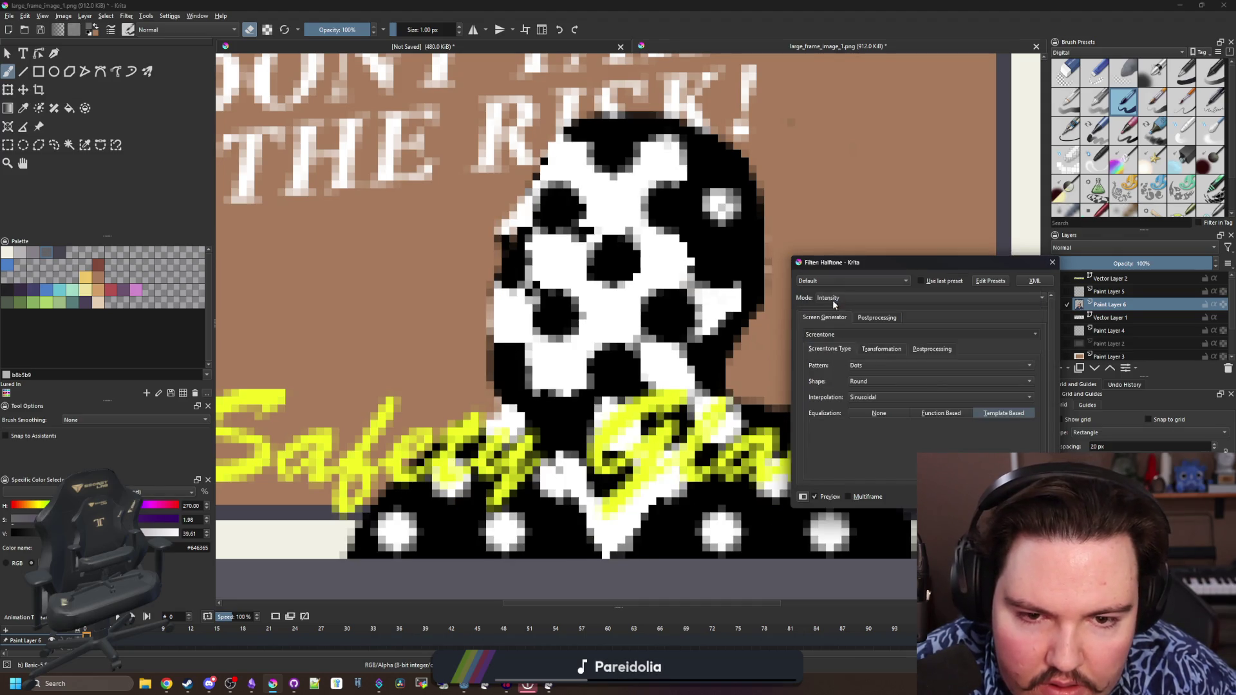
click(843, 335)
click(837, 311)
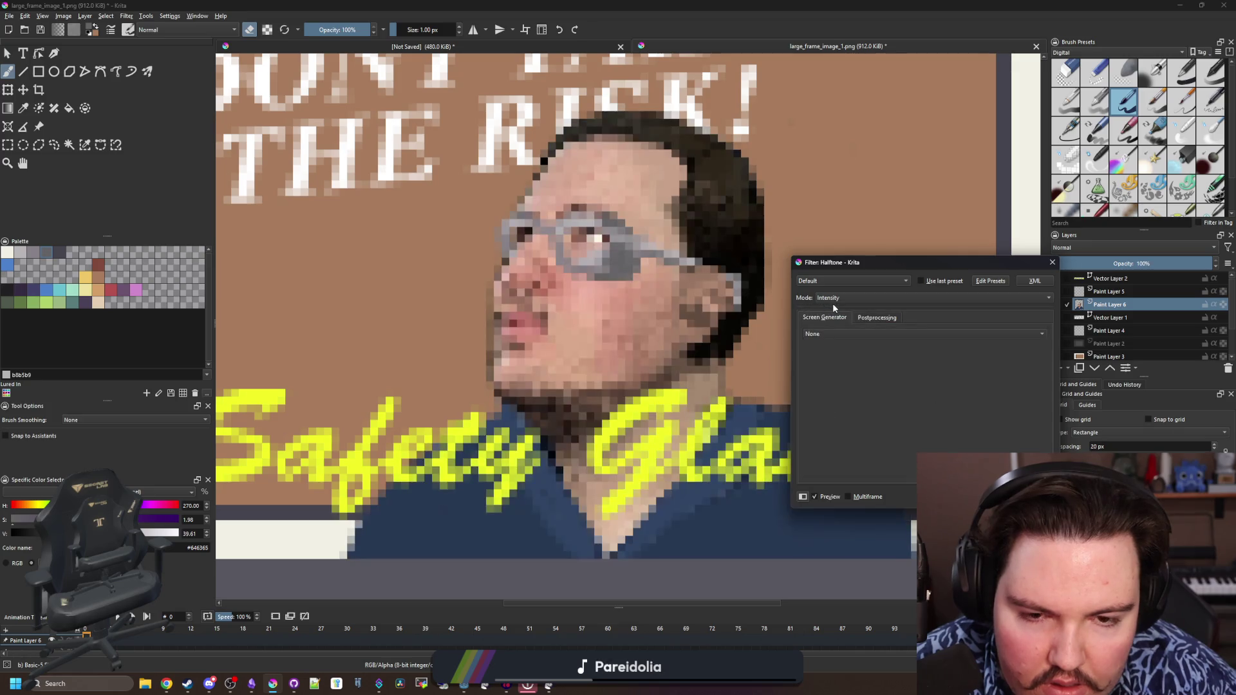
click(832, 304)
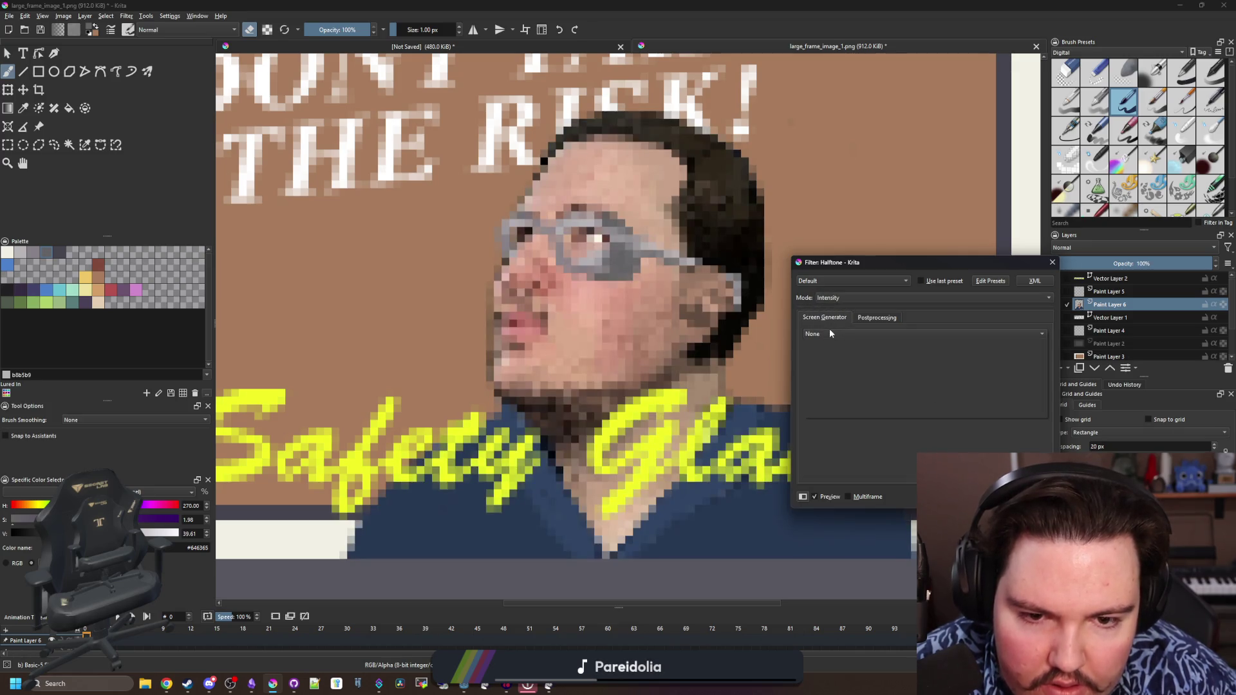
click(830, 334)
click(834, 344)
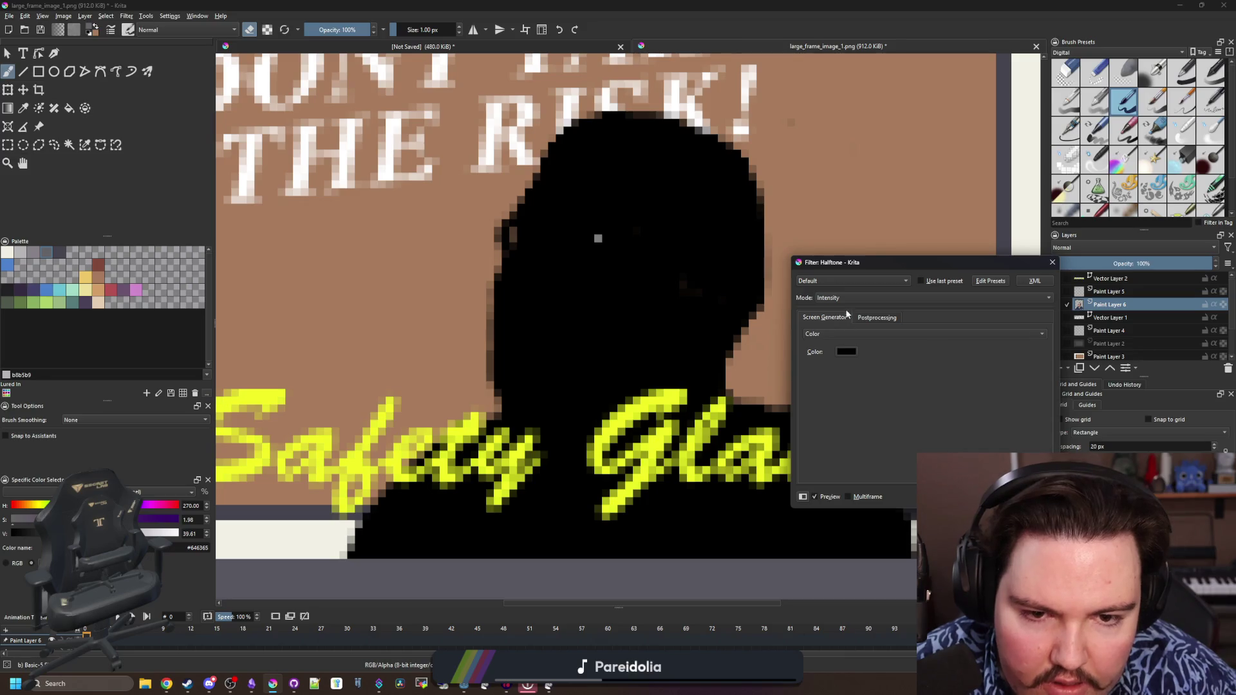
click(834, 298)
click(840, 297)
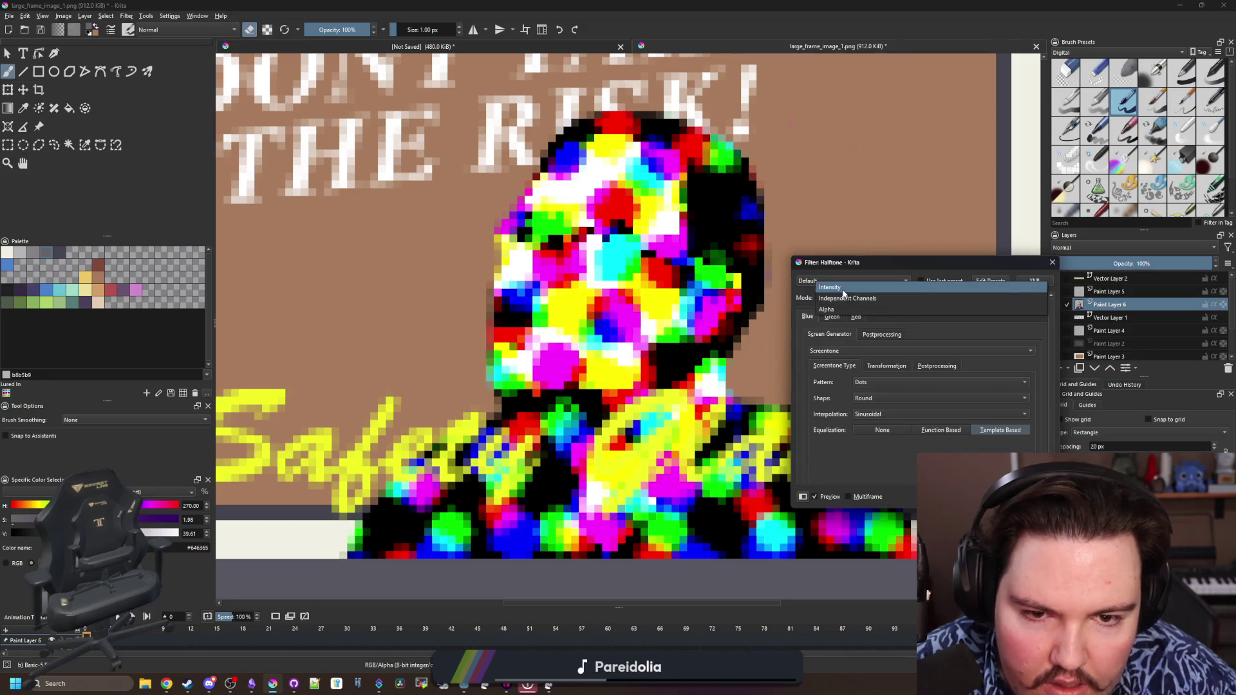
click(830, 286)
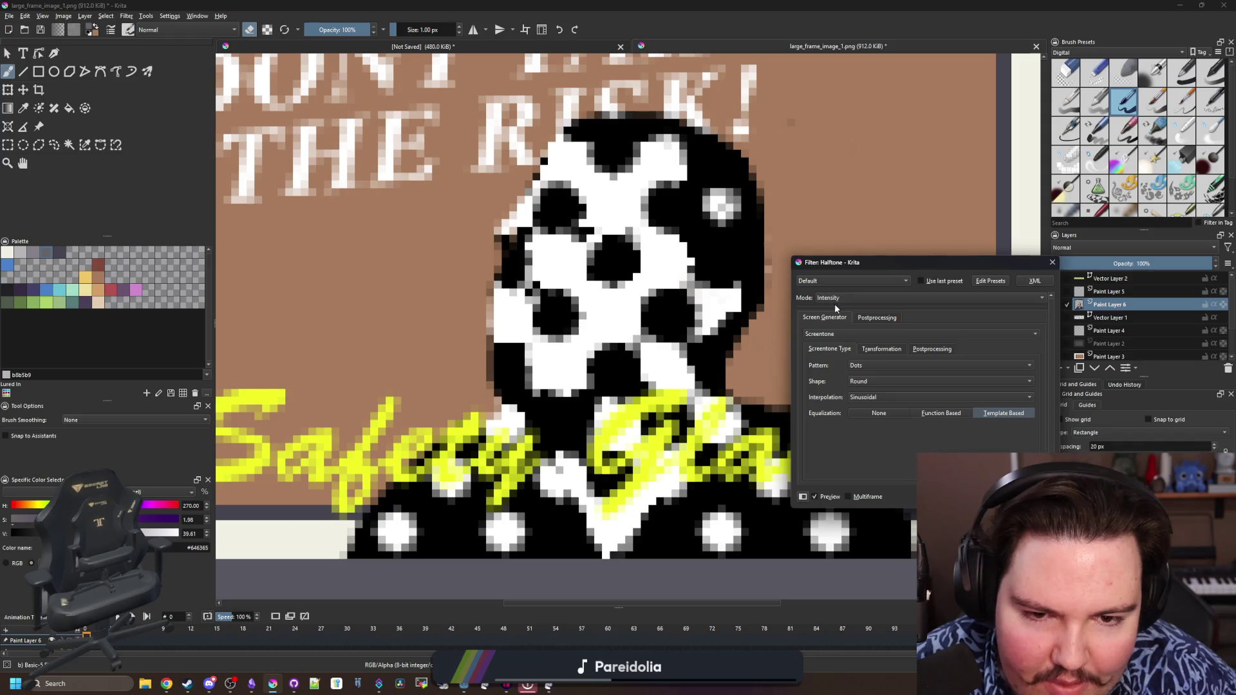
Switch the halftone screentone to diagonal lines, review its spacing, then discard the halftone
click(844, 334)
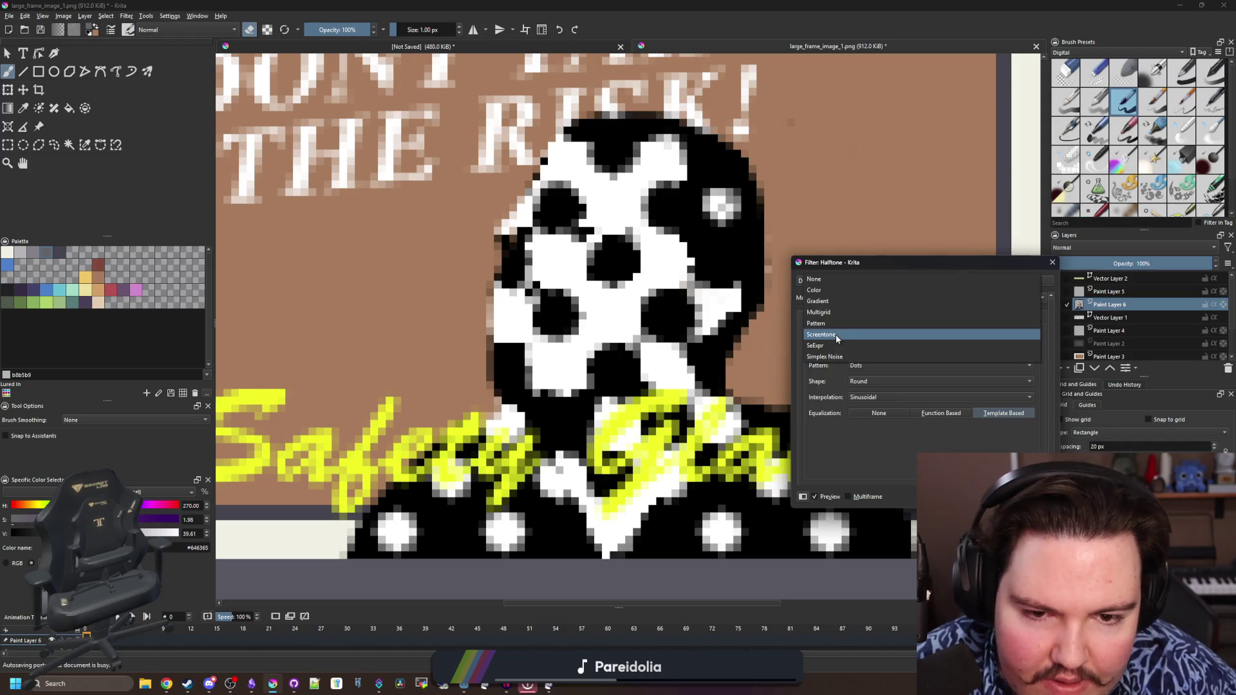
click(833, 335)
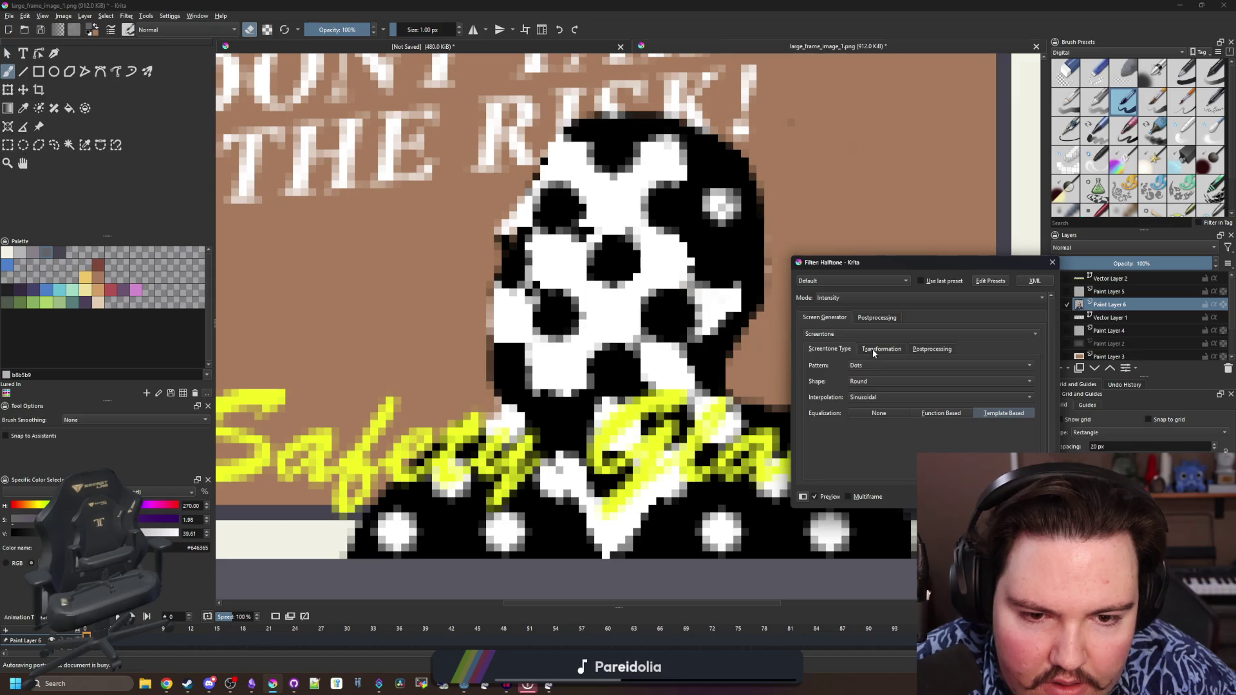
click(870, 366)
click(868, 376)
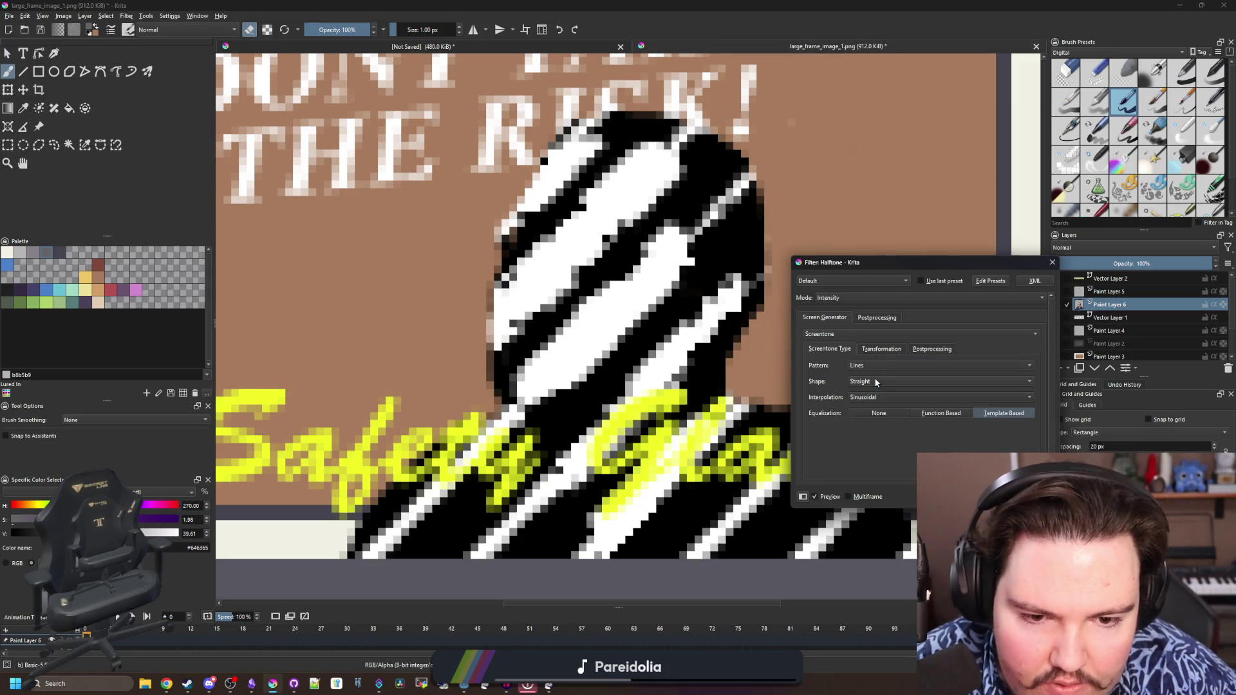
click(882, 345)
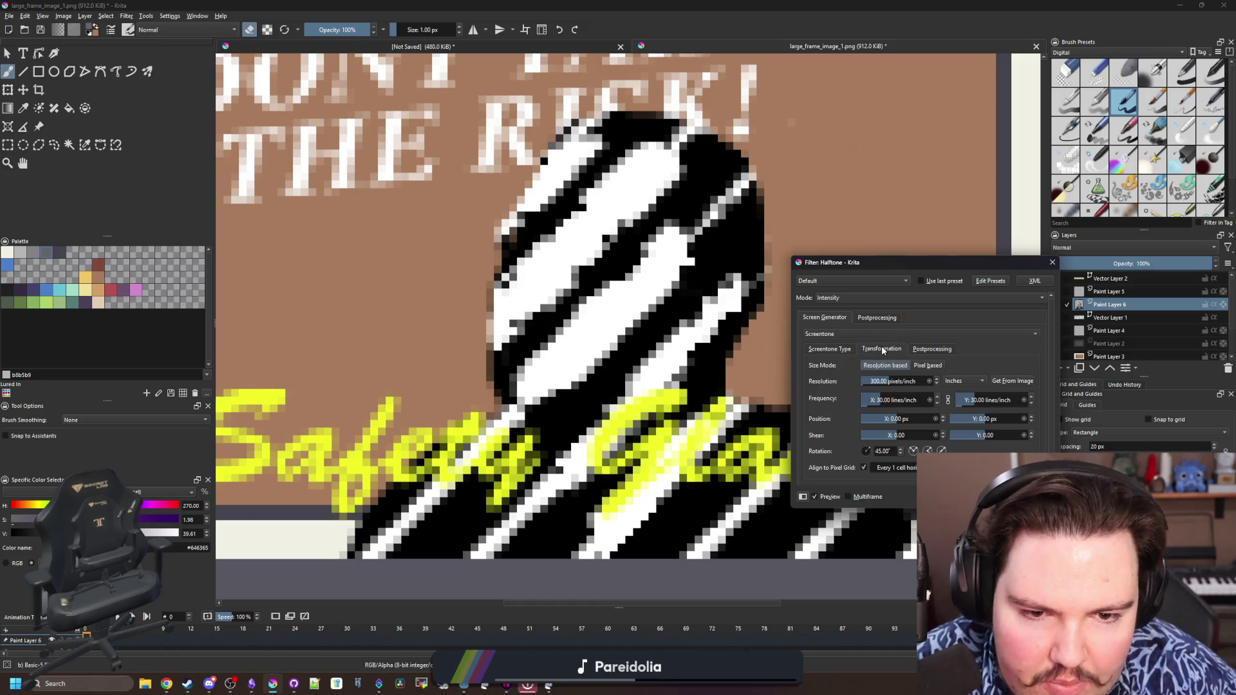
click(932, 349)
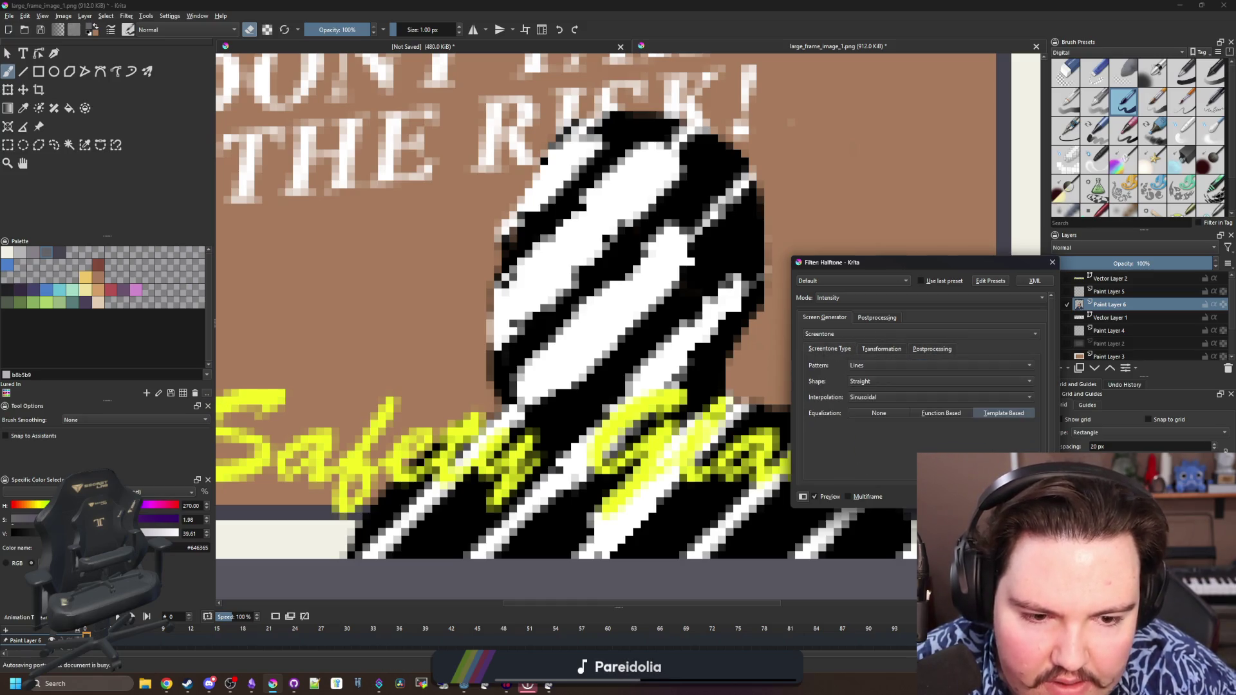
key(Escape)
Apply the Posterize filter to the portrait layer with a lowered Steps value
click(129, 16)
mouse_move(141, 59)
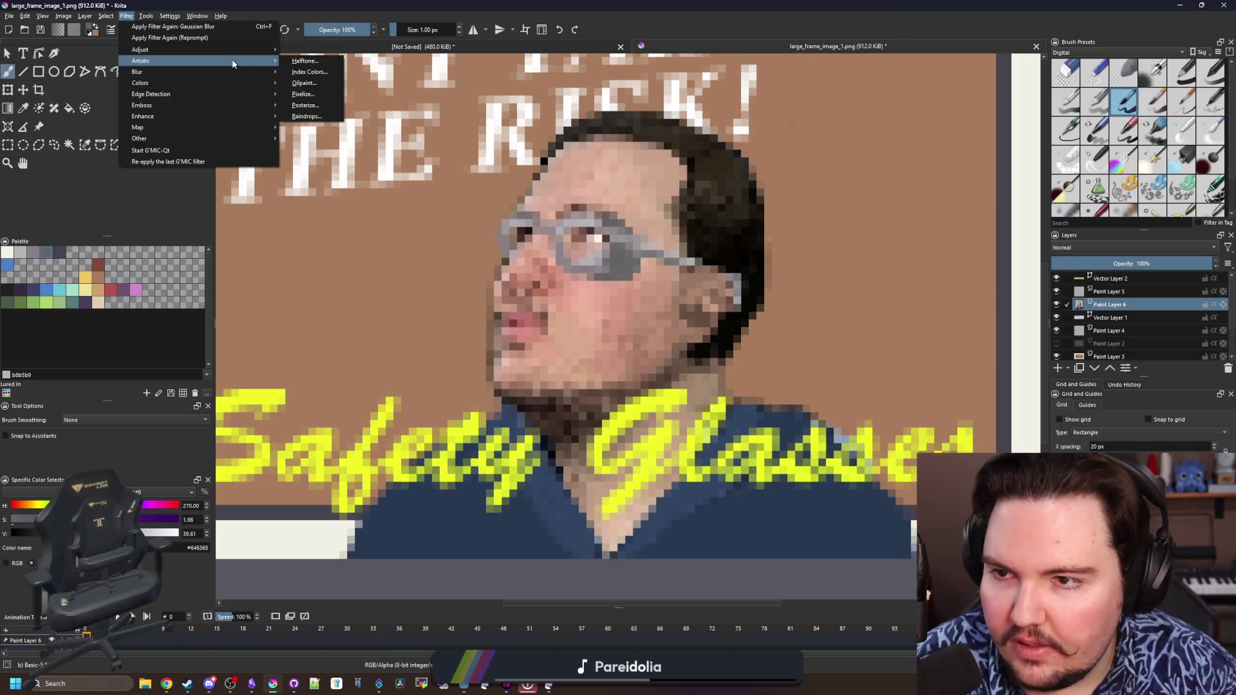
click(309, 95)
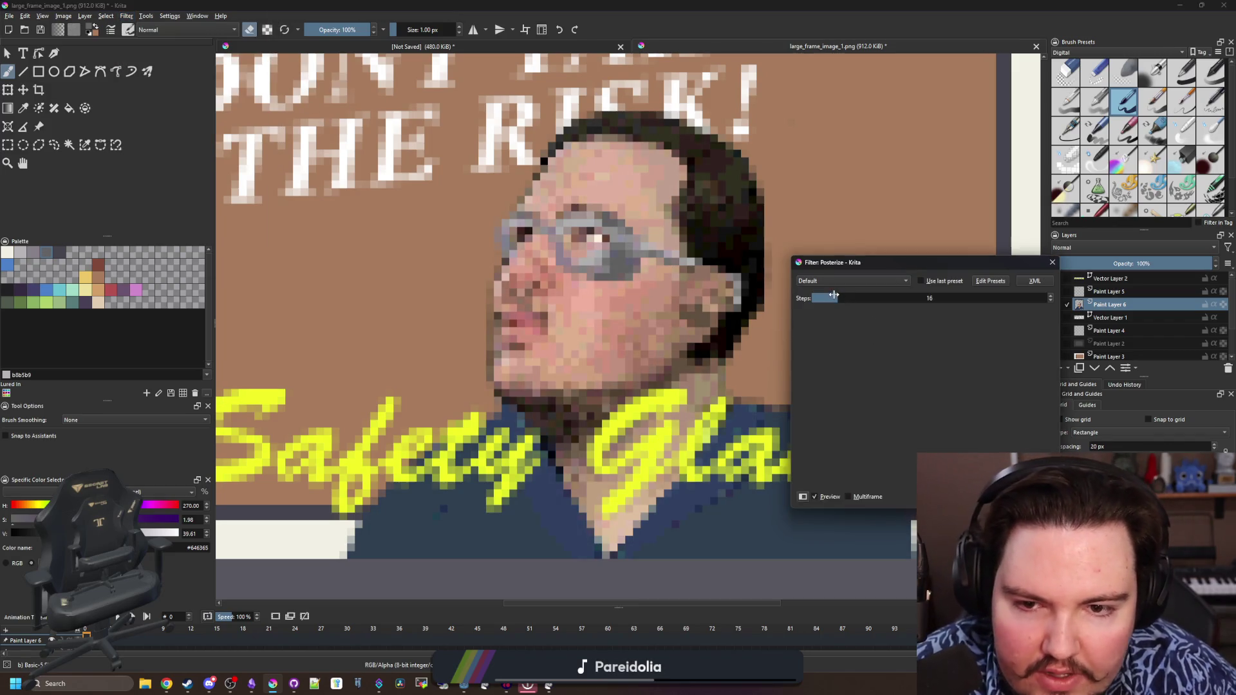
drag(832, 296, 828, 296)
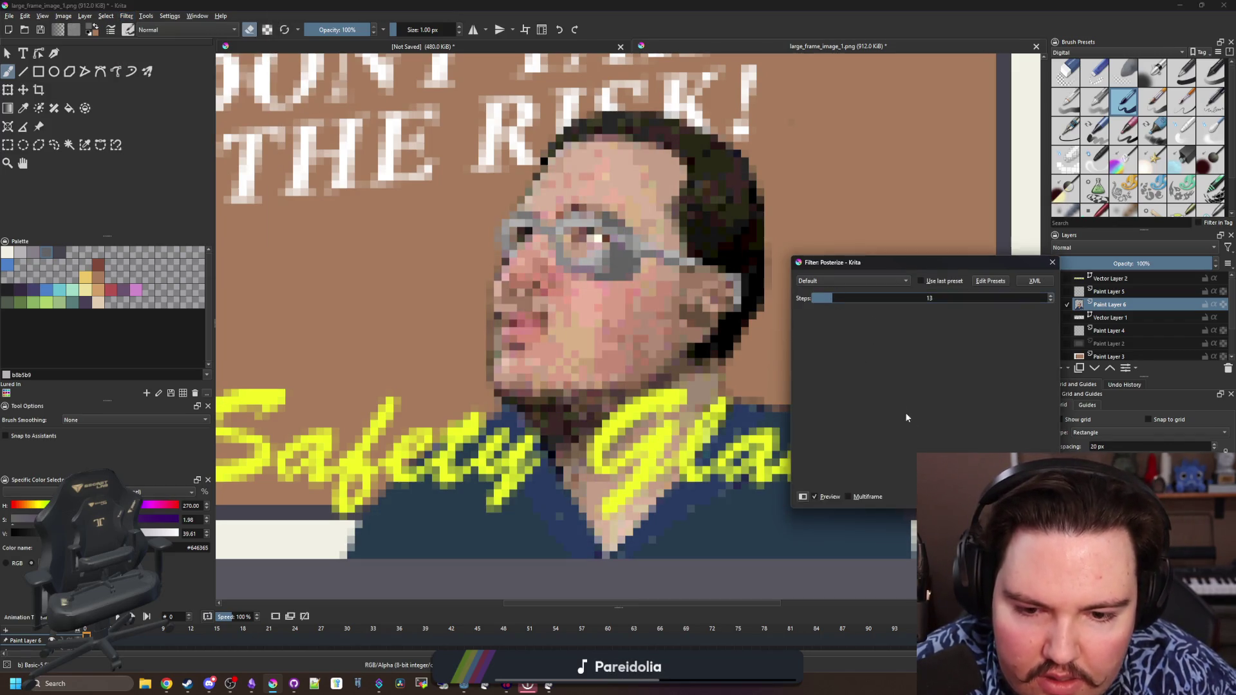
key(Return)
scroll(650, 494, up, 3)
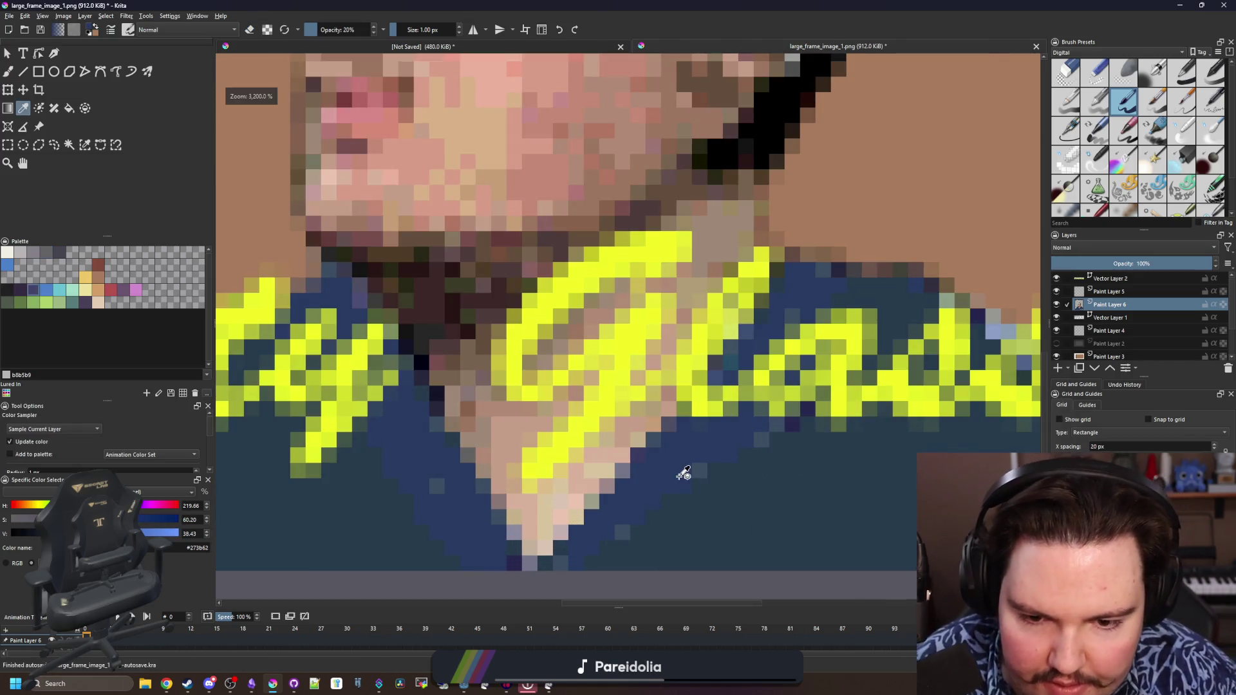
Sample the jacket's dark blue and paint blue pixels across it with a slightly larger brush
key(p)
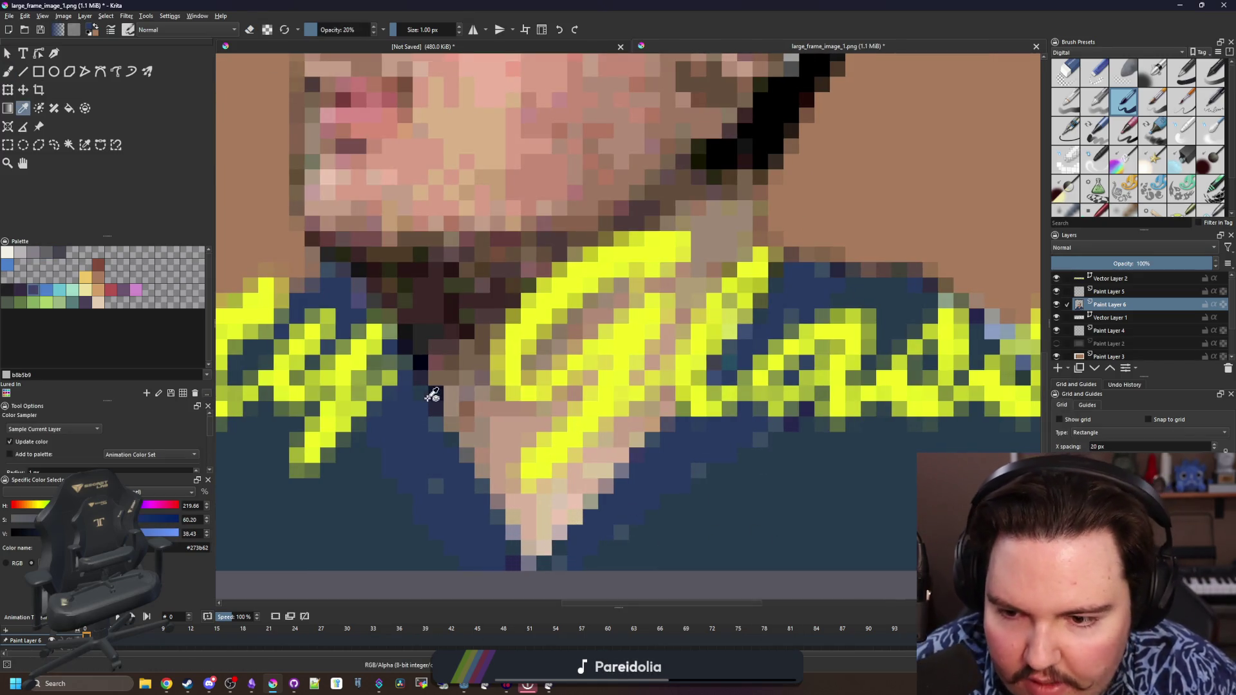
click(445, 401)
key(b)
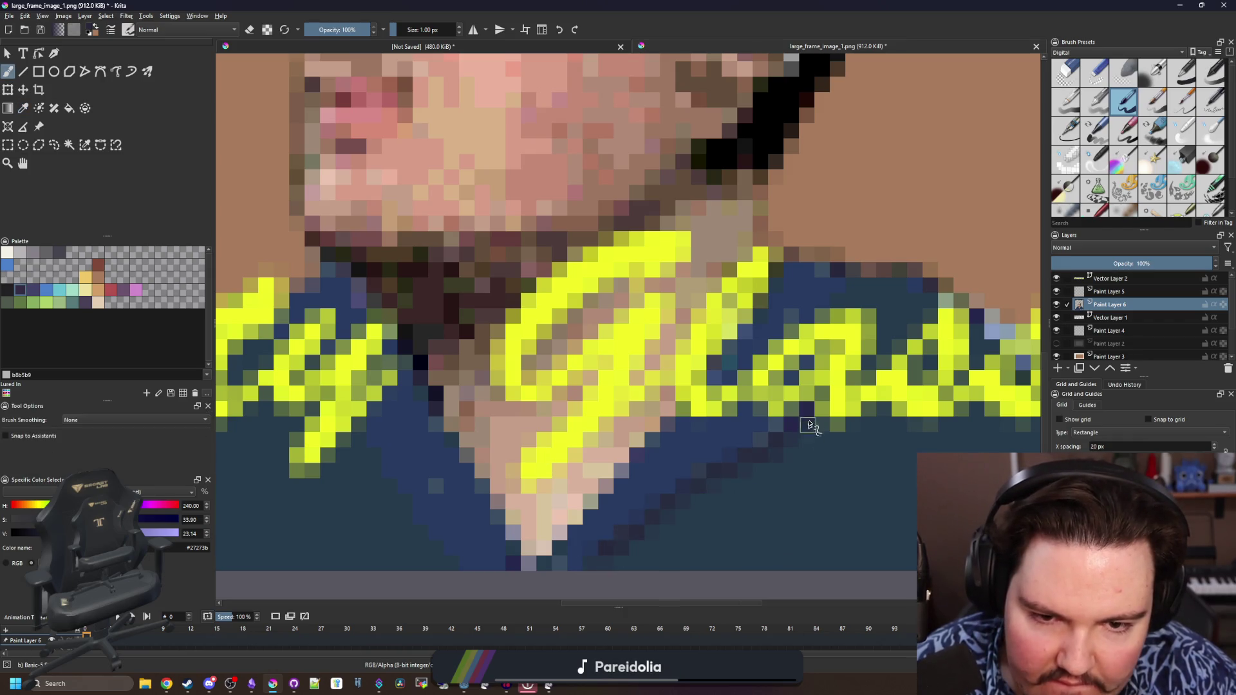
click(787, 436)
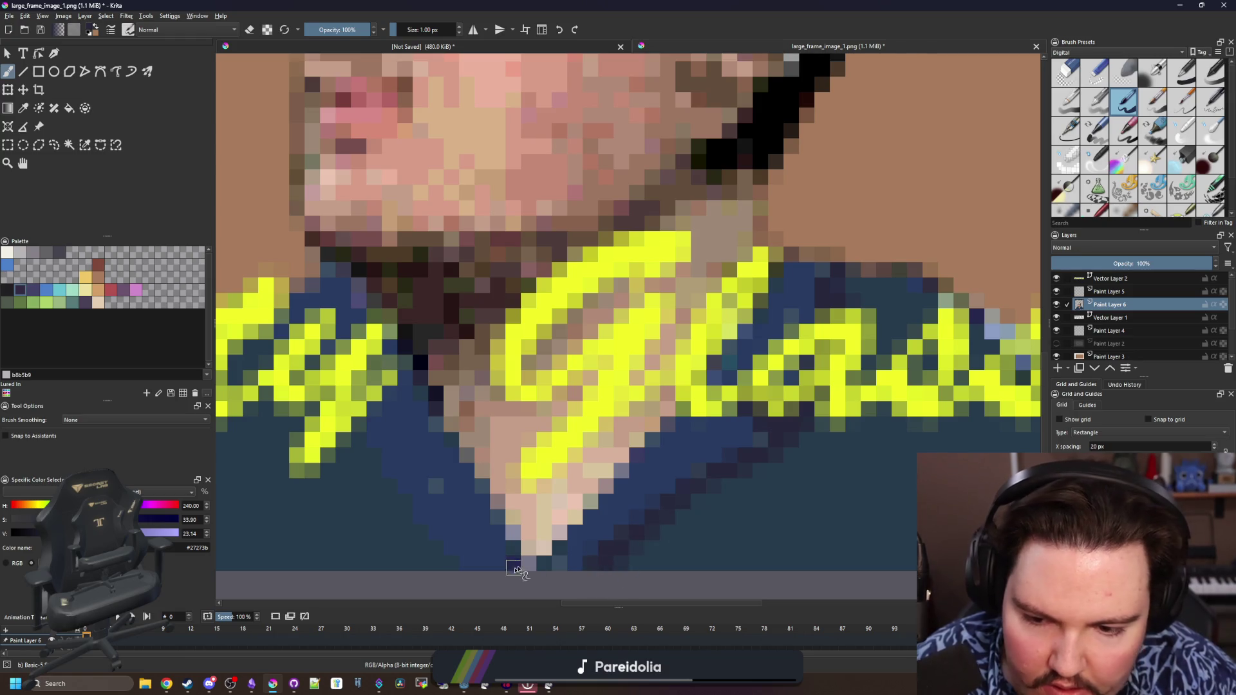
scroll(519, 570, left, 2)
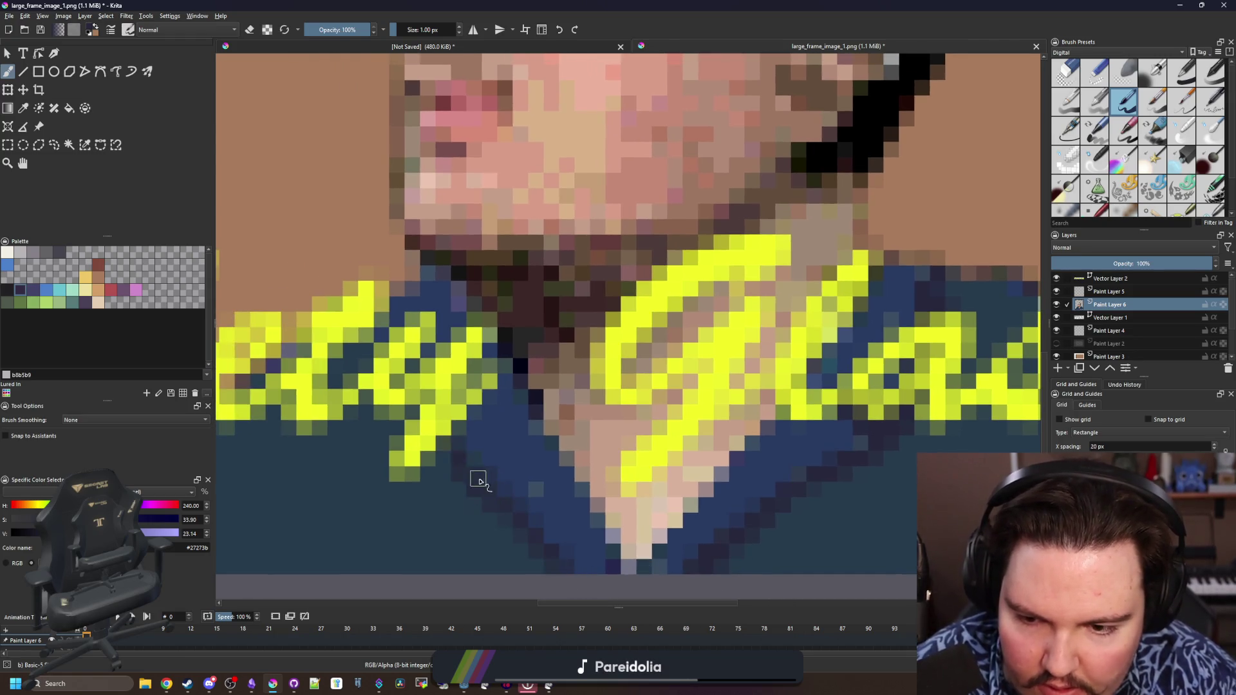
scroll(479, 481, right, 3)
scroll(493, 411, down, 3)
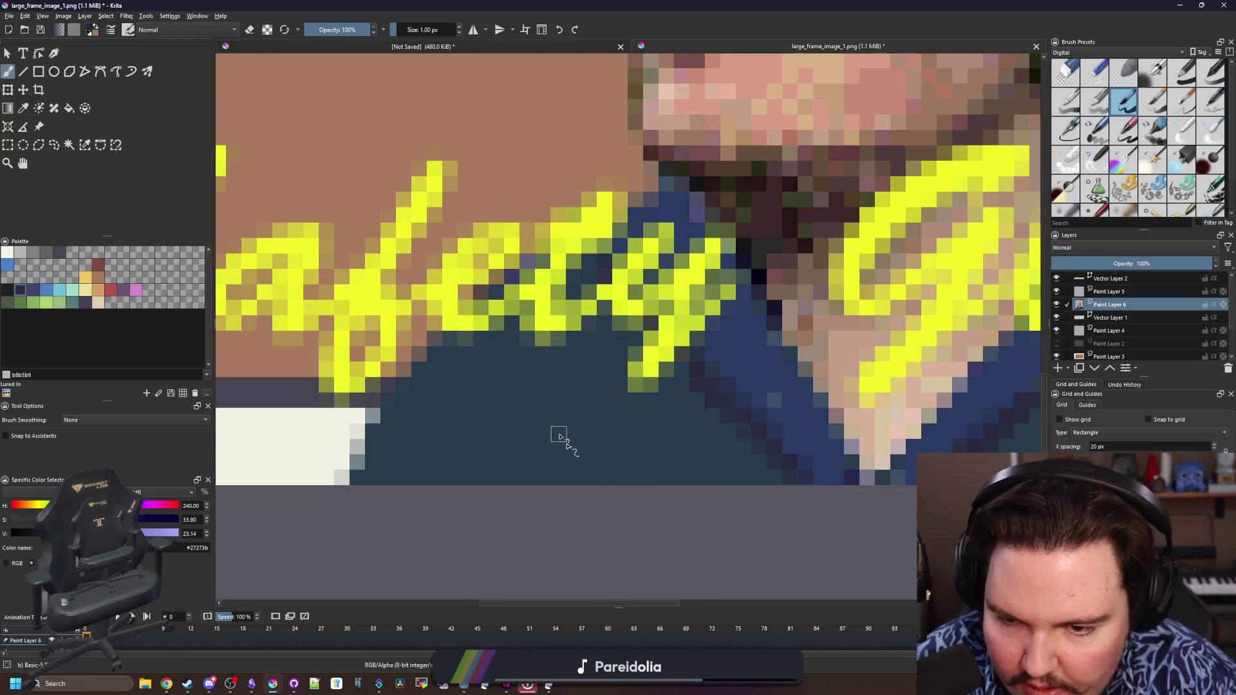
scroll(613, 483, down, 5)
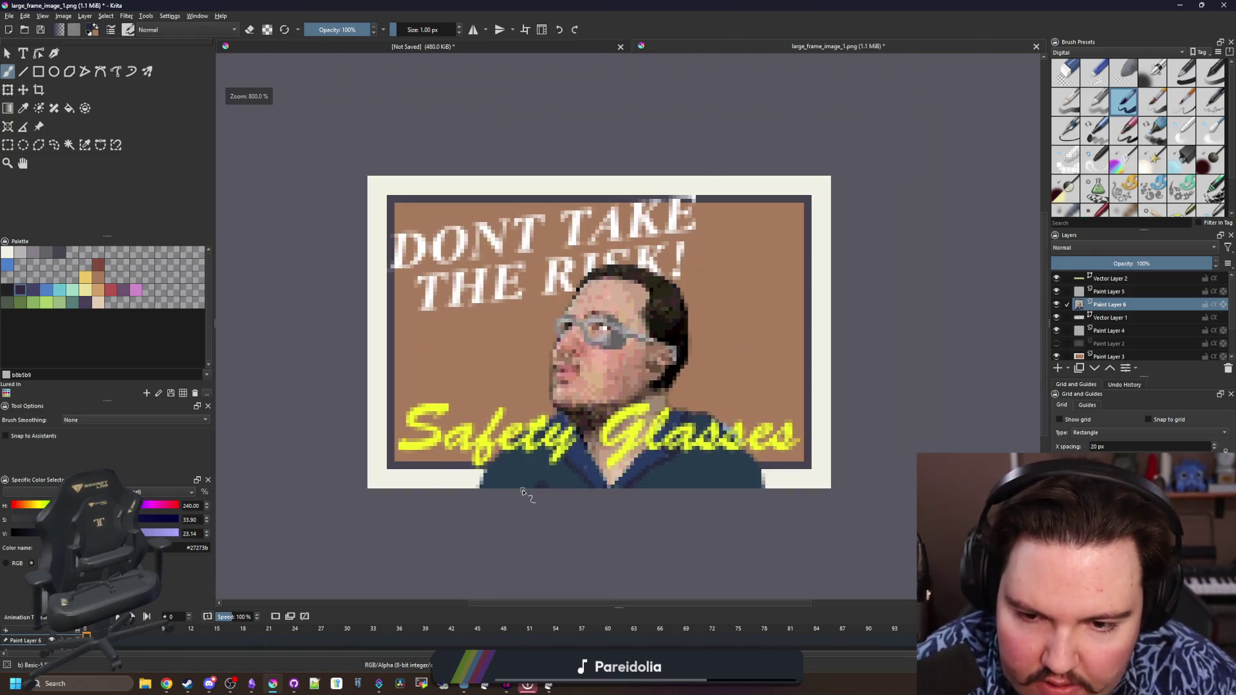
scroll(542, 492, up, 3)
scroll(811, 483, up, 3)
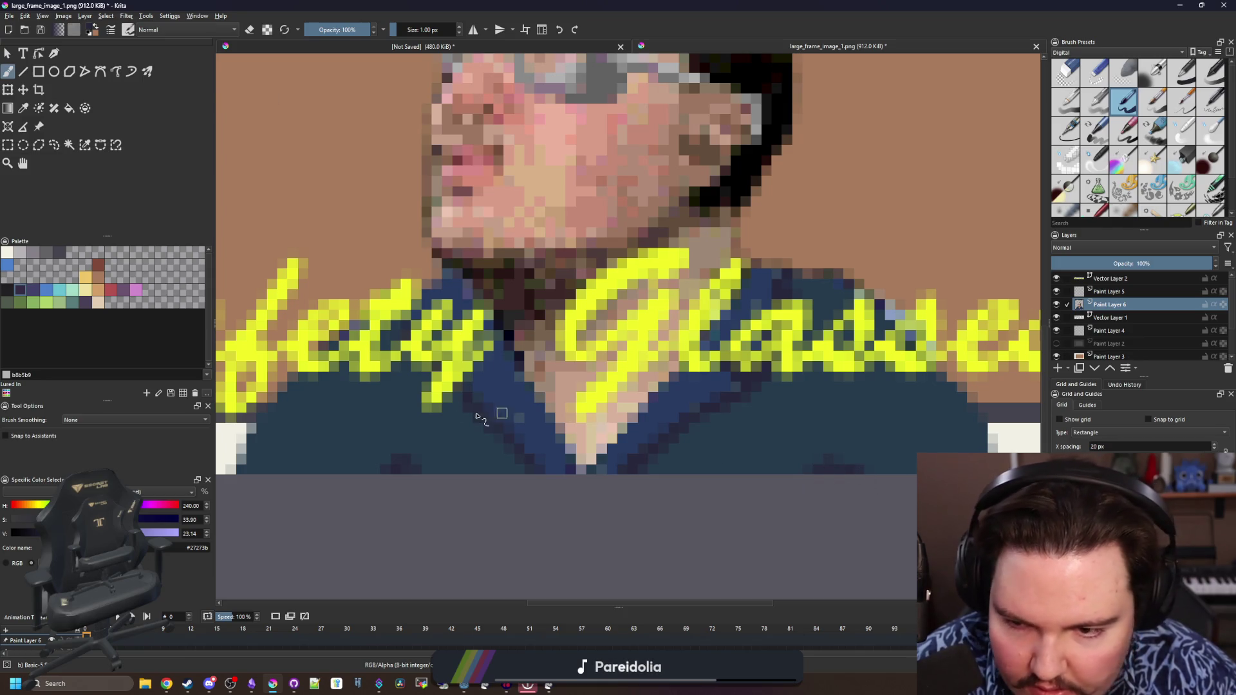
scroll(479, 417, down, 3)
scroll(493, 434, up, 3)
key(ctrl)
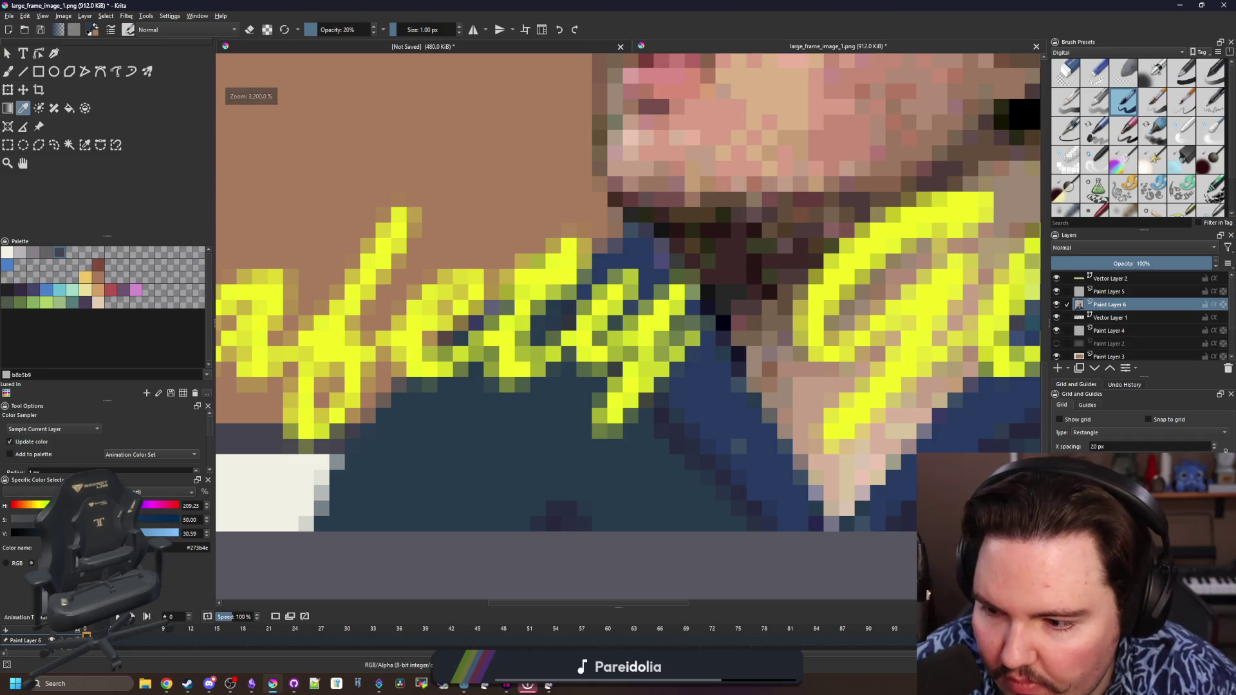
key(b)
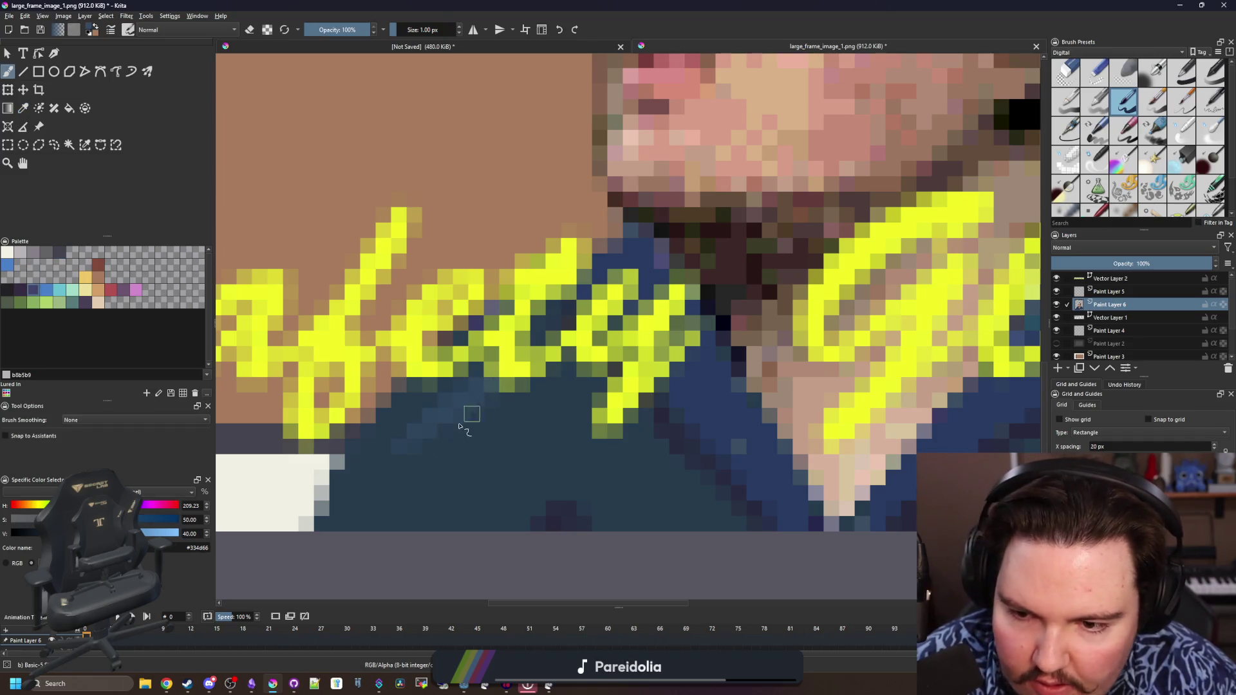
key(bracketright)
mouse_move(465, 422)
mouse_down()
mouse_move(522, 396)
mouse_move(403, 440)
mouse_up()
key(bracketright)
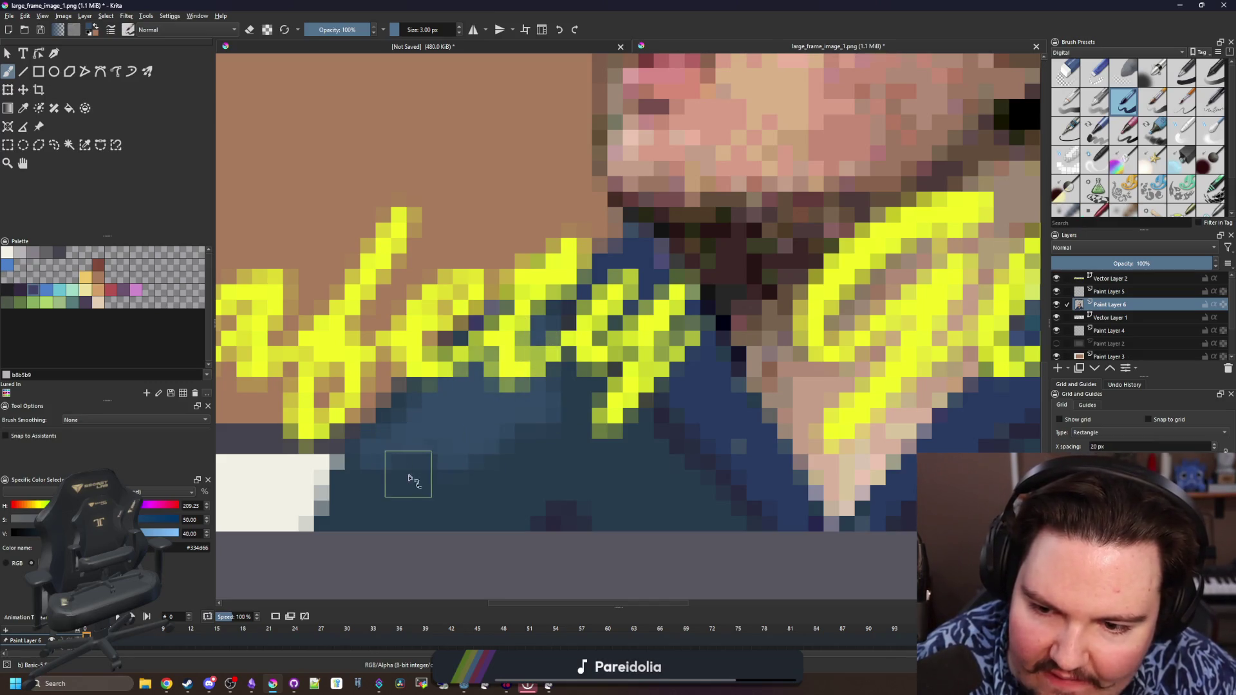
scroll(480, 454, down, 5)
scroll(763, 435, up, 5)
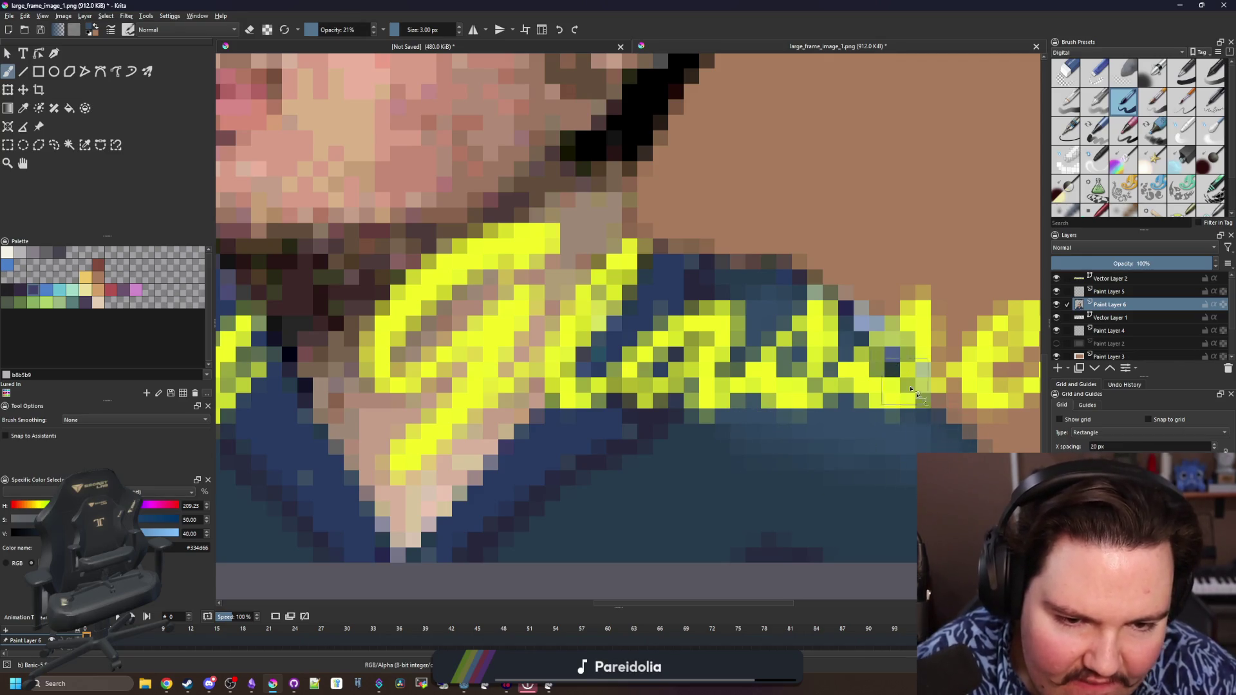
scroll(912, 391, down, 5)
scroll(580, 386, up, 5)
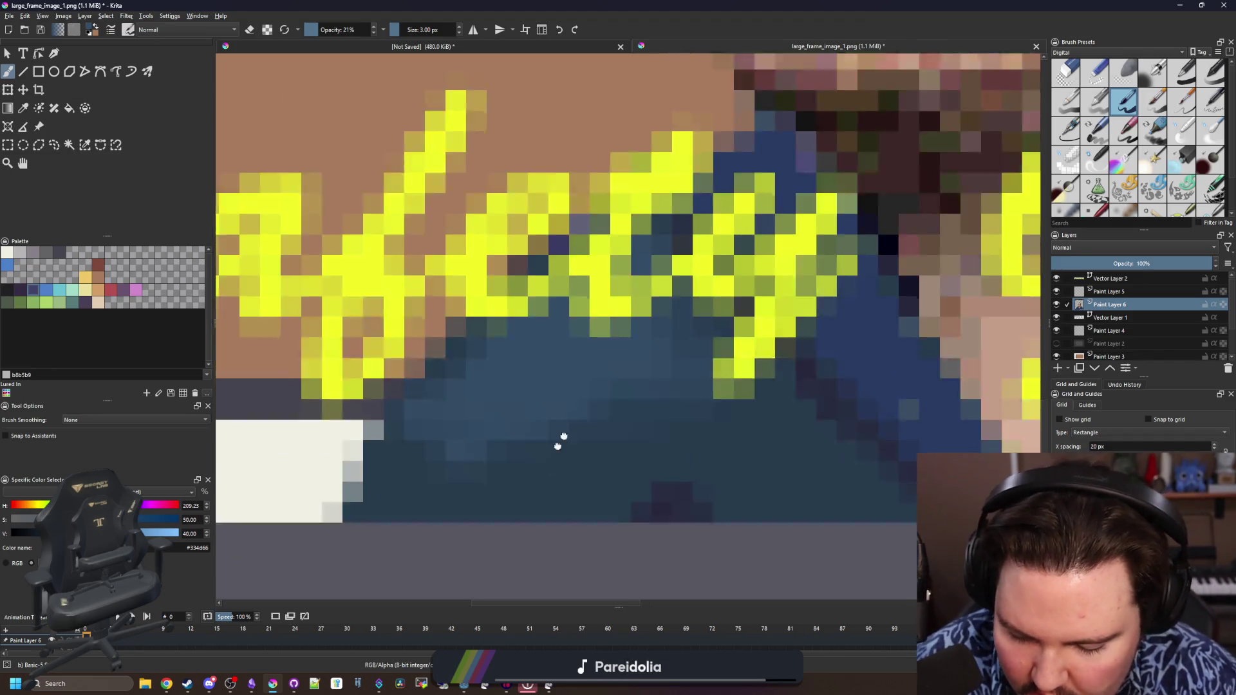
Sample a dark tone on the lower-left jacket for further touch-ups, then view the whole poster
drag(471, 462, 600, 386)
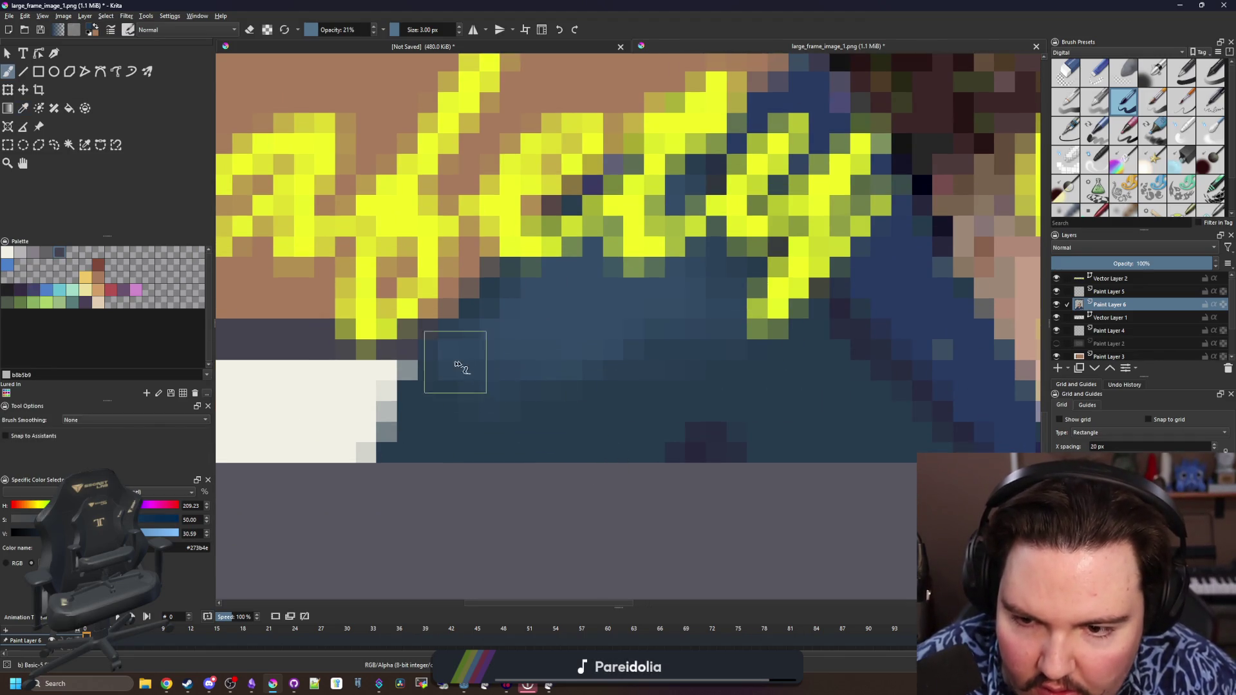
key(p)
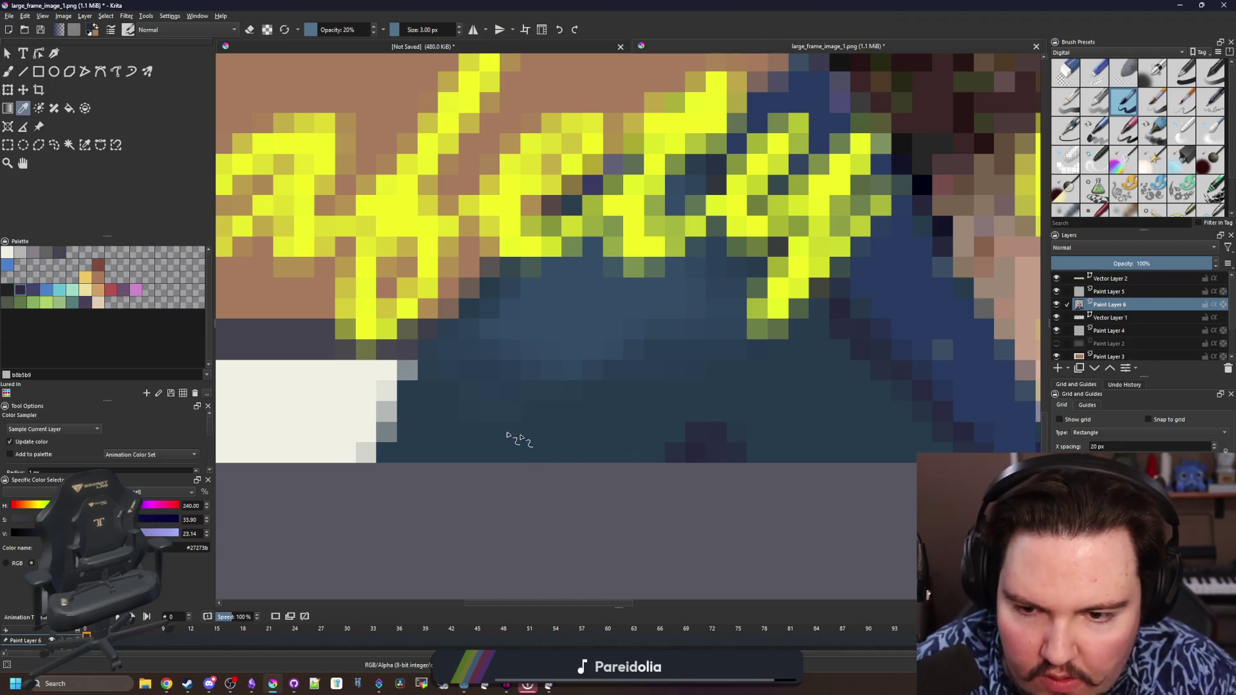
key(b)
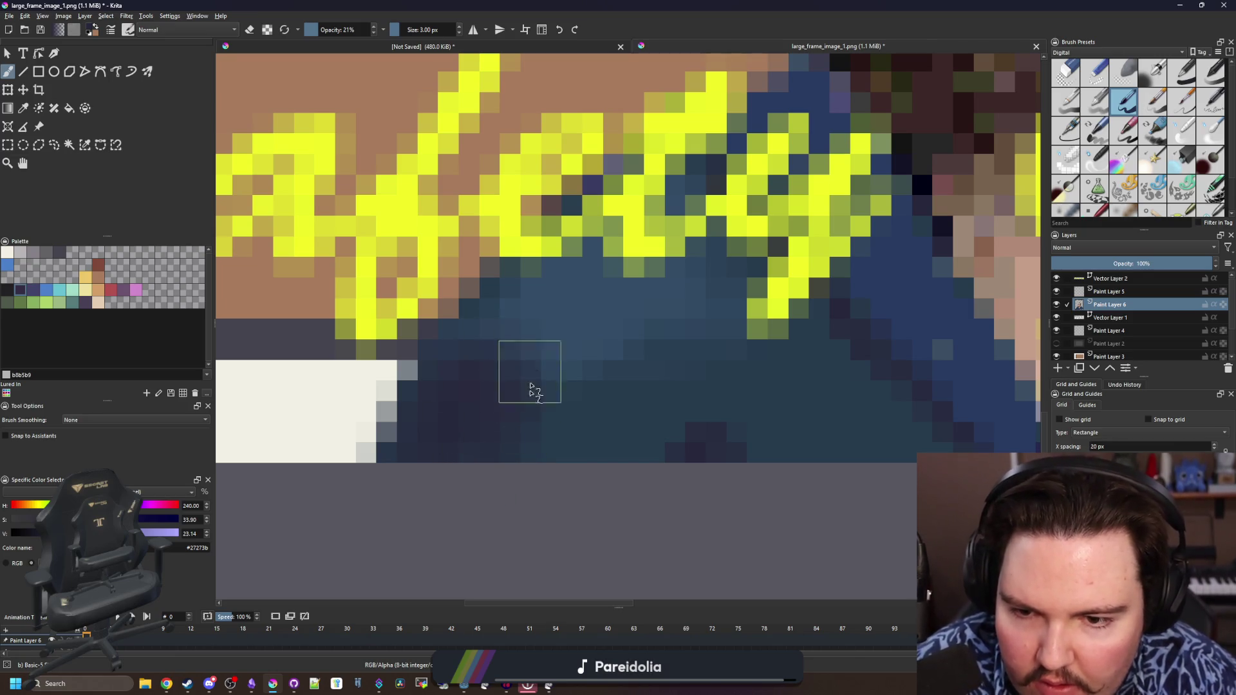
scroll(483, 377, down, 5)
ctrl+click(553, 459)
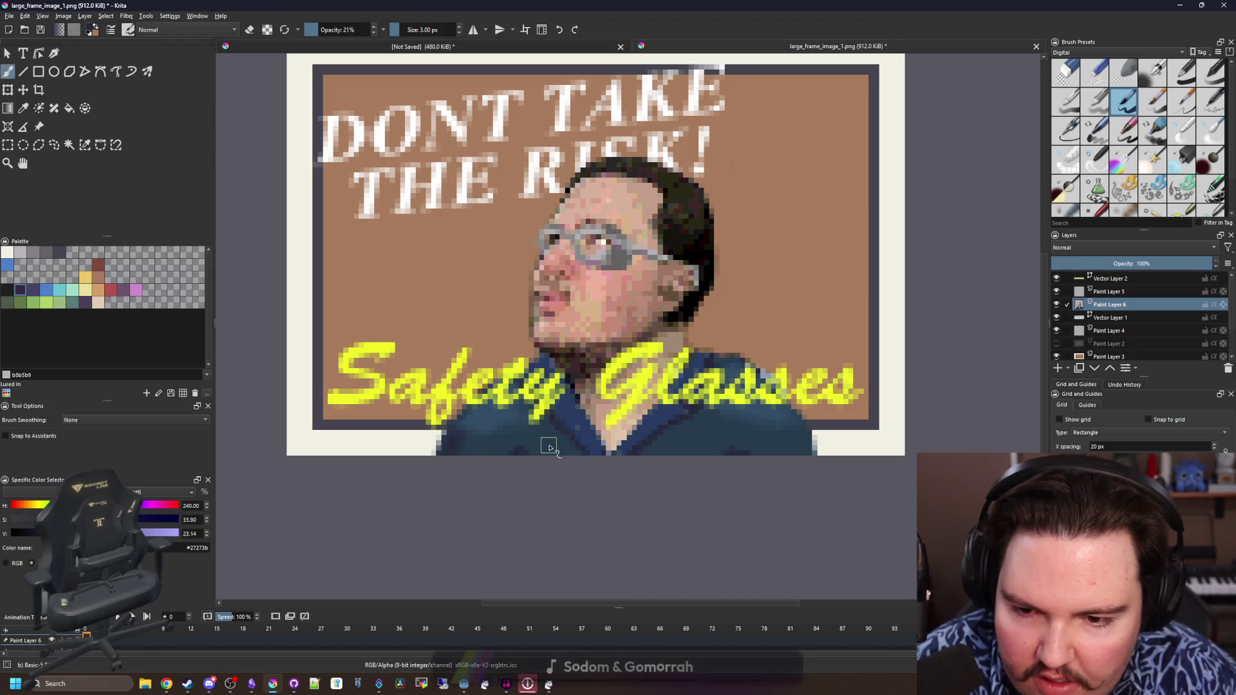
scroll(551, 447, up, 6)
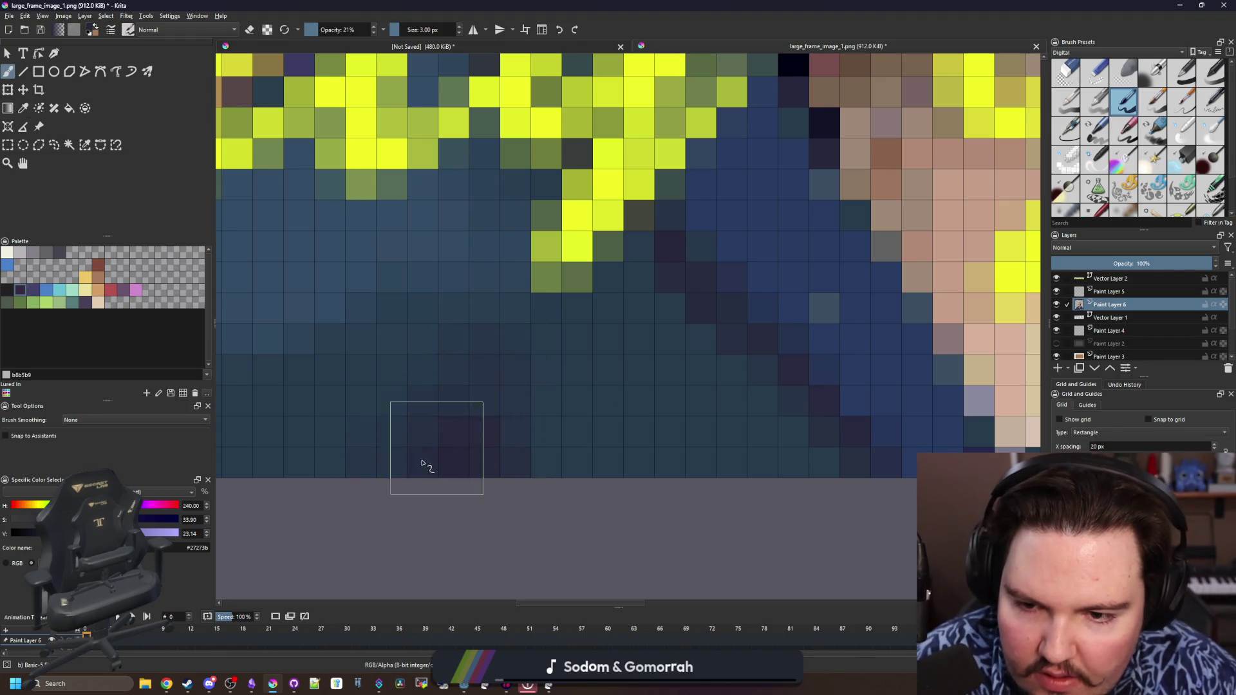
scroll(367, 454, down, 1)
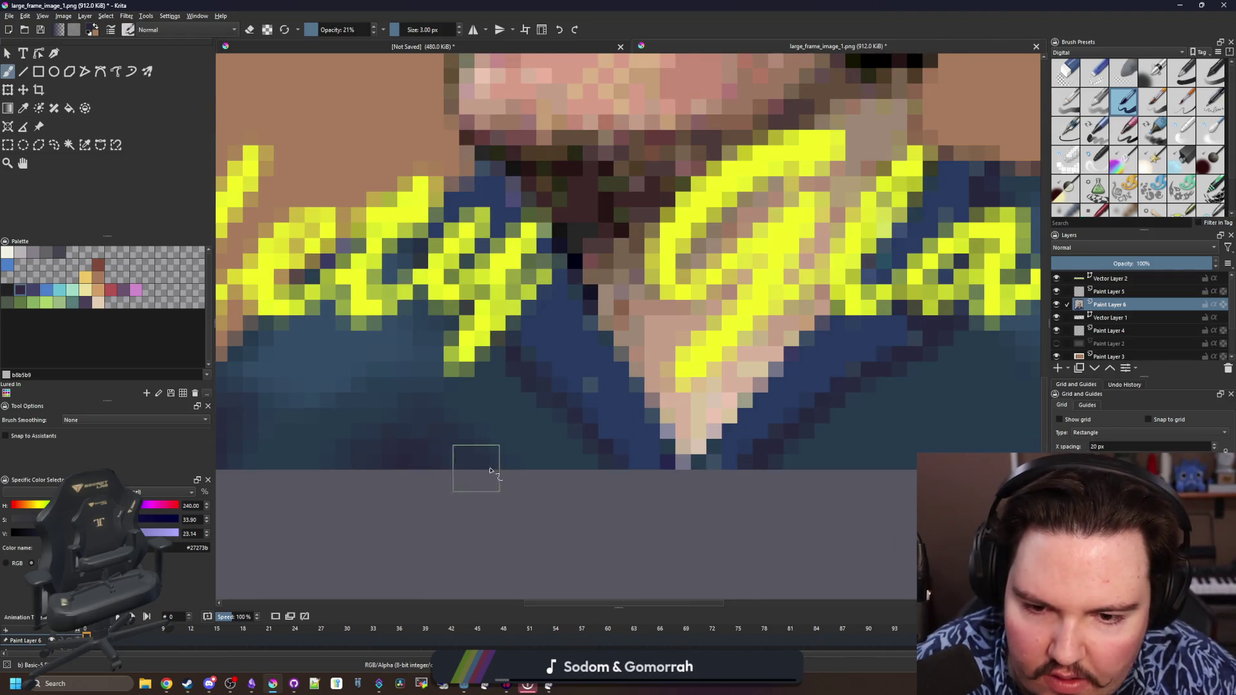
scroll(454, 463, down, 2)
scroll(616, 477, up, 1)
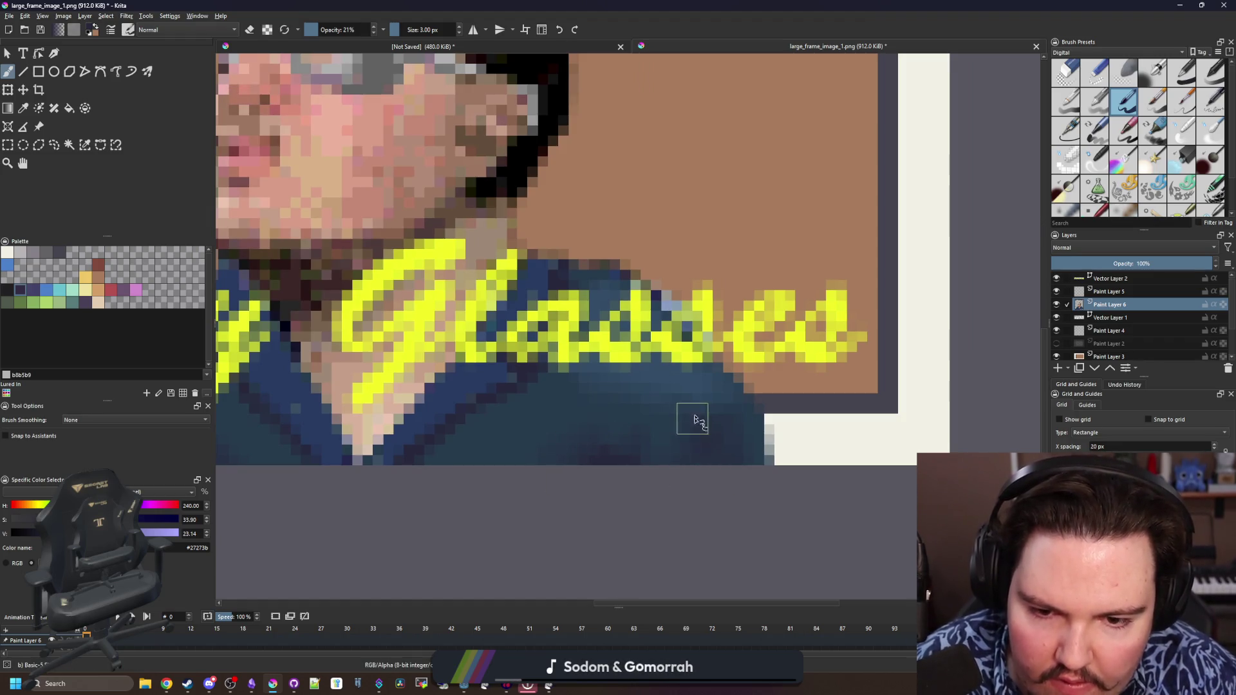
scroll(685, 439, down, 5)
scroll(580, 473, up, 3)
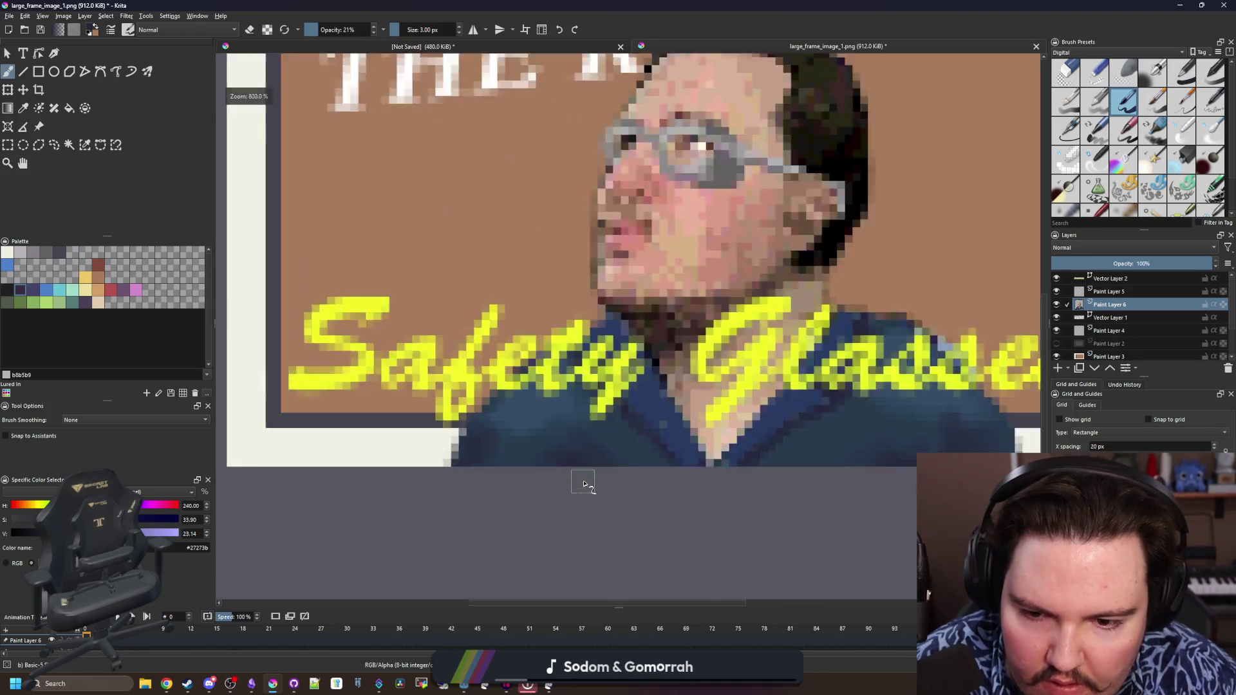
scroll(540, 459, up, 1)
scroll(529, 467, down, 4)
scroll(541, 494, down, 1)
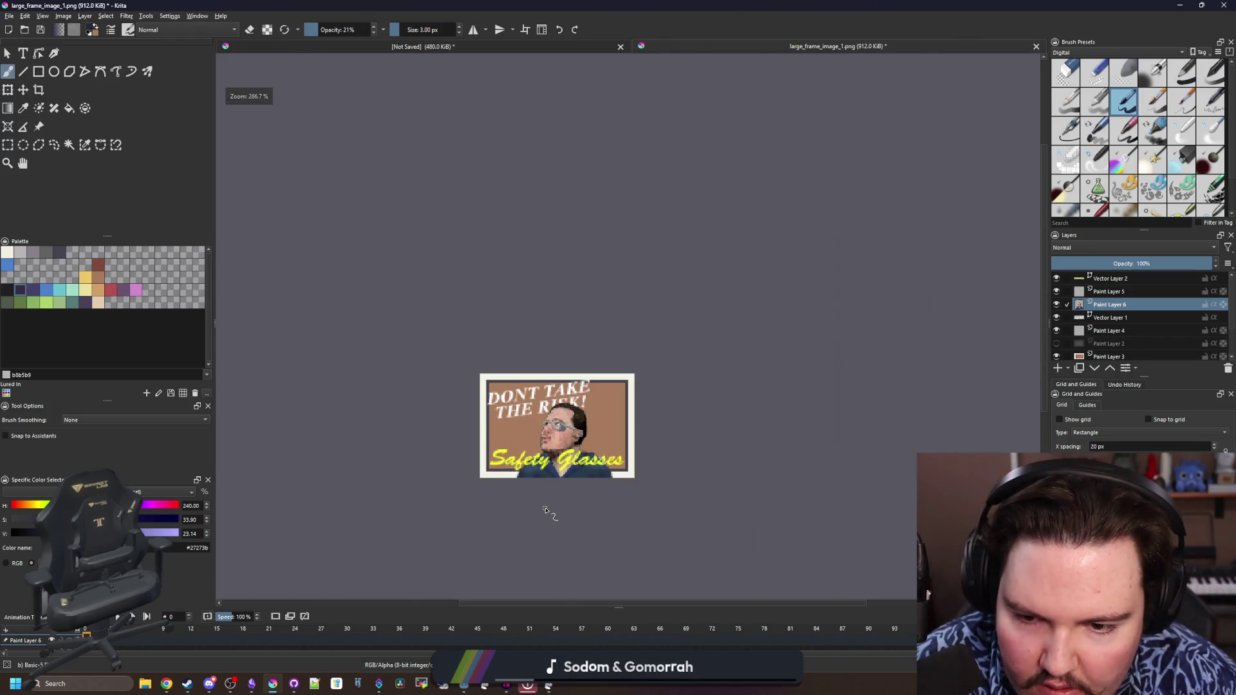
scroll(561, 464, up, 2)
scroll(561, 455, up, 3)
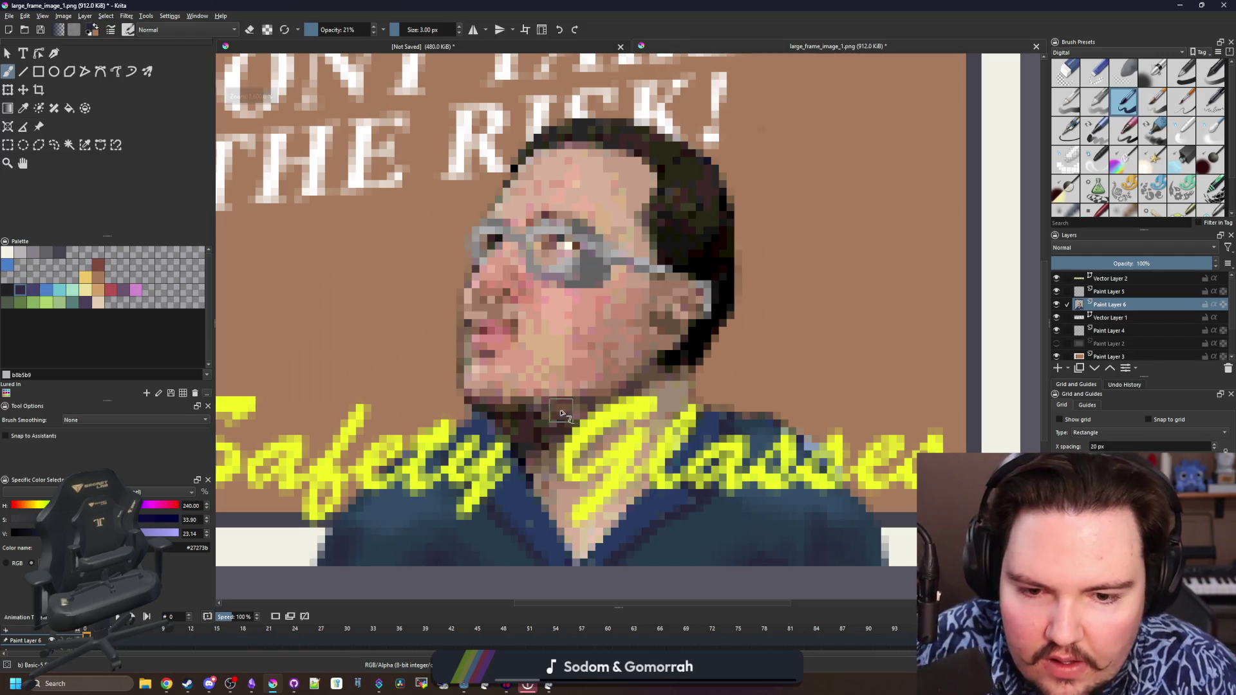
scroll(560, 413, down, 1)
drag(521, 386, 562, 420)
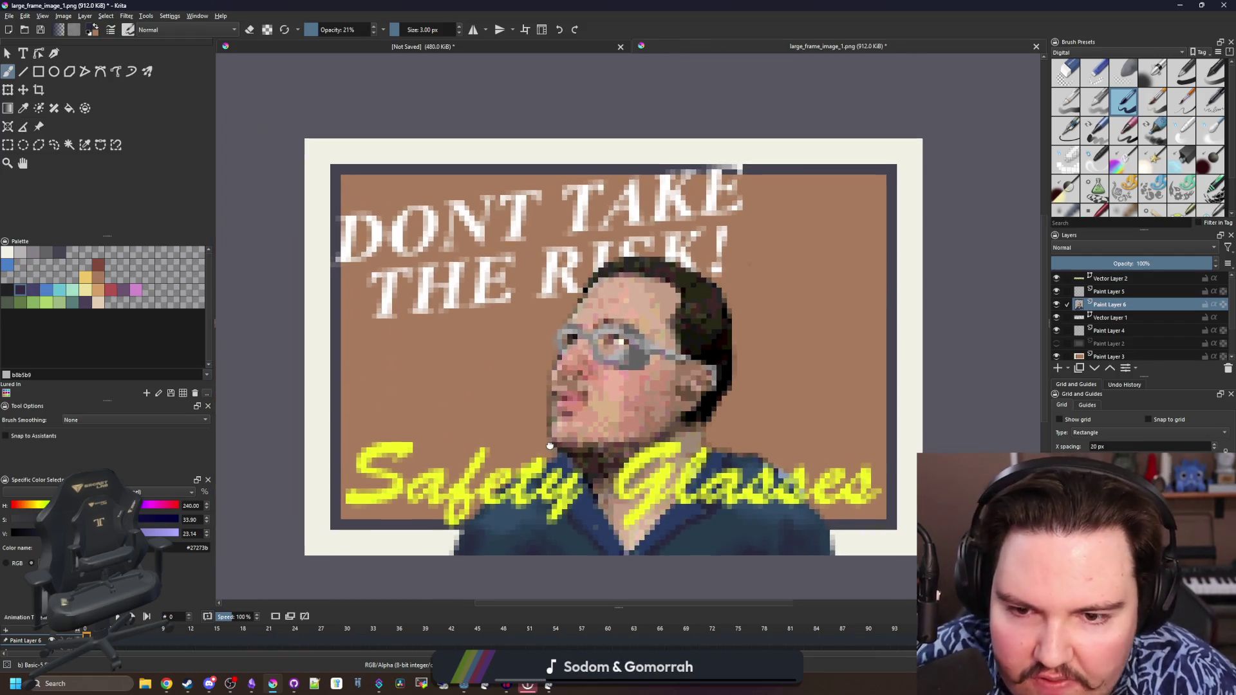
Toggle the headline layer, briefly rotate the DONT TAKE THE RISK! heading and straighten it again
click(1120, 291)
click(1057, 316)
click(1111, 318)
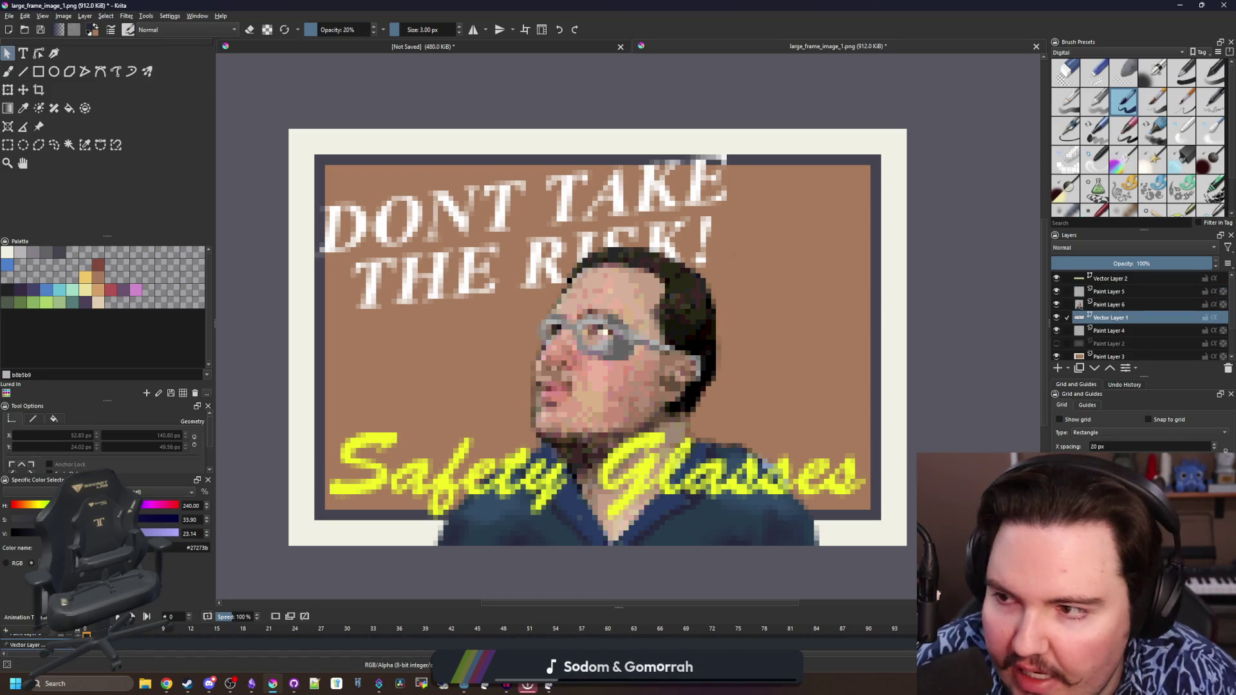
click(9, 90)
drag(746, 268, 744, 293)
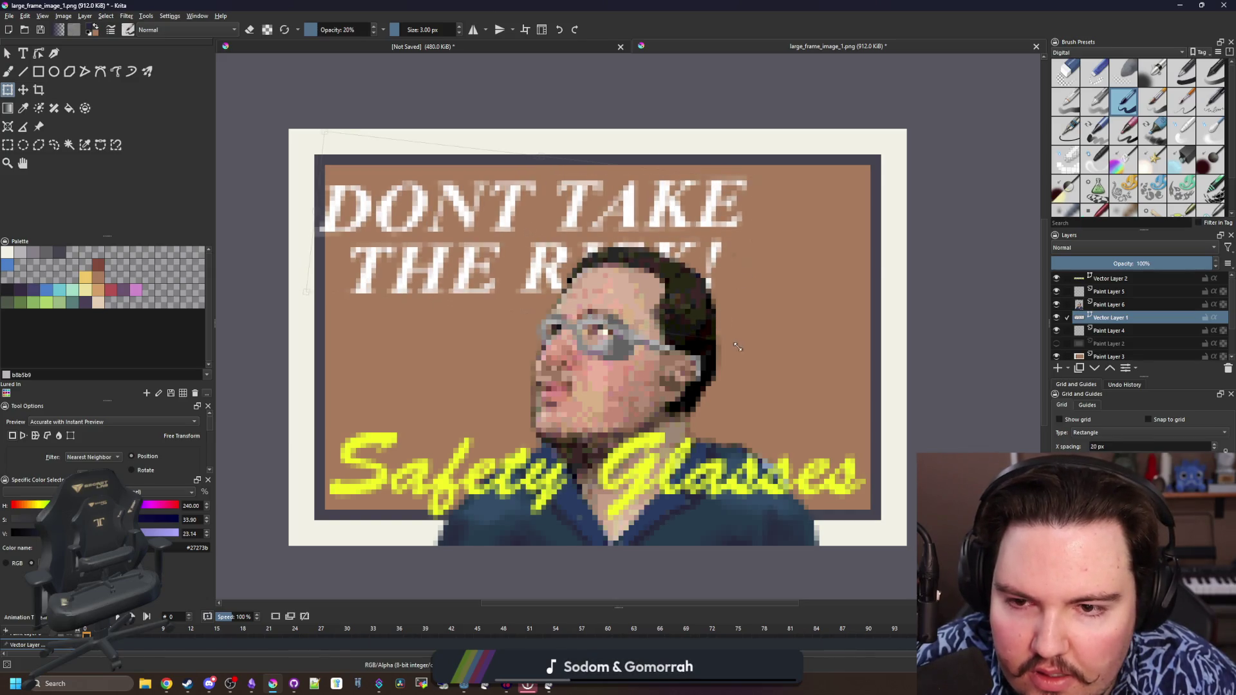
mouse_move(599, 222)
mouse_down()
mouse_move(649, 259)
mouse_move(642, 252)
mouse_up()
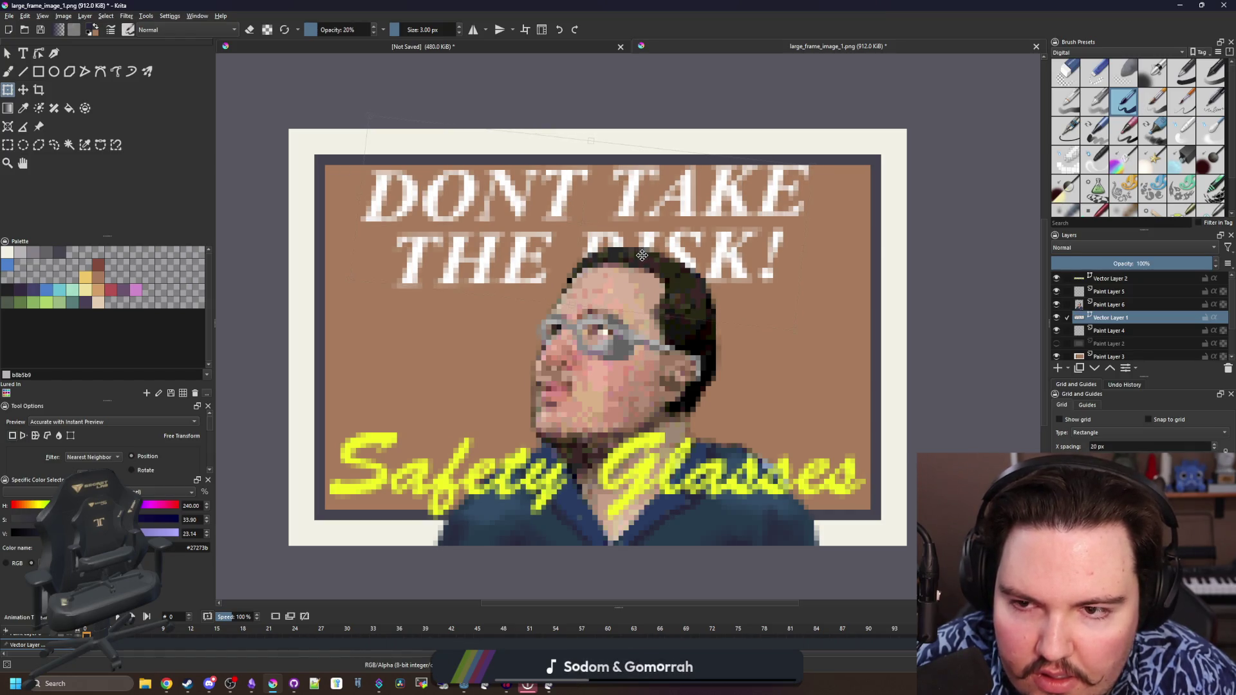
Move the portrait layer, undo, then shift the portrait and top grey bar left and up
click(1111, 304)
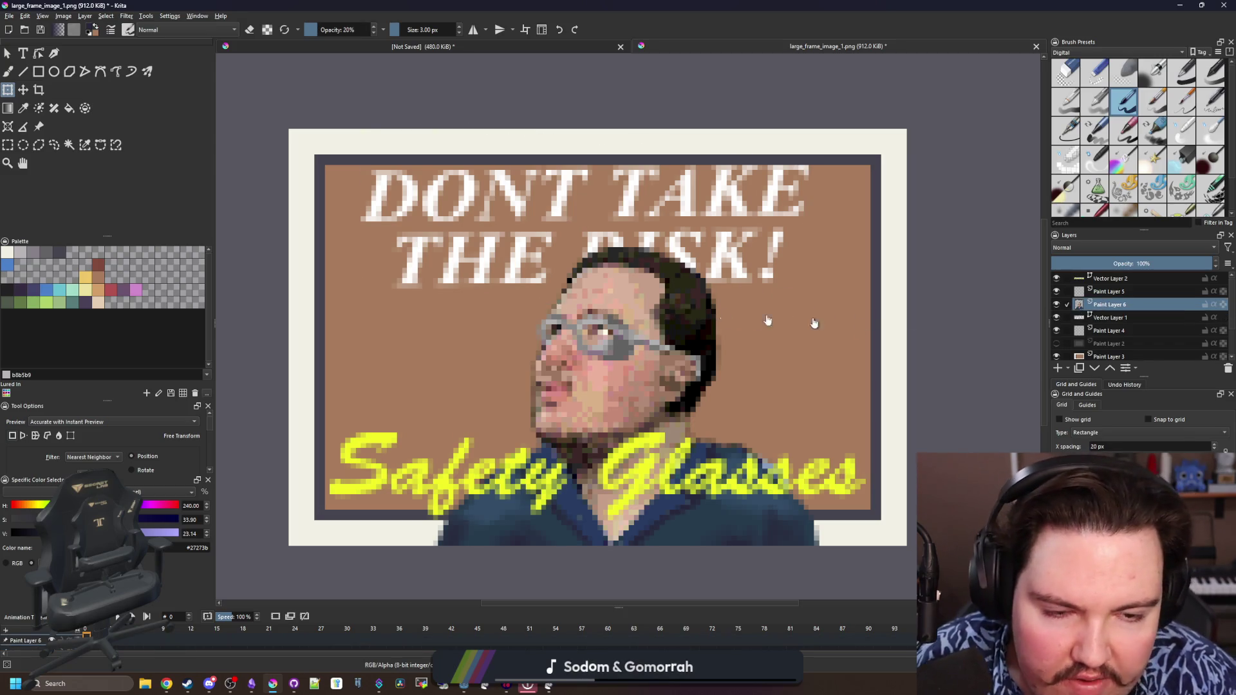
mouse_move(668, 368)
mouse_down()
mouse_move(638, 336)
mouse_move(637, 362)
mouse_up()
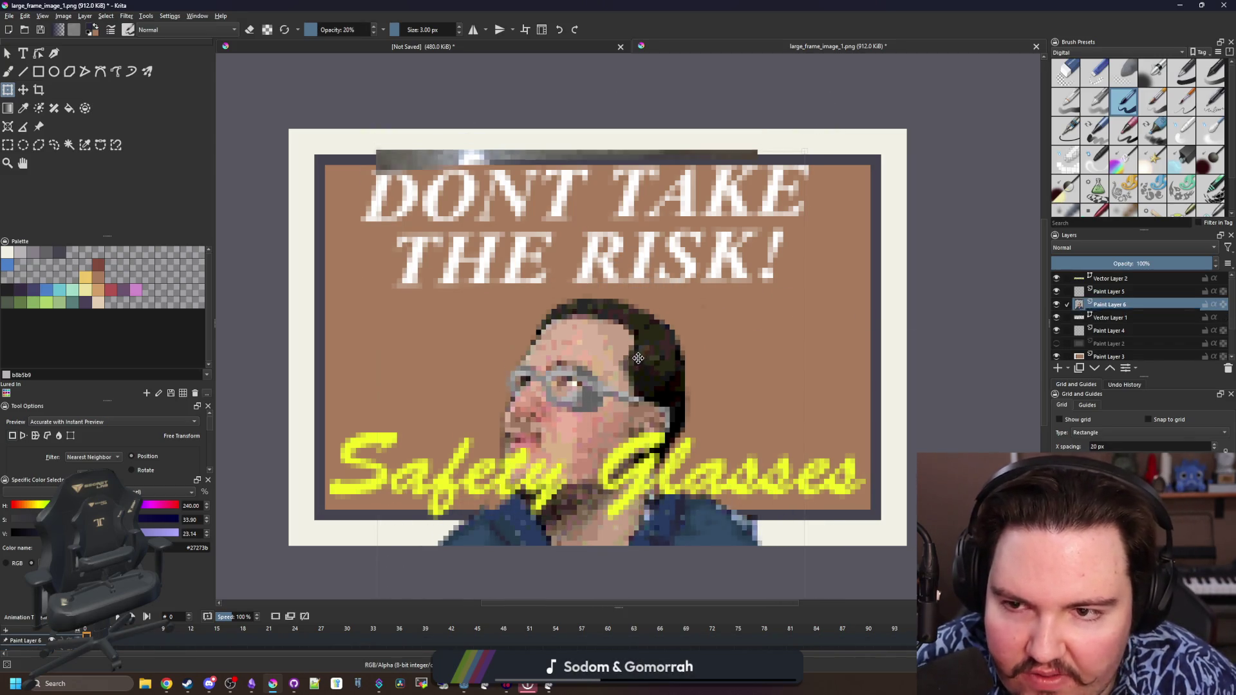
scroll(628, 353, down, 2)
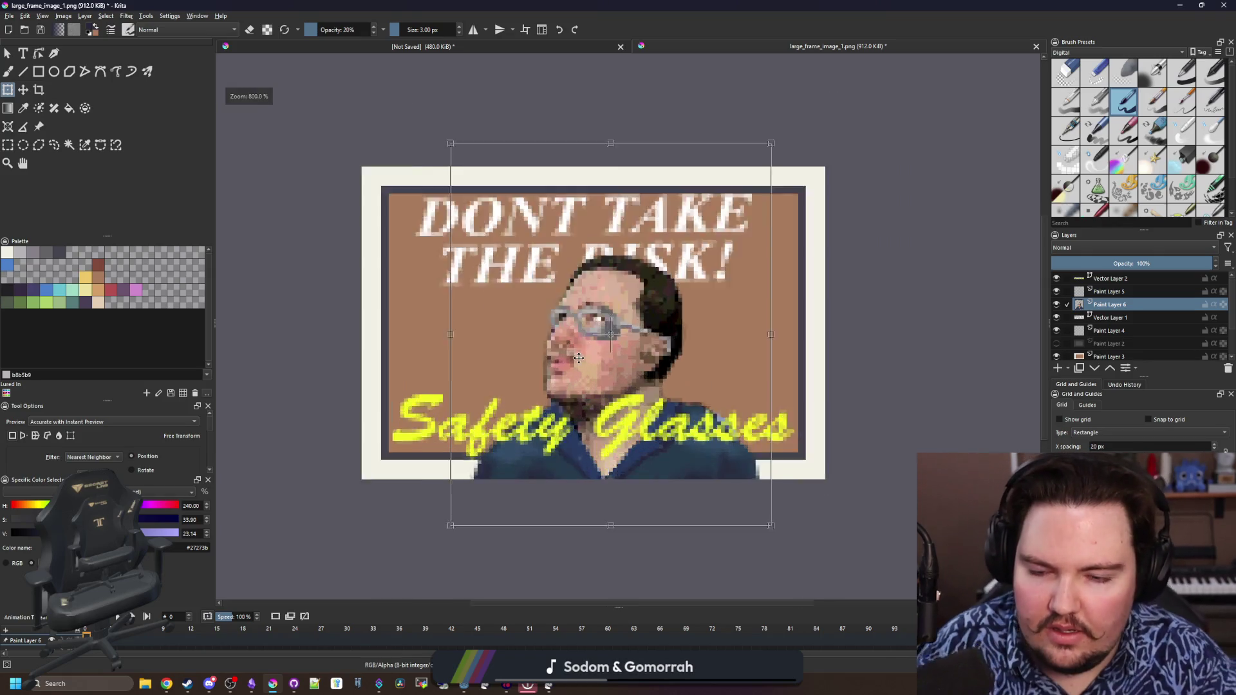
scroll(618, 367, up, 1)
scroll(614, 370, up, 1)
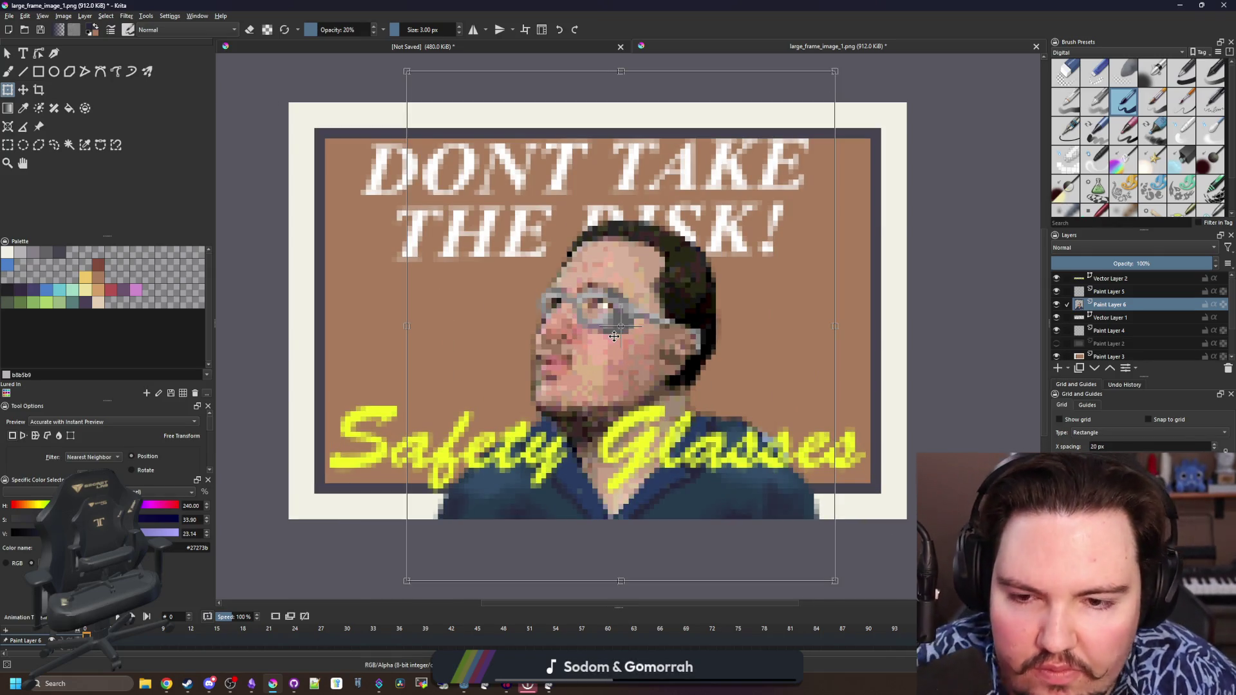
key(ctrl+z)
mouse_move(644, 377)
mouse_down()
mouse_move(637, 364)
mouse_move(761, 313)
mouse_up()
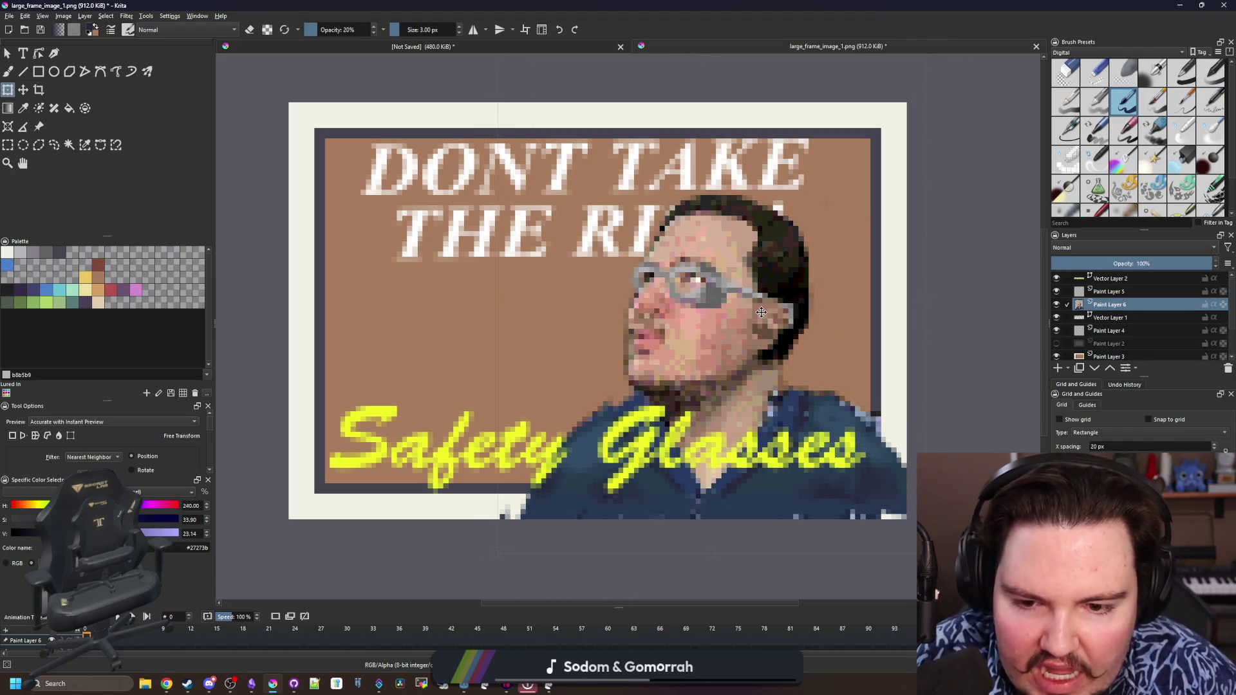
scroll(761, 314, down, 4)
scroll(746, 372, up, 2)
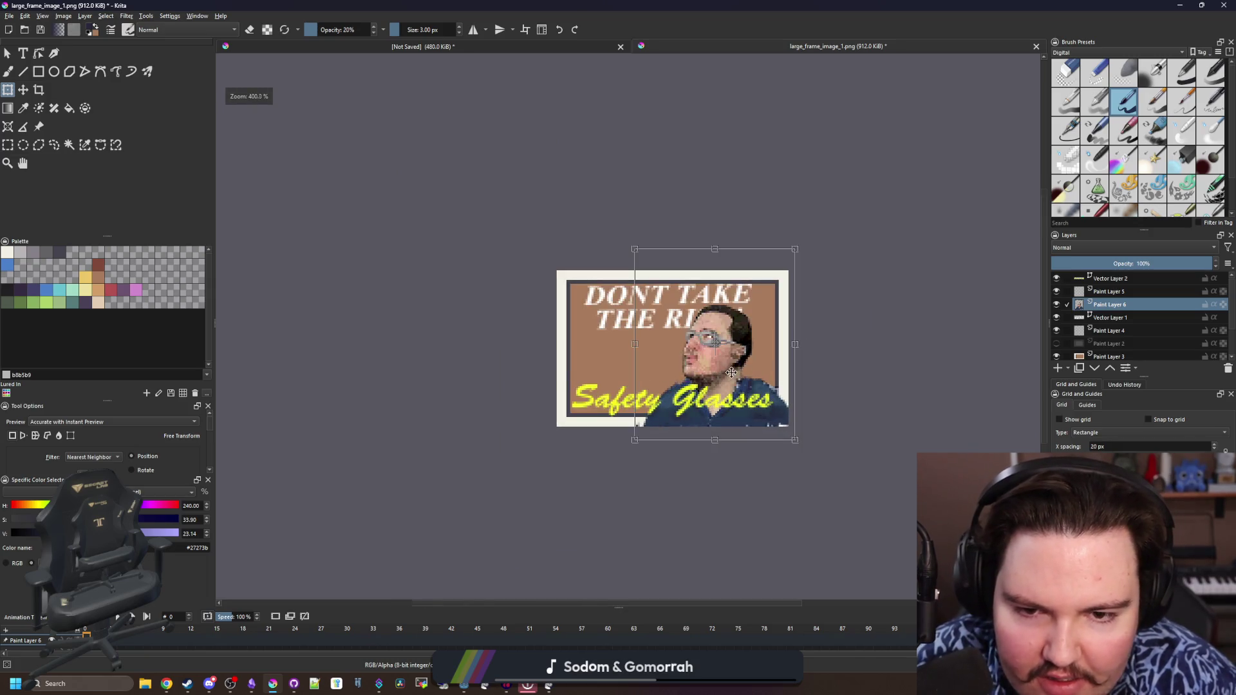
scroll(728, 364, up, 3)
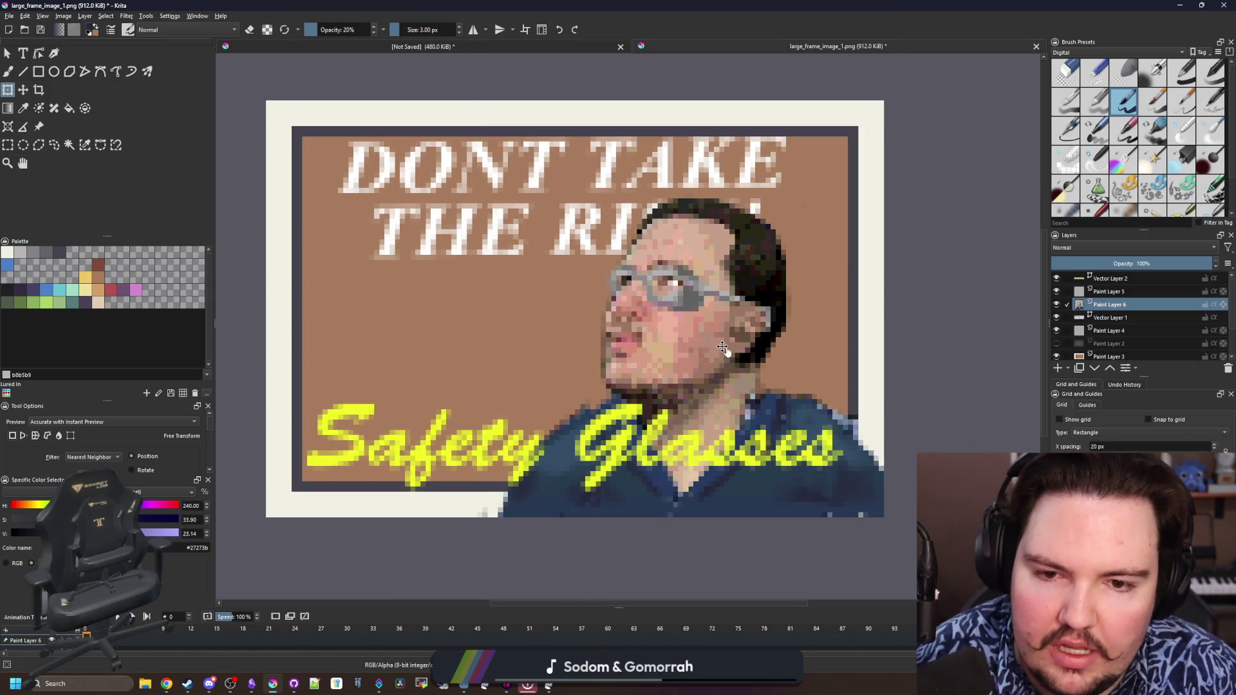
Try raising Vector Layer 1 above the portrait, then undo so the head still covers the text
click(1111, 318)
scroll(677, 319, down, 2)
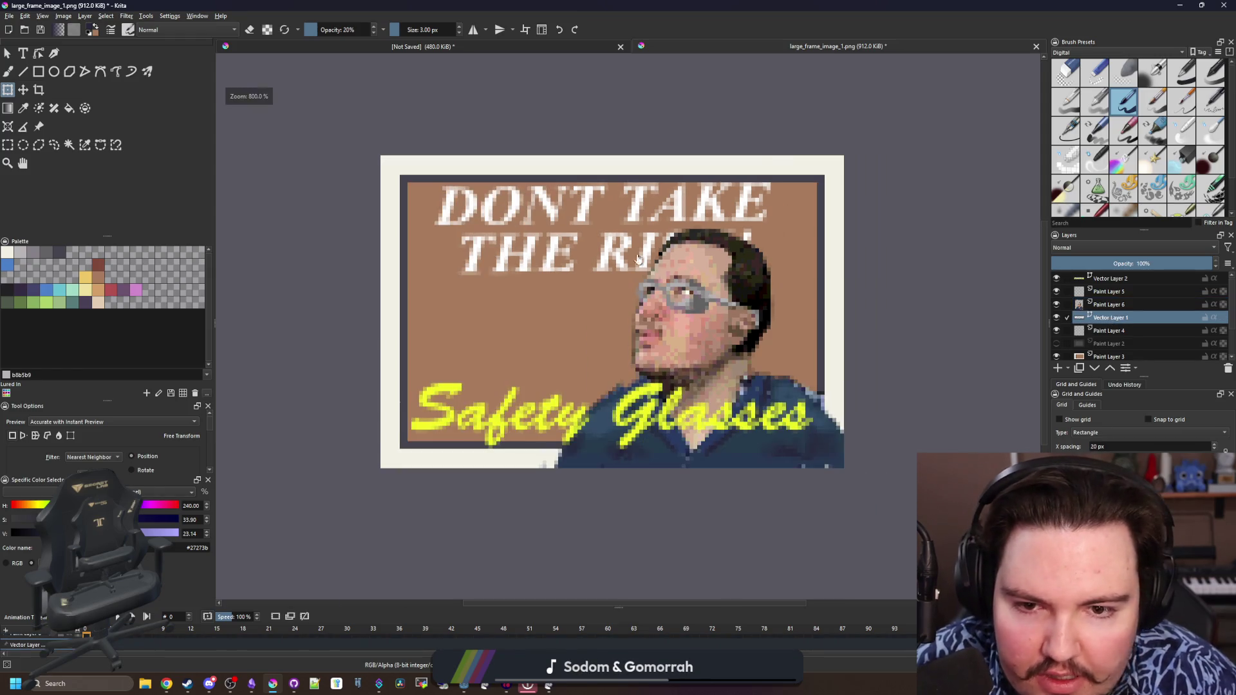
click(624, 232)
scroll(675, 213, up, 2)
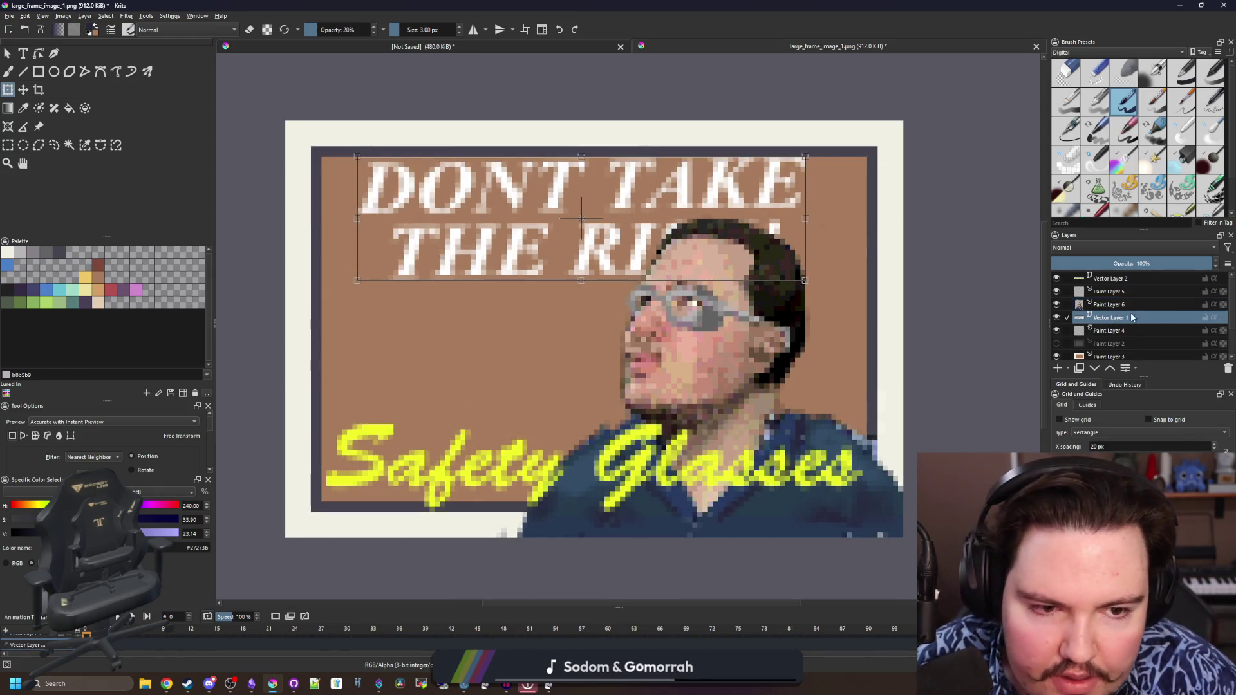
drag(1132, 318, 1132, 303)
scroll(580, 319, down, 4)
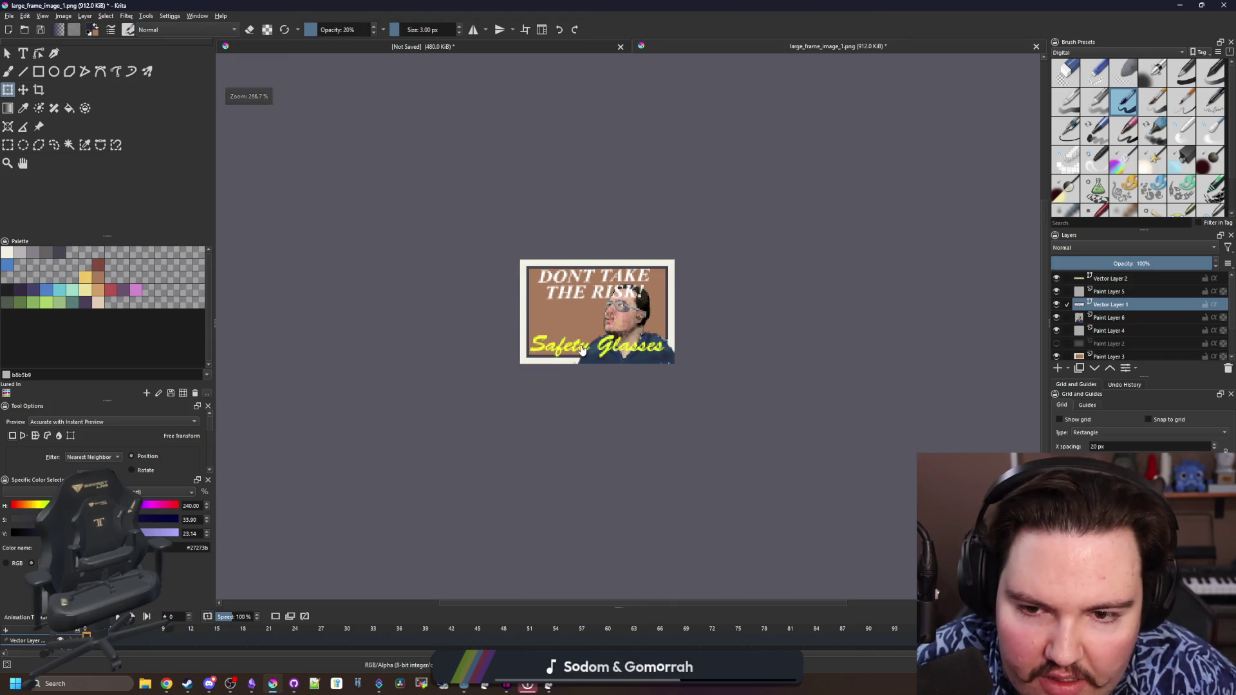
scroll(579, 299, up, 2)
scroll(734, 324, up, 3)
scroll(734, 324, down, 2)
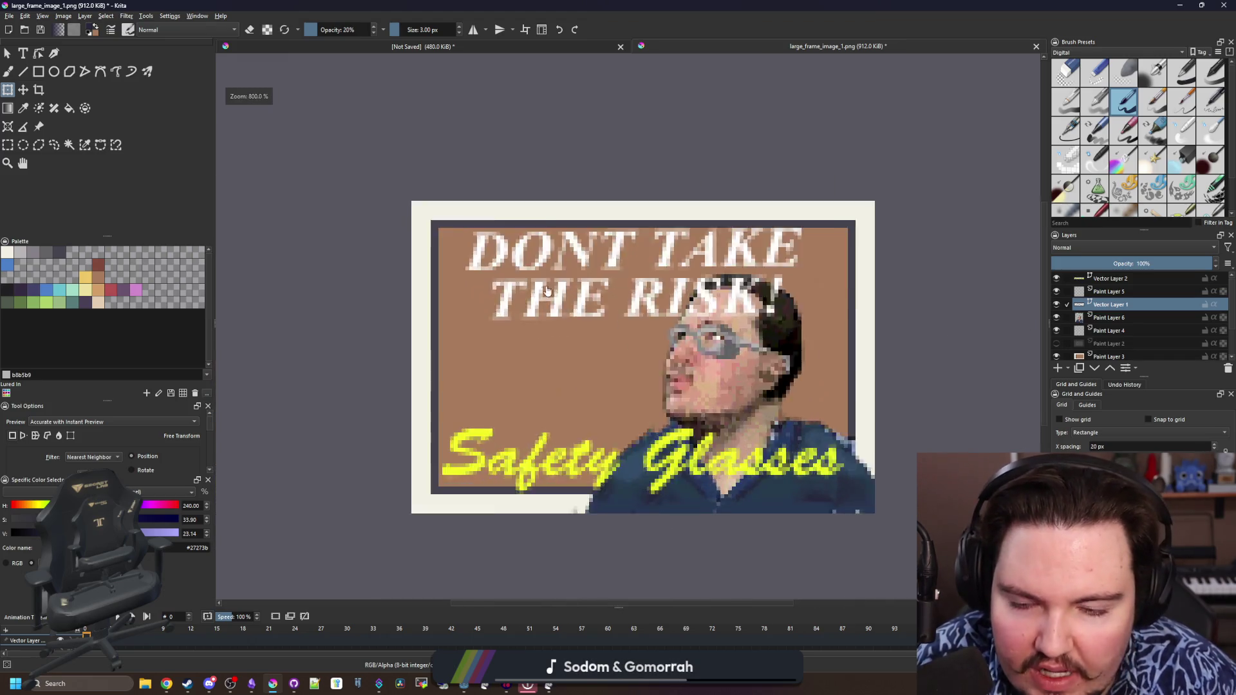
key(ctrl+z)
scroll(695, 303, up, 1)
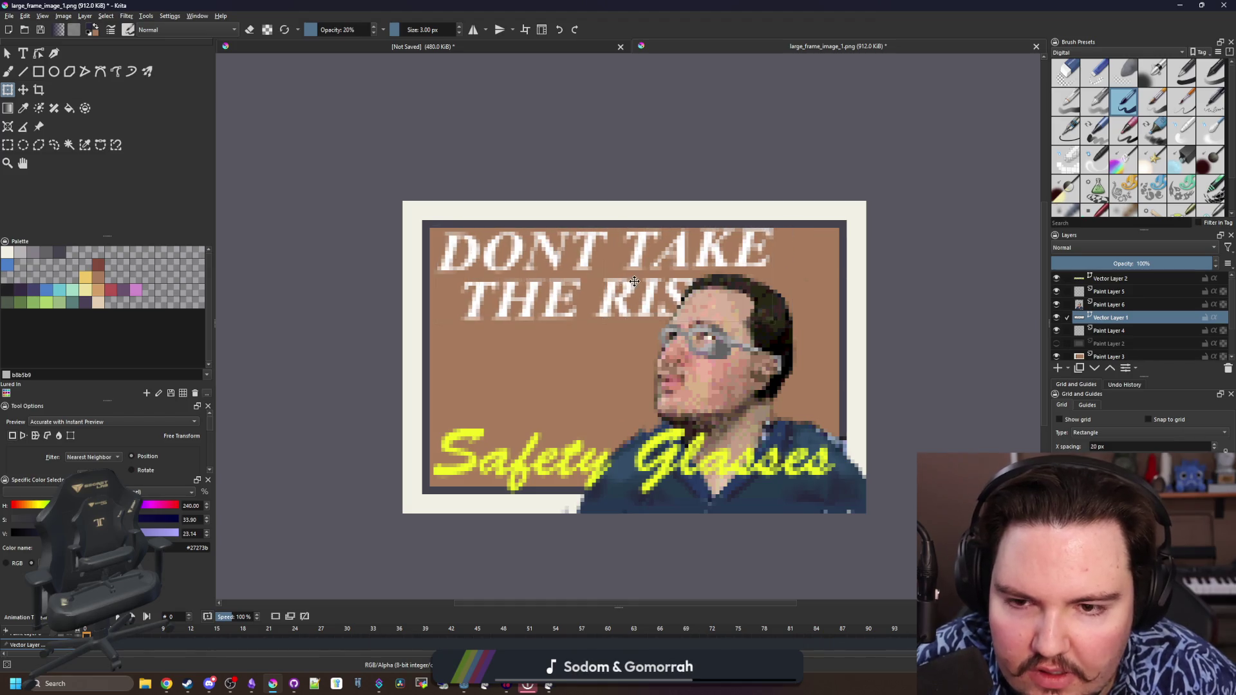
Nudge the headline text slightly to the left with the Move tool
drag(623, 300, 617, 279)
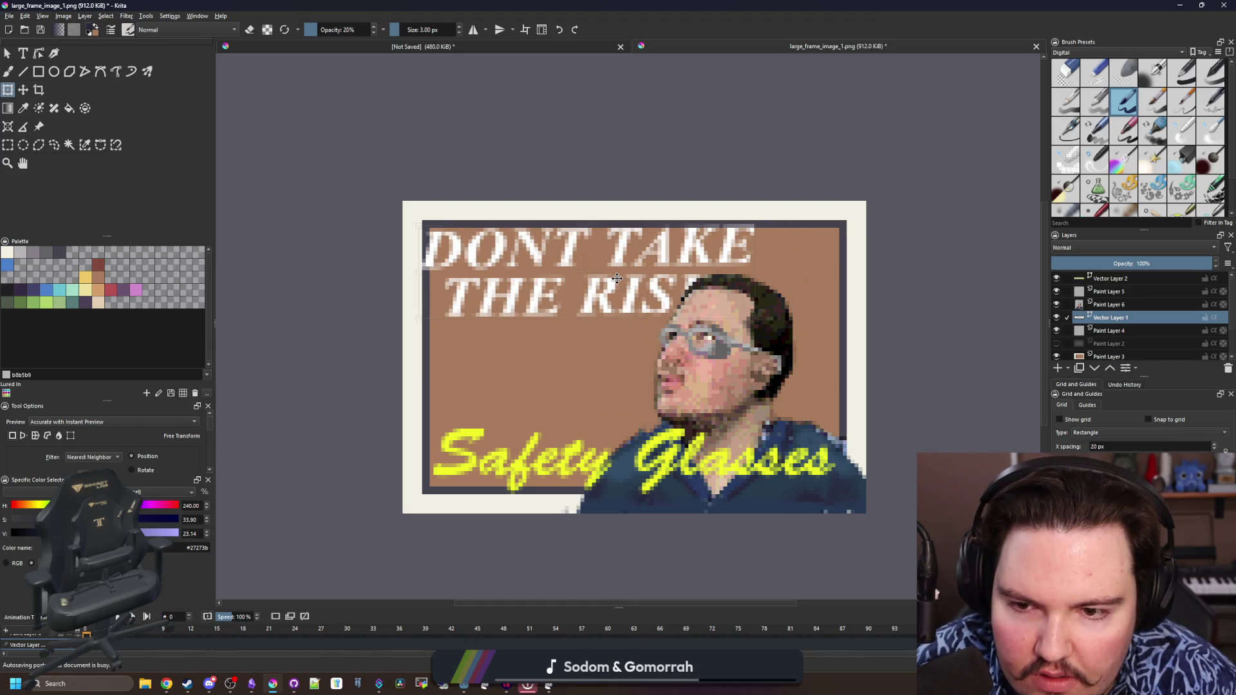
click(617, 279)
drag(625, 270, 621, 271)
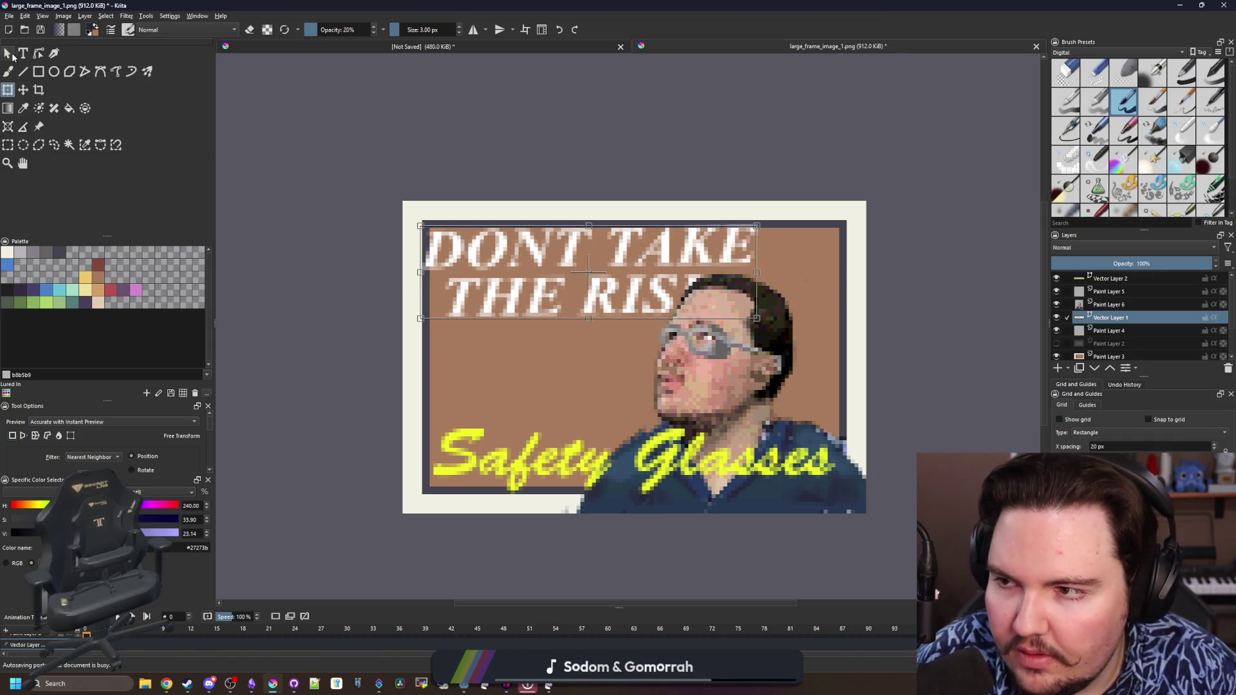
click(24, 53)
Edit the headline into three lines (DONT TAKE / THE / RISK!), save, and reposition it
double_click(591, 246)
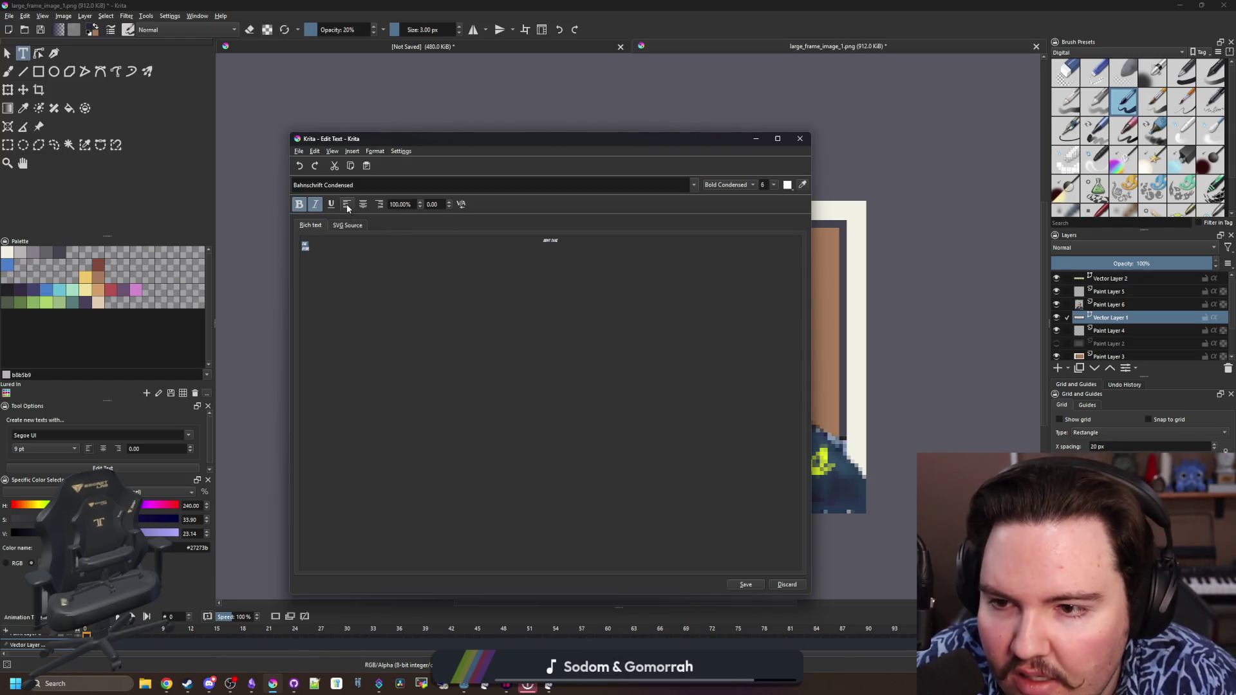
click(689, 473)
click(744, 584)
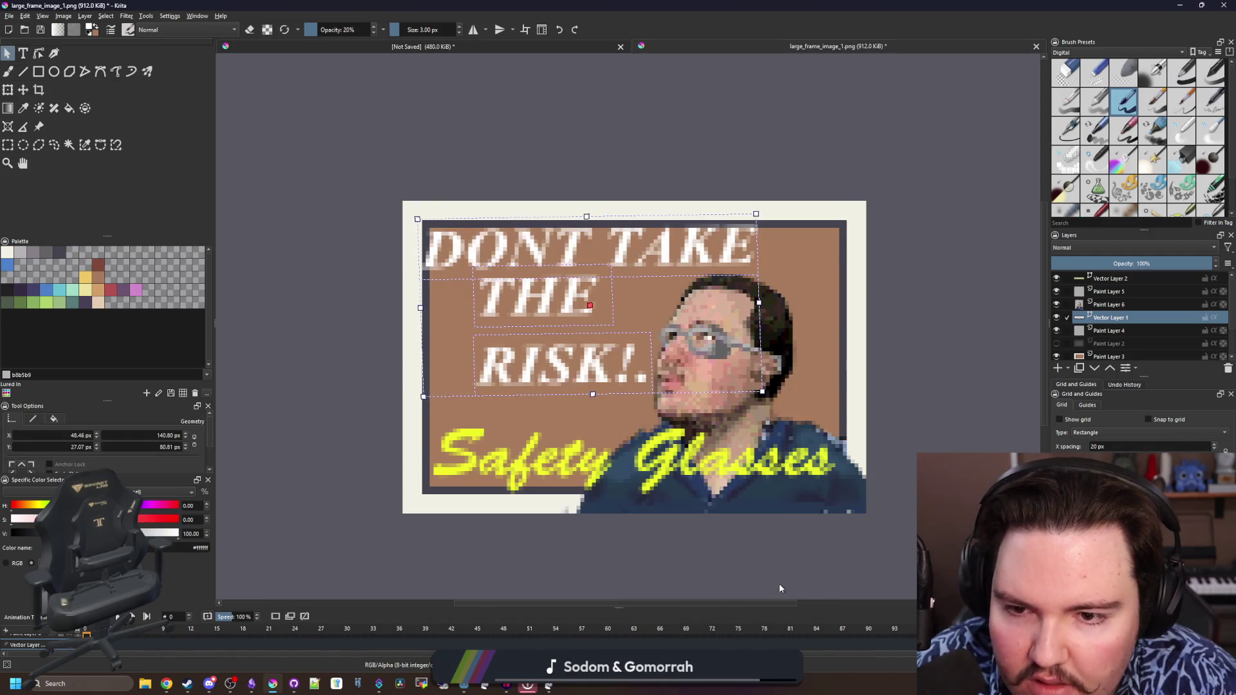
mouse_move(567, 374)
mouse_down()
mouse_move(576, 315)
mouse_move(603, 306)
mouse_up()
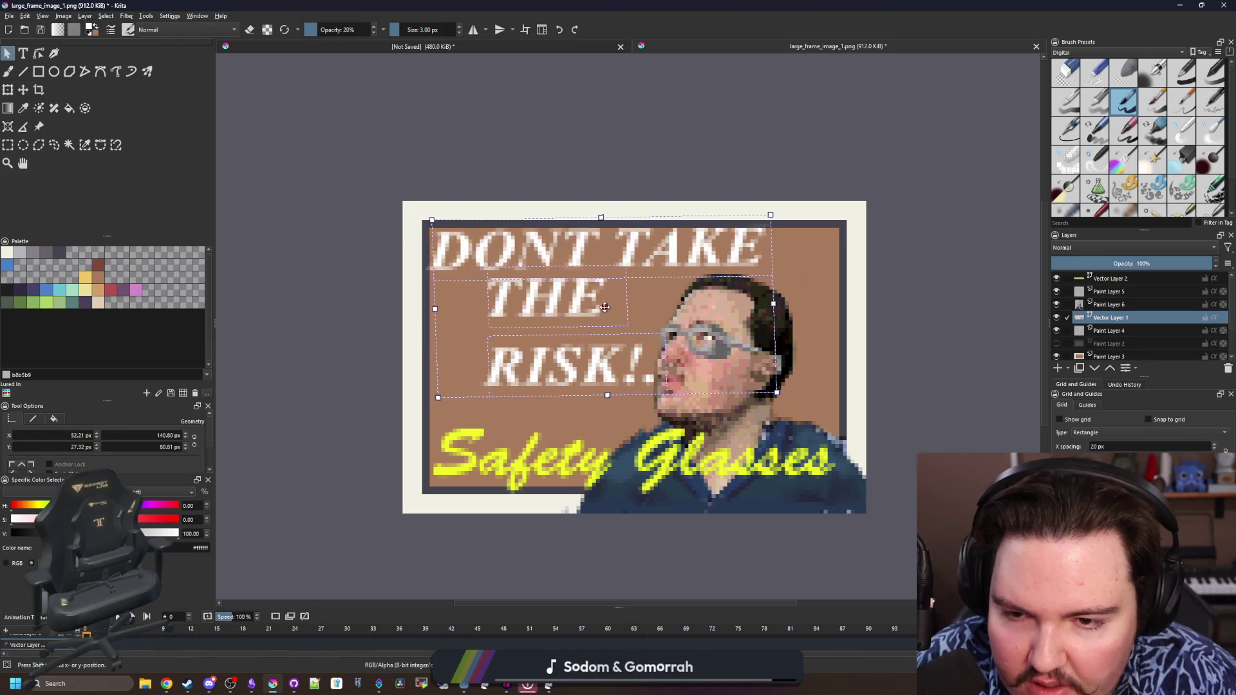
Re-edit and save the headline text, then drag it back toward the poster's left edge
click(20, 87)
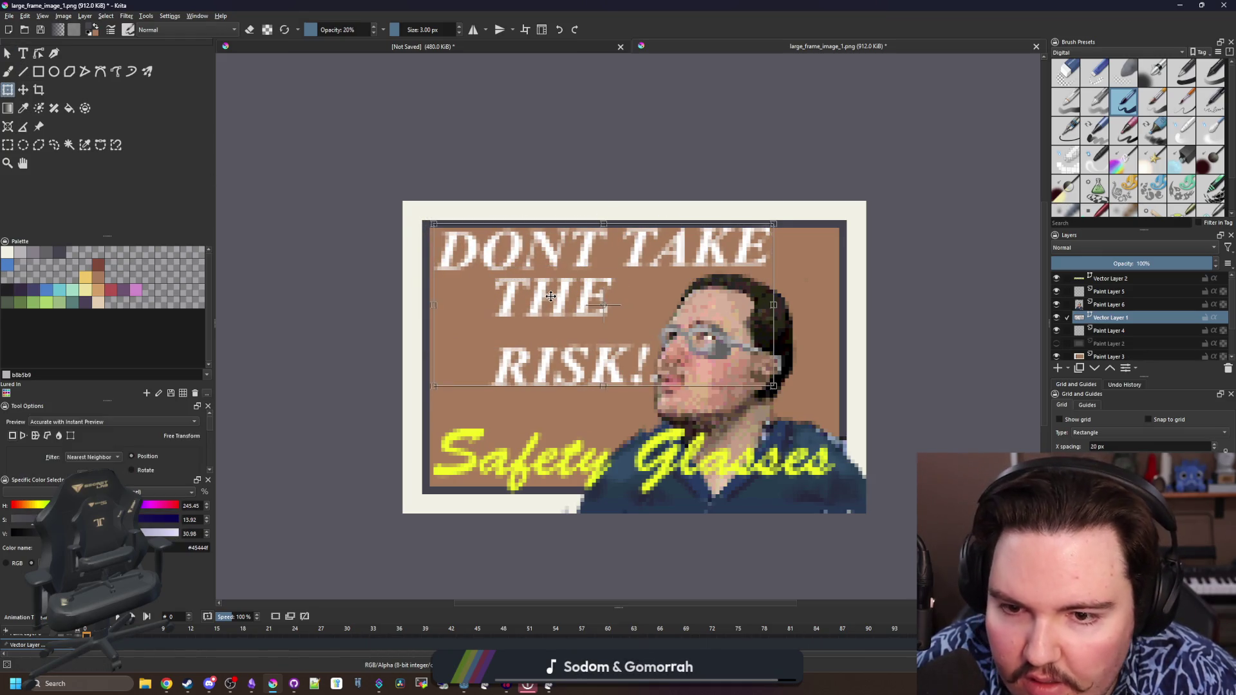
key(t)
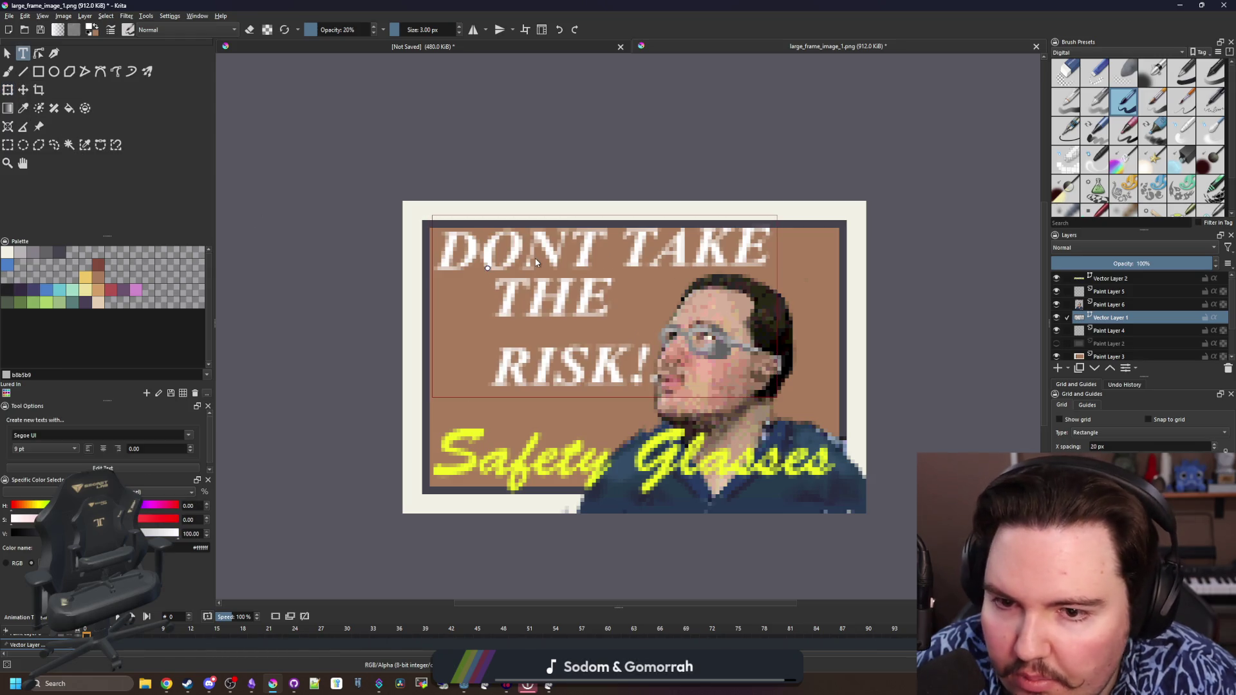
double_click(536, 262)
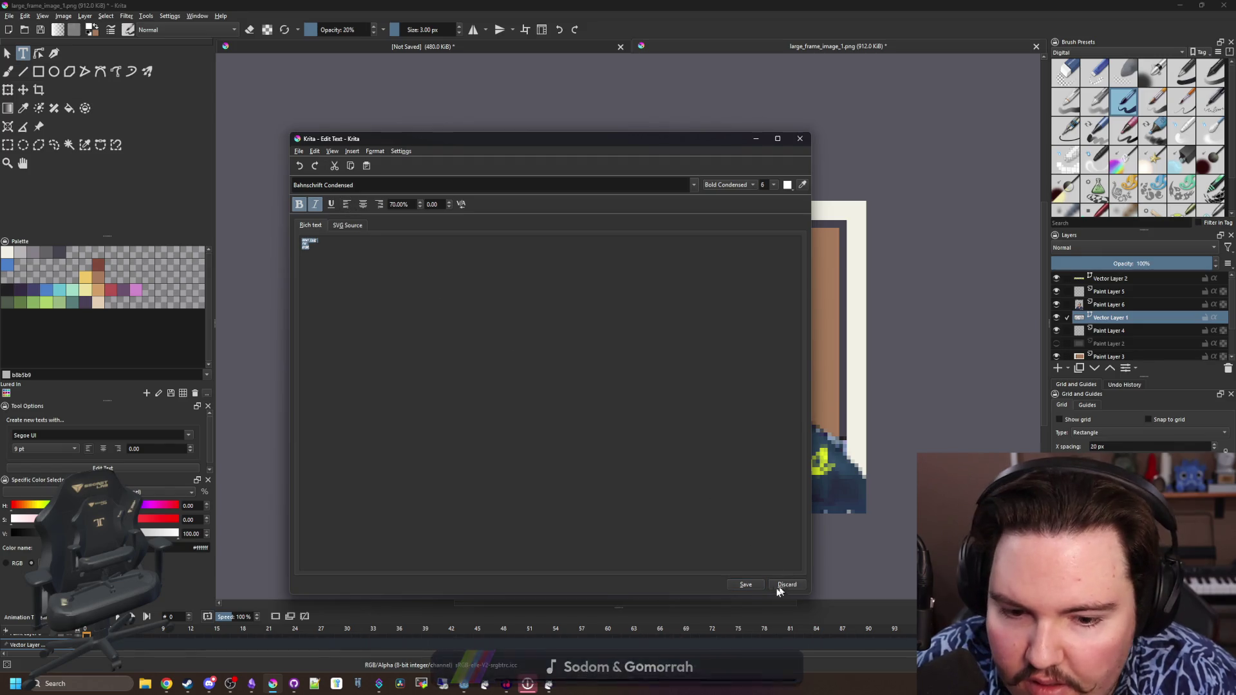
click(747, 584)
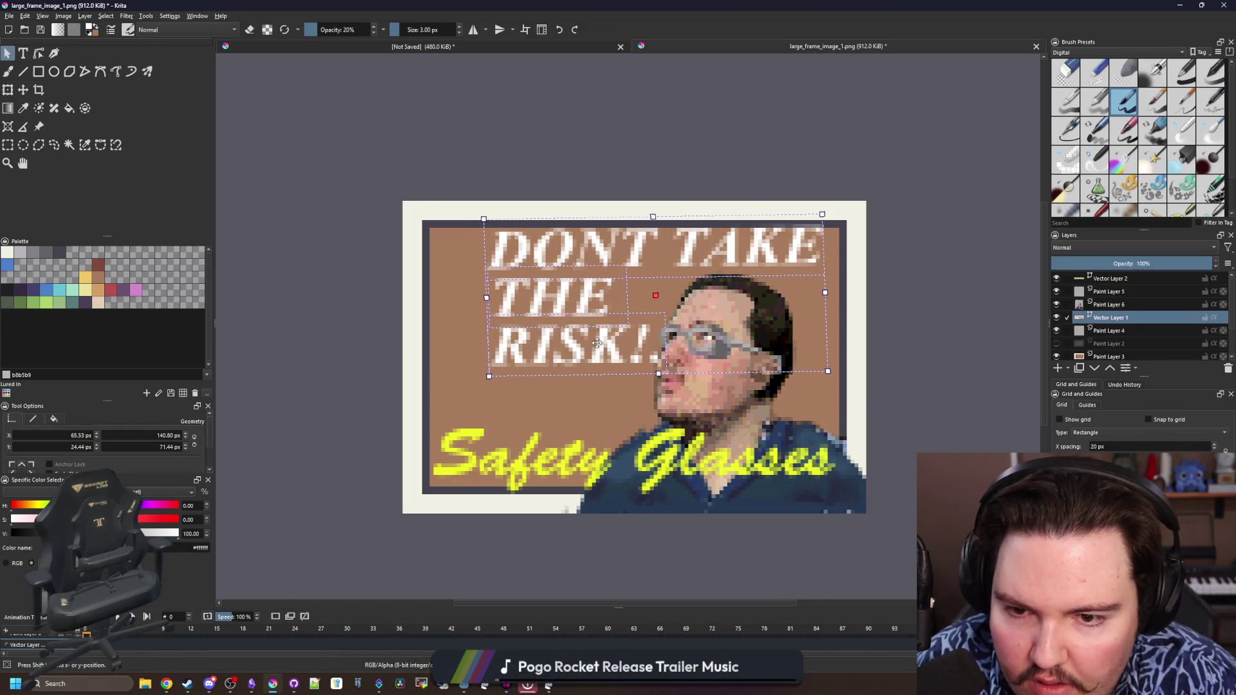
drag(597, 342, 546, 347)
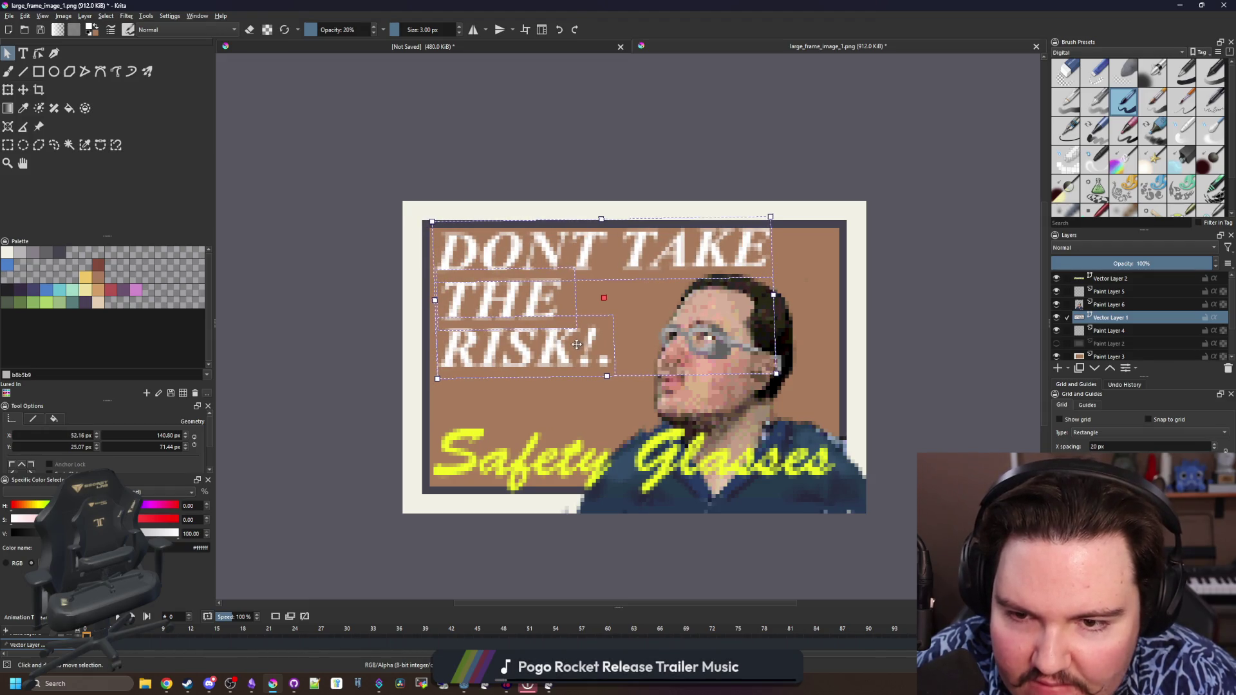
double_click(585, 302)
click(790, 586)
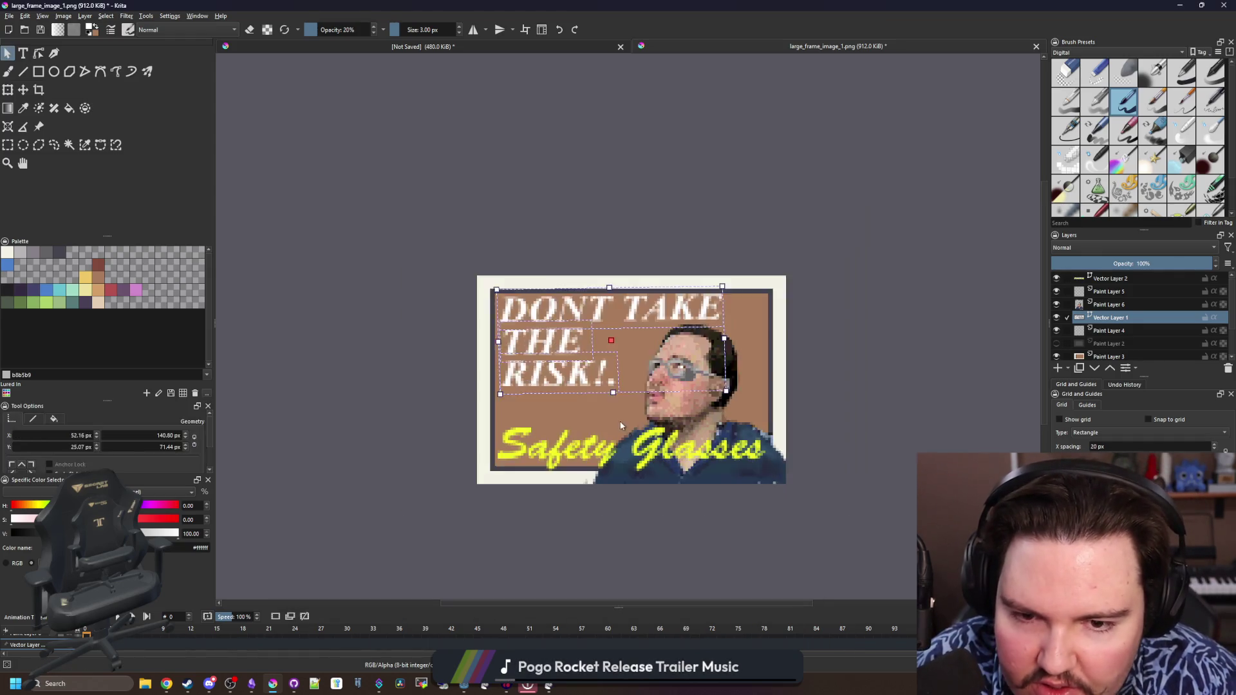
scroll(548, 280, down, 2)
scroll(458, 277, down, 2)
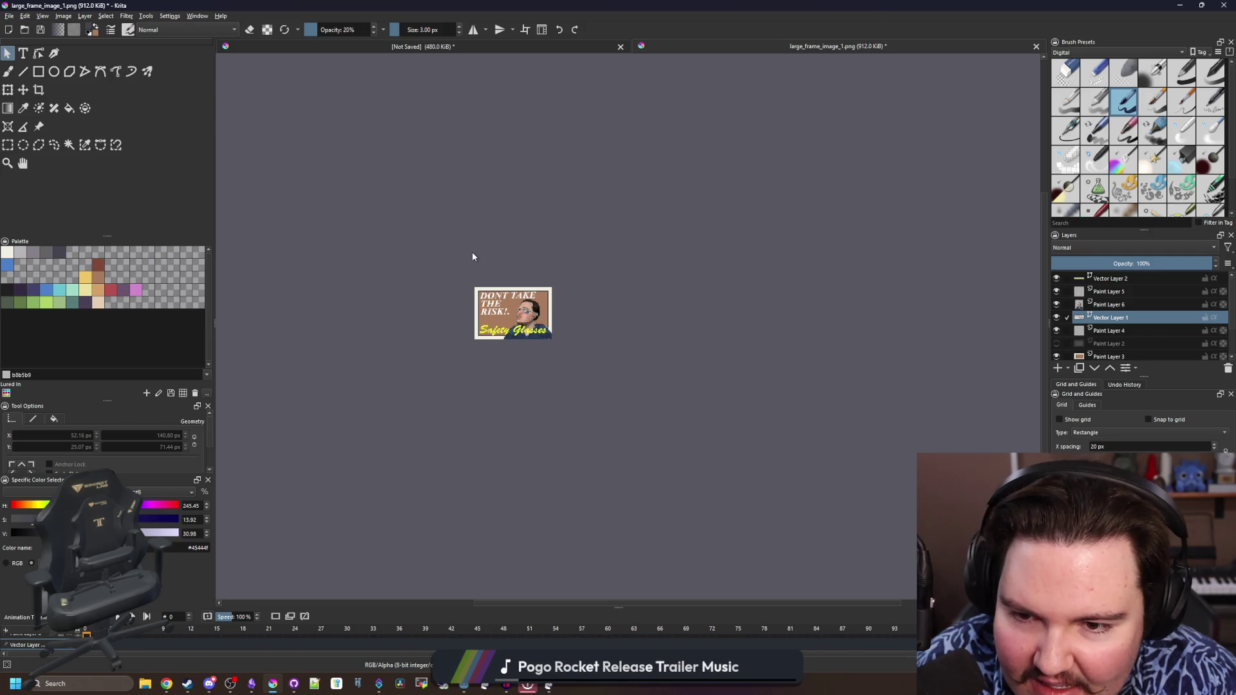
scroll(494, 303, up, 1)
scroll(509, 312, up, 1)
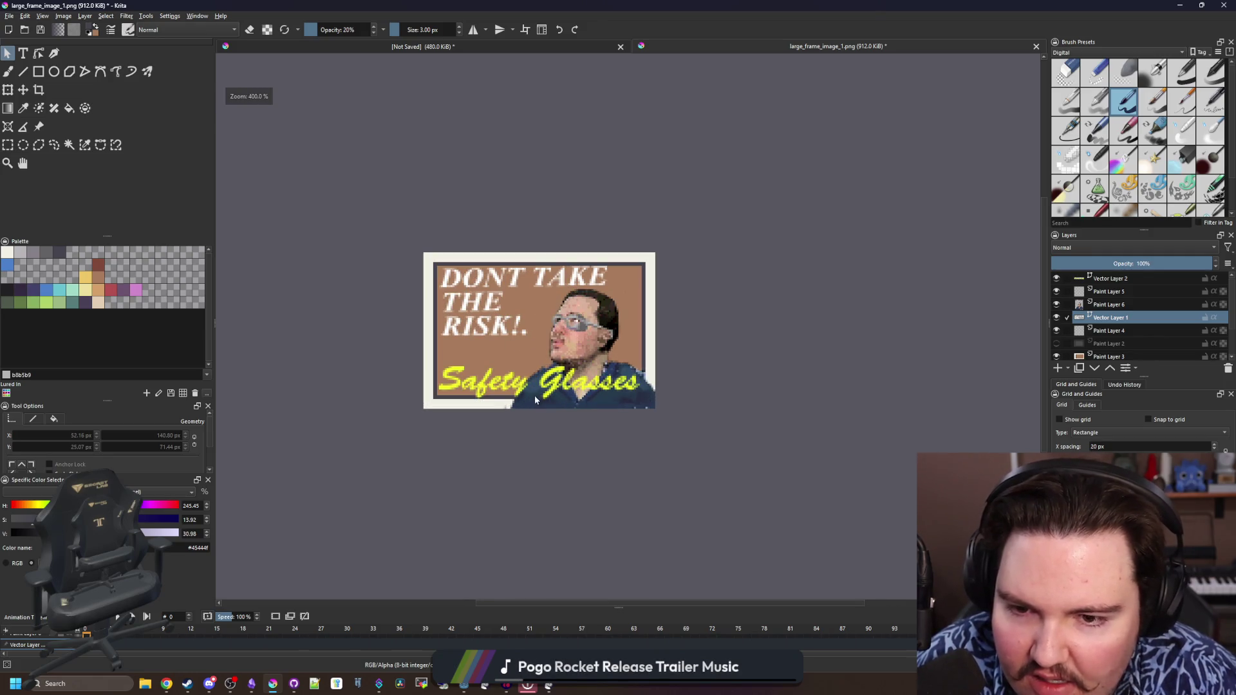
scroll(534, 396, up, 1)
scroll(527, 393, up, 1)
scroll(537, 378, up, 1)
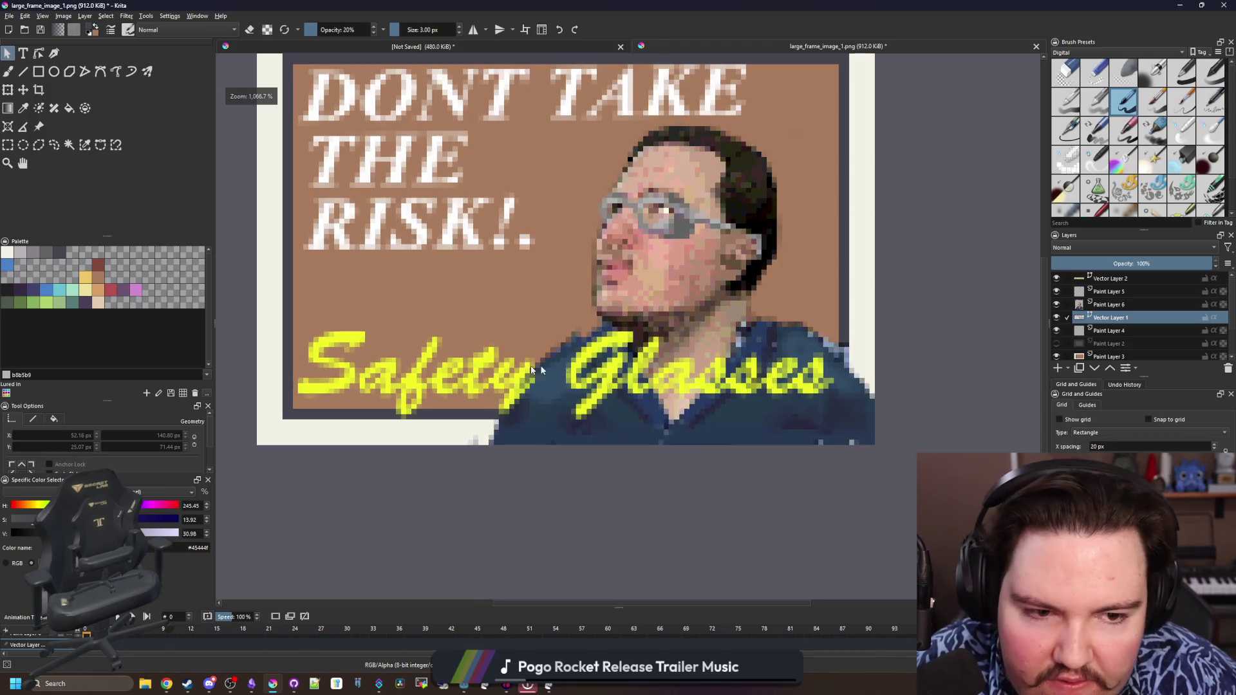
click(1109, 305)
click(12, 145)
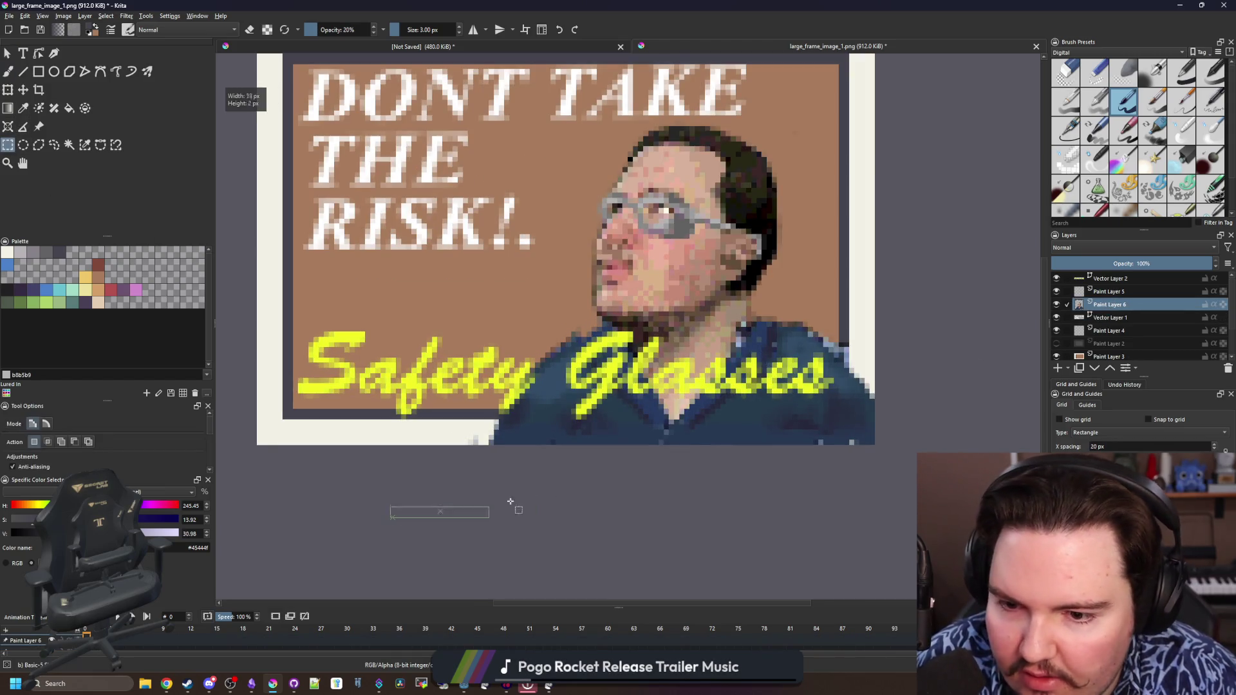
mouse_move(390, 409)
mouse_down()
mouse_move(918, 519)
mouse_move(881, 319)
mouse_up()
key(Delete)
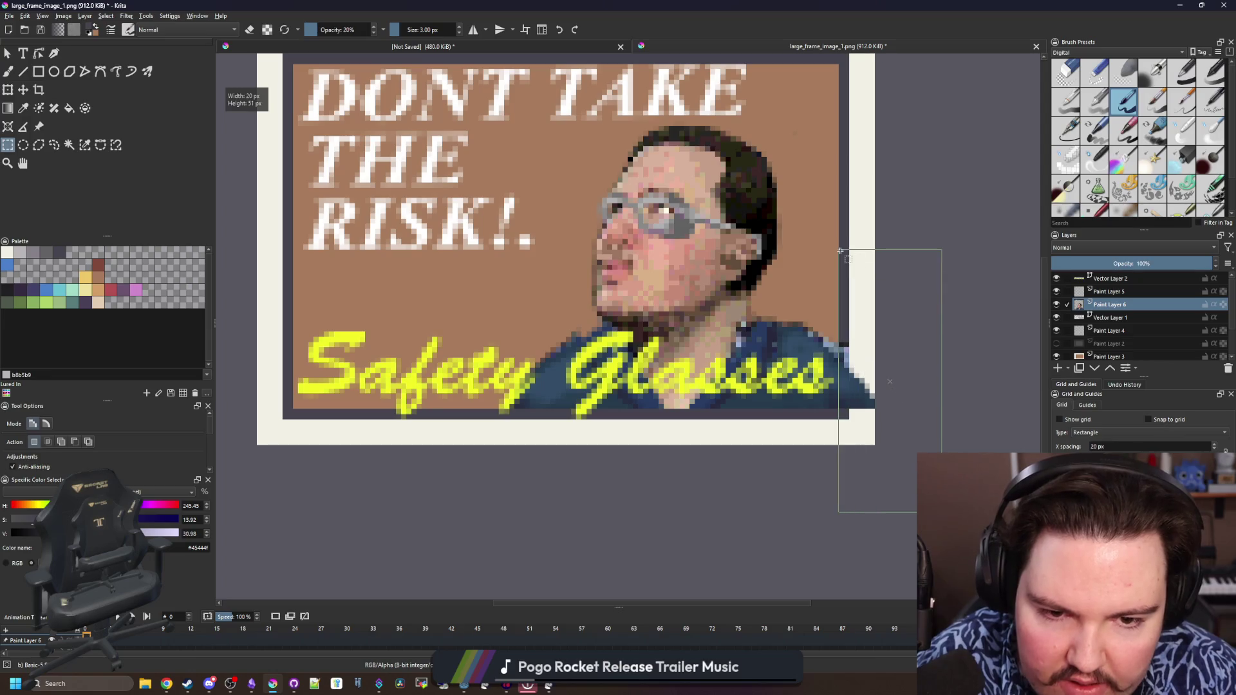
key(Delete)
key(b)
scroll(840, 341, up, 3)
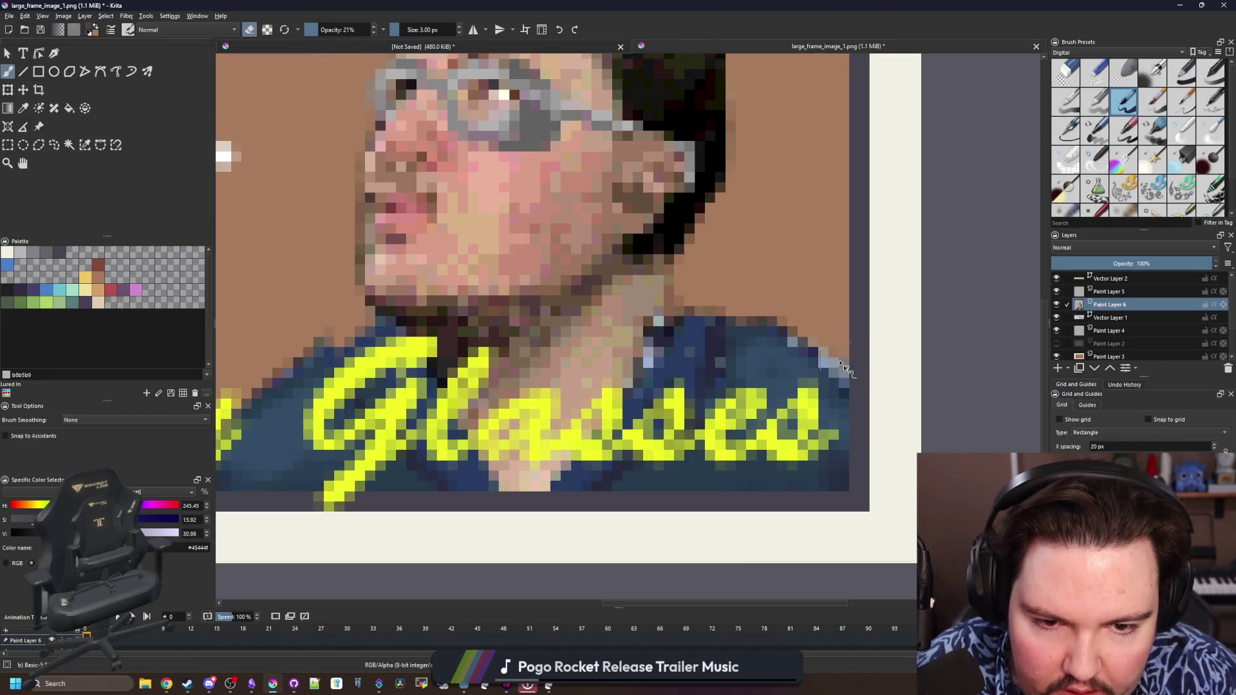
scroll(850, 338, up, 2)
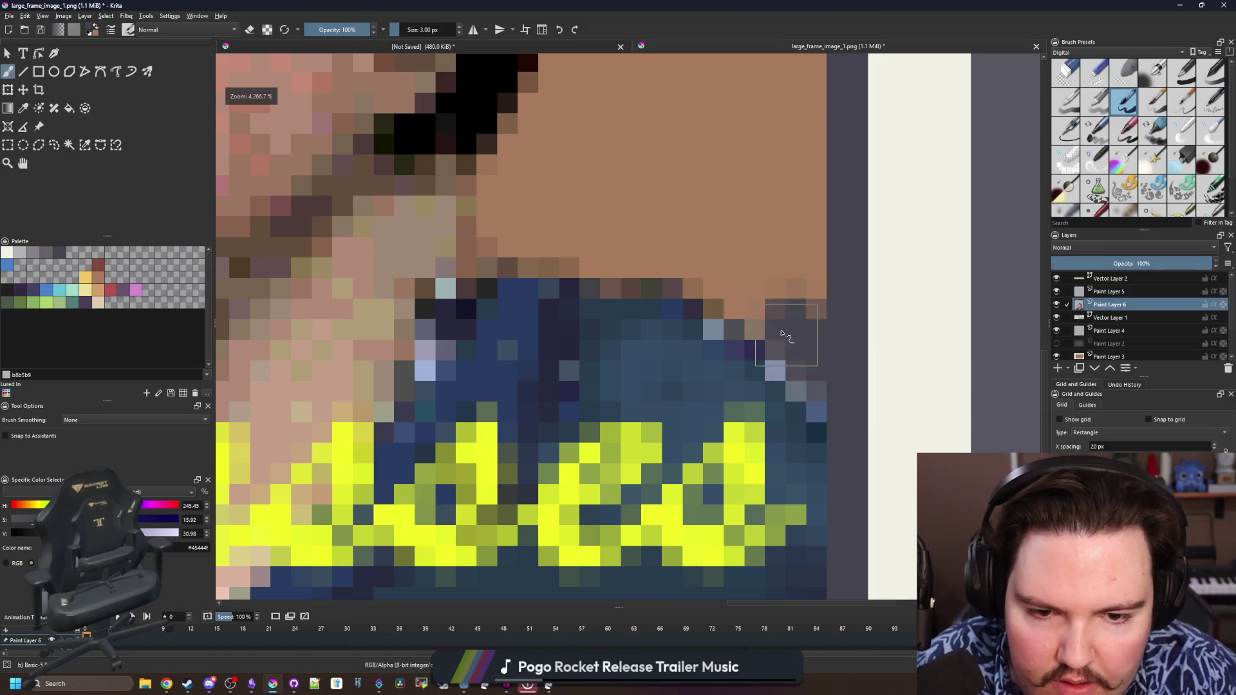
mouse_move(833, 389)
mouse_down()
mouse_move(637, 285)
mouse_move(770, 354)
mouse_move(816, 410)
mouse_up()
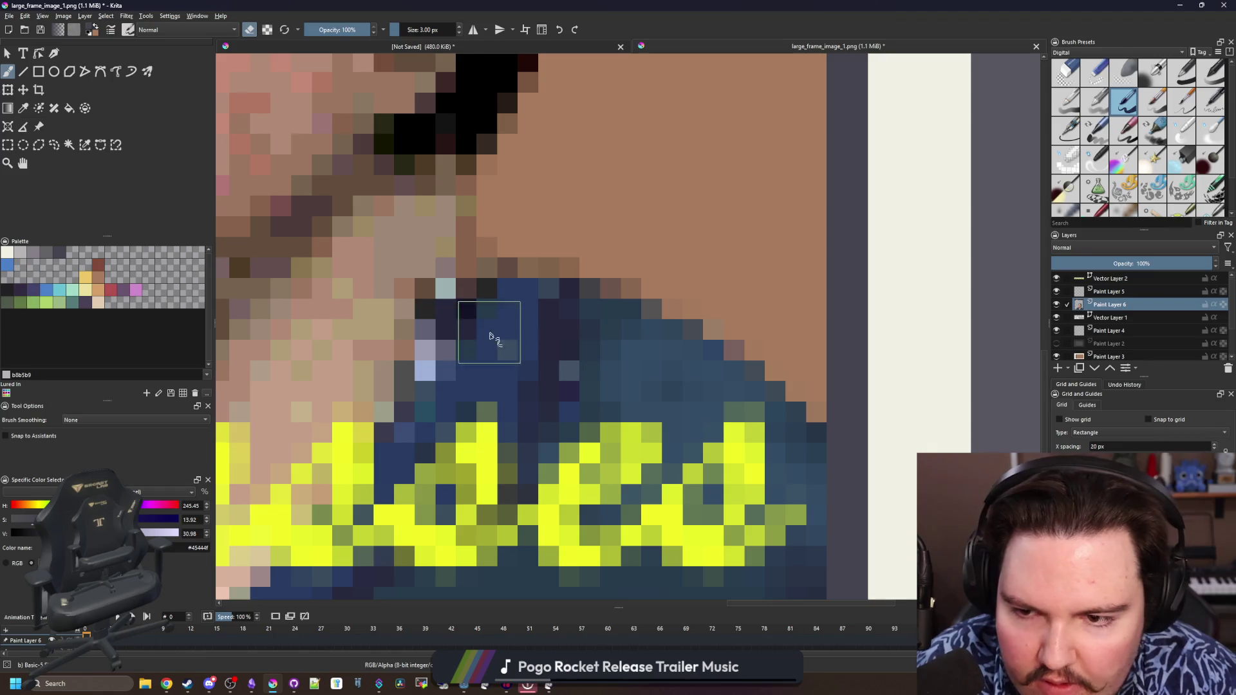
scroll(495, 338, up, 1)
scroll(619, 348, up, 1)
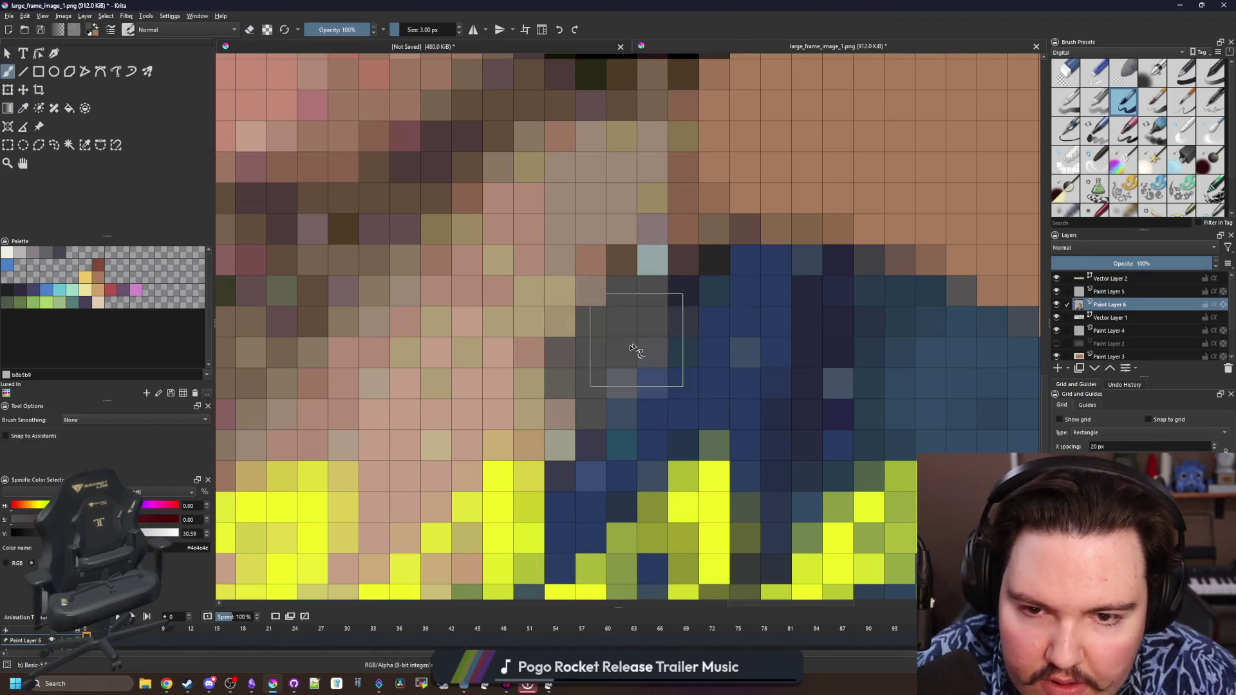
key(p)
click(539, 407)
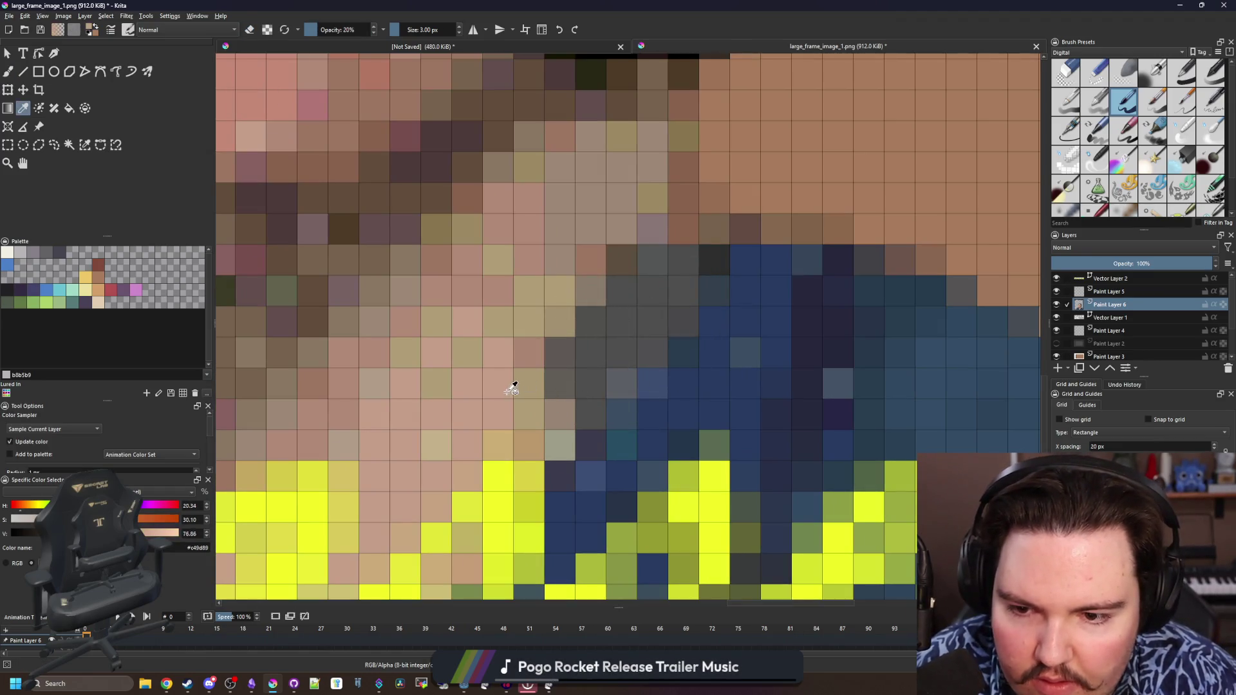
key(b)
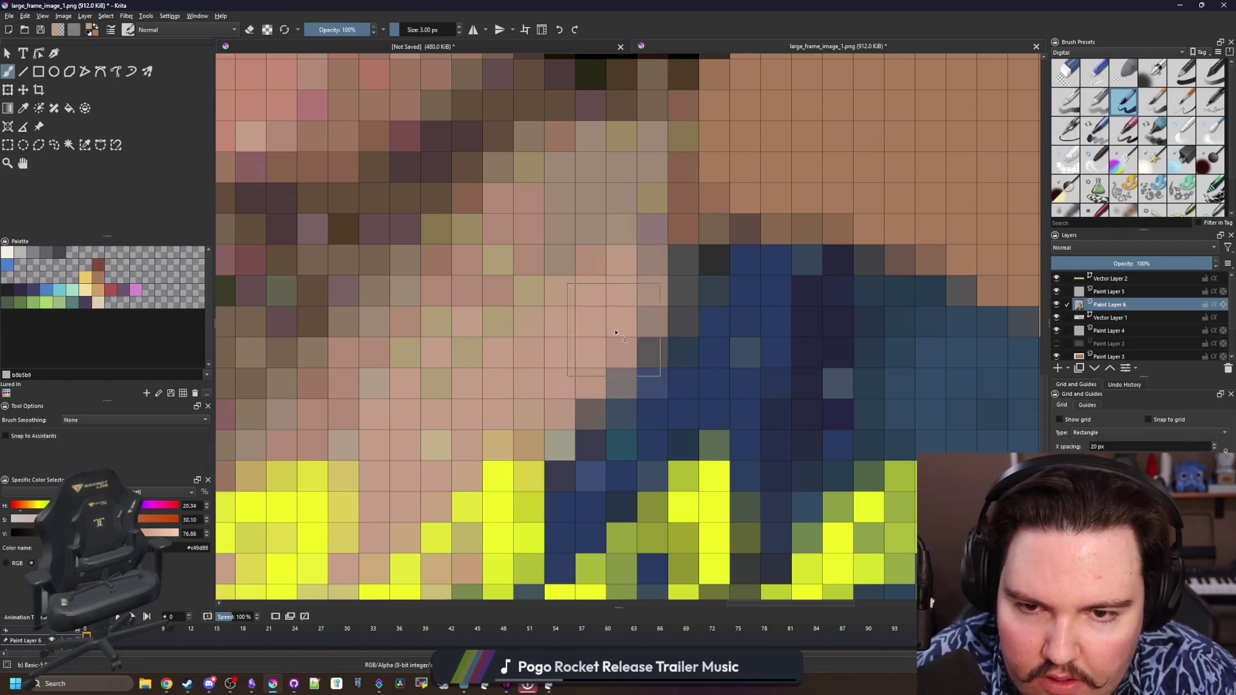
ctrl+click(629, 274)
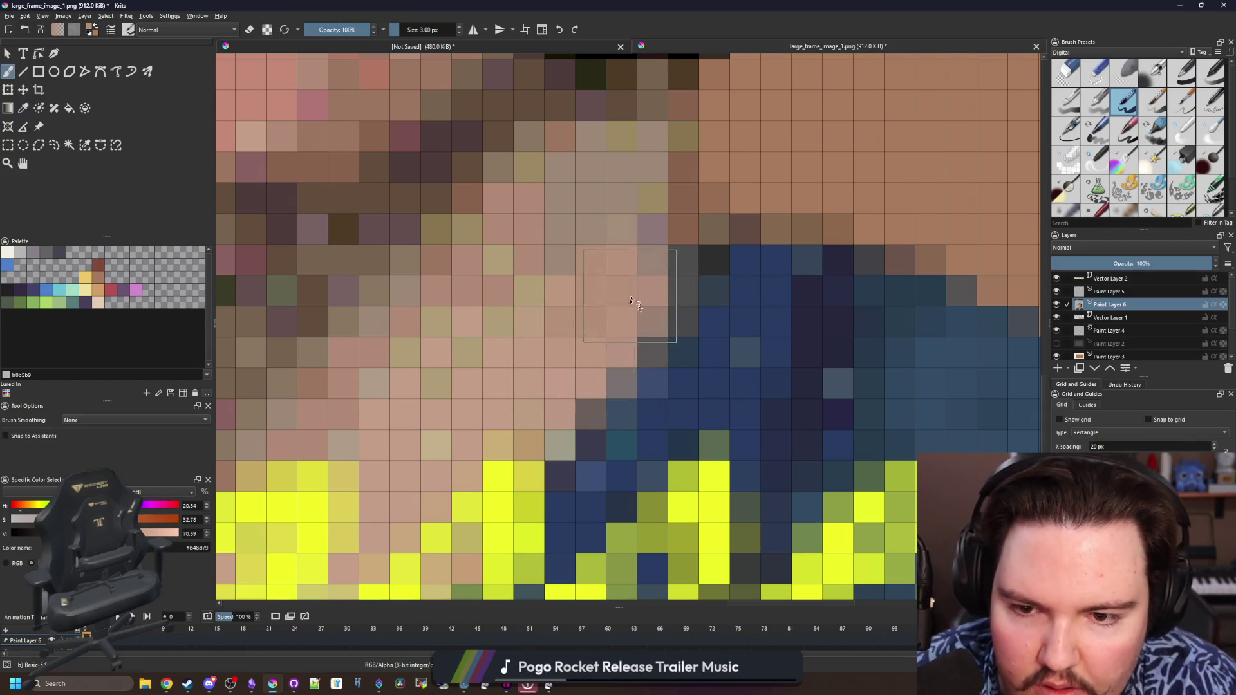
scroll(633, 302, down, 3)
scroll(628, 281, down, 2)
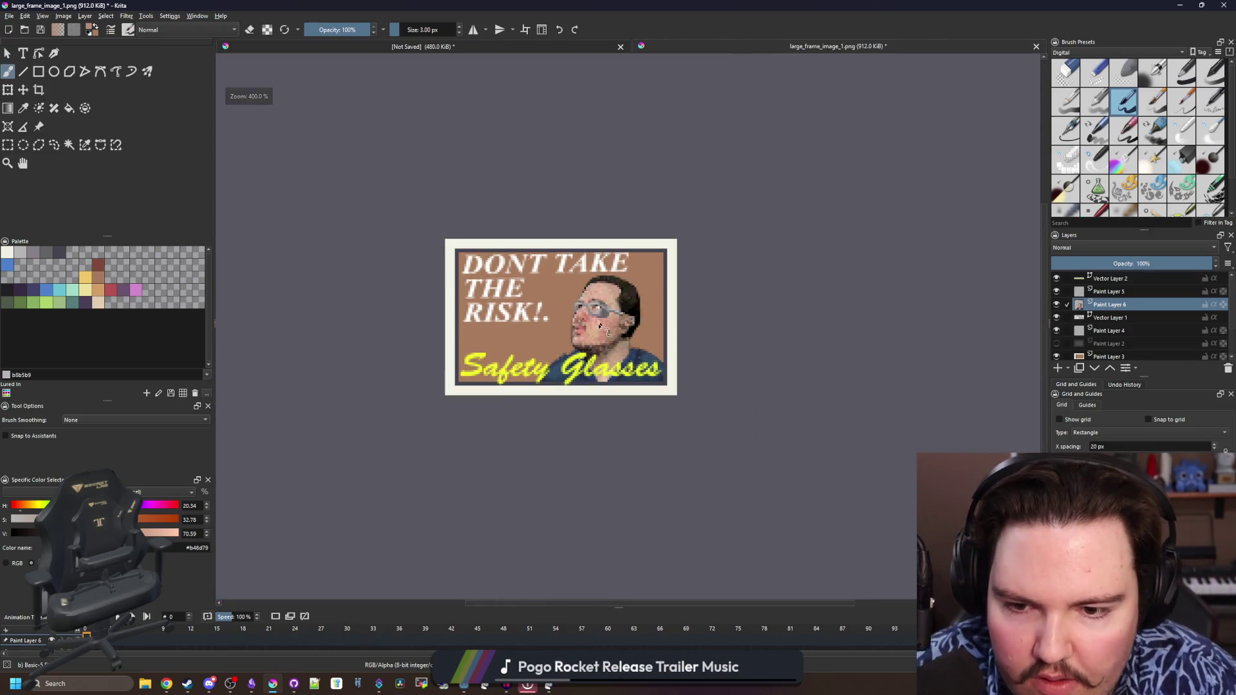
scroll(600, 326, up, 5)
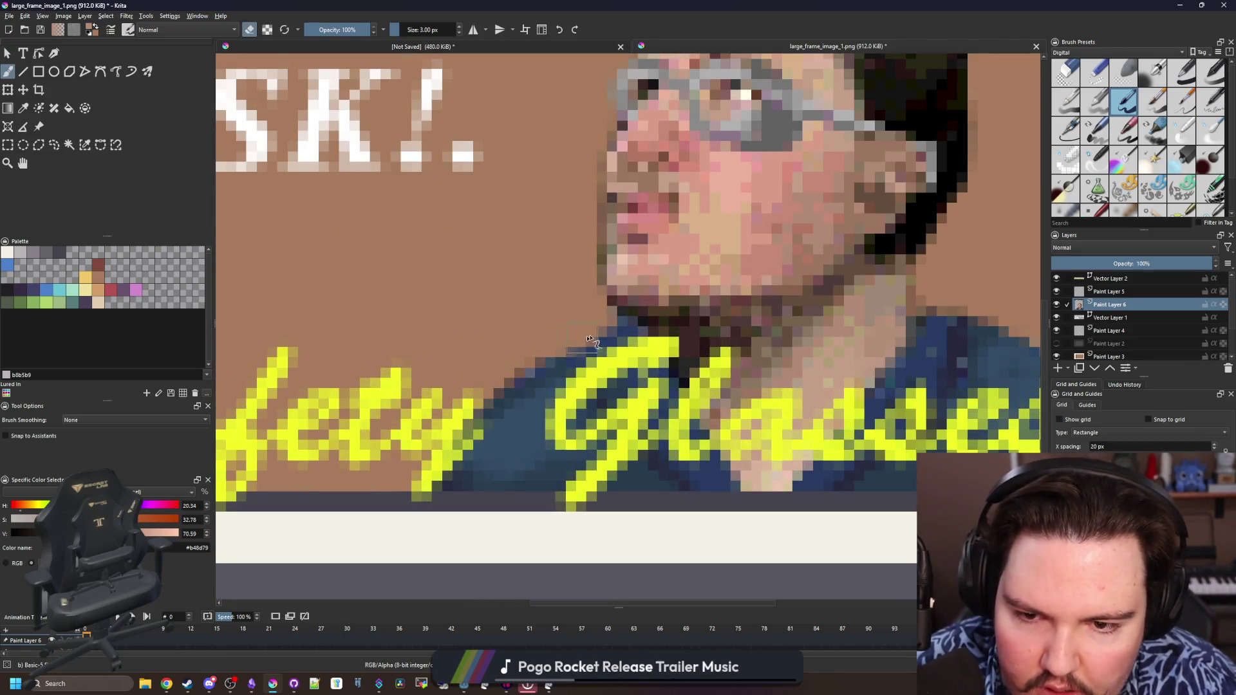
scroll(580, 396, down, 5)
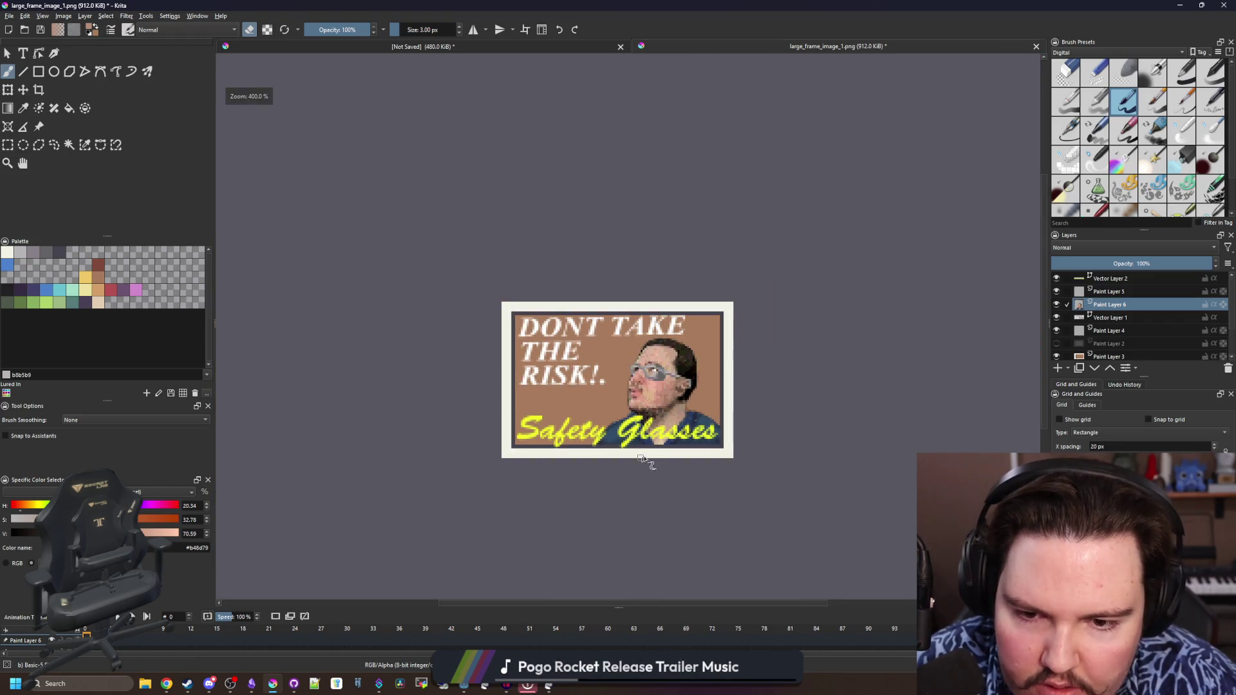
scroll(637, 435, up, 5)
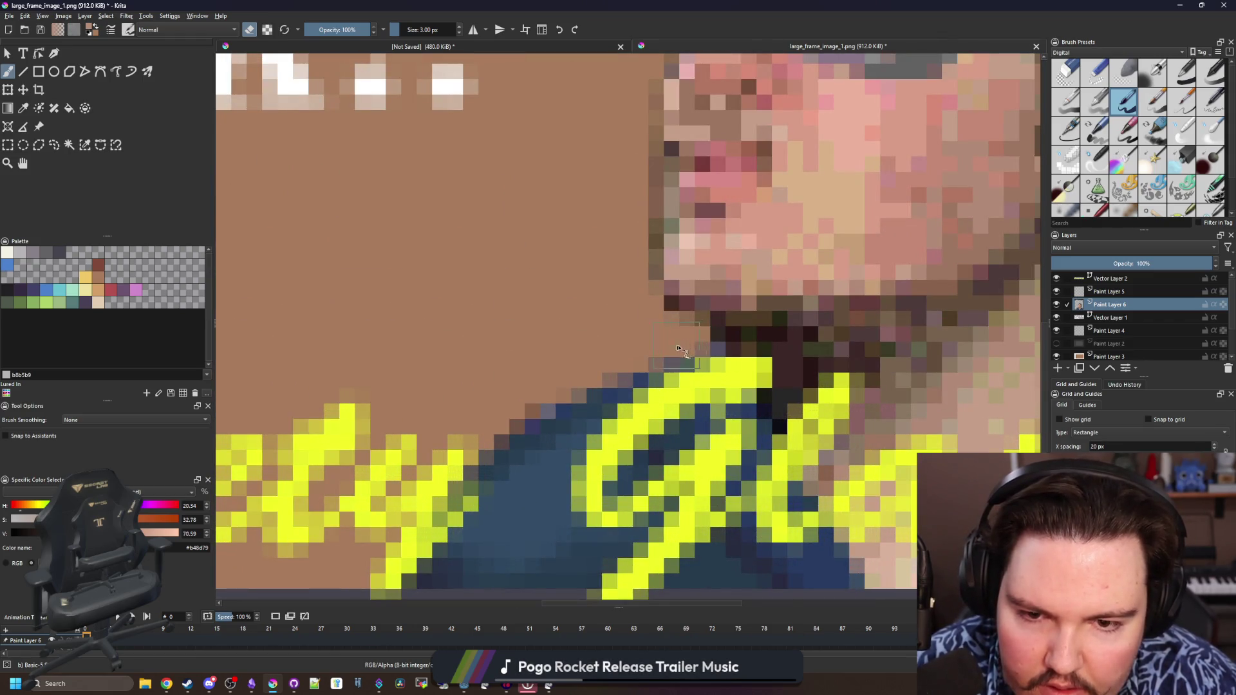
scroll(554, 380, down, 3)
scroll(628, 425, down, 3)
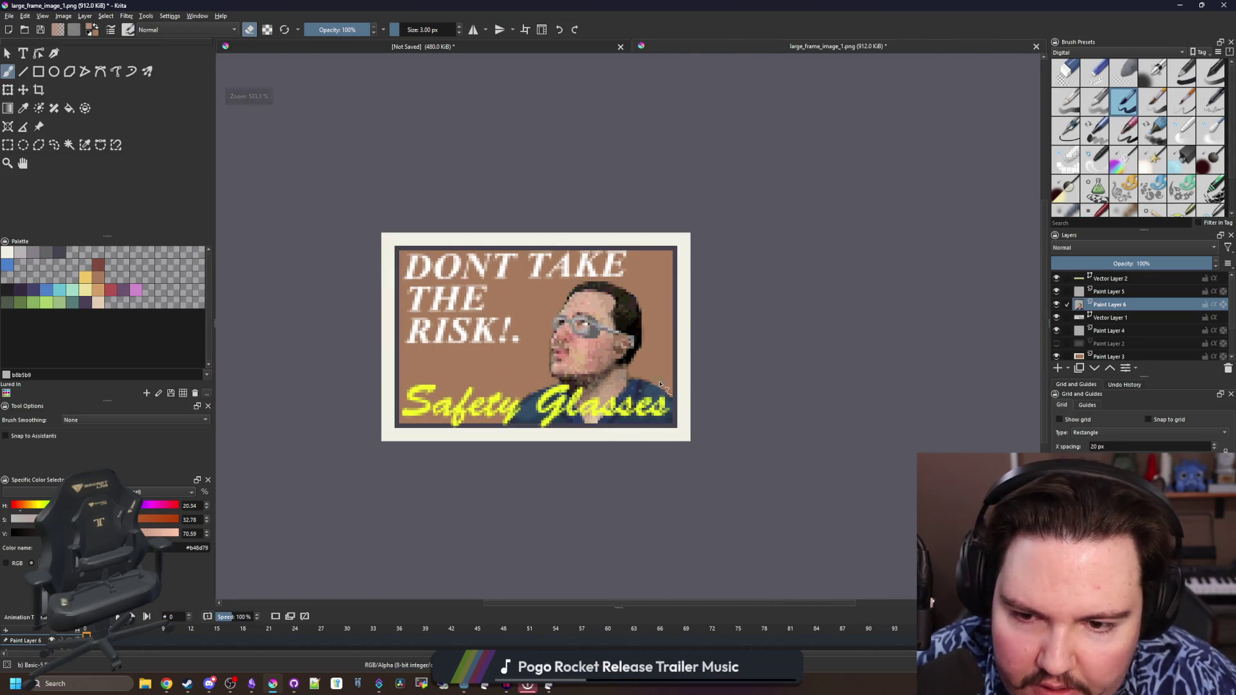
scroll(661, 384, up, 5)
scroll(686, 386, down, 3)
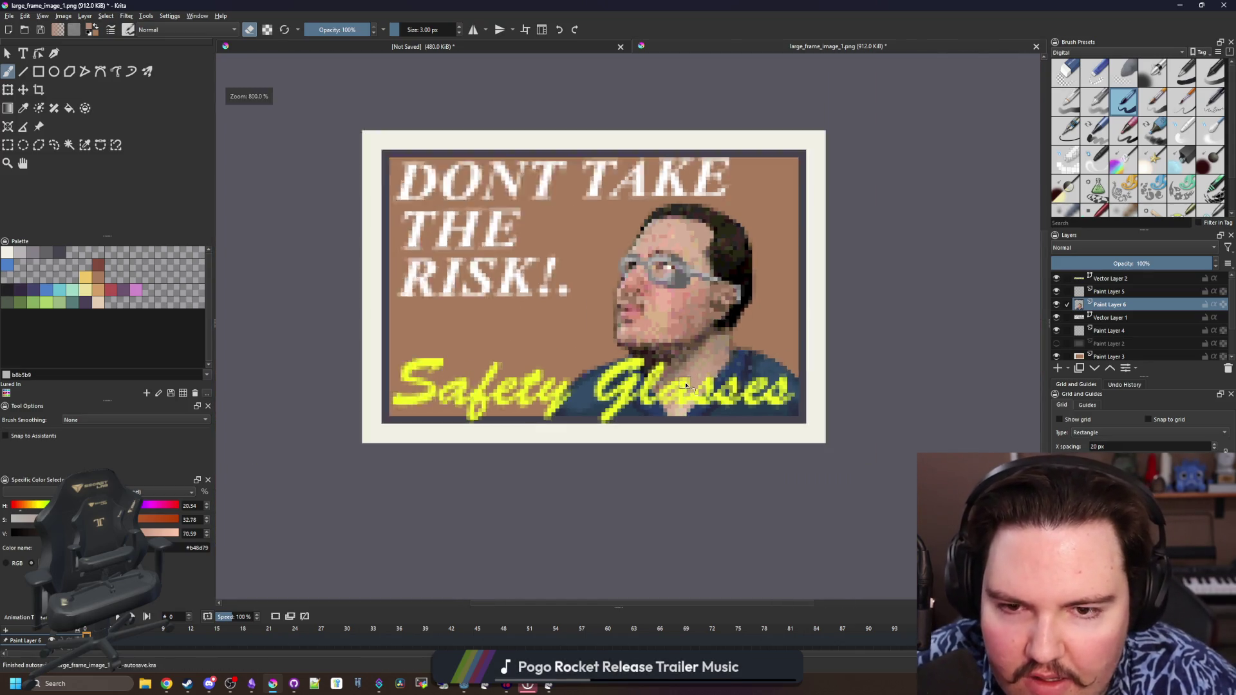
scroll(681, 368, up, 2)
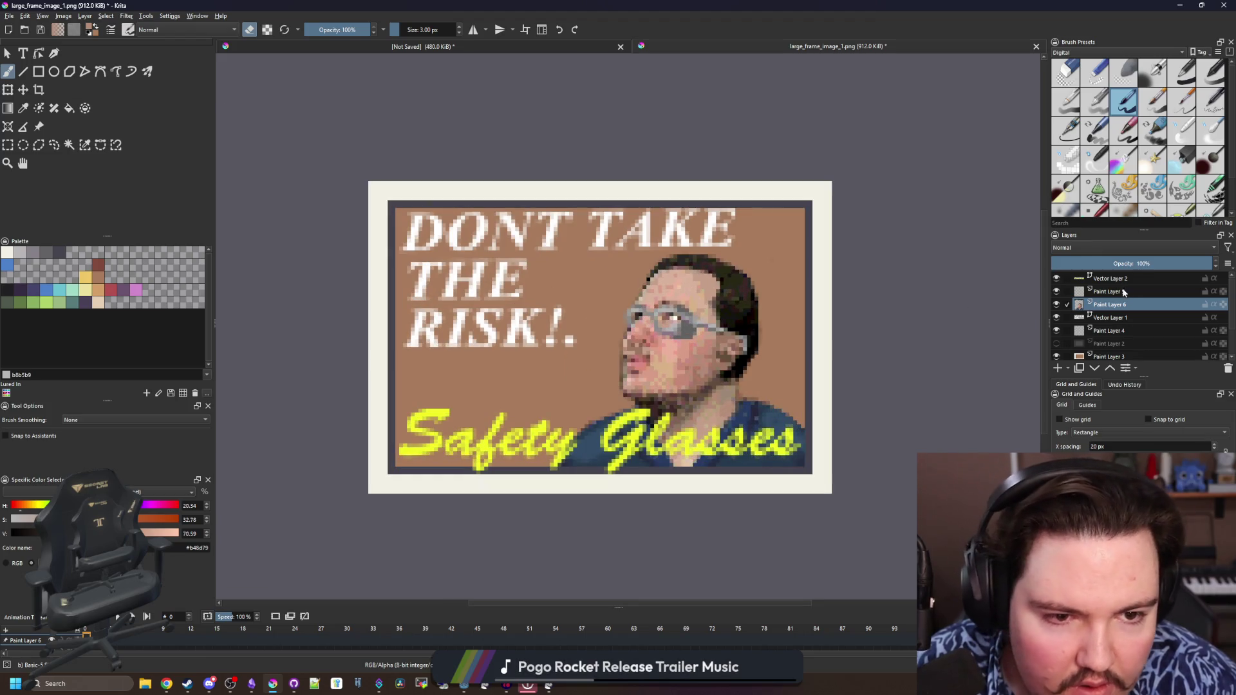
click(1112, 317)
Rectangle-select THE, try transforming and shifting the headline, then undo the shift
click(12, 145)
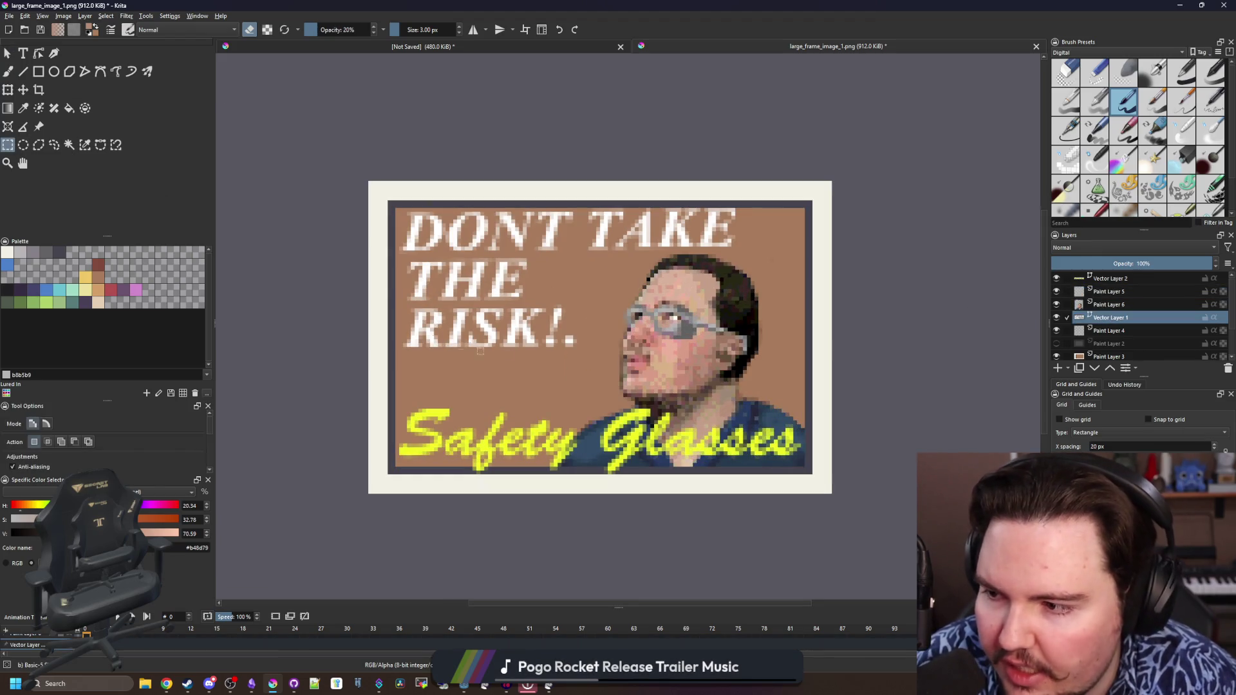
scroll(541, 289, up, 5)
drag(240, 173, 278, 267)
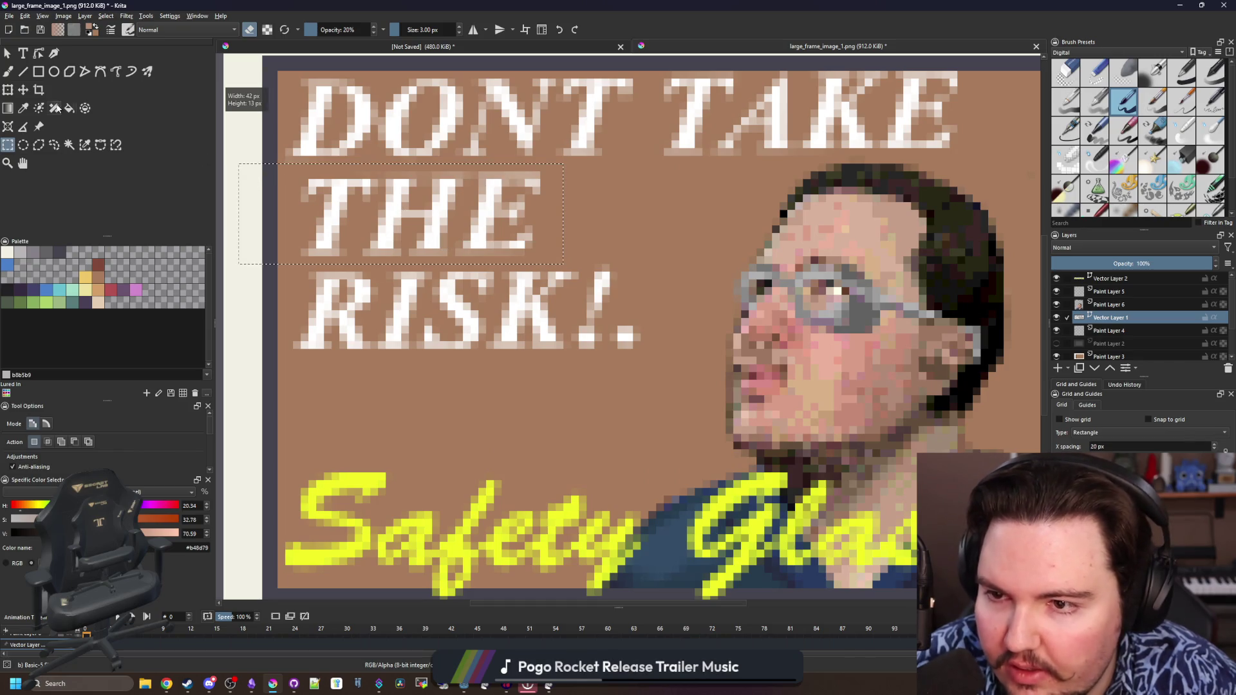
key(ctrl+t)
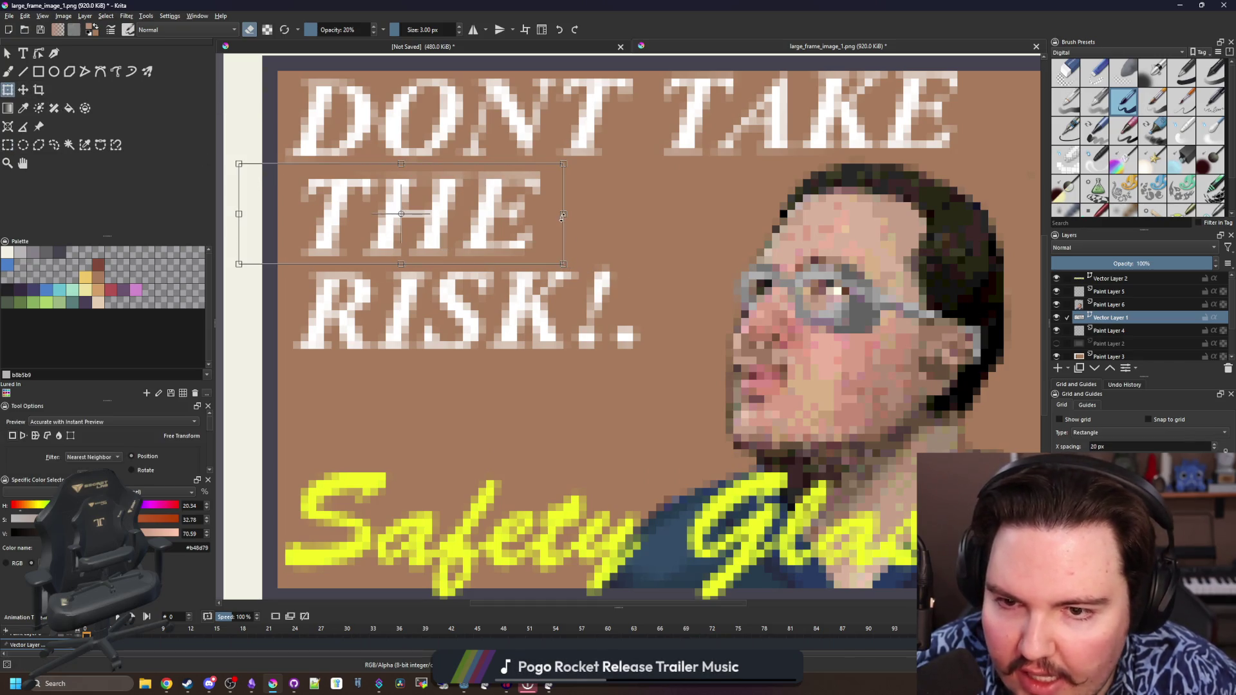
scroll(560, 212, down, 5)
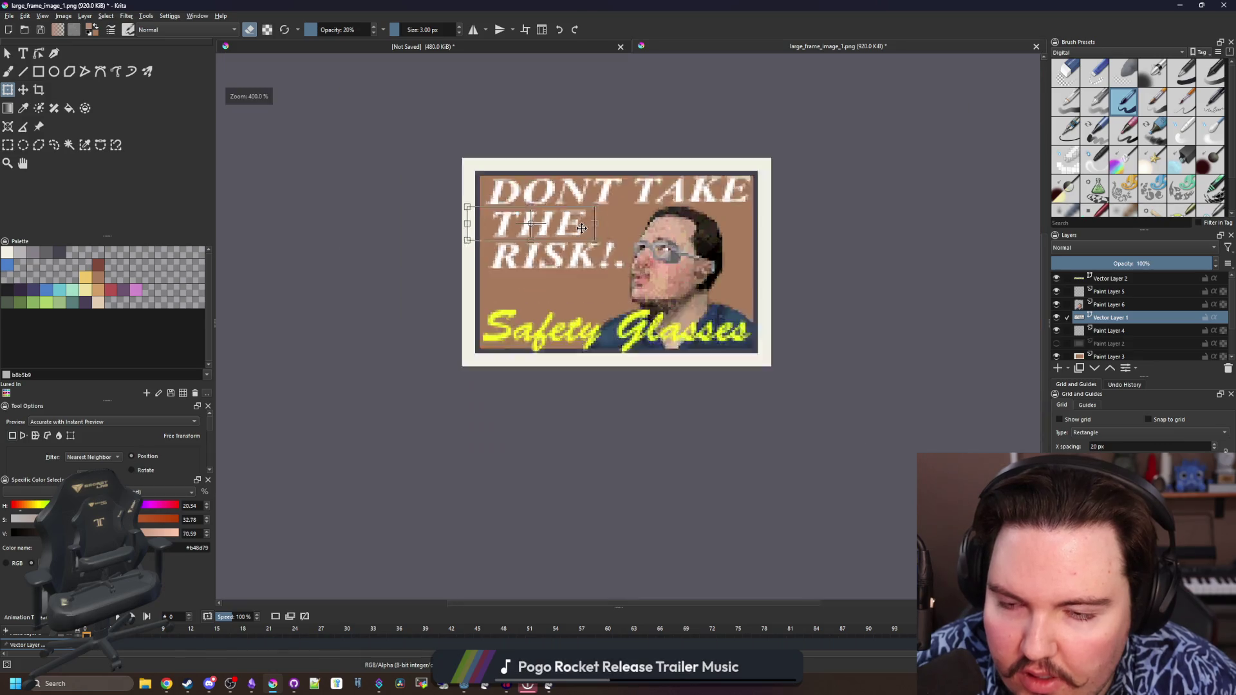
scroll(484, 242, up, 1)
click(24, 88)
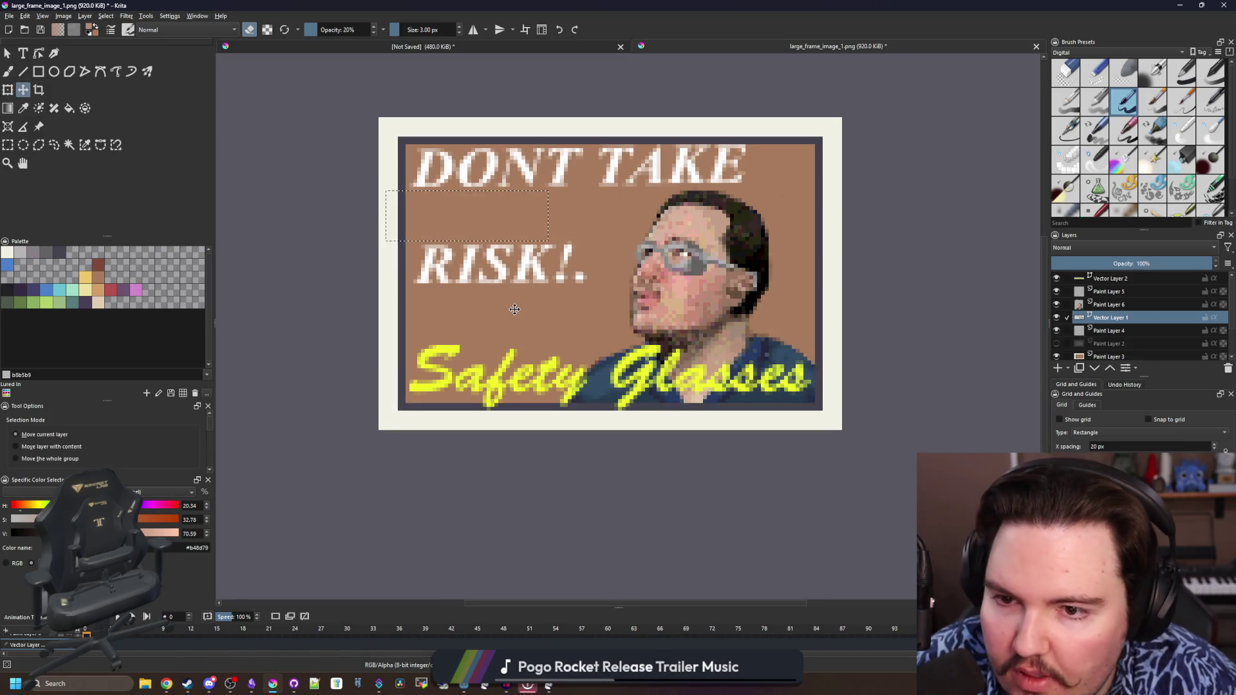
drag(498, 217, 518, 220)
key(ctrl+z)
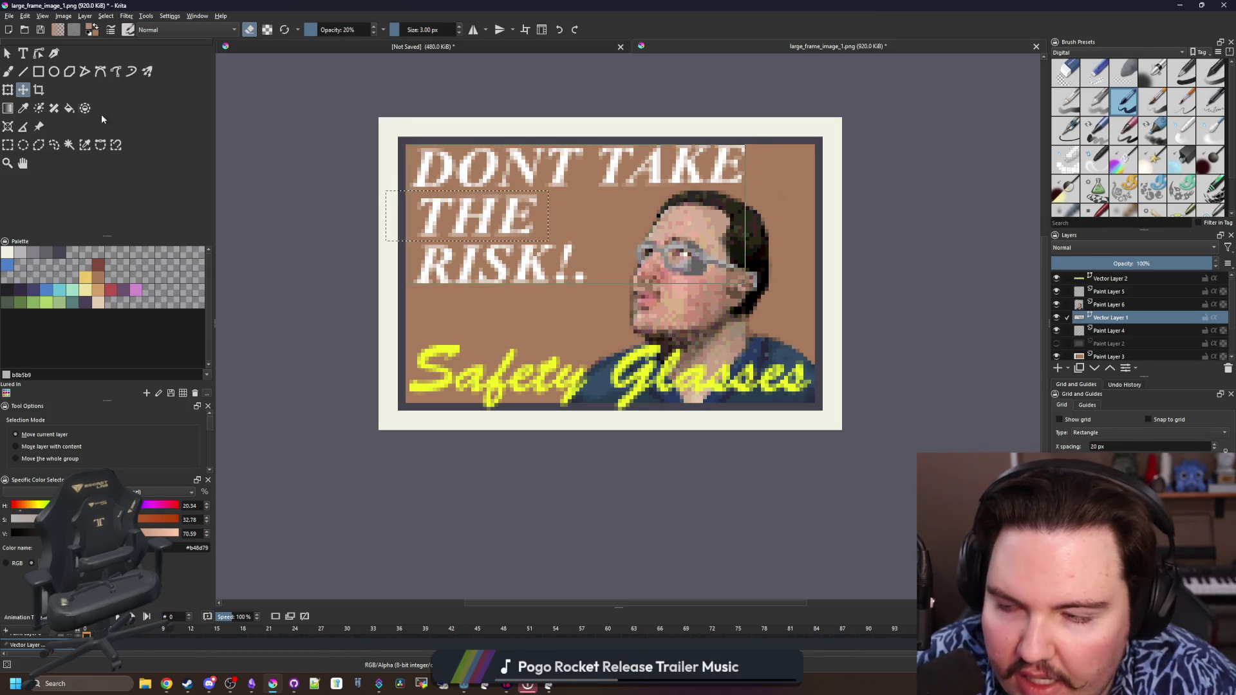
Switch layers to Paint Layer 3's brown background and ready the brush for painting it
click(21, 55)
scroll(560, 271, down, 1)
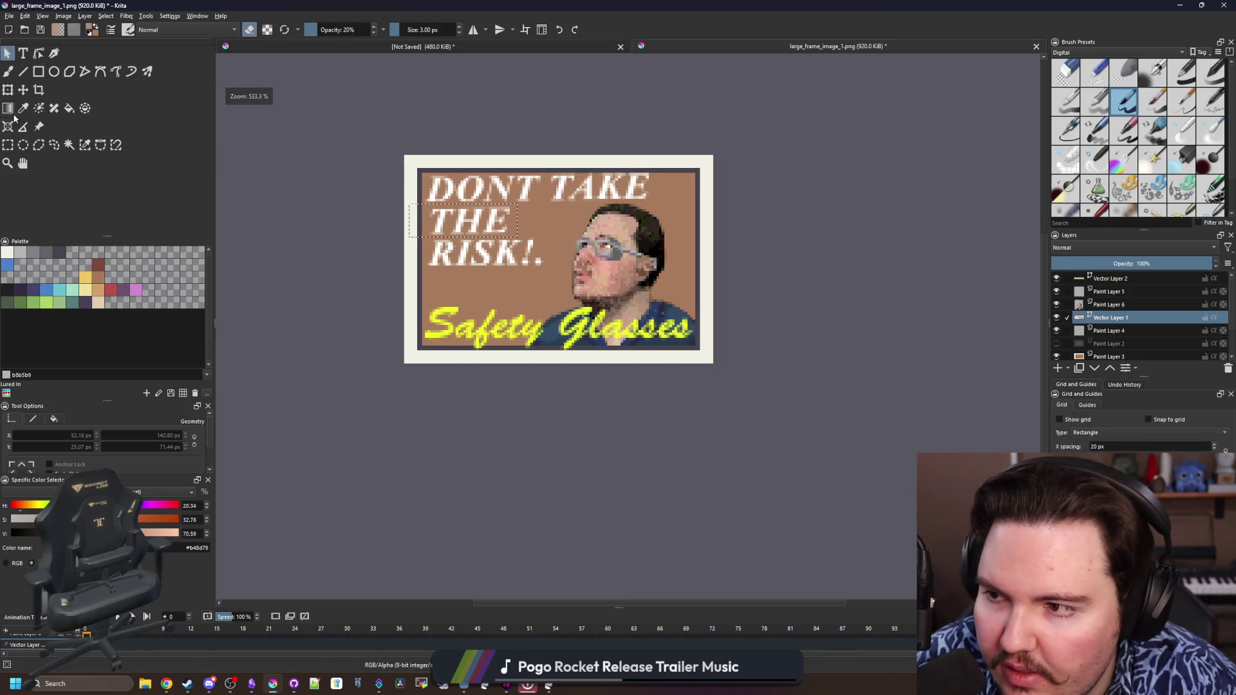
click(9, 146)
scroll(542, 281, up, 2)
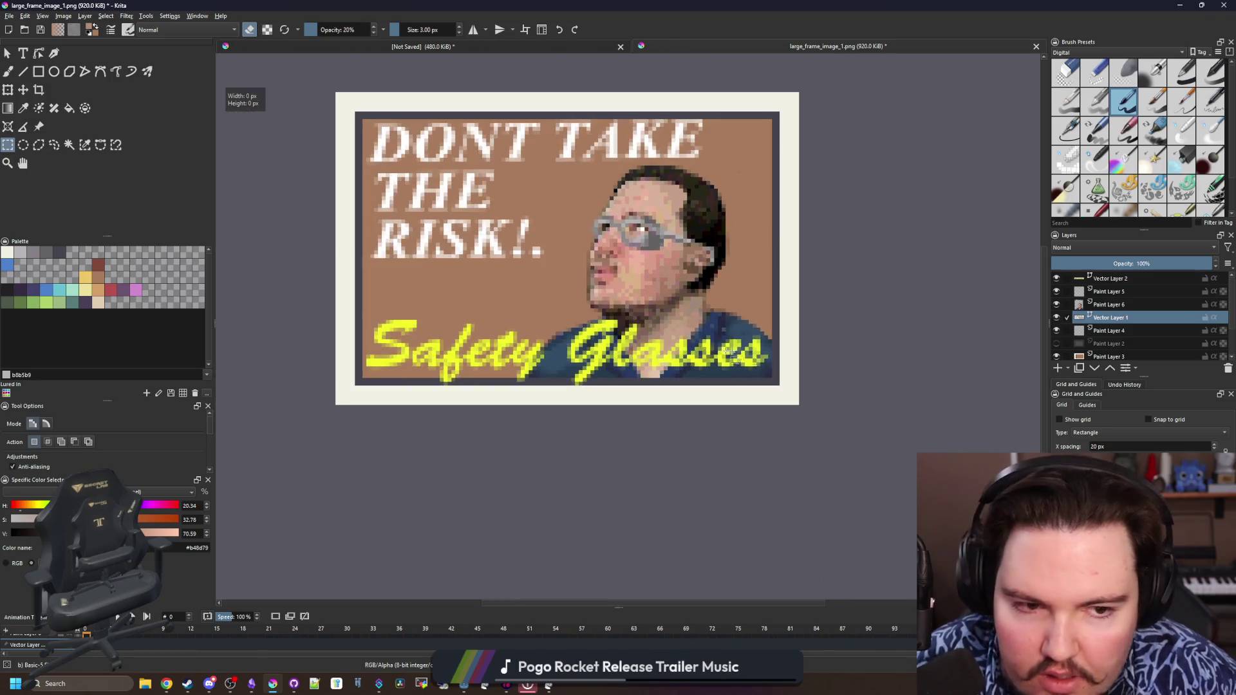
click(1122, 278)
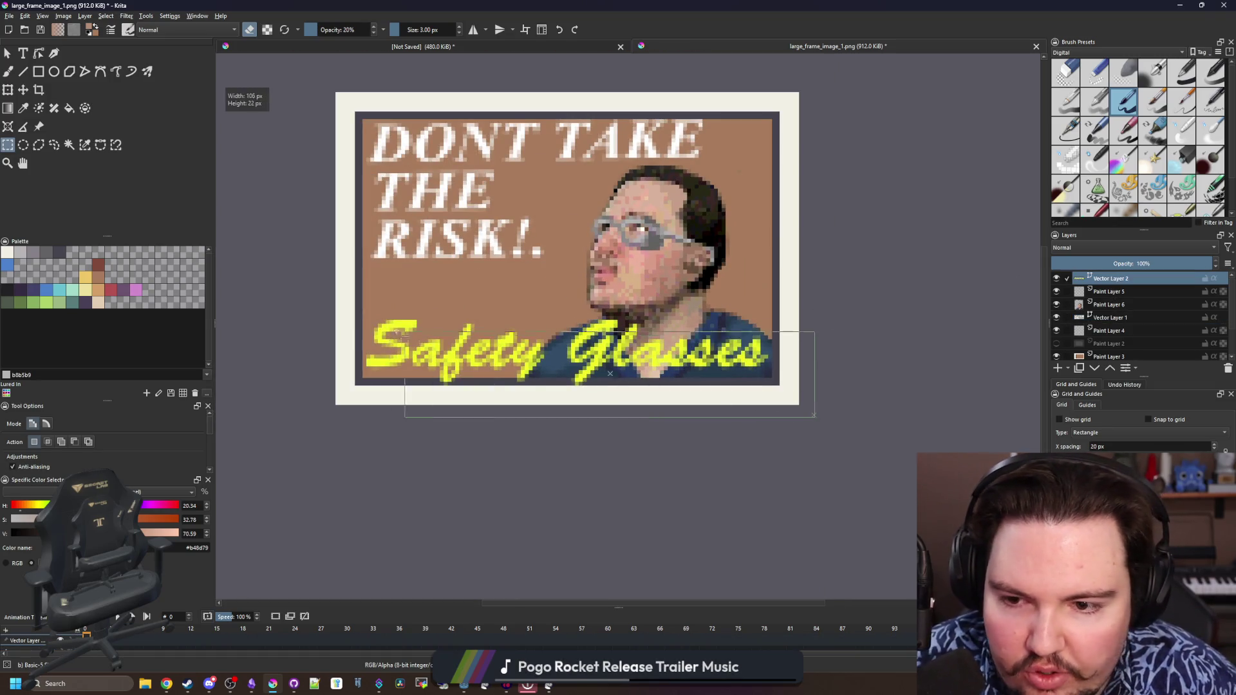
drag(831, 329, 561, 444)
scroll(560, 270, up, 1)
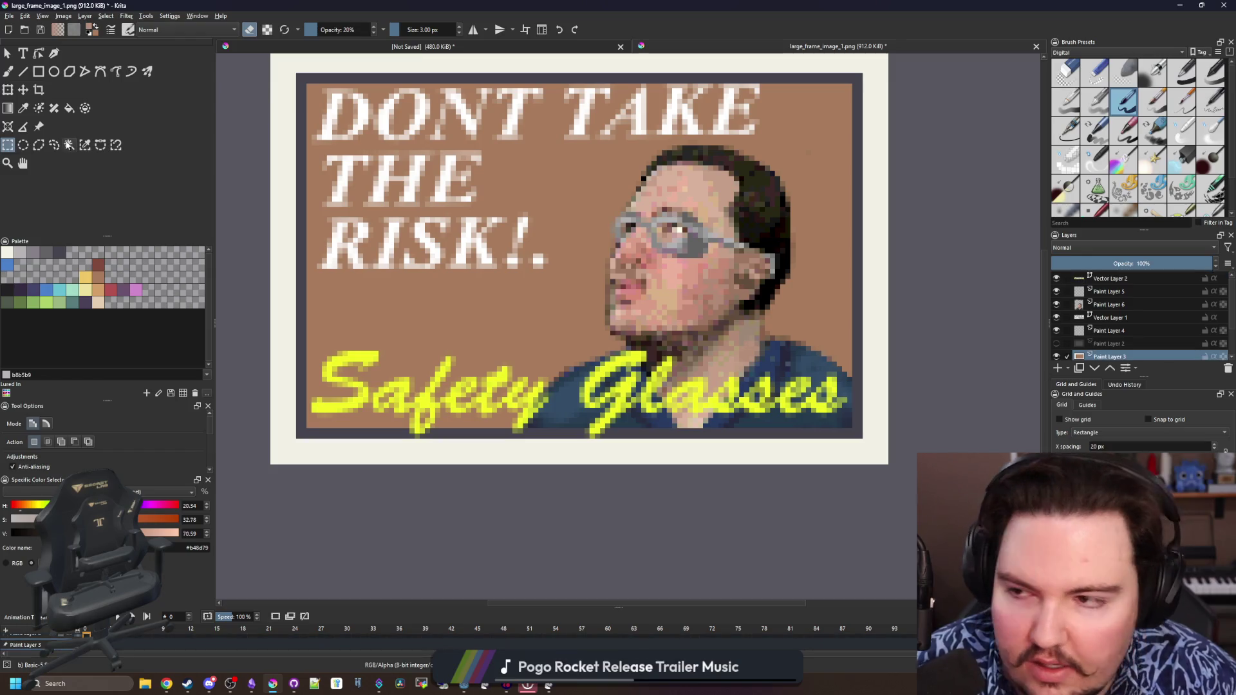
click(1108, 355)
scroll(597, 380, down, 3)
key(b)
scroll(569, 377, up, 1)
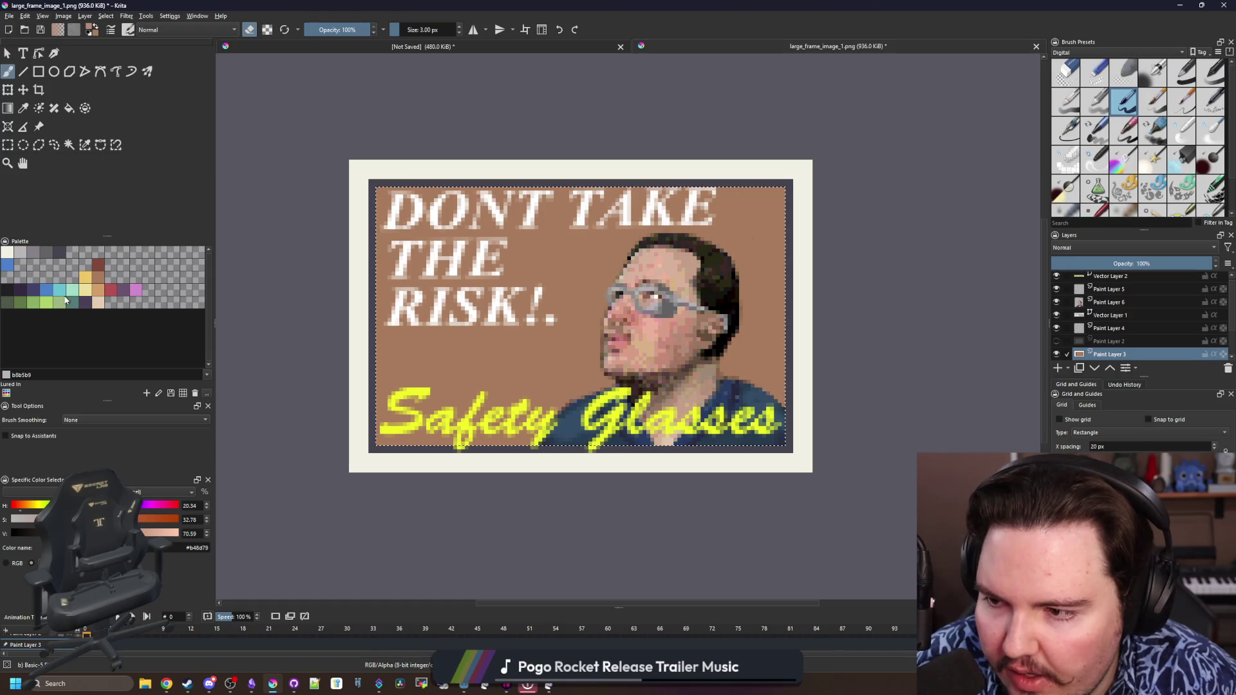
click(99, 271)
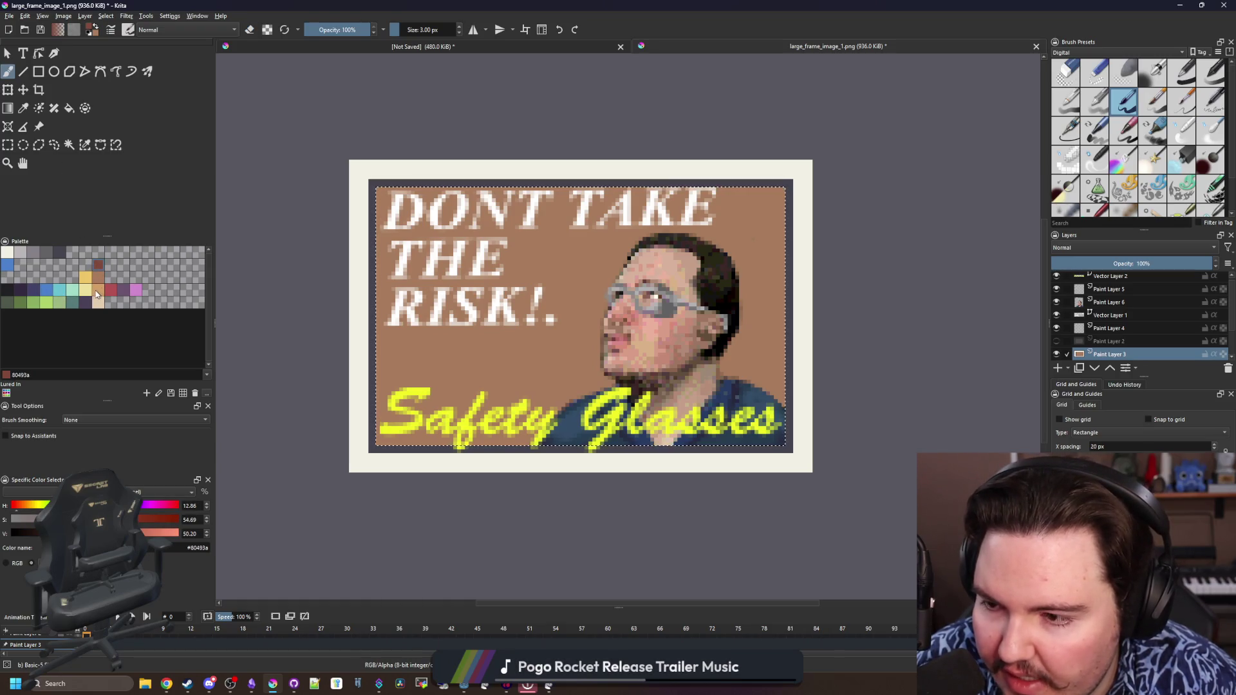
click(98, 294)
mouse_move(462, 366)
mouse_down()
mouse_move(549, 365)
mouse_move(628, 386)
mouse_up()
key(ctrl+z)
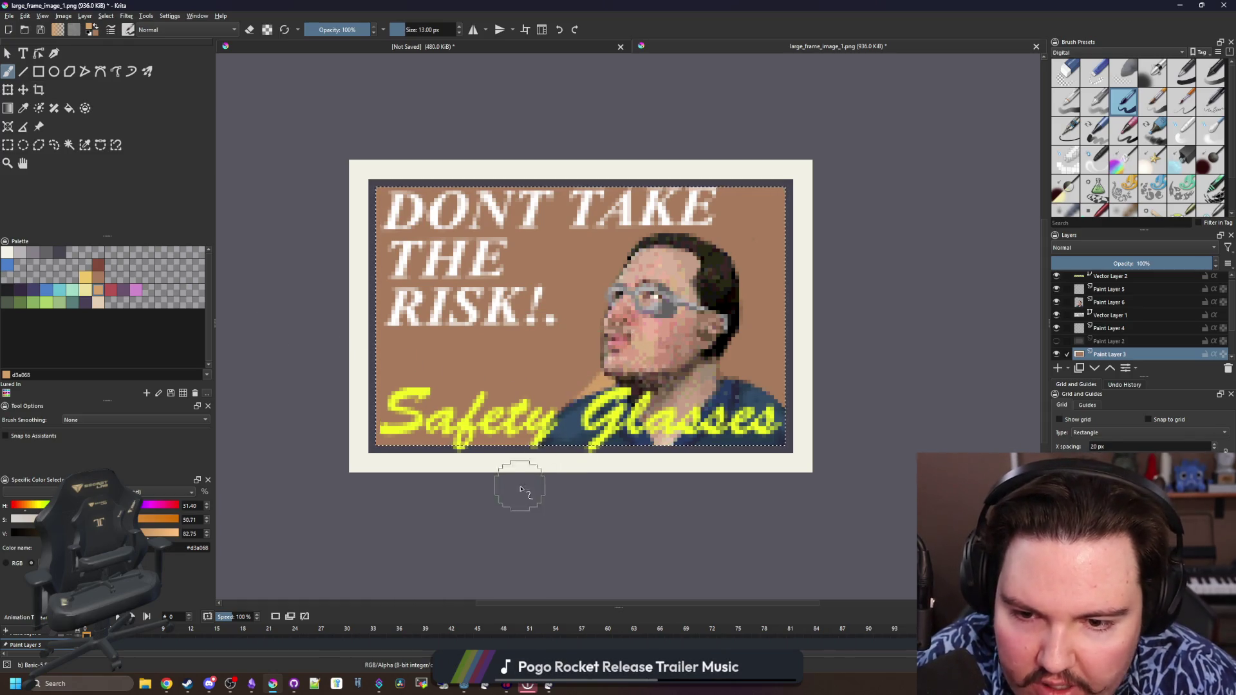
drag(656, 323, 337, 422)
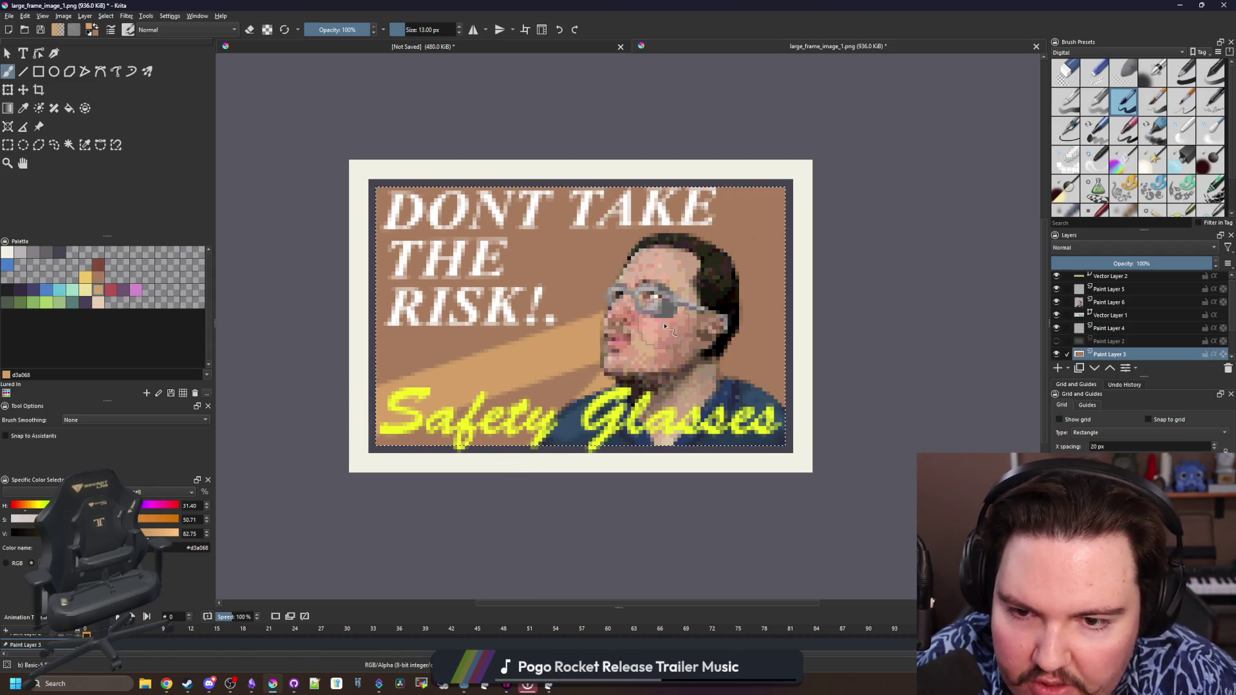
key(ctrl+z)
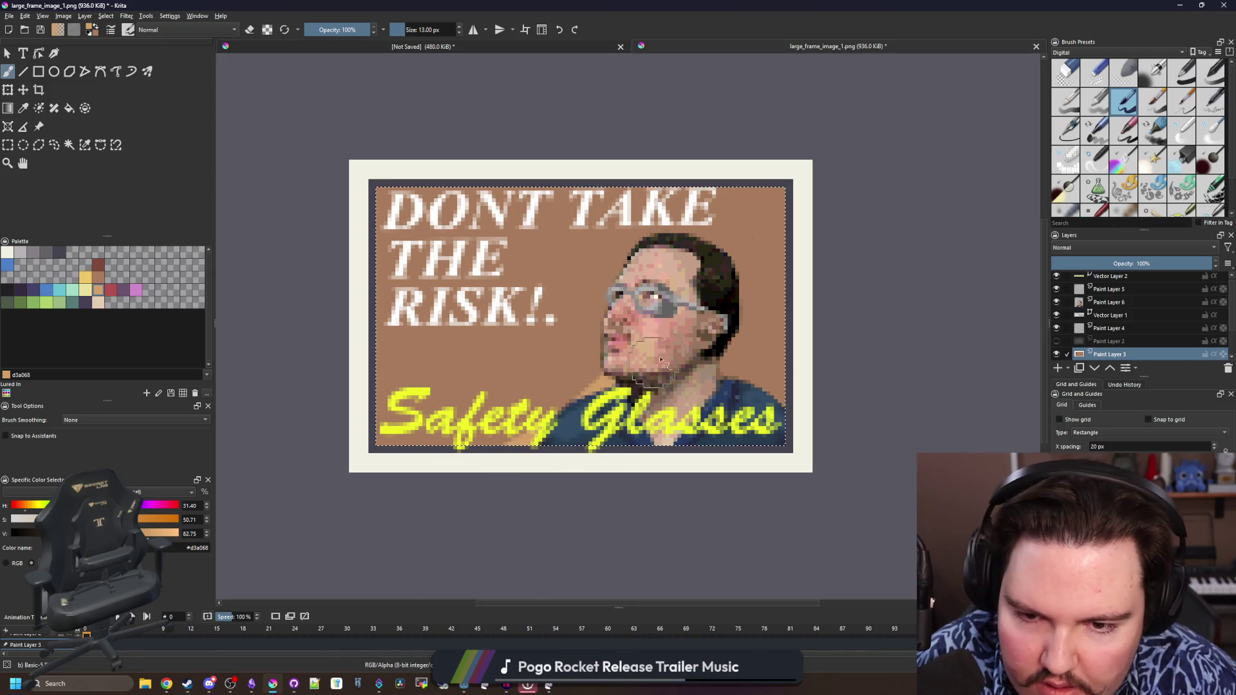
drag(720, 348, 826, 329)
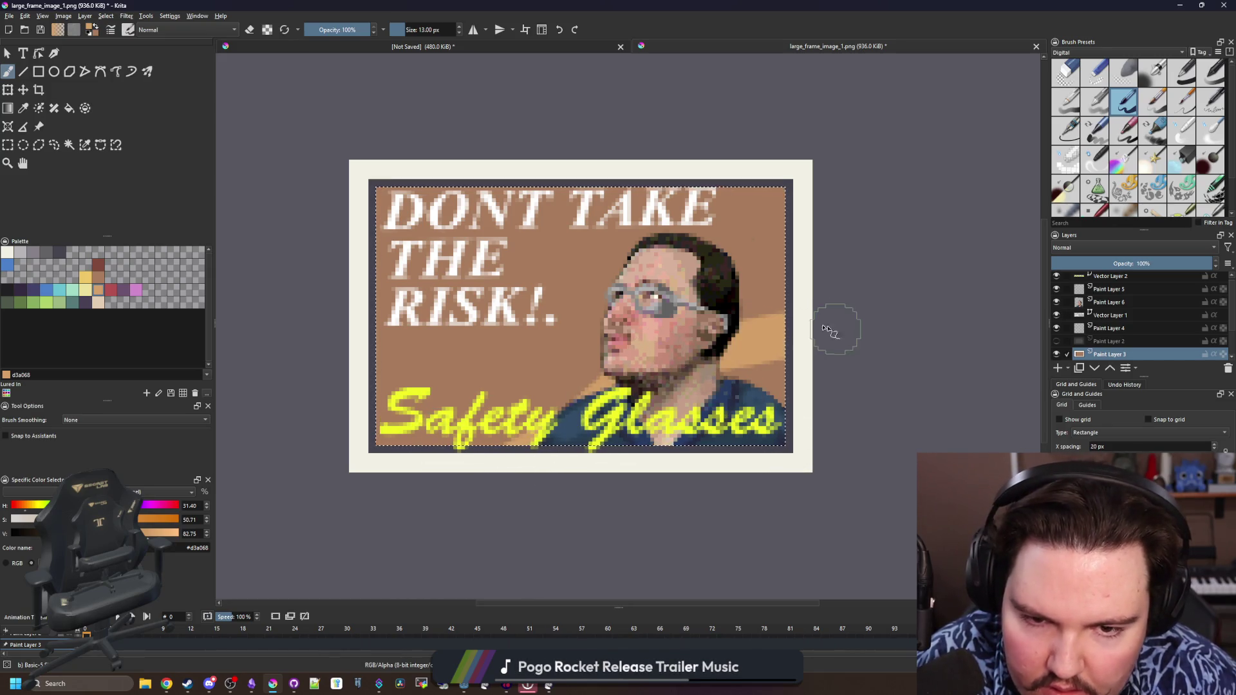
drag(725, 294, 782, 198)
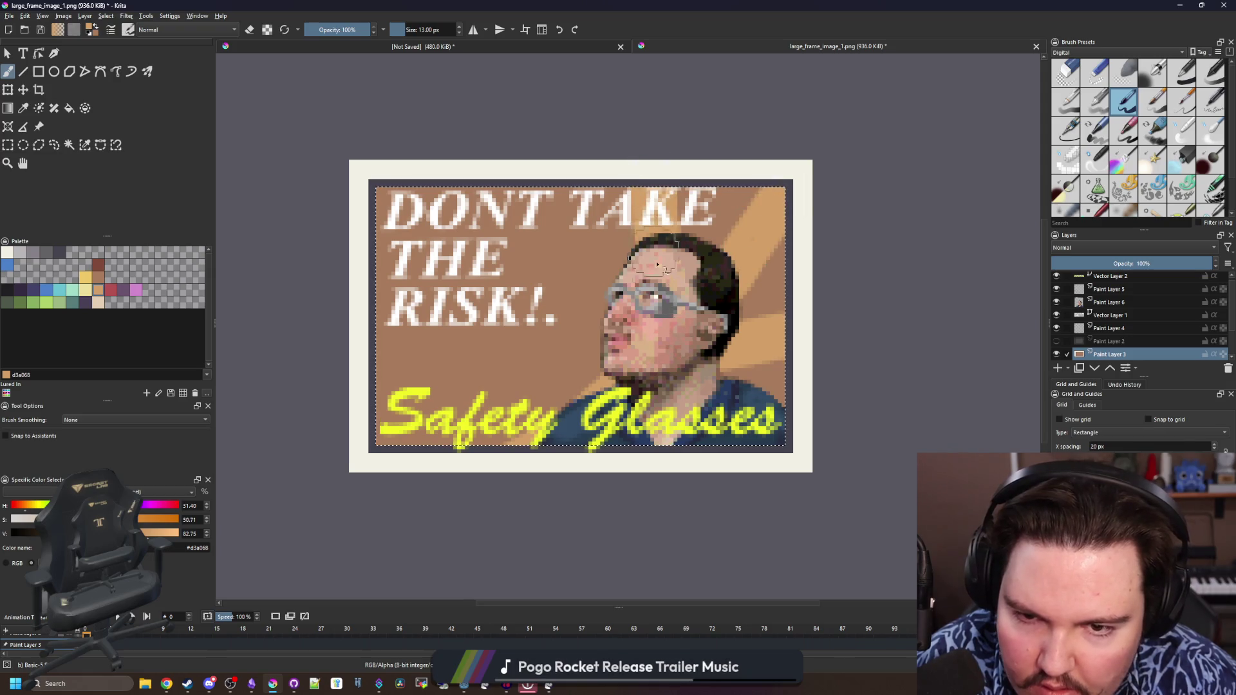
mouse_move(618, 309)
mouse_down()
mouse_move(596, 280)
mouse_move(512, 241)
mouse_up()
drag(604, 319, 464, 291)
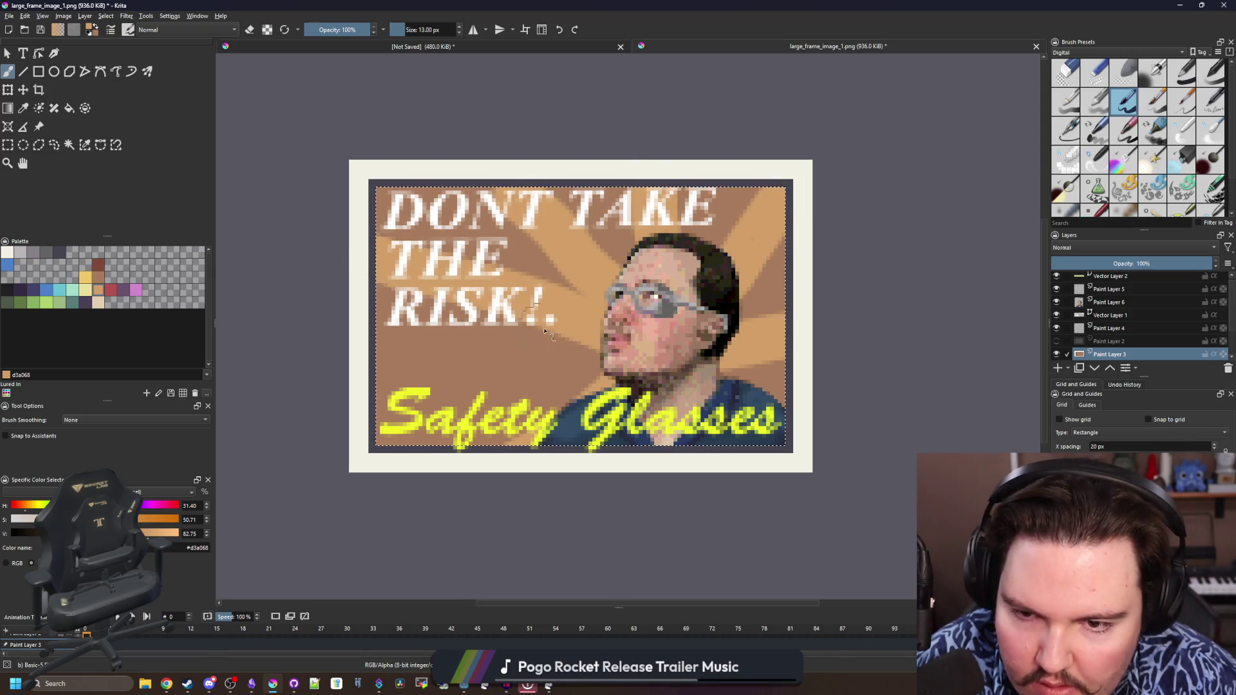
scroll(643, 336, down, 2)
scroll(579, 329, down, 3)
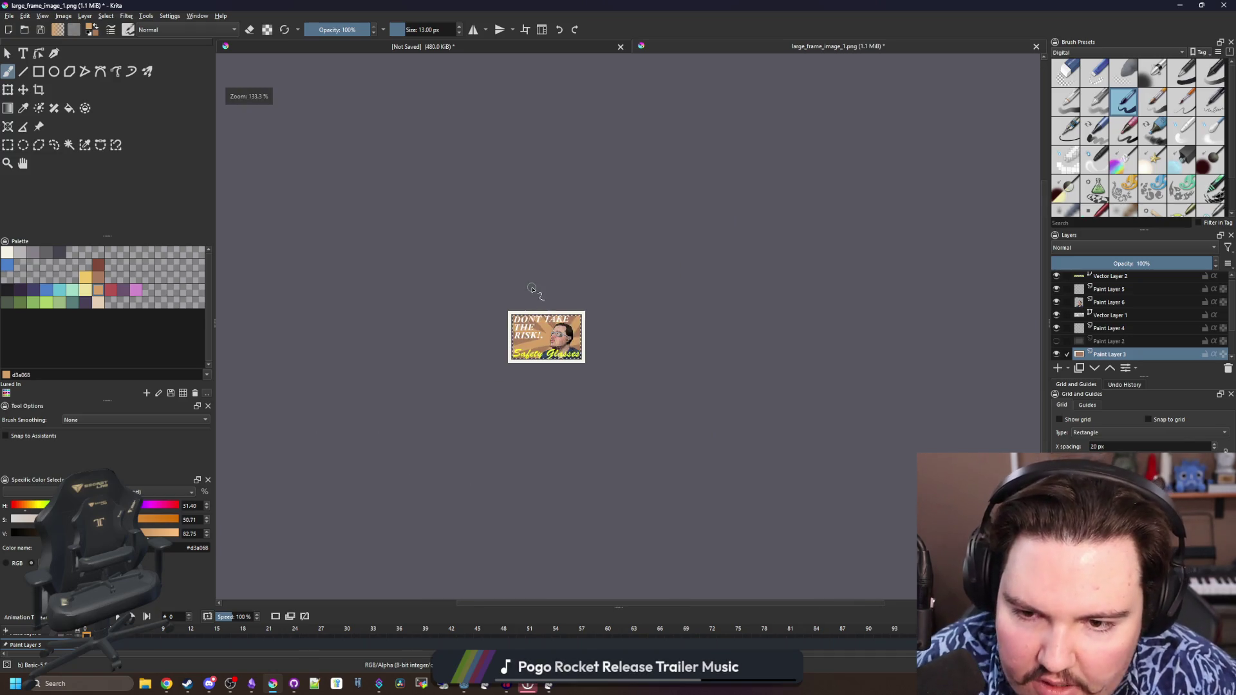
scroll(534, 331, up, 2)
scroll(535, 332, up, 2)
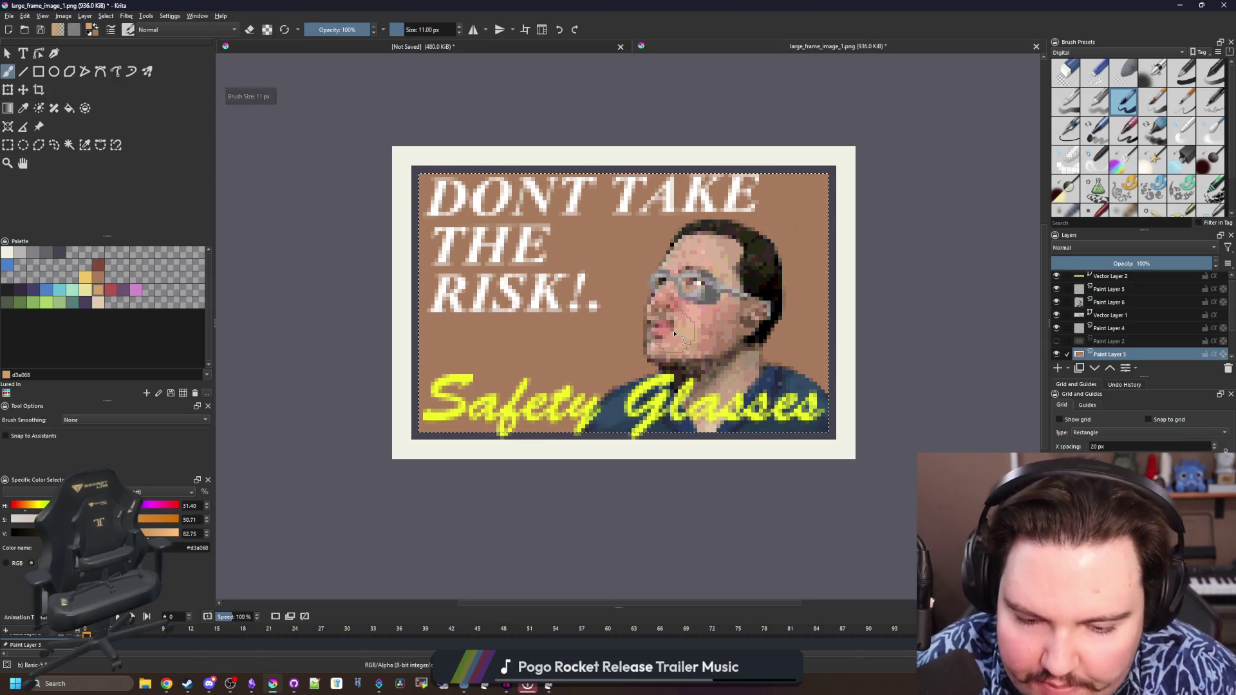
key(bracketleft)
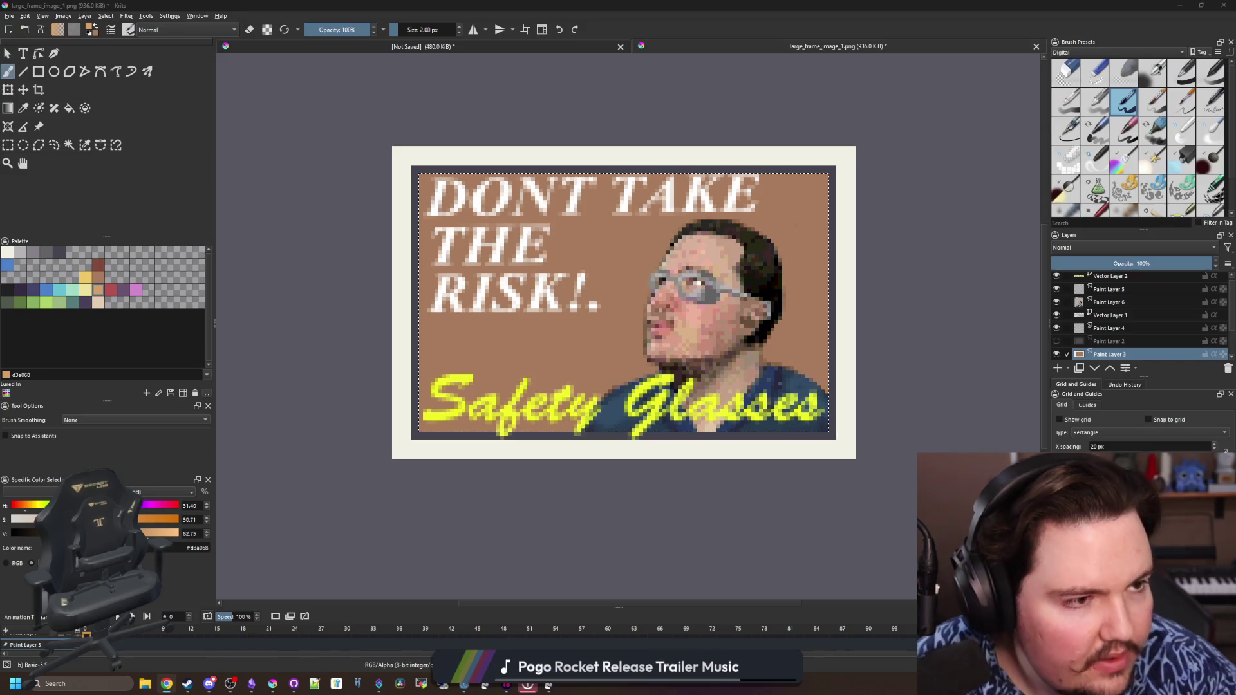
key(alt+Tab)
scroll(471, 410, down, 1)
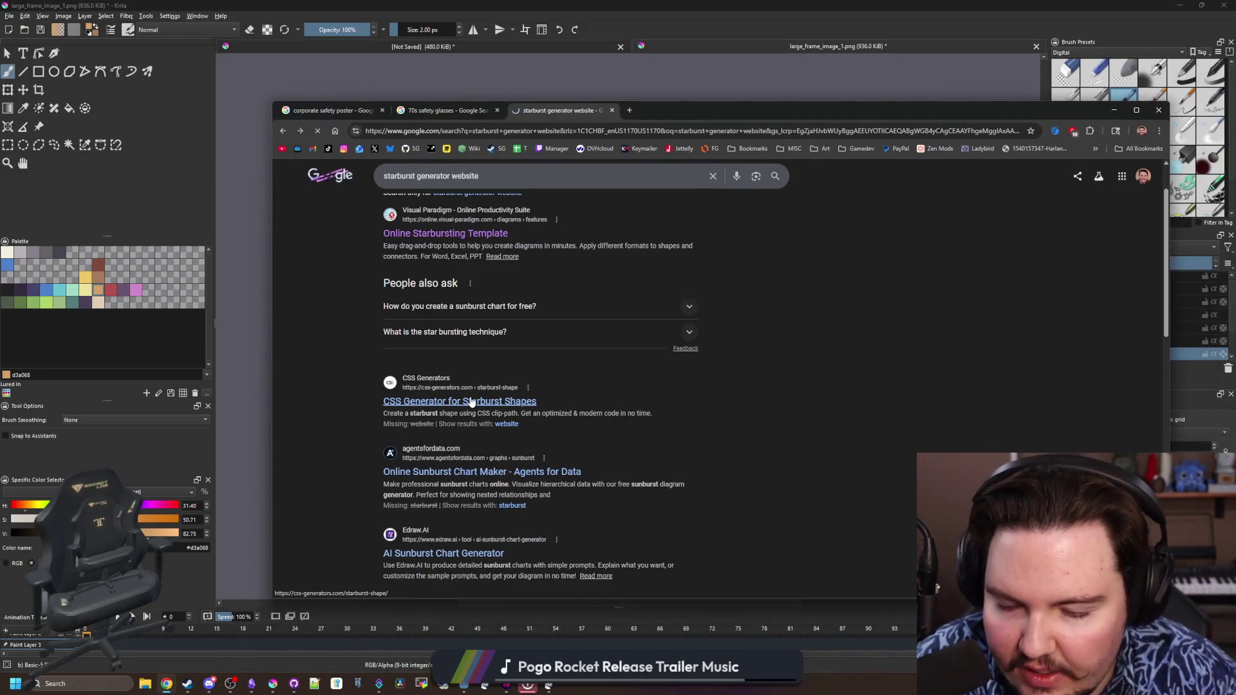
Visit the CSS Starburst Generator and Online Sunburst Chart Maker results, returning each time
click(472, 401)
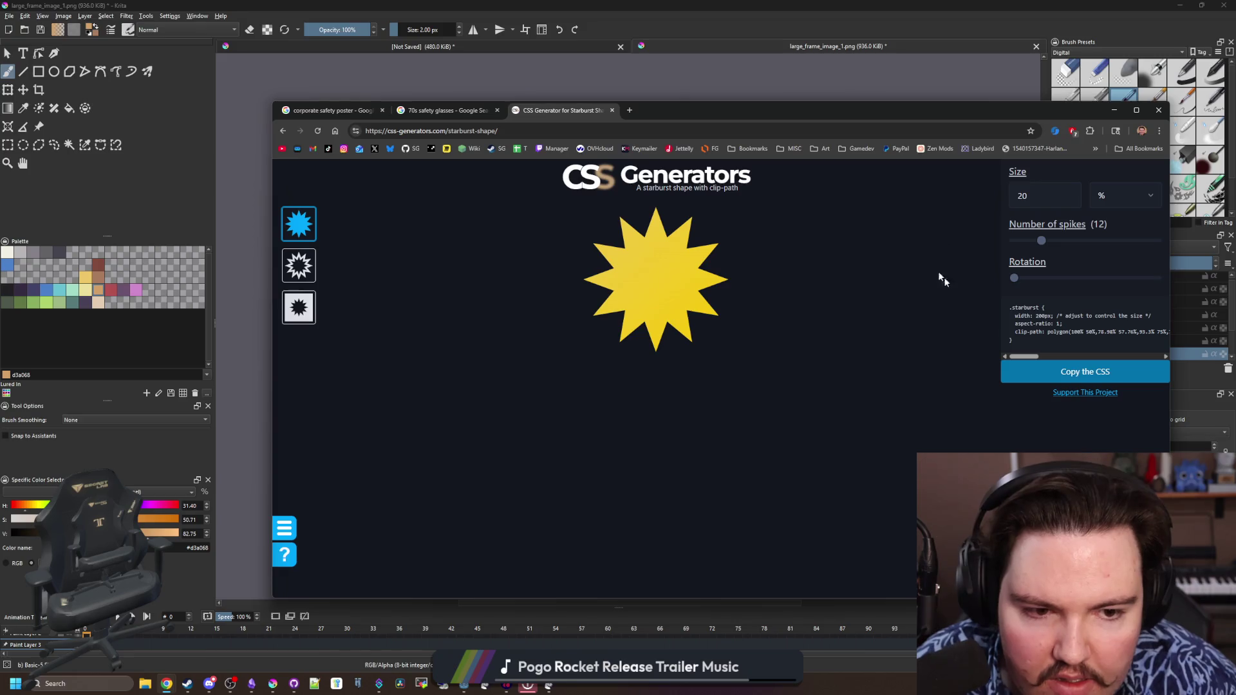
key(alt+Left)
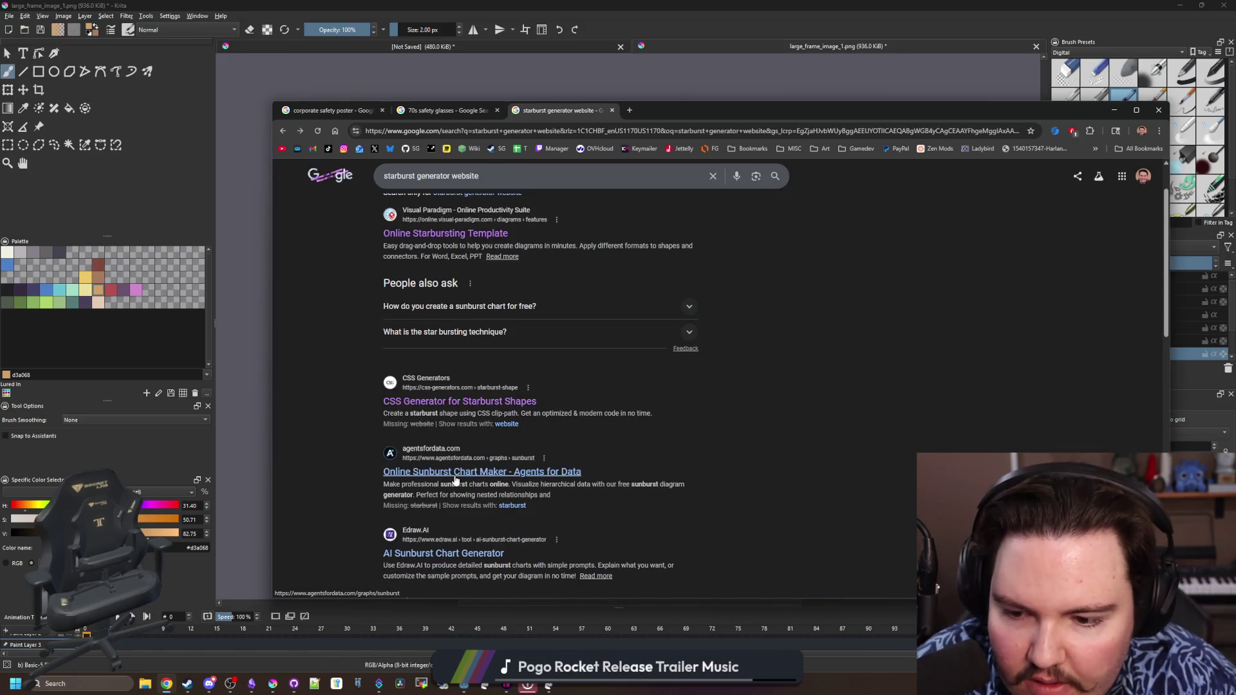
click(456, 473)
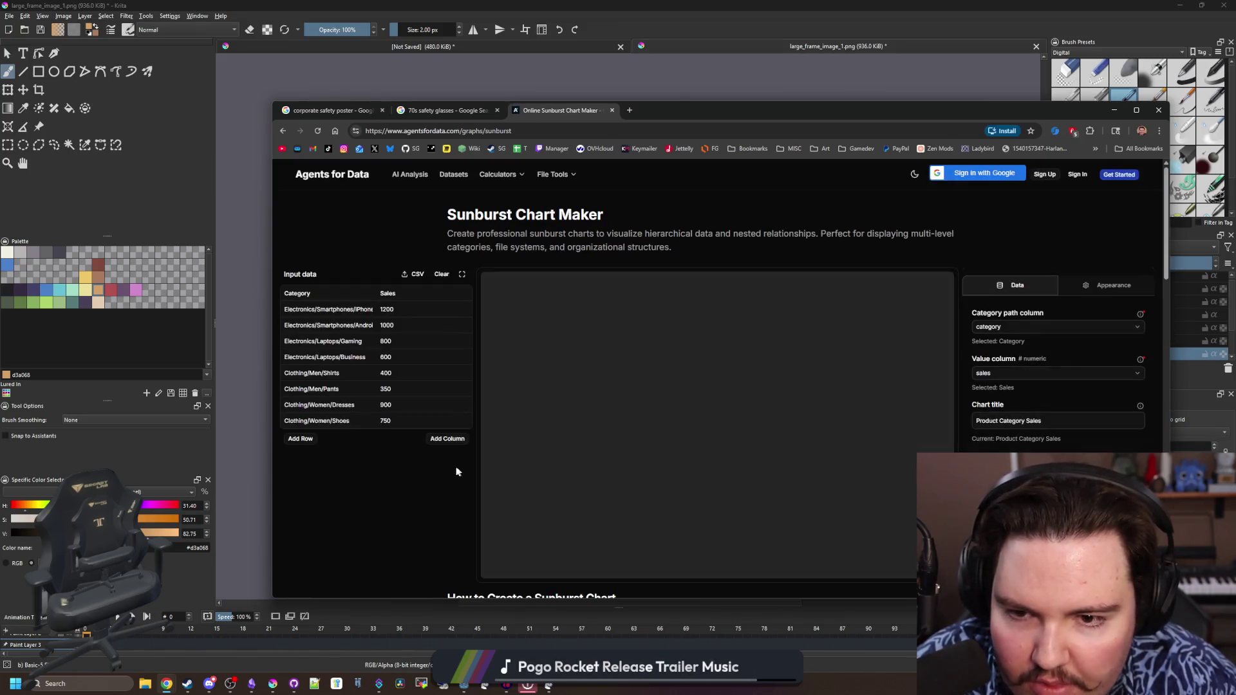
key(alt+Left)
scroll(442, 451, down, 3)
scroll(443, 448, down, 2)
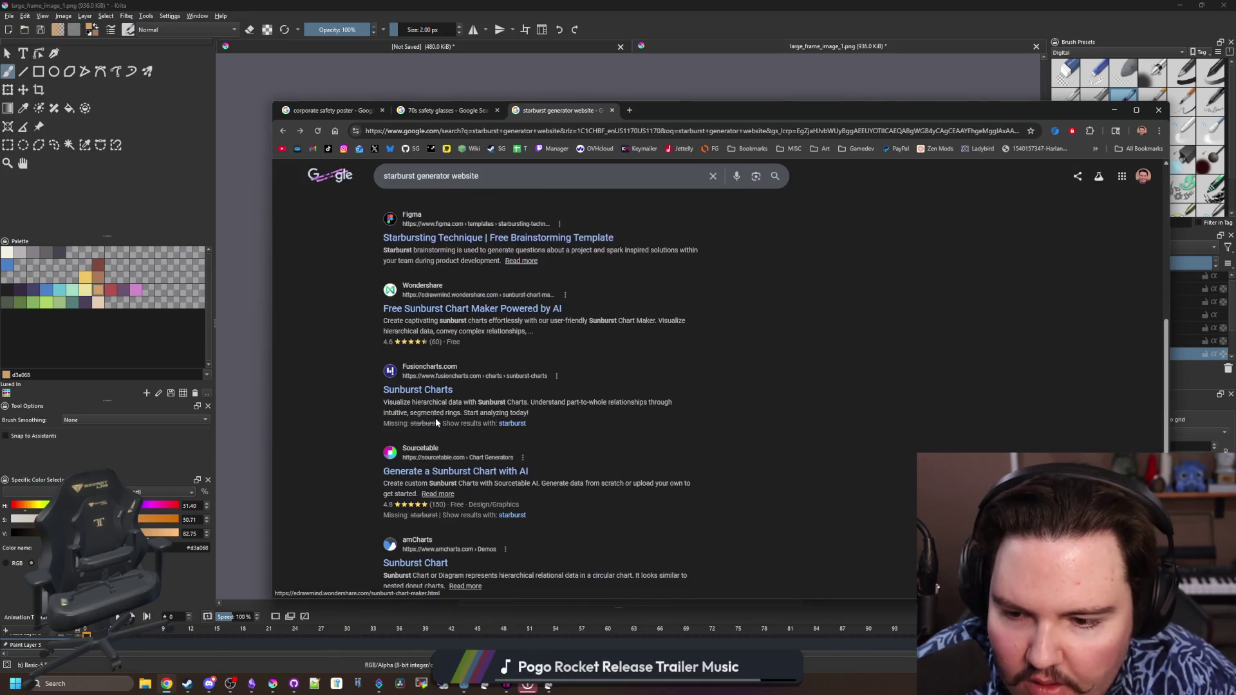
scroll(497, 412, up, 6)
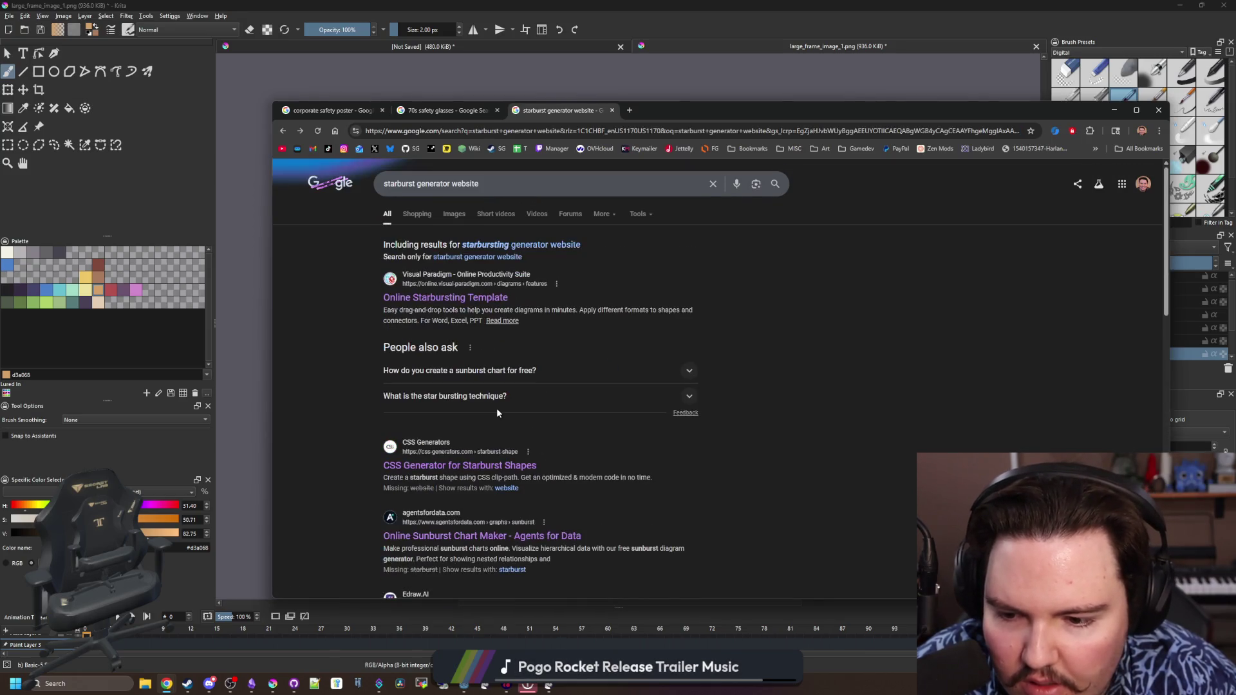
Rerun the search as 'starbursting generator website' and move Chrome aside to reveal Krita
click(543, 247)
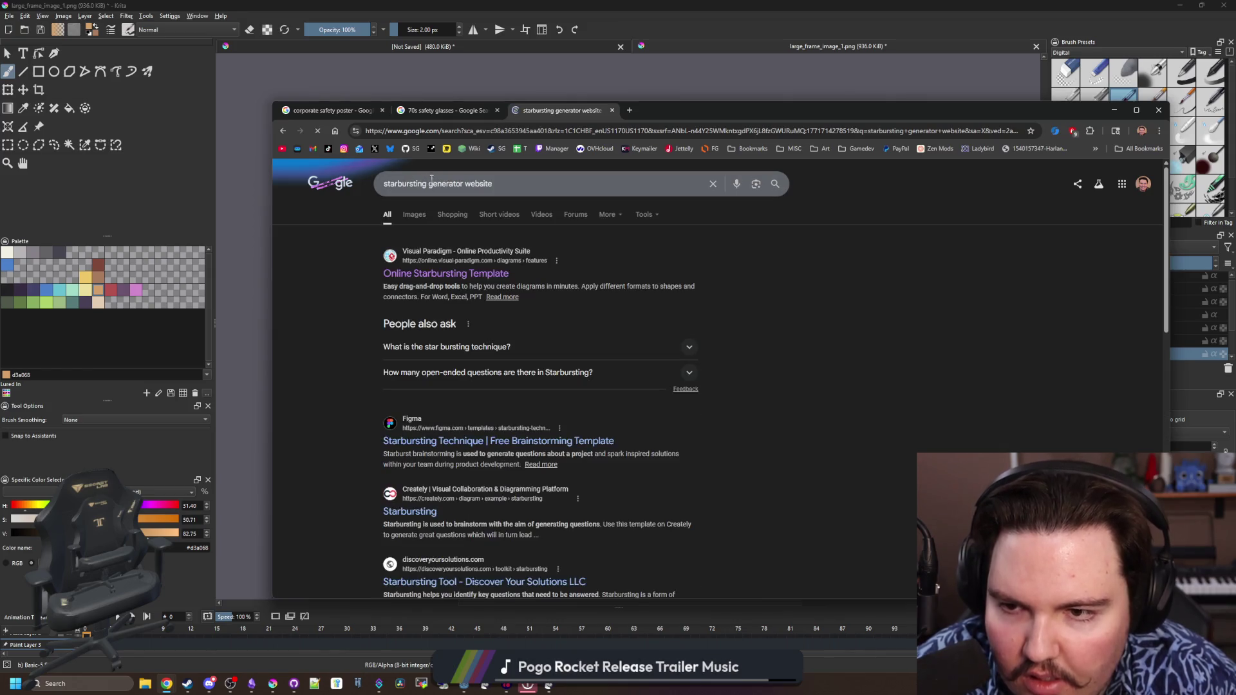
scroll(490, 341, down, 2)
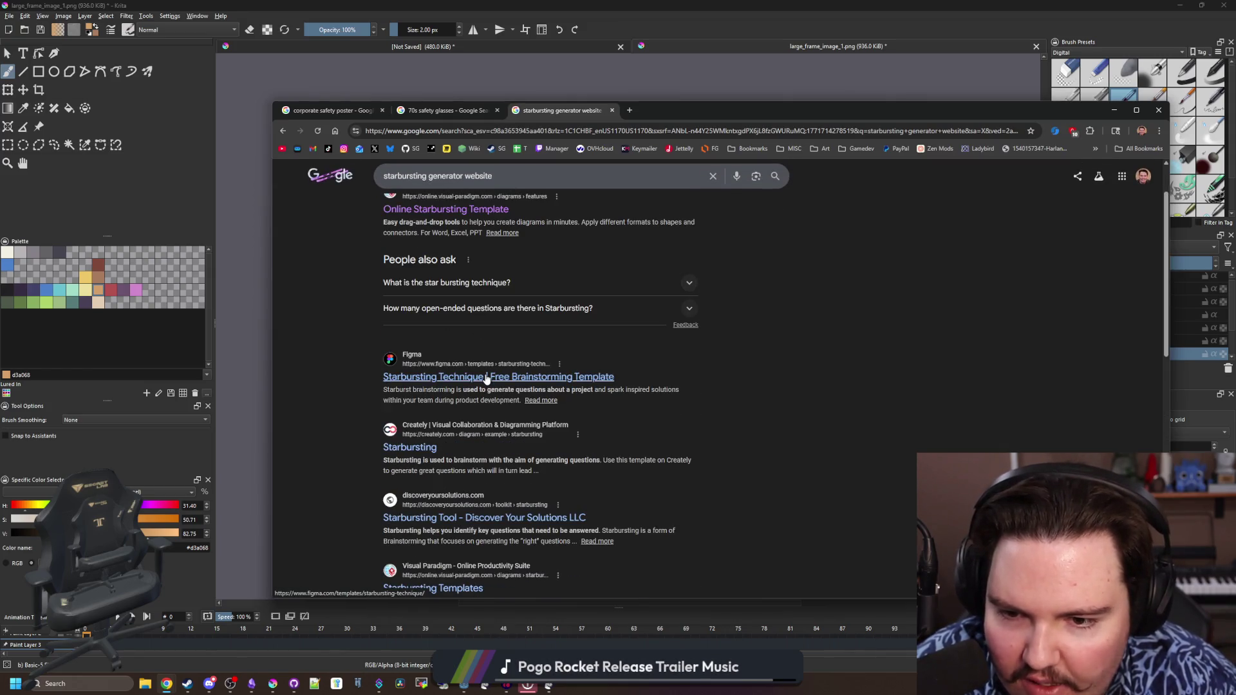
scroll(488, 377, down, 2)
scroll(636, 264, up, 3)
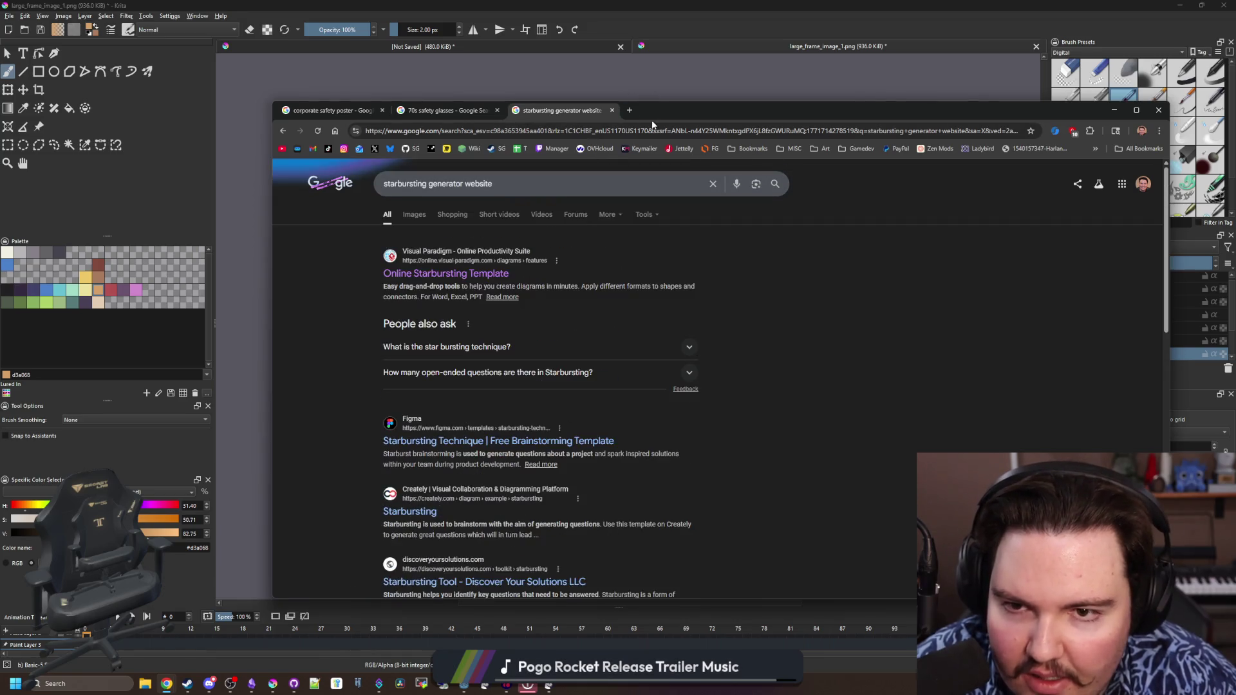
drag(638, 111, 1232, 58)
scroll(483, 290, up, 3)
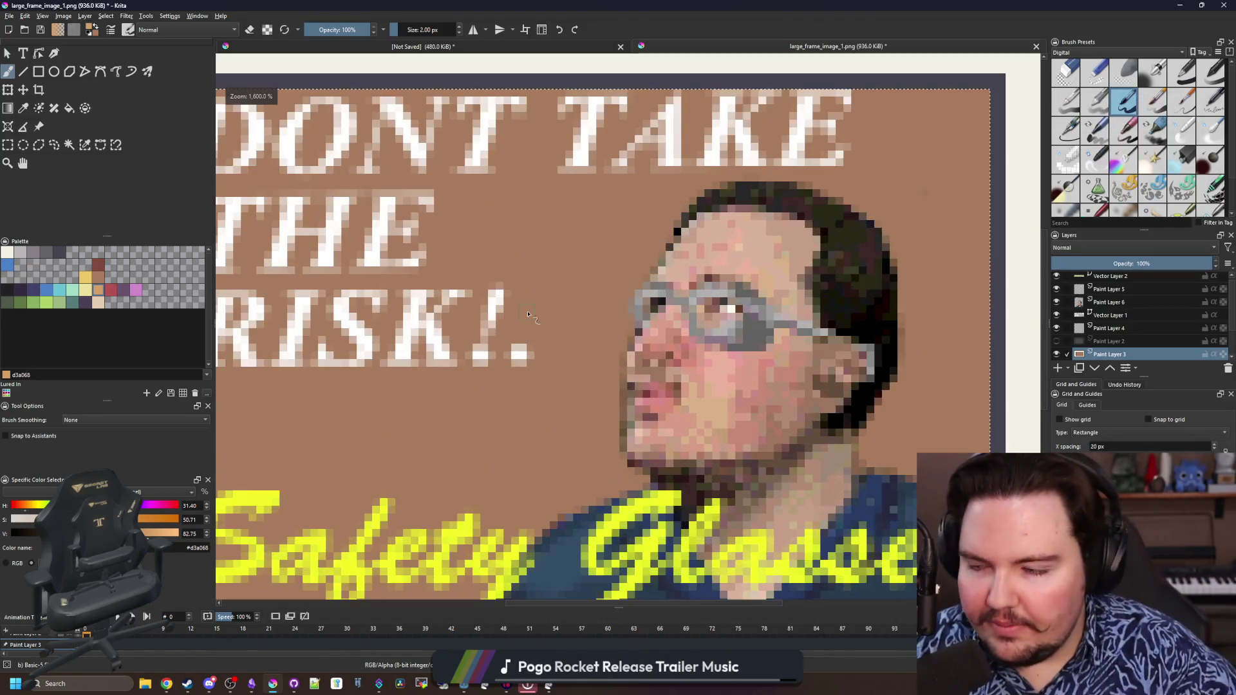
scroll(434, 271, down, 2)
Switch to the Line tool and test a ray near THE, undoing it
drag(391, 249, 434, 254)
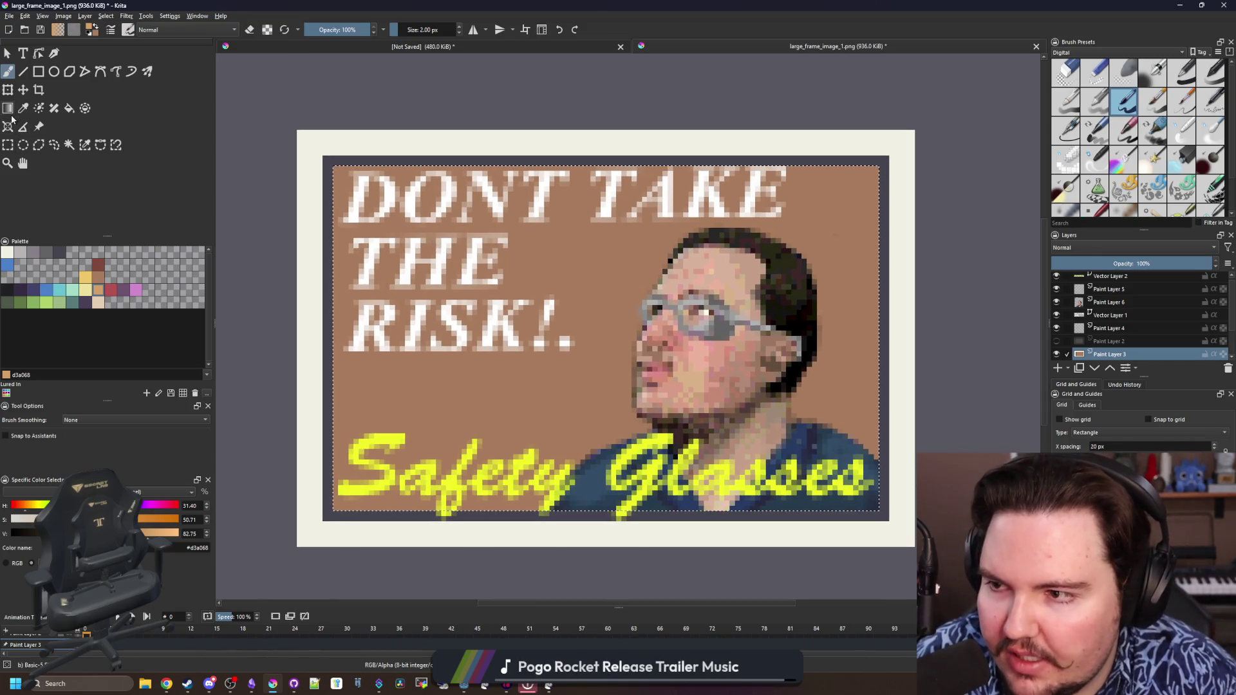
click(8, 107)
click(9, 72)
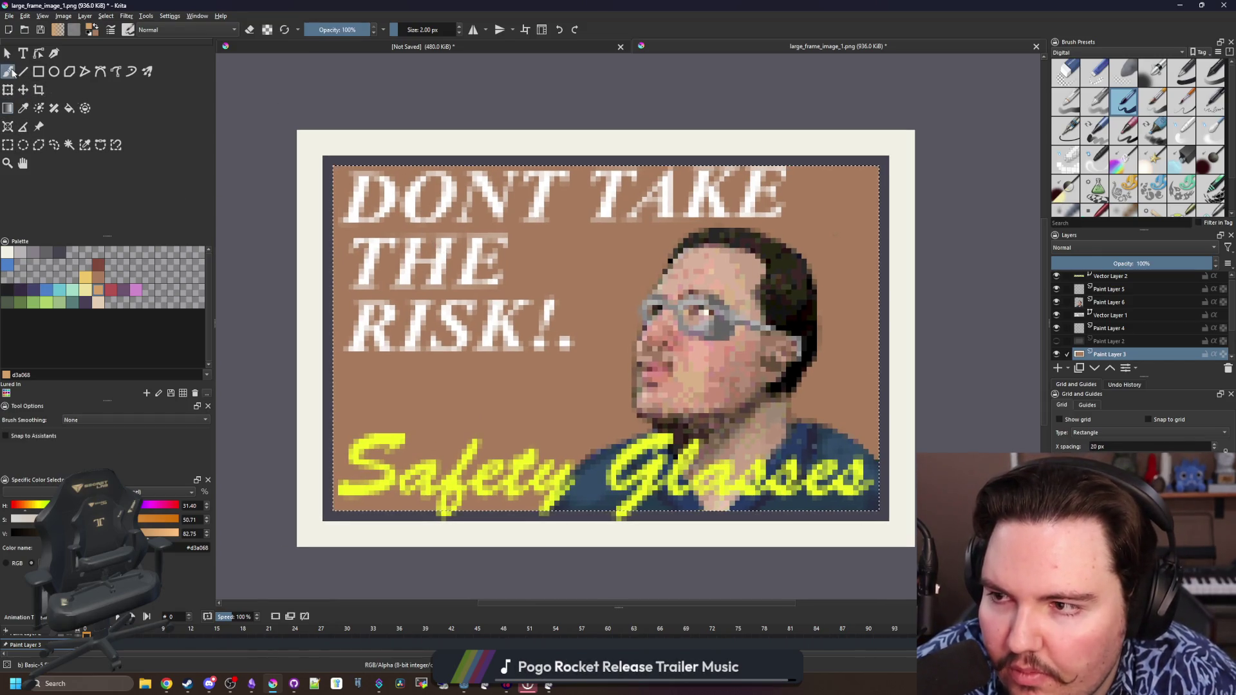
click(23, 72)
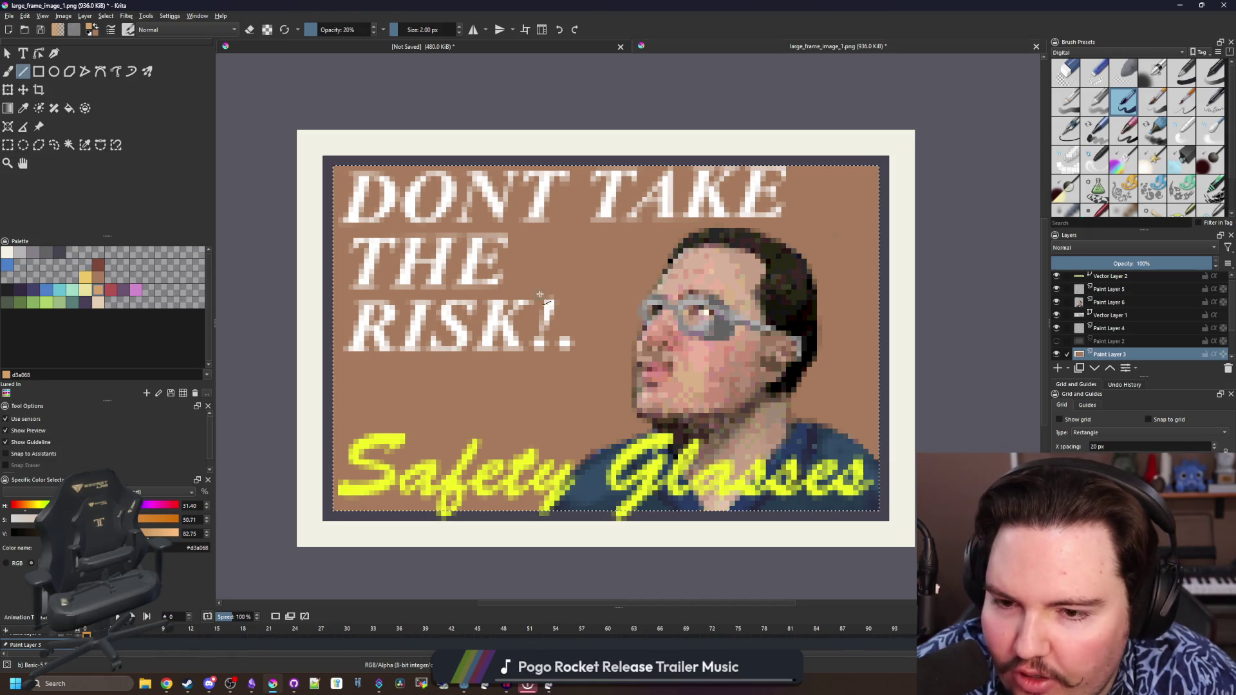
drag(512, 253, 717, 374)
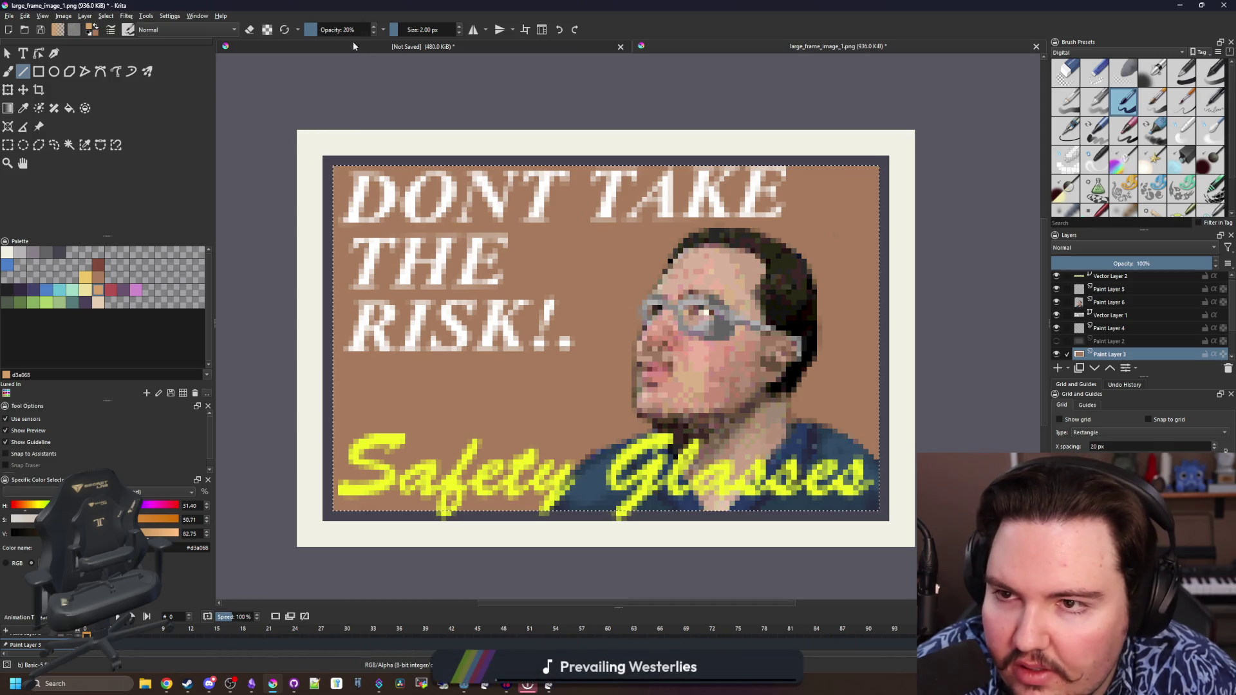
key(ctrl+z)
Draw thin tan rays from behind the face out toward THE, TAKE and the right, bottom and left edges
drag(503, 253, 727, 369)
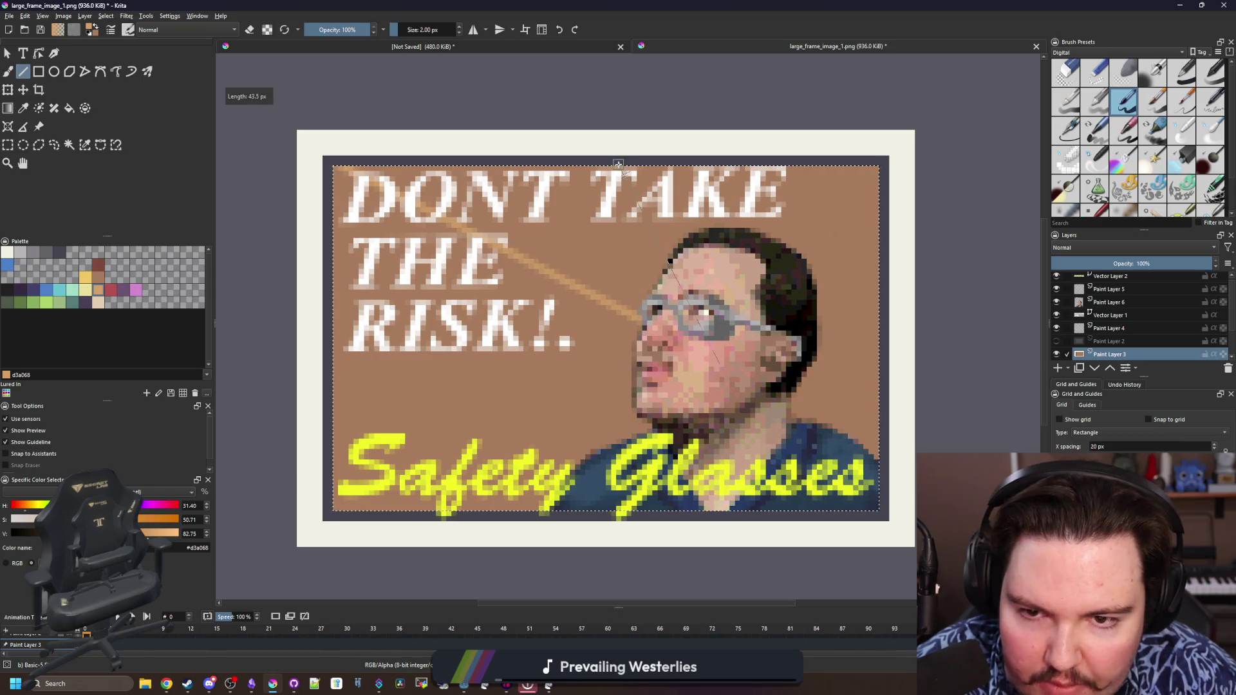
drag(647, 312, 618, 165)
mouse_move(752, 156)
mouse_down()
mouse_move(736, 358)
mouse_move(881, 236)
mouse_up()
drag(797, 354, 903, 362)
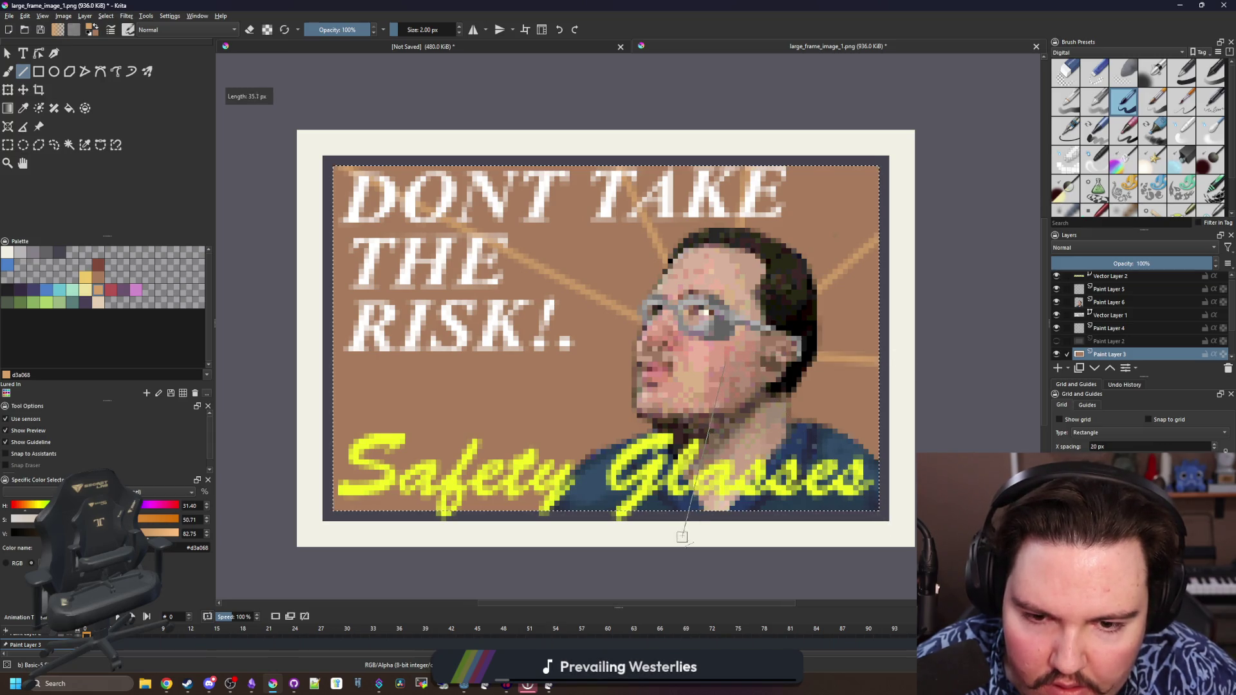
drag(642, 411, 438, 528)
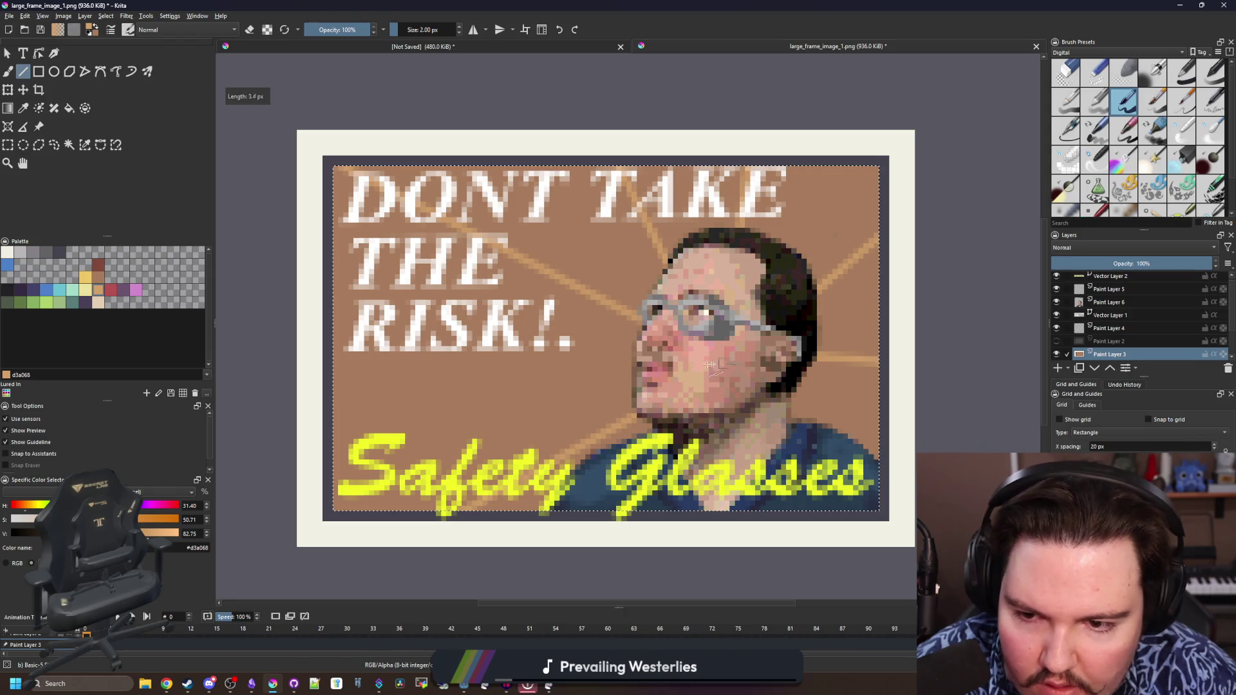
drag(290, 421, 290, 419)
scroll(609, 358, down, 5)
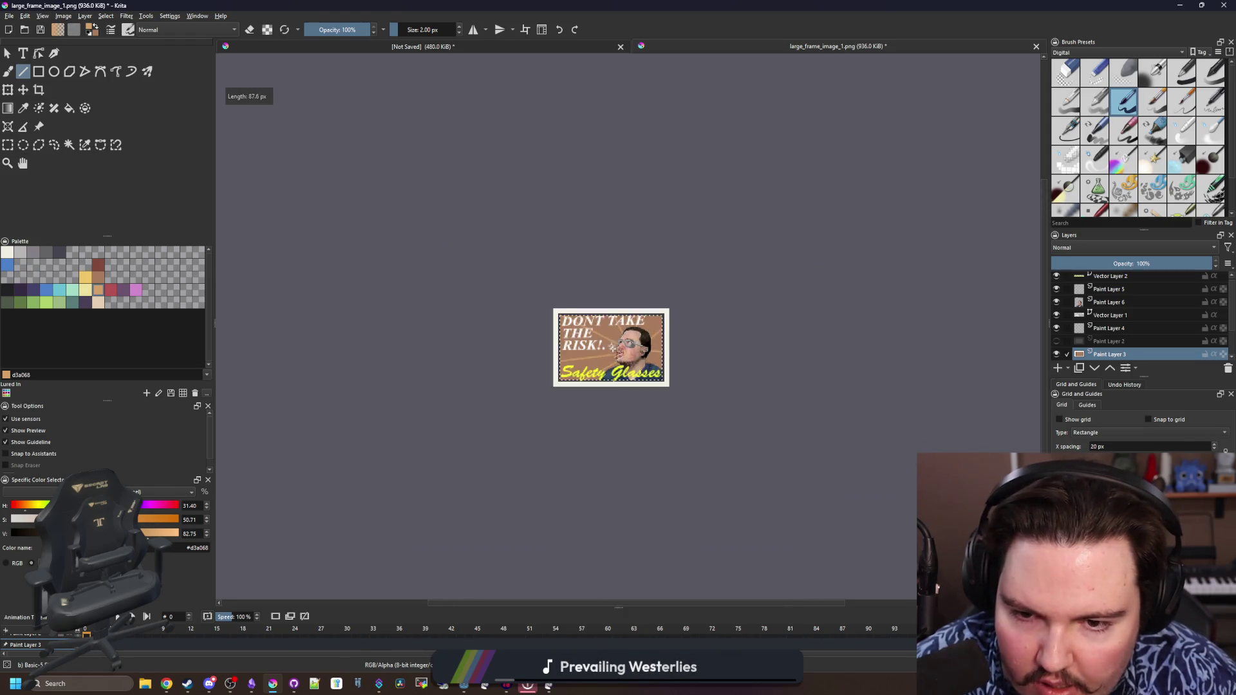
scroll(610, 353, up, 4)
scroll(610, 353, up, 2)
scroll(598, 367, up, 1)
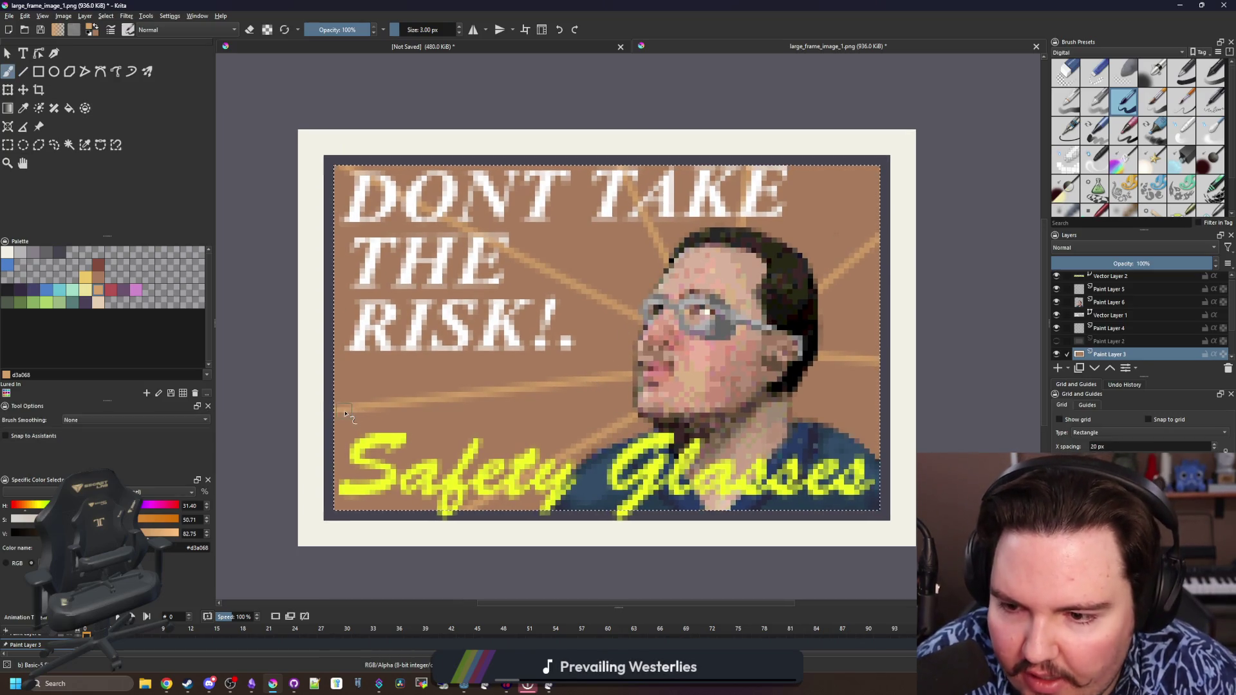
Hide the face photo layer and draw more rays from the centre point to the left and lower left
key(bracketright)
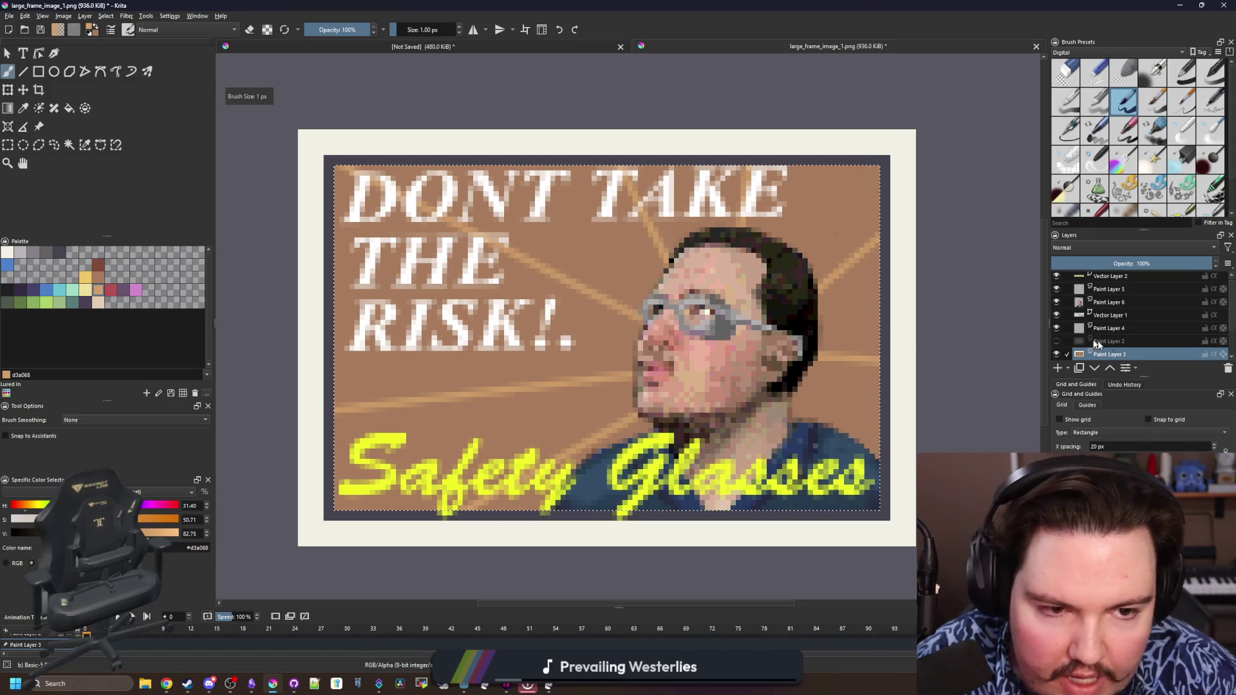
key(bracketleft)
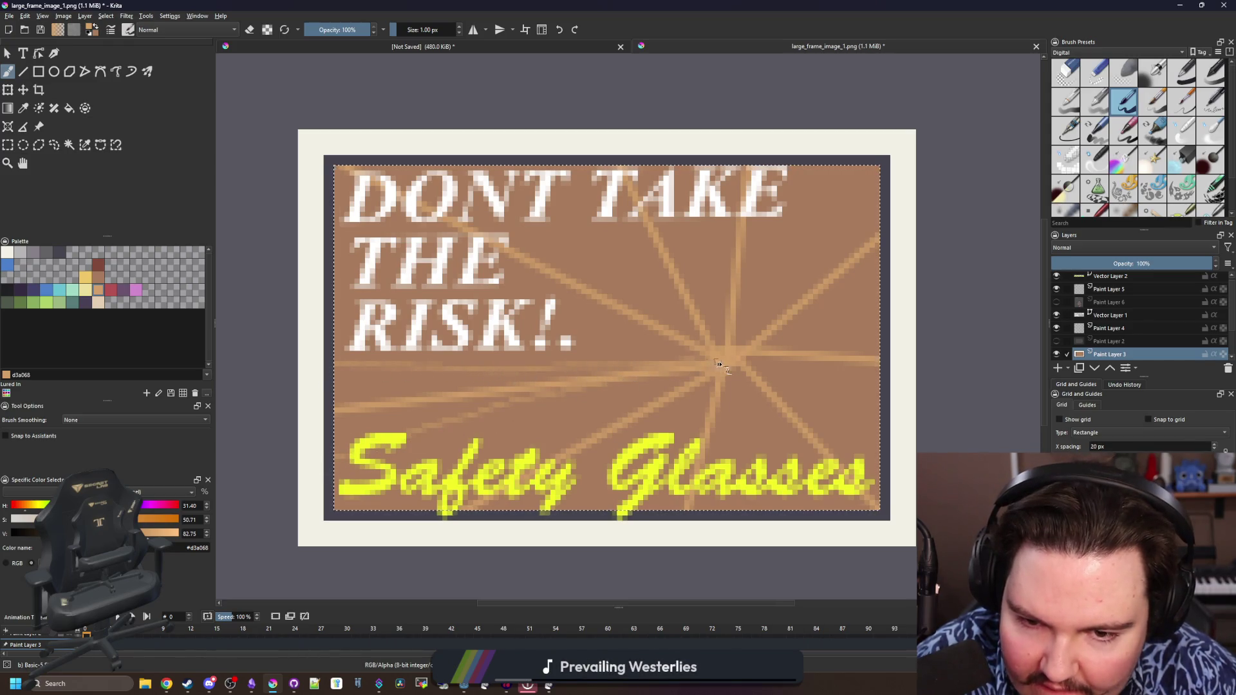
key(ctrl+z)
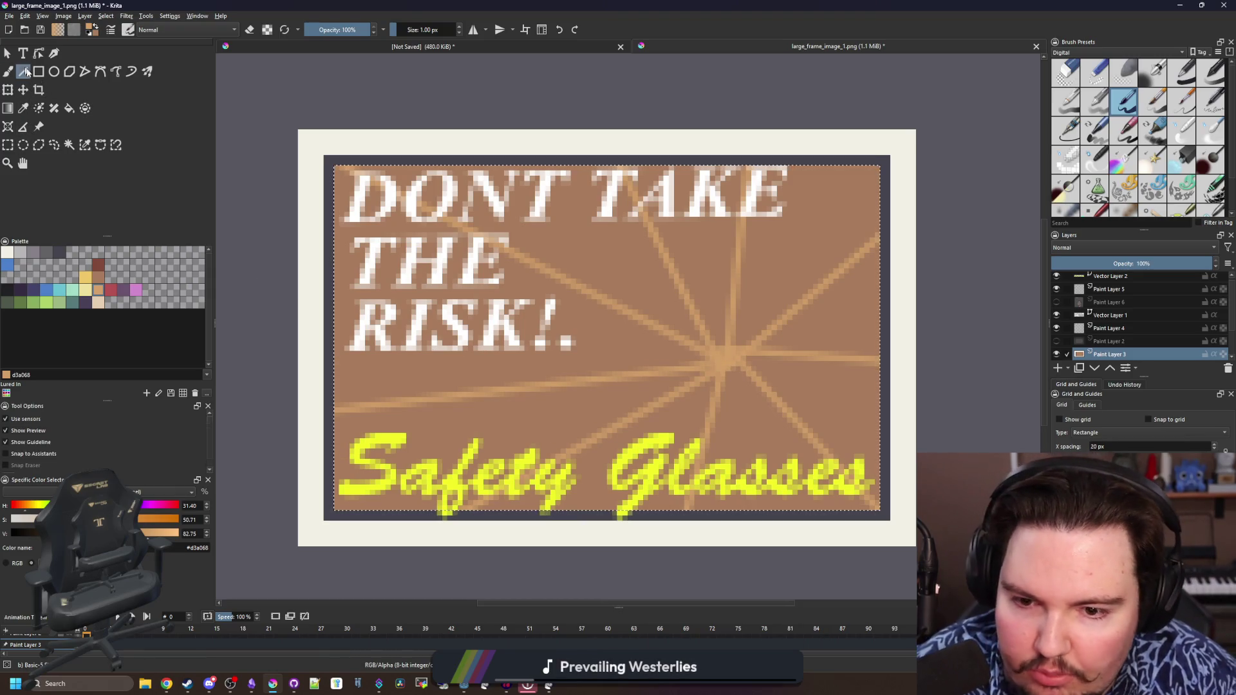
drag(731, 359, 679, 362)
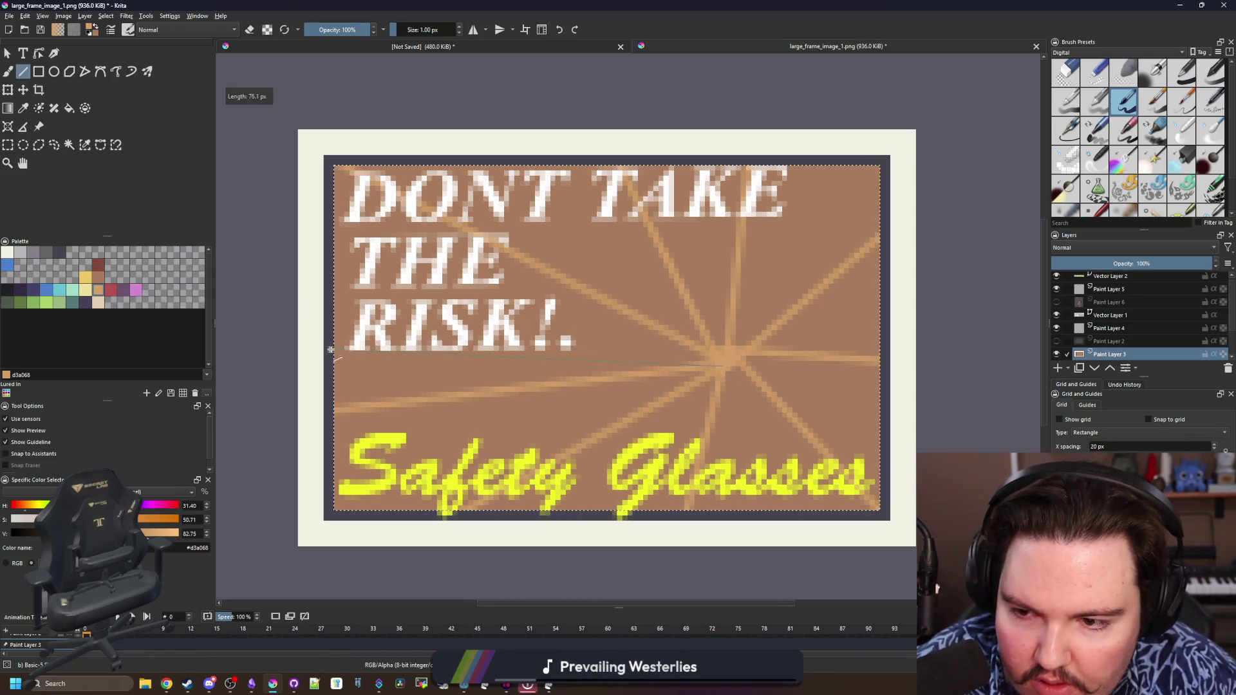
drag(317, 348, 317, 348)
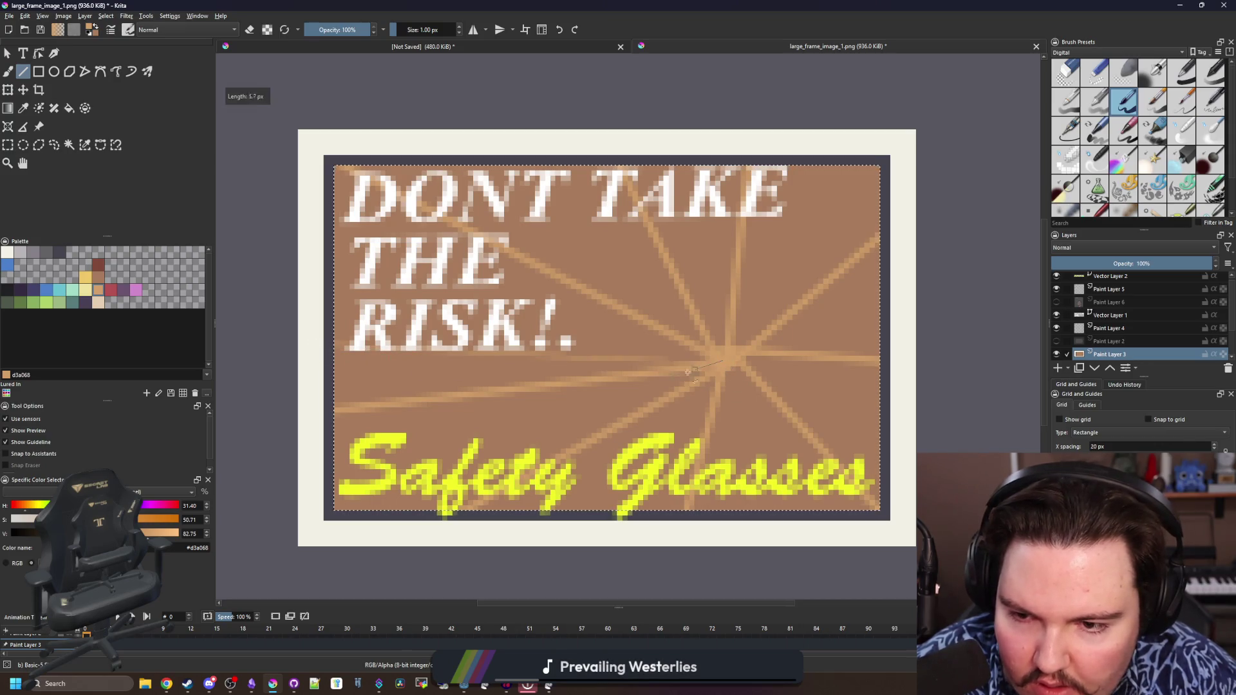
drag(720, 360, 324, 456)
key(f)
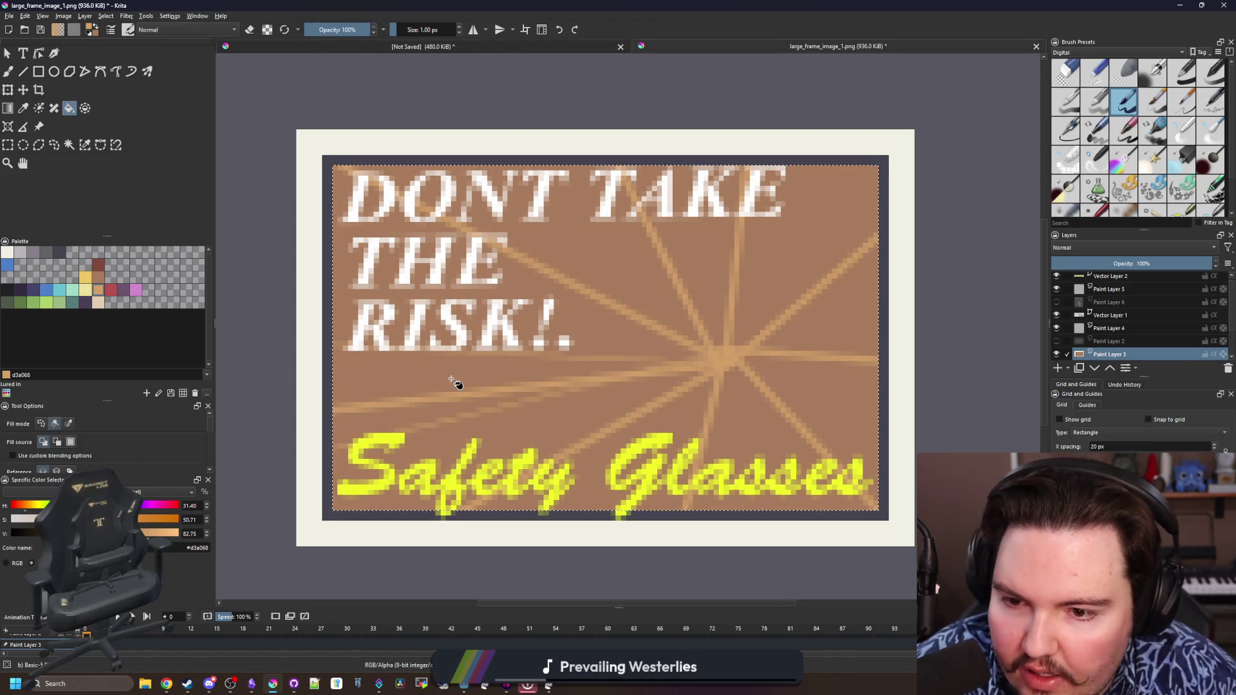
Fill the wedge between the left rays with lighter tan, trying and undoing a brush stroke along the lower-left ray
click(454, 381)
scroll(436, 426, up, 2)
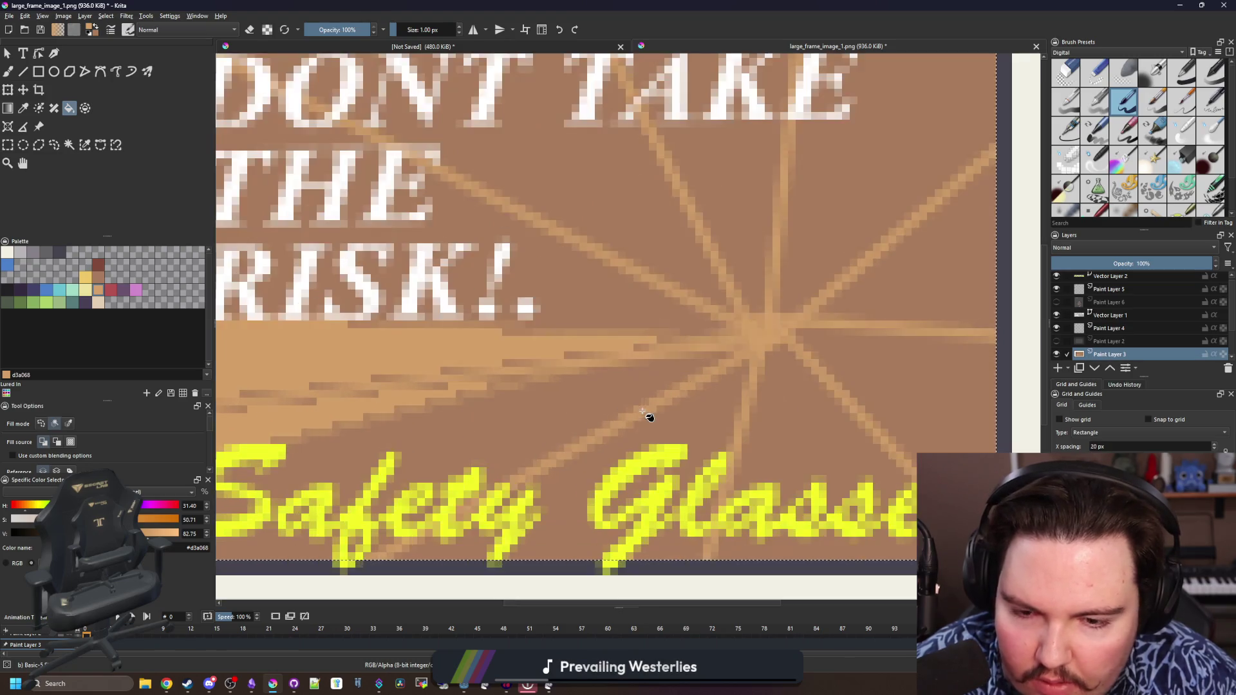
scroll(436, 426, up, 1)
key(b)
scroll(663, 323, down, 1)
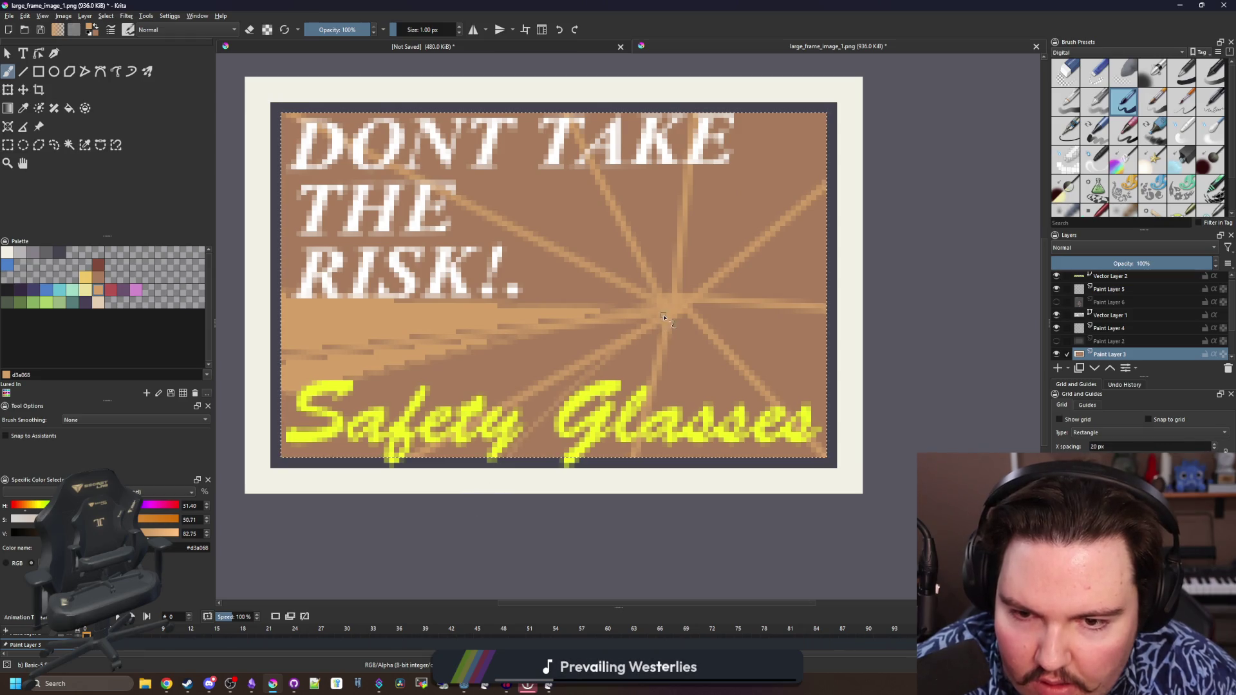
drag(665, 319, 491, 413)
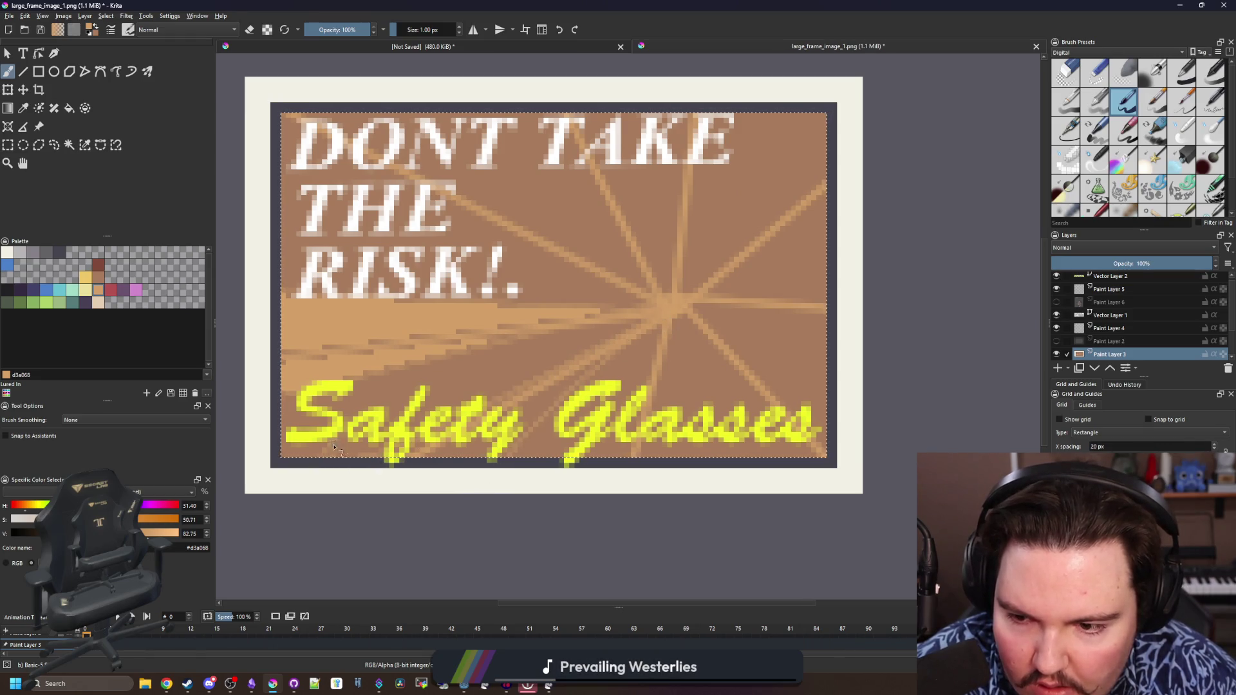
key(ctrl+z)
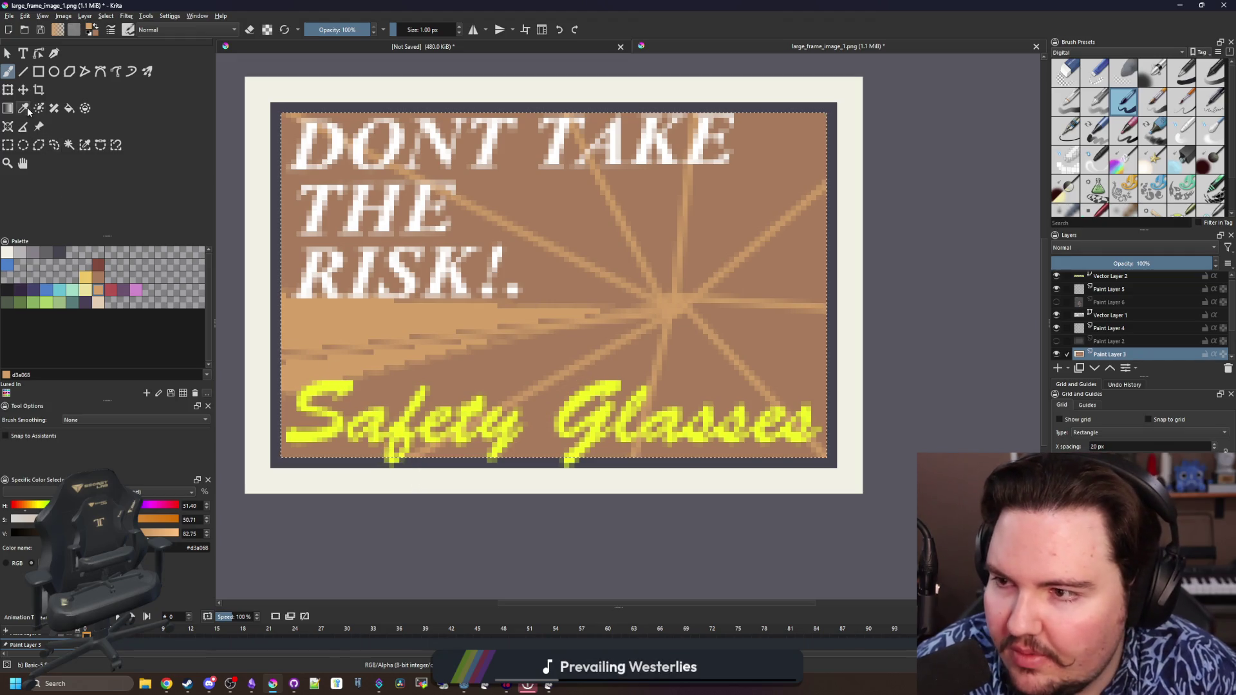
click(25, 72)
drag(673, 312, 619, 366)
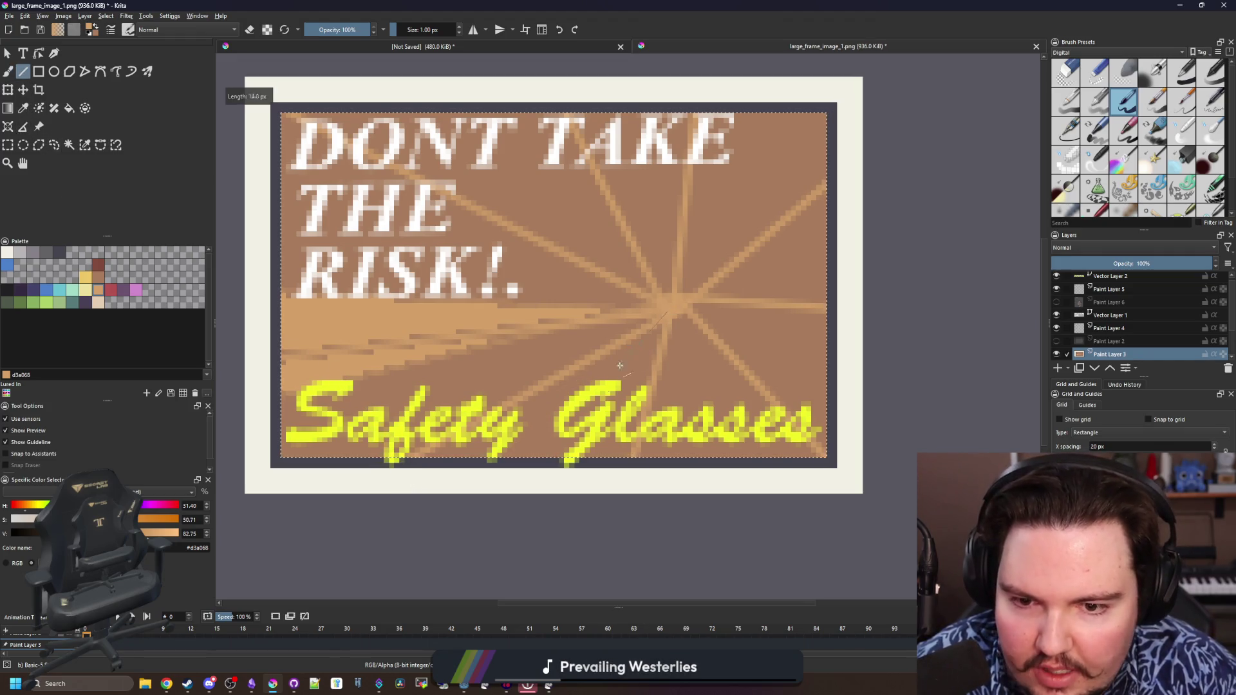
Draw rays from the centre toward the bottom left, bottom, right edge and top-right corner
drag(454, 495, 455, 494)
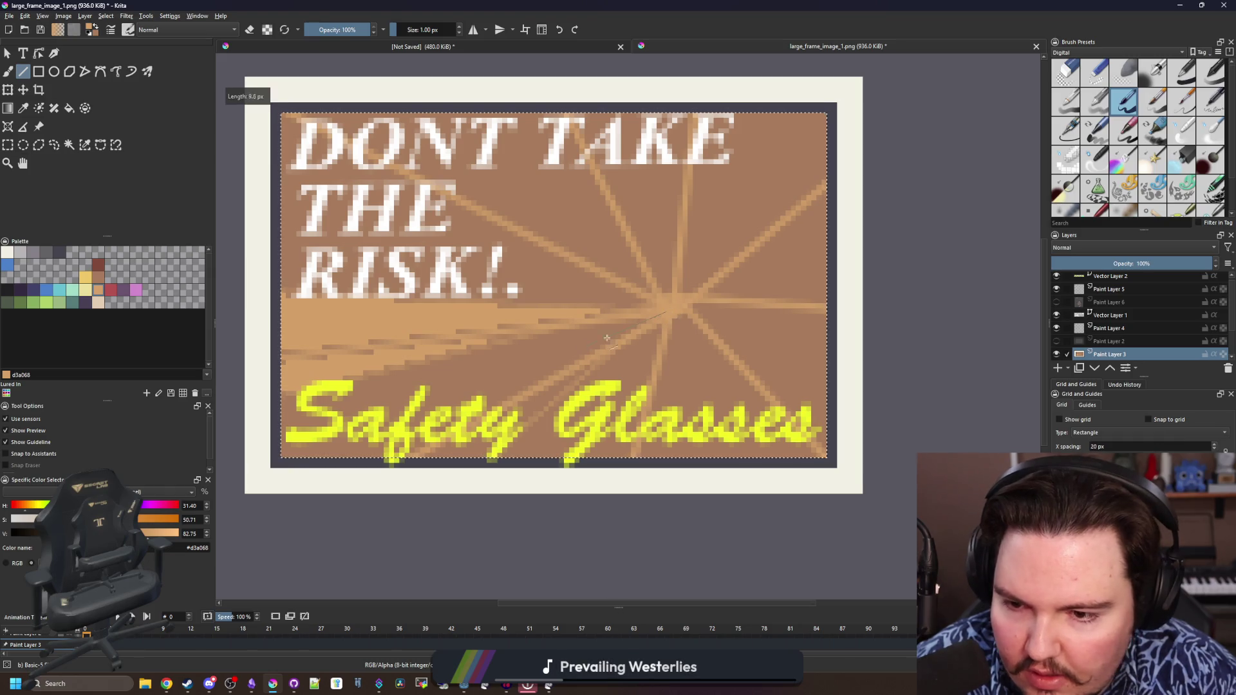
drag(285, 460, 328, 447)
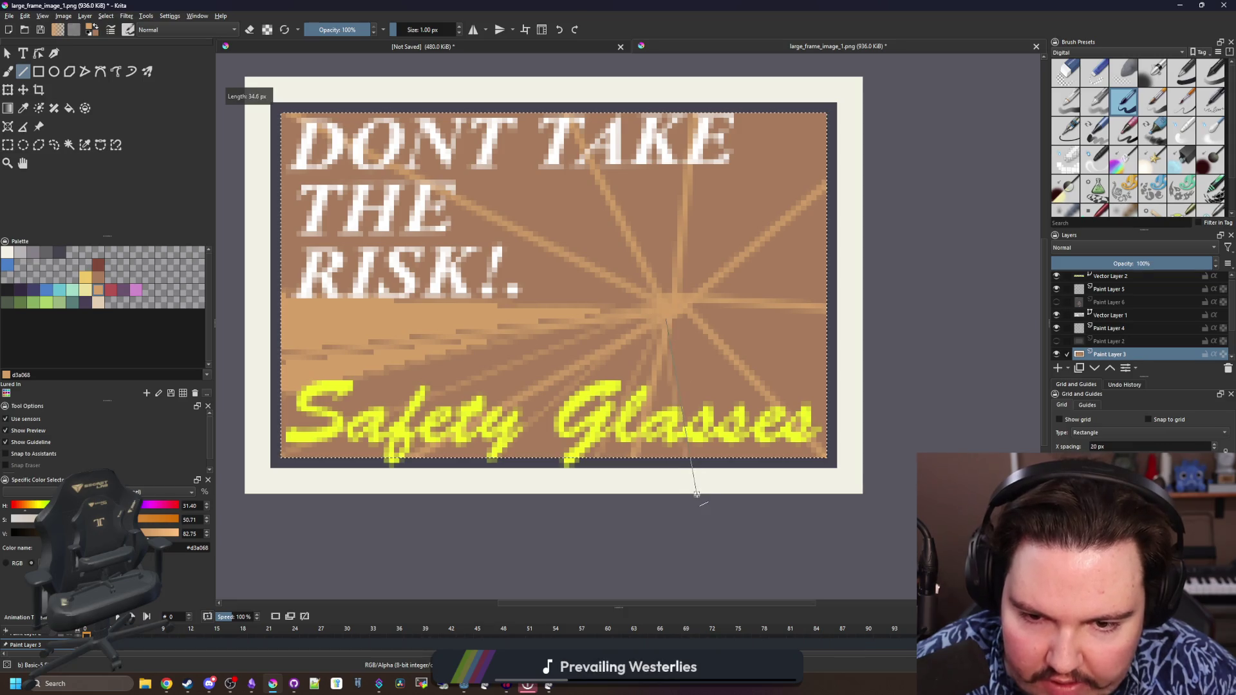
drag(707, 331, 713, 355)
drag(677, 309, 877, 338)
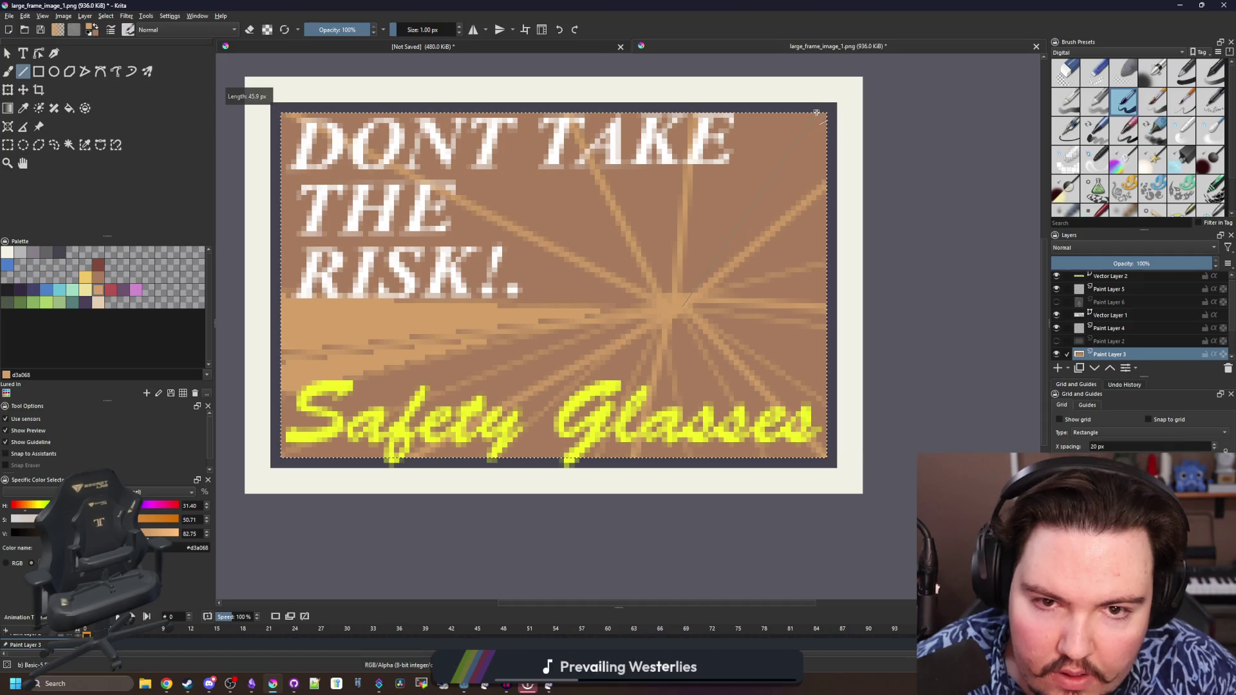
drag(676, 311, 818, 114)
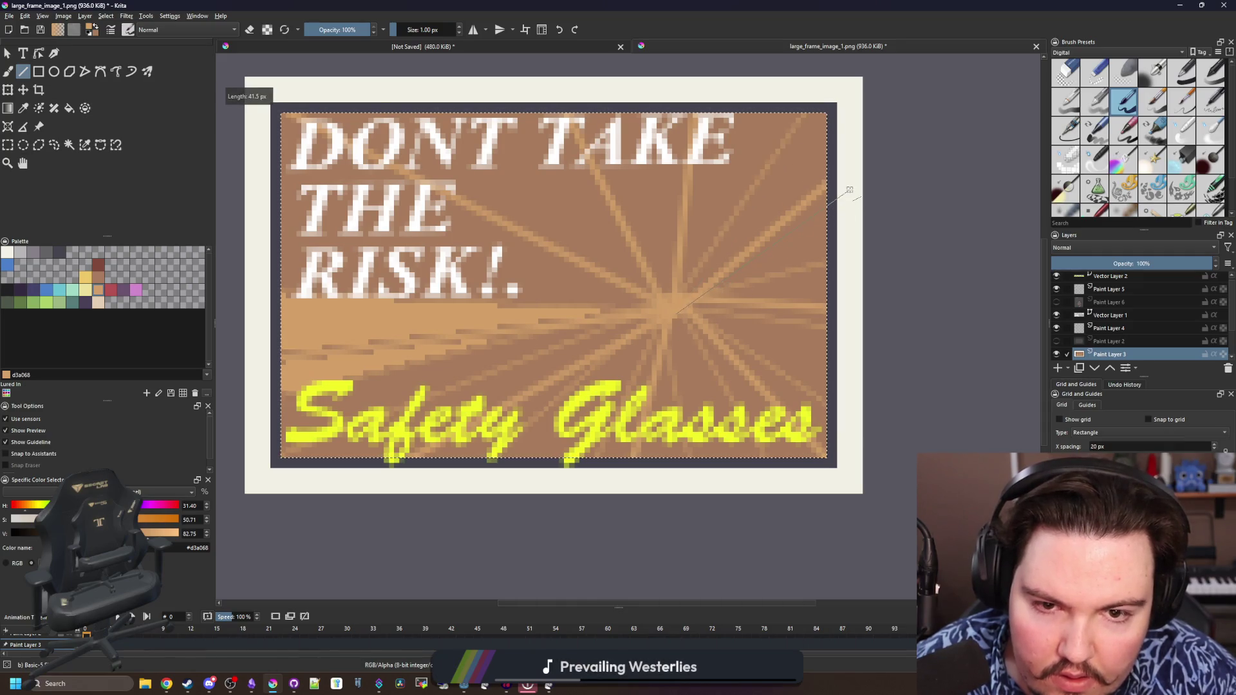
Add rays up toward the upper right, top, TAKE and the top left, then fill a top gap between rays
drag(676, 311, 730, 131)
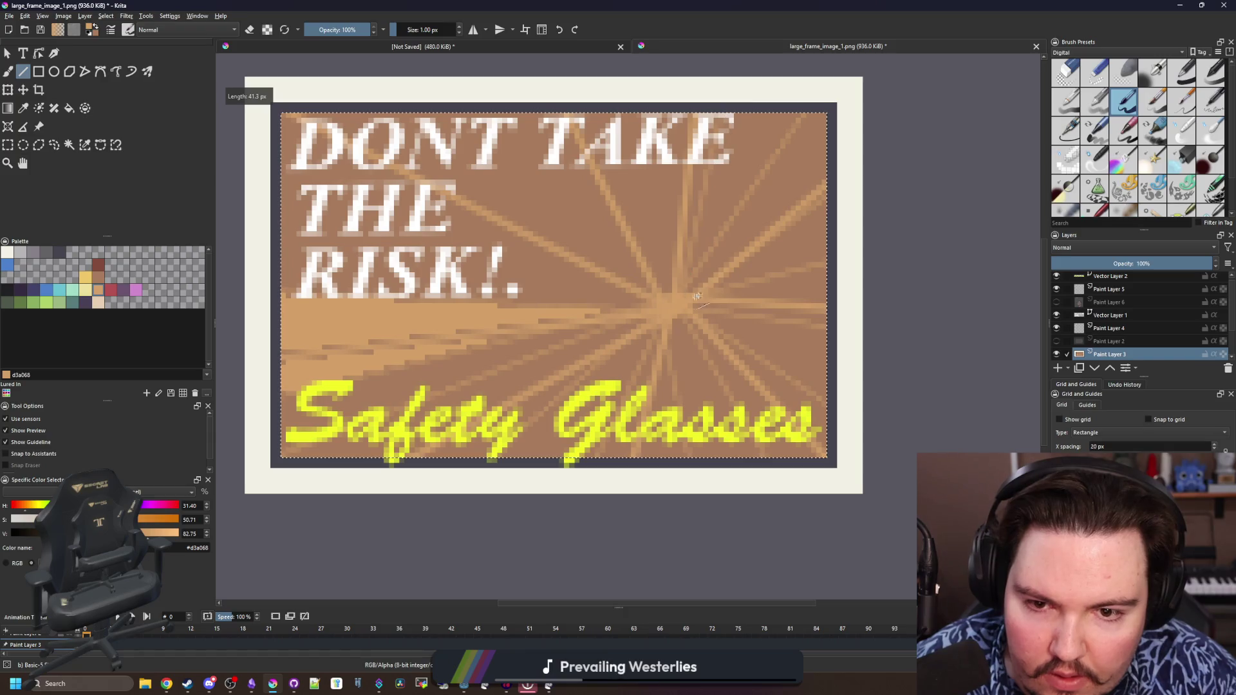
drag(657, 91, 658, 105)
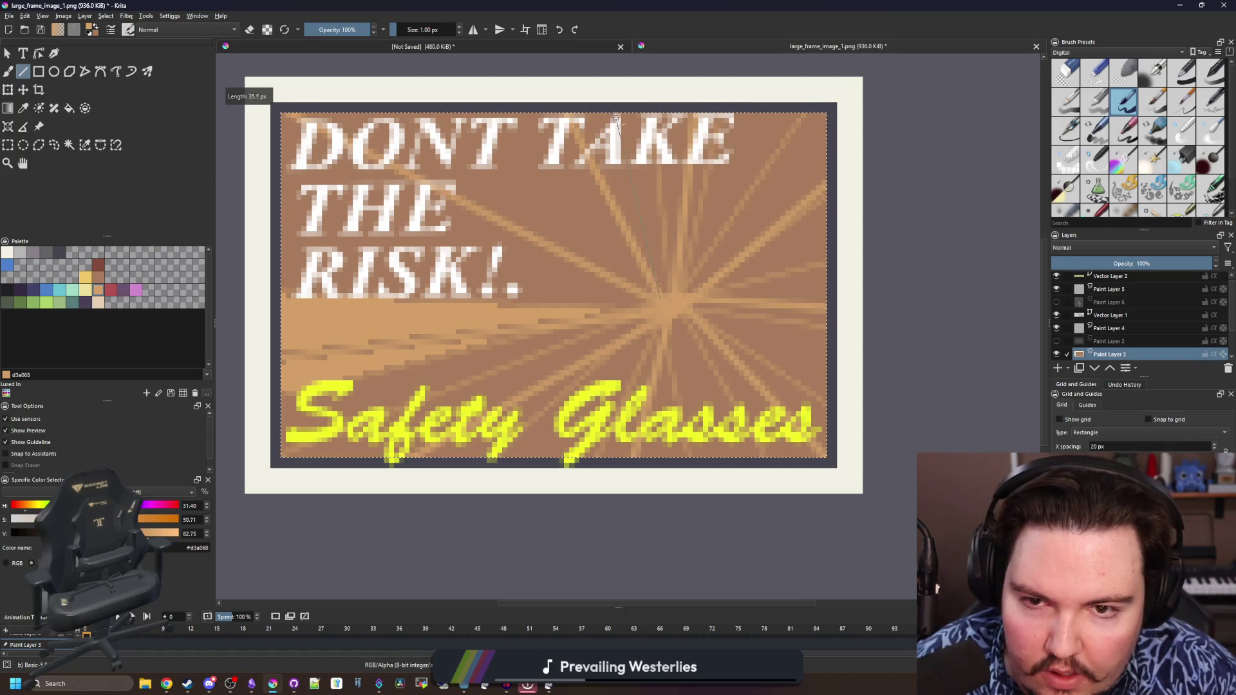
drag(676, 311, 601, 97)
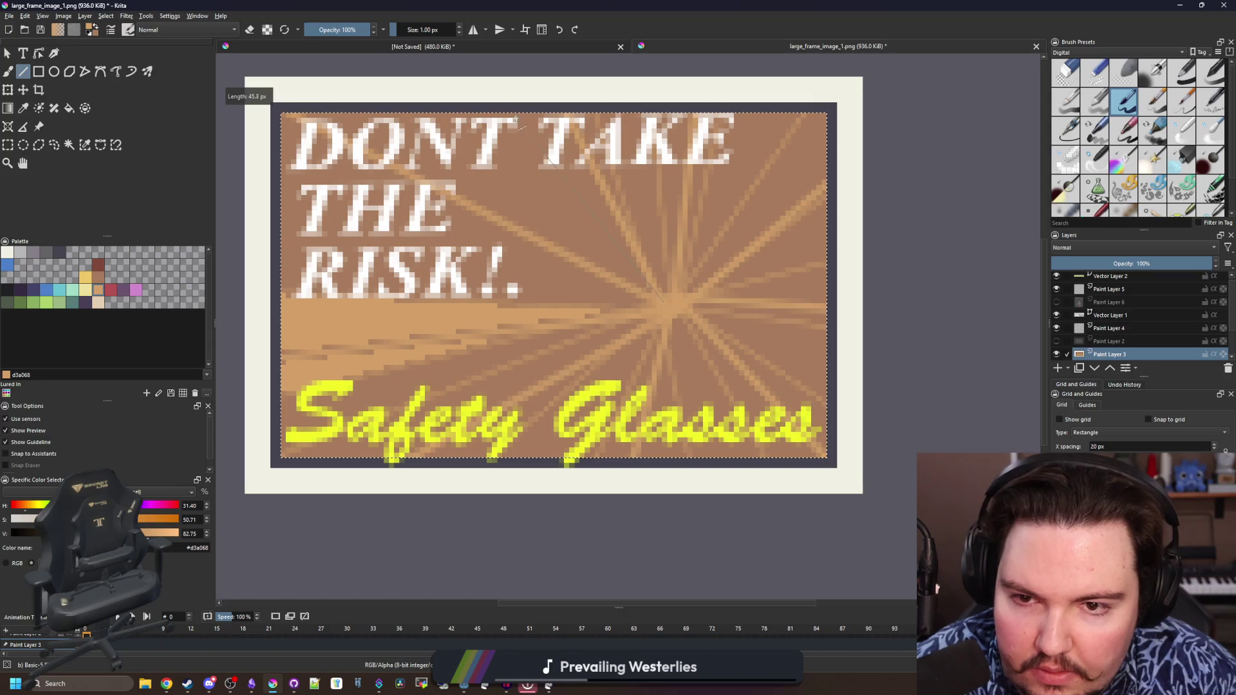
drag(677, 311, 503, 108)
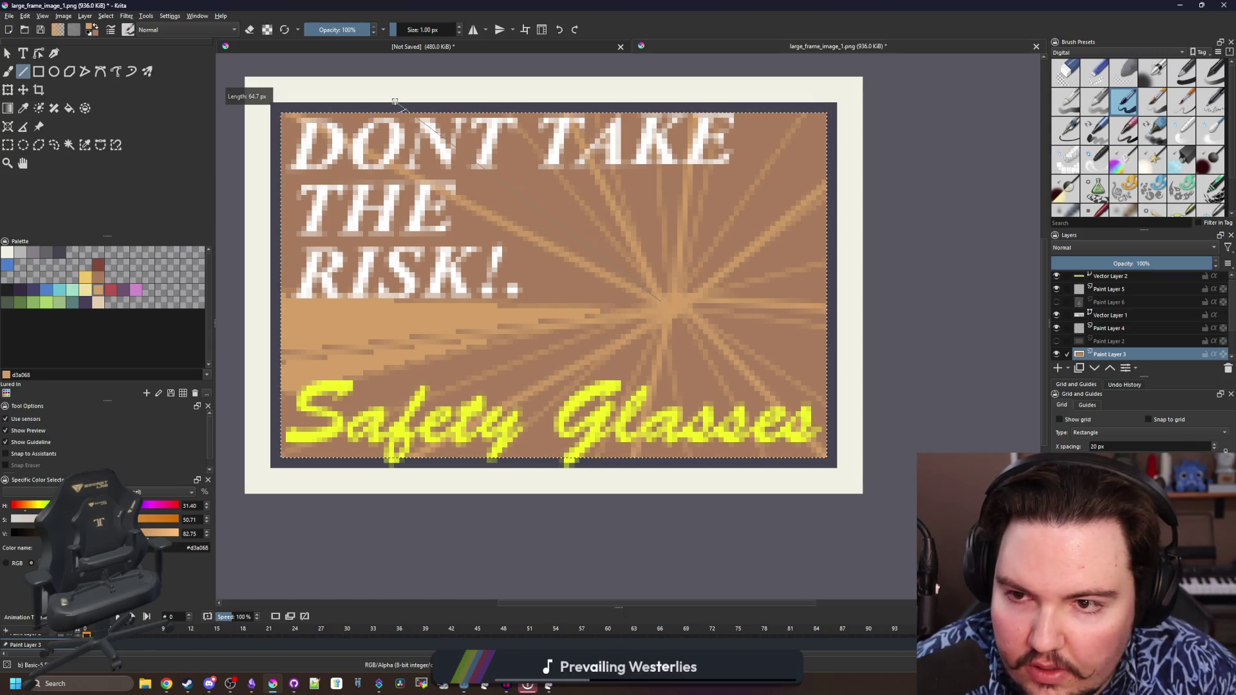
drag(676, 311, 394, 101)
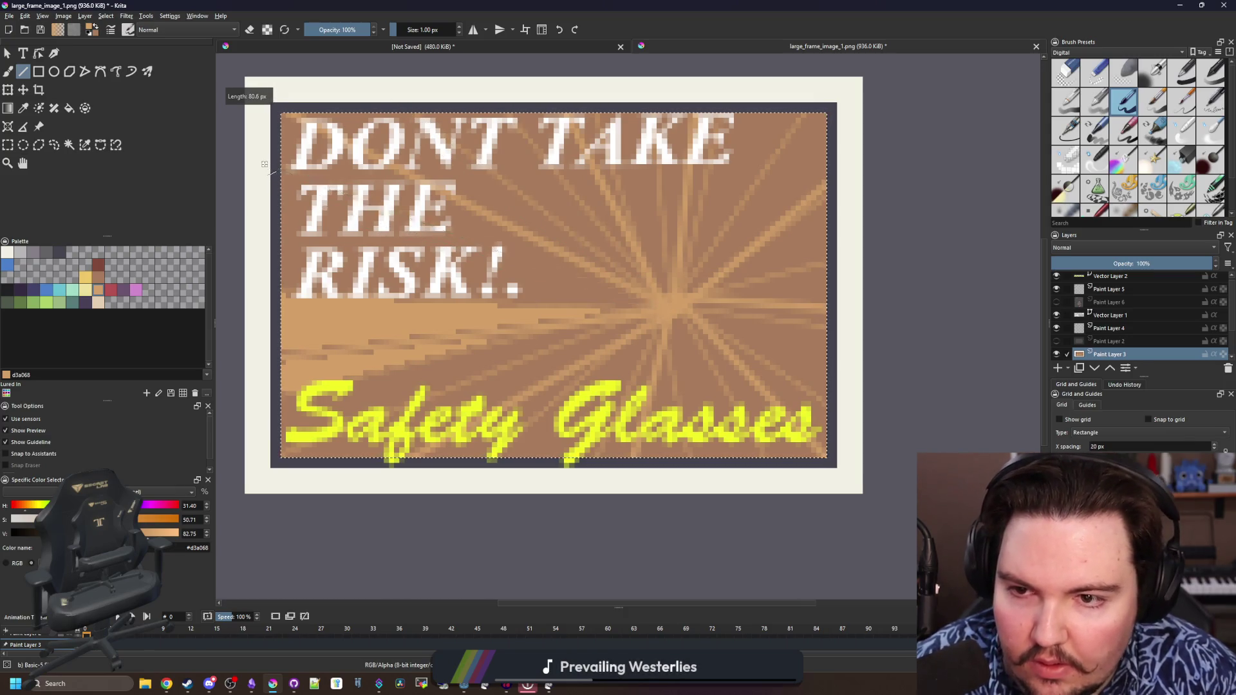
key(f)
click(541, 194)
Fill the remaining wedges around the starburst with light tan, upper and lower right and below RISK!
click(483, 199)
click(596, 184)
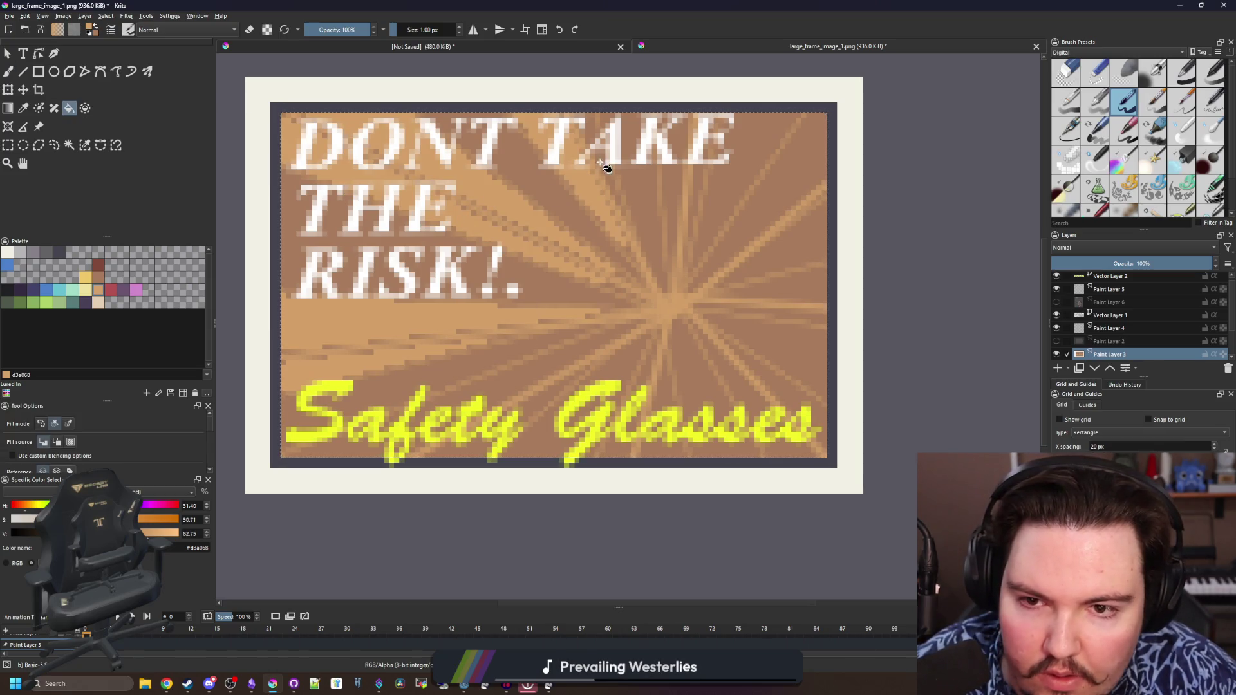
click(684, 188)
click(715, 204)
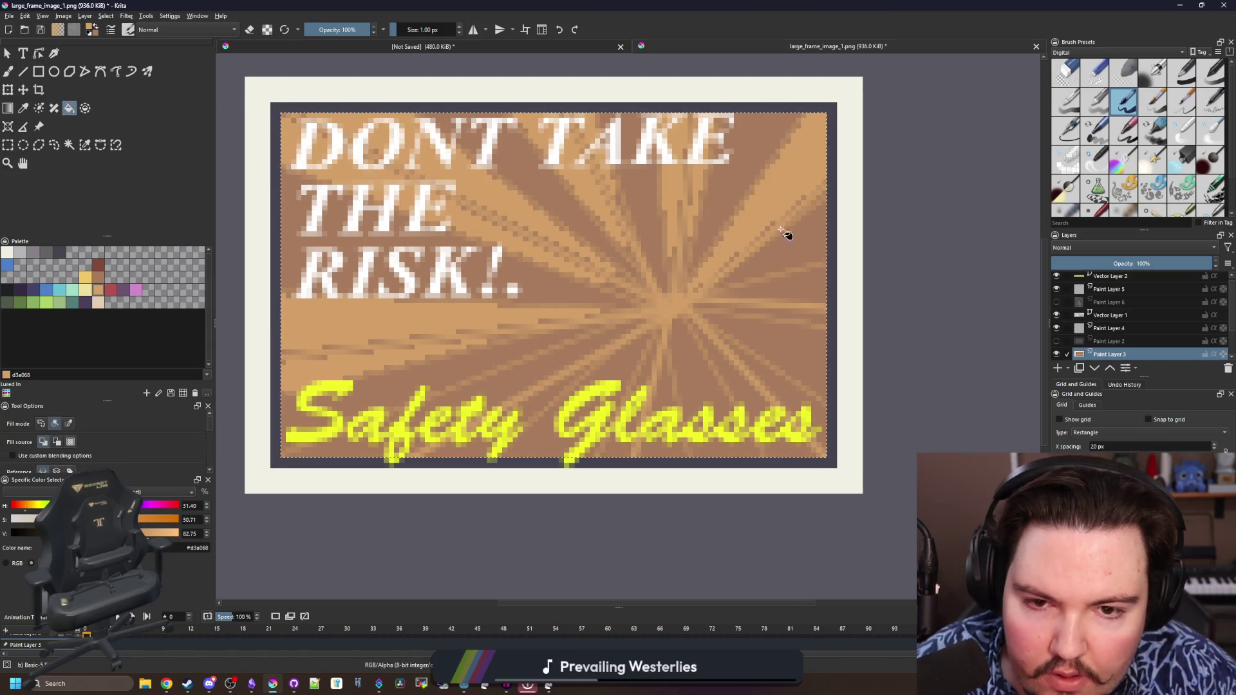
click(785, 234)
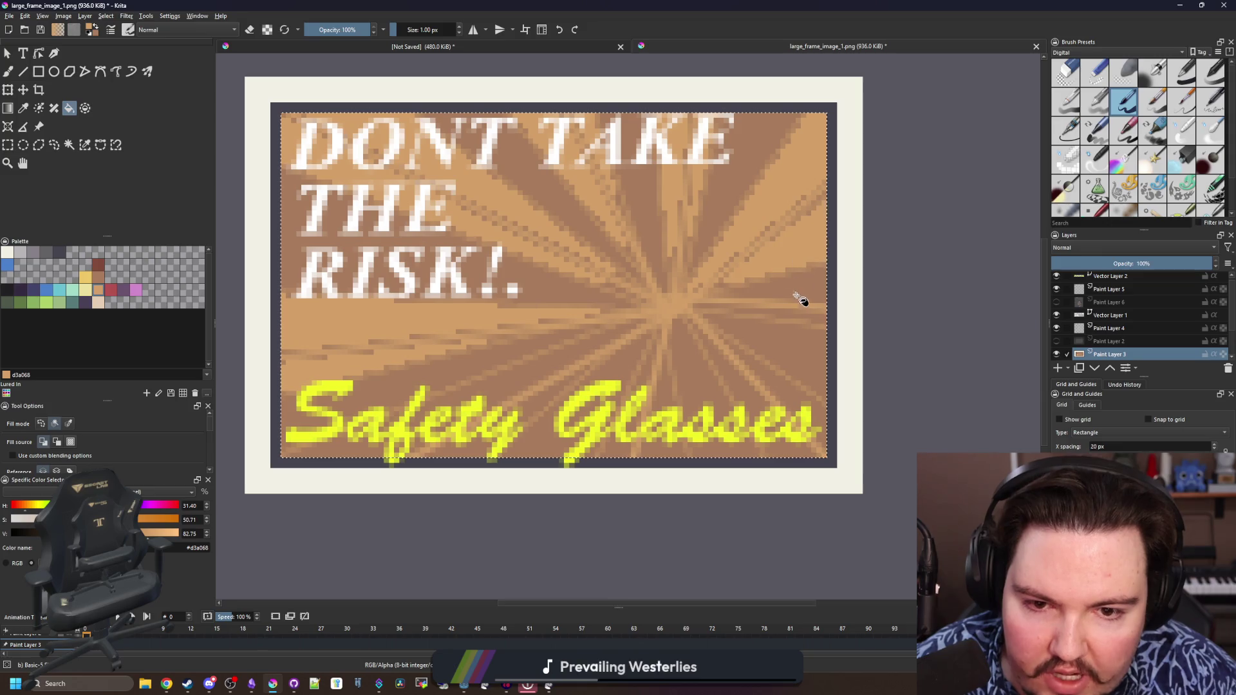
click(757, 391)
click(666, 405)
click(585, 388)
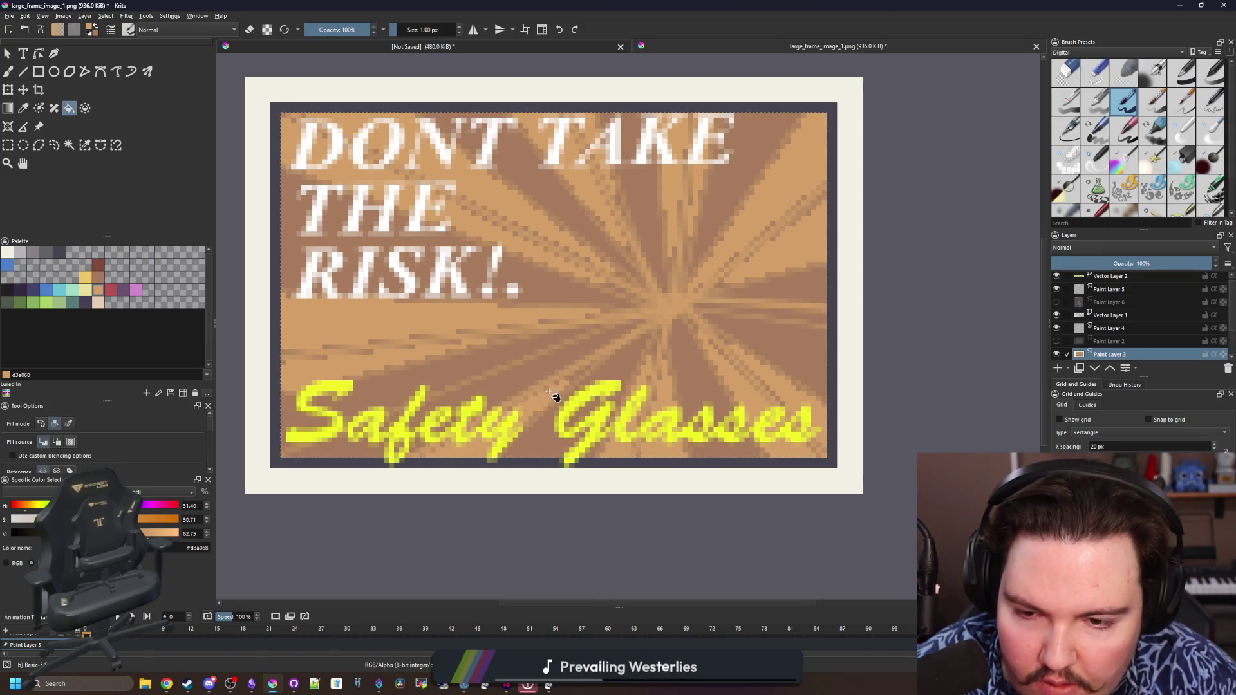
click(539, 381)
click(812, 320)
Paint tan over rough patches and stray dark pixels with a small brush, then show the face layer again
key(b)
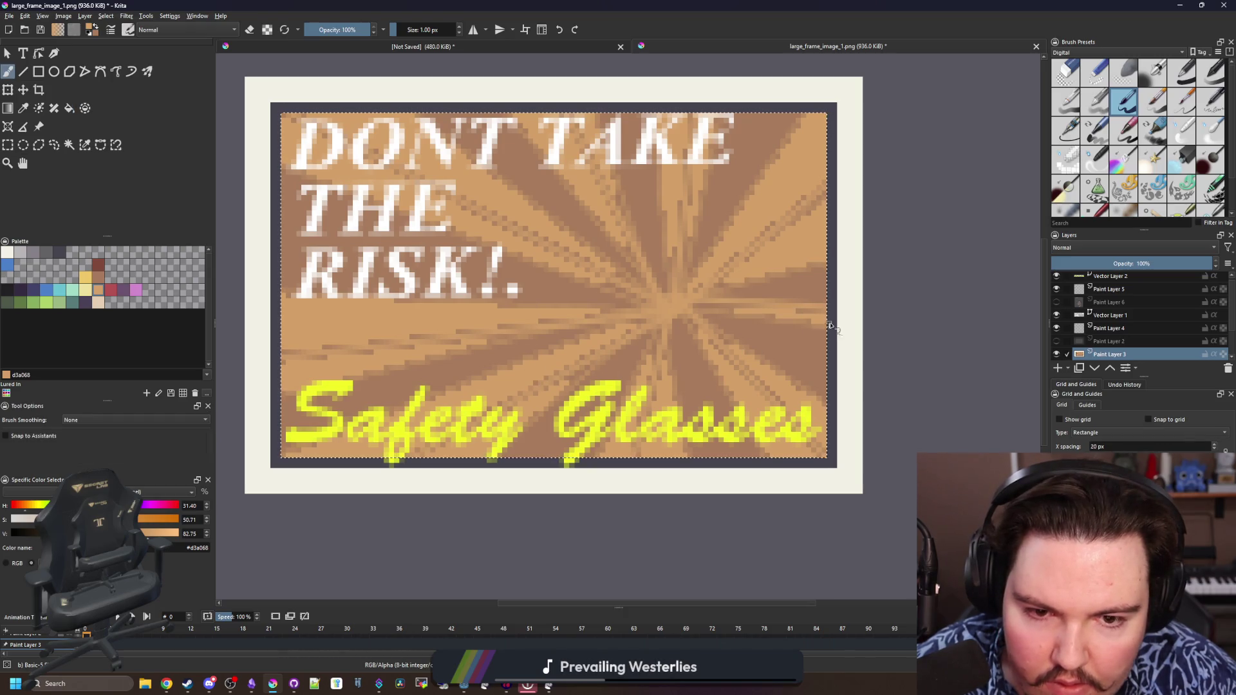
drag(794, 336, 728, 314)
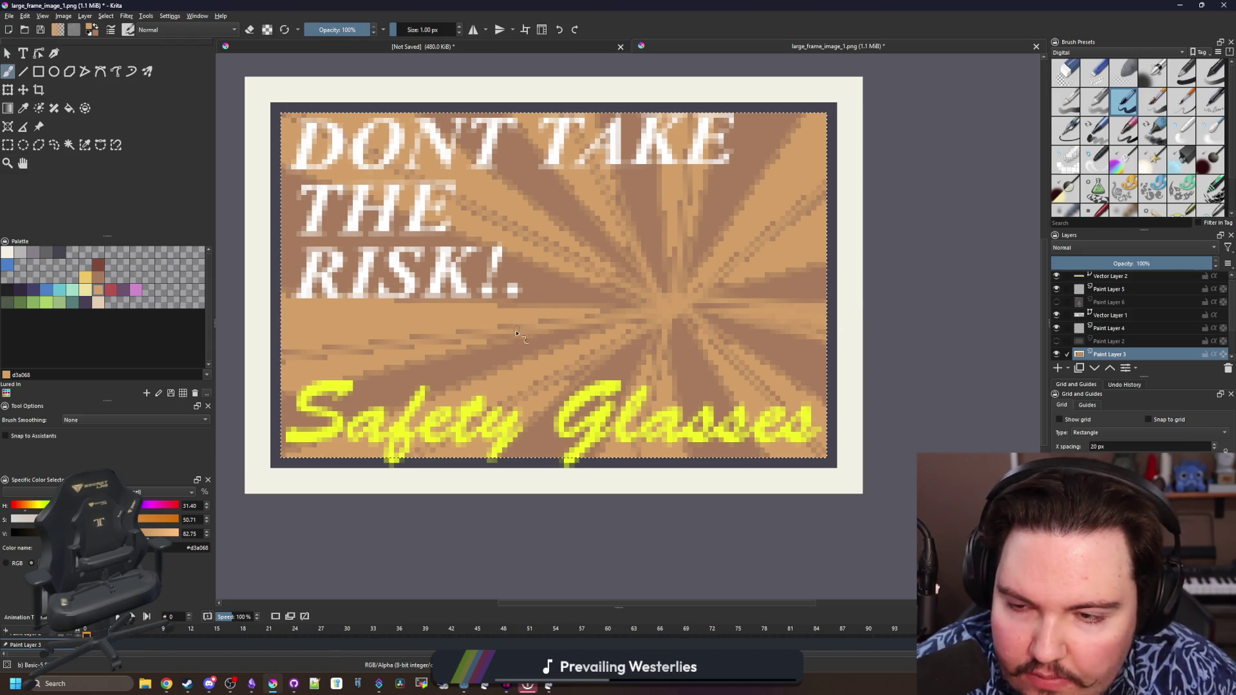
scroll(519, 334, down, 3)
scroll(519, 335, down, 1)
scroll(519, 335, up, 2)
scroll(512, 367, up, 1)
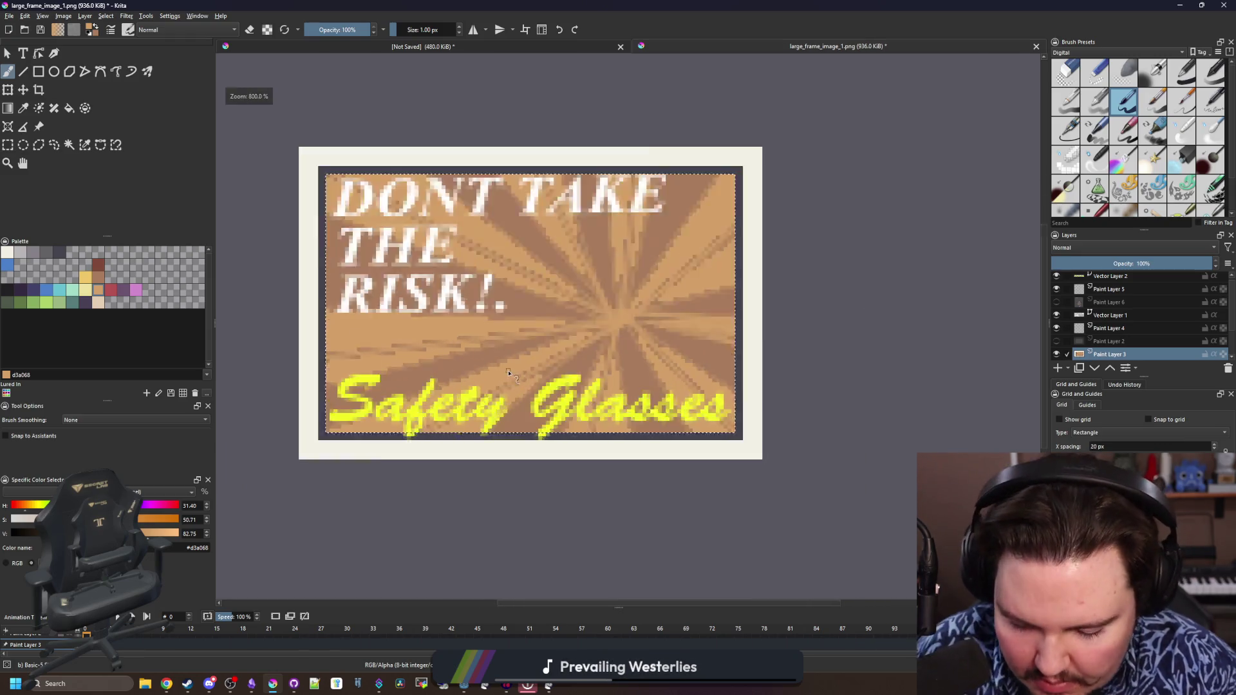
scroll(510, 374, up, 2)
scroll(510, 373, down, 1)
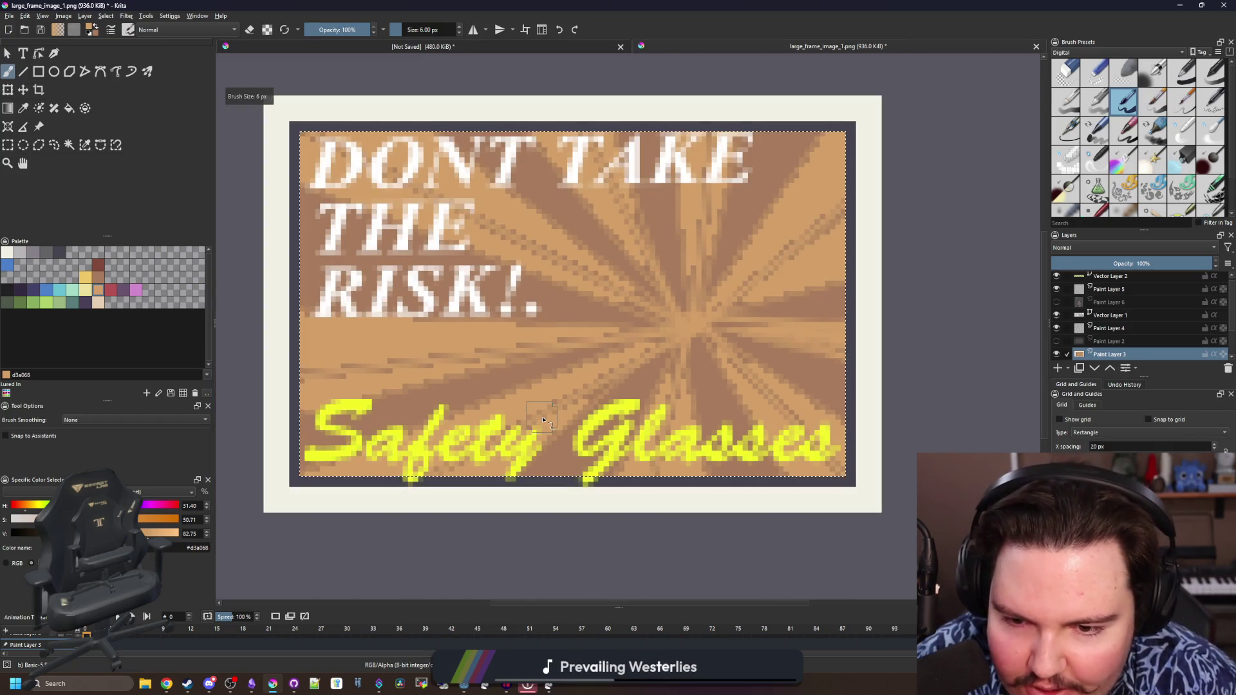
key(bracketleft)
key(bracketleft)
key(bracketleft)
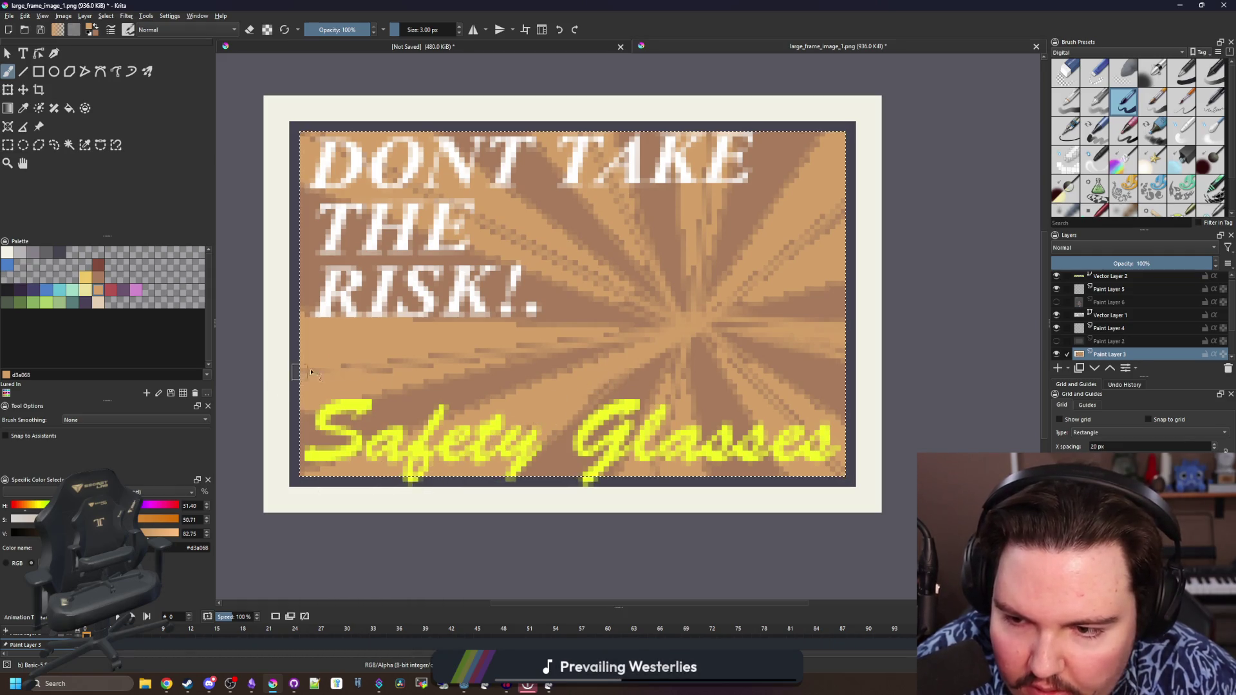
drag(460, 362, 415, 365)
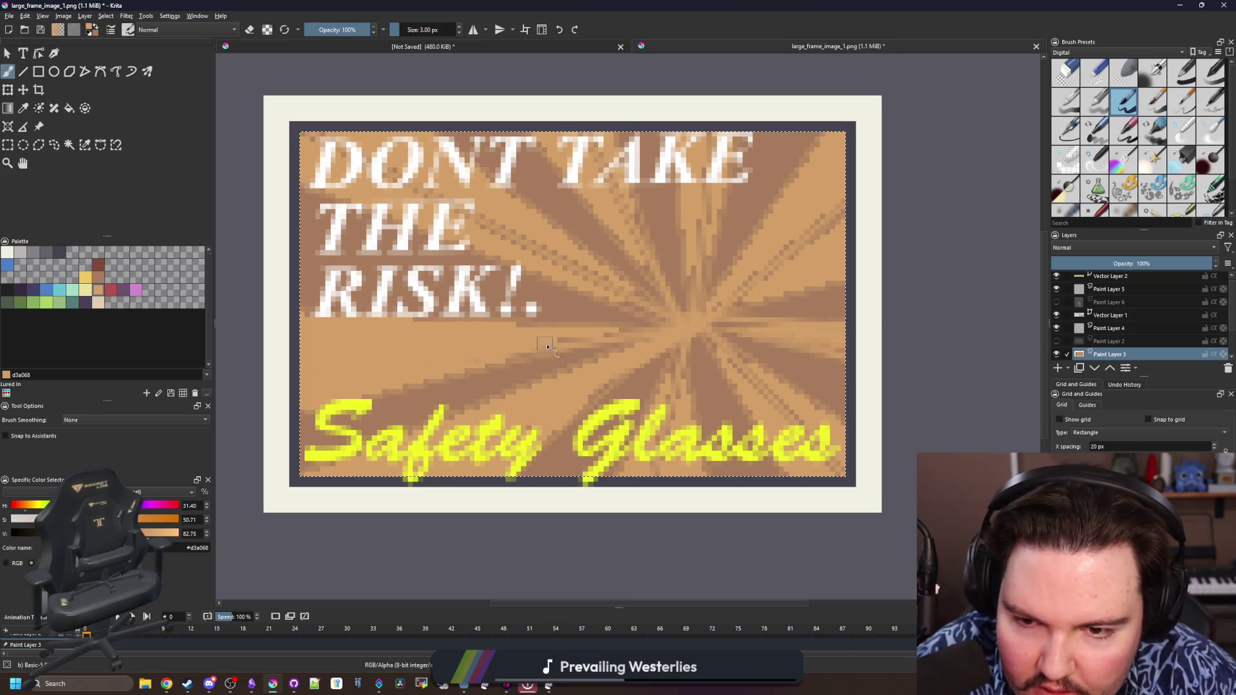
key(bracketleft)
key(bracketleft)
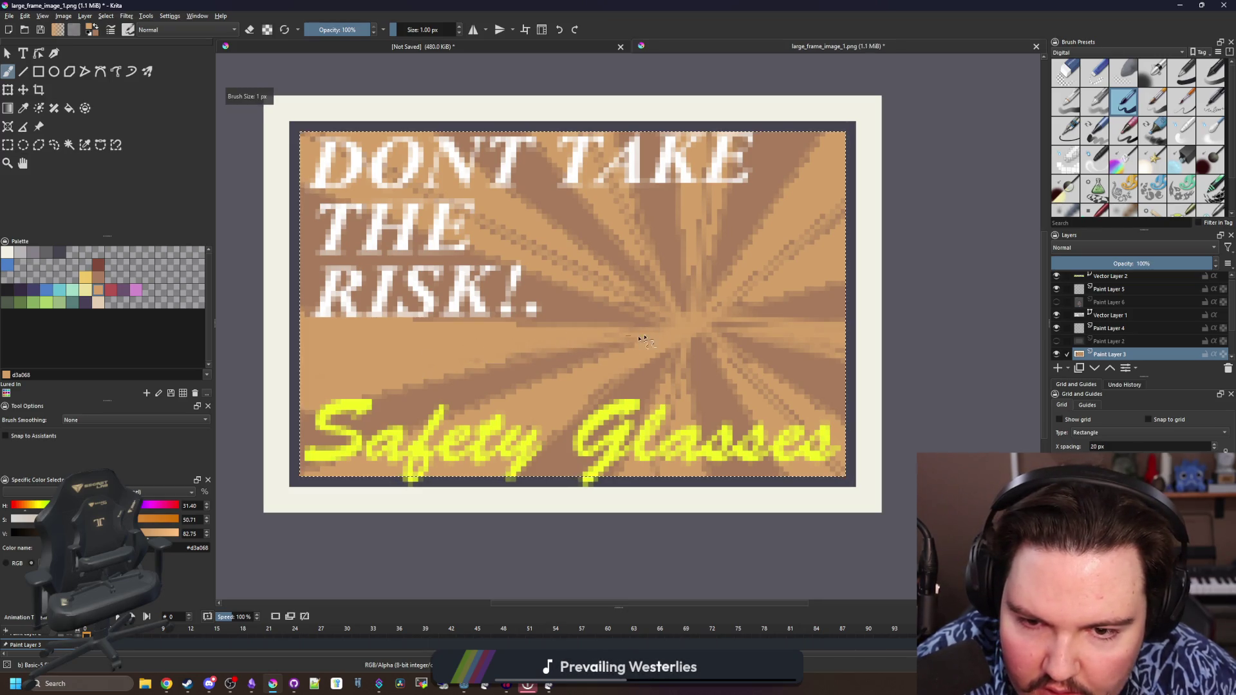
key(bracketright)
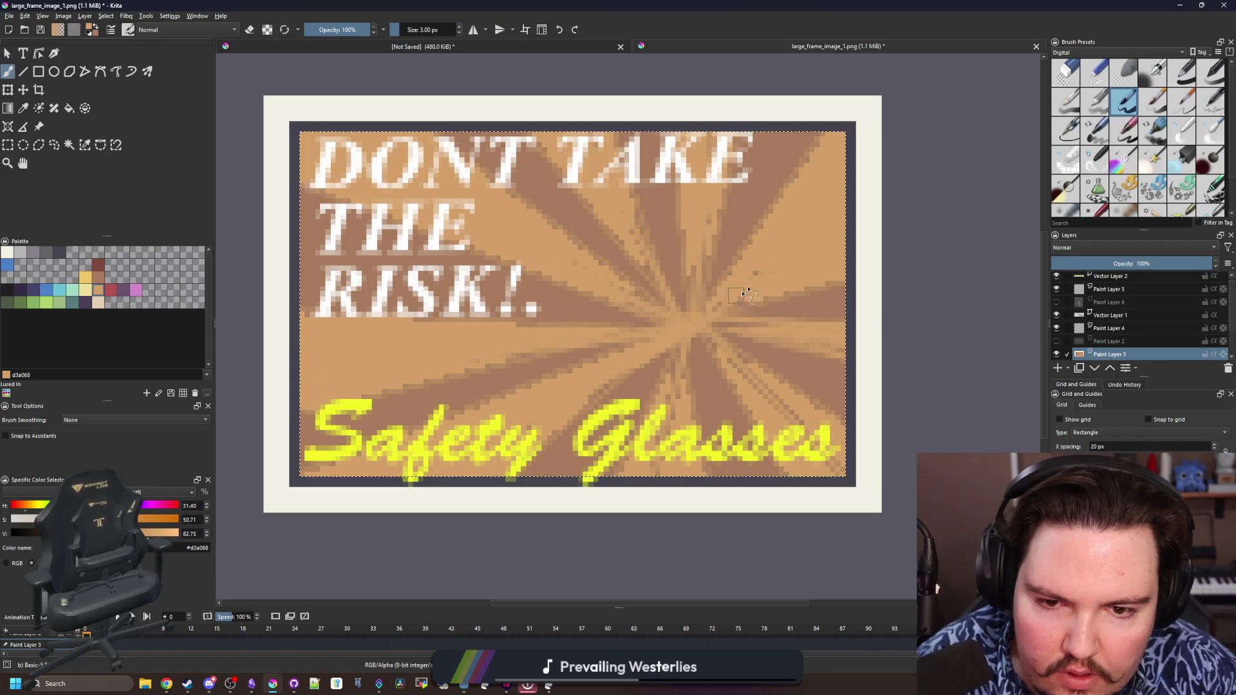
key(bracketleft)
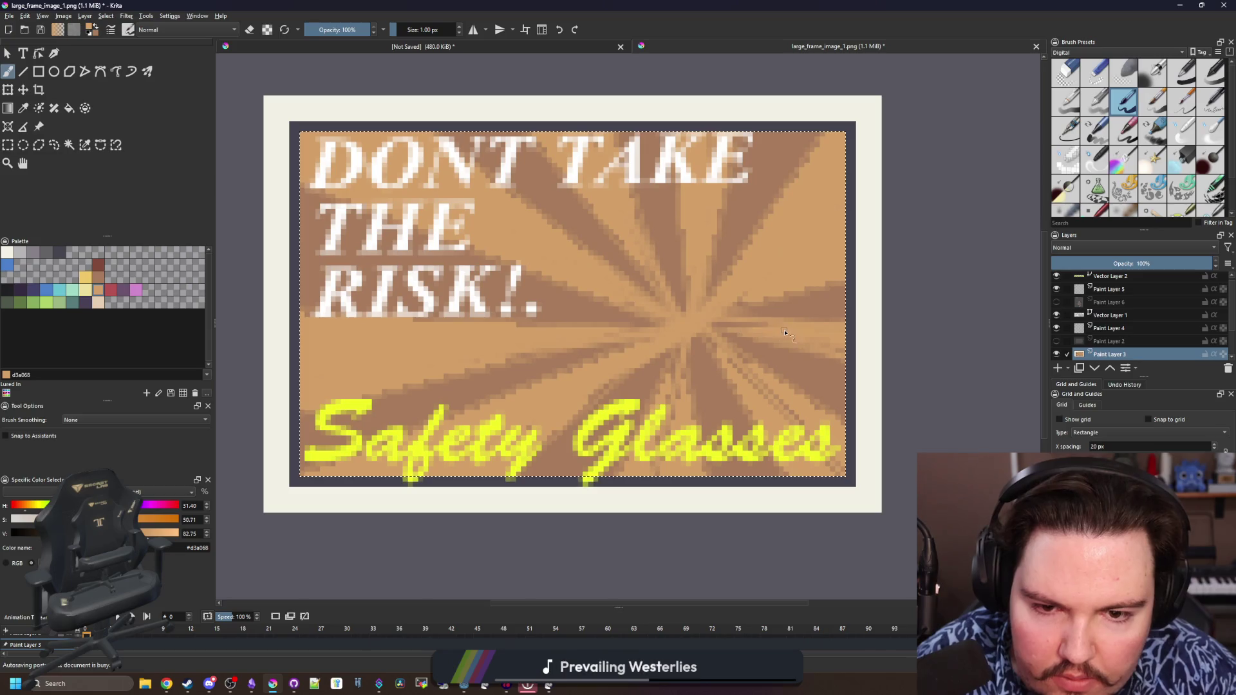
key(bracketright)
key(bracketright)
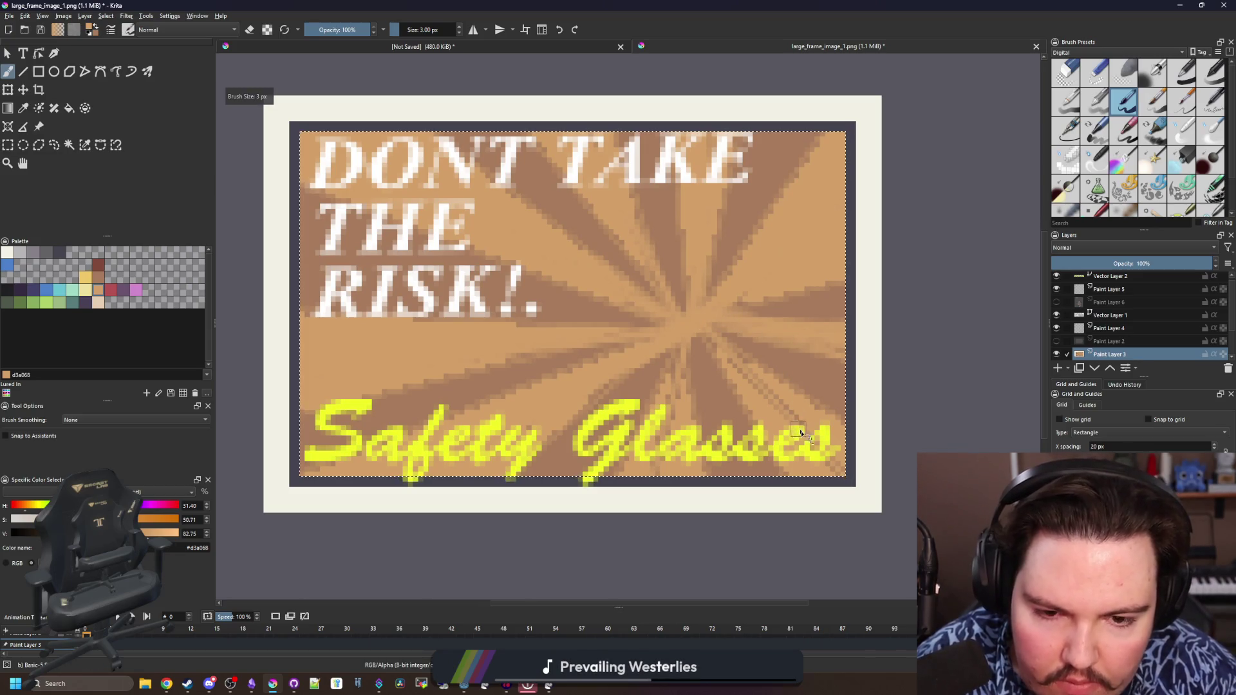
key(bracketleft)
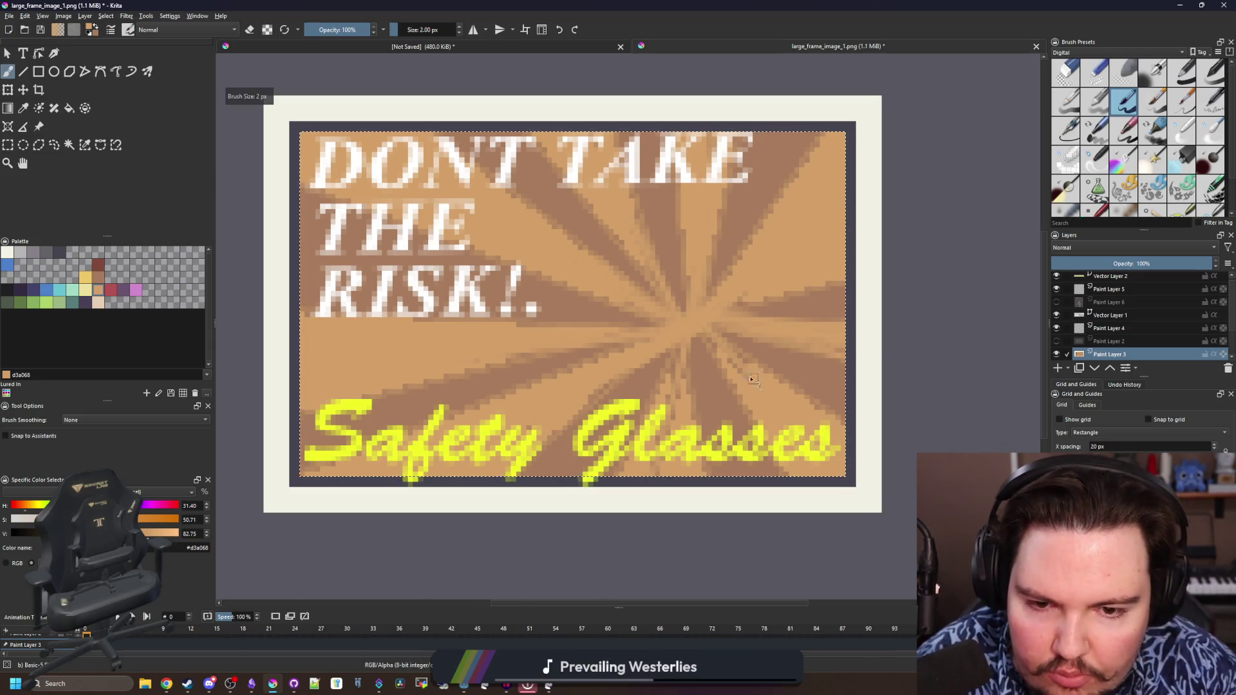
drag(679, 334, 674, 391)
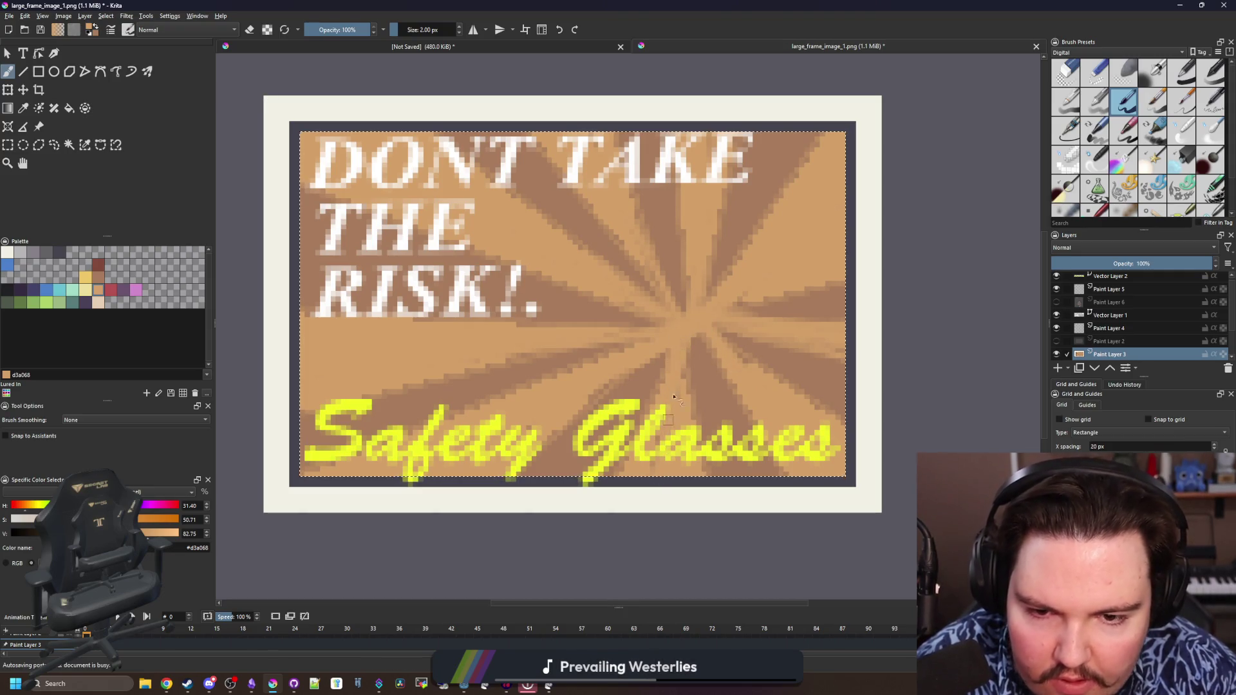
click(1056, 302)
Toggle the face and Safety Glasses layers to compare, then move Paint Layer 2 near the top of the stack
click(1056, 302)
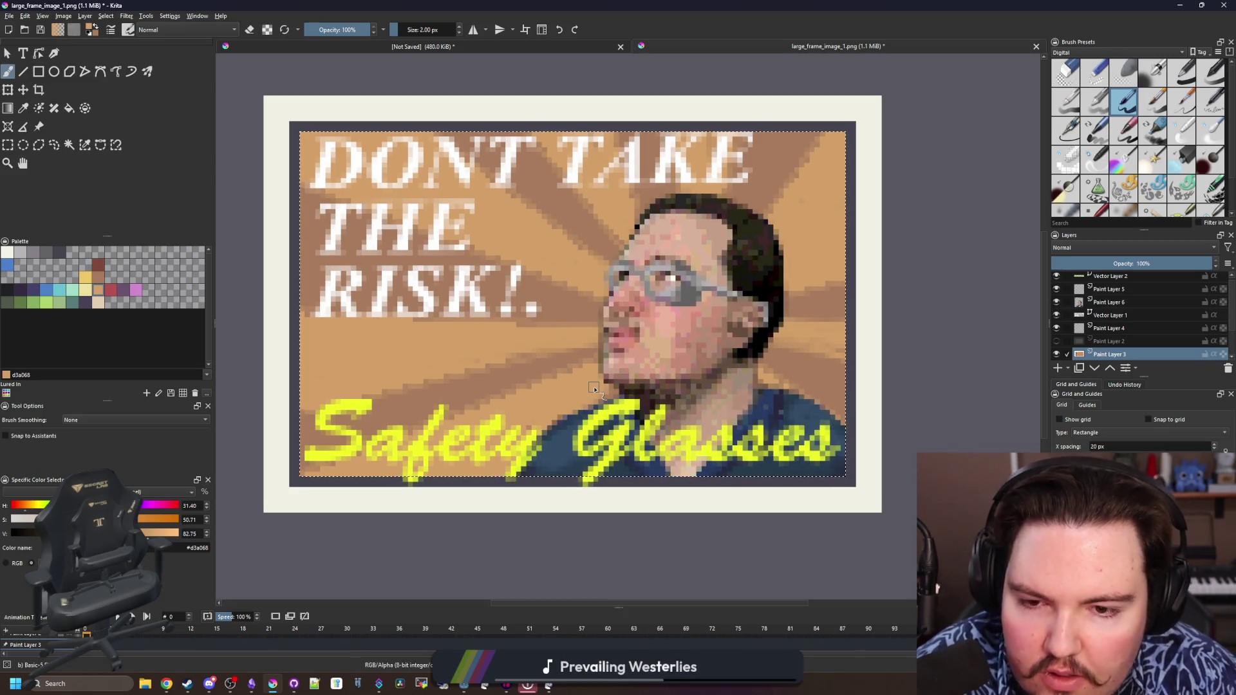
scroll(593, 389, down, 5)
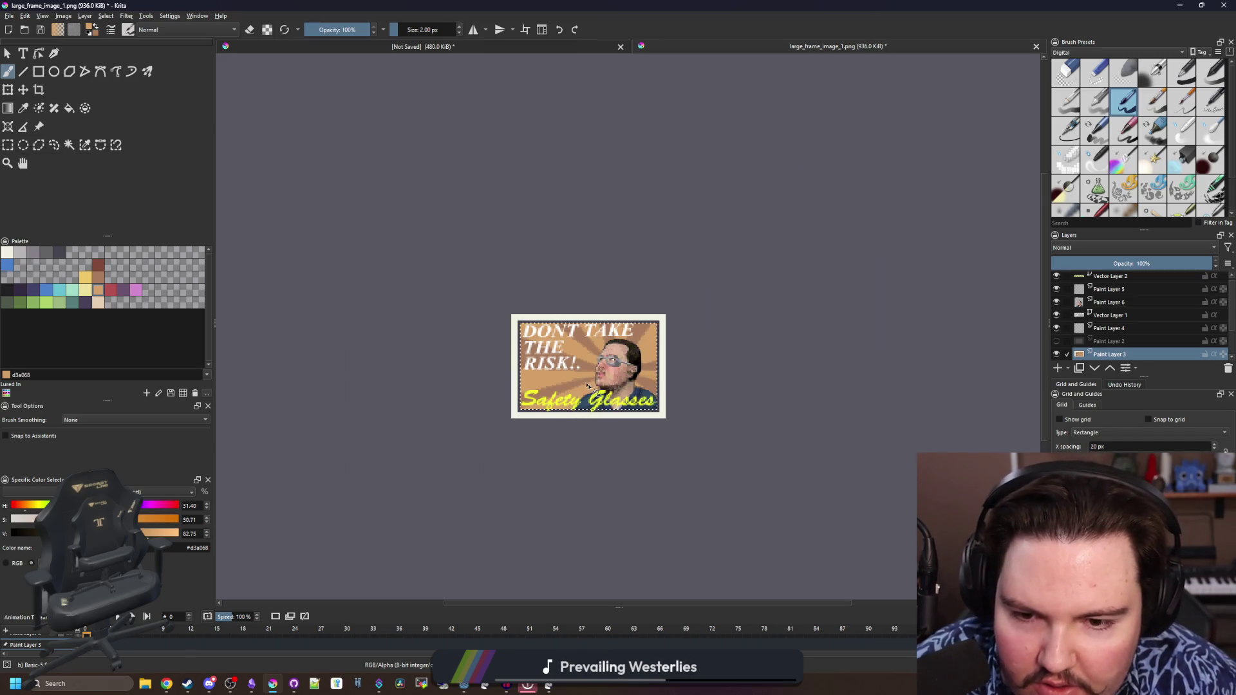
scroll(589, 387, down, 1)
scroll(589, 387, up, 3)
scroll(588, 386, up, 3)
scroll(588, 387, up, 3)
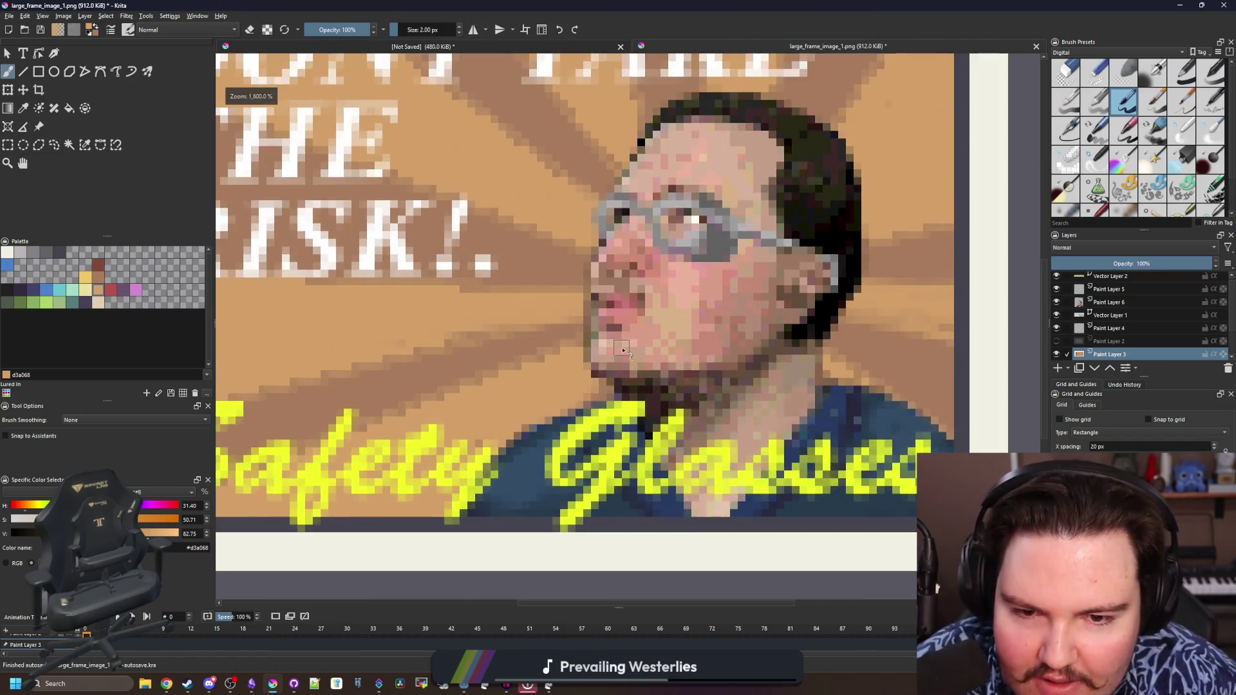
scroll(622, 349, down, 5)
scroll(622, 347, up, 2)
click(1111, 303)
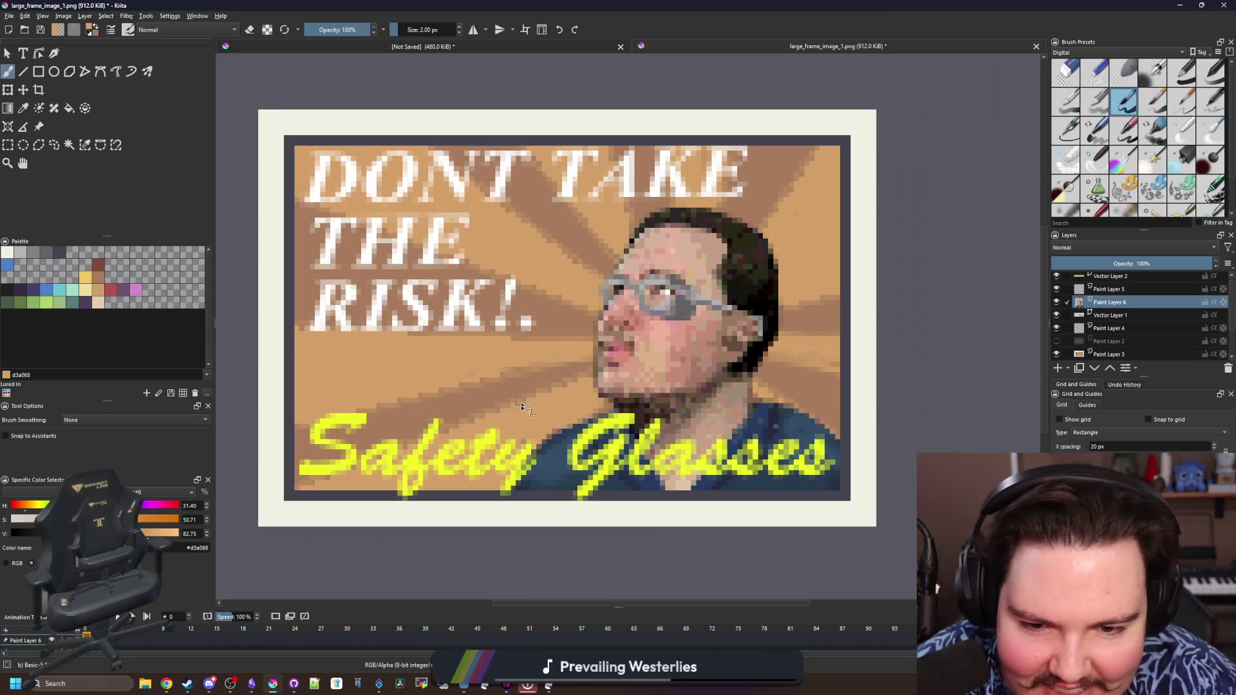
scroll(508, 413, down, 1)
scroll(507, 412, down, 1)
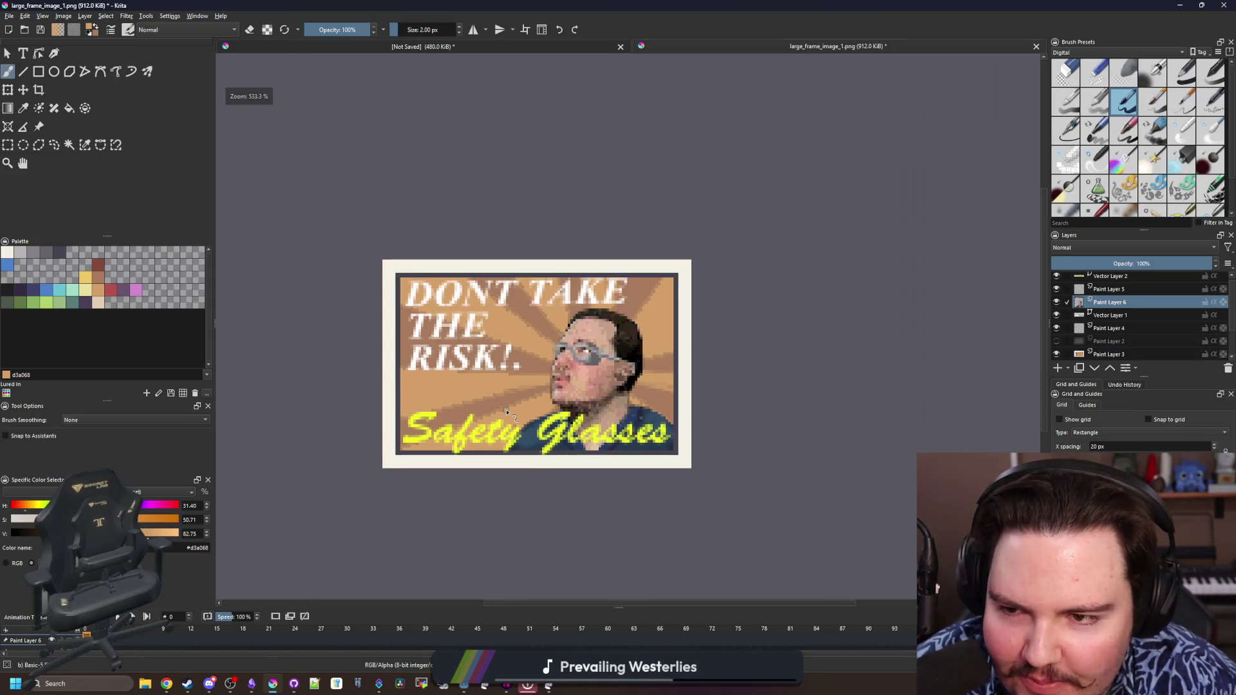
scroll(455, 415, up, 2)
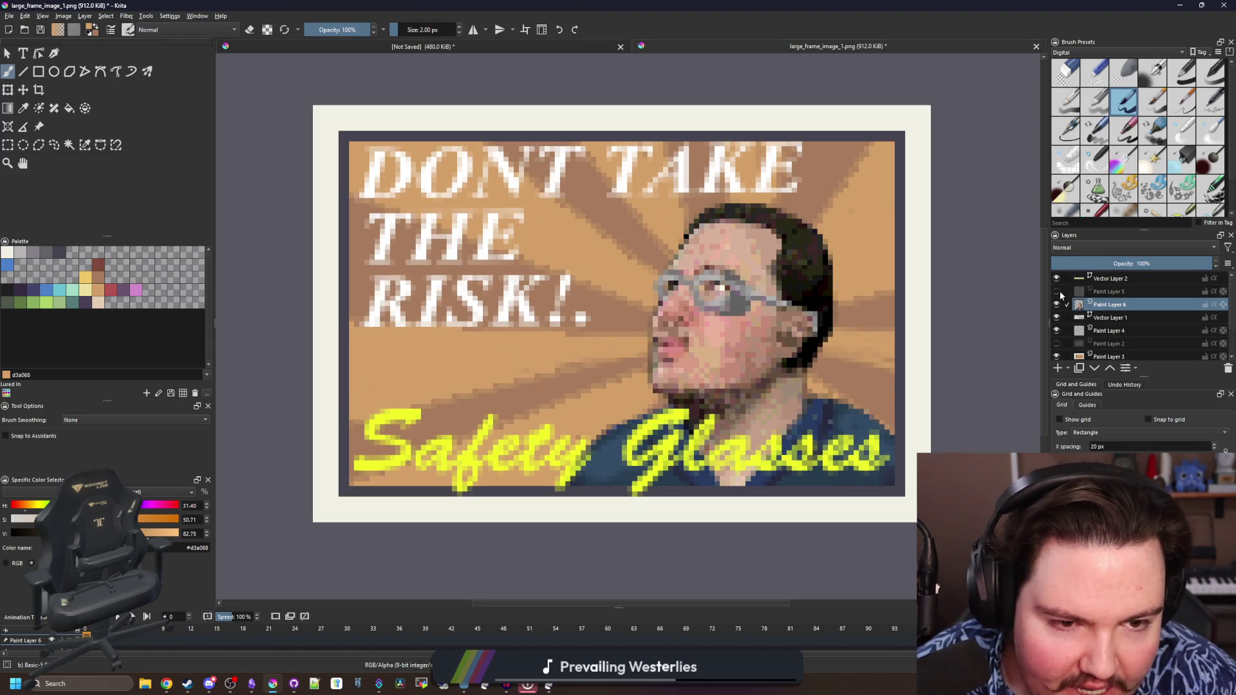
click(1056, 305)
click(1109, 356)
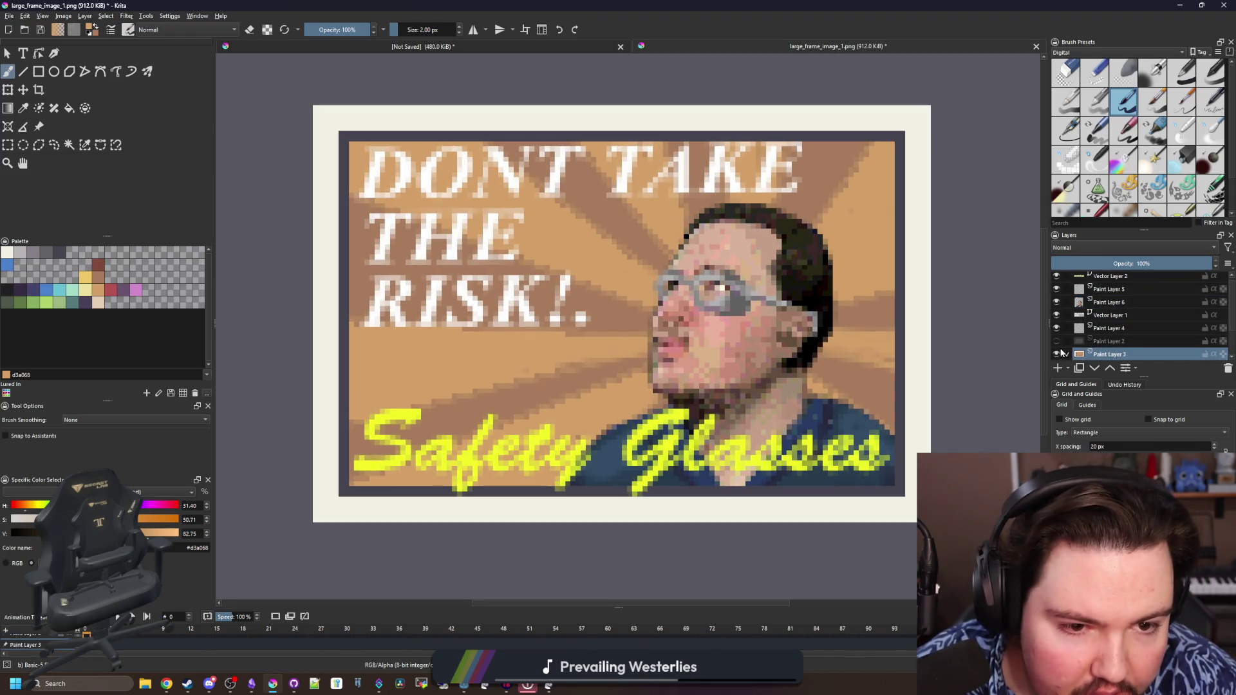
drag(1109, 341, 1121, 293)
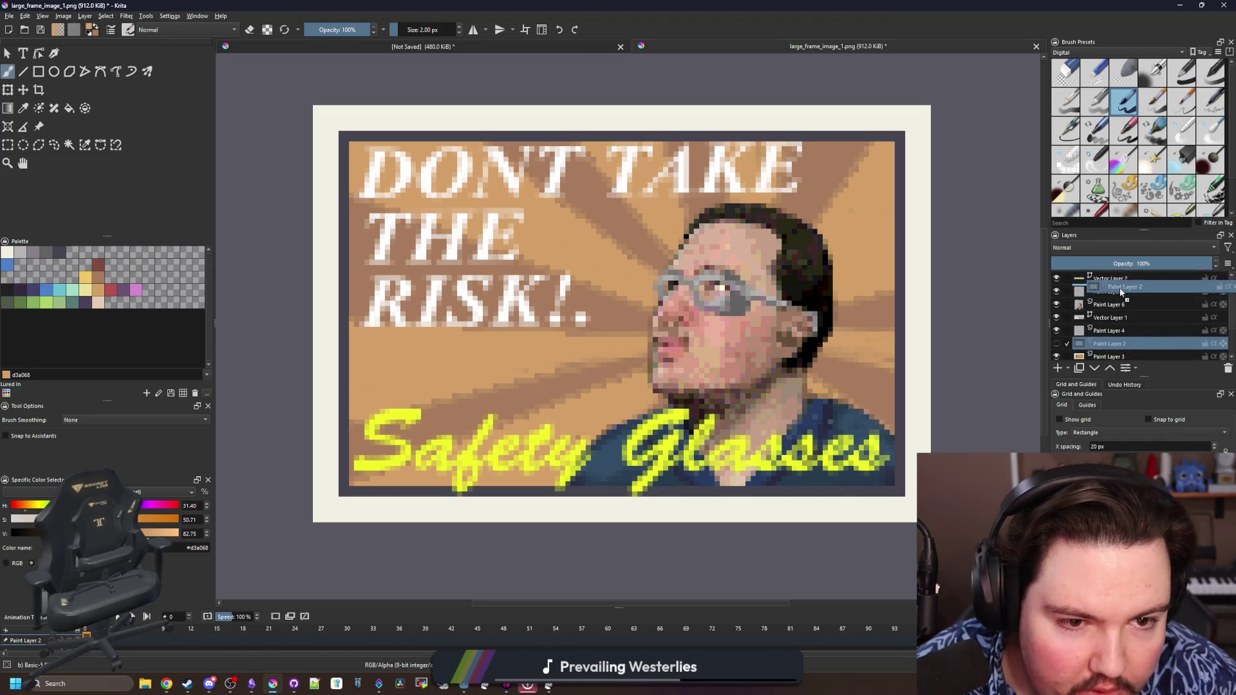
scroll(386, 308, down, 1)
scroll(387, 308, down, 1)
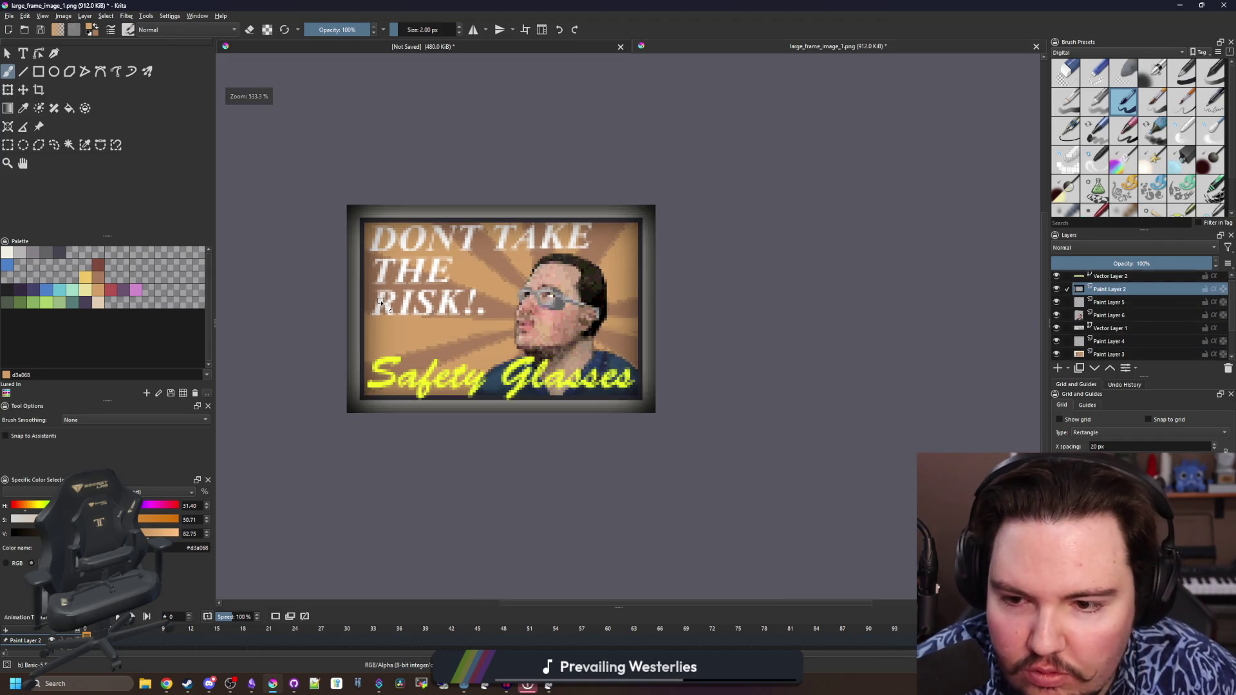
scroll(386, 307, up, 1)
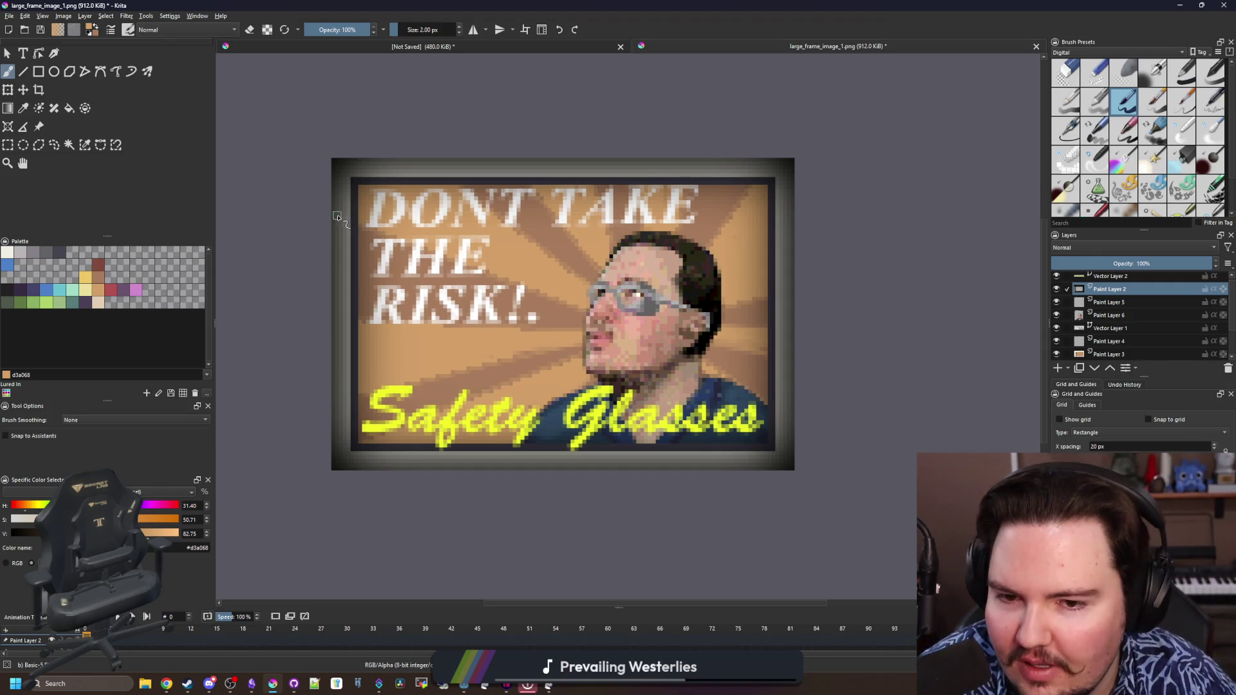
click(10, 25)
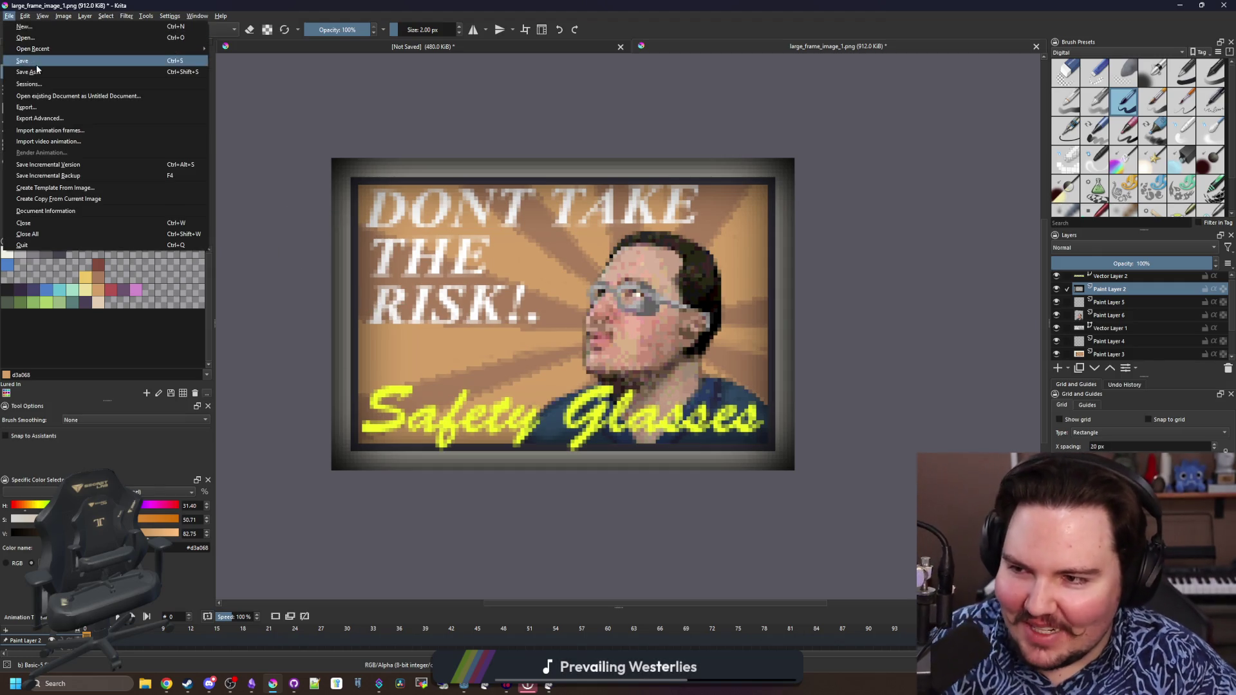
Save the poster as large_frame_image_2.png in the Sprites folder, confirming the PNG export options
click(414, 391)
key(ctrl+shift+s)
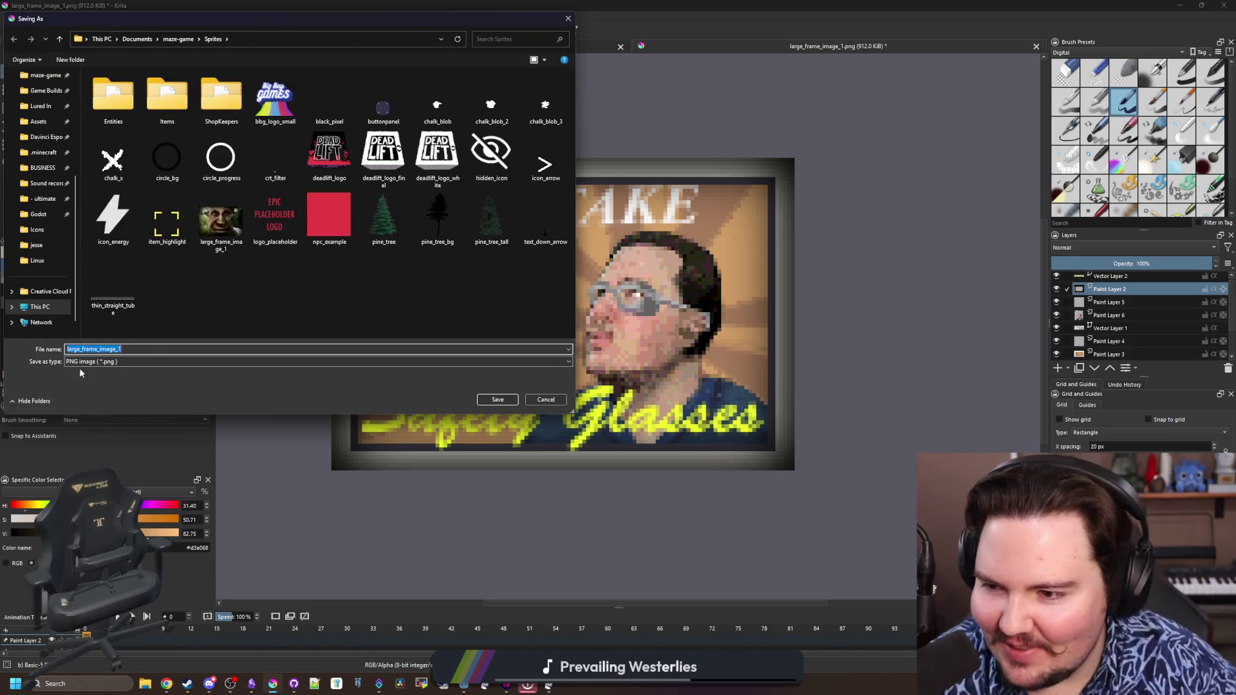
key(BackSpace)
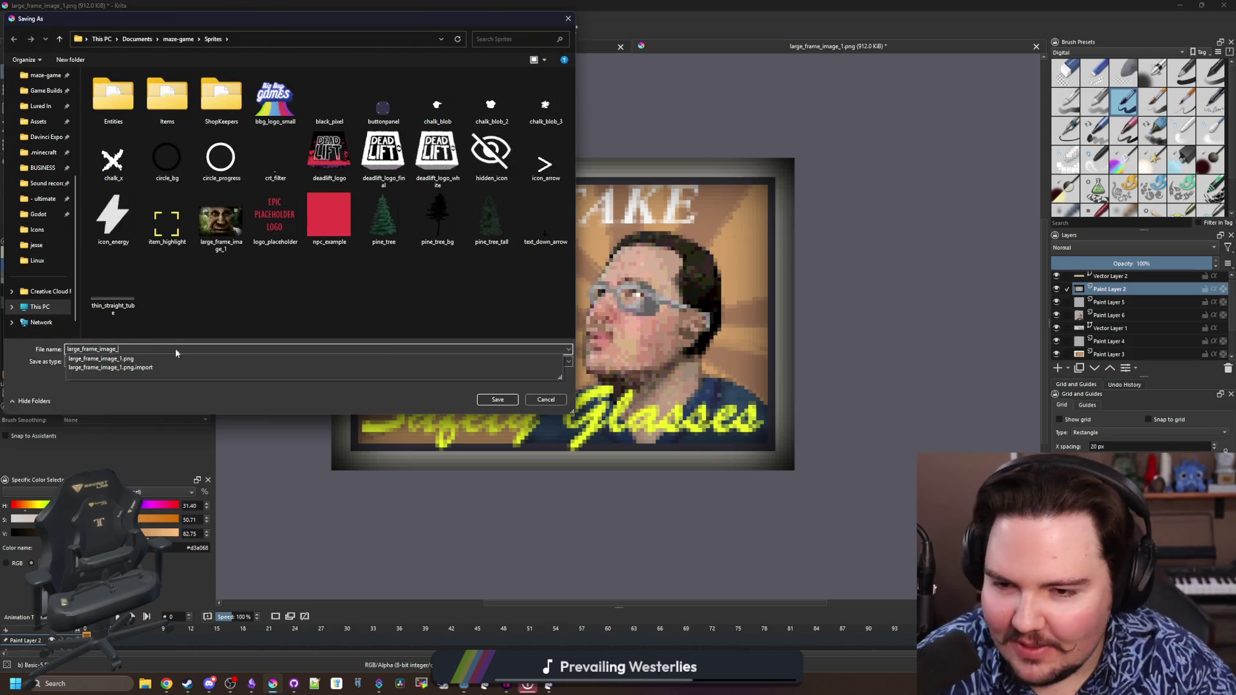
text(2)
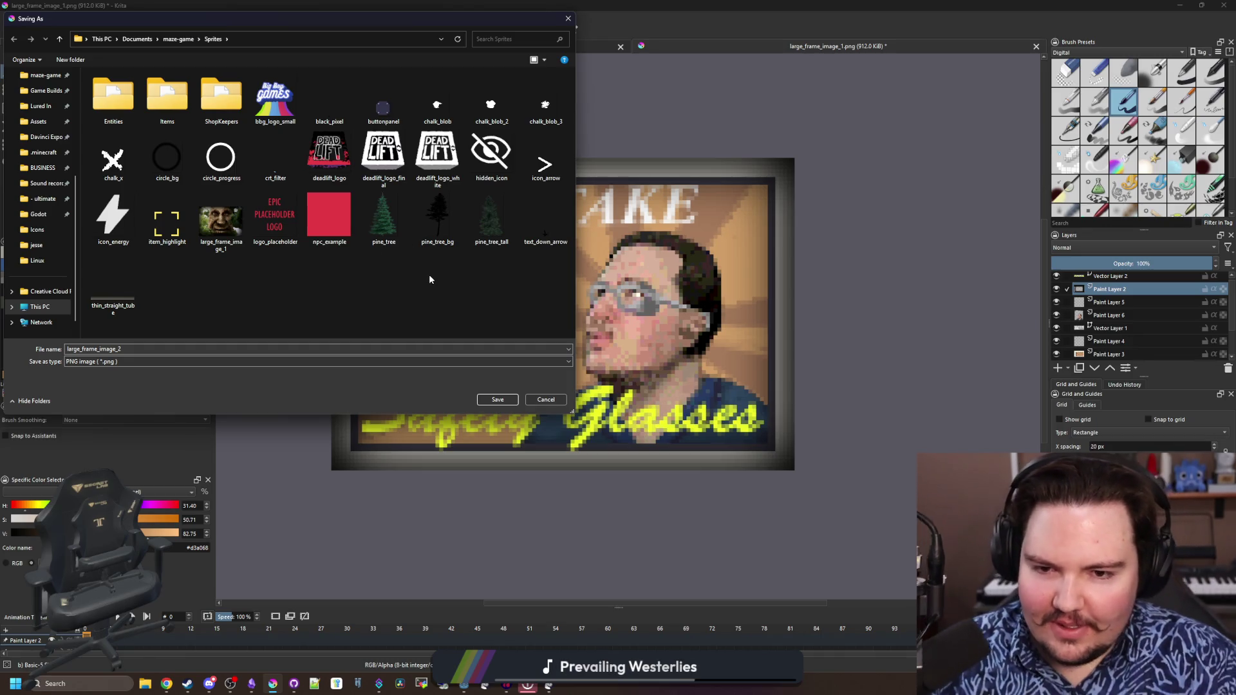
click(497, 400)
click(671, 456)
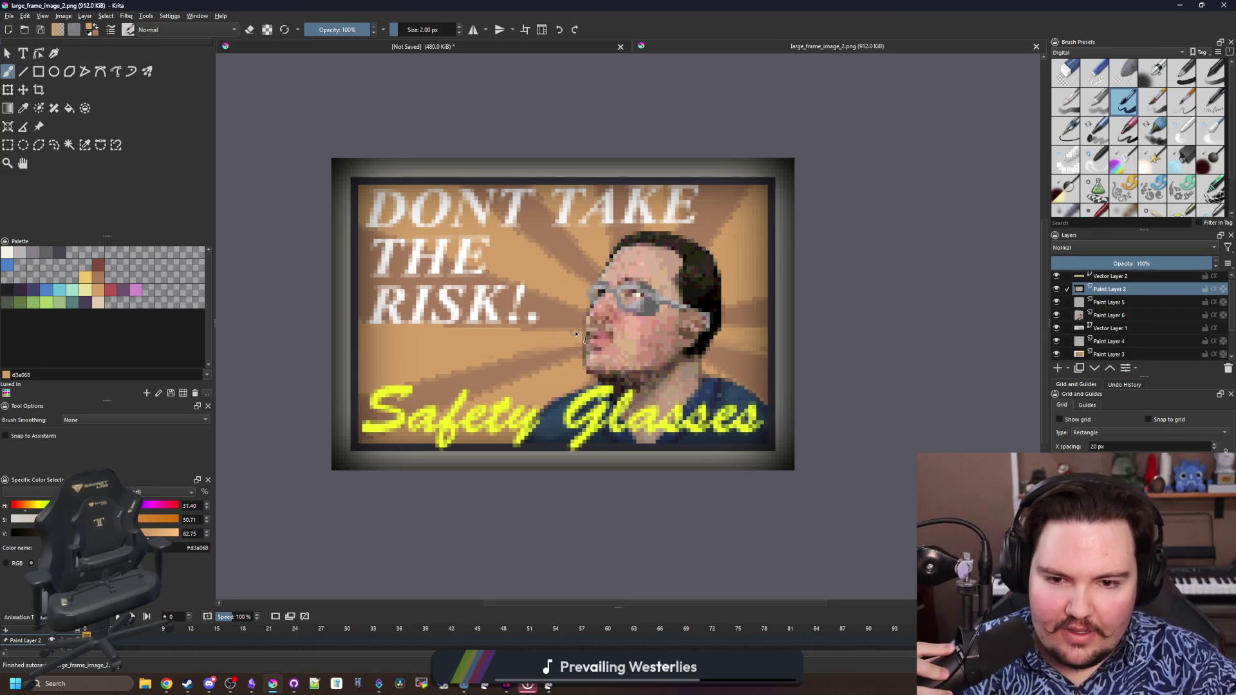
scroll(584, 376, down, 3)
scroll(589, 358, up, 4)
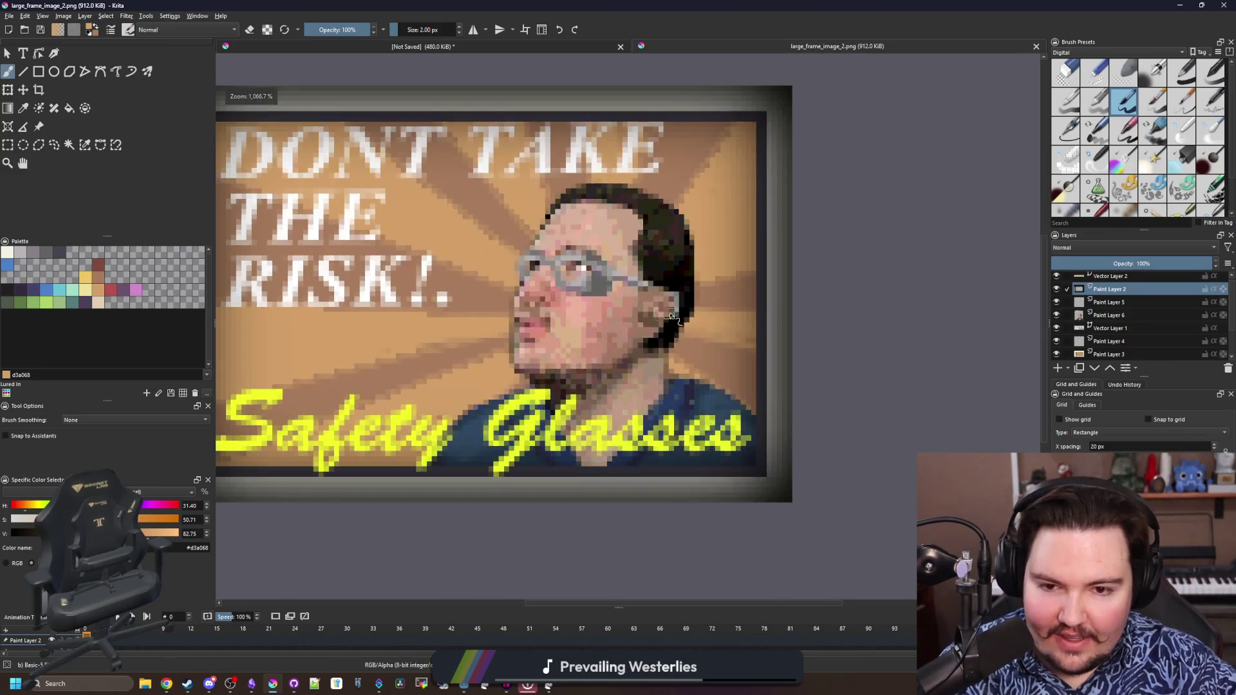
scroll(618, 377, up, 5)
On Paint Layer 6 with a 1 px brush, paint dark pixels along the hair edge and redraw the grey glasses arm diagonally into the hair
key(bracketleft)
scroll(655, 380, down, 1)
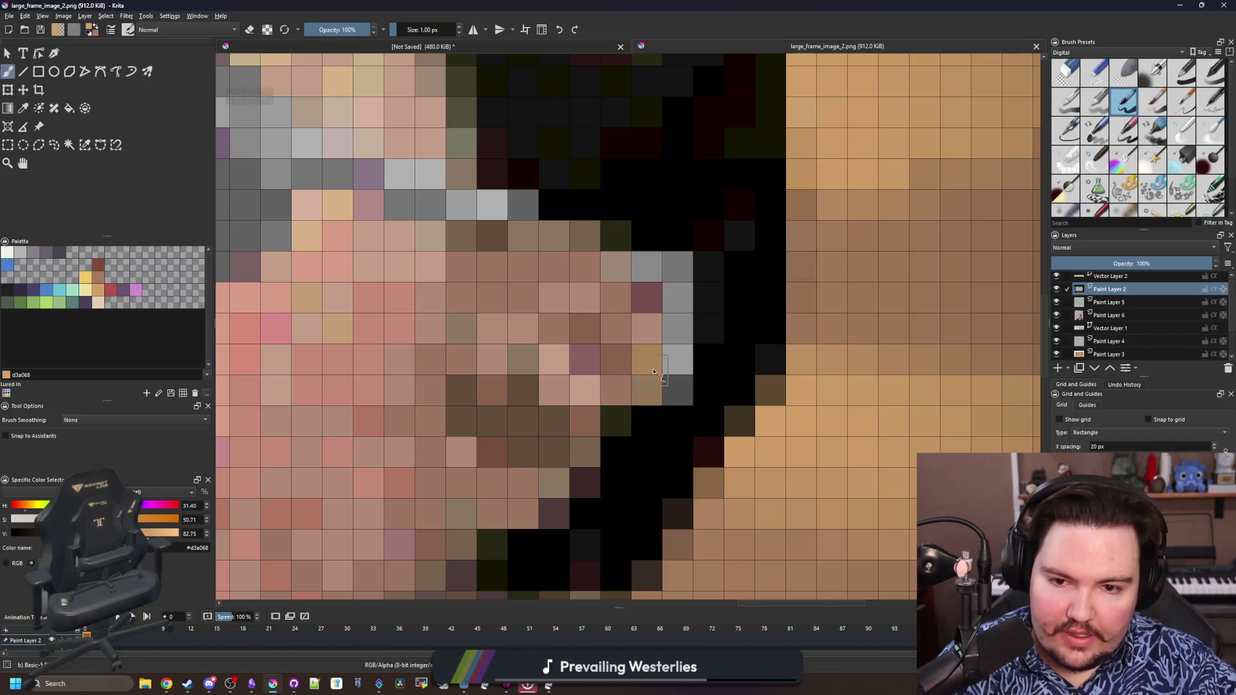
click(1126, 314)
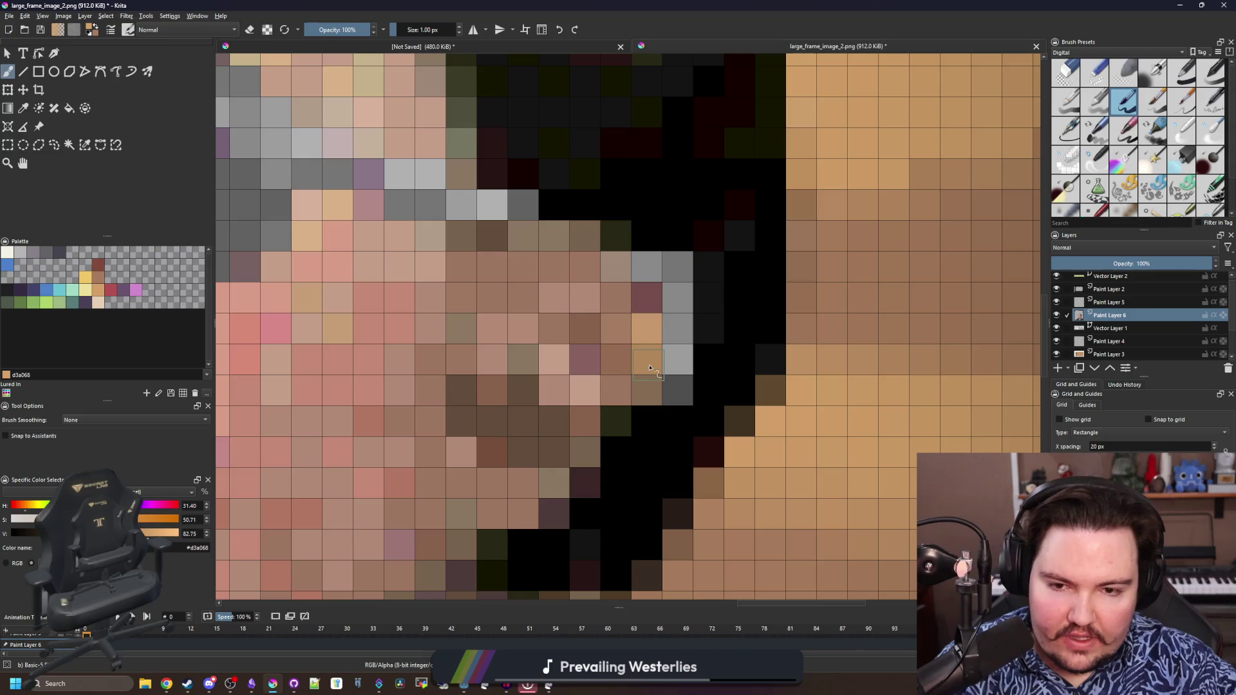
key(p)
click(674, 438)
key(b)
mouse_move(649, 416)
mouse_down()
mouse_move(634, 299)
mouse_move(605, 259)
mouse_up()
key(ctrl)
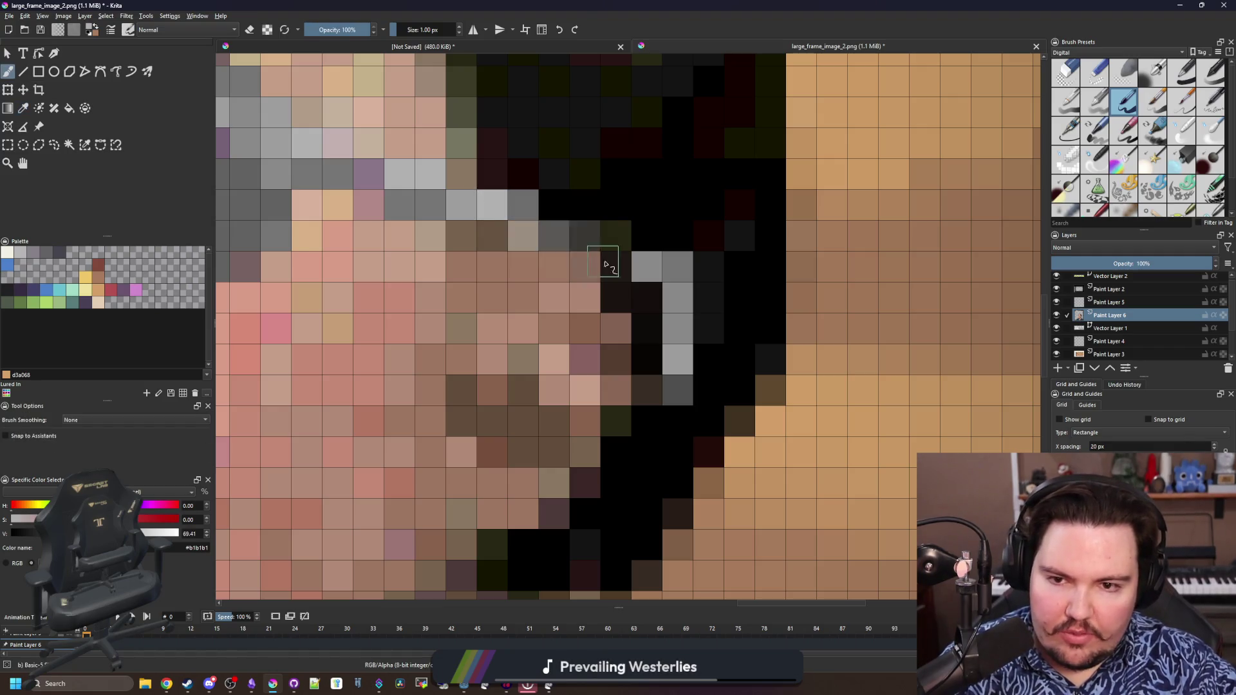
mouse_move(492, 208)
mouse_down()
mouse_move(677, 300)
mouse_move(672, 266)
mouse_move(677, 291)
mouse_up()
key(ctrl)
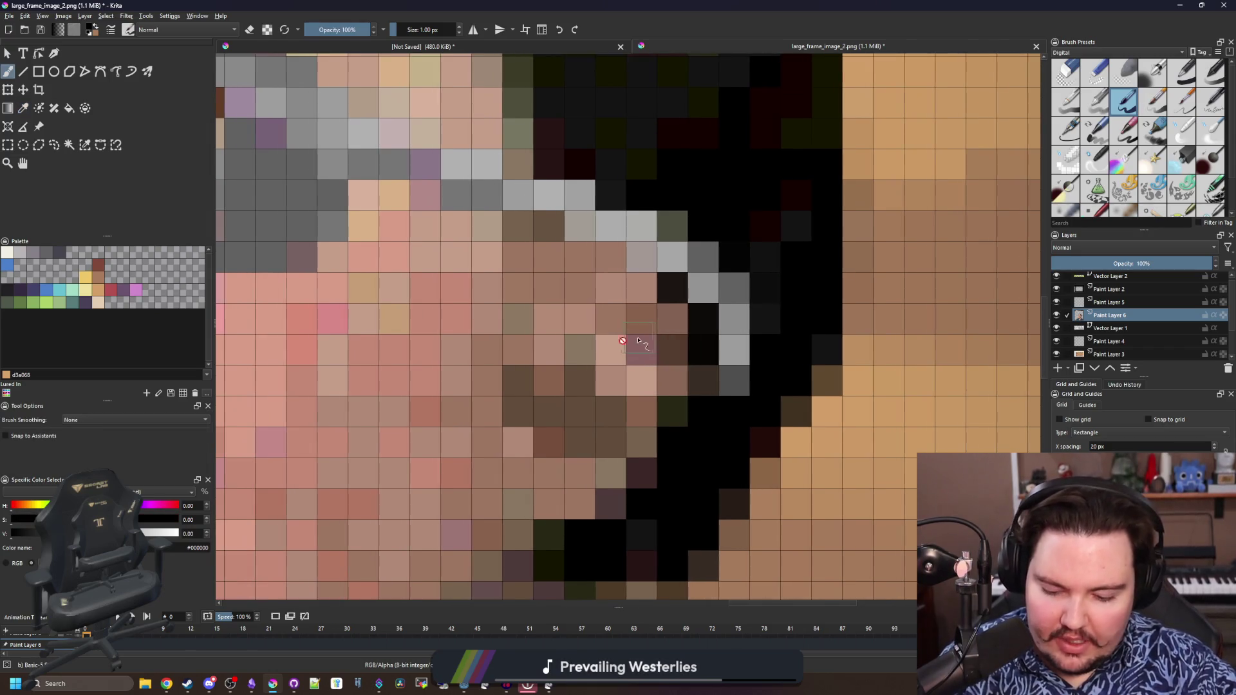
scroll(638, 290, up, 1)
Cover the stray grey arm pixels with sampled skin tone and reshade the pixels around the ear and beside the arm
key(ctrl)
click(594, 273)
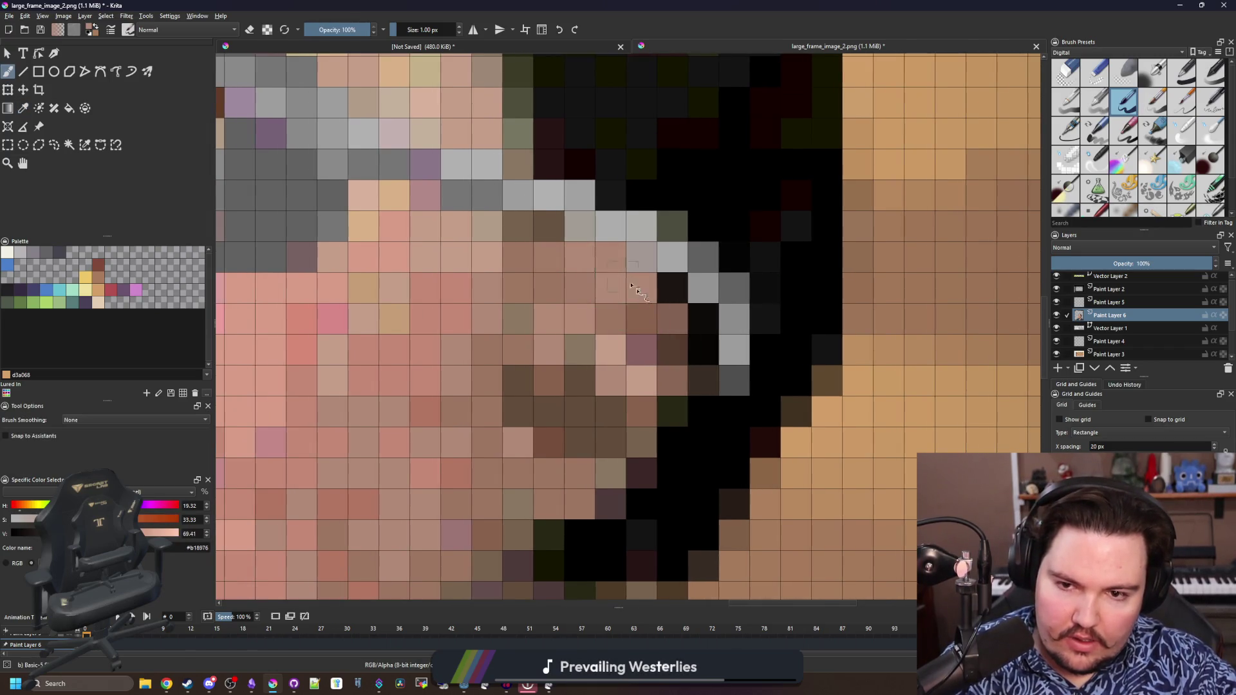
ctrl+click(639, 345)
mouse_move(642, 310)
mouse_down()
mouse_move(579, 277)
mouse_move(522, 286)
mouse_up()
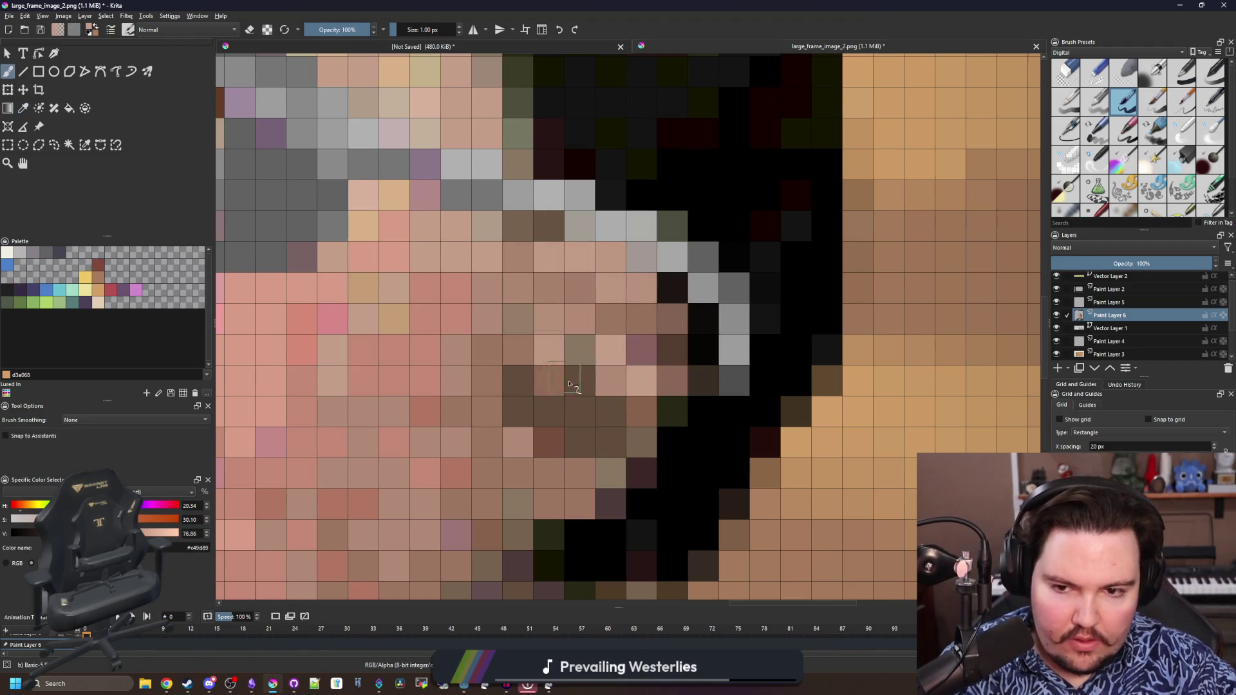
mouse_move(544, 341)
mouse_down()
mouse_move(581, 382)
mouse_move(508, 386)
mouse_move(522, 437)
mouse_up()
key(ctrl+z)
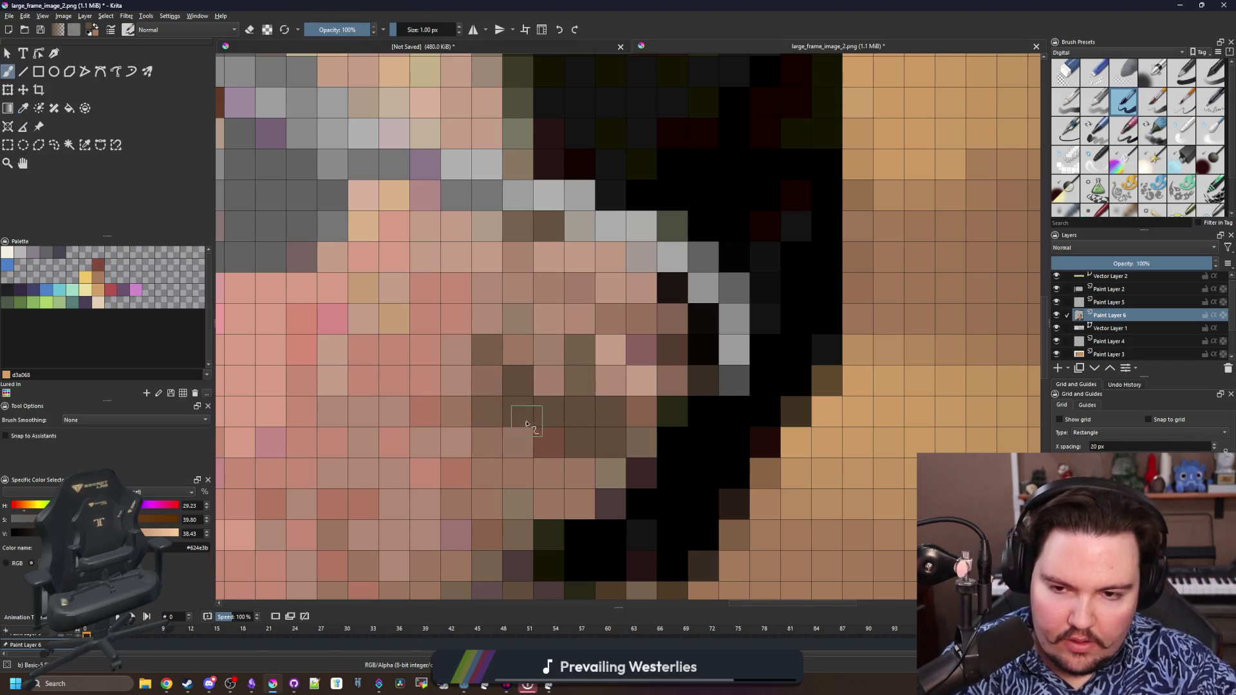
click(541, 370)
mouse_move(575, 396)
mouse_down()
mouse_move(517, 381)
mouse_move(556, 420)
mouse_up()
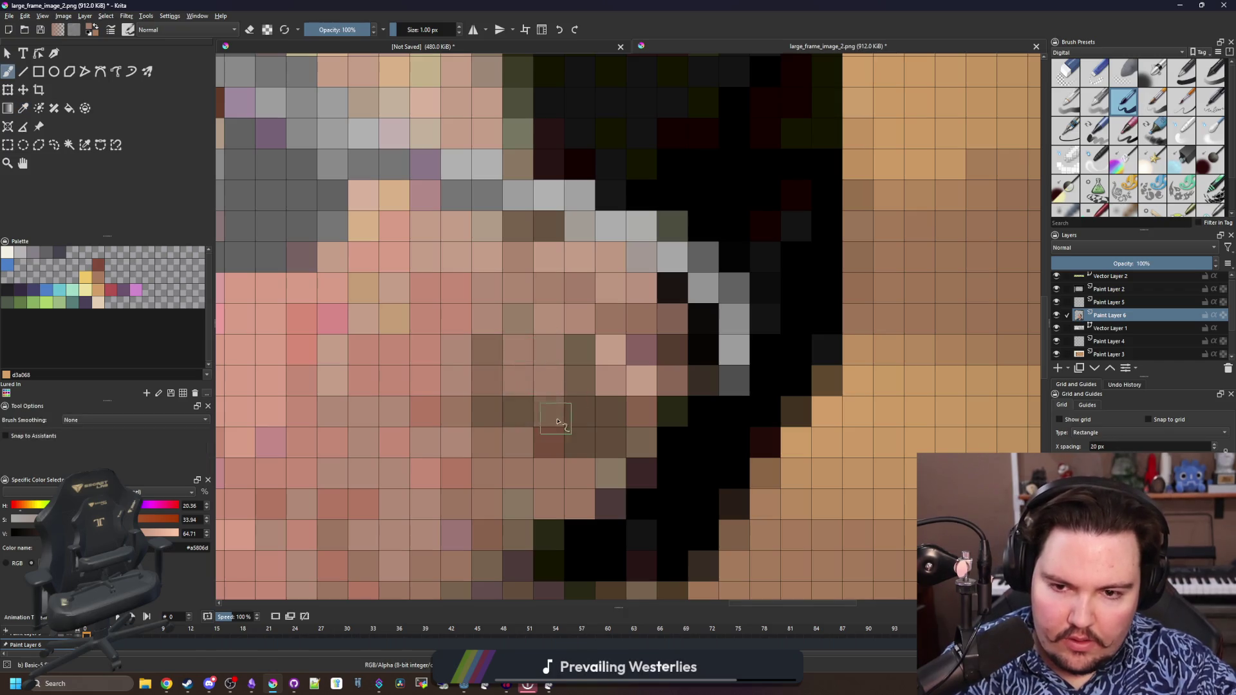
scroll(556, 421, down, 6)
scroll(580, 387, down, 4)
scroll(590, 390, up, 5)
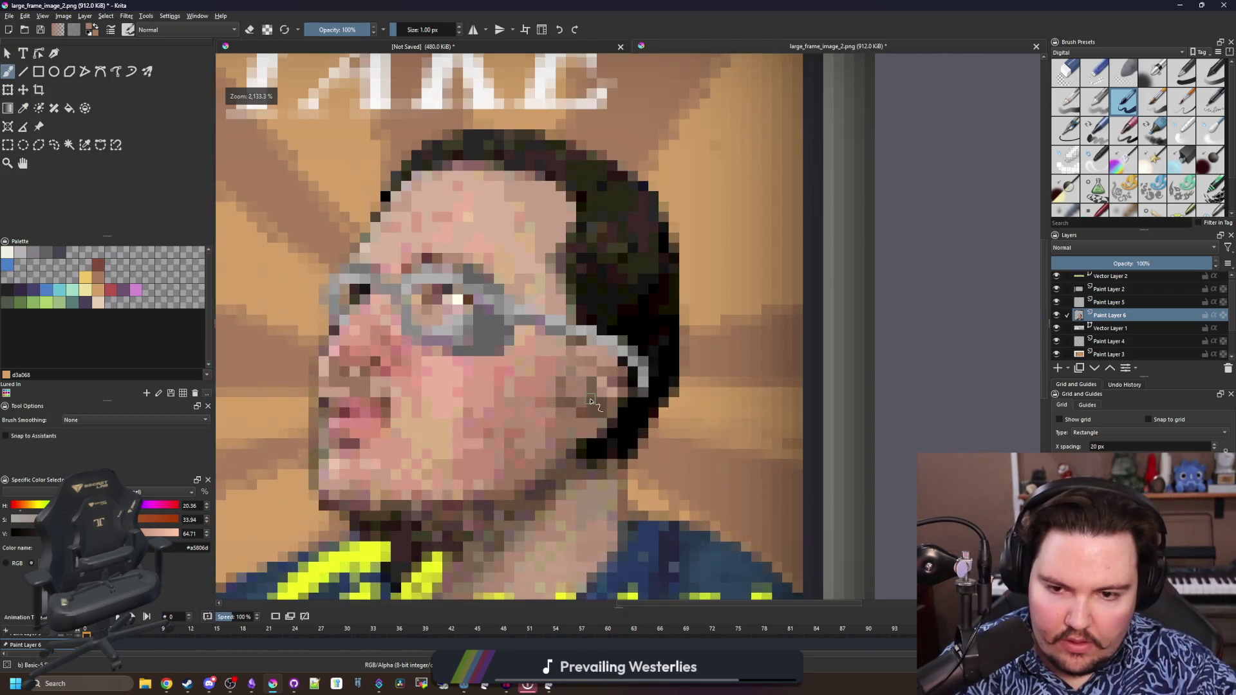
scroll(593, 397, up, 5)
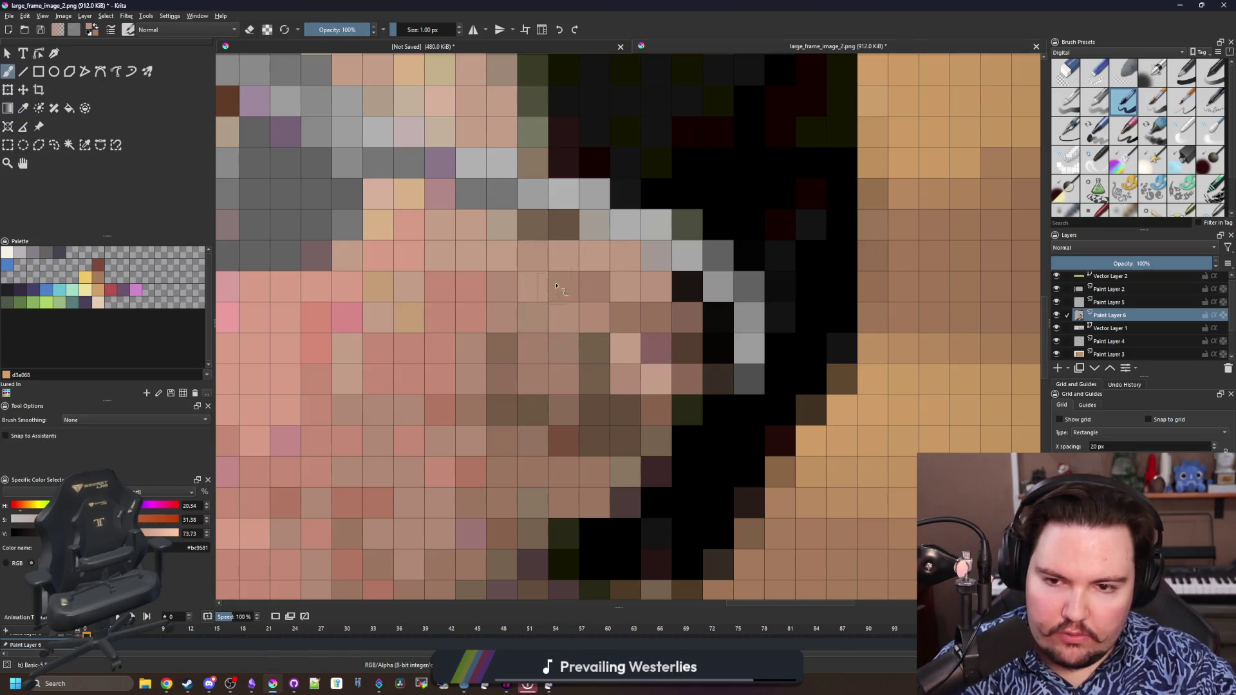
drag(503, 256, 525, 257)
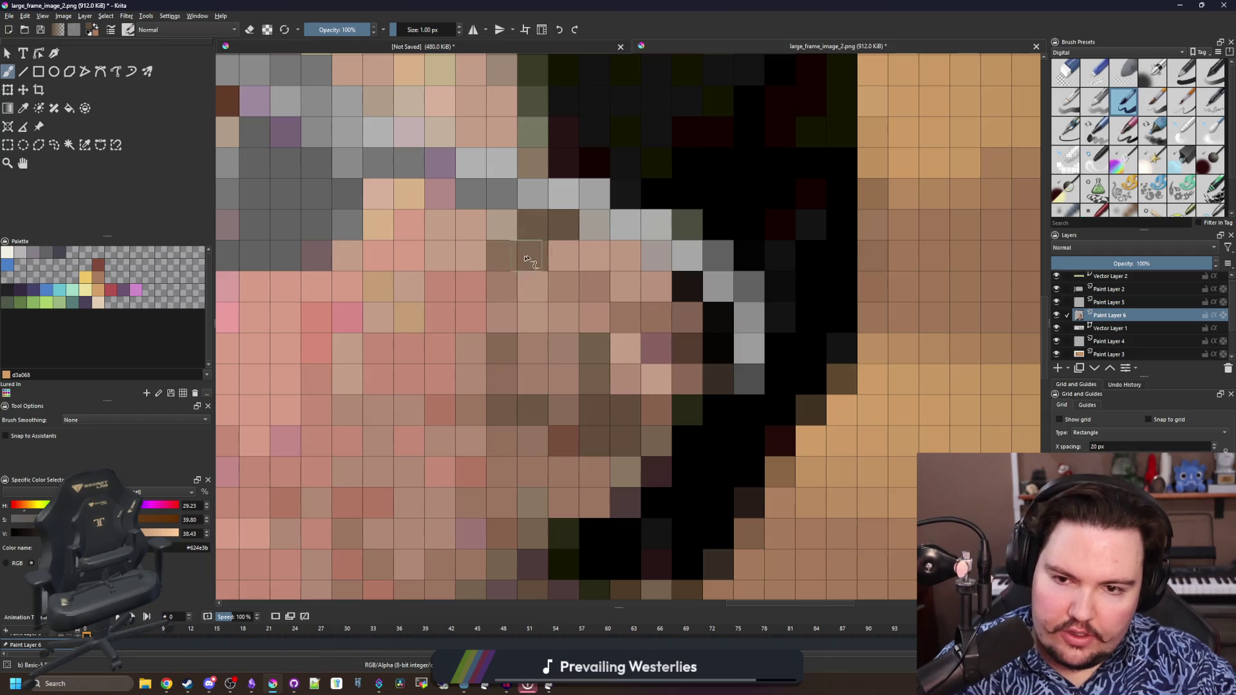
key(2)
scroll(541, 290, up, 8)
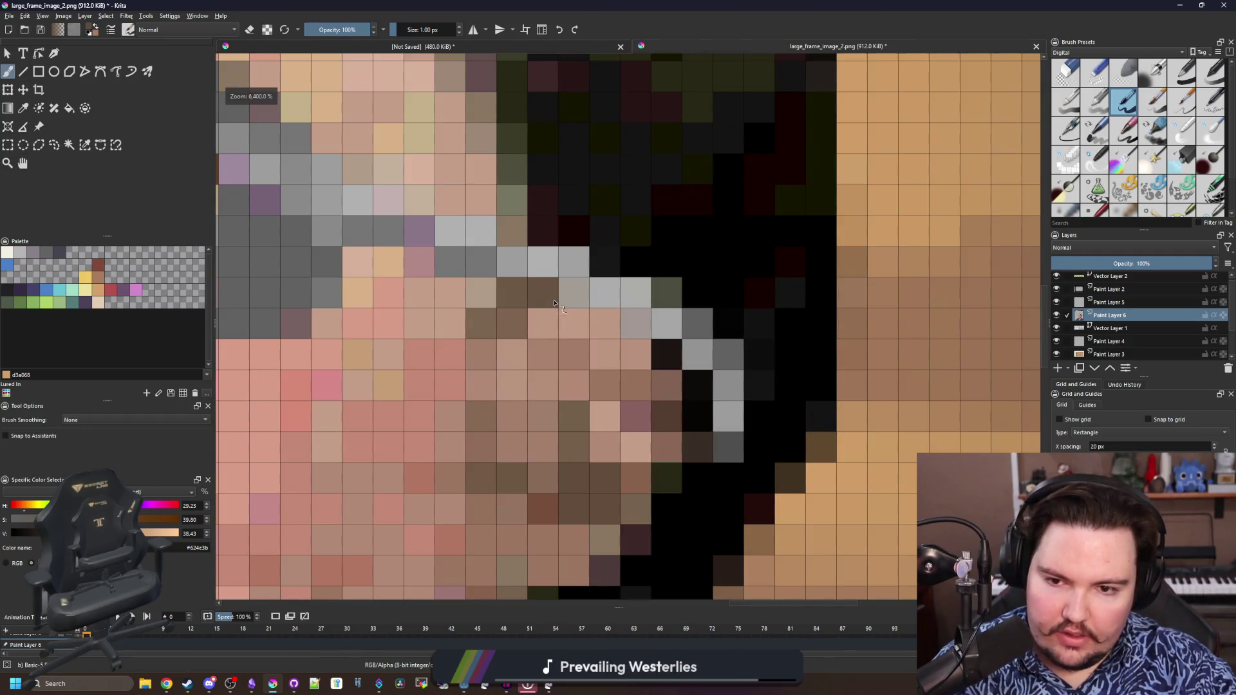
Darken the ear shadow and lighten pixels down the side of the face and next to the hair with sampled skin shades
drag(580, 349, 584, 358)
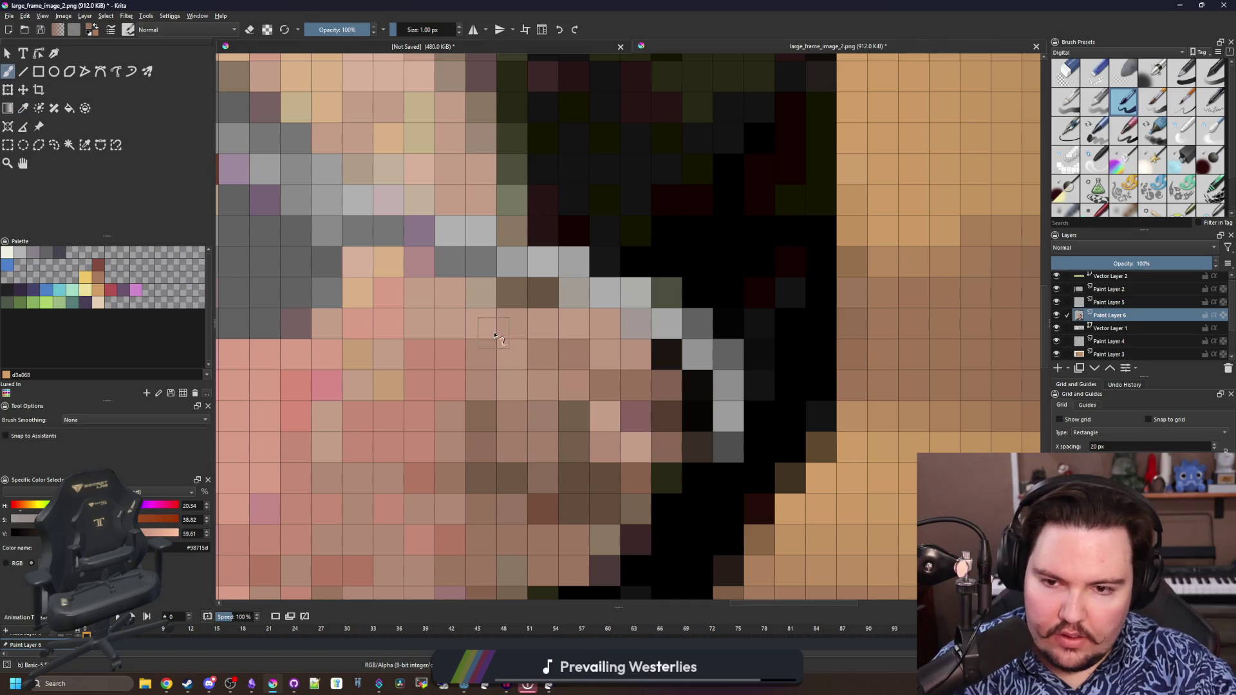
mouse_move(484, 328)
mouse_down()
mouse_move(539, 317)
mouse_move(602, 365)
mouse_move(558, 338)
mouse_move(604, 416)
mouse_up()
click(539, 318)
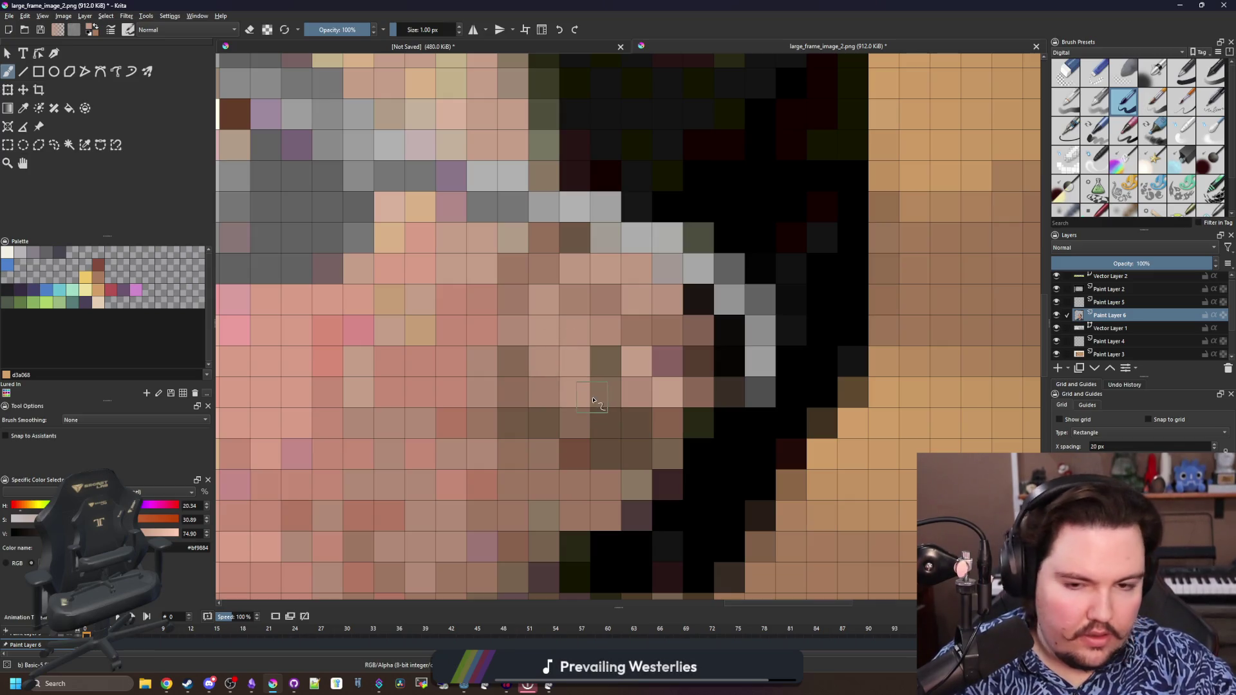
mouse_move(536, 353)
mouse_down()
mouse_move(512, 299)
mouse_move(578, 425)
mouse_move(657, 387)
mouse_move(645, 411)
mouse_up()
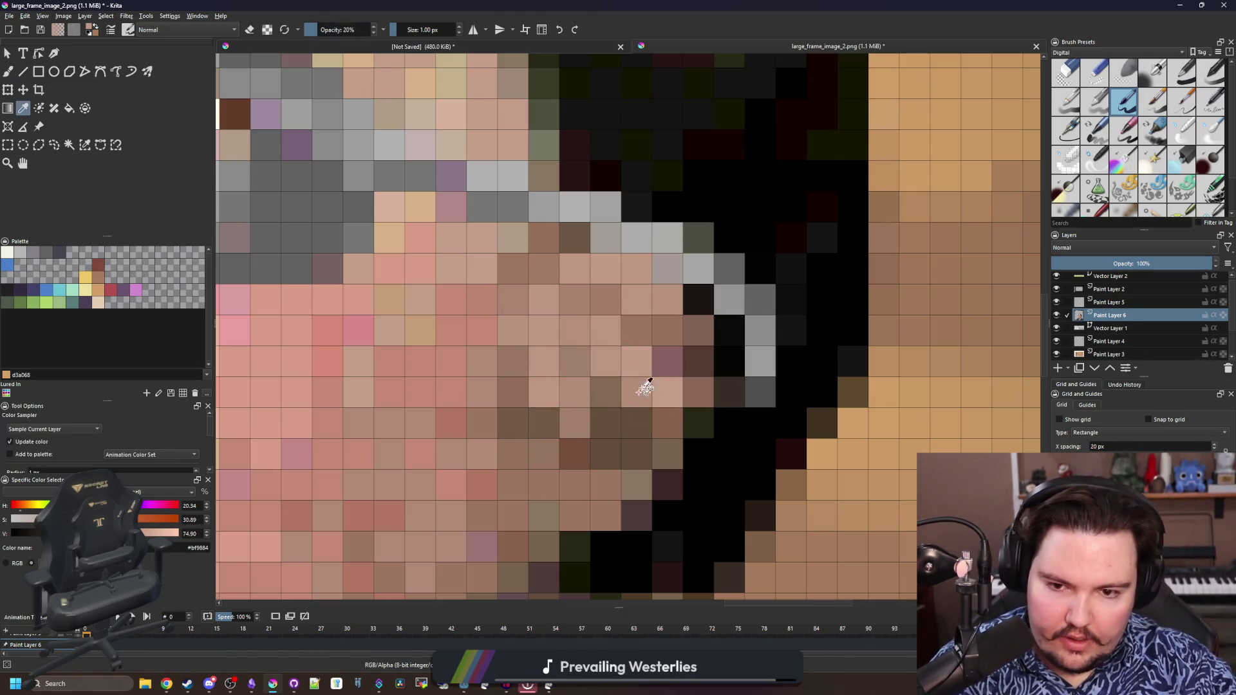
drag(656, 358, 666, 415)
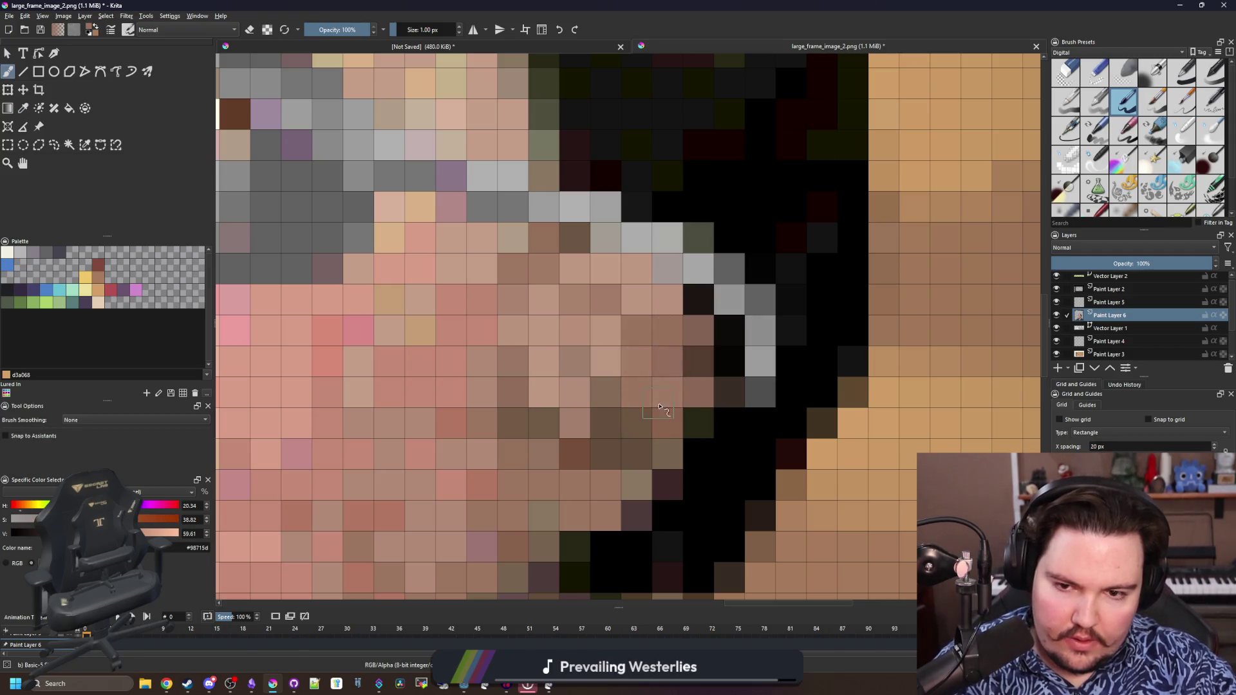
key(p)
click(642, 360)
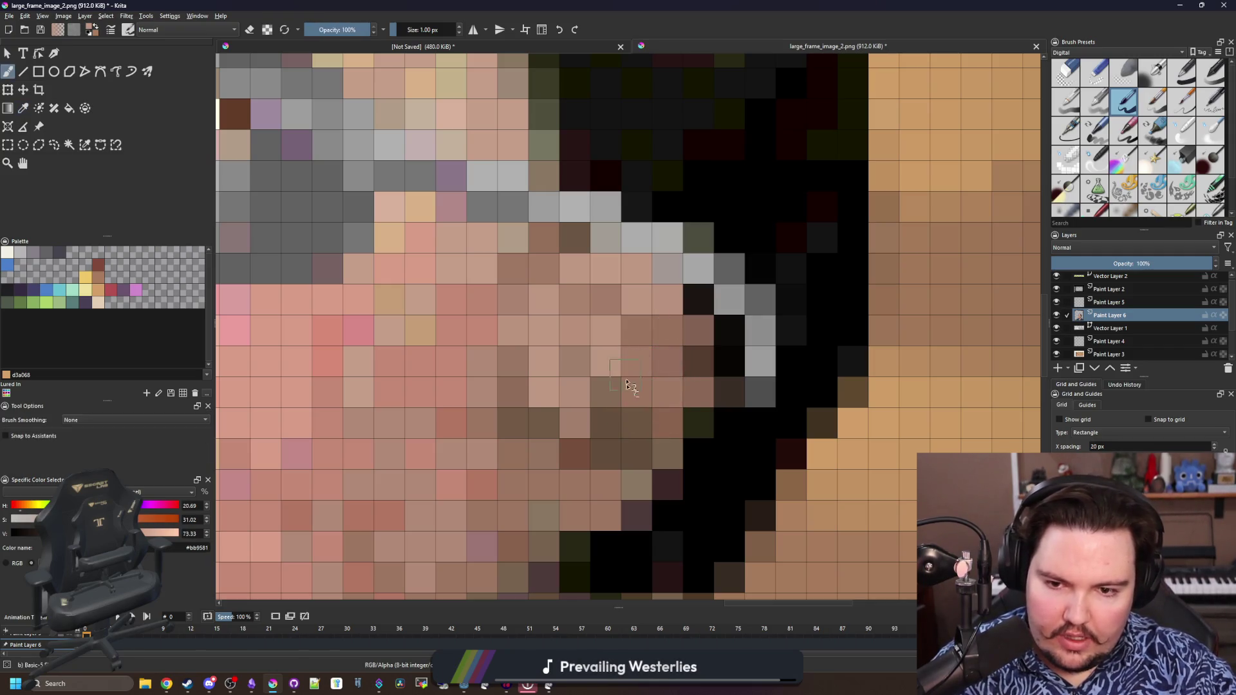
mouse_move(634, 425)
mouse_down()
mouse_move(637, 386)
mouse_move(591, 381)
mouse_up()
click(605, 441)
key(b)
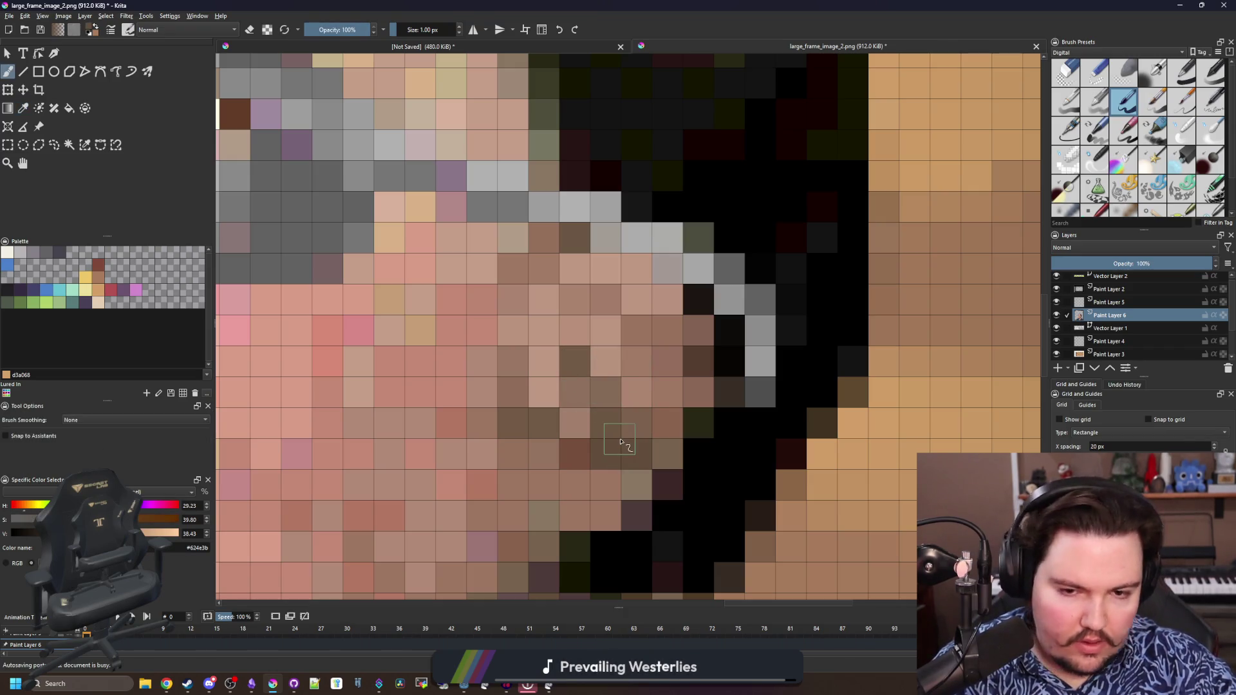
mouse_move(541, 452)
mouse_down()
mouse_move(512, 454)
mouse_move(520, 398)
mouse_up()
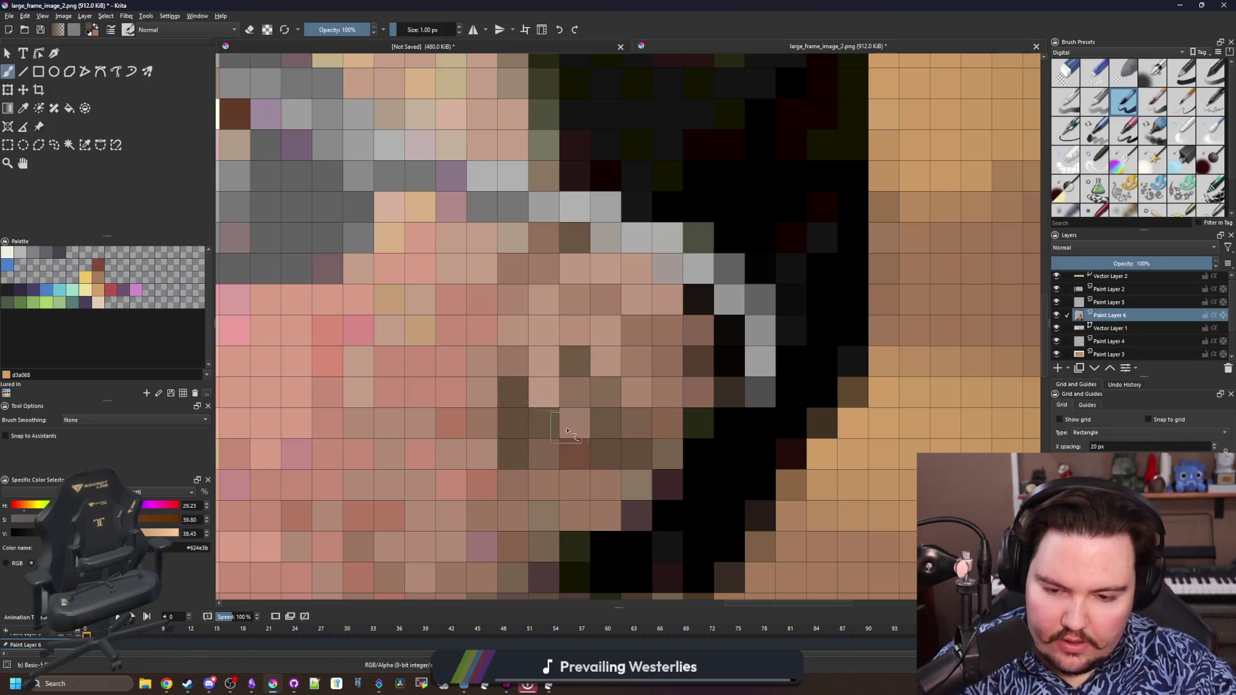
Darken the cells inside the ear and dab single darker pixels on the ear and beside the glasses arm
key(ctrl)
click(608, 397)
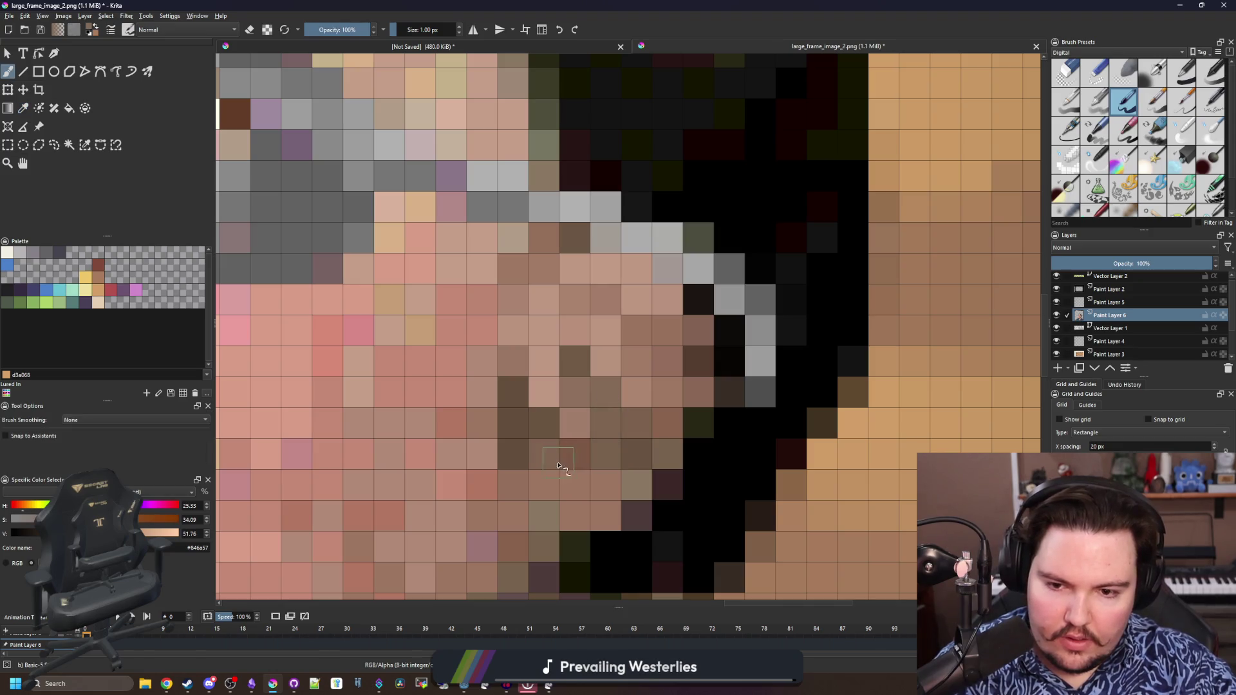
ctrl+click(527, 440)
drag(521, 449, 519, 386)
ctrl+click(701, 362)
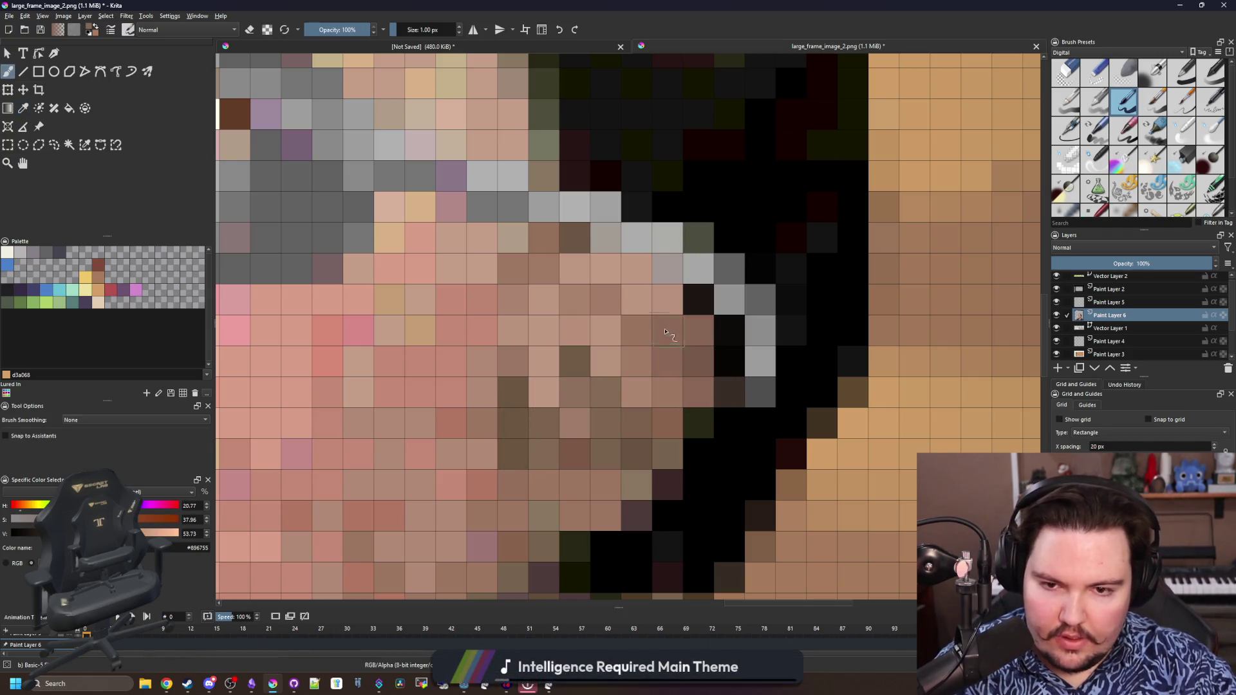
drag(637, 327, 635, 295)
scroll(662, 358, down, 4)
scroll(605, 281, down, 3)
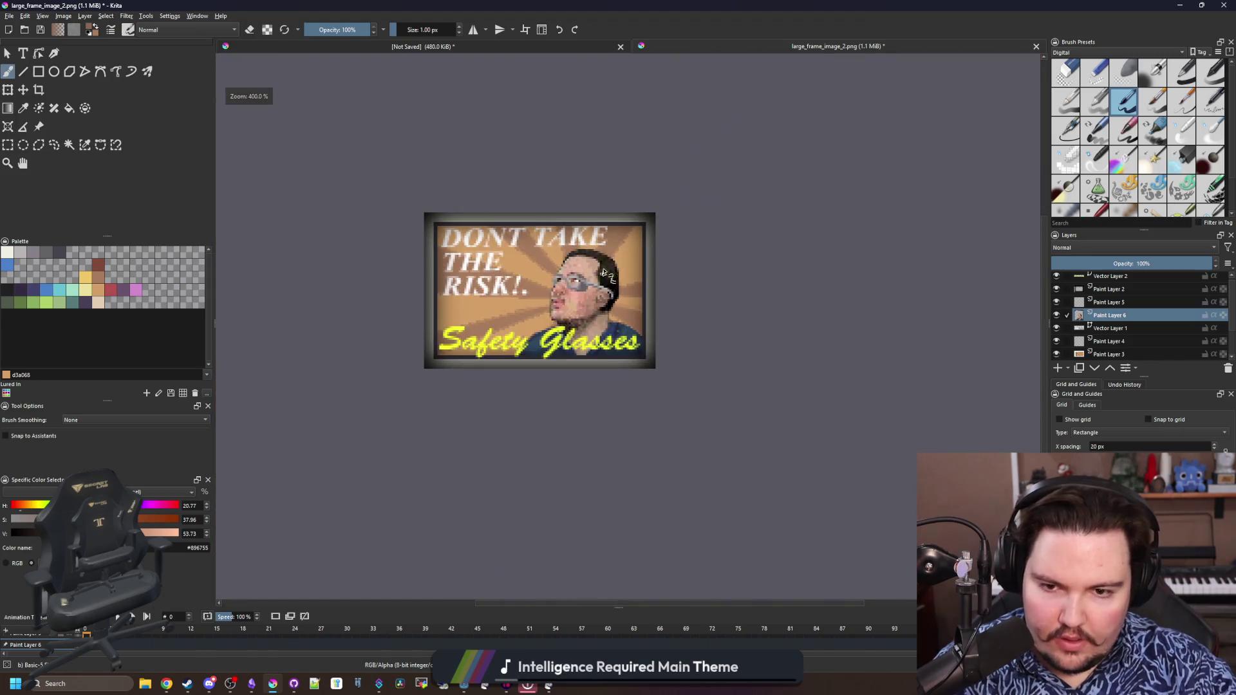
scroll(598, 241, up, 4)
scroll(613, 278, up, 4)
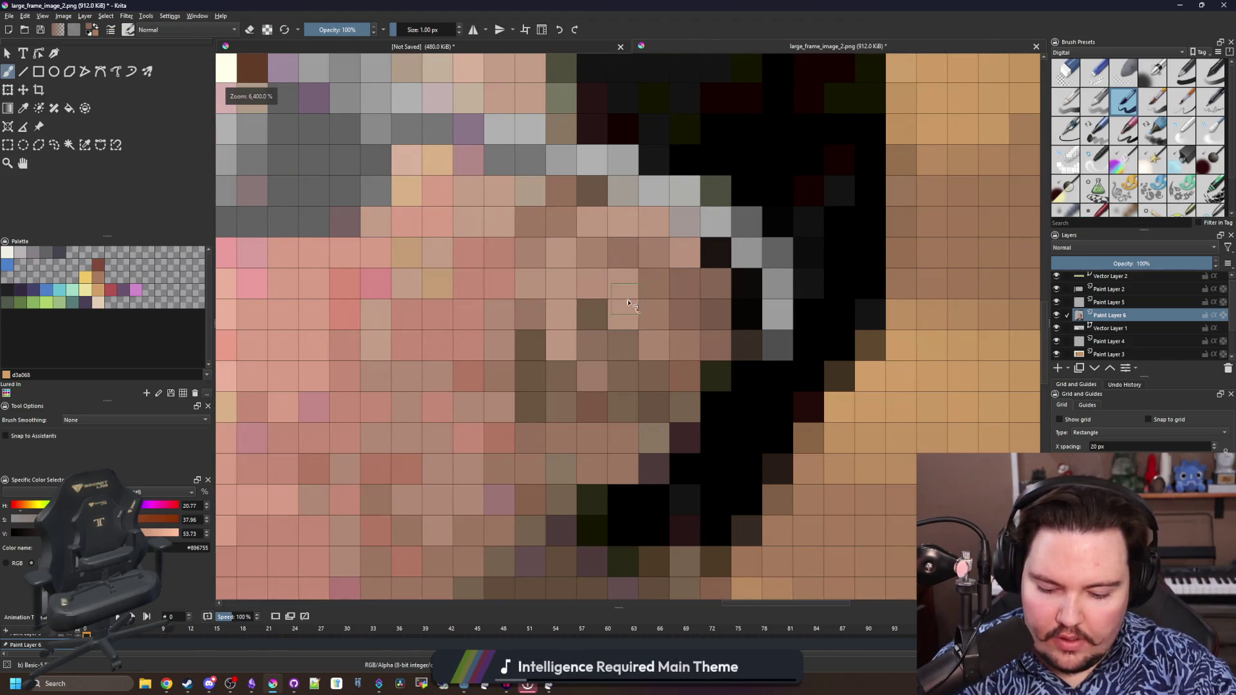
key(p)
click(604, 335)
key(b)
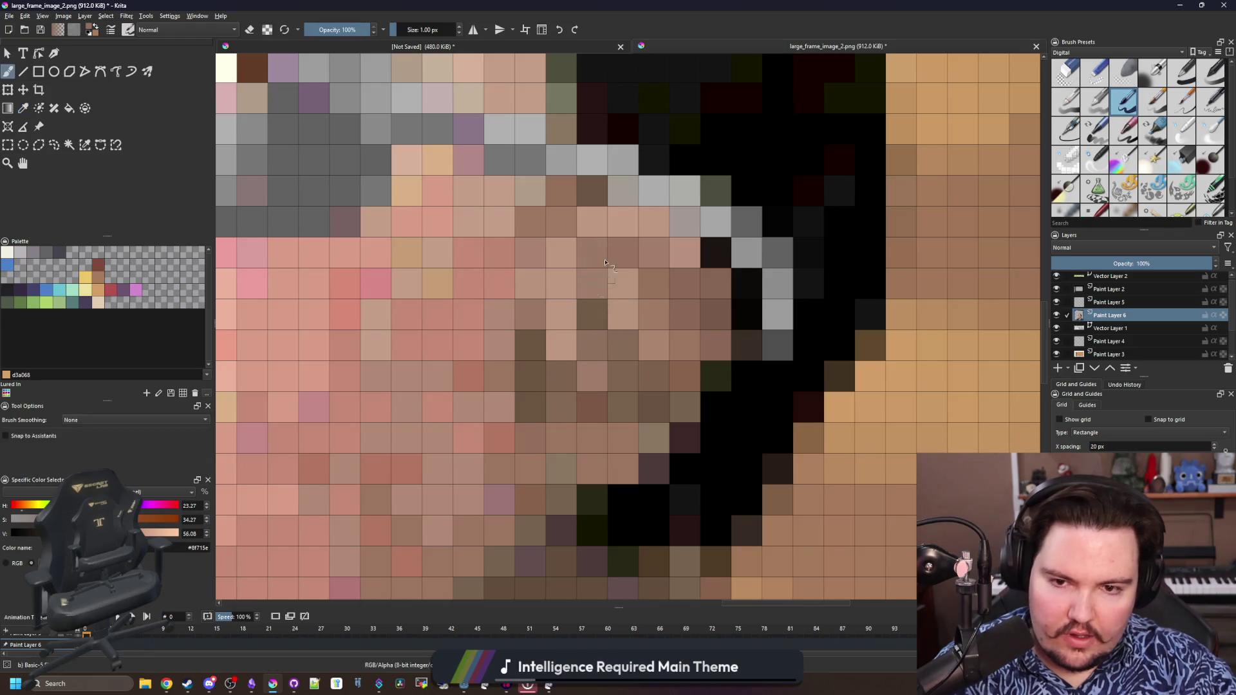
click(623, 281)
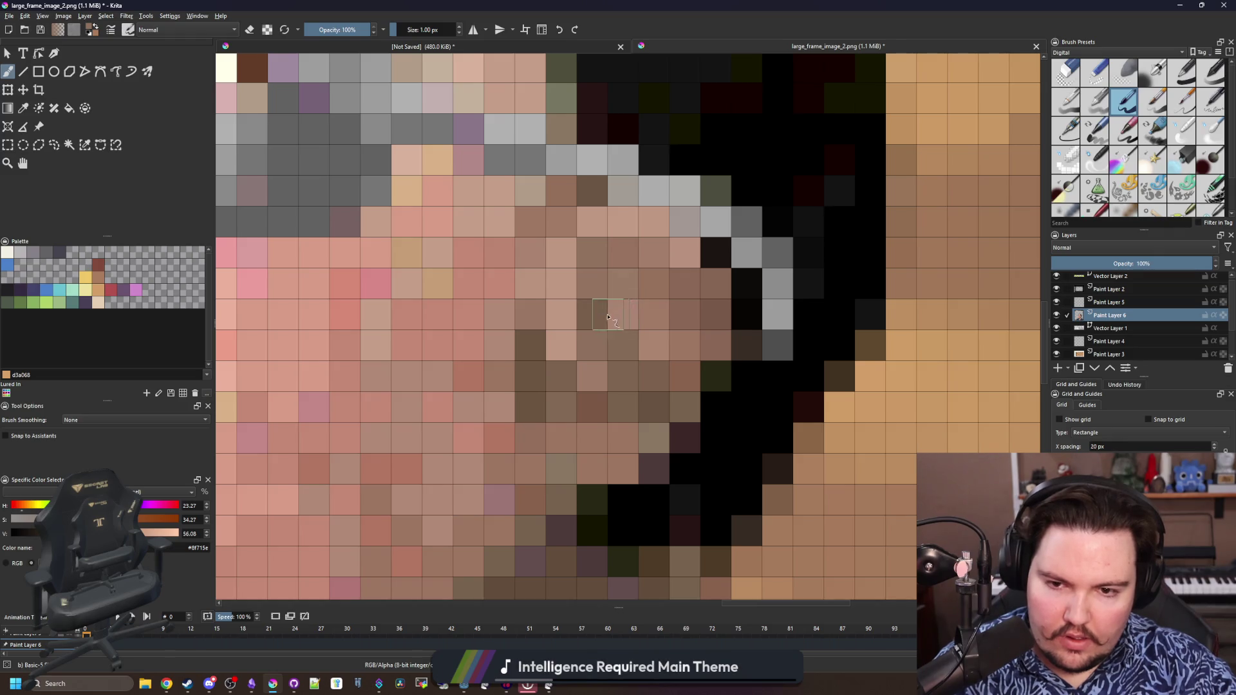
ctrl+click(630, 361)
click(597, 346)
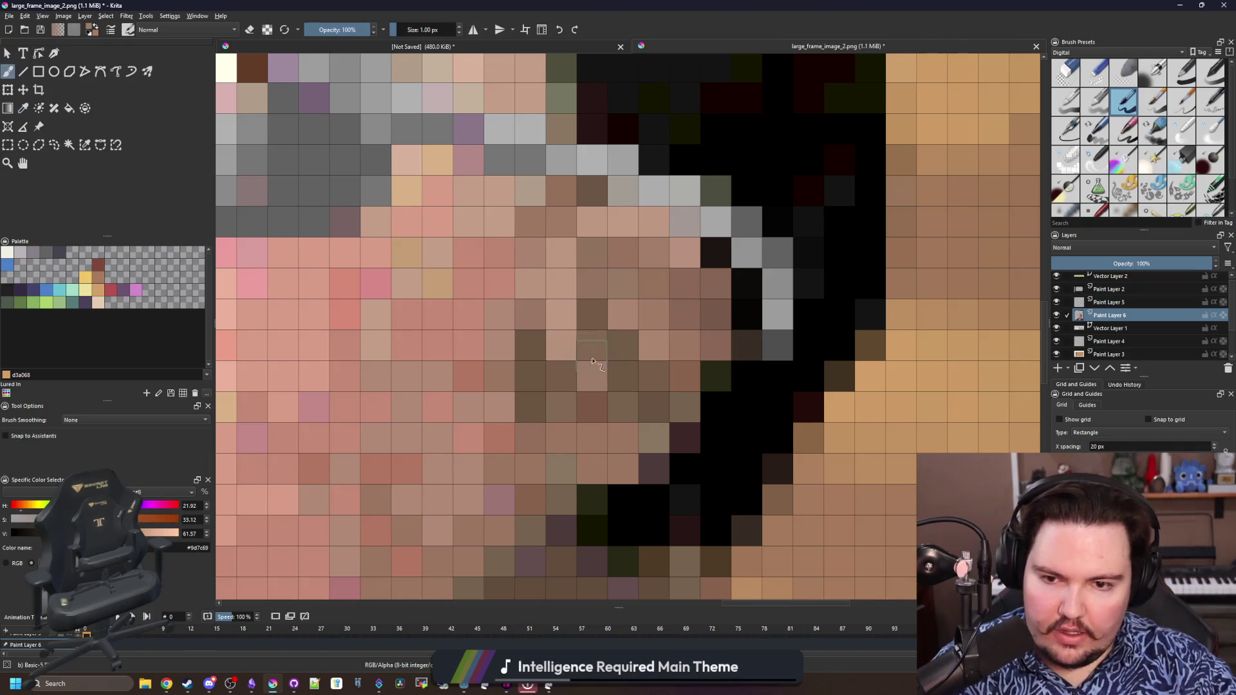
scroll(609, 358, down, 5)
scroll(554, 440, down, 1)
scroll(556, 447, down, 1)
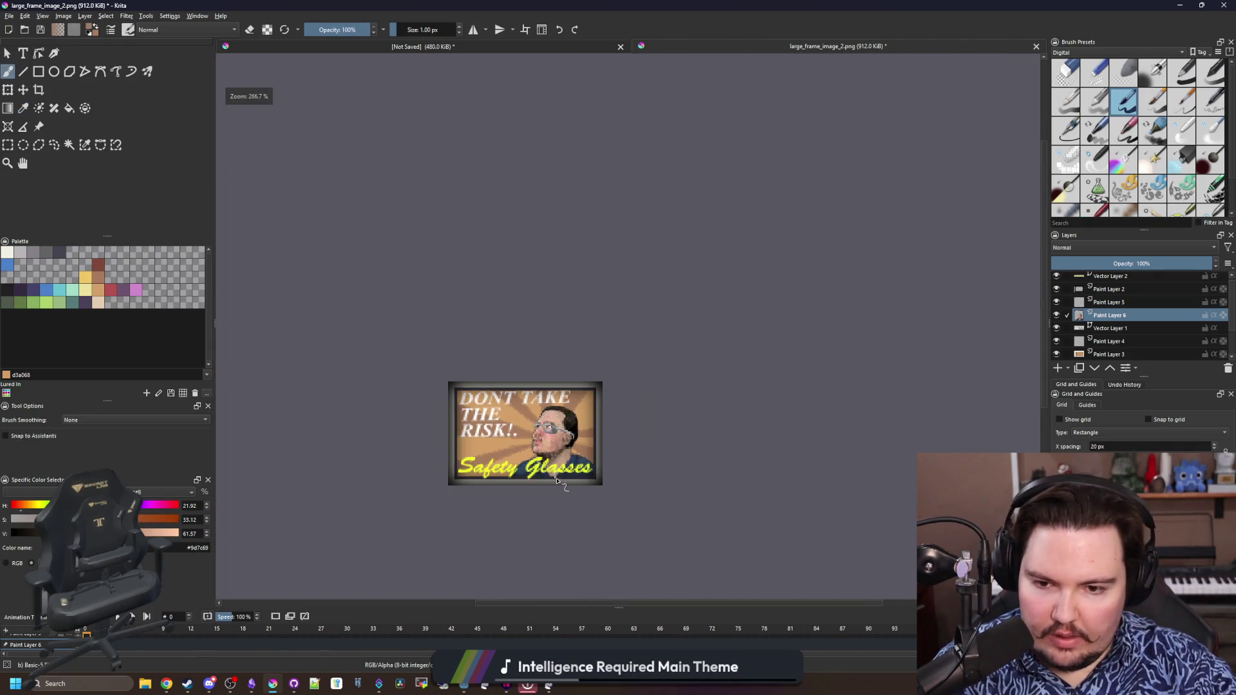
scroll(560, 483, up, 1)
scroll(564, 462, up, 4)
scroll(579, 454, up, 2)
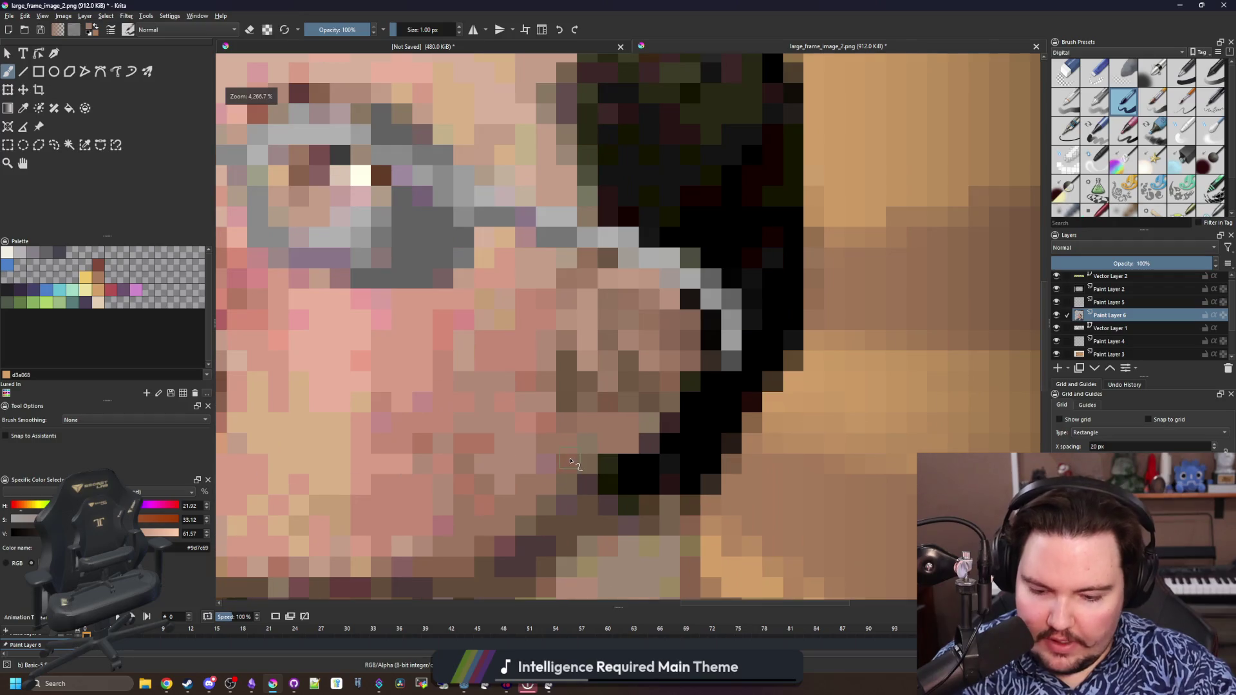
Sample skin tones and darken a few pixels along the jaw and cheek, then start saving as PNG
ctrl+click(575, 398)
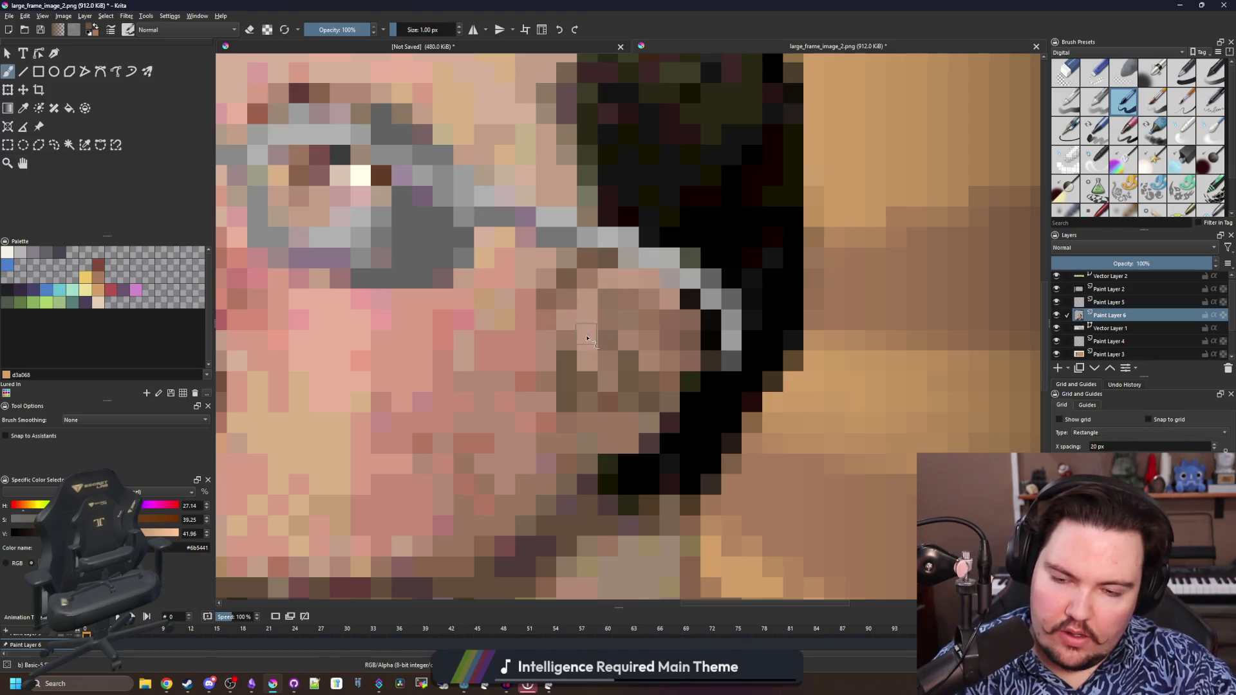
scroll(587, 338, down, 10)
scroll(587, 339, down, 1)
scroll(579, 353, up, 1)
scroll(575, 355, up, 10)
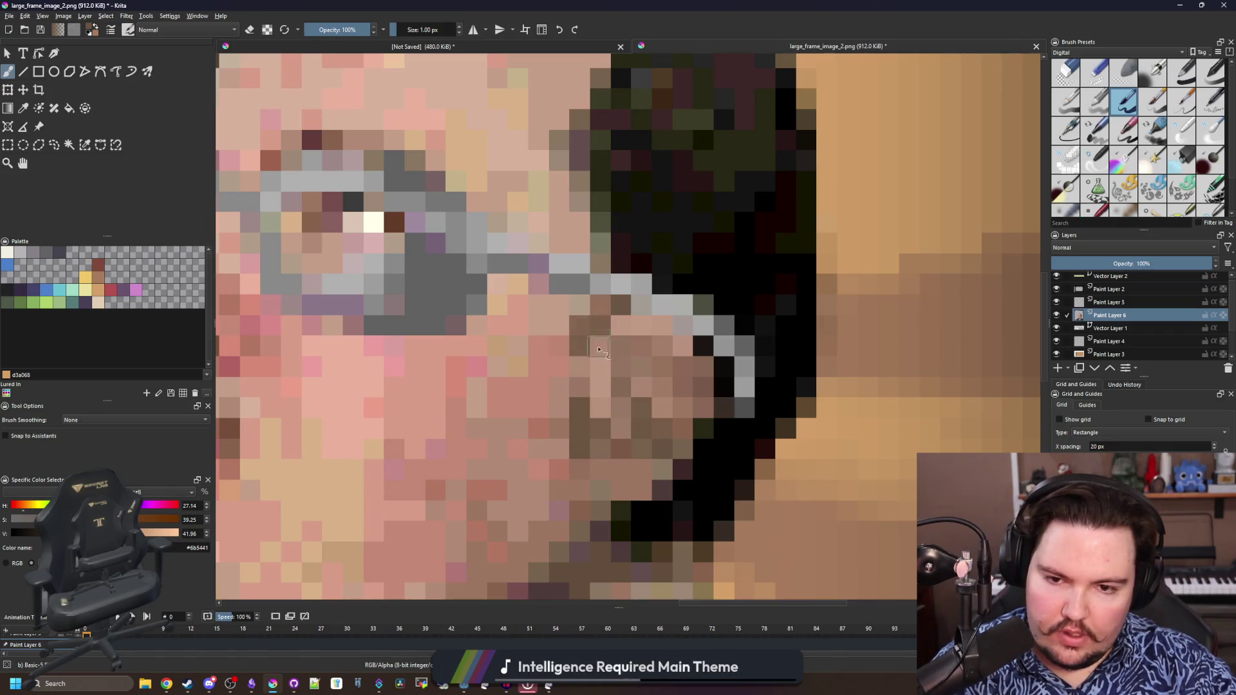
scroll(591, 360, up, 2)
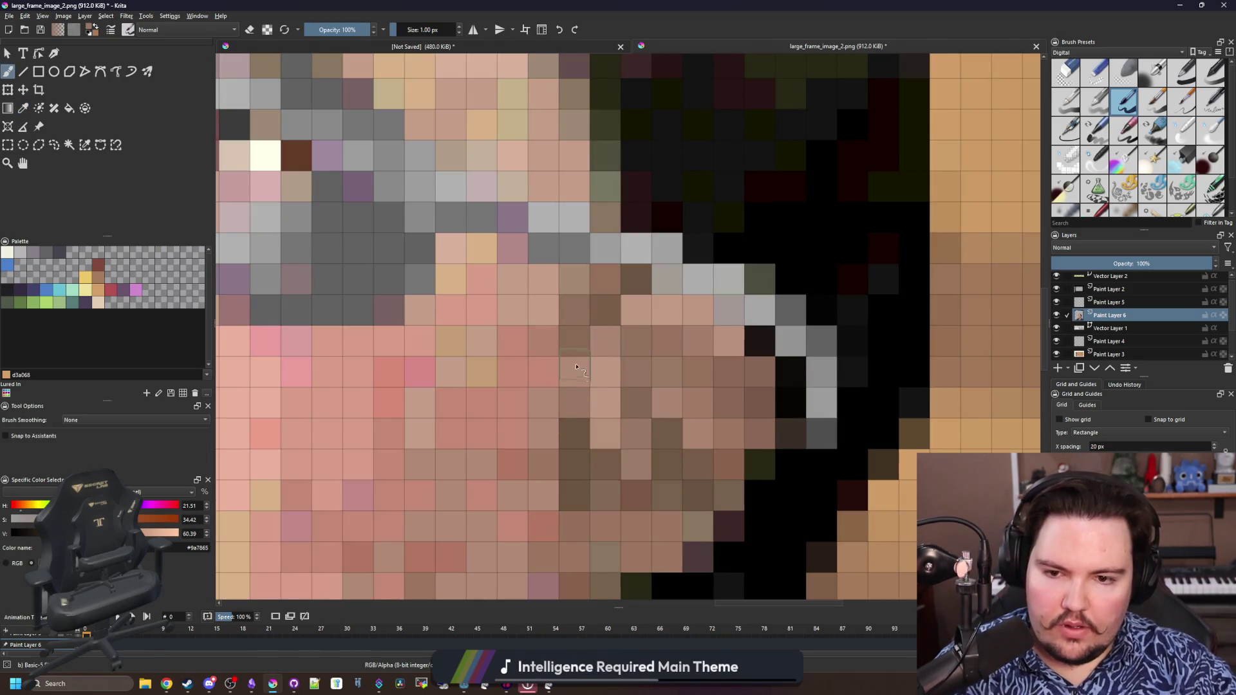
scroll(572, 374, down, 3)
scroll(579, 357, down, 3)
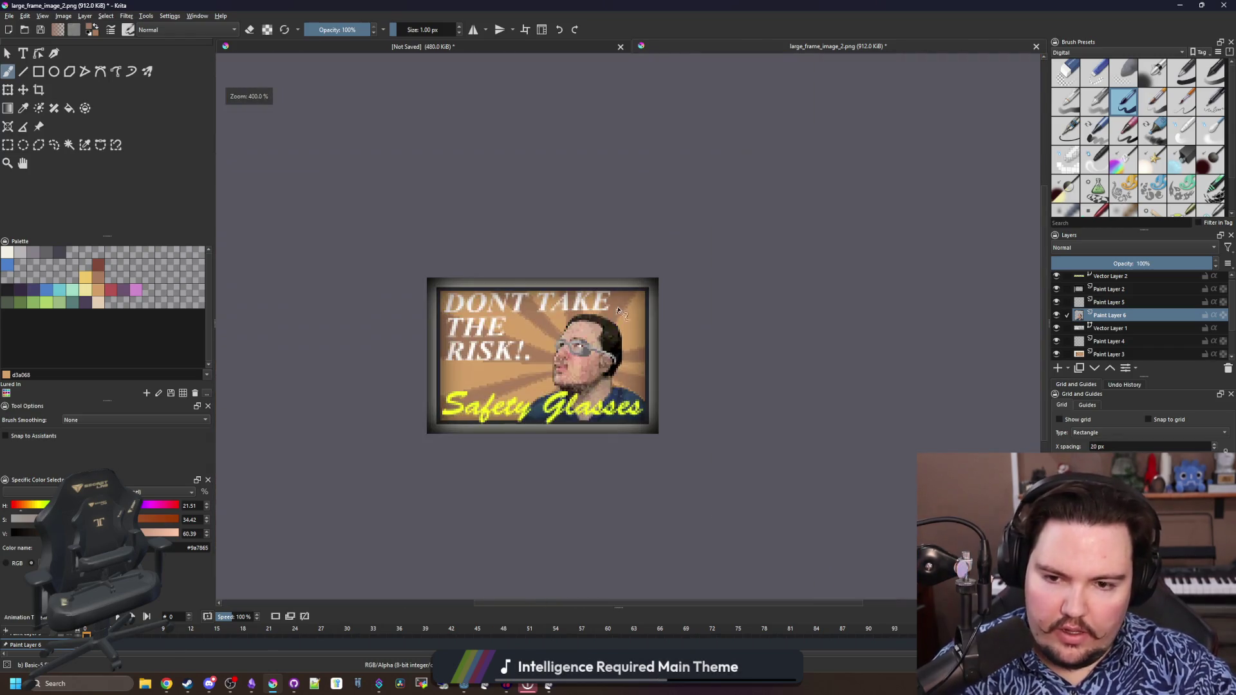
scroll(599, 329, down, 1)
scroll(622, 308, up, 3)
scroll(580, 304, up, 3)
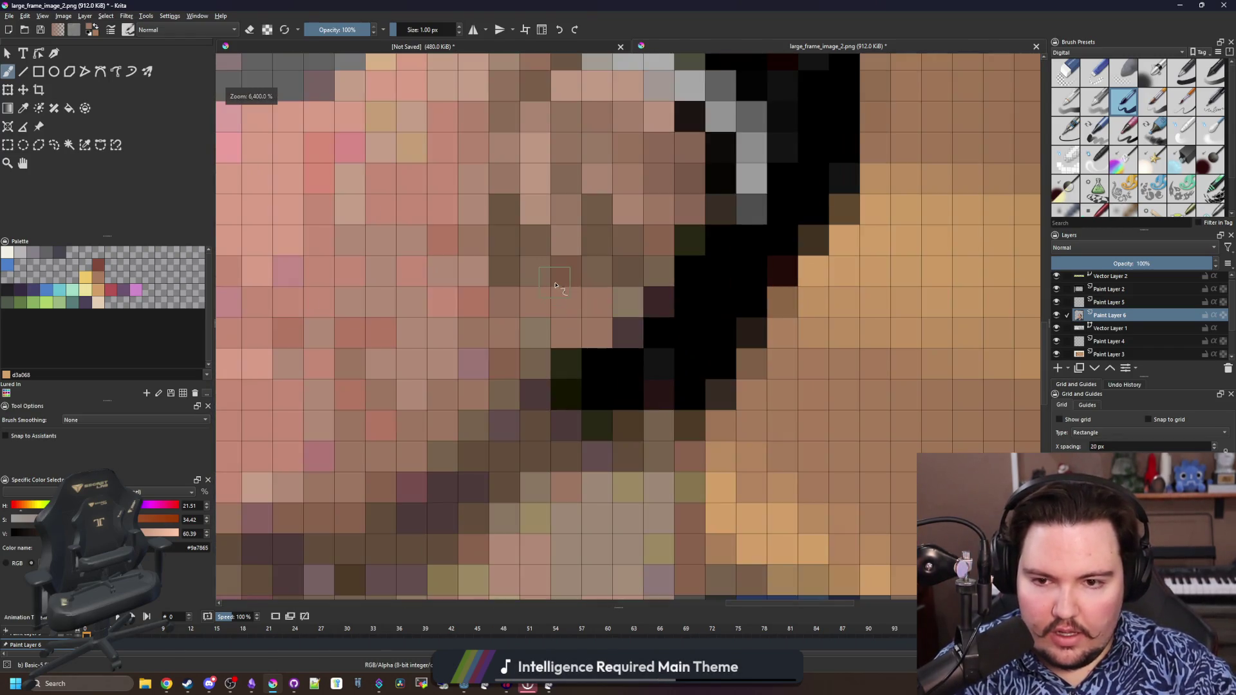
scroll(585, 314, down, 3)
scroll(584, 314, up, 2)
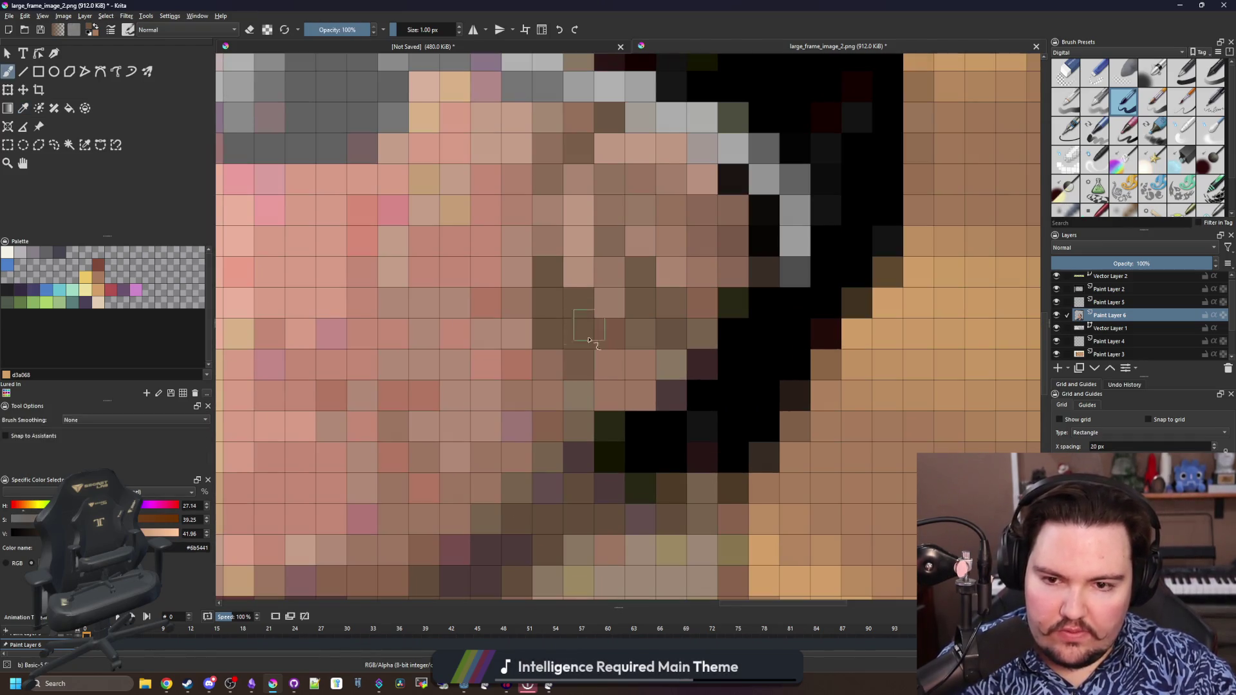
ctrl+click(590, 328)
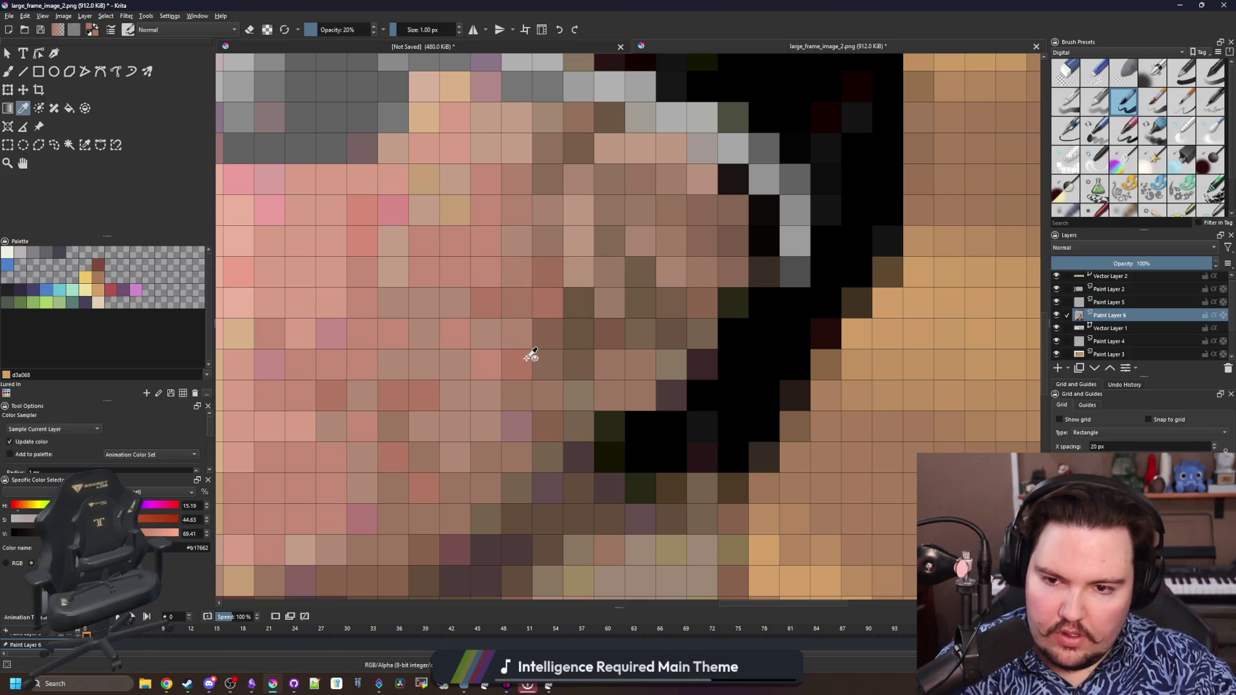
scroll(515, 302, down, 4)
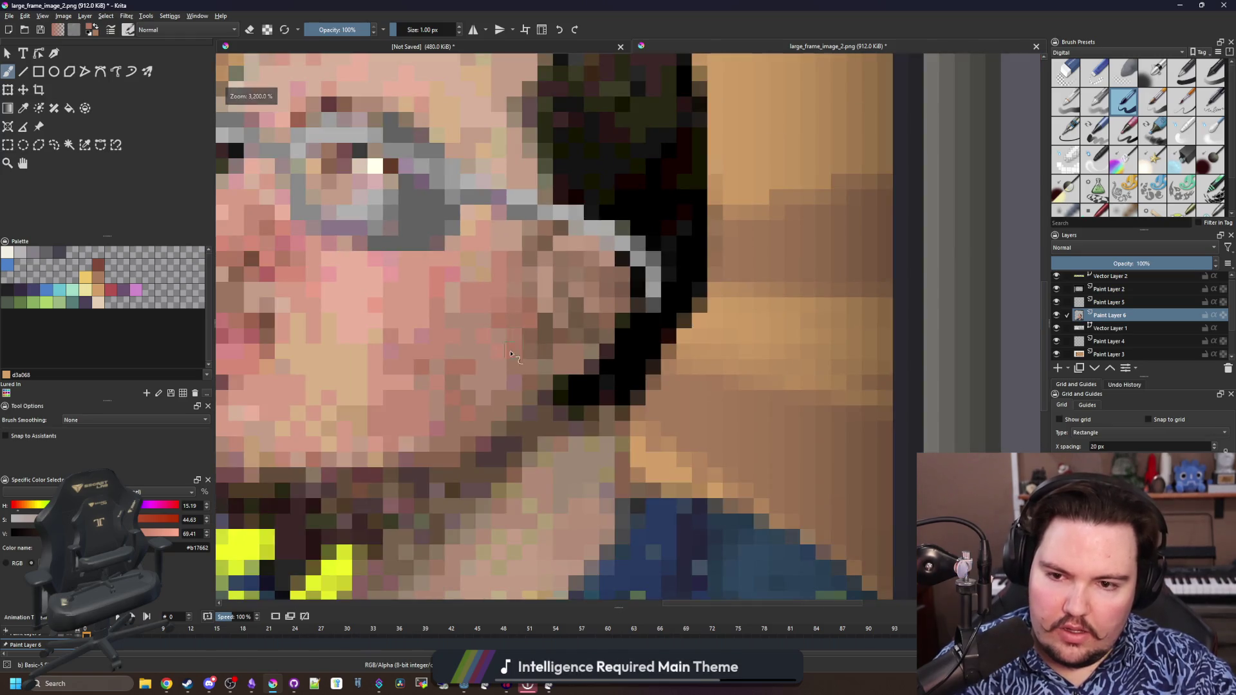
scroll(579, 382, down, 3)
scroll(632, 375, down, 3)
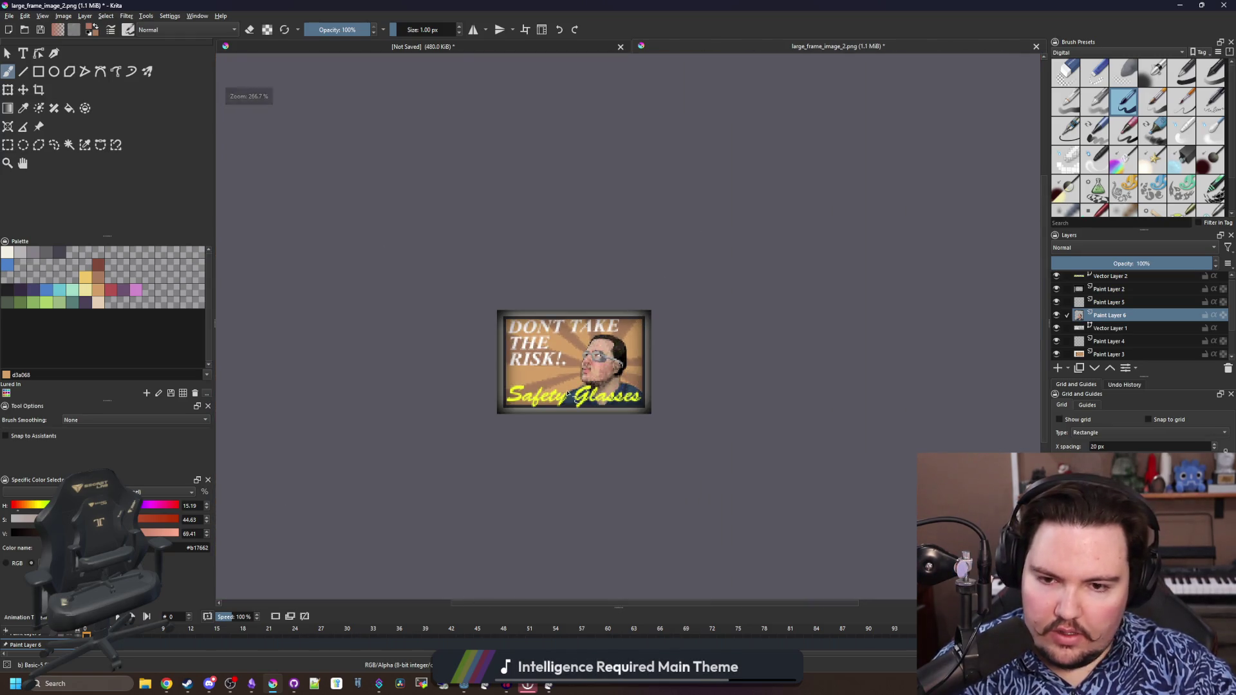
scroll(560, 406, up, 2)
scroll(584, 387, up, 3)
scroll(590, 377, up, 2)
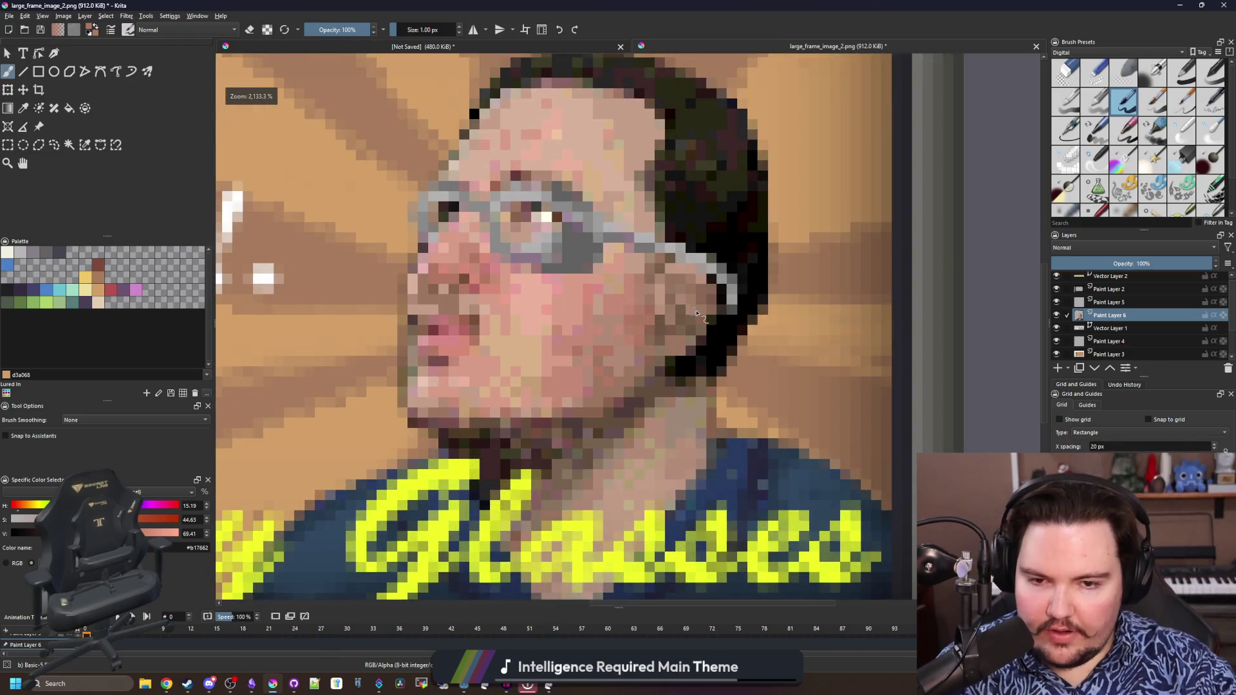
scroll(657, 319, up, 4)
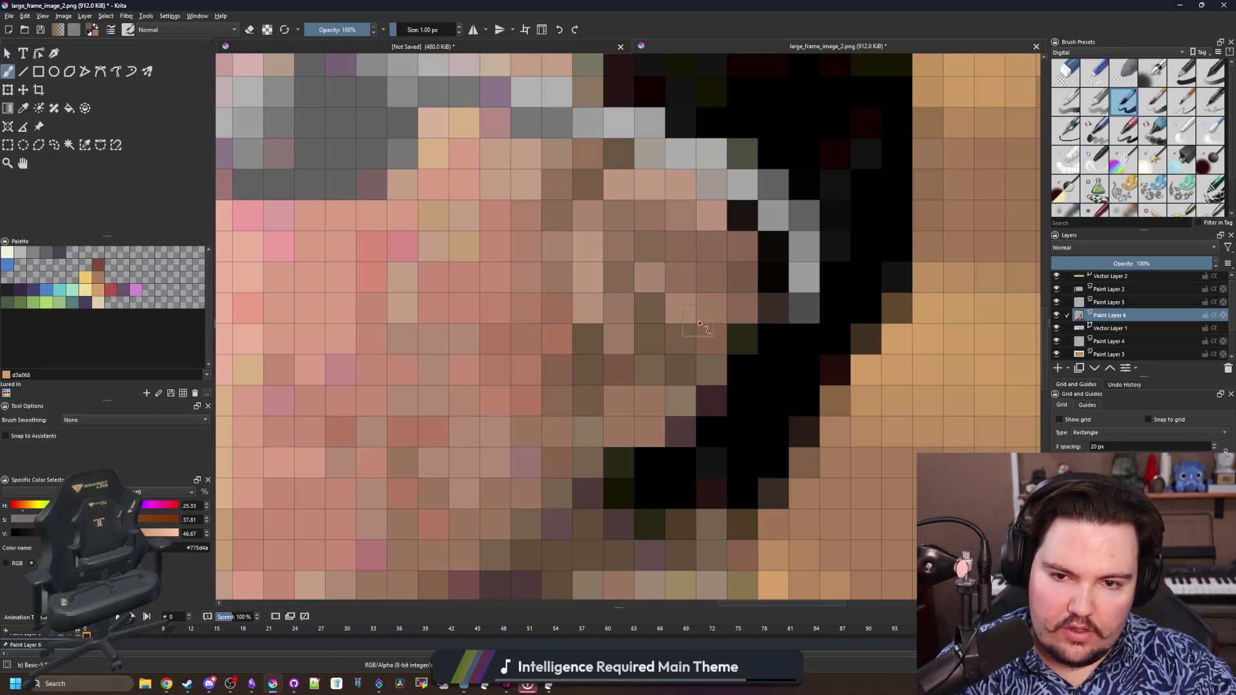
scroll(703, 329, down, 4)
scroll(695, 362, down, 3)
scroll(696, 363, up, 1)
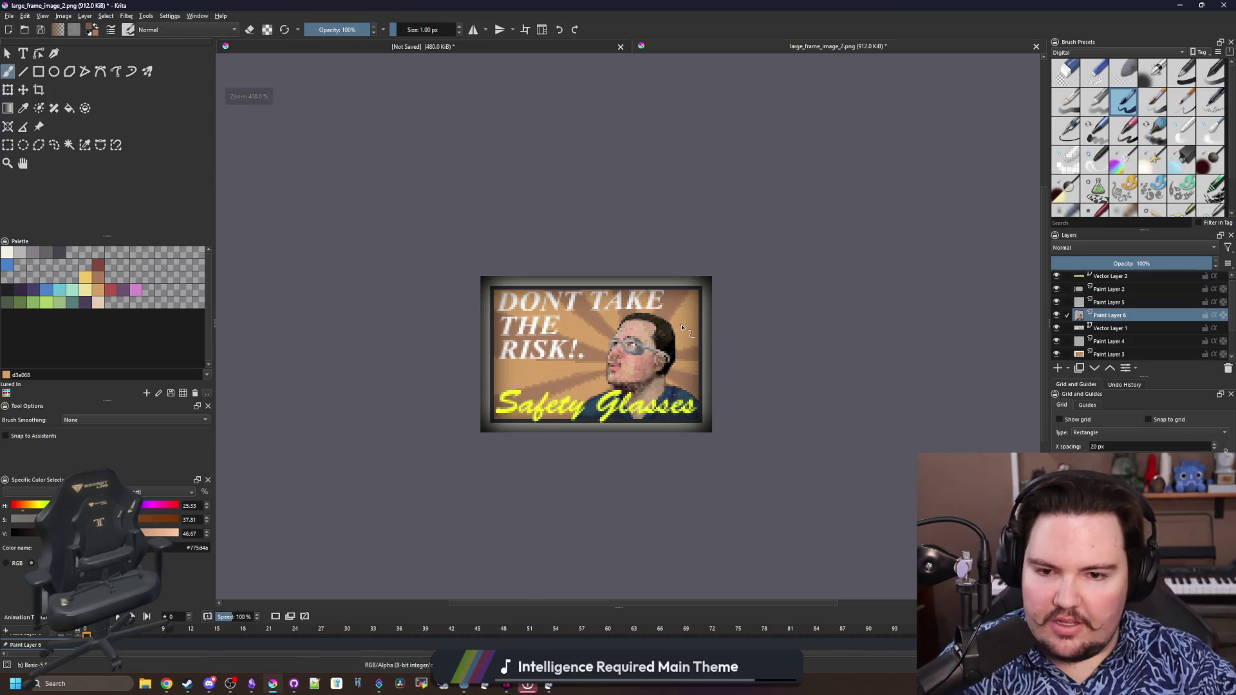
scroll(682, 328, up, 1)
scroll(640, 359, up, 6)
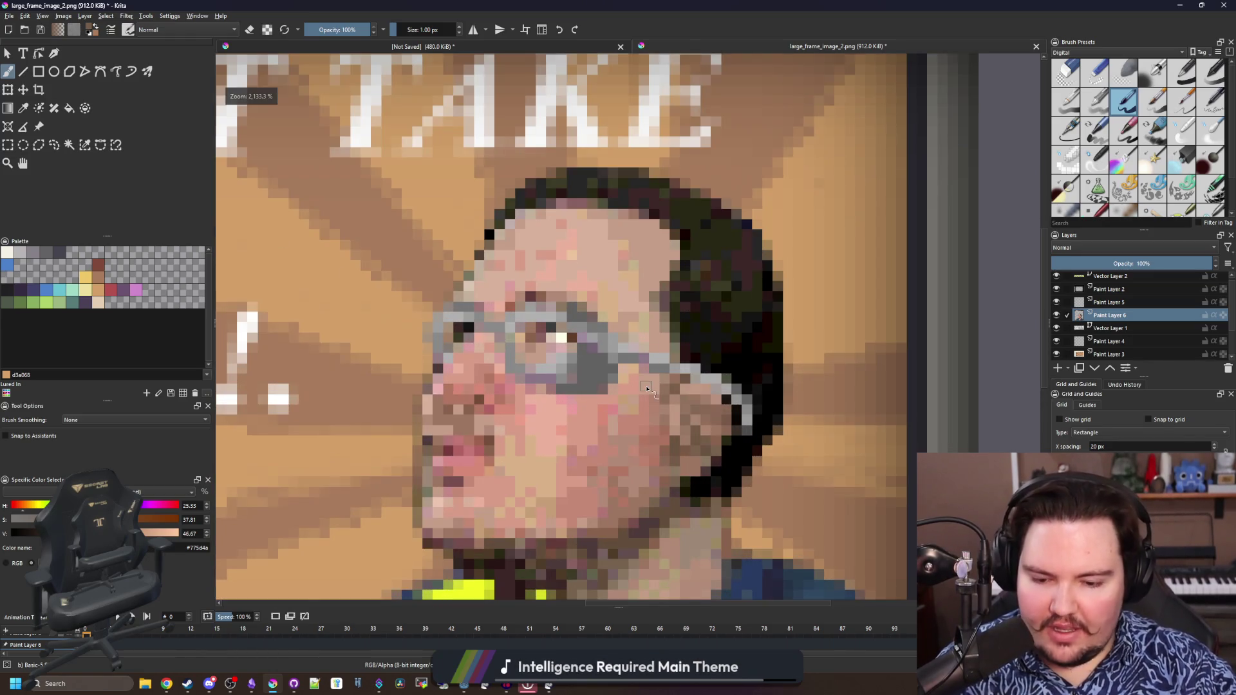
scroll(646, 388, up, 2)
scroll(691, 406, up, 2)
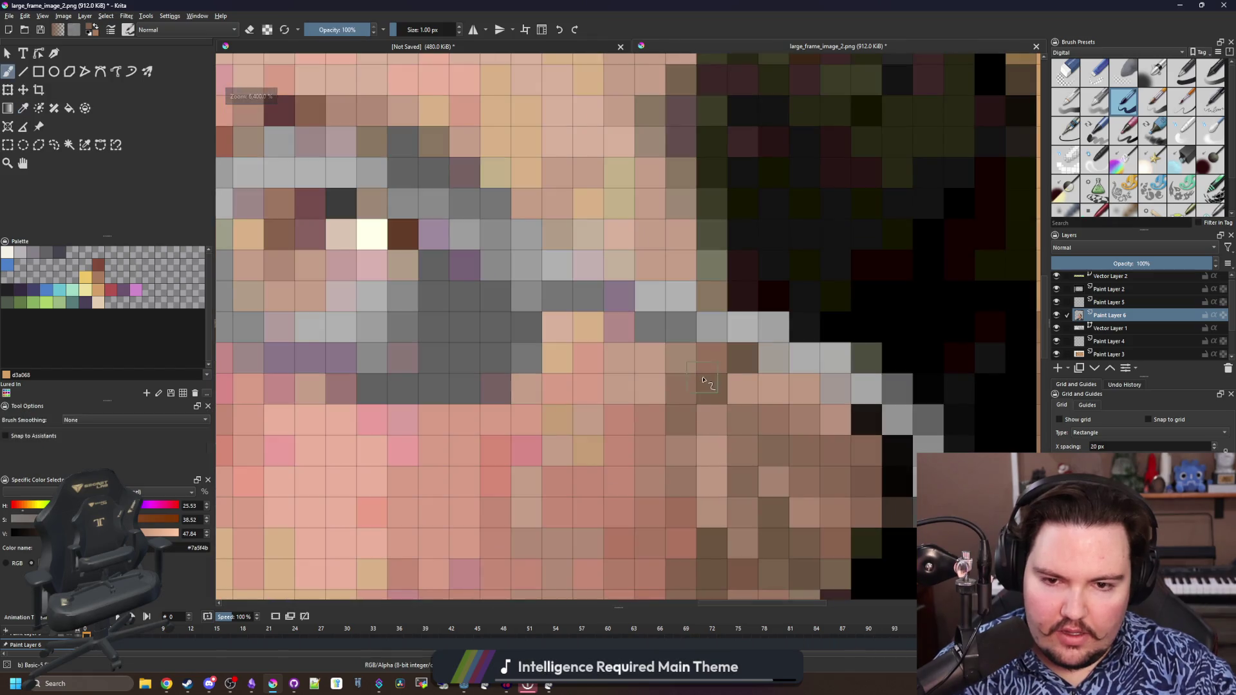
drag(696, 377, 559, 326)
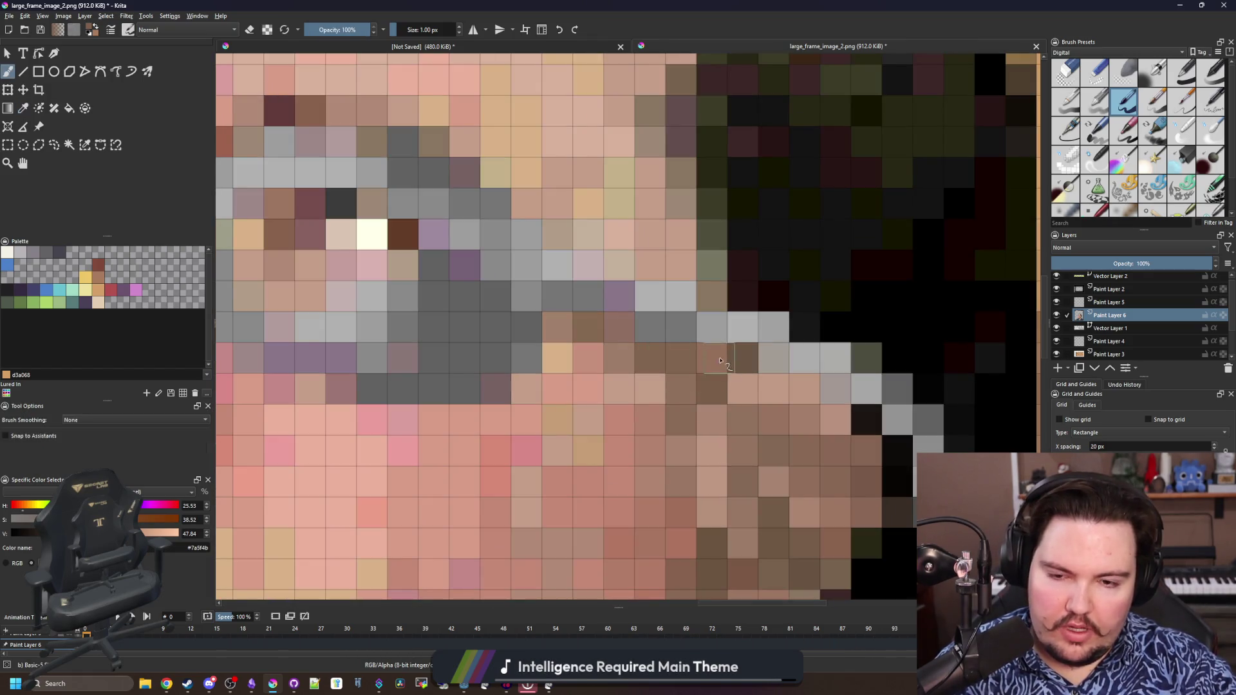
scroll(721, 361, down, 2)
scroll(677, 377, down, 2)
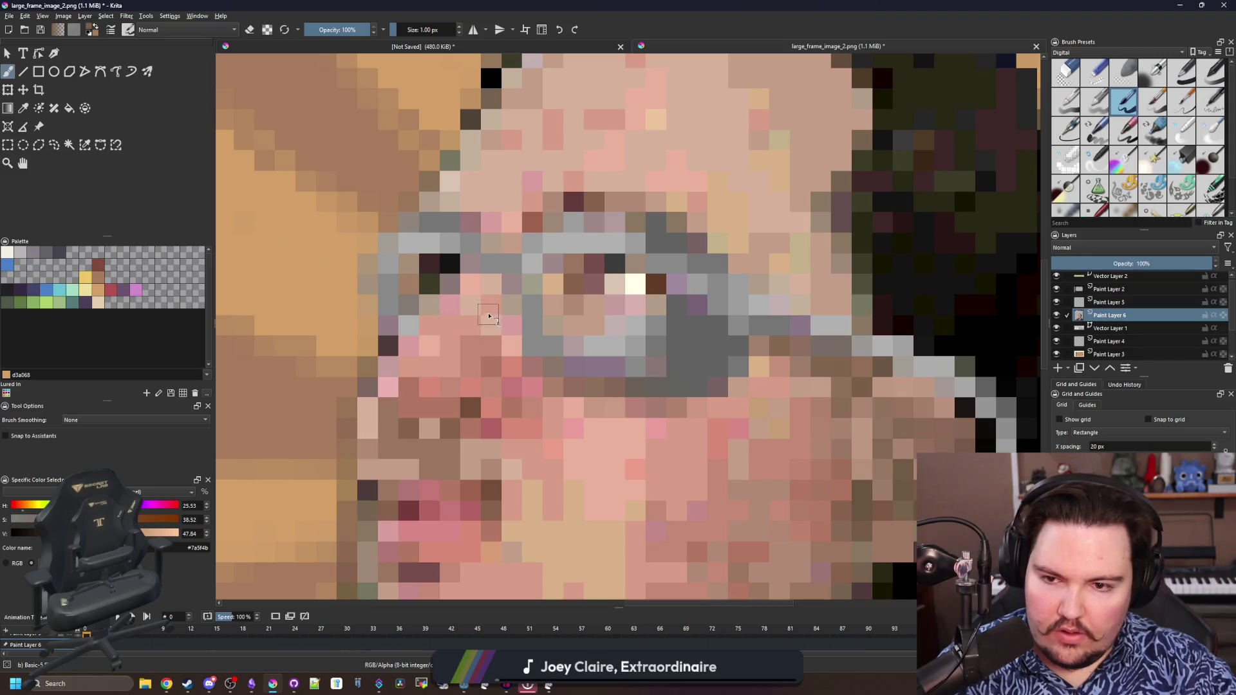
mouse_move(483, 283)
mouse_down()
mouse_move(506, 302)
mouse_move(488, 324)
mouse_up()
scroll(507, 309, down, 3)
scroll(551, 367, down, 2)
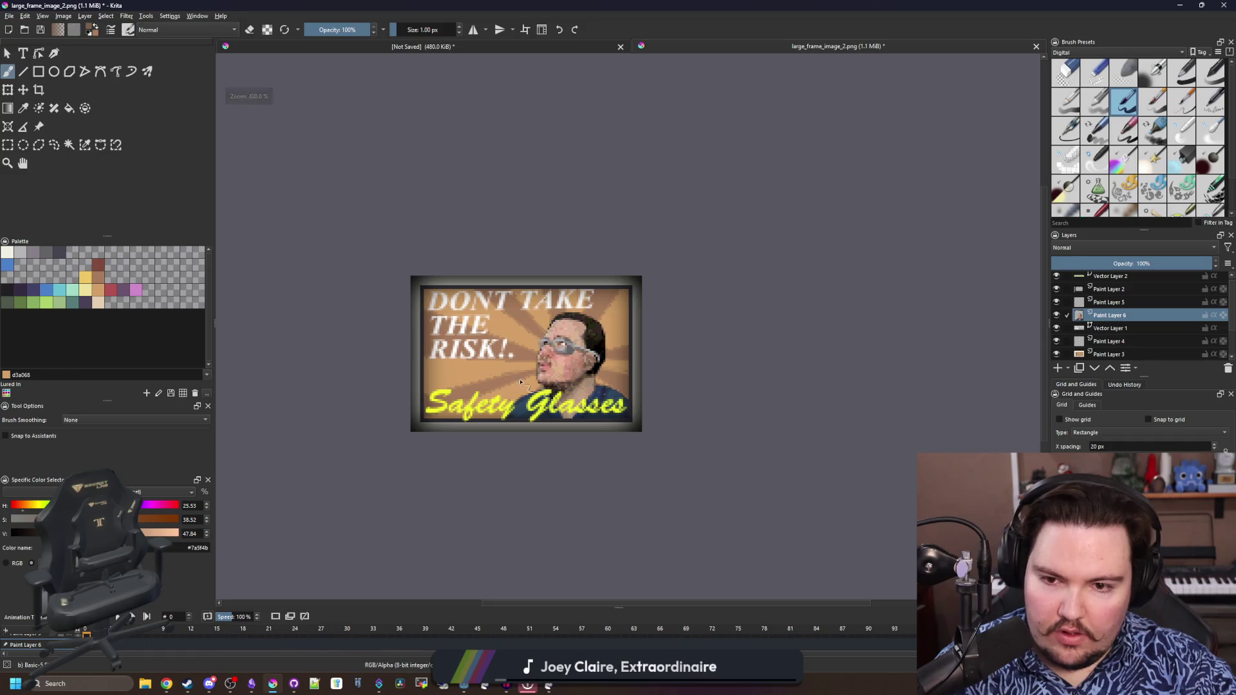
scroll(557, 393, up, 4)
scroll(556, 356, down, 1)
scroll(555, 355, down, 4)
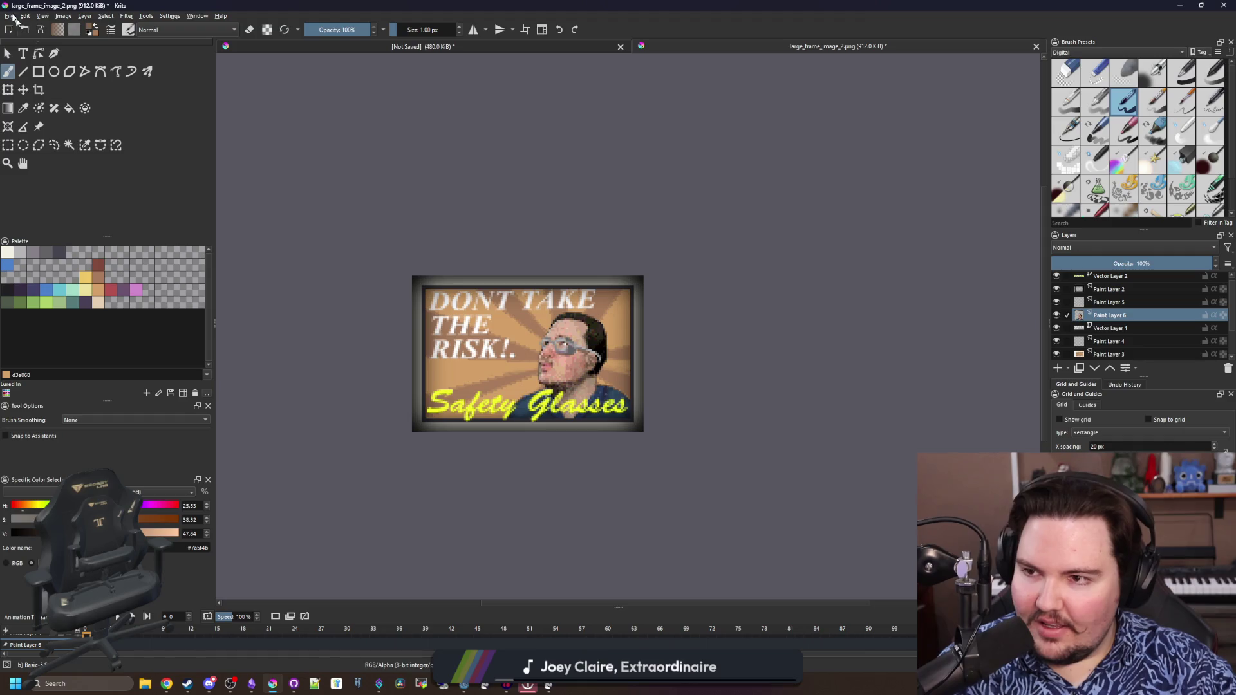
key(ctrl+s)
Confirm the PNG export, re-maximize Krita and select Vector Layer 1 for text editing
click(666, 457)
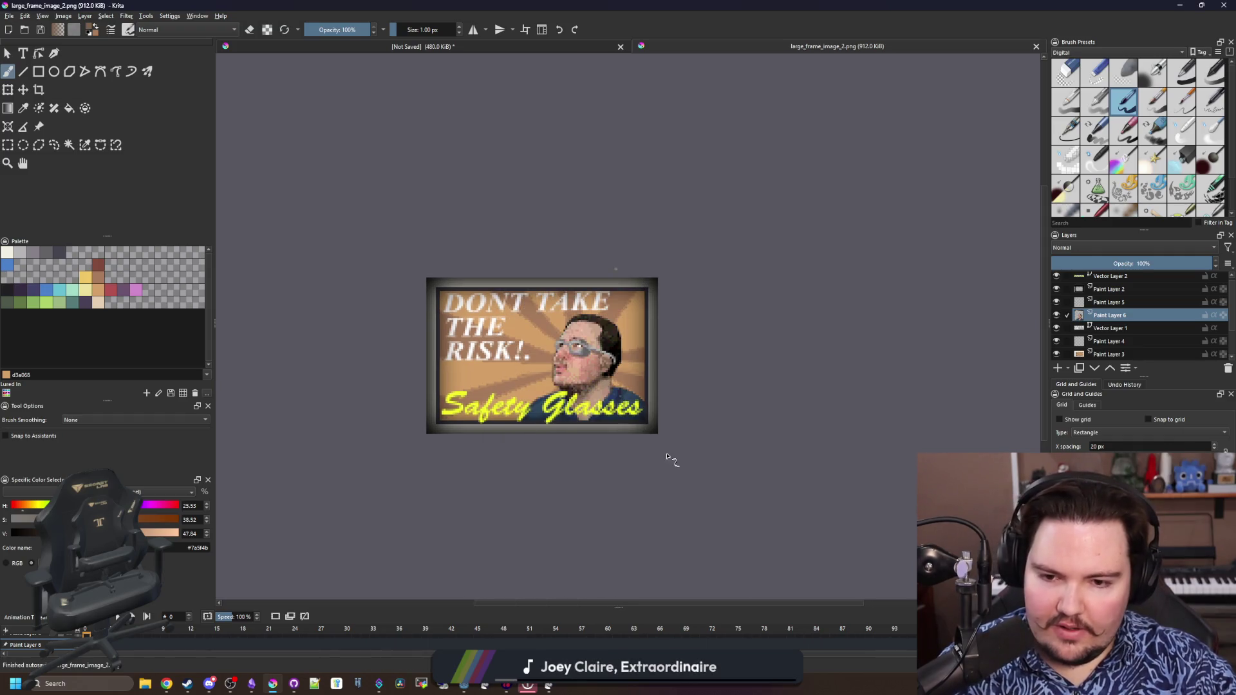
drag(705, 8, 702, 65)
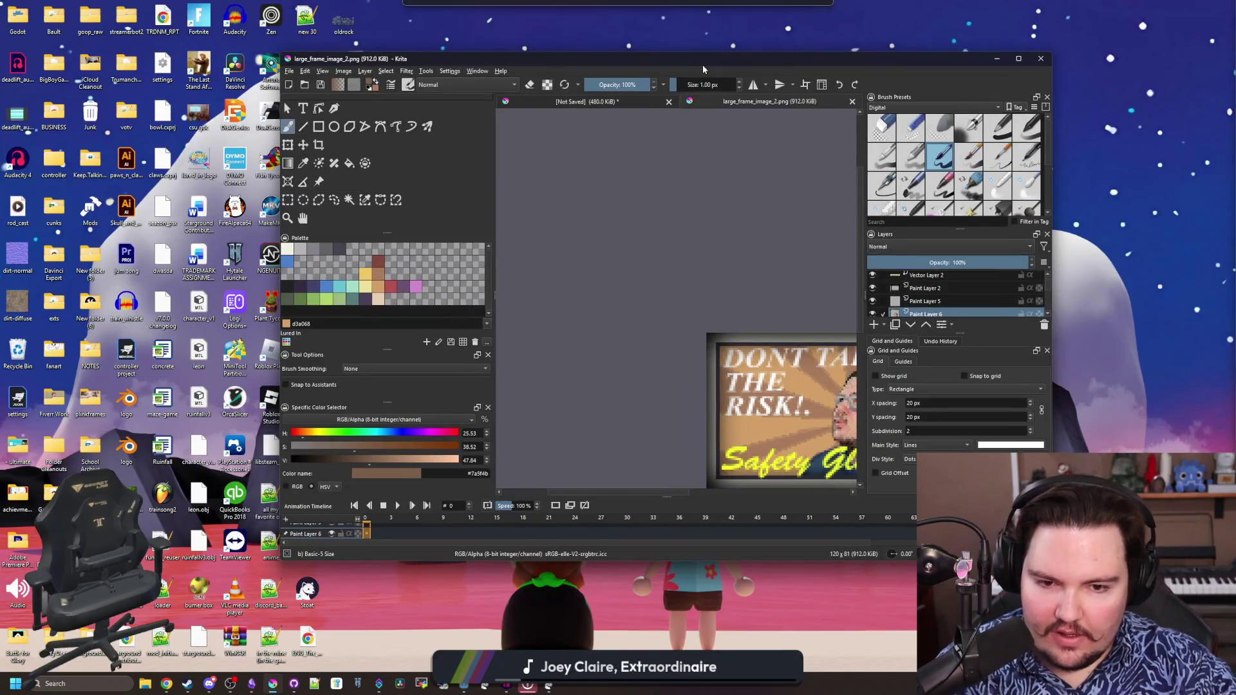
double_click(702, 64)
scroll(734, 289, up, 6)
scroll(735, 290, up, 3)
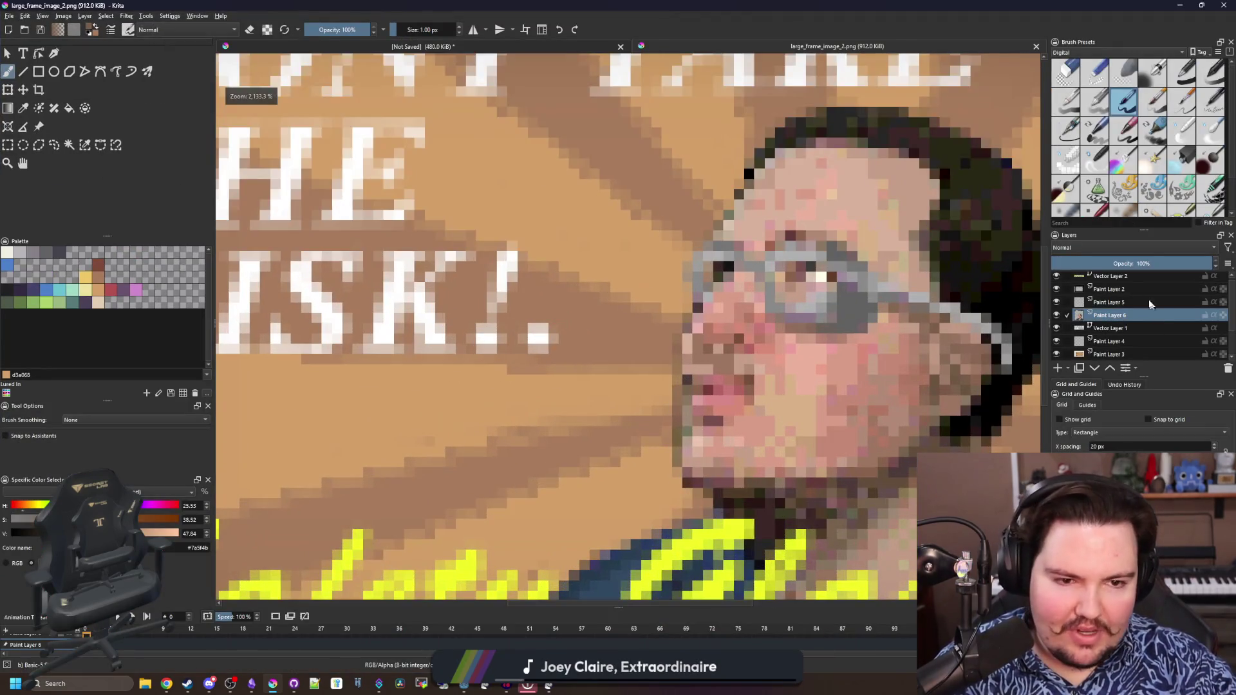
click(1110, 318)
click(1118, 305)
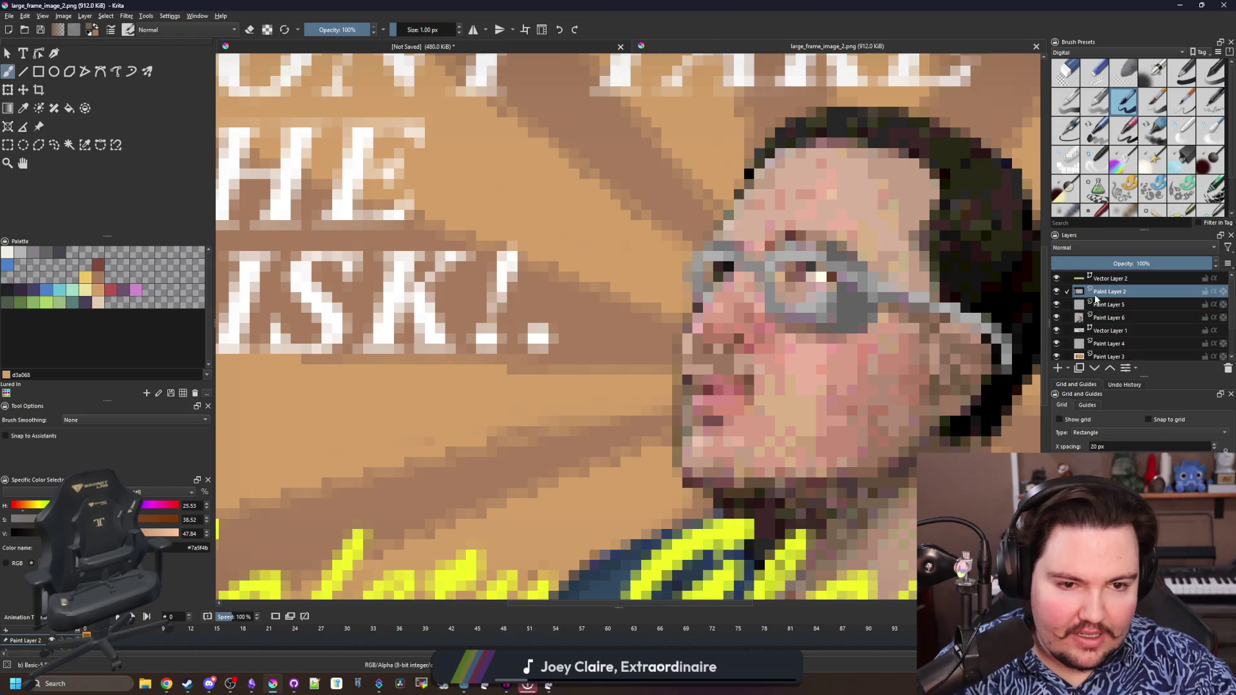
right_click(1082, 329)
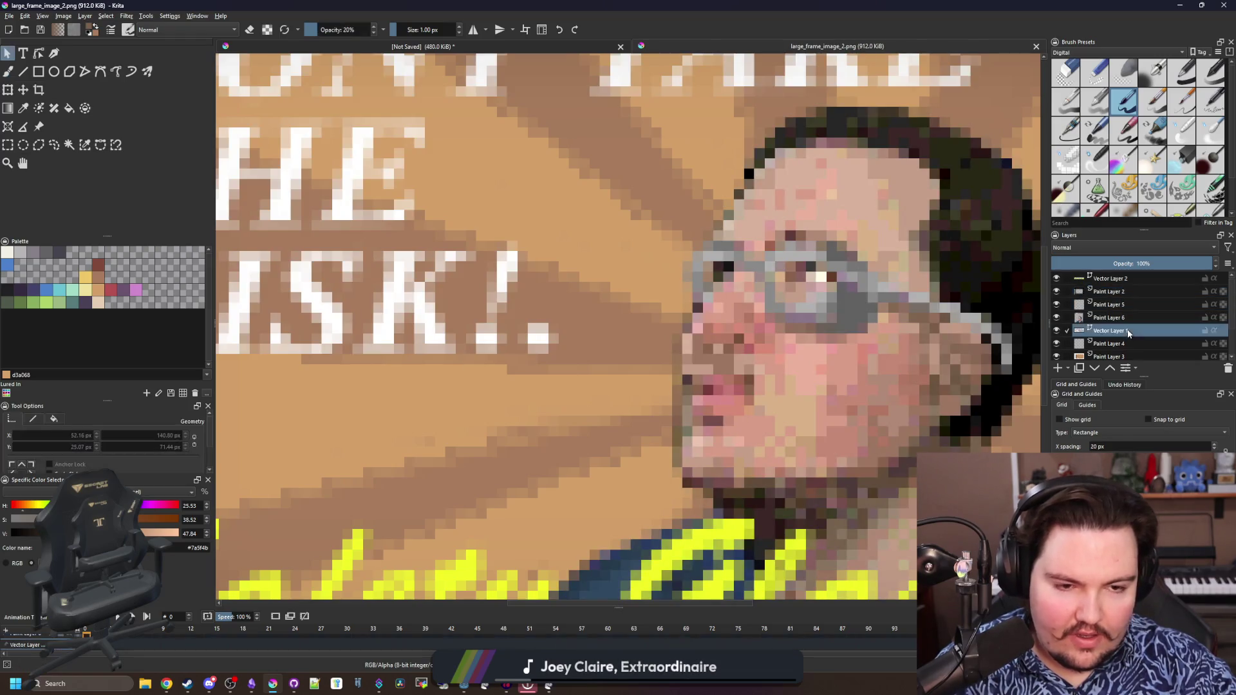
click(37, 53)
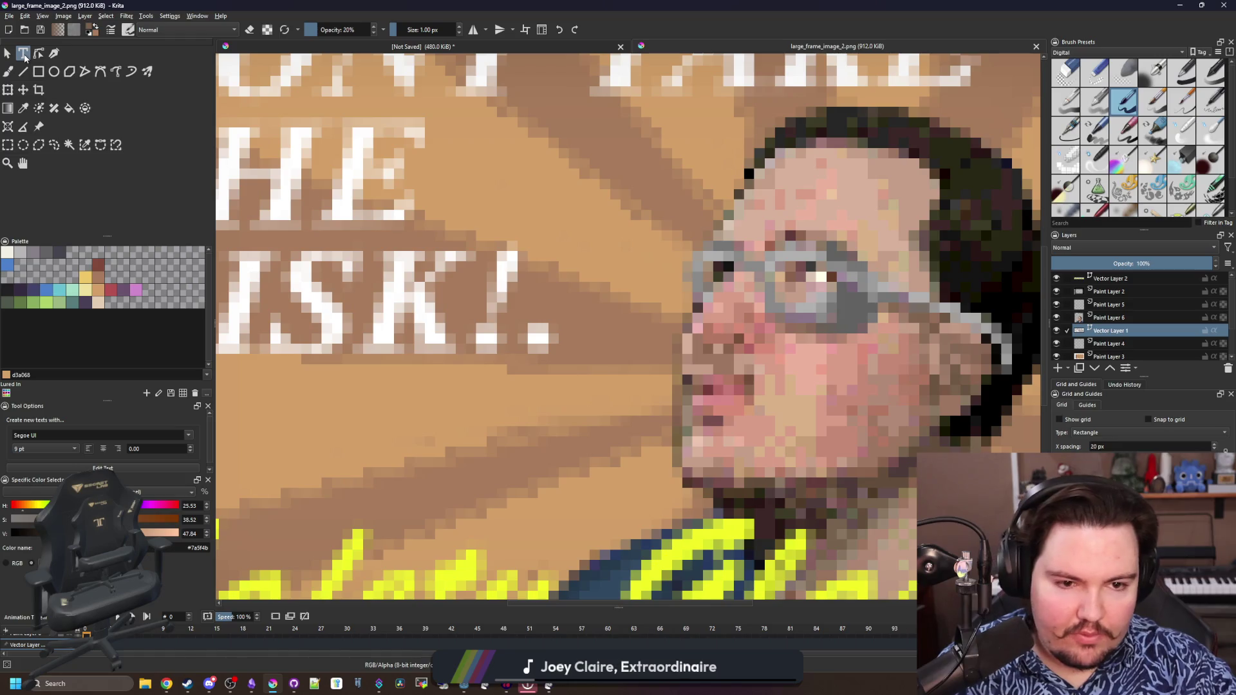
Remove the stray period after RISK! in the headline text and save the poster as PNG again
drag(218, 56, 997, 386)
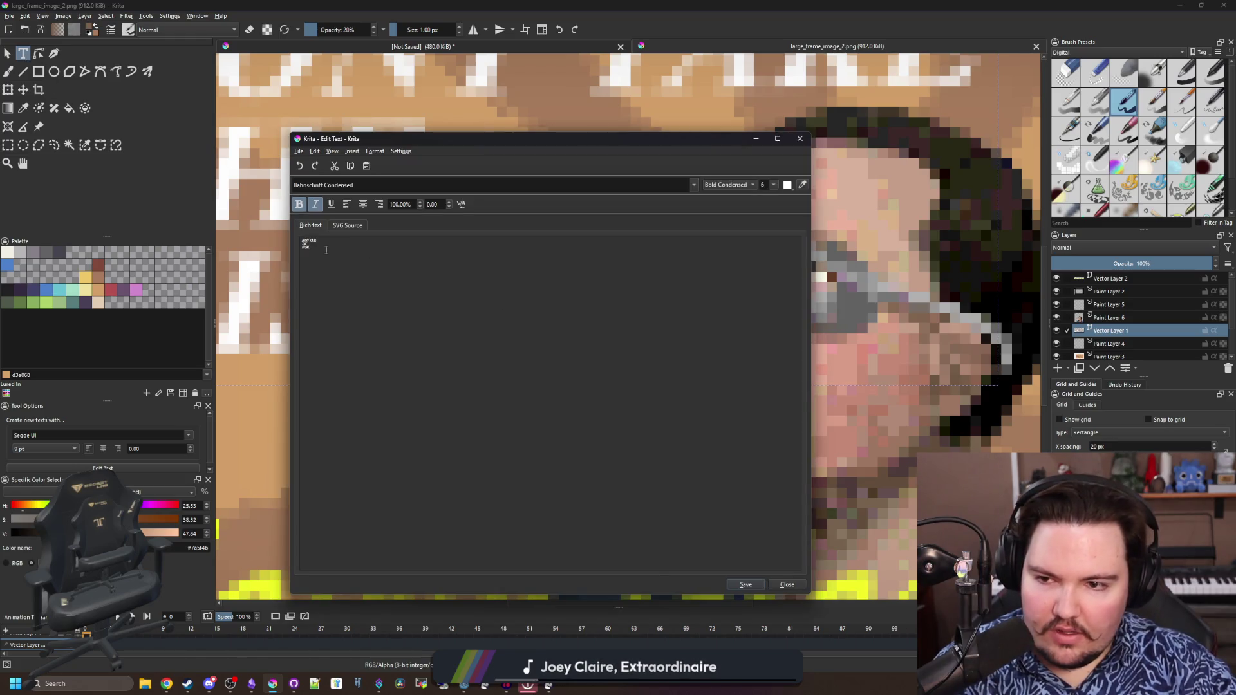
click(745, 584)
key(1)
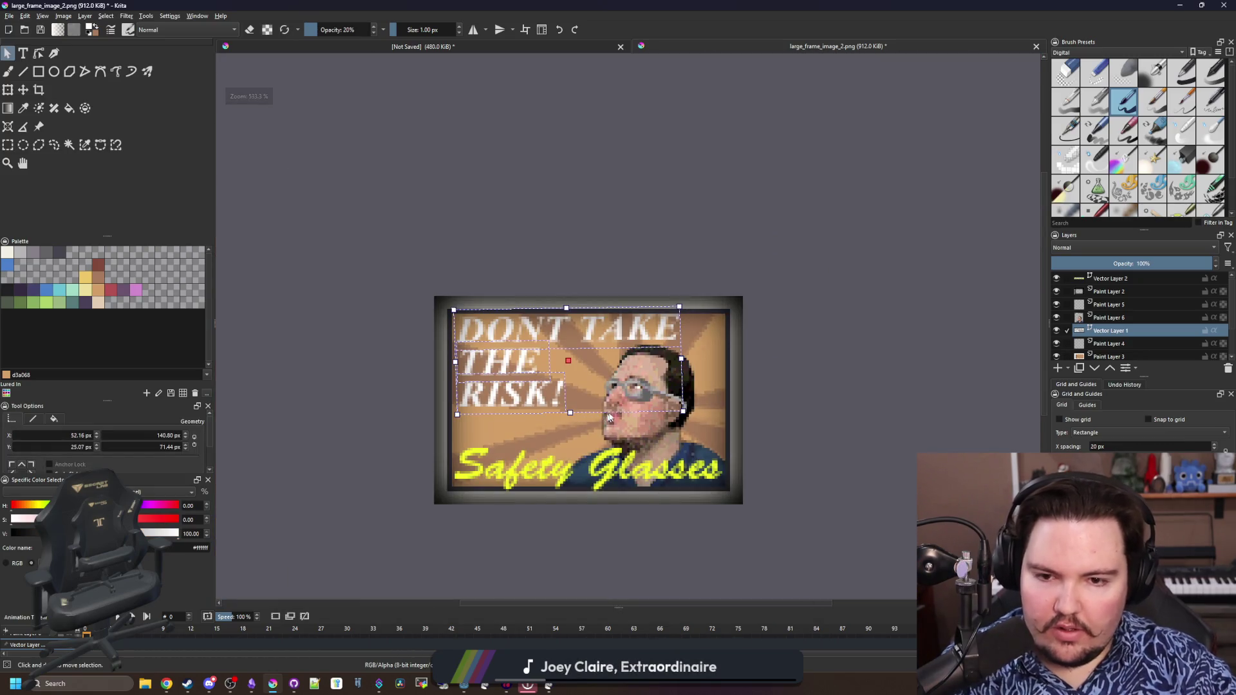
double_click(599, 416)
click(788, 585)
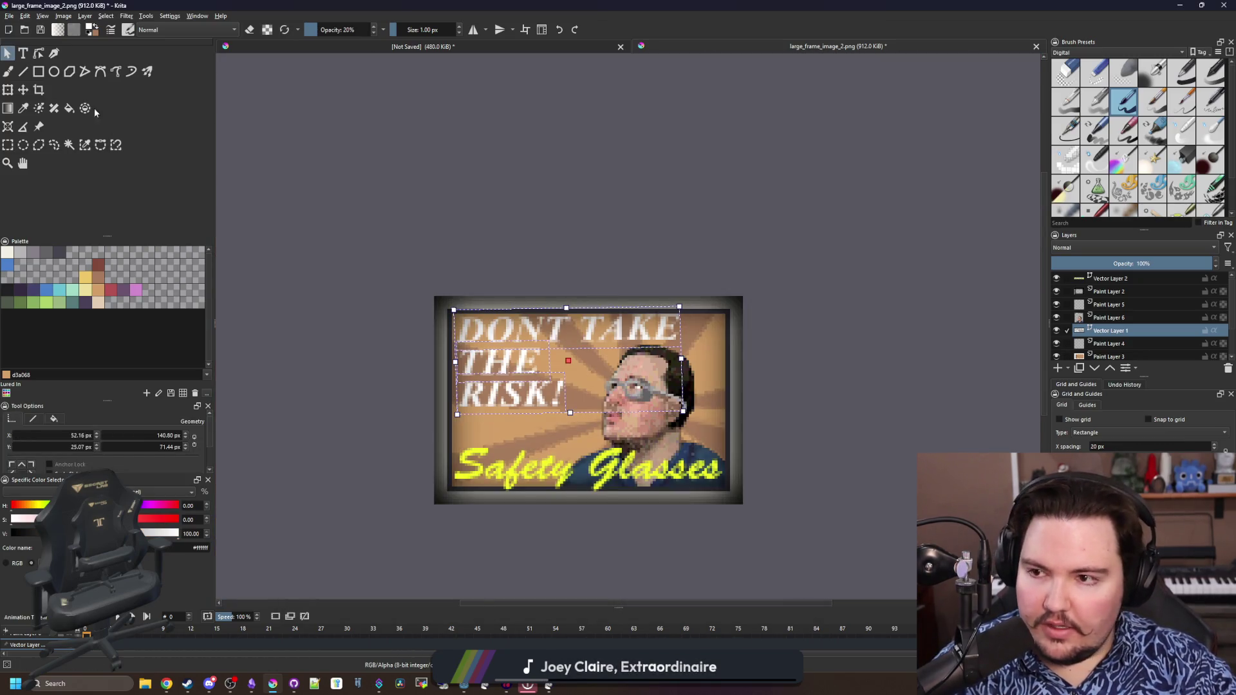
click(8, 88)
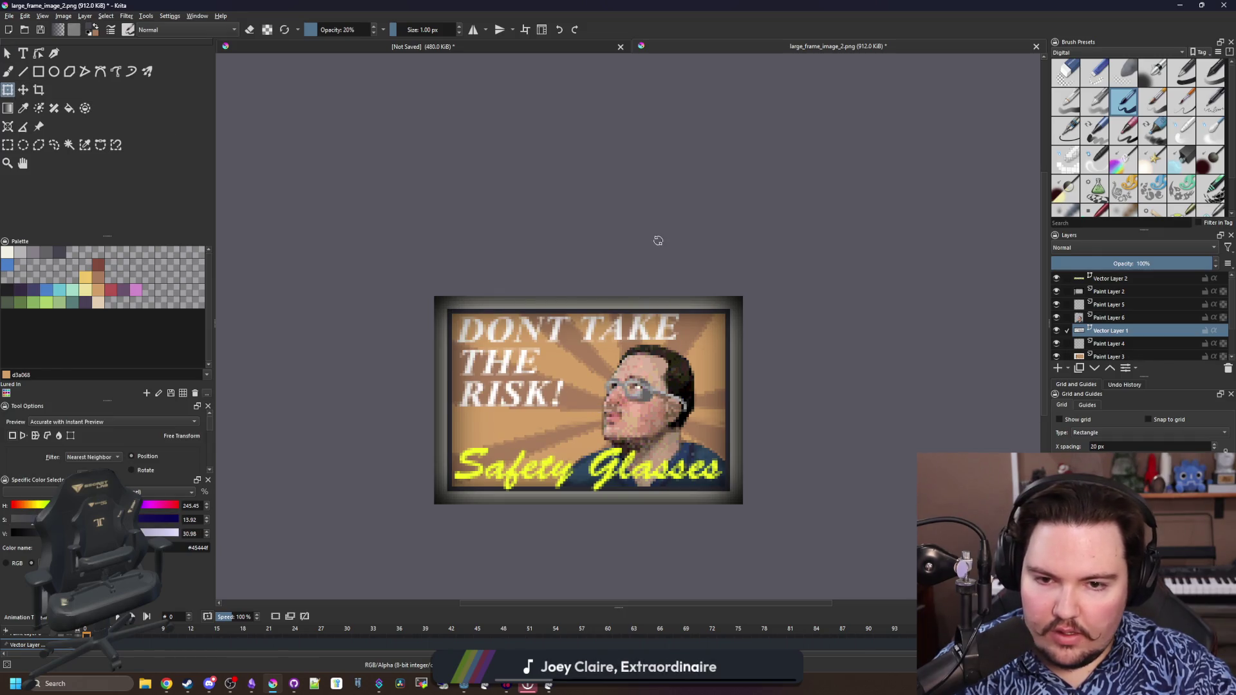
scroll(657, 239, down, 2)
key(ctrl+s)
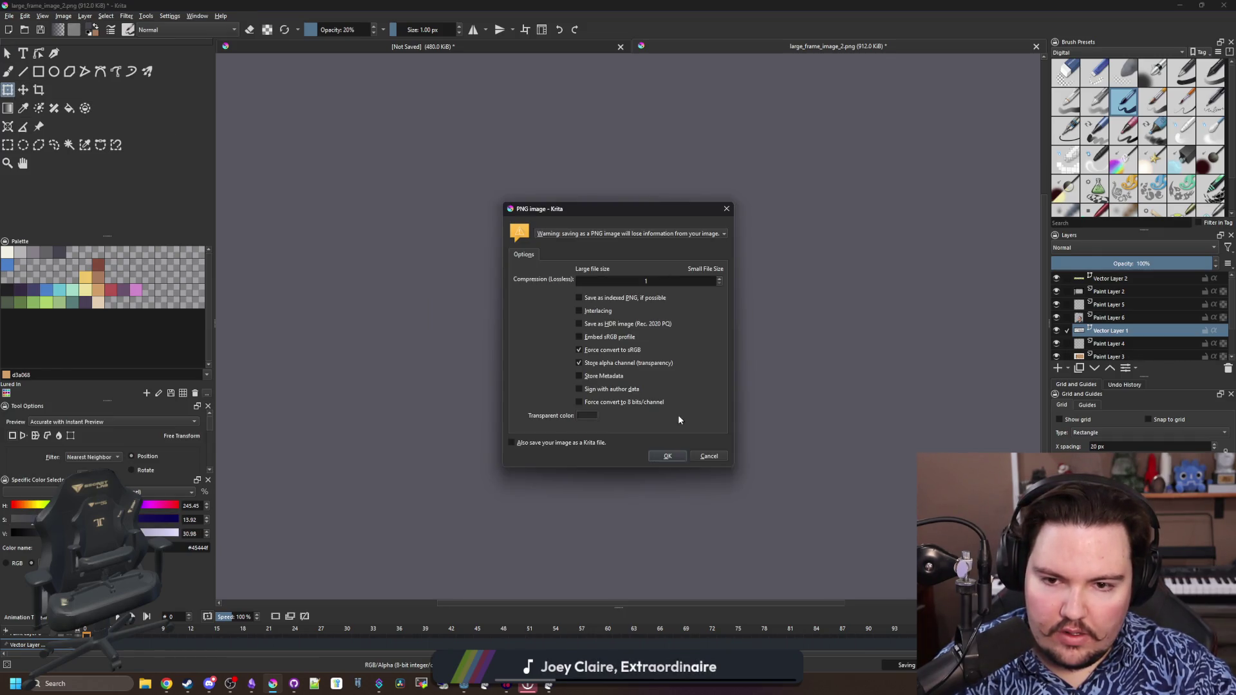
click(674, 456)
scroll(633, 294, up, 2)
scroll(541, 435, up, 2)
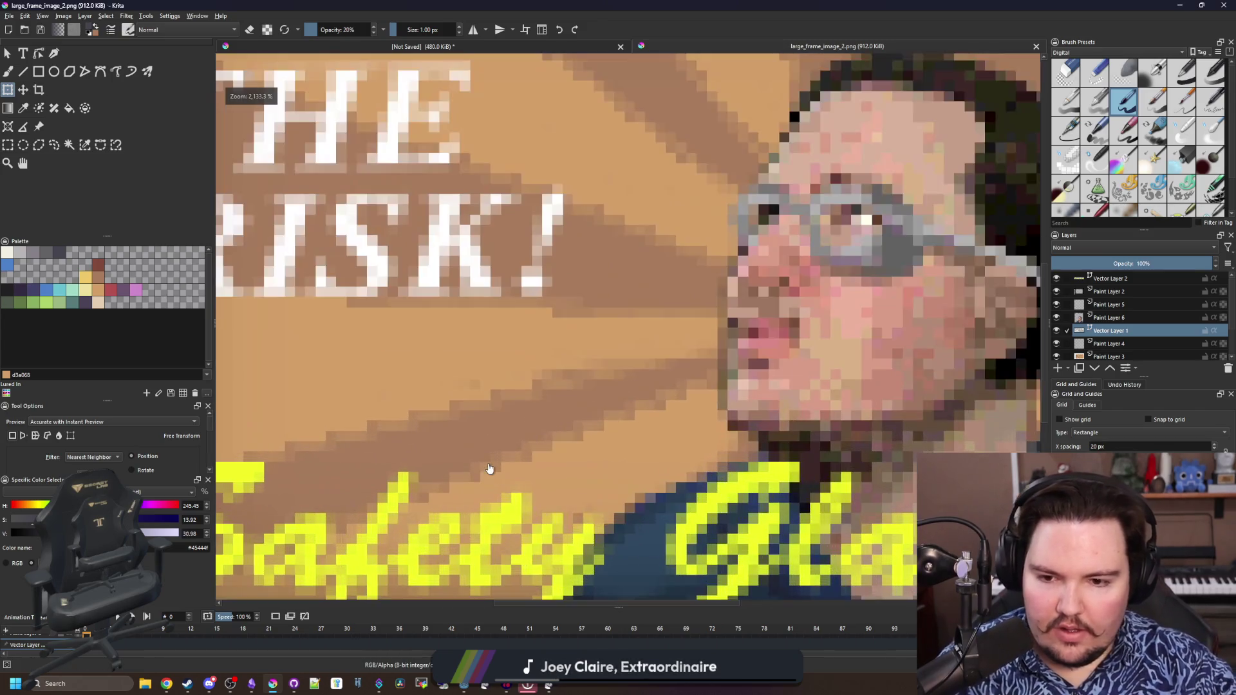
scroll(504, 426, down, 4)
Minimize Krita and bring the Godot project window forward
key(super+Down)
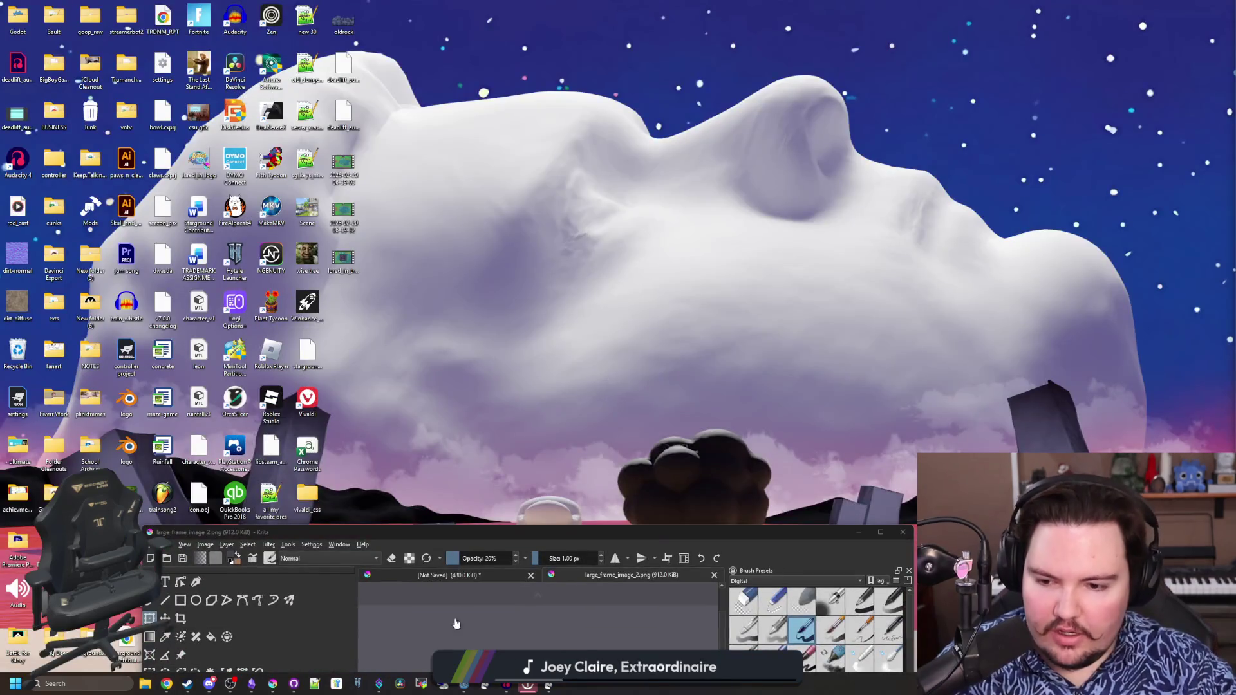
click(455, 686)
mouse_move(464, 684)
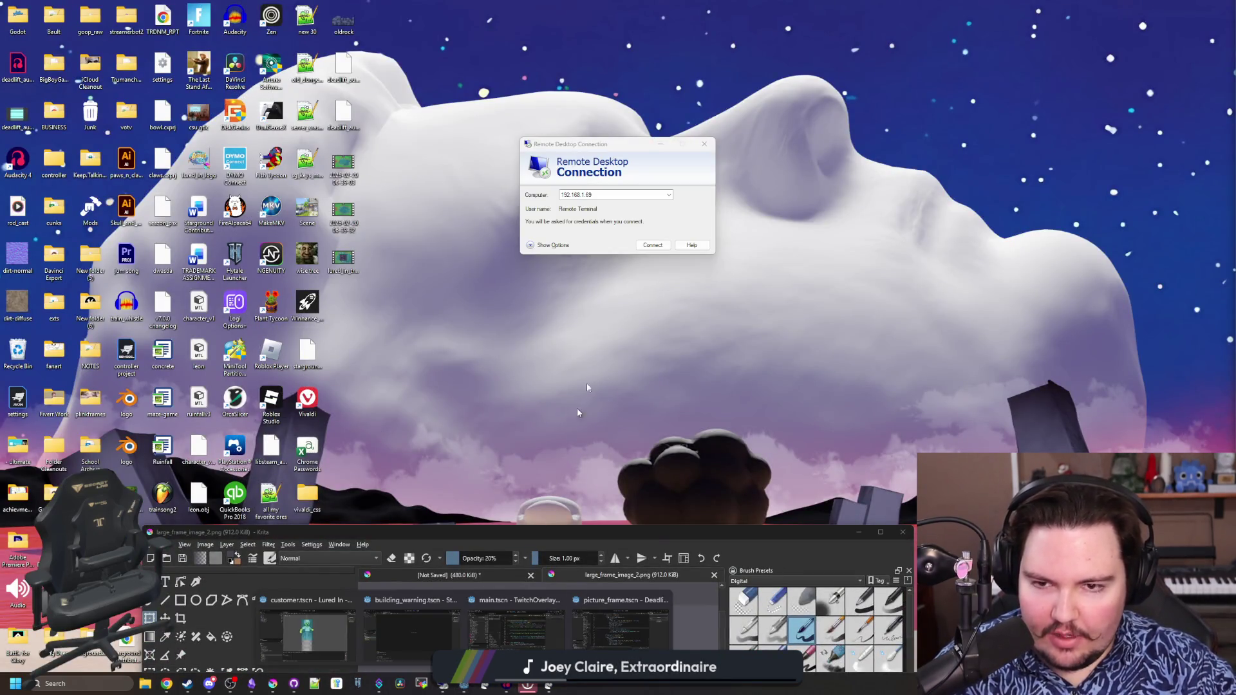
click(704, 144)
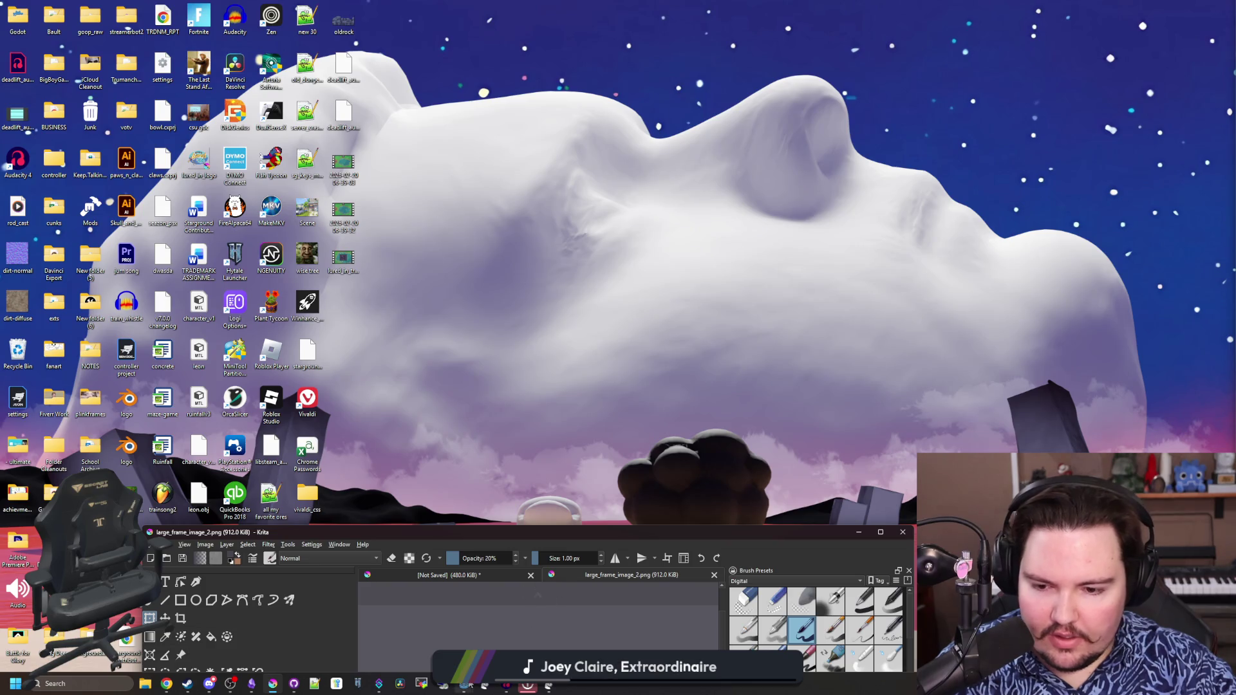
click(623, 633)
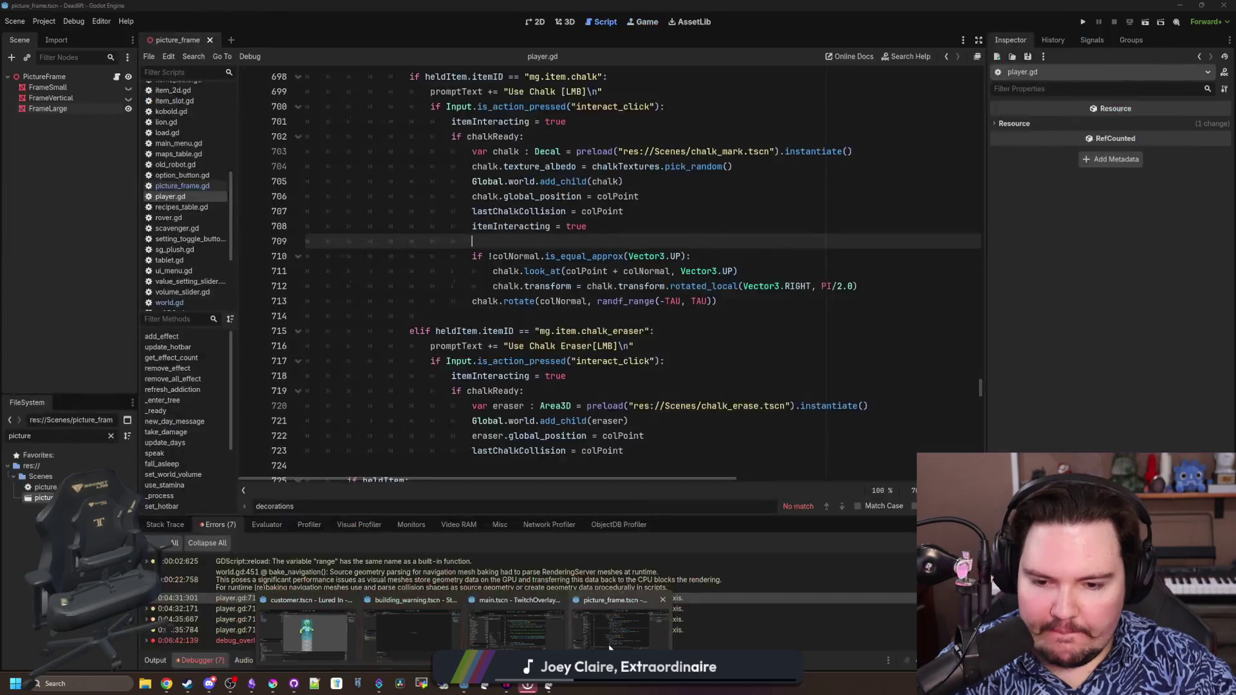
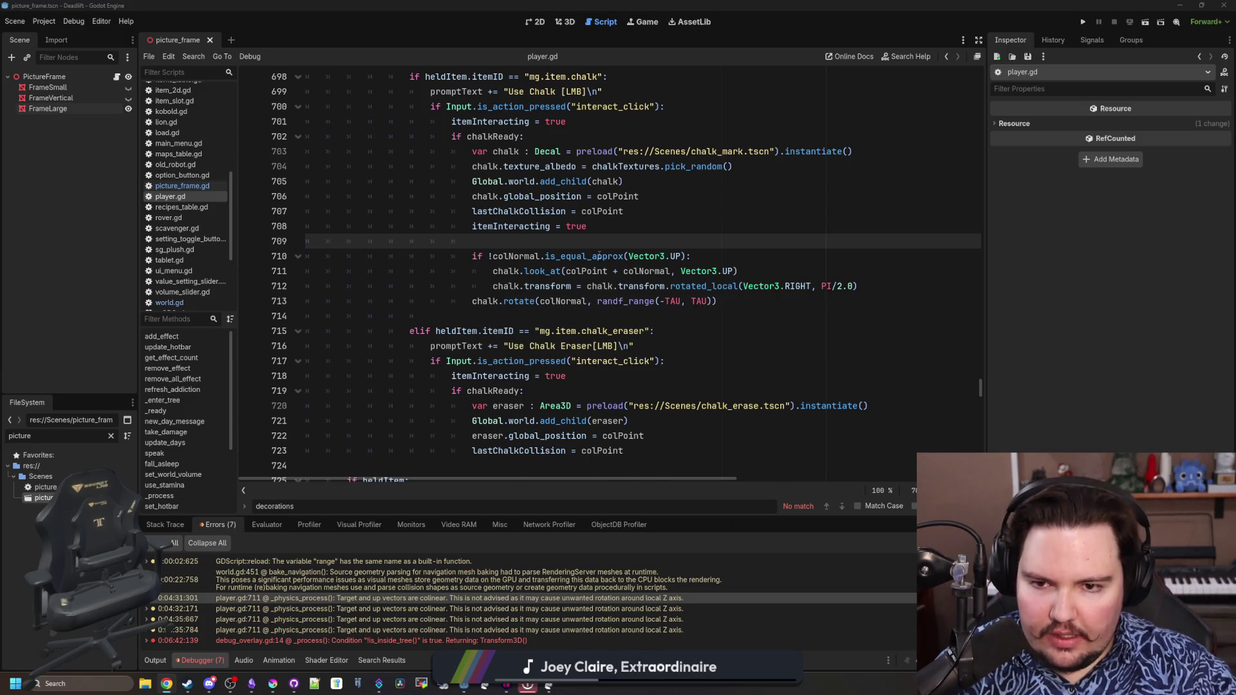
Switch from the script to the 3D picture-frame scene and select the FrameLarge node
click(538, 21)
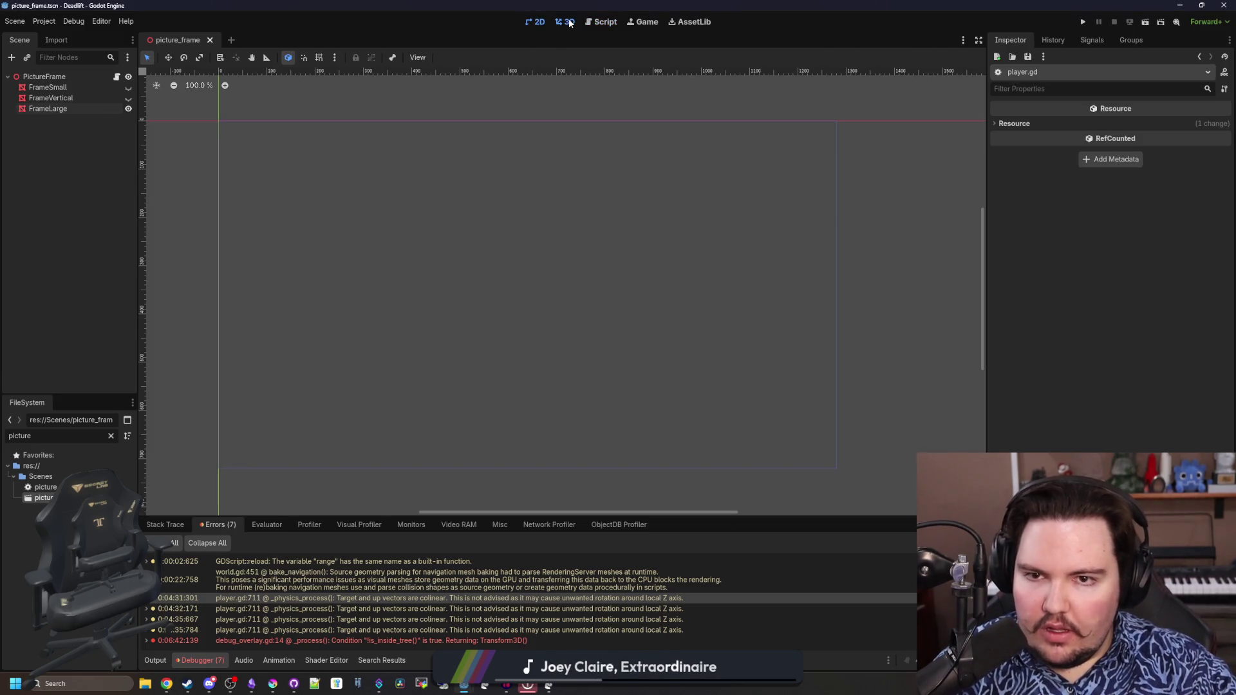
click(566, 21)
scroll(600, 231, up, 5)
scroll(597, 348, up, 5)
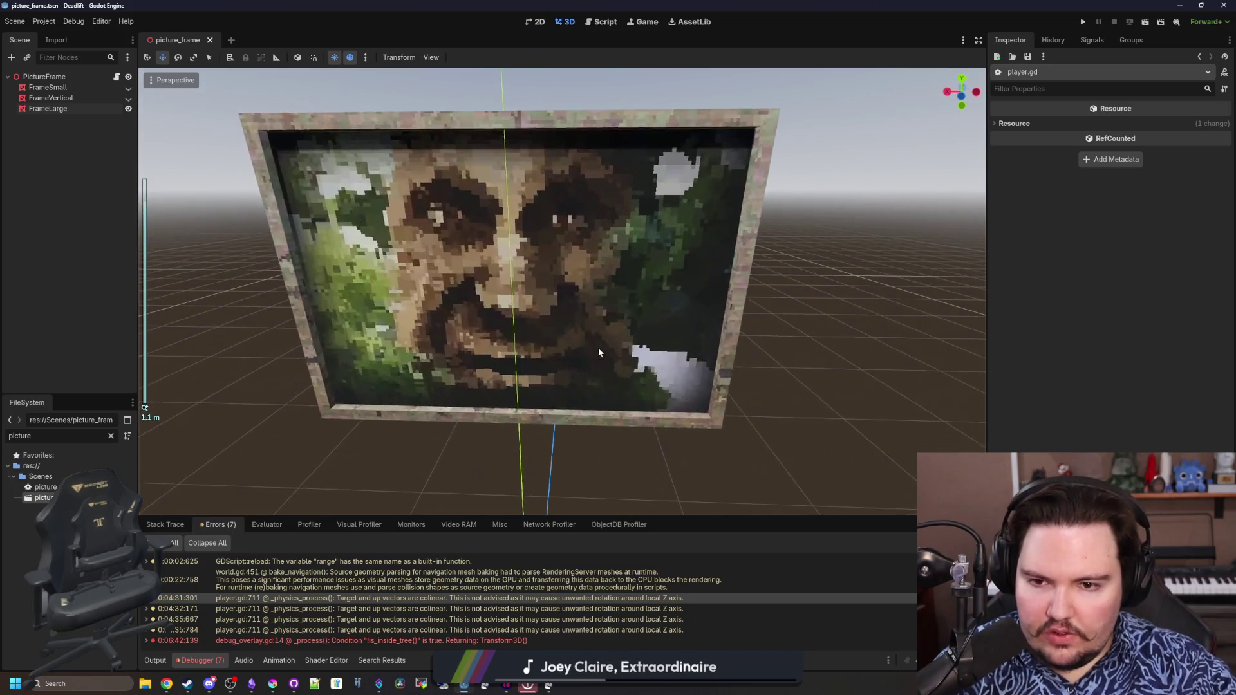
scroll(488, 367, down, 5)
scroll(367, 290, up, 5)
scroll(386, 268, up, 4)
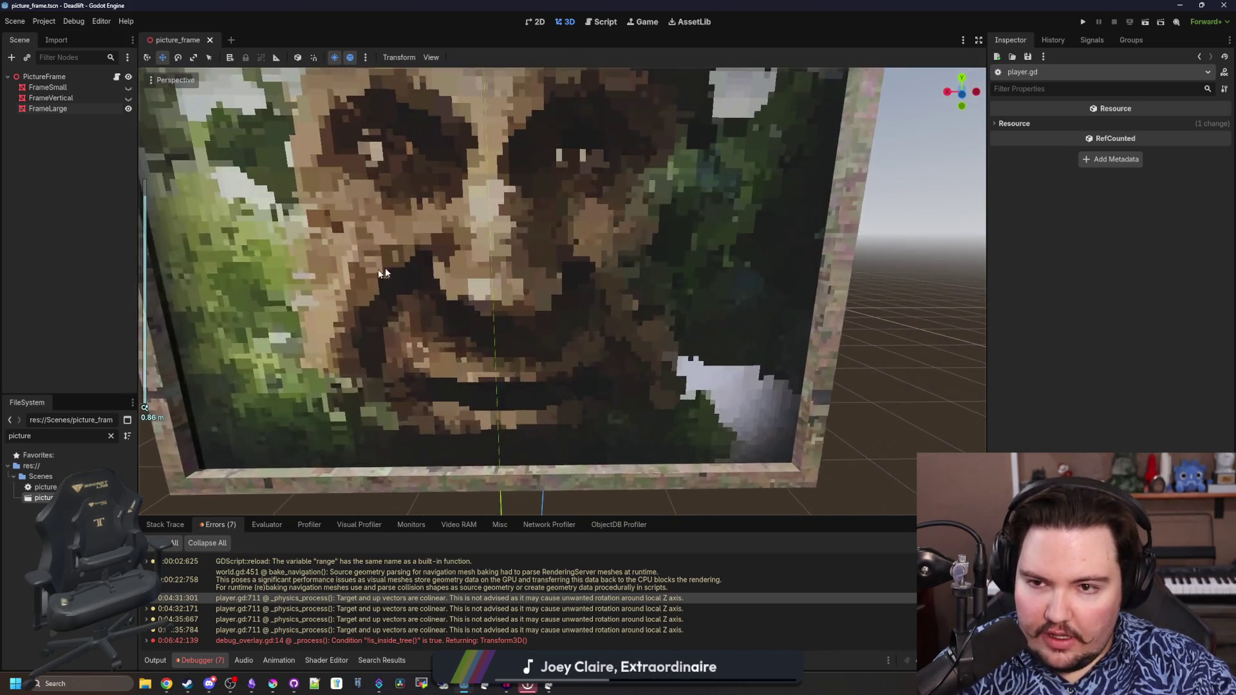
middle_click(386, 268)
mouse_move(398, 302)
mouse_down()
mouse_move(529, 321)
mouse_move(507, 303)
mouse_up()
scroll(529, 321, down, 3)
scroll(528, 321, down, 5)
scroll(506, 303, down, 2)
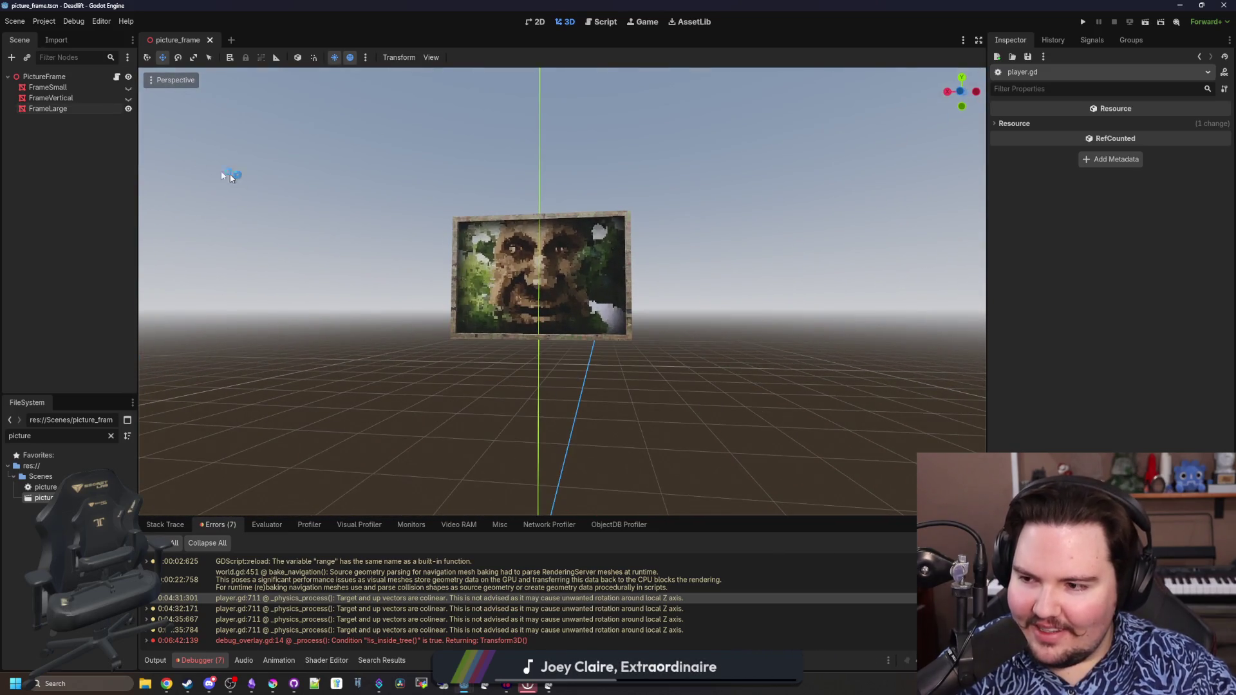
click(48, 108)
drag(986, 242, 823, 243)
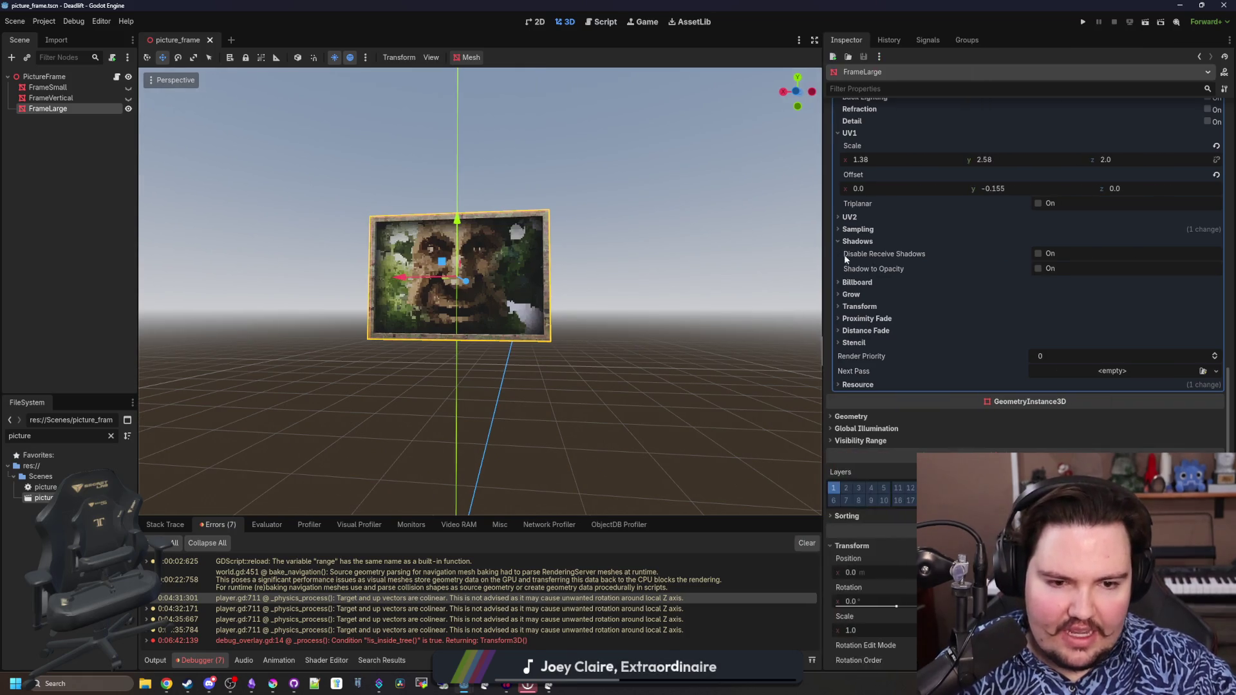
scroll(849, 314, up, 5)
scroll(849, 314, up, 5)
scroll(849, 314, up, 5)
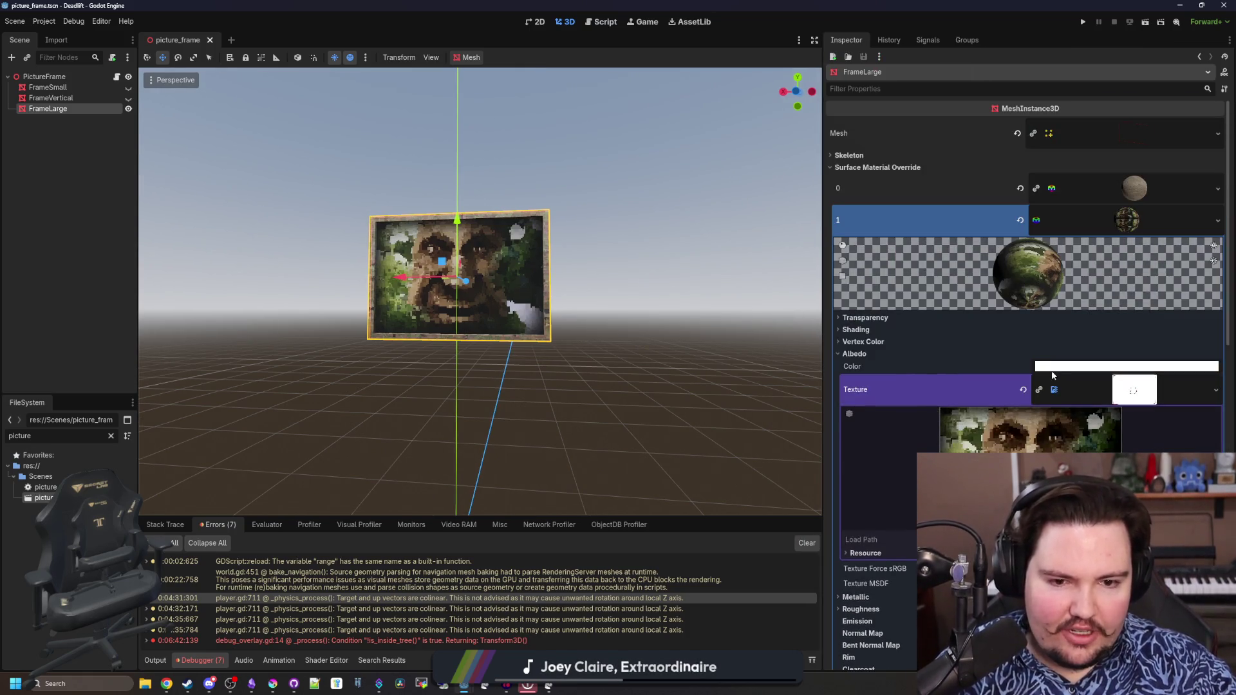
Inspect the material's Albedo Texture to confirm it uses large_frame_image_1
click(1135, 389)
click(1135, 389)
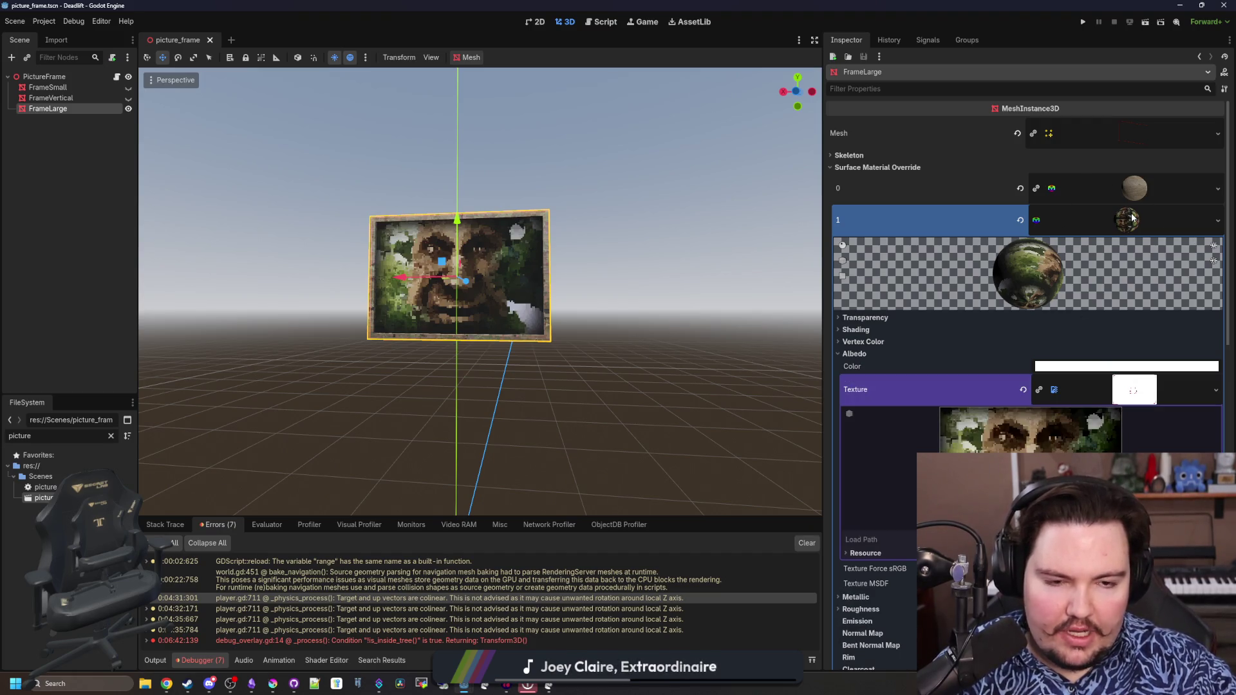
click(1135, 390)
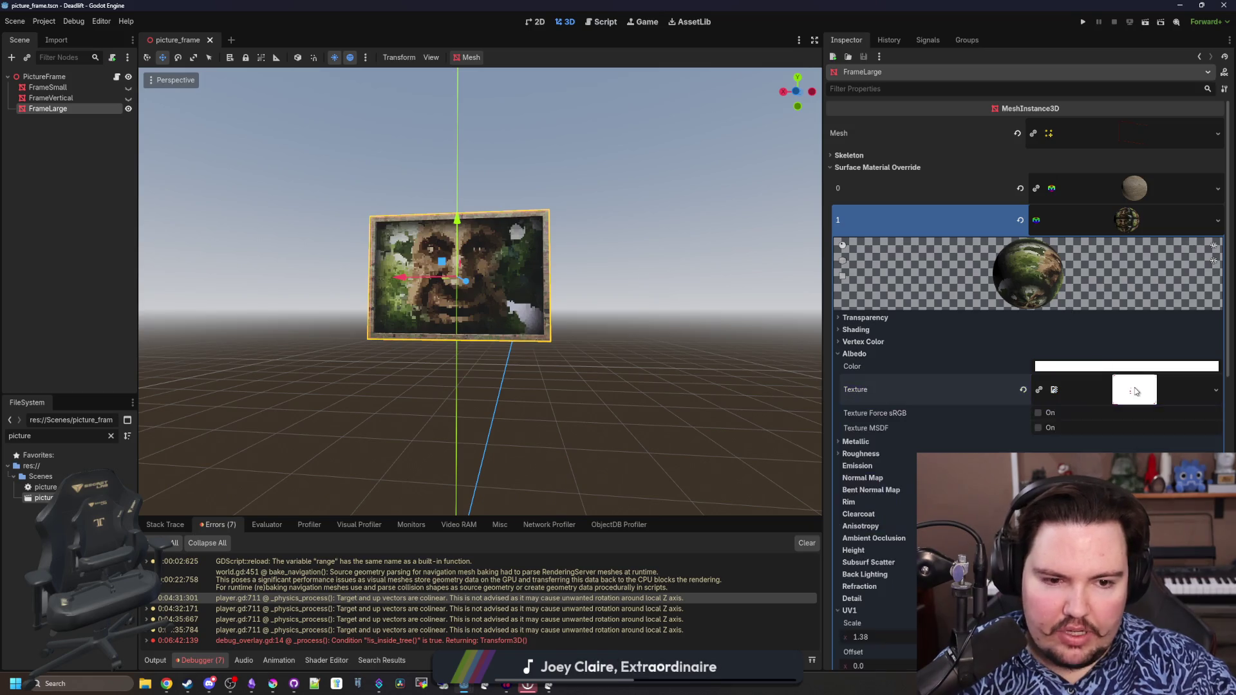
click(1135, 388)
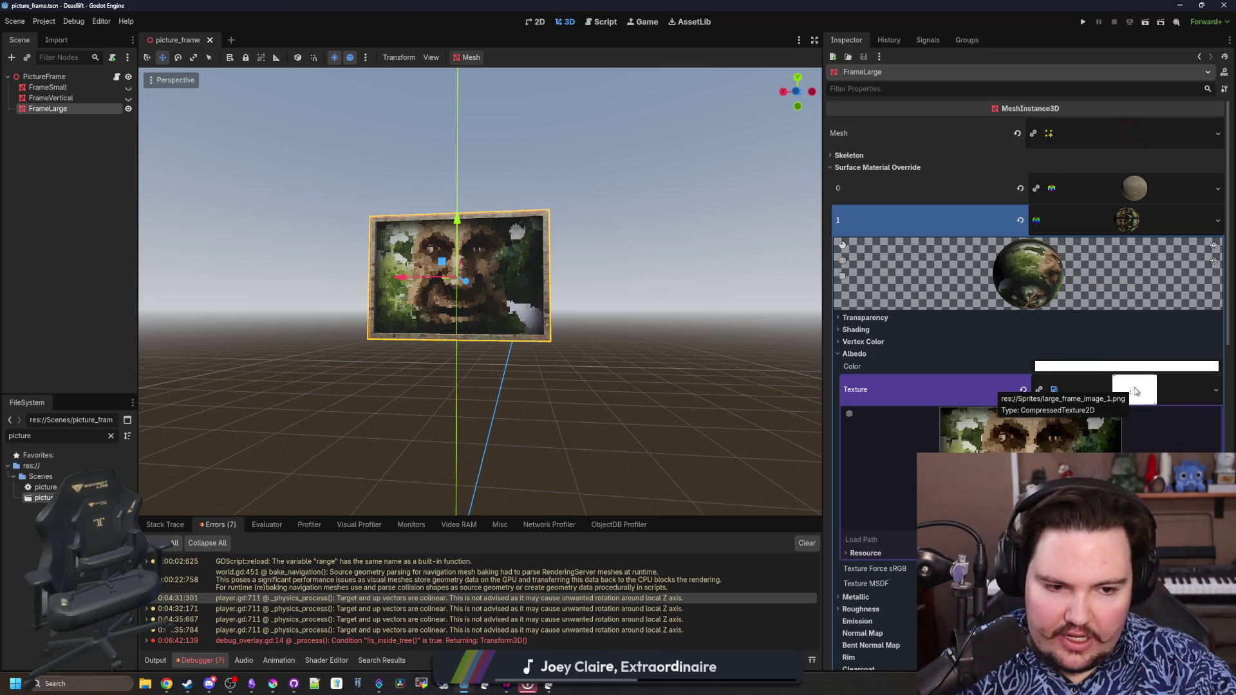
click(1136, 390)
scroll(676, 309, up, 2)
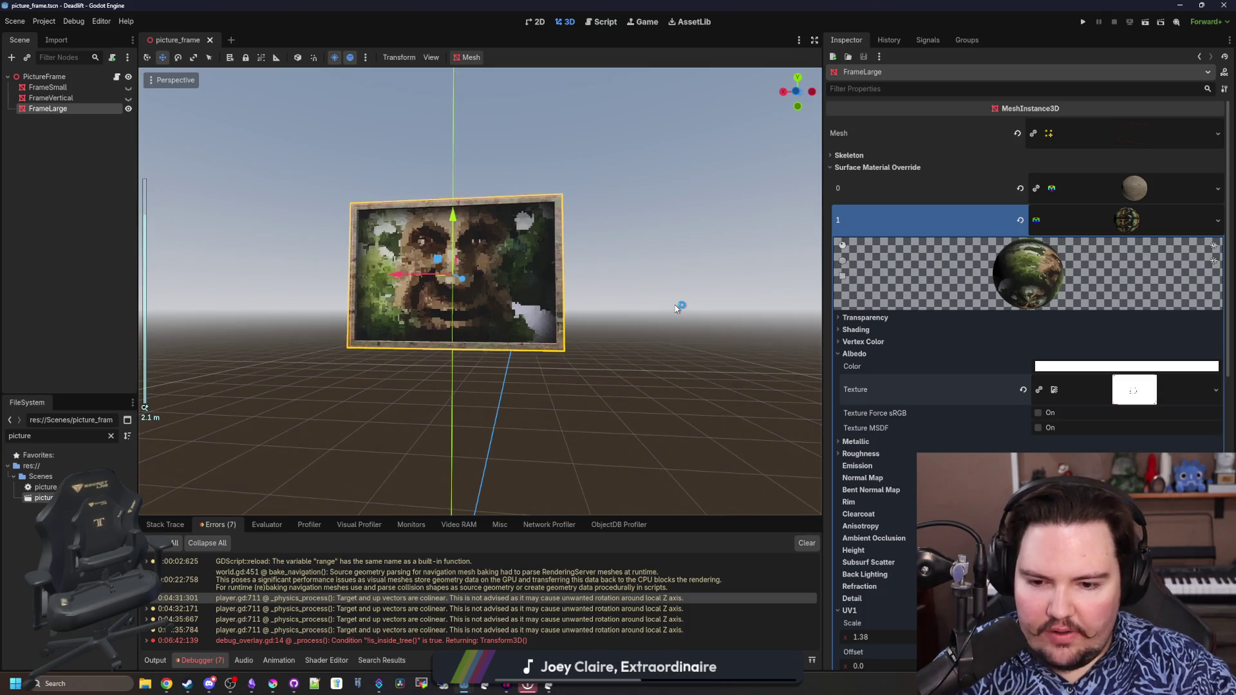
scroll(676, 309, up, 1)
scroll(676, 309, up, 2)
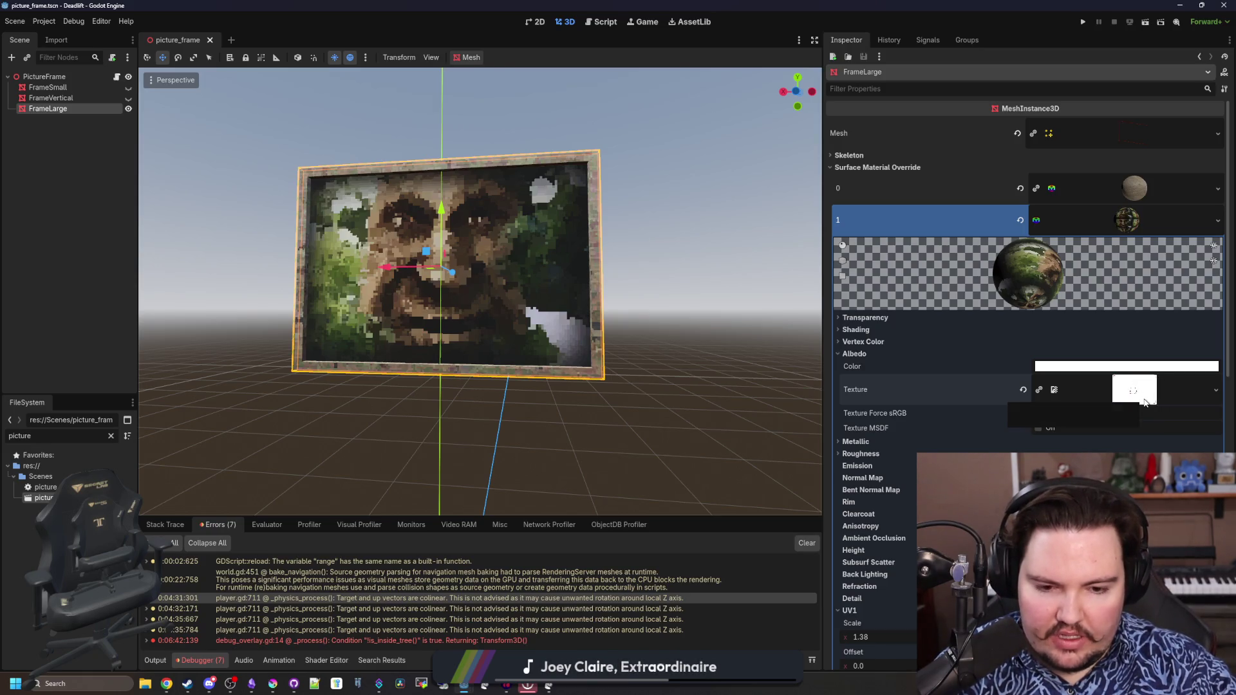
Save the frame's picture material to its own file as paint.tres
click(1144, 397)
right_click(1145, 214)
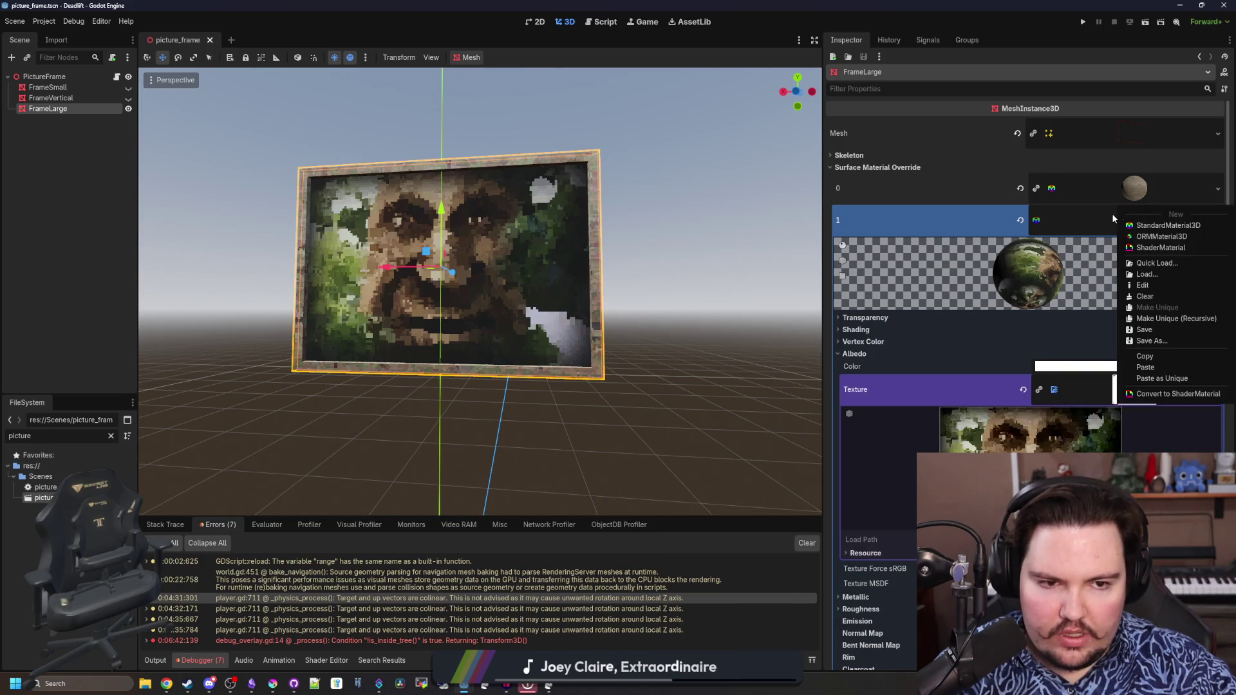
click(1112, 214)
right_click(1103, 214)
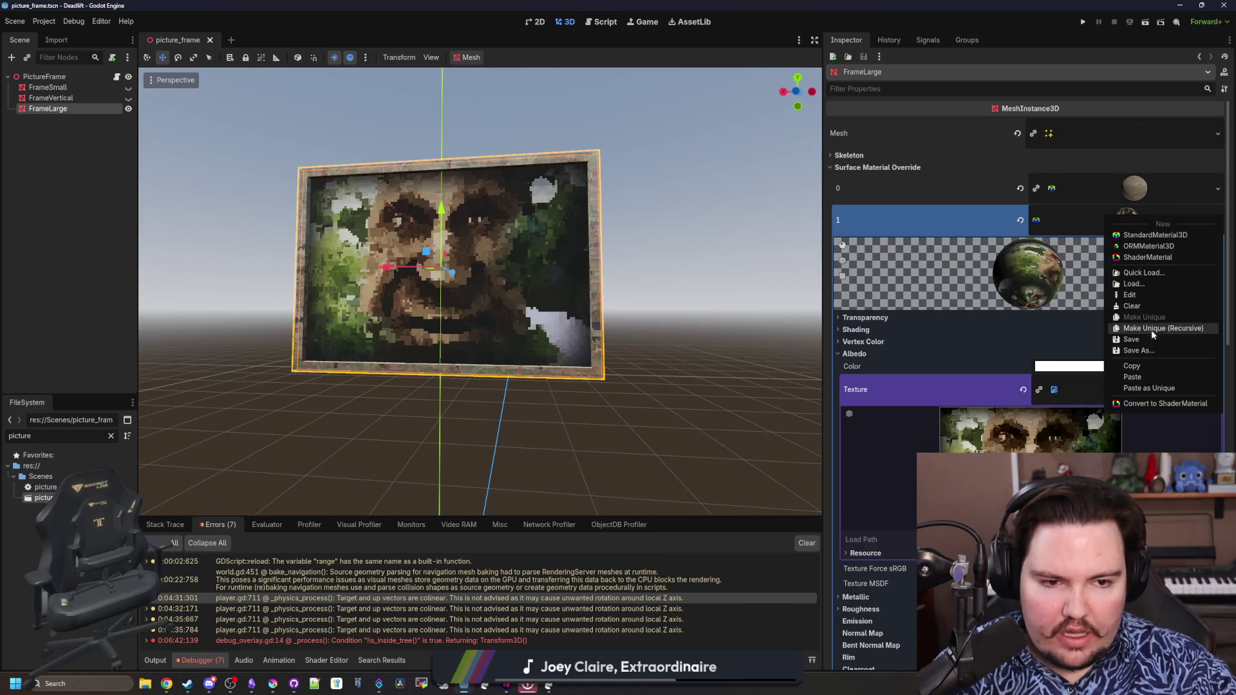
click(1139, 351)
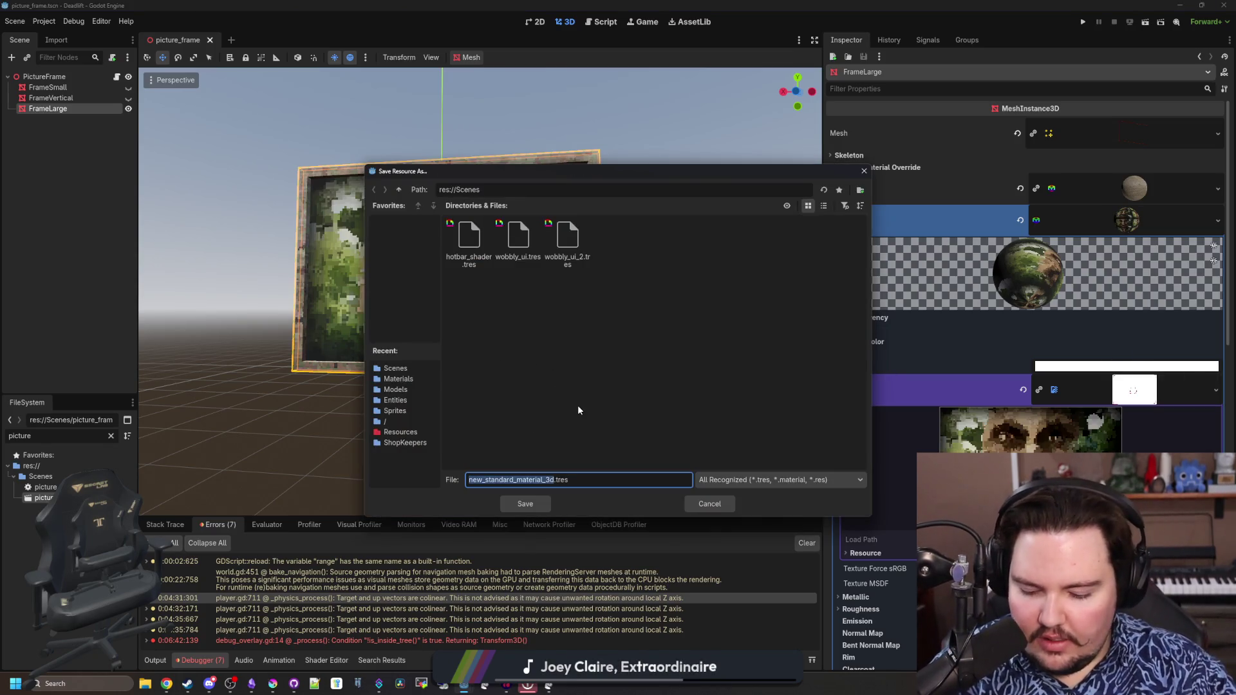
text(PIA.)
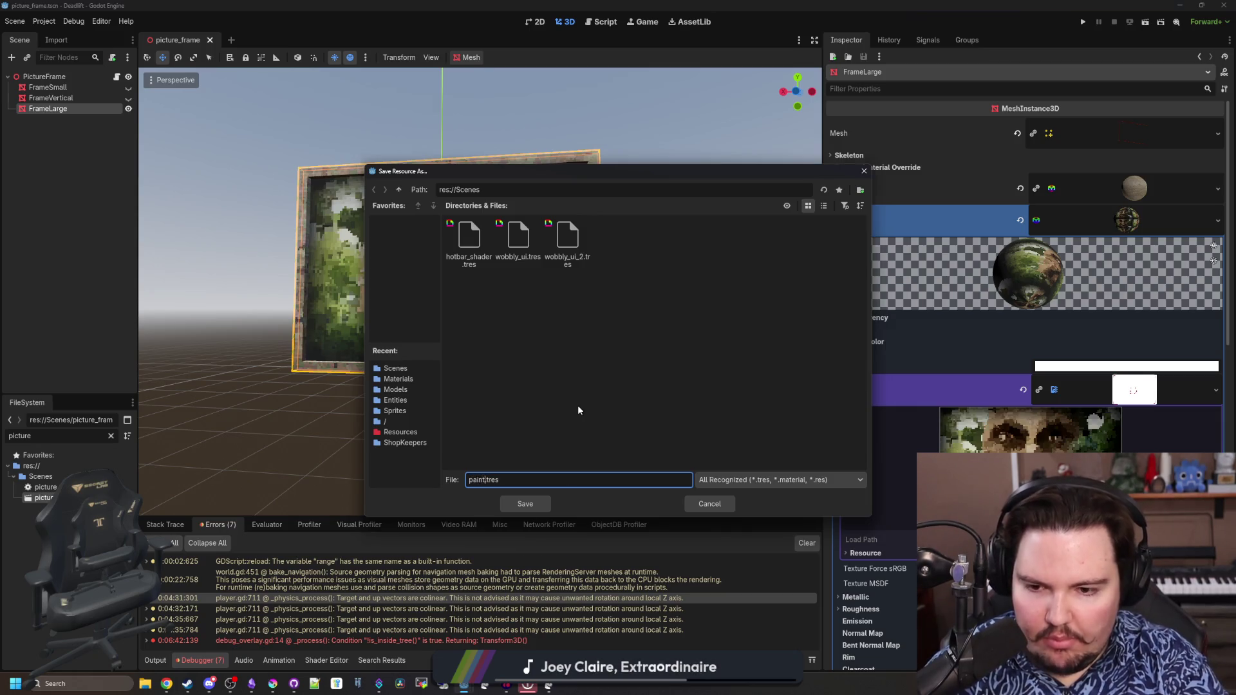
key(Return)
Clear the material from surface override slot 1, leaving the slot empty
click(1020, 219)
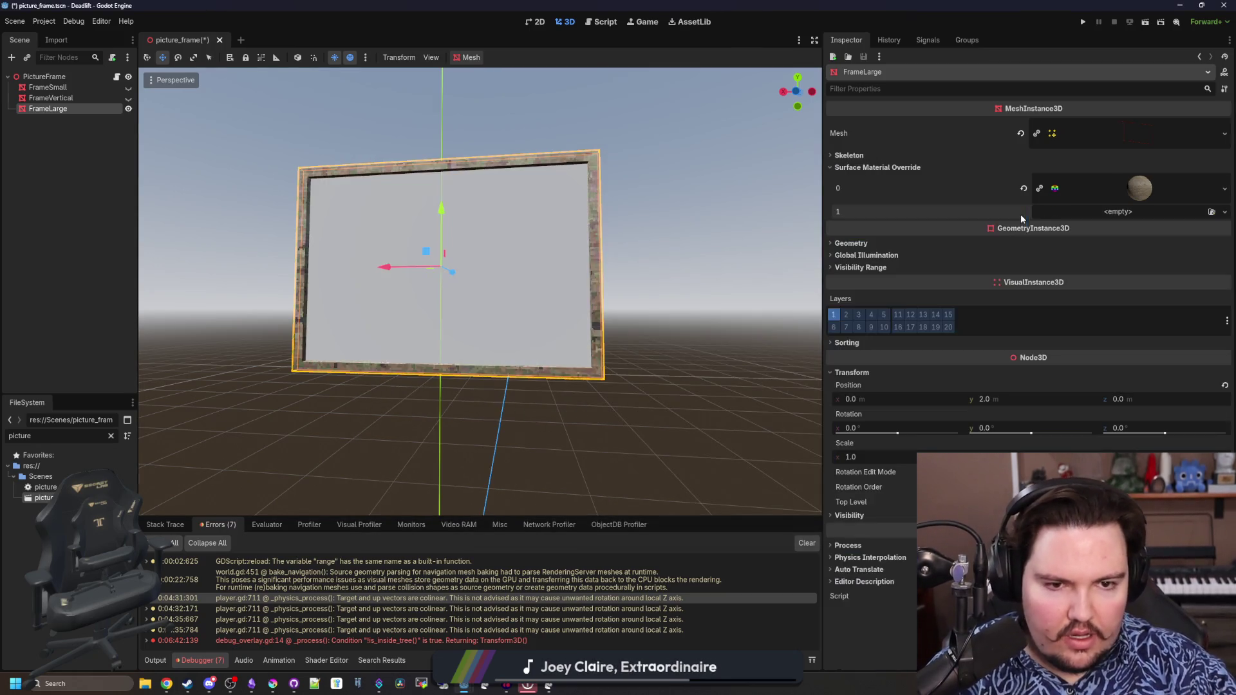
click(1135, 210)
Create a ShaderMaterial on slot 1 with a new picture_frame.gdshader and bring up its code
click(1175, 255)
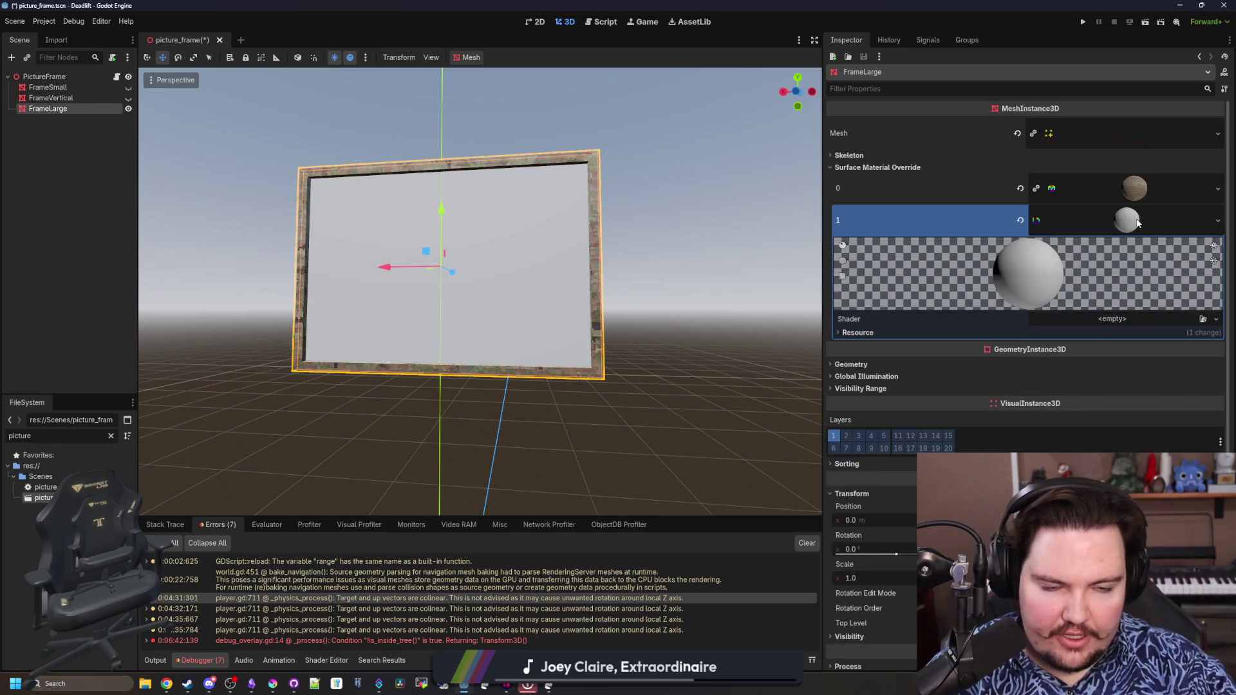
click(1095, 320)
click(1174, 336)
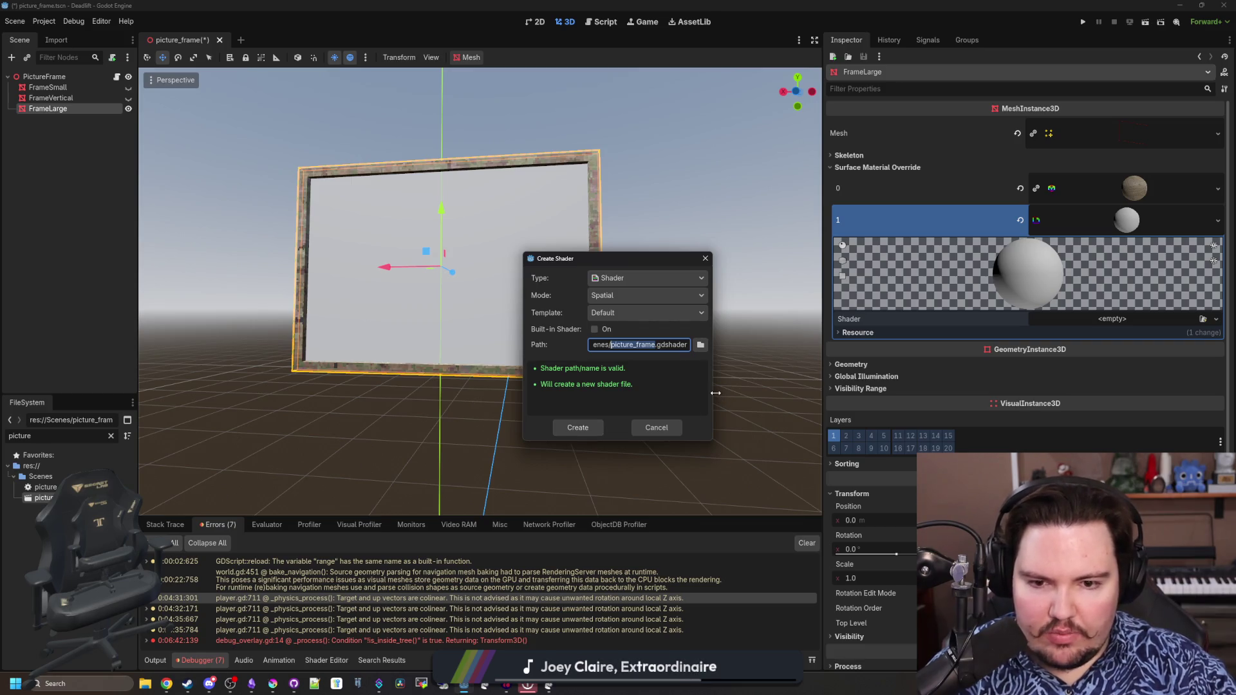
drag(716, 393, 804, 393)
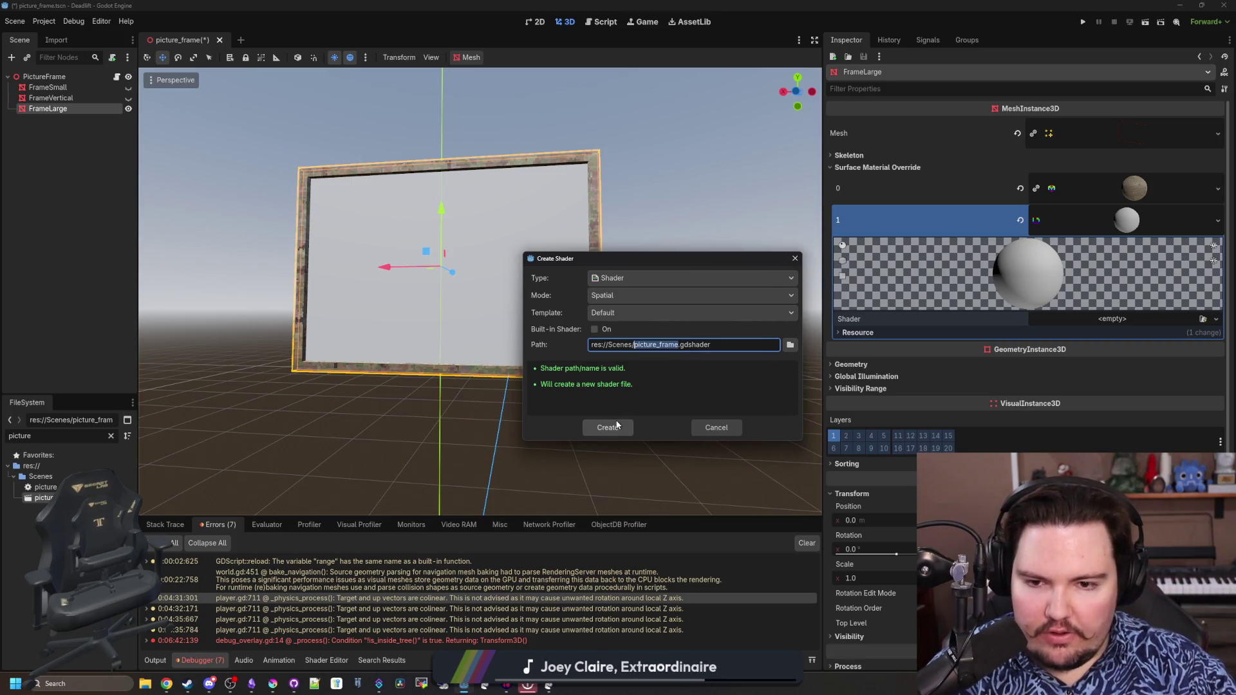
click(617, 425)
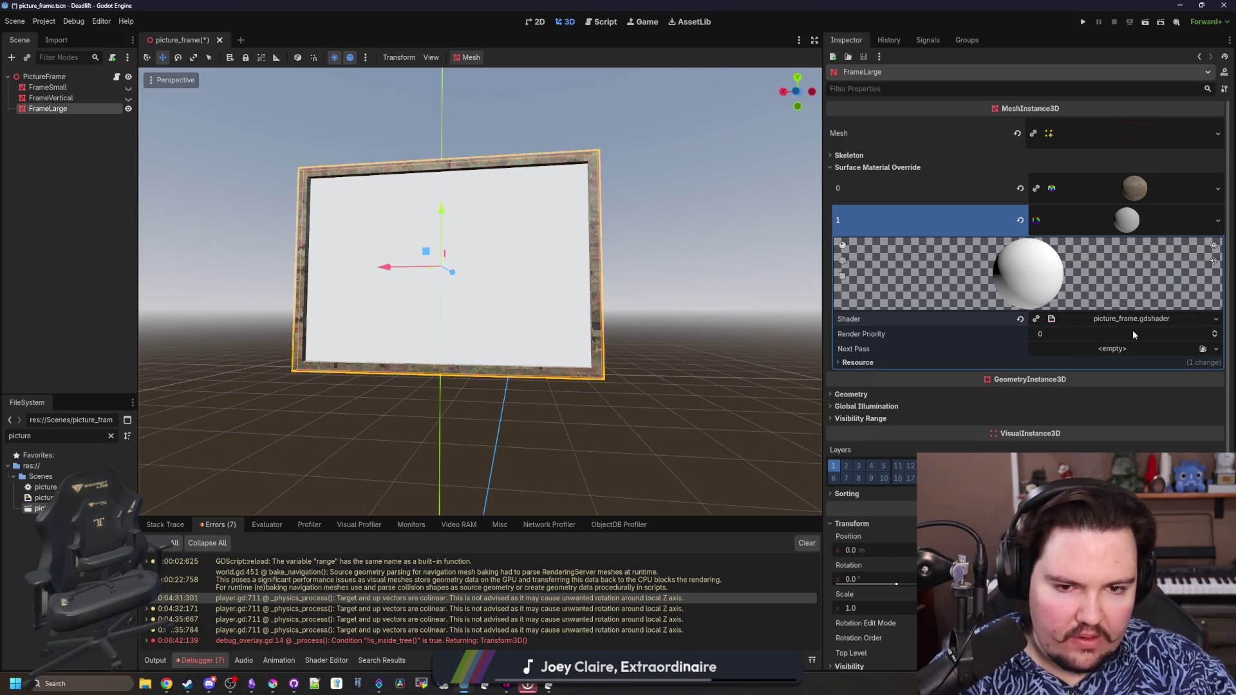
click(1136, 319)
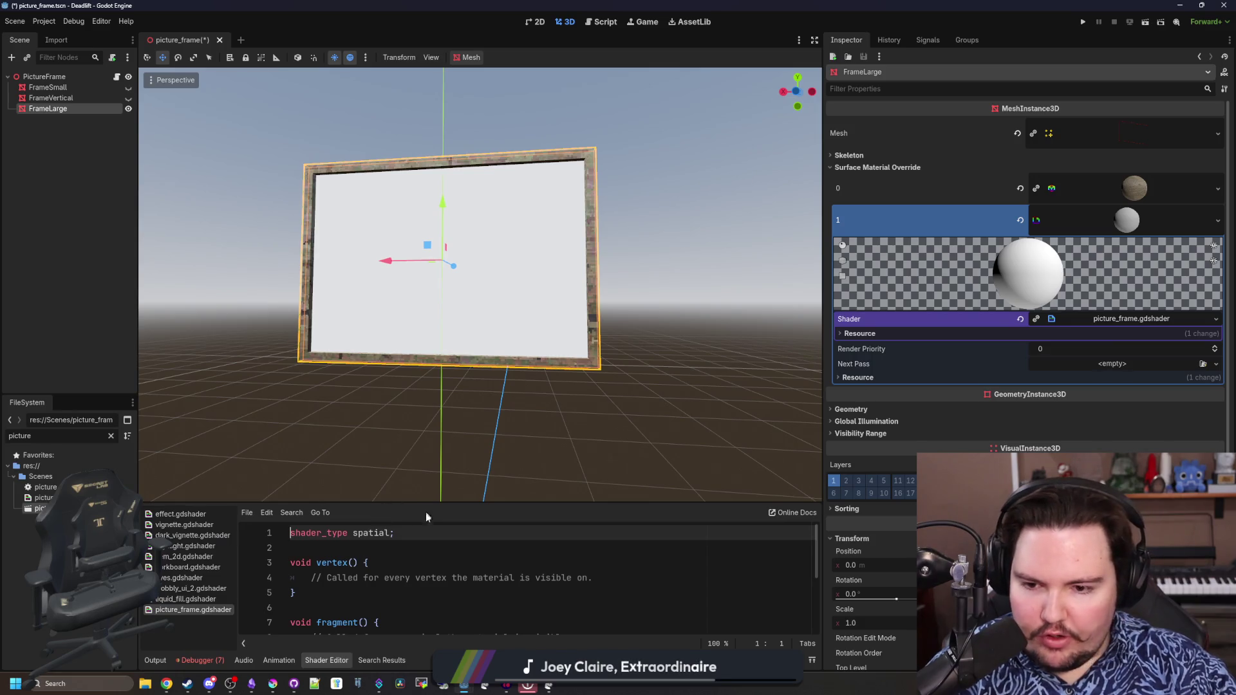
Declare 'uniform sampler2D tex;' below the shader_type line
drag(429, 508, 429, 441)
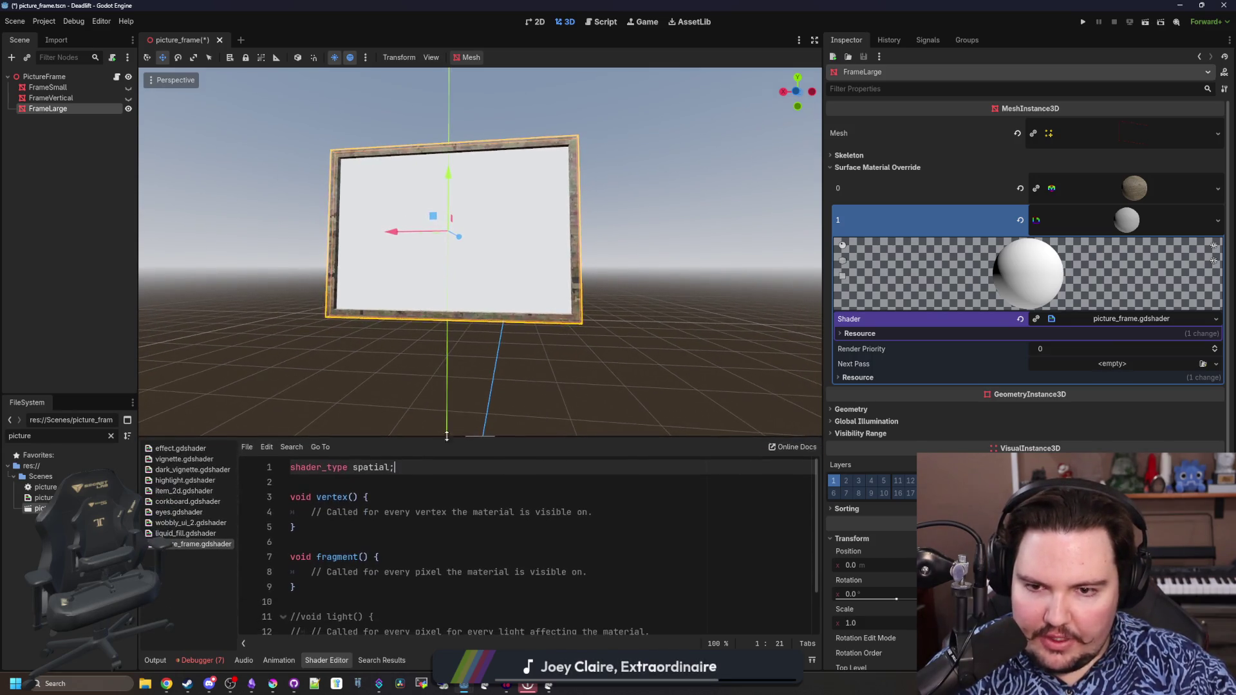
mouse_move(484, 395)
mouse_down()
mouse_move(542, 85)
mouse_move(561, 148)
mouse_move(522, 291)
mouse_up()
scroll(460, 564, down, 2)
scroll(460, 564, up, 2)
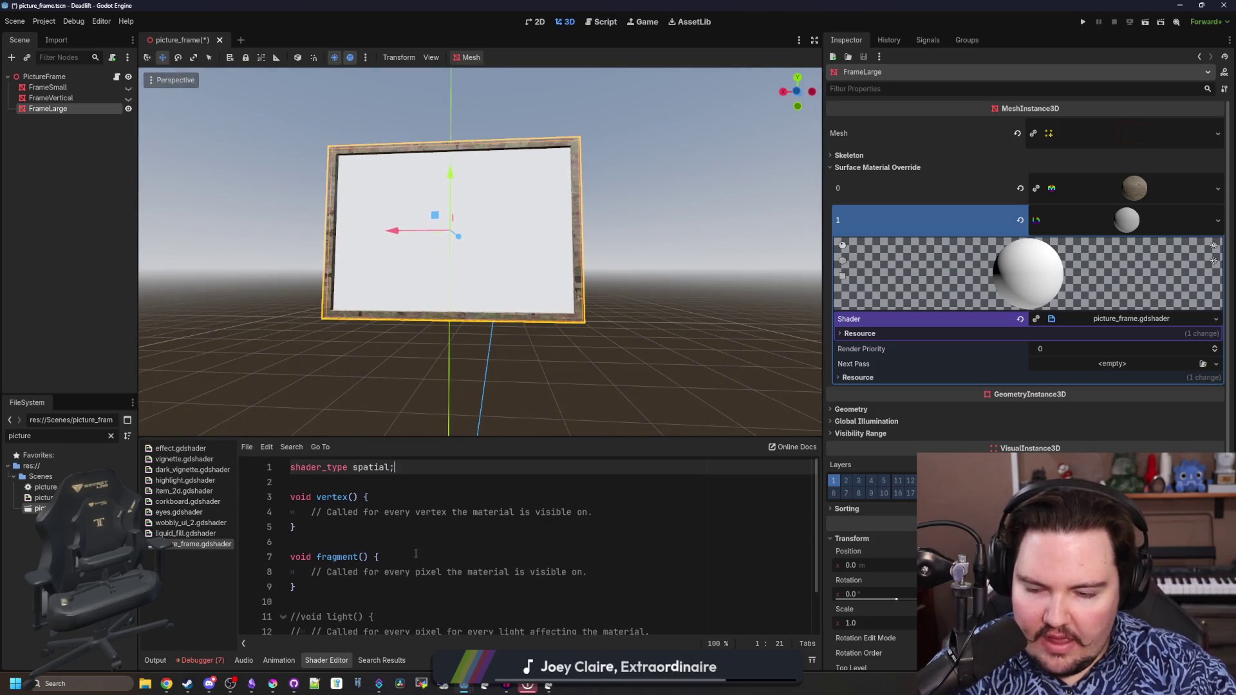
click(415, 556)
key(Return)
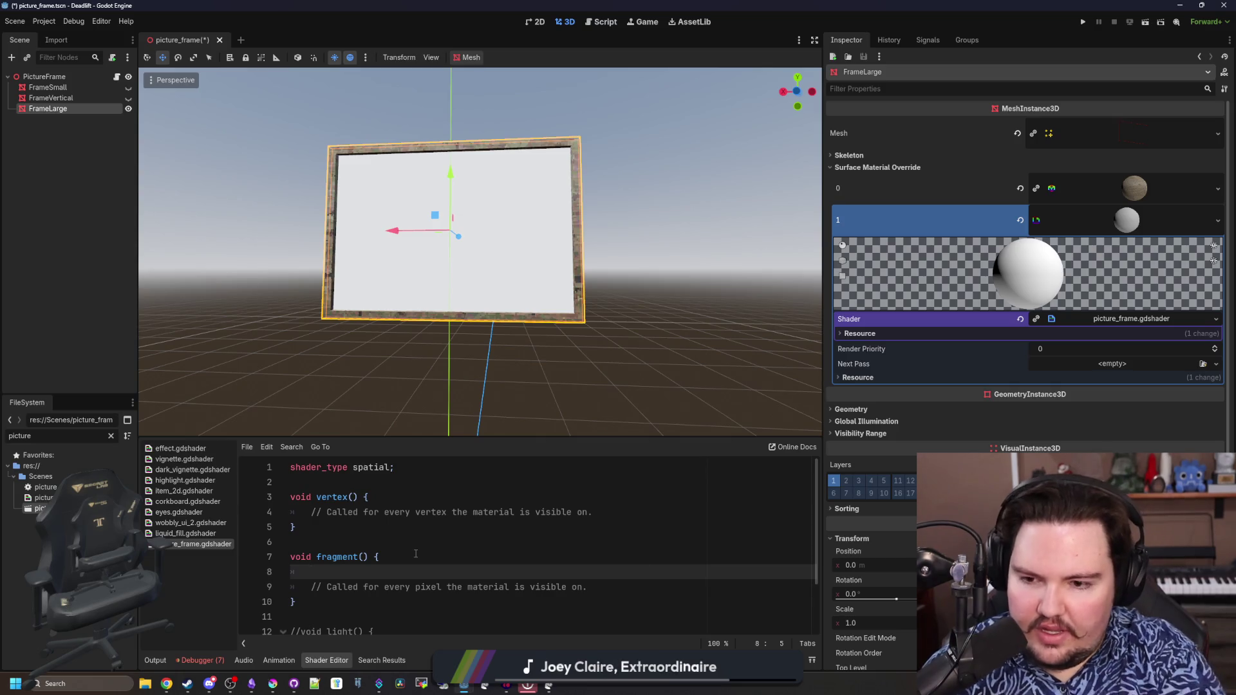
text(CALB)
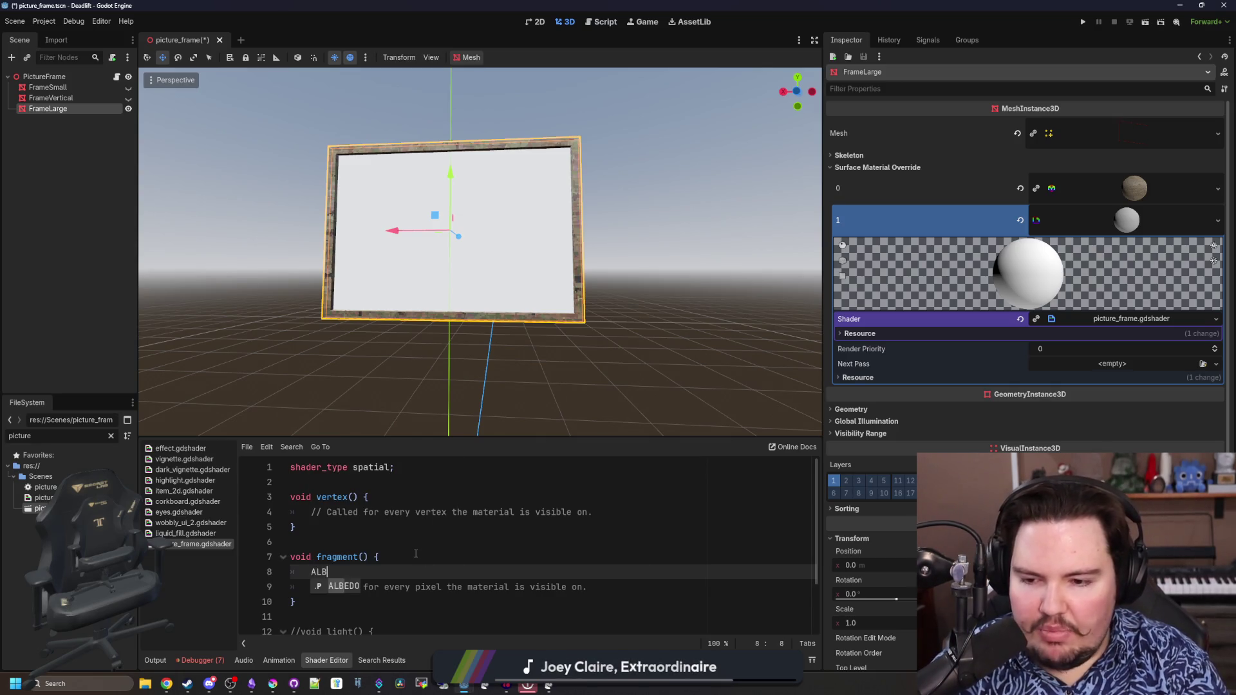
text(EDO= )
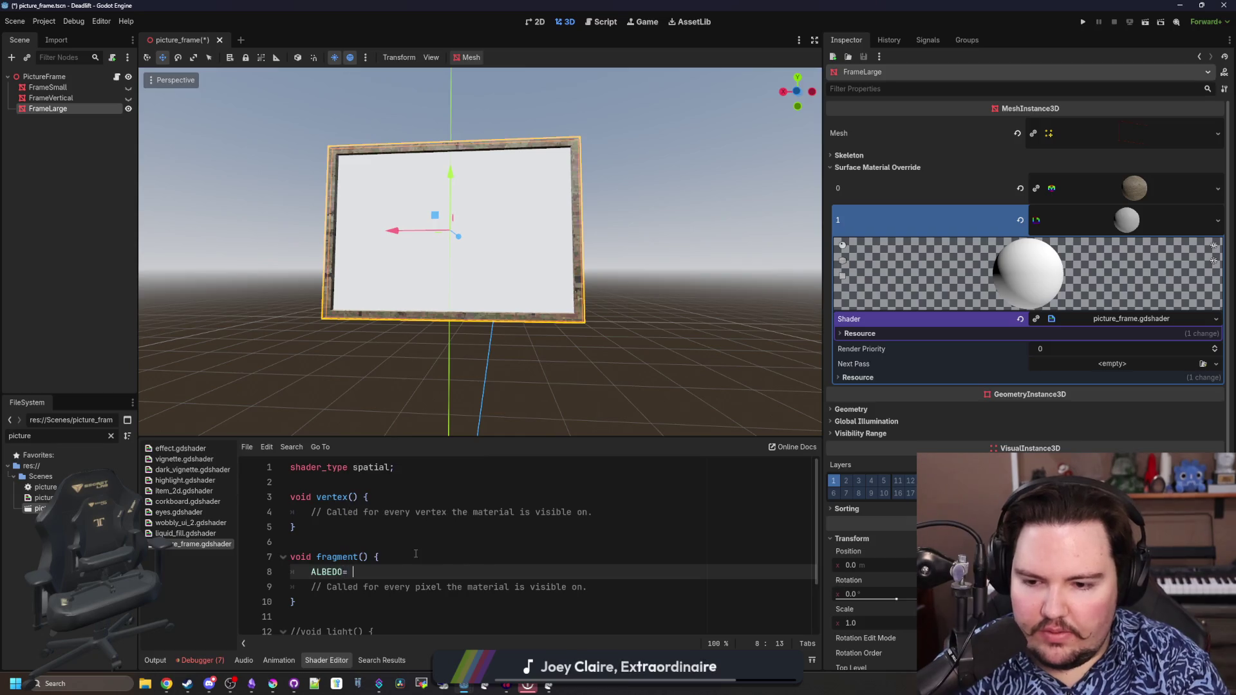
key(BackSpace)
key(BackSpace)
text( = tex)
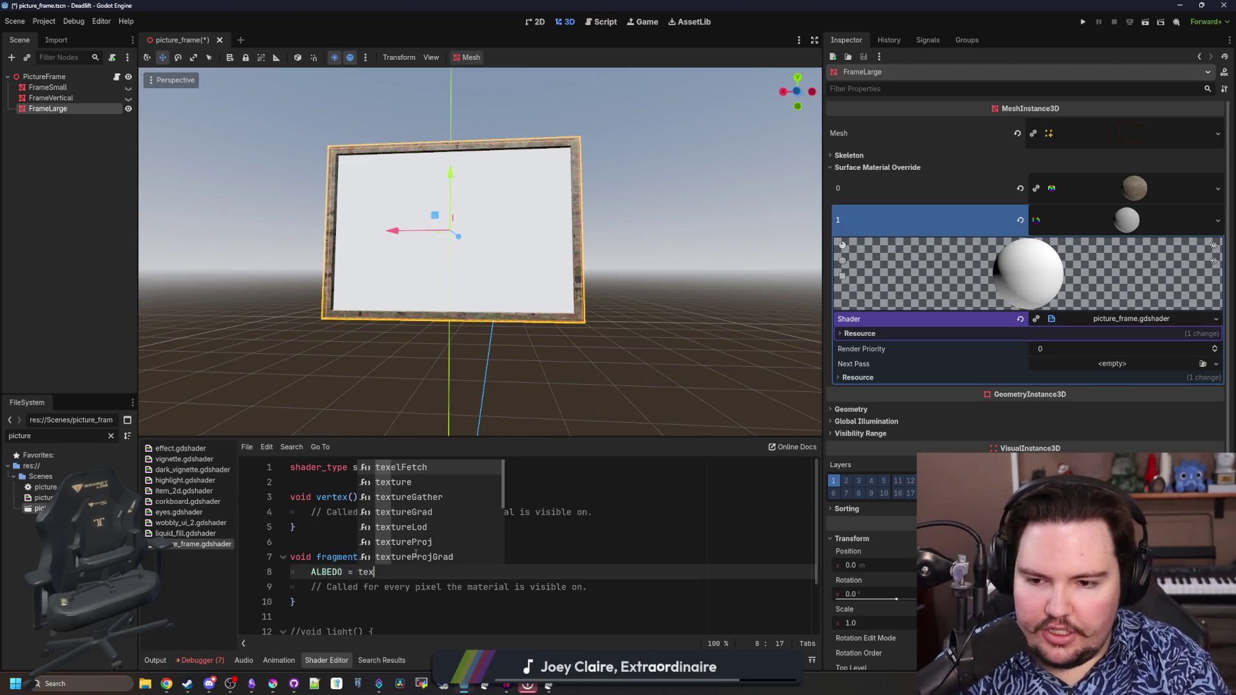
text(ture()
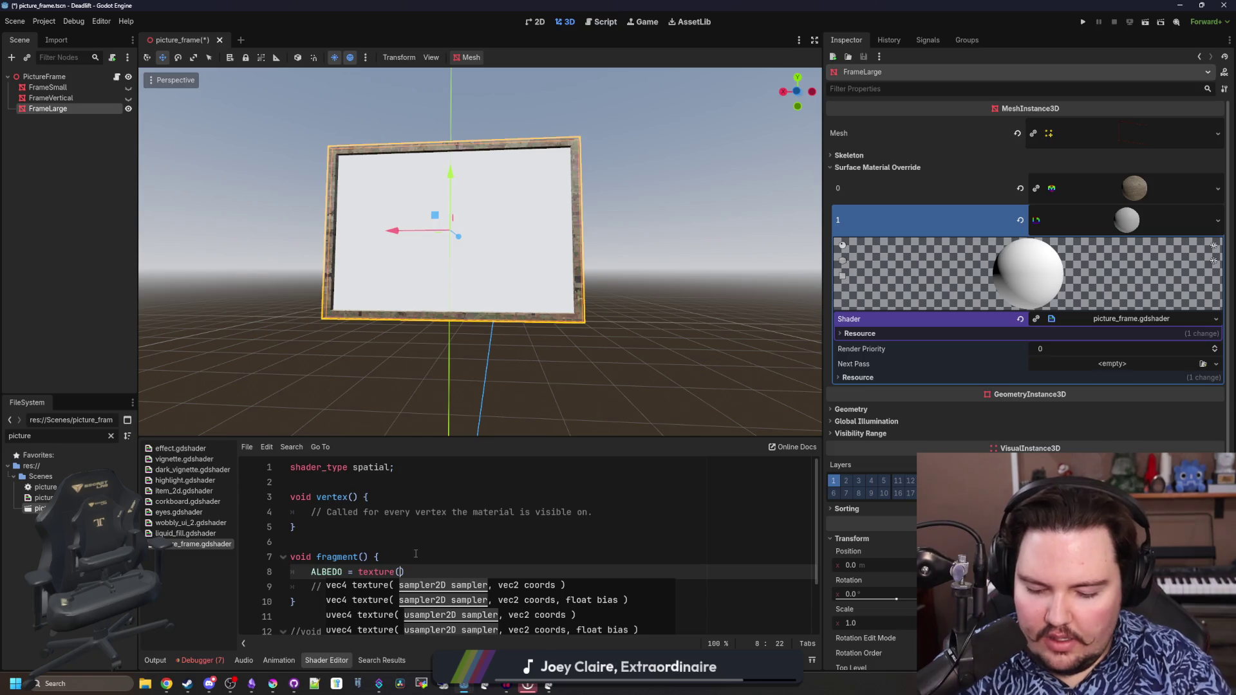
text(tex, )
text(UV)
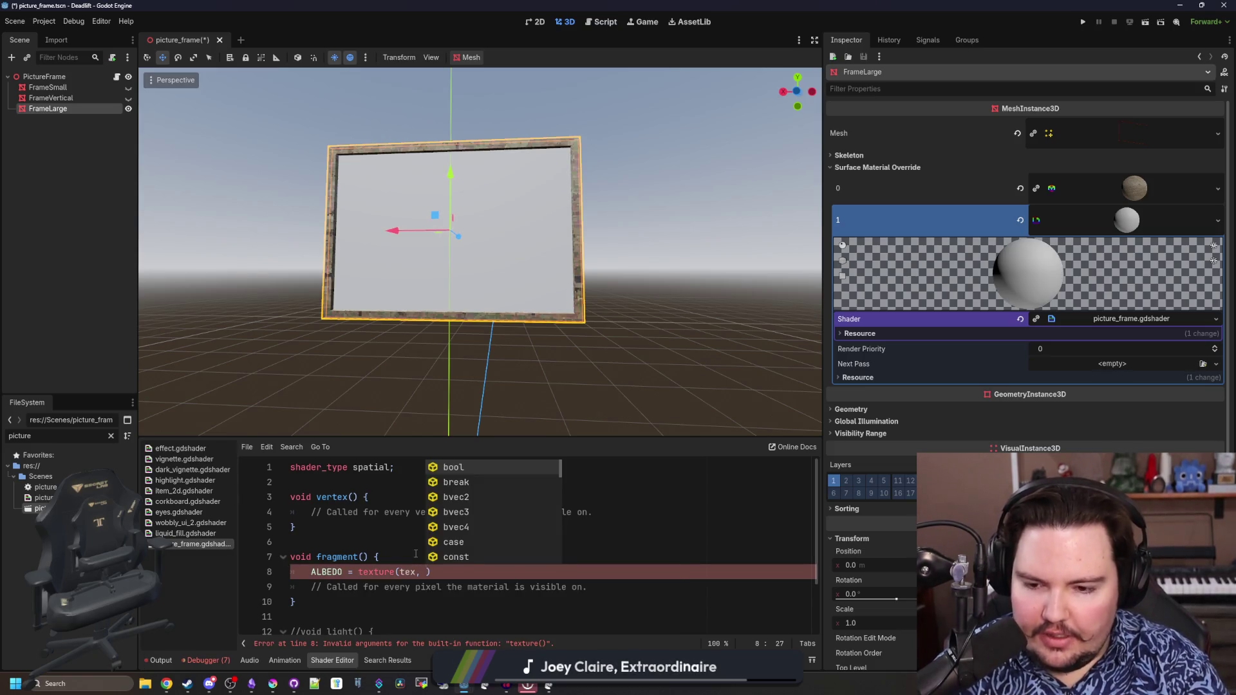
text())
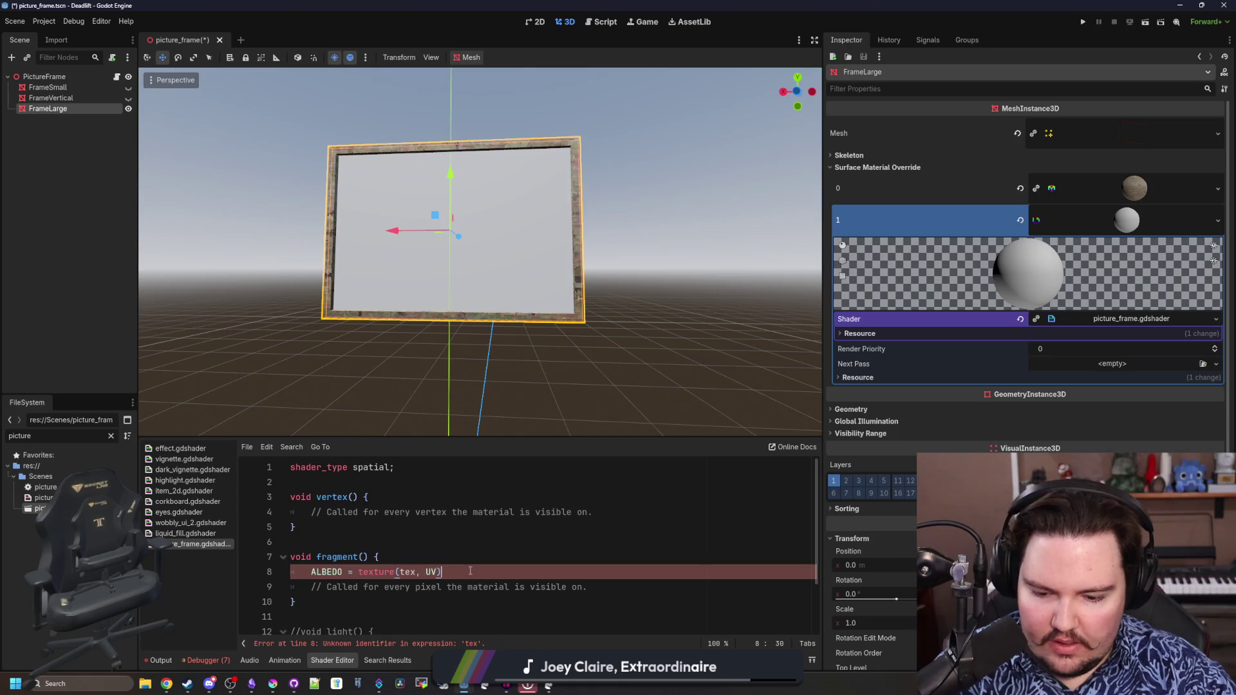
click(334, 483)
key(Return)
key(Return)
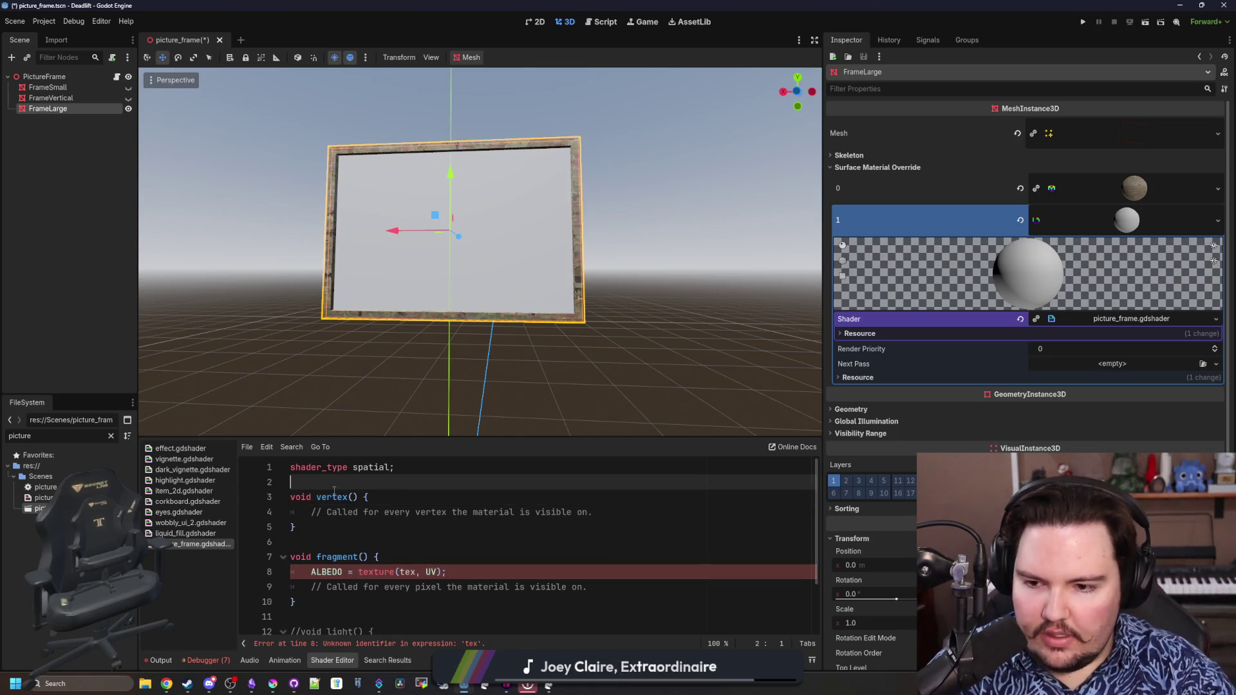
key(Up)
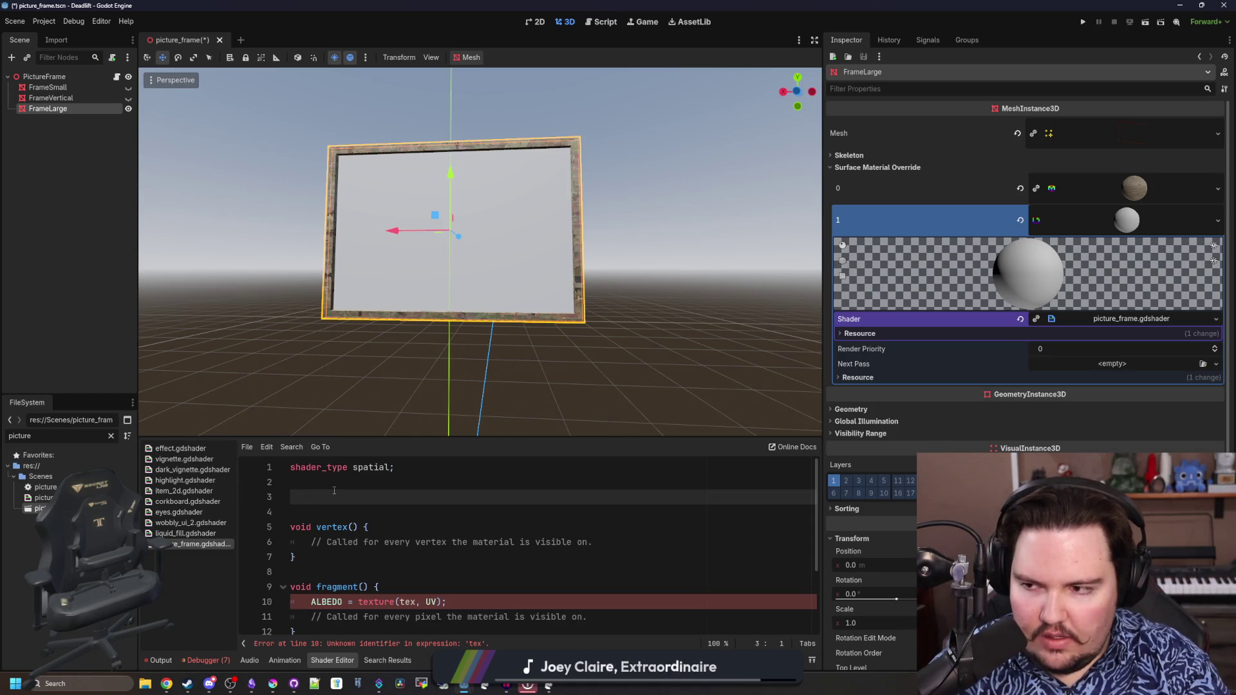
text(uniform )
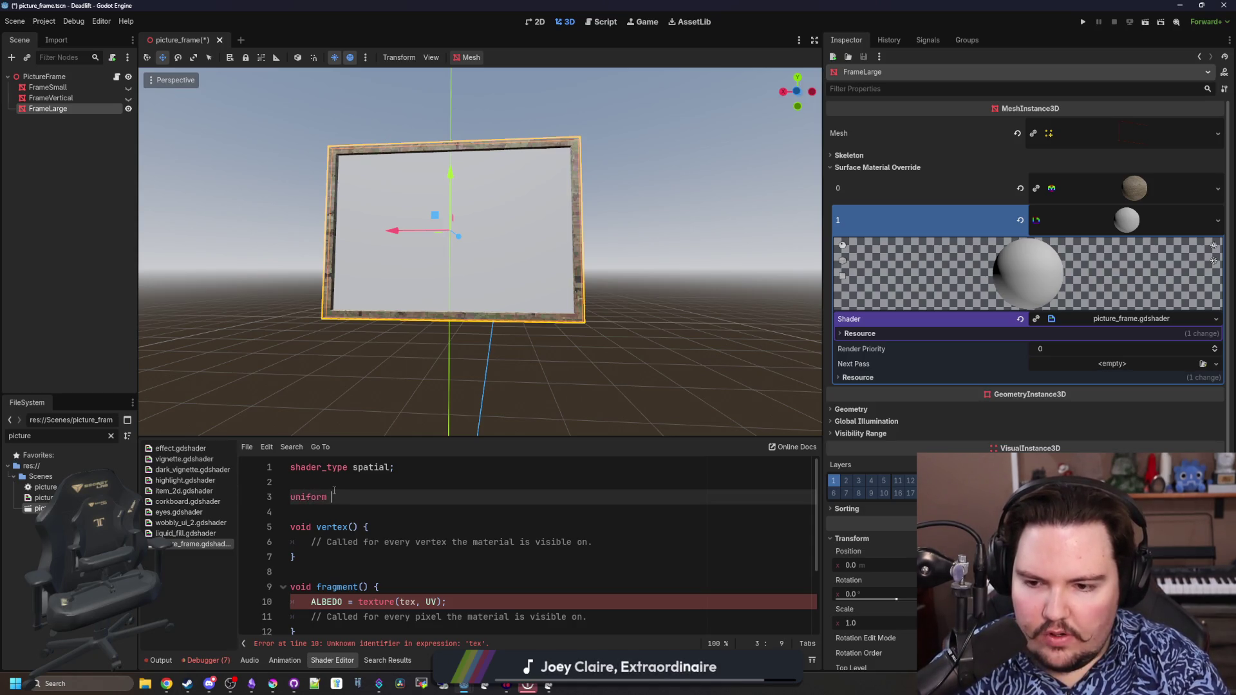
text(sampler2D tex;)
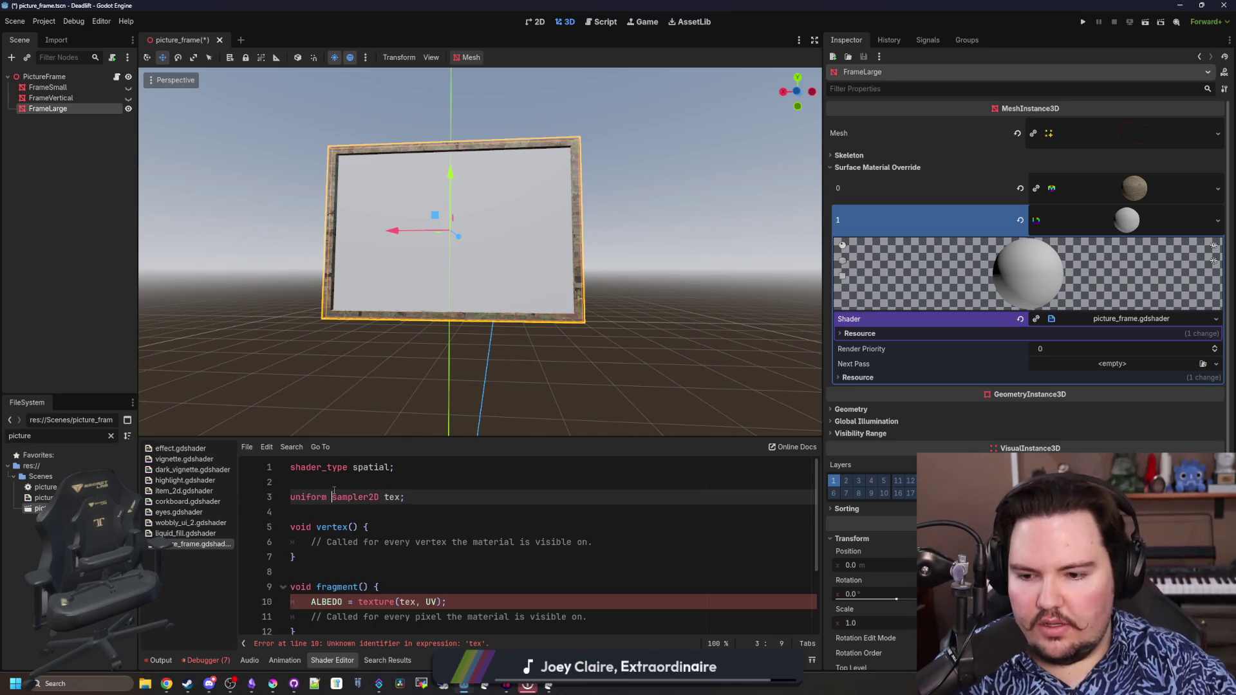
scroll(413, 526, down, 6)
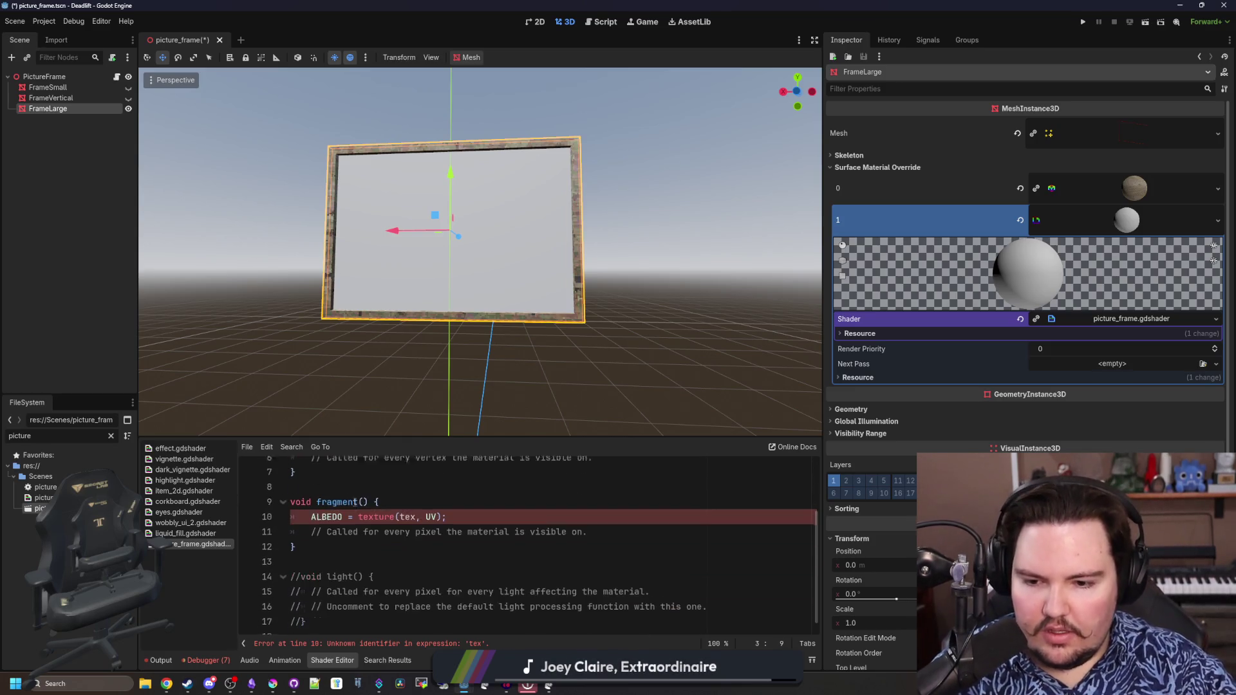
scroll(412, 526, up, 3)
scroll(413, 526, up, 3)
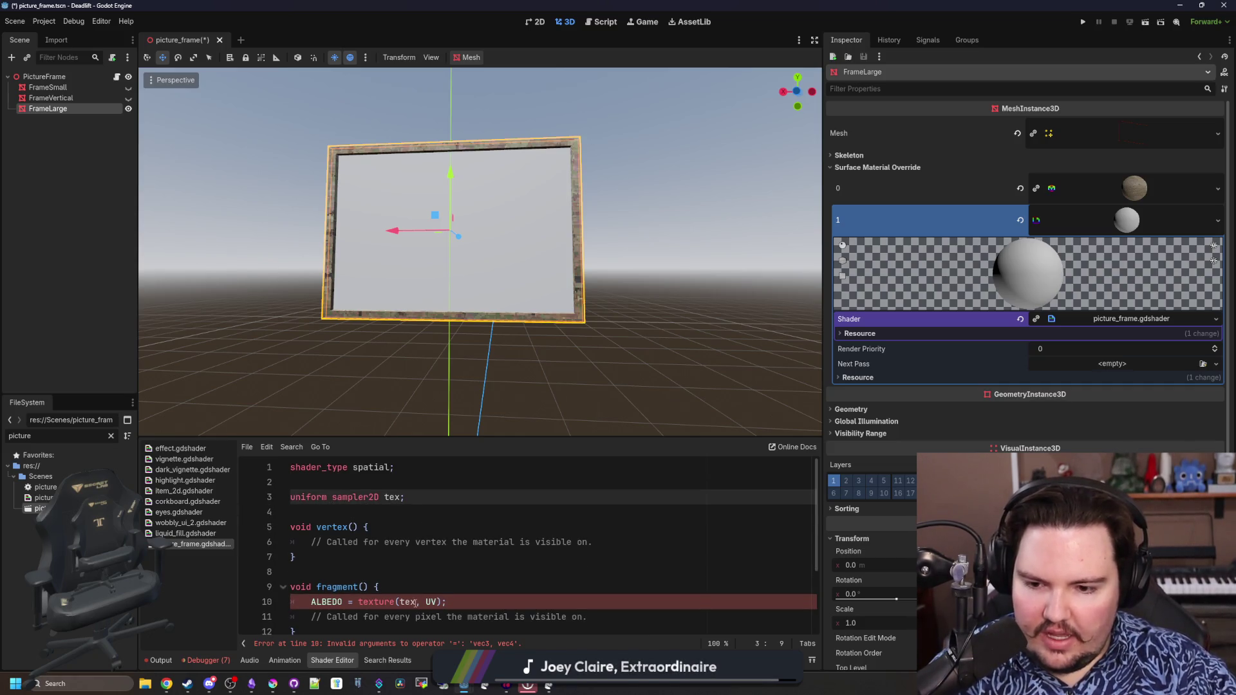
Set ALBEDO to texture(tex, UV).rgb and save so the shader compiles
click(417, 601)
text(.rgb)
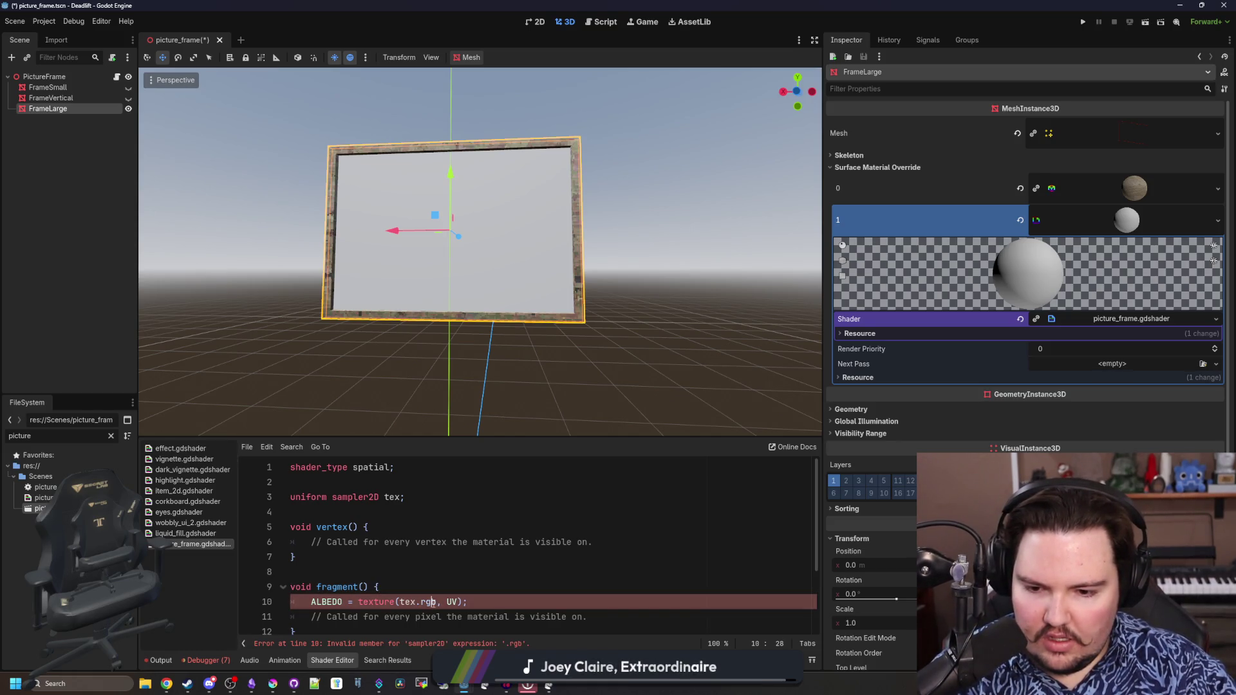
key(BackSpace)
key(BackSpace)
key(BackSpace)
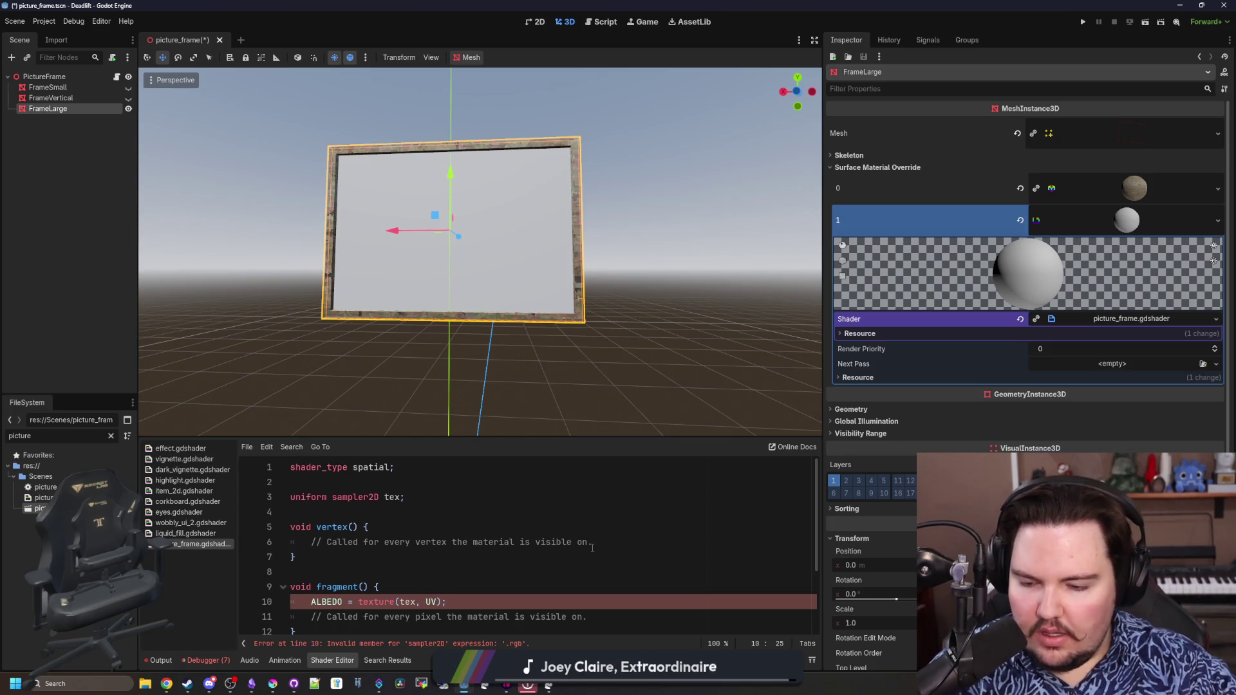
click(444, 602)
text(.rgb)
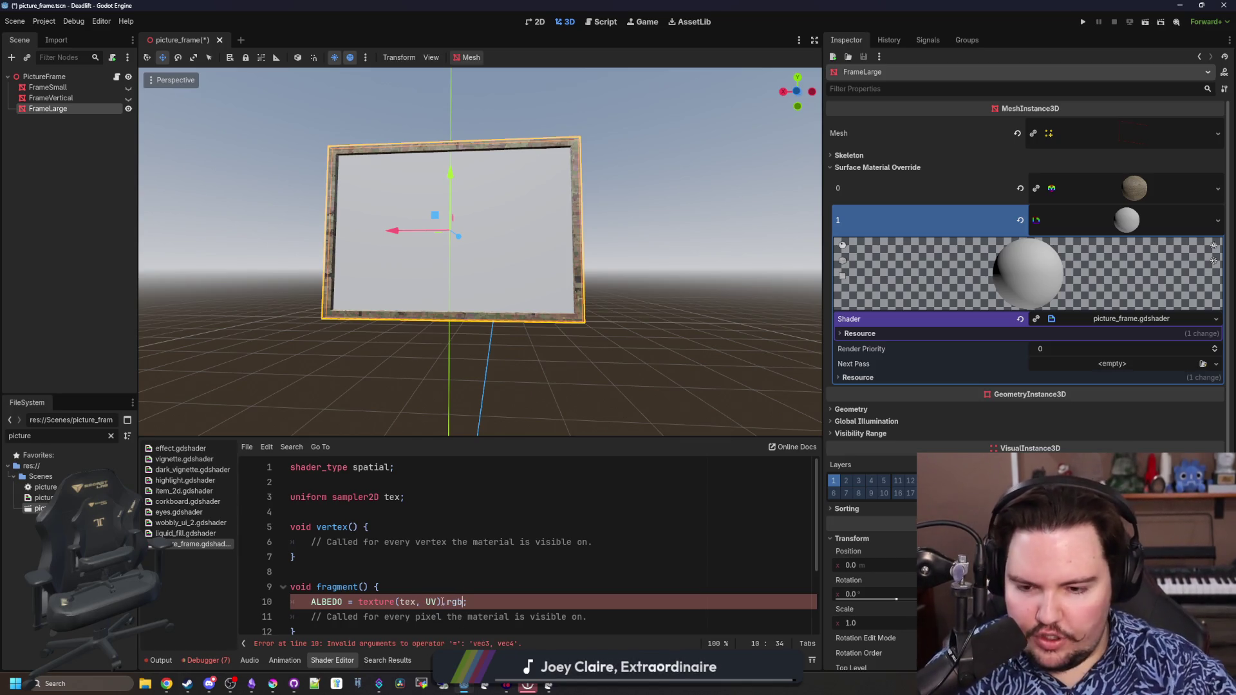
click(495, 558)
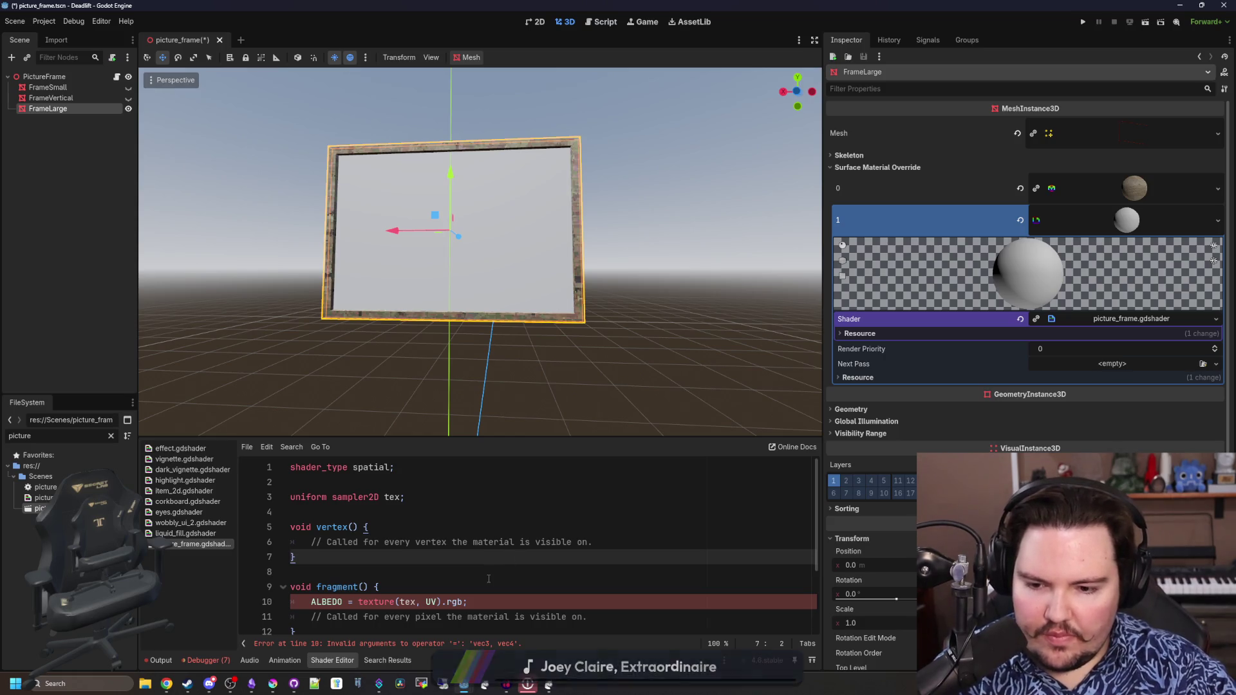
key(ctrl+s)
scroll(488, 575, down, 3)
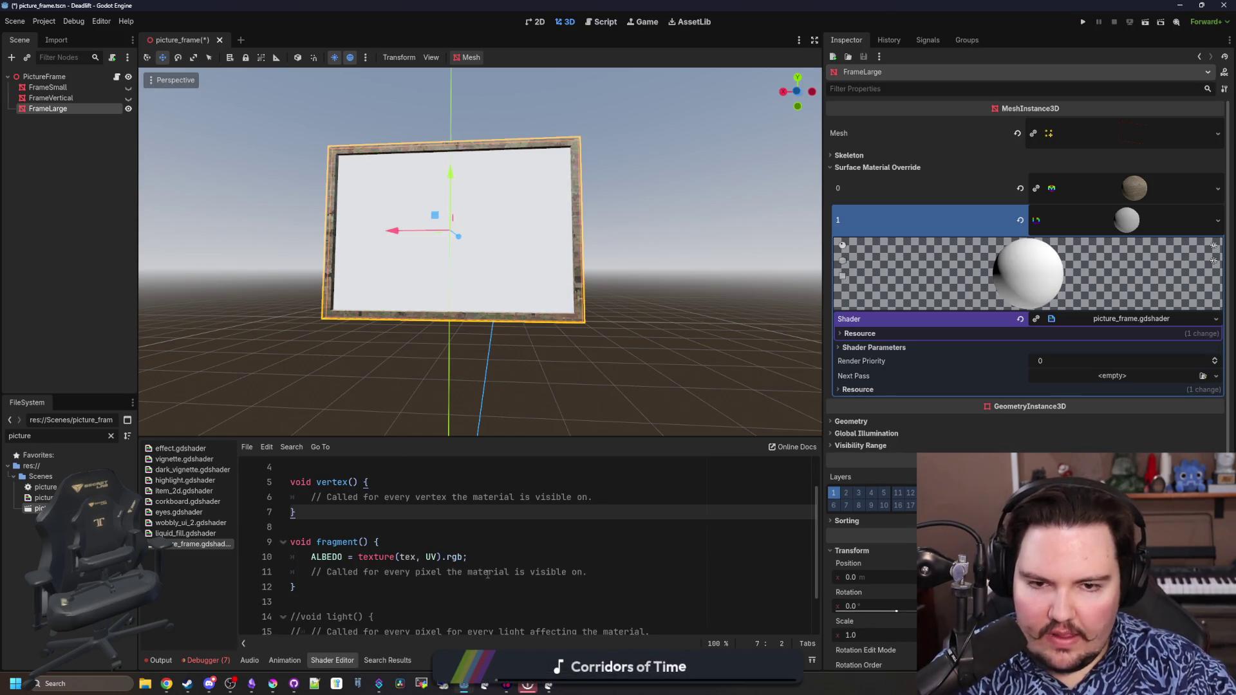
Expand the material's Shader Parameters to reveal the empty Tex slot
click(1100, 381)
click(873, 347)
click(1111, 360)
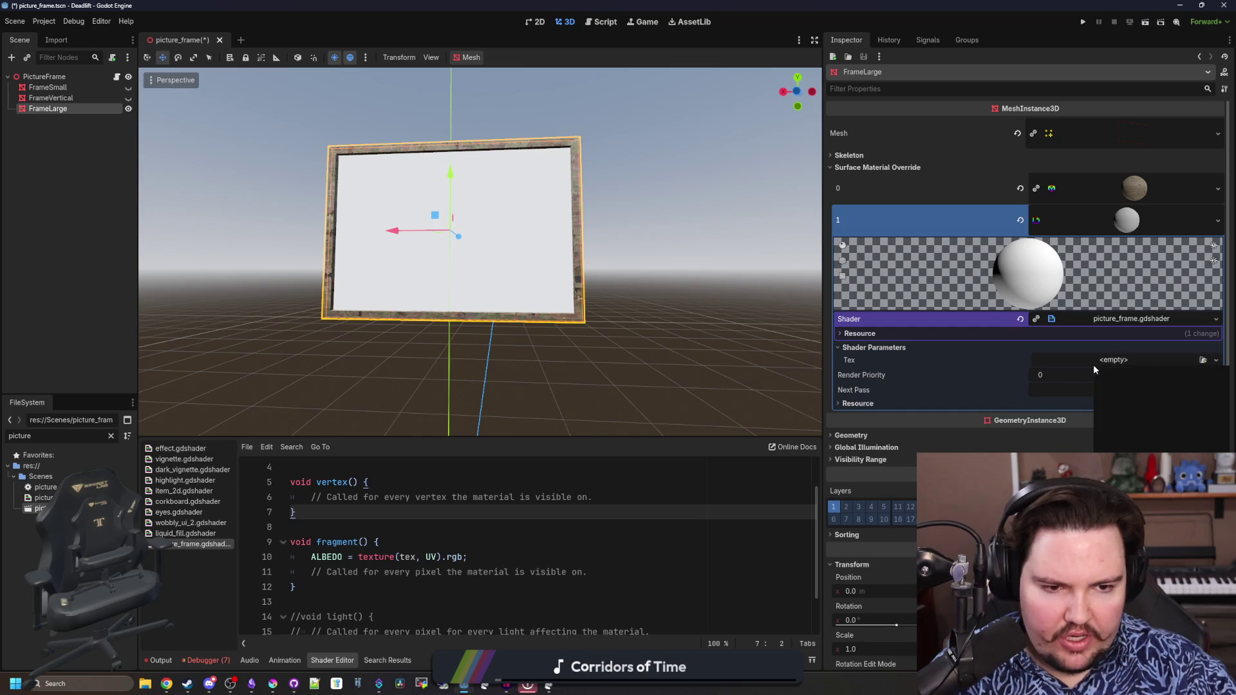
Quick Load the large frame image into the Tex parameter so the face shows in the frame
click(1121, 377)
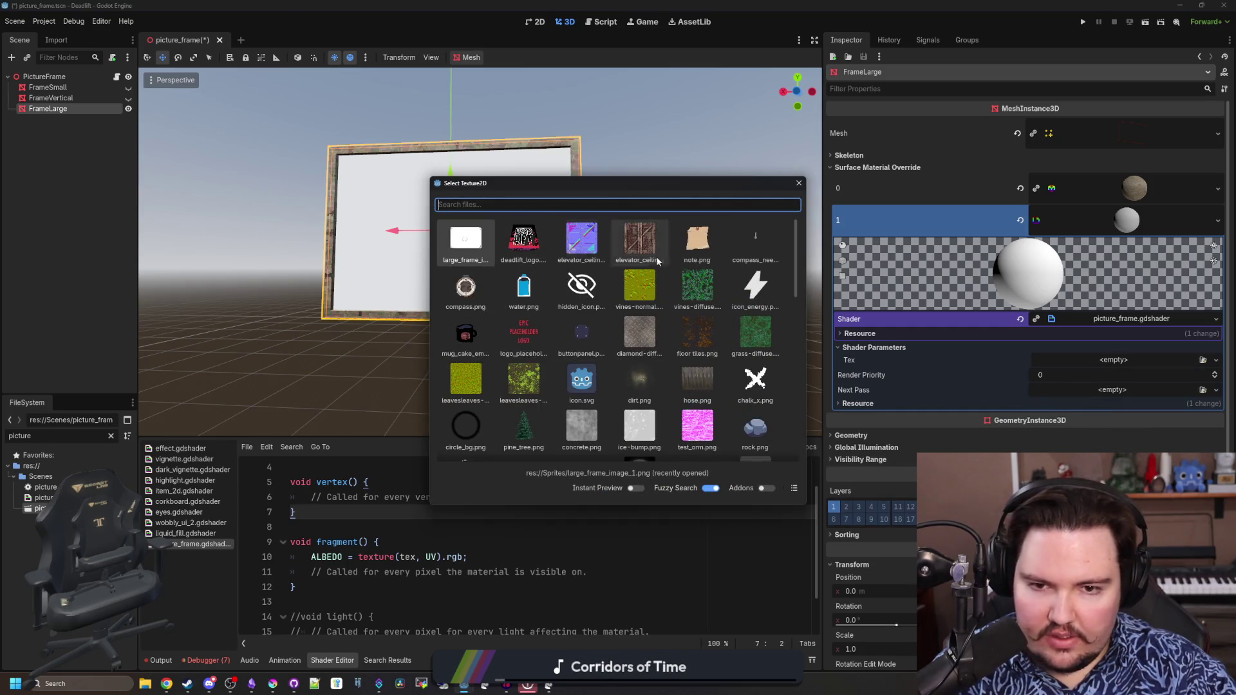
text(tree)
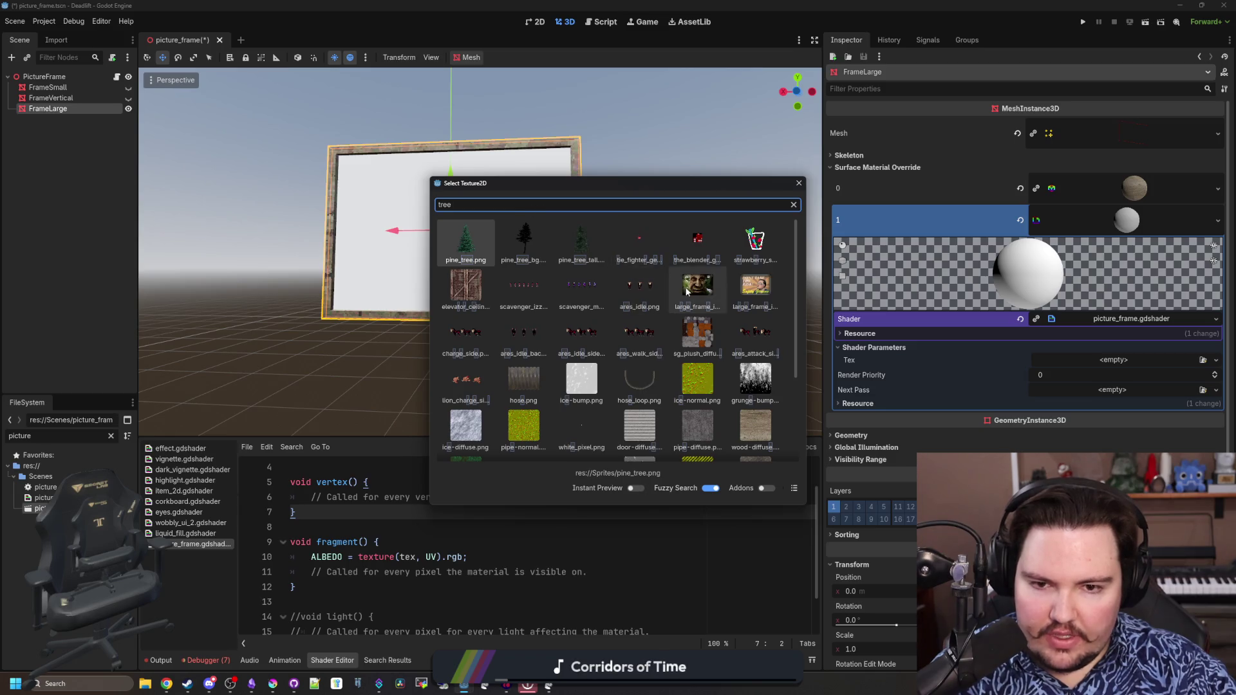
double_click(698, 285)
scroll(669, 303, up, 3)
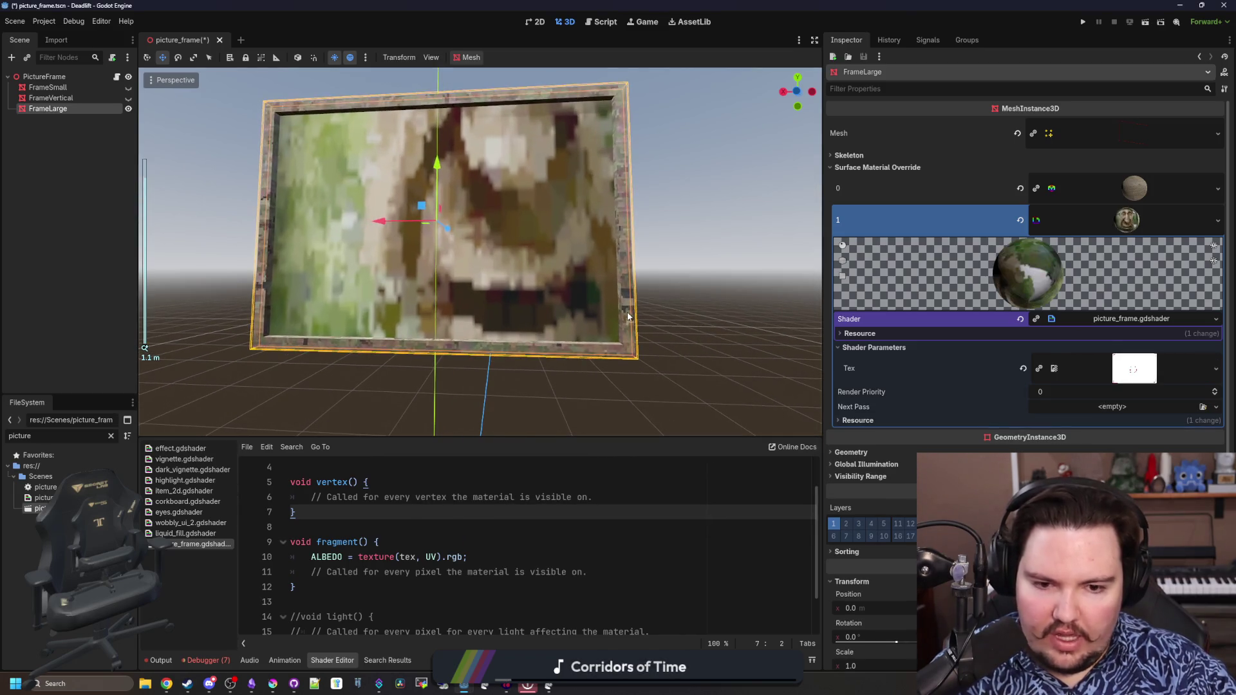
scroll(580, 541, up, 1)
click(428, 500)
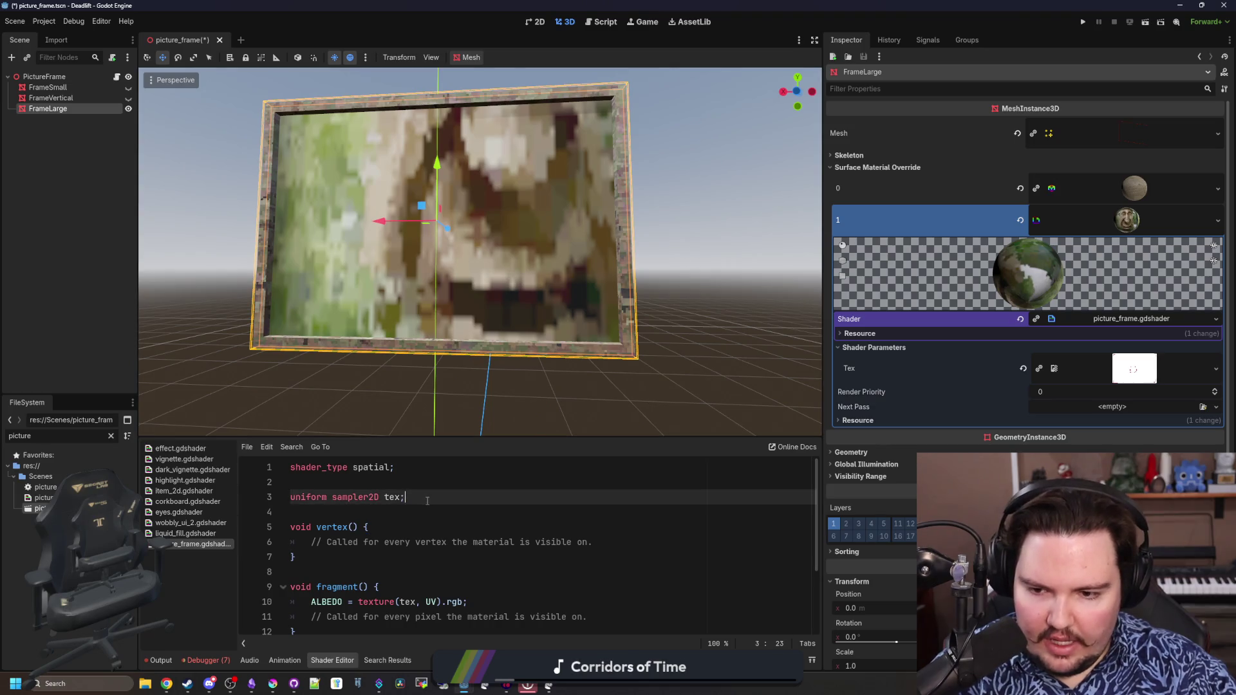
text(: f)
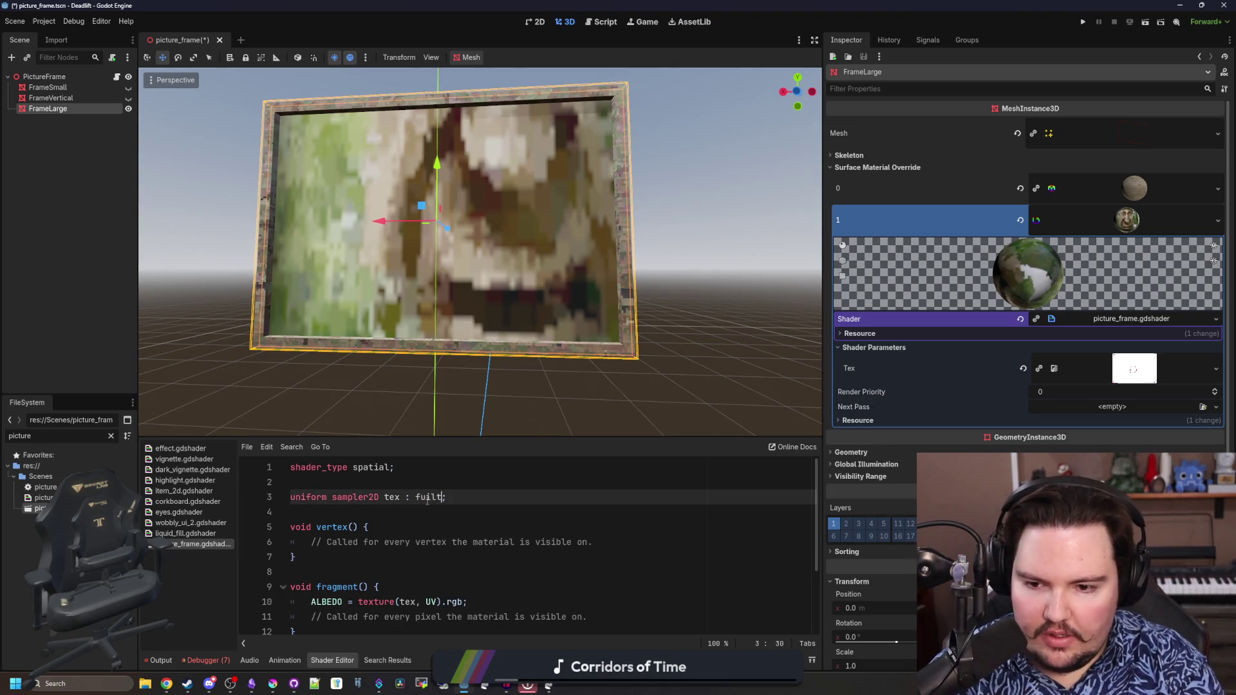
text(ilter_n)
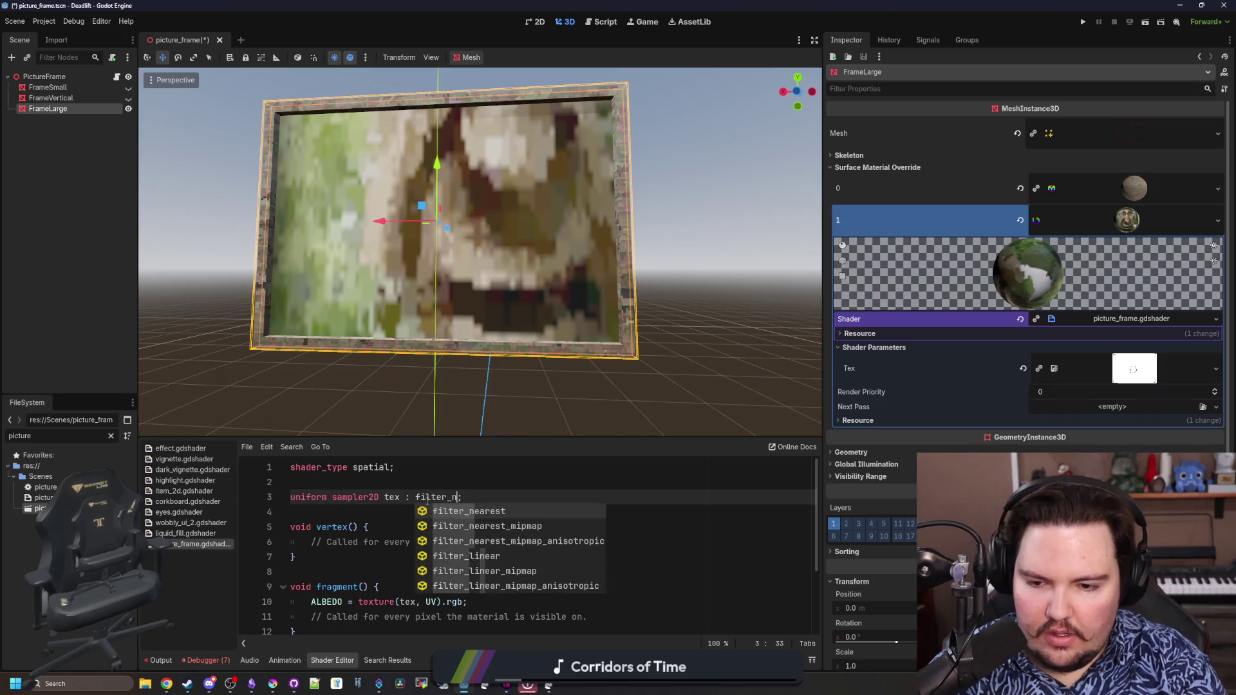
Add ': filter_nearest' to the tex uniform so the picture renders with crisp pixels
key(Tab)
click(462, 464)
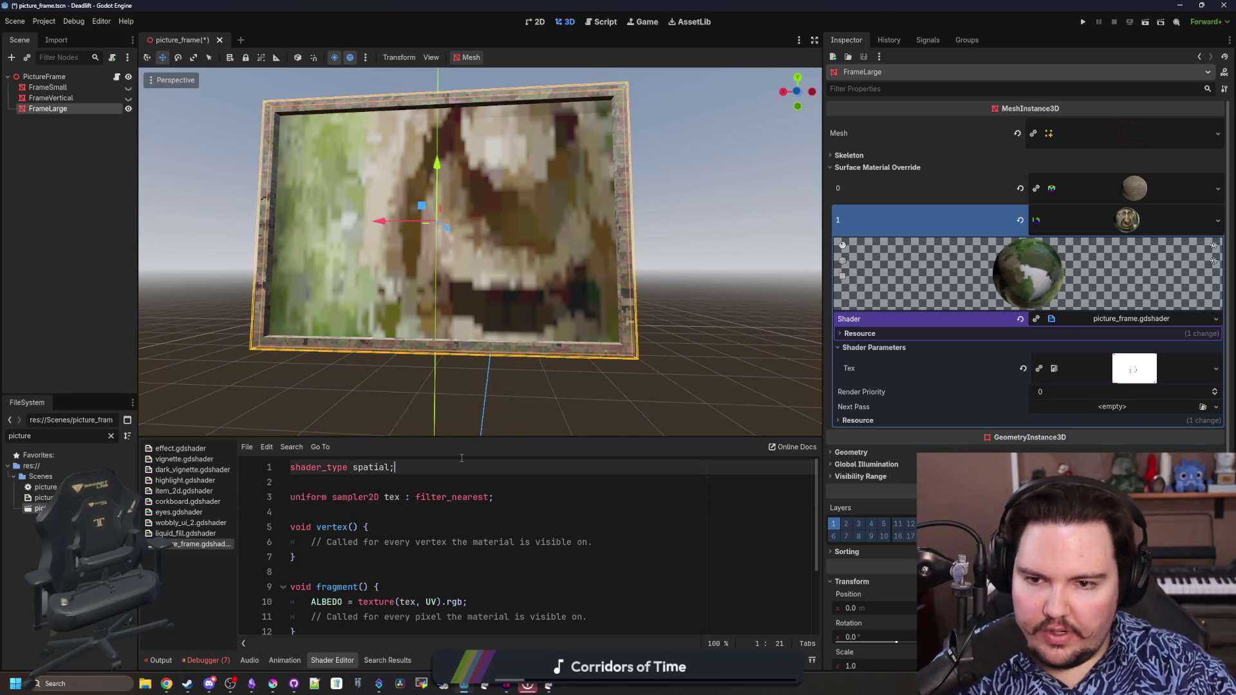
scroll(503, 502, down, 3)
scroll(502, 503, up, 3)
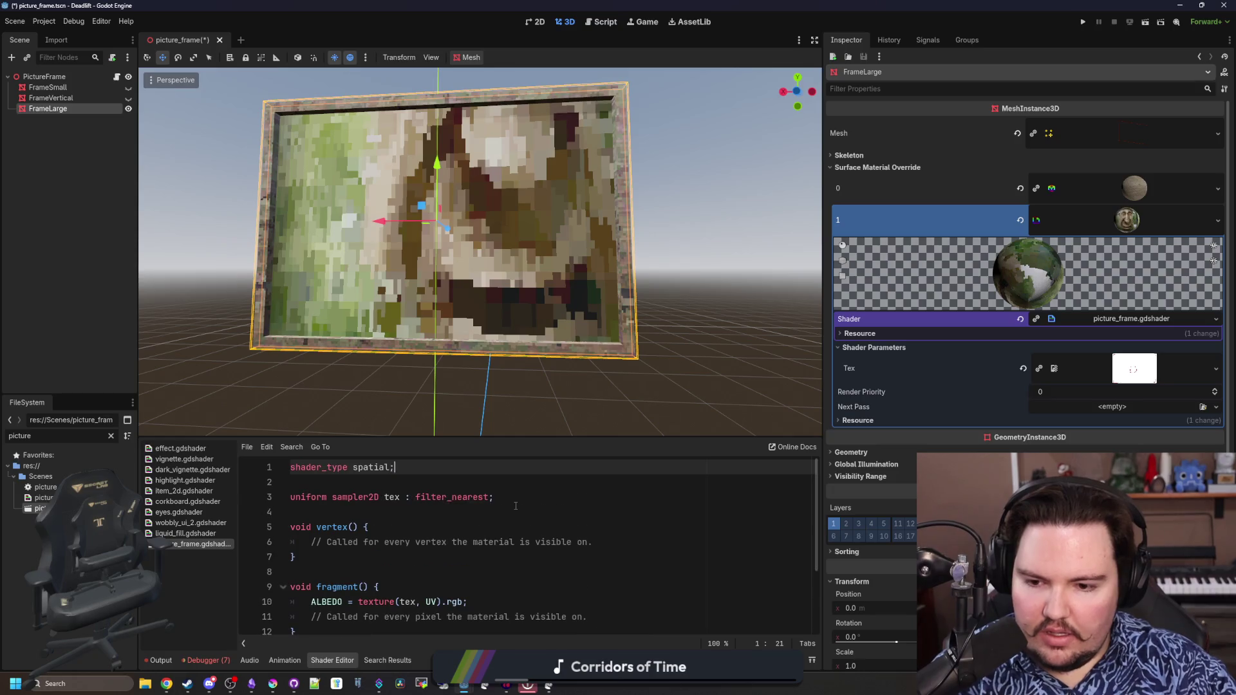
scroll(515, 506, down, 2)
scroll(515, 507, down, 2)
scroll(515, 507, down, 2)
click(488, 511)
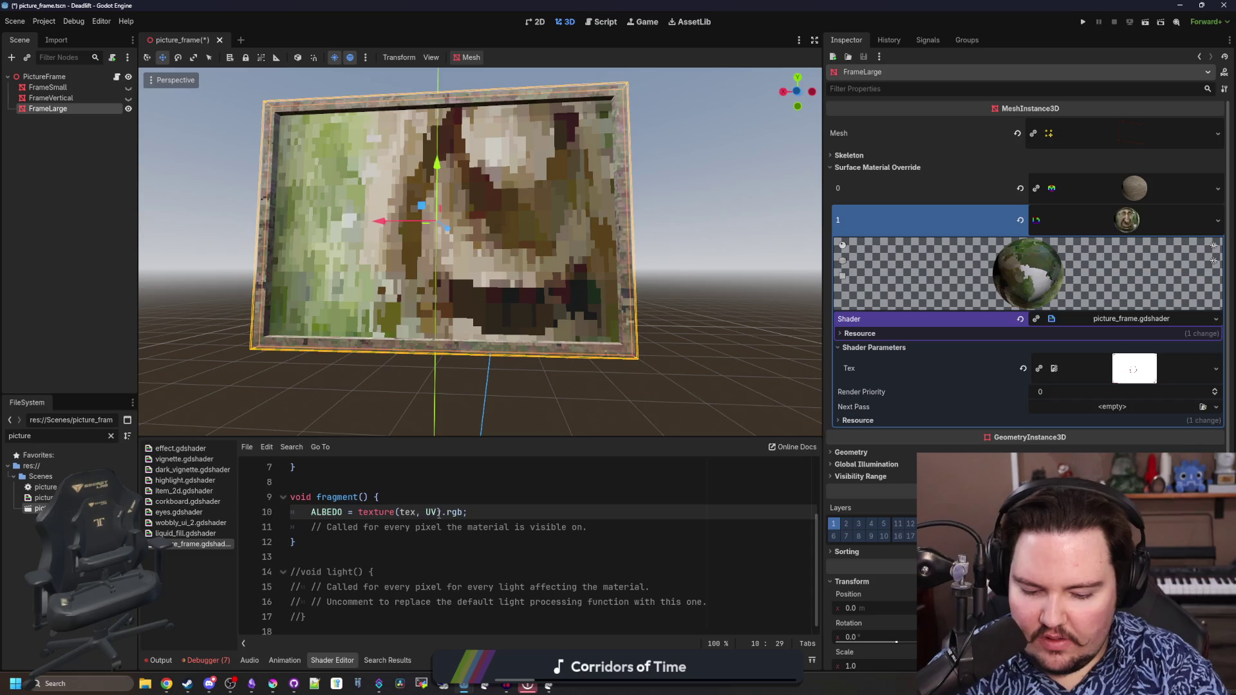
text(*0.5)
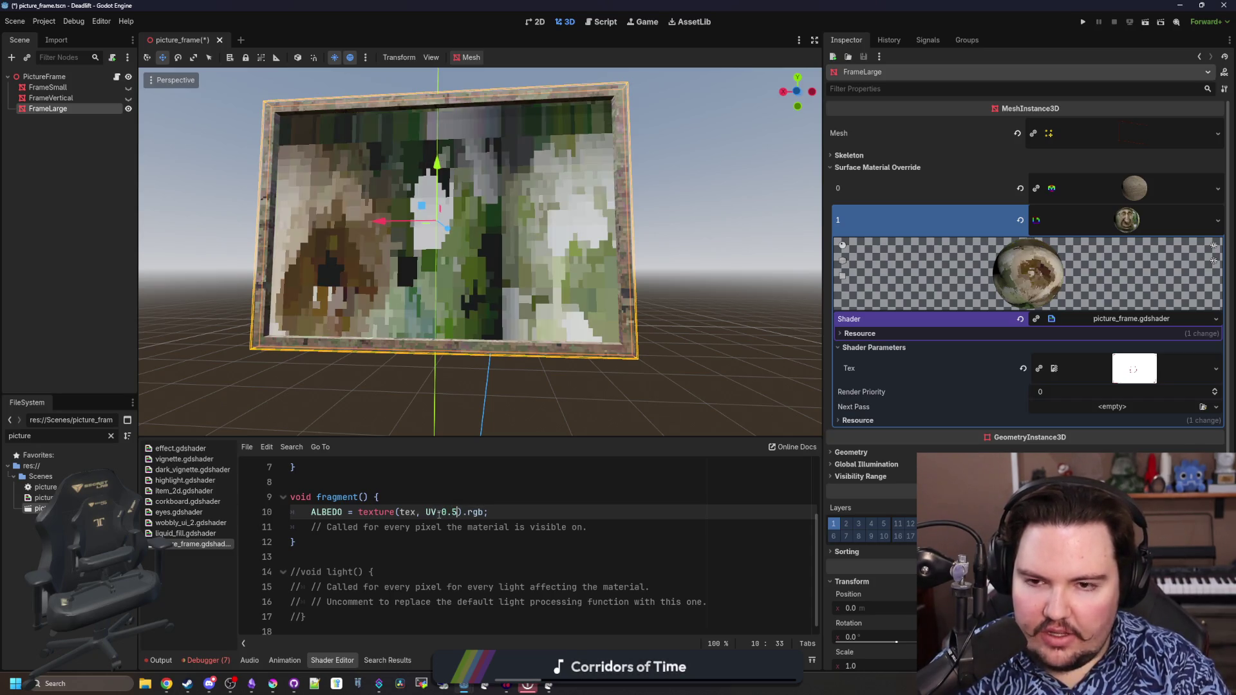
Declare a vec2 offset uniform and add it to UV in the texture lookup
key(BackSpace)
key(BackSpace)
key(BackSpace)
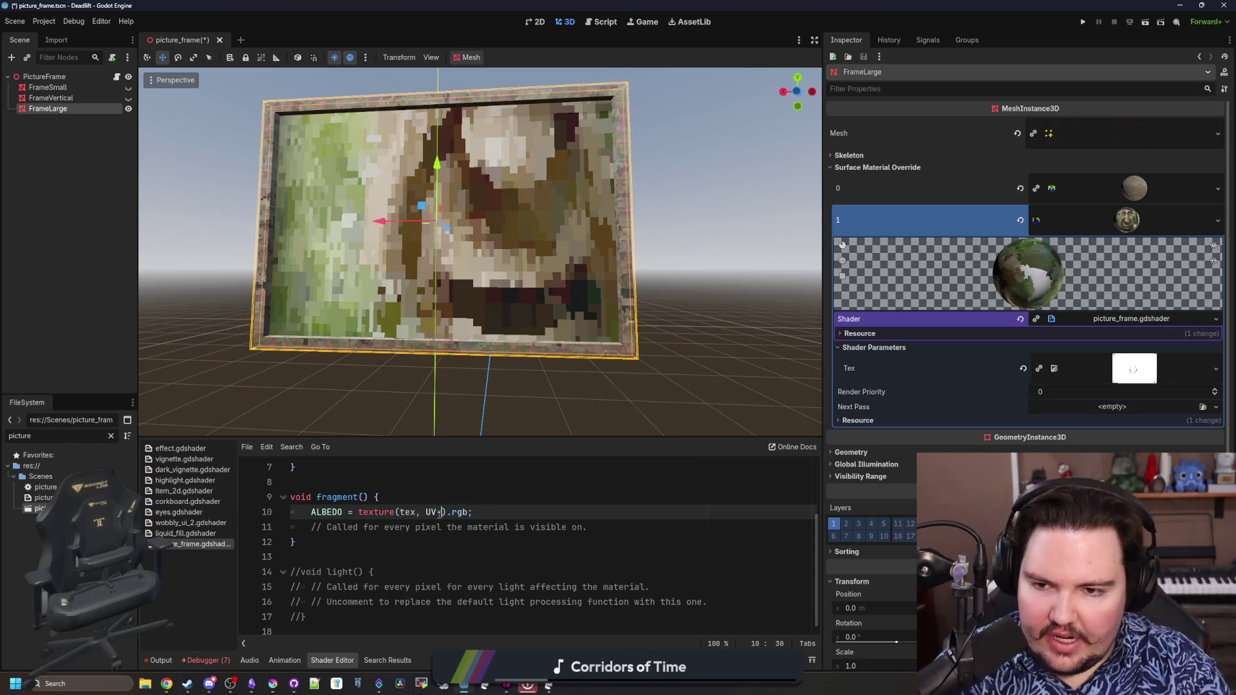
text(*)
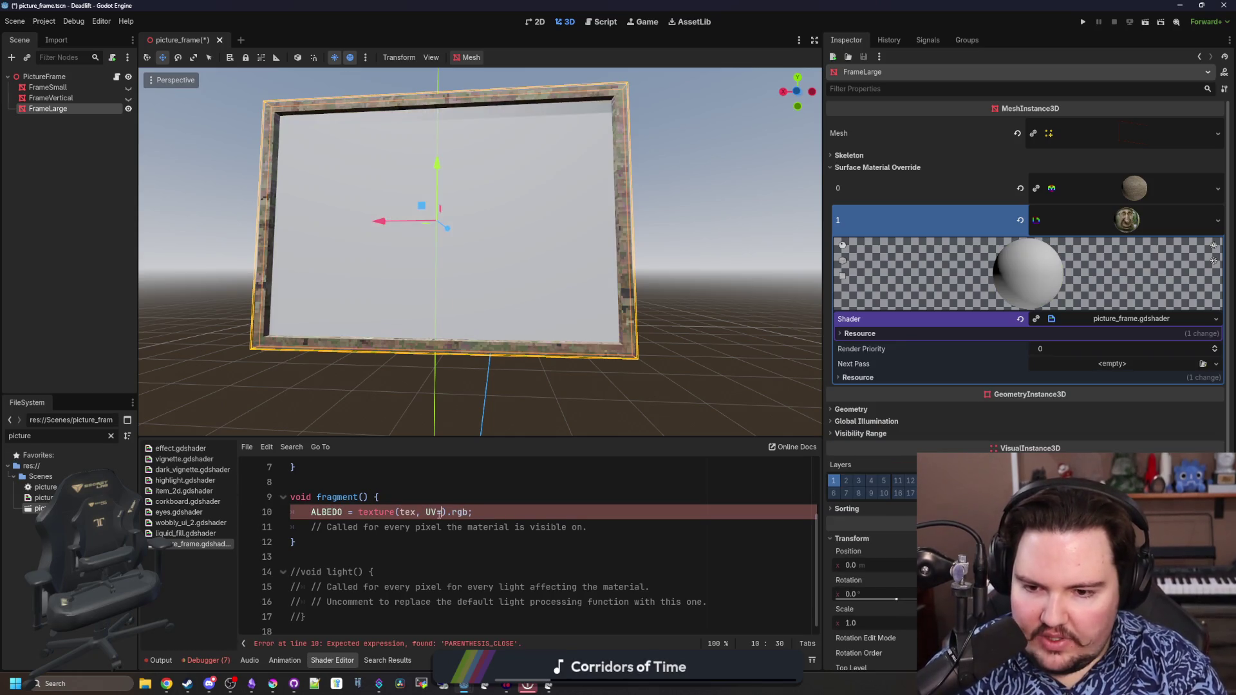
key(BackSpace)
text(+)
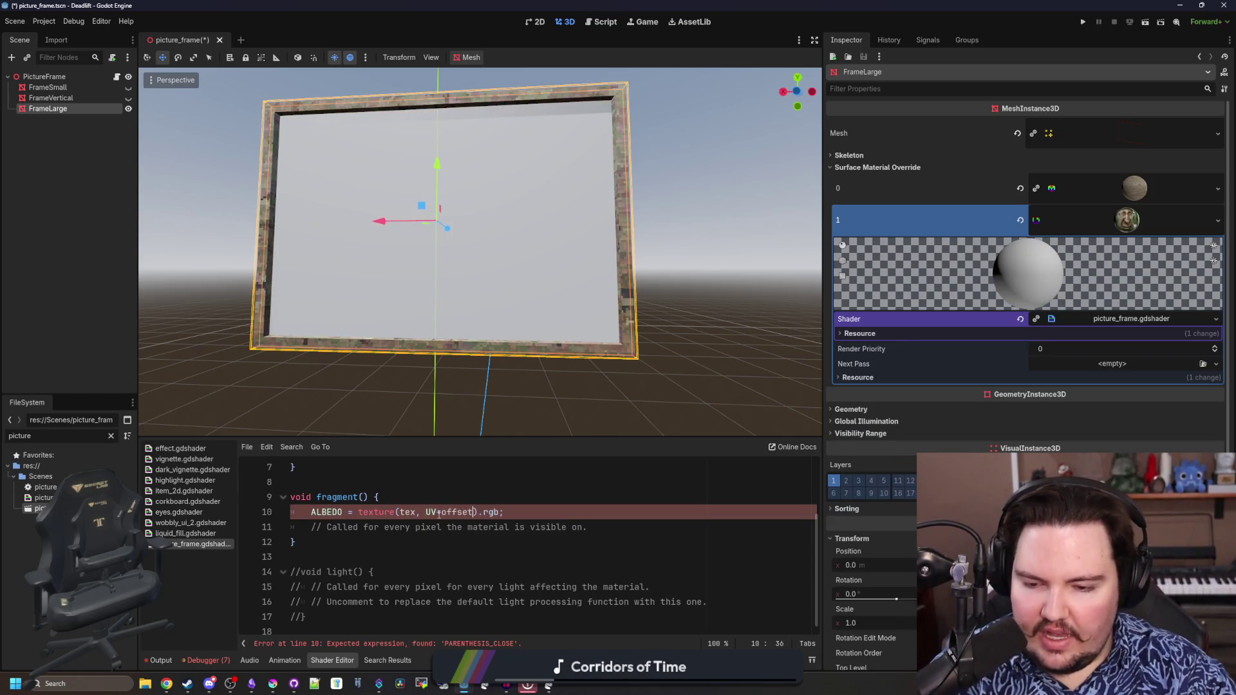
scroll(420, 516, up, 3)
click(420, 513)
key(Return)
text(uniform vec2 o)
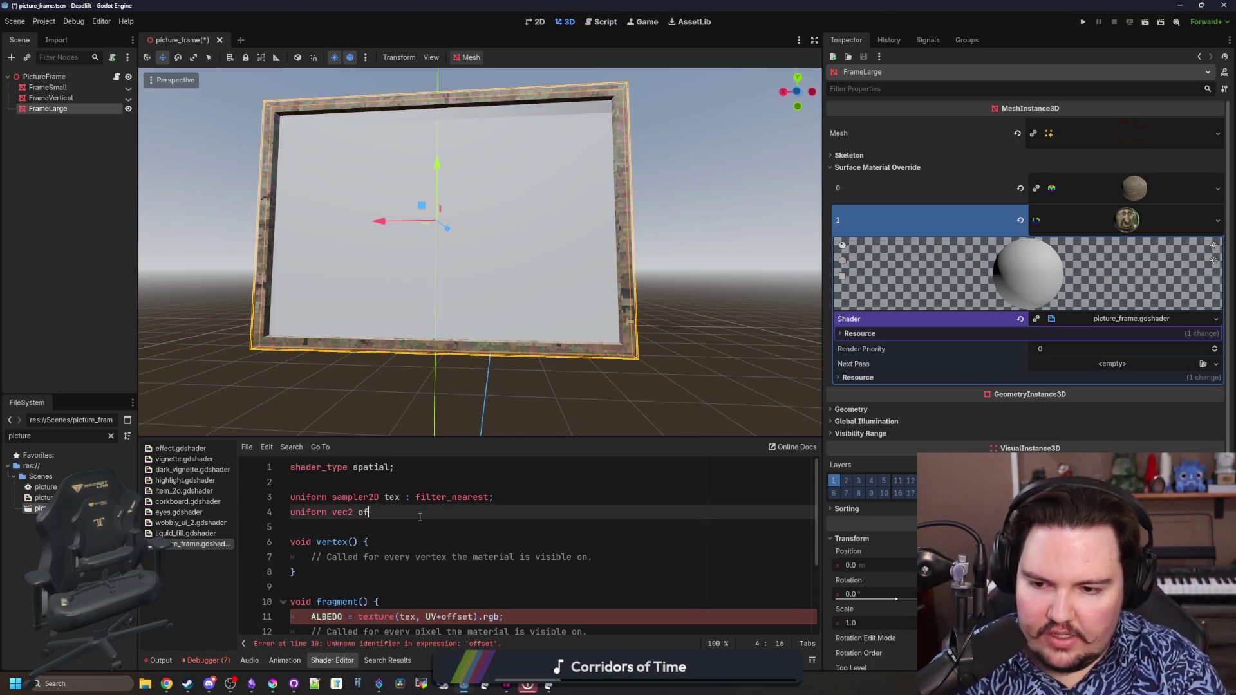
text(fset;)
scroll(420, 517, down, 3)
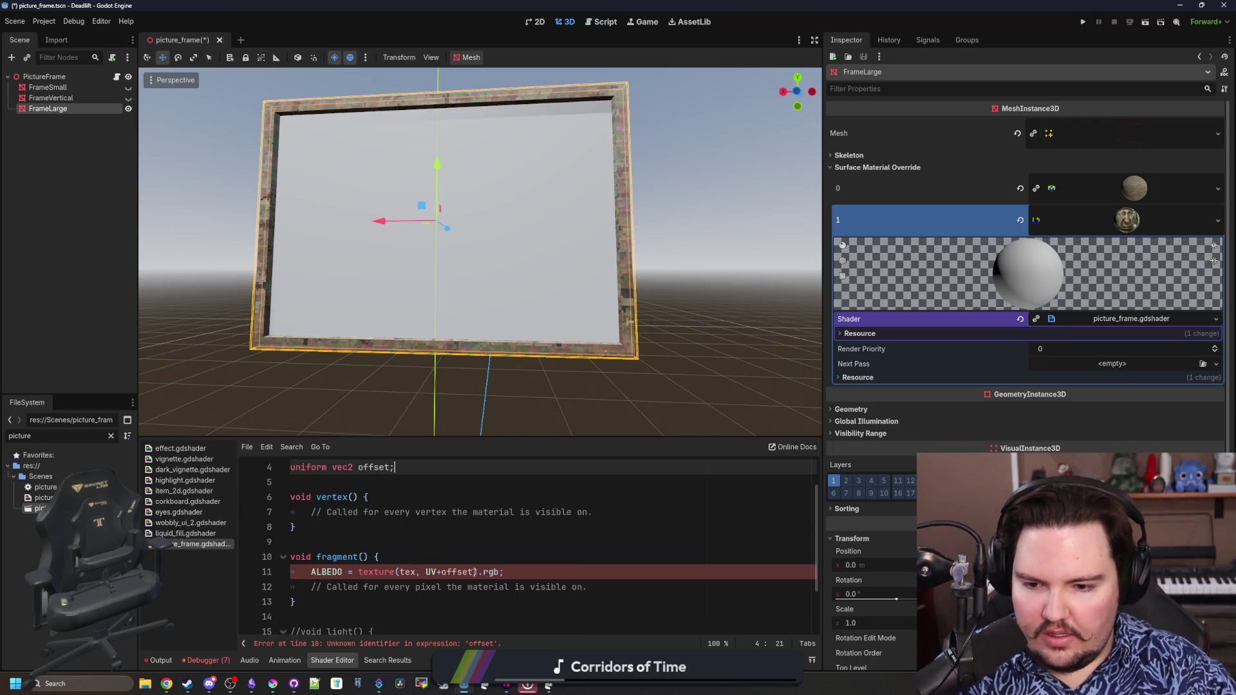
click(470, 572)
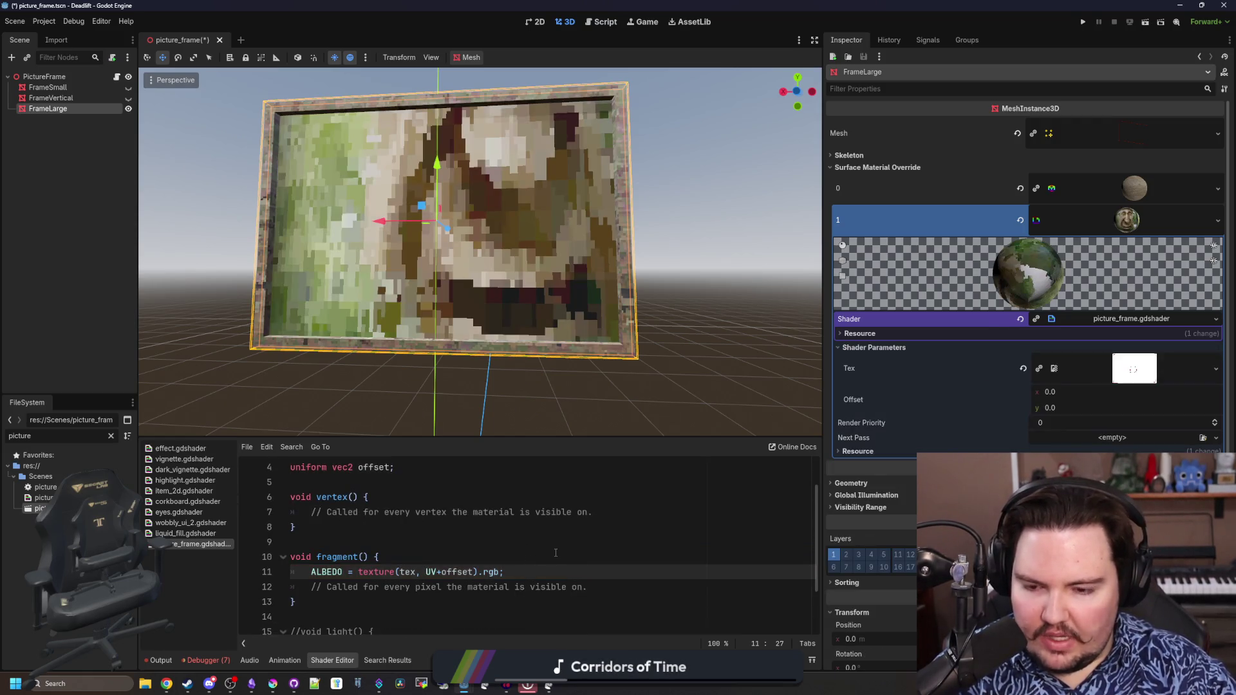
text(()
key(Right)
key(Right)
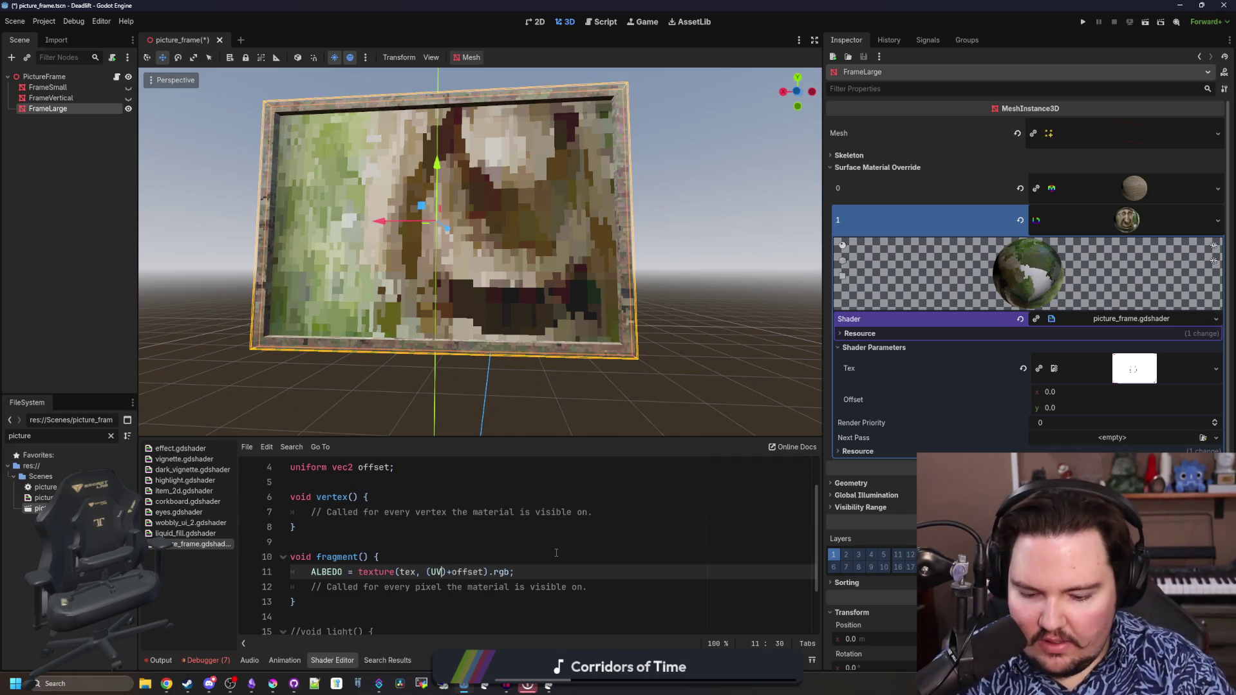
text(*scale)
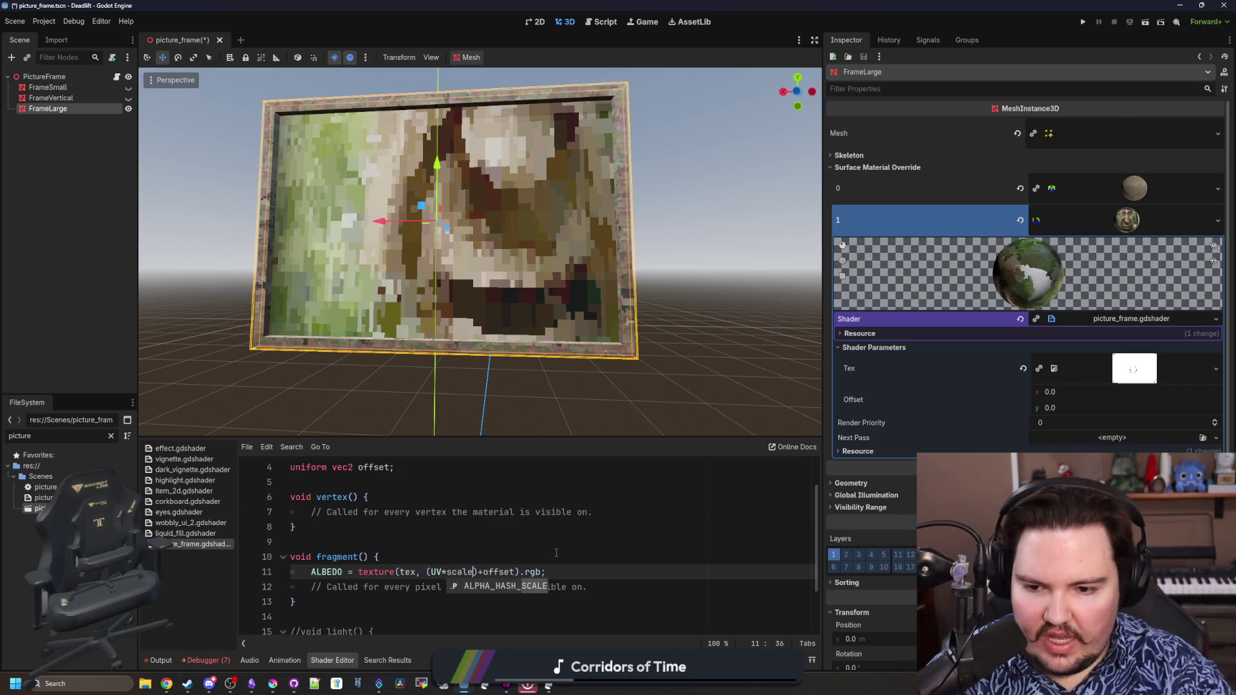
scroll(556, 553, up, 3)
Declare a vec2 scale uniform multiplying the UVs, exposing Offset and Scale parameters
click(423, 512)
key(Return)
text(unifo)
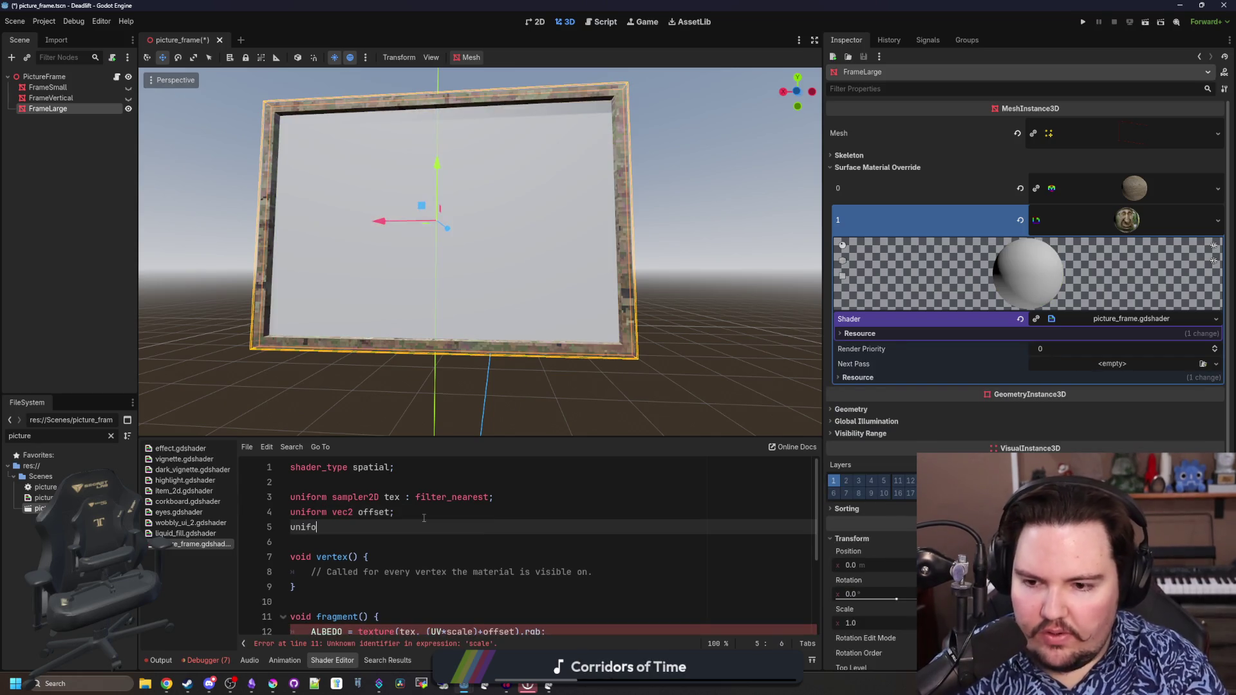
text(rm vec2 scale;)
key(Up)
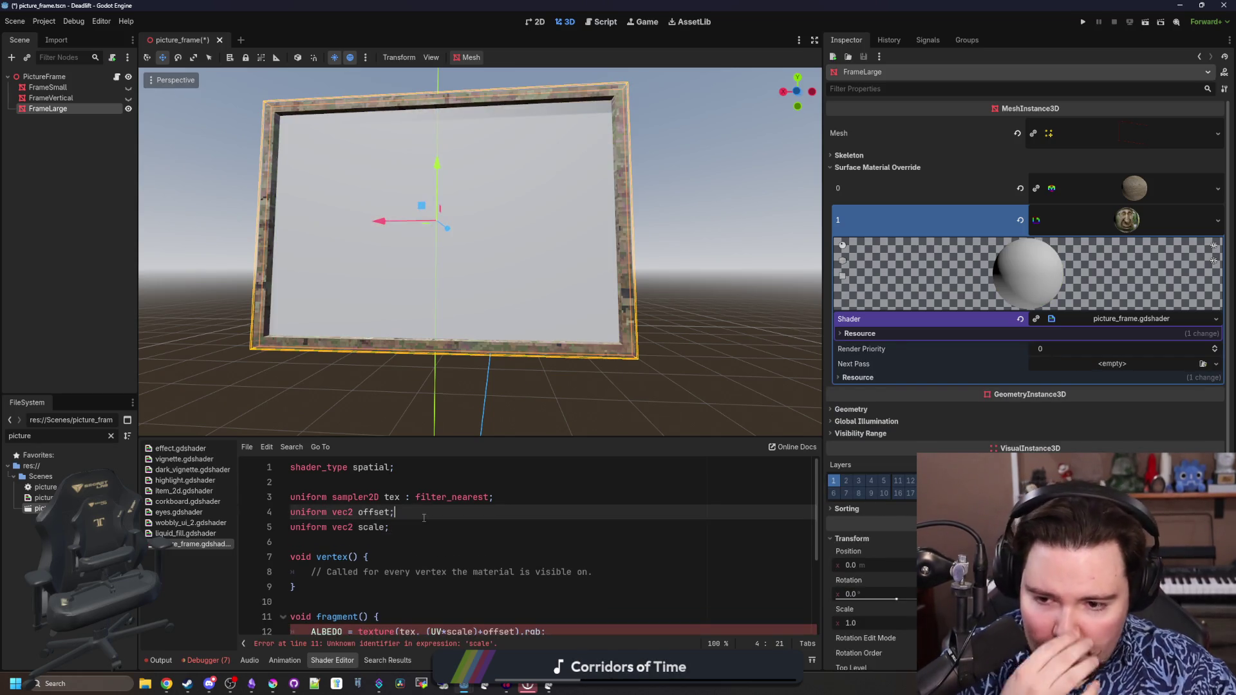
scroll(423, 519, down, 3)
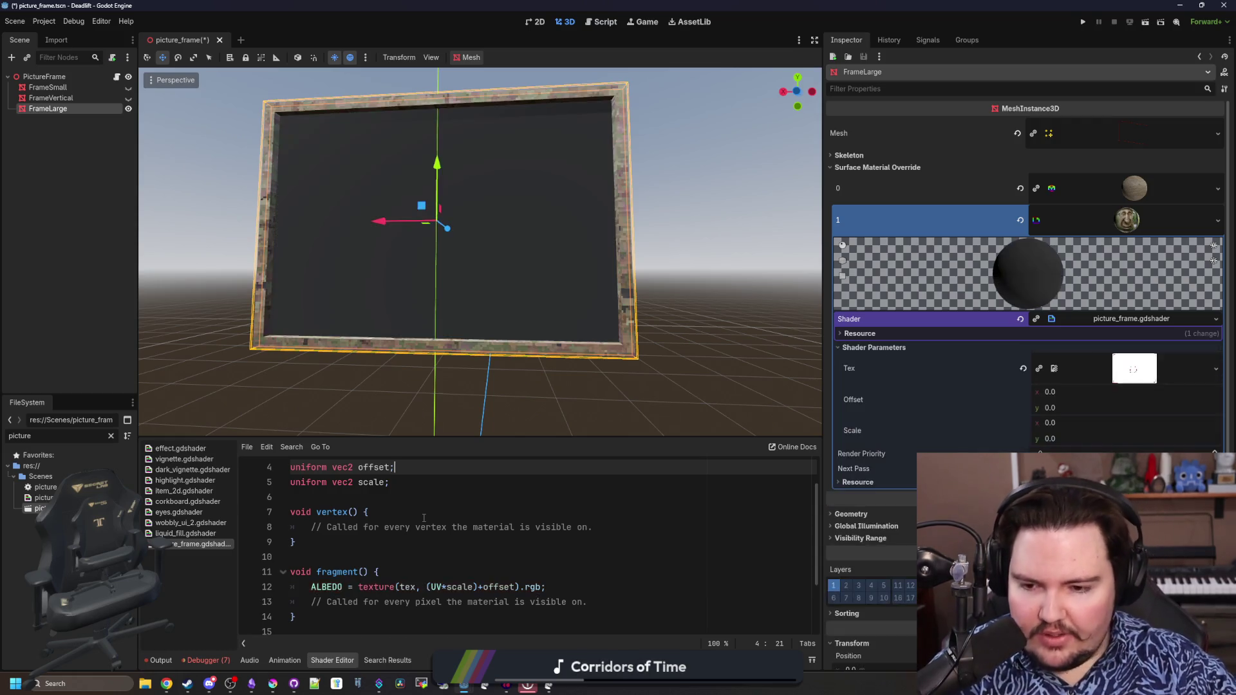
scroll(423, 518, up, 3)
click(1051, 422)
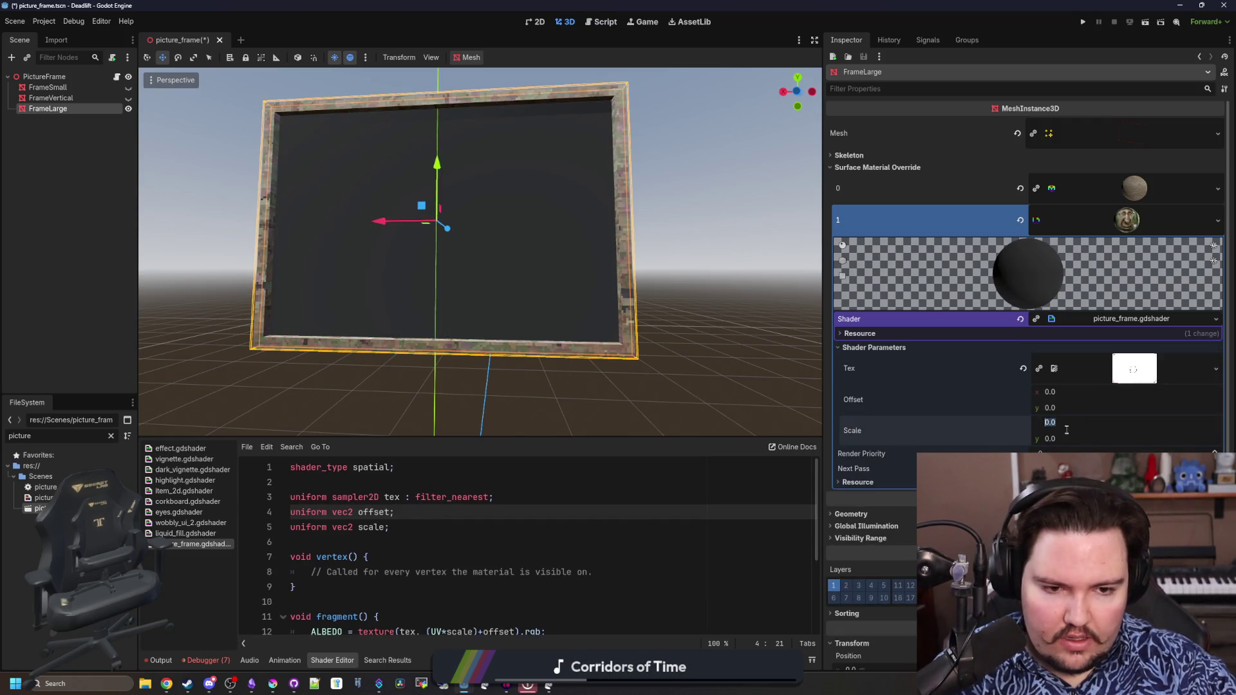
text(1)
Tune Scale to 1.385 by 2.58 and Offset y to -1.155 so the face fills the frame
key(Tab)
text(1)
key(Return)
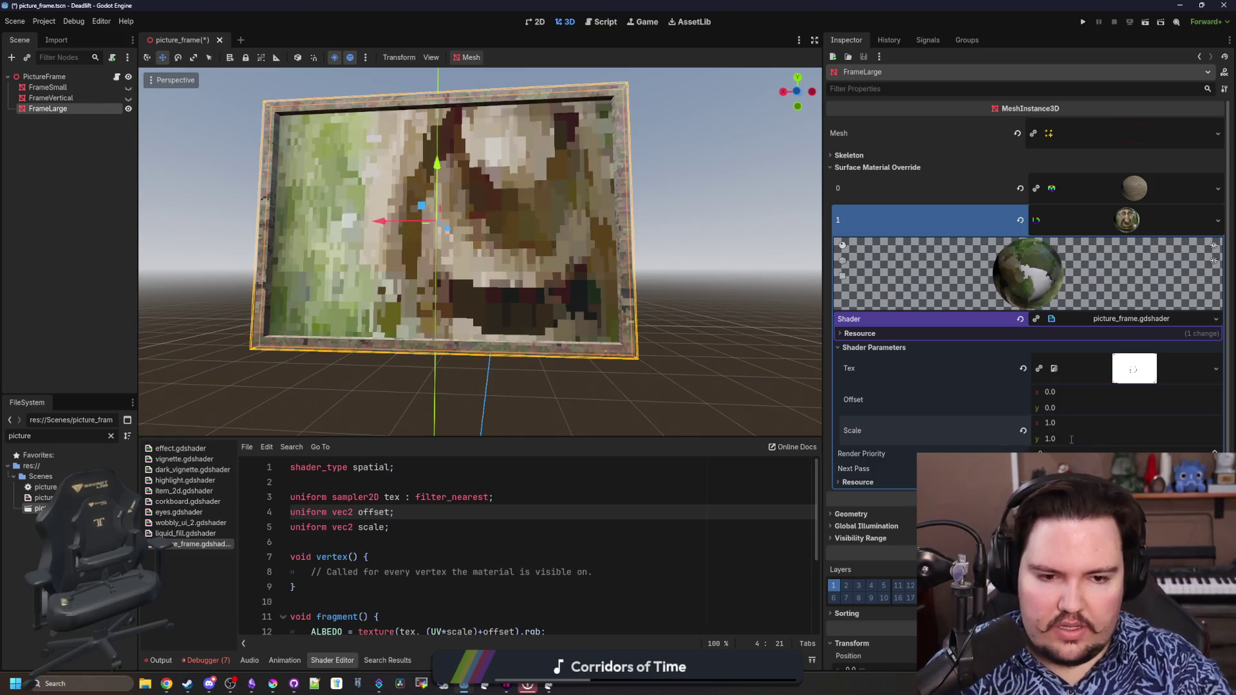
mouse_move(1053, 421)
mouse_down()
mouse_move(1082, 422)
mouse_move(1032, 397)
mouse_move(1060, 406)
mouse_move(1034, 422)
mouse_up()
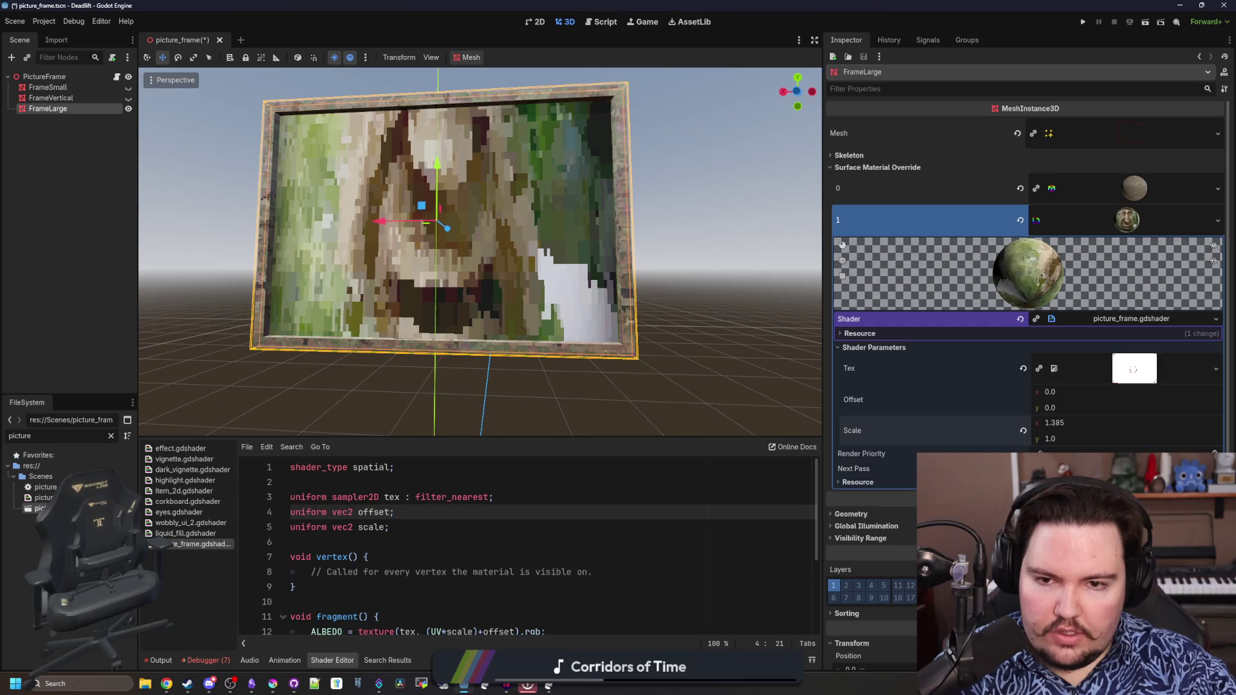
drag(1060, 438, 1091, 437)
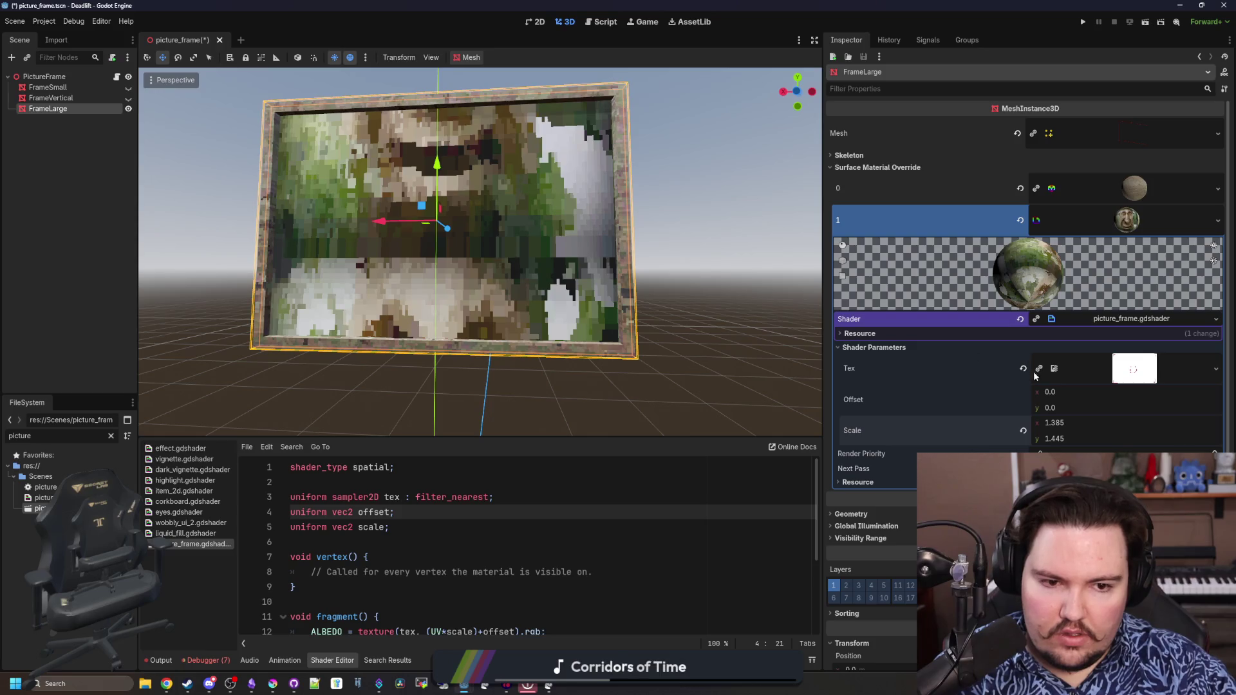
mouse_move(1050, 406)
mouse_down()
mouse_move(1063, 407)
mouse_move(1026, 407)
mouse_up()
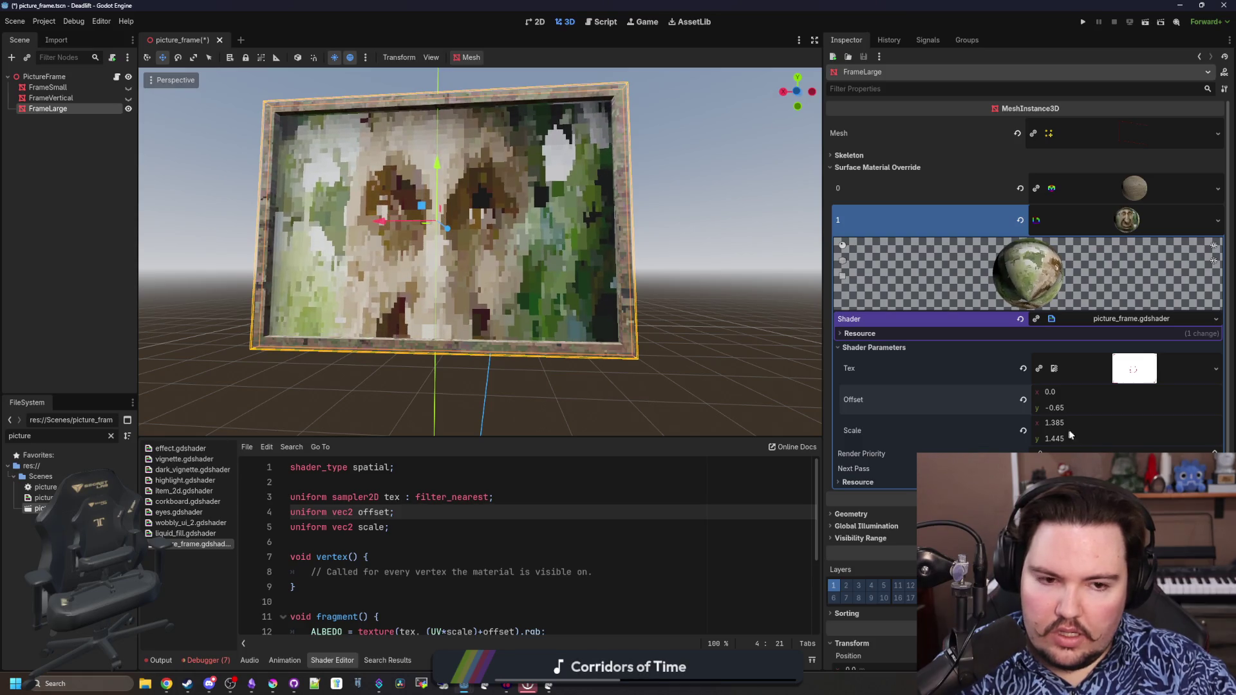
mouse_move(1056, 437)
mouse_down()
mouse_move(1086, 438)
mouse_move(1069, 438)
mouse_move(1044, 407)
mouse_move(1063, 407)
mouse_move(1065, 438)
mouse_move(1055, 407)
mouse_move(1048, 437)
mouse_move(1065, 409)
mouse_up()
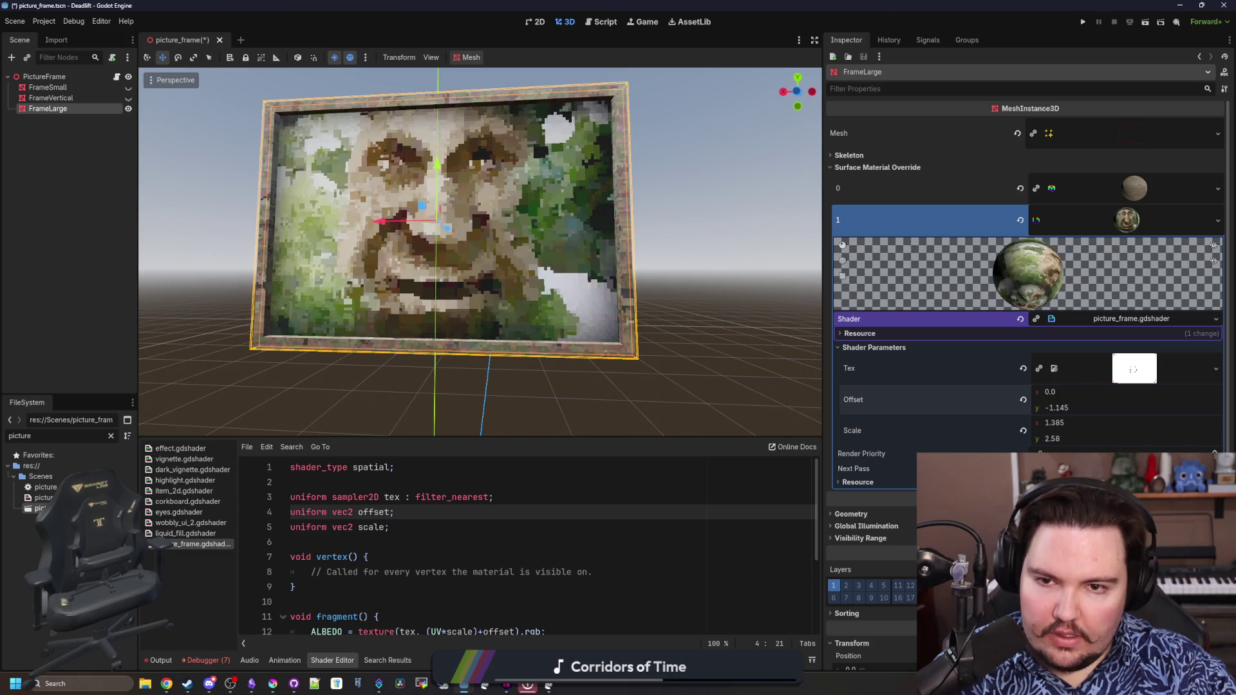
drag(1058, 408, 1055, 408)
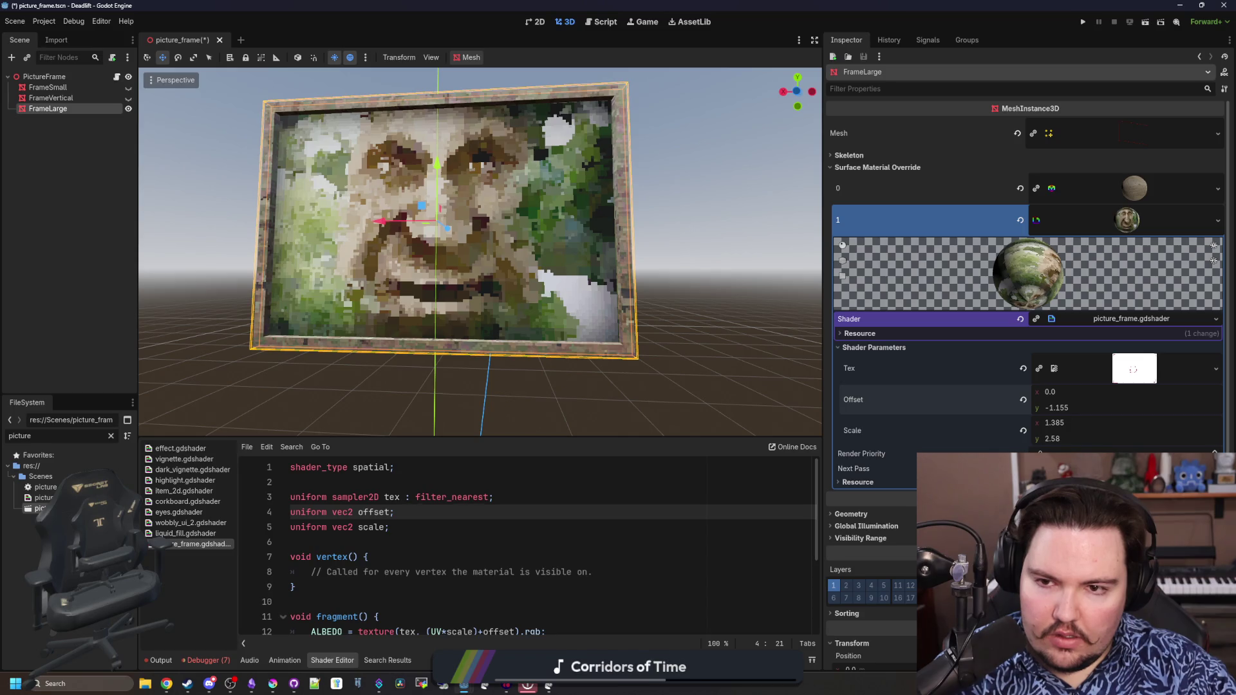
scroll(629, 354, down, 3)
Orbit around the textured frame to check it from several angles, reselecting FrameLarge
middle_click(628, 354)
scroll(658, 354, down, 3)
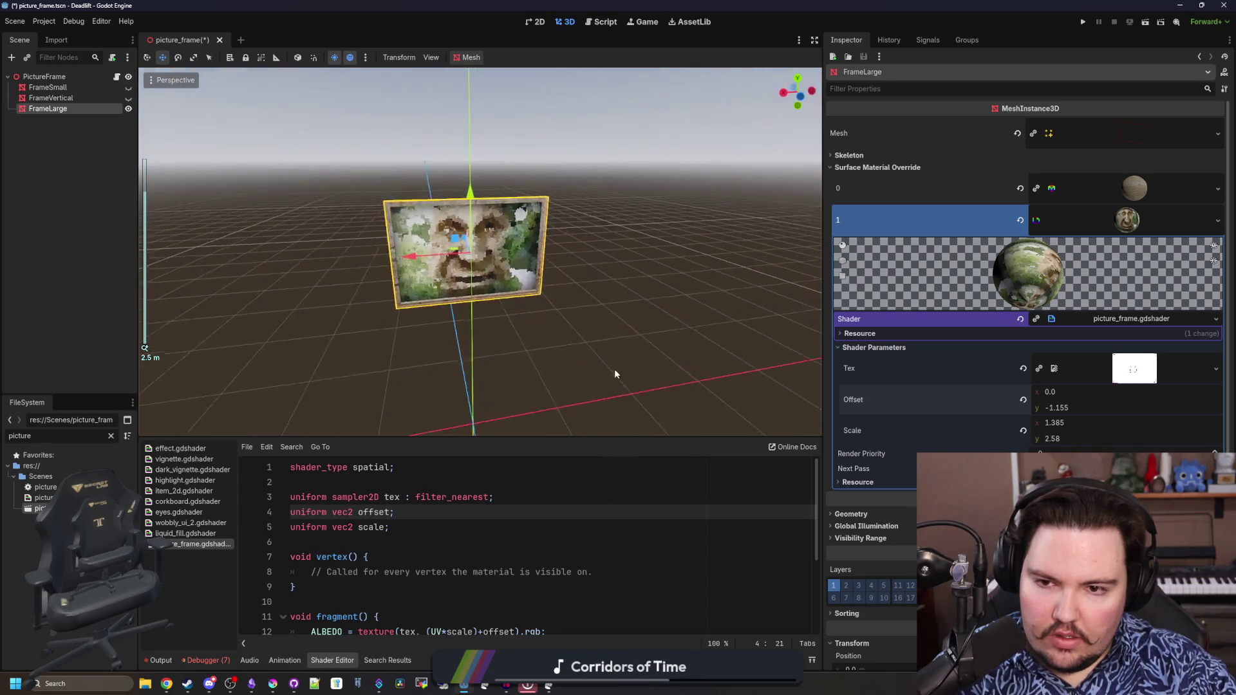
drag(614, 368, 594, 399)
scroll(594, 400, up, 3)
scroll(532, 541, down, 2)
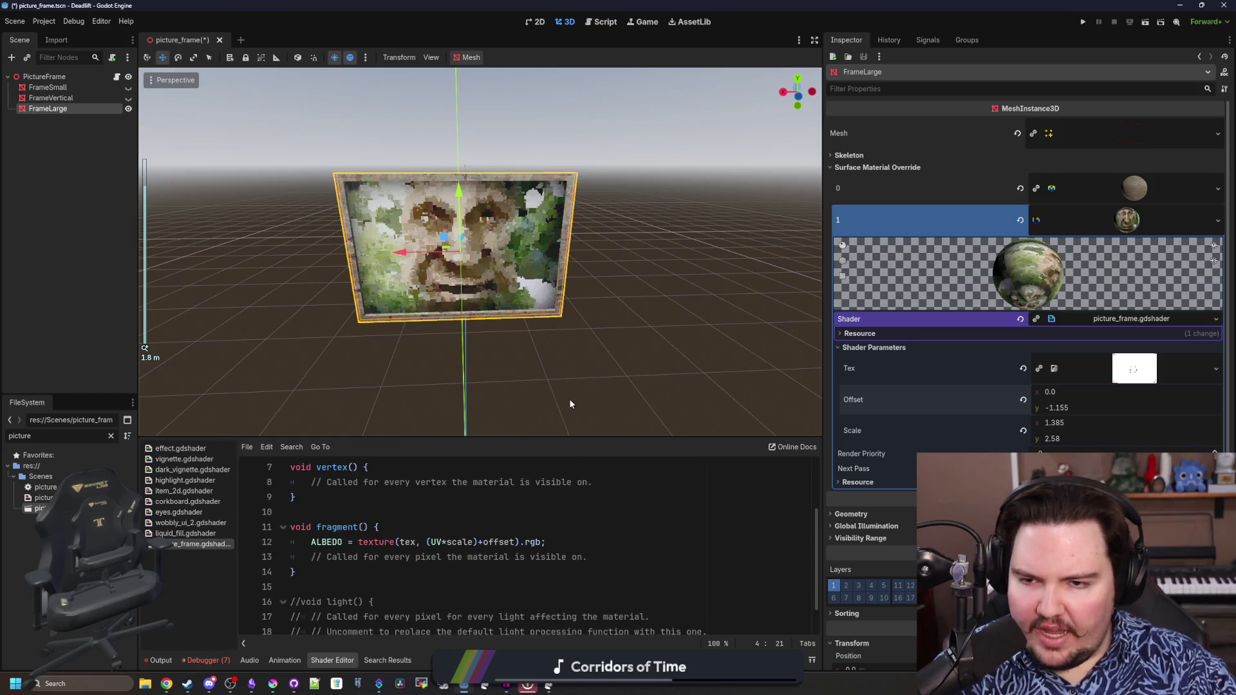
scroll(569, 399, up, 3)
middle_click(505, 351)
mouse_move(505, 351)
mouse_down()
mouse_move(482, 374)
mouse_move(597, 343)
mouse_up()
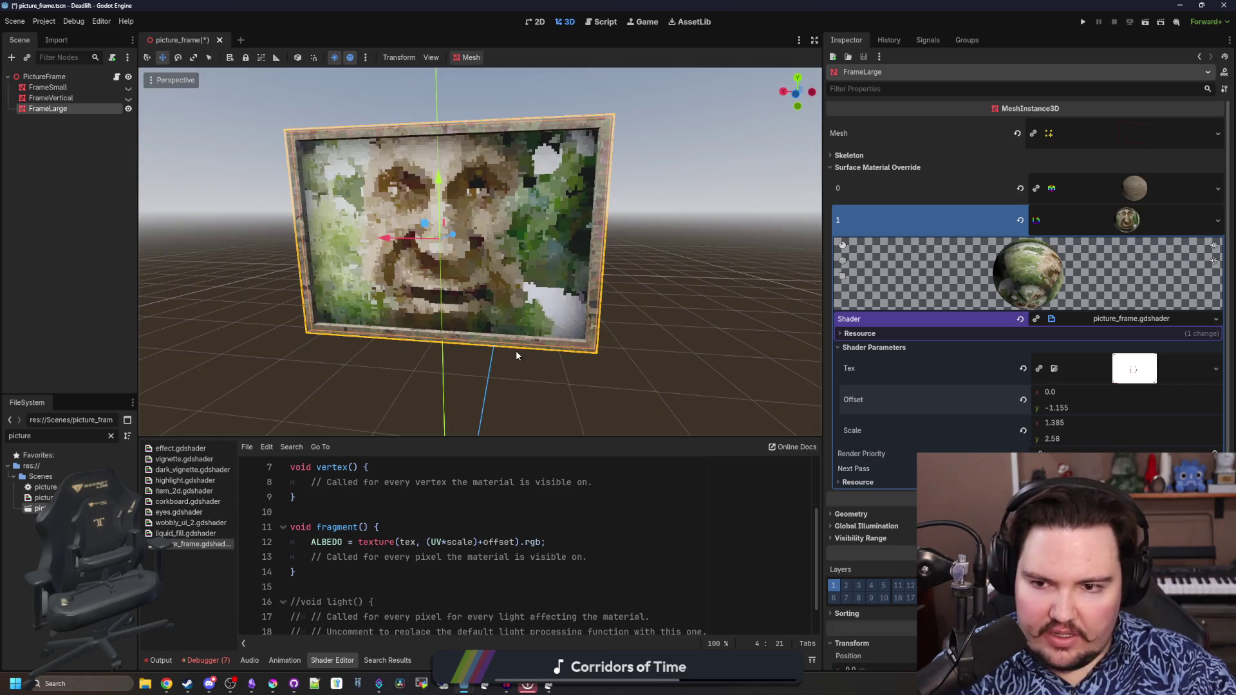
drag(516, 350, 523, 427)
scroll(522, 502, up, 3)
drag(470, 384, 568, 413)
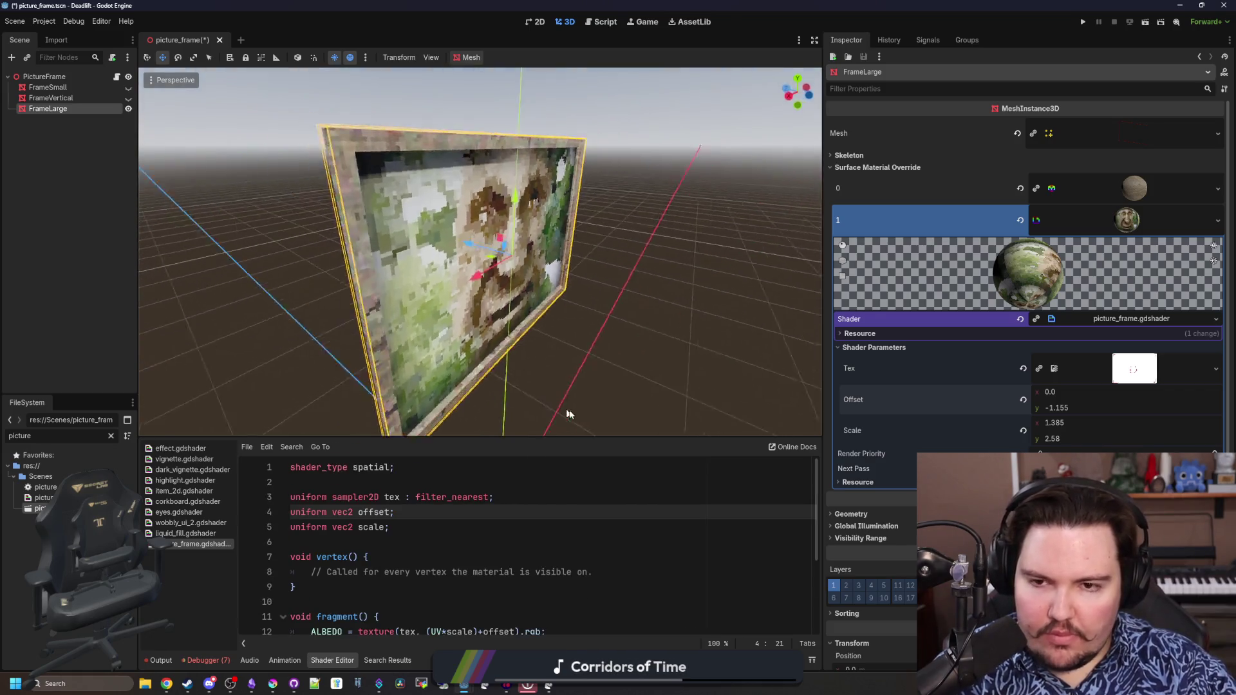
click(607, 378)
drag(607, 377, 490, 367)
scroll(517, 296, up, 2)
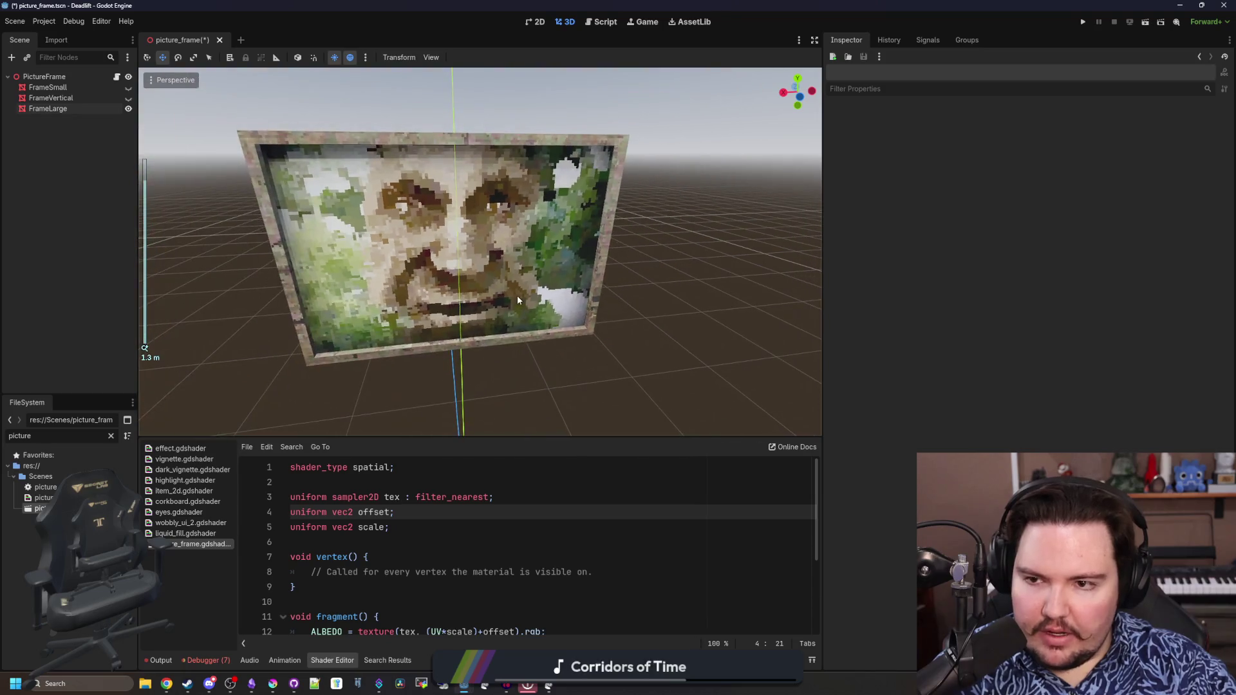
click(517, 296)
drag(517, 297, 536, 339)
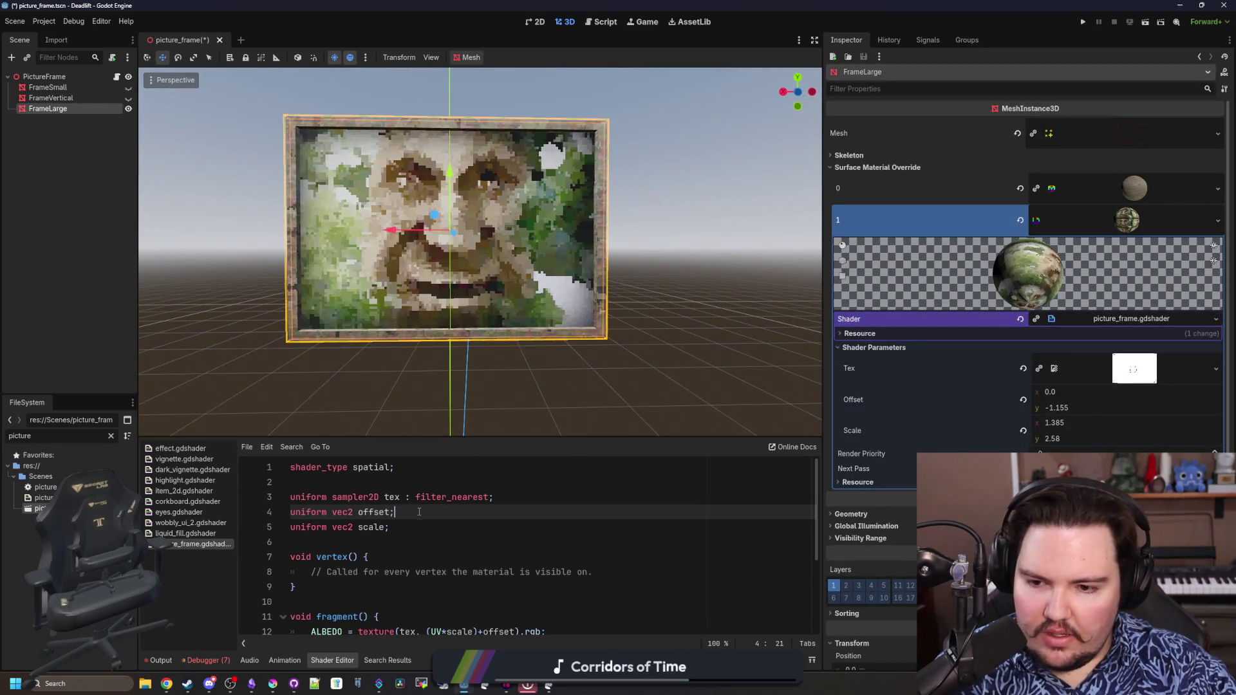
Add an empty line below the ALBEDO line in the fragment function
click(447, 482)
scroll(483, 522, down, 3)
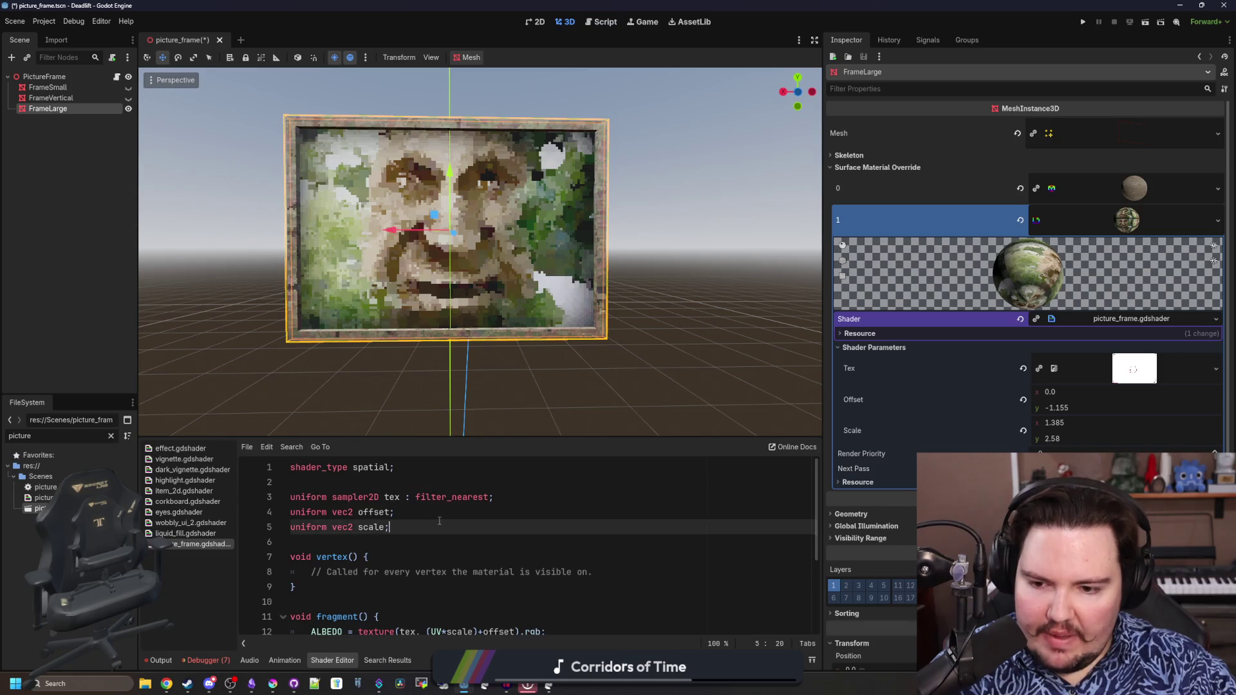
scroll(542, 522, down, 2)
click(607, 512)
key(Return)
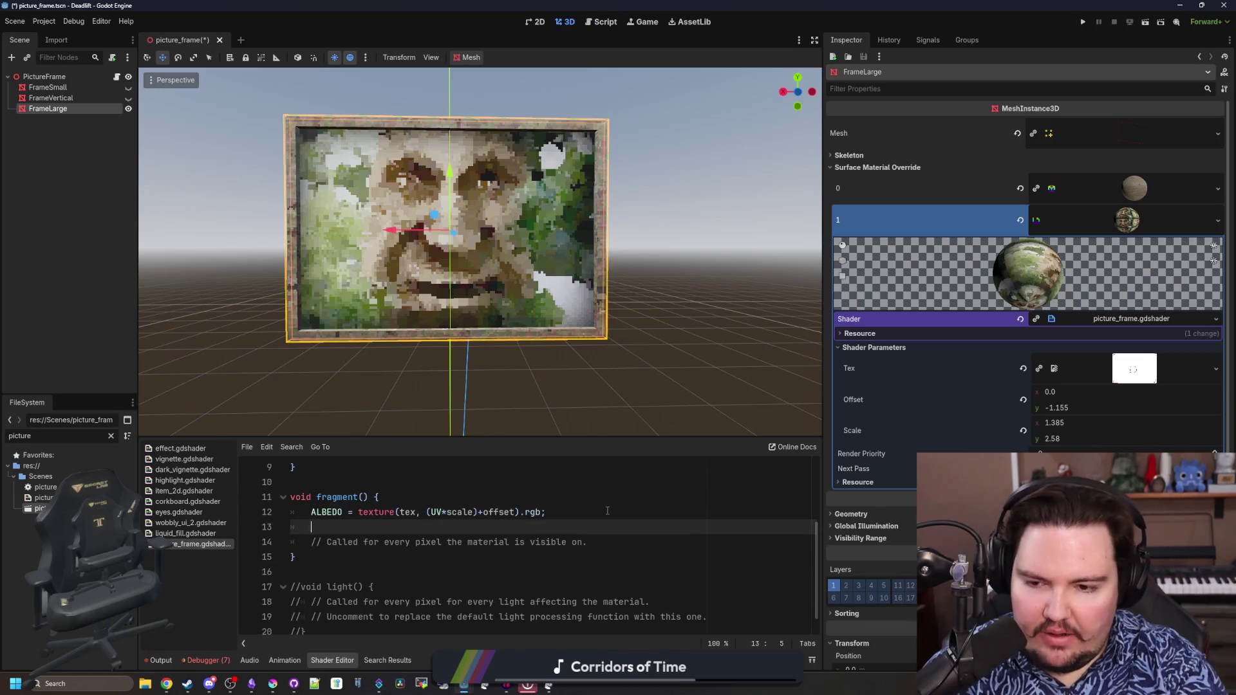
text(SP)
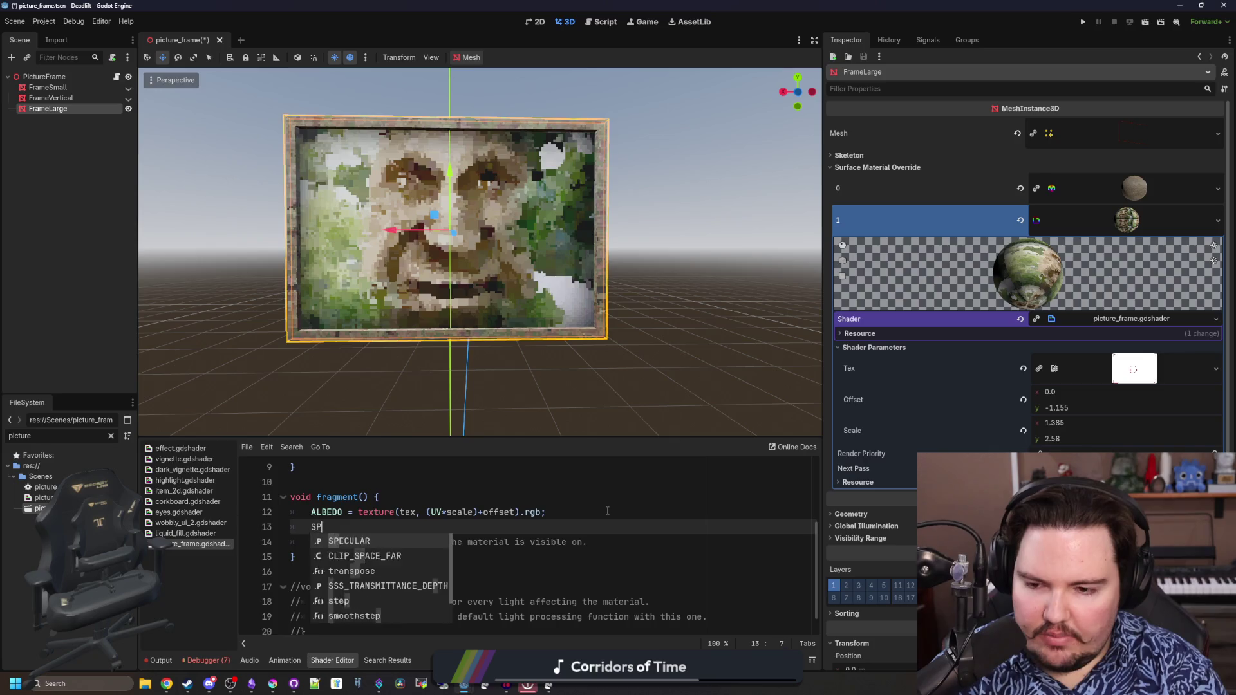
text(EC)
Leave 'SPECULAR = 0.0;' commented out and set 'METALLIC = 1.0;' below it in fragment()
key(Tab)
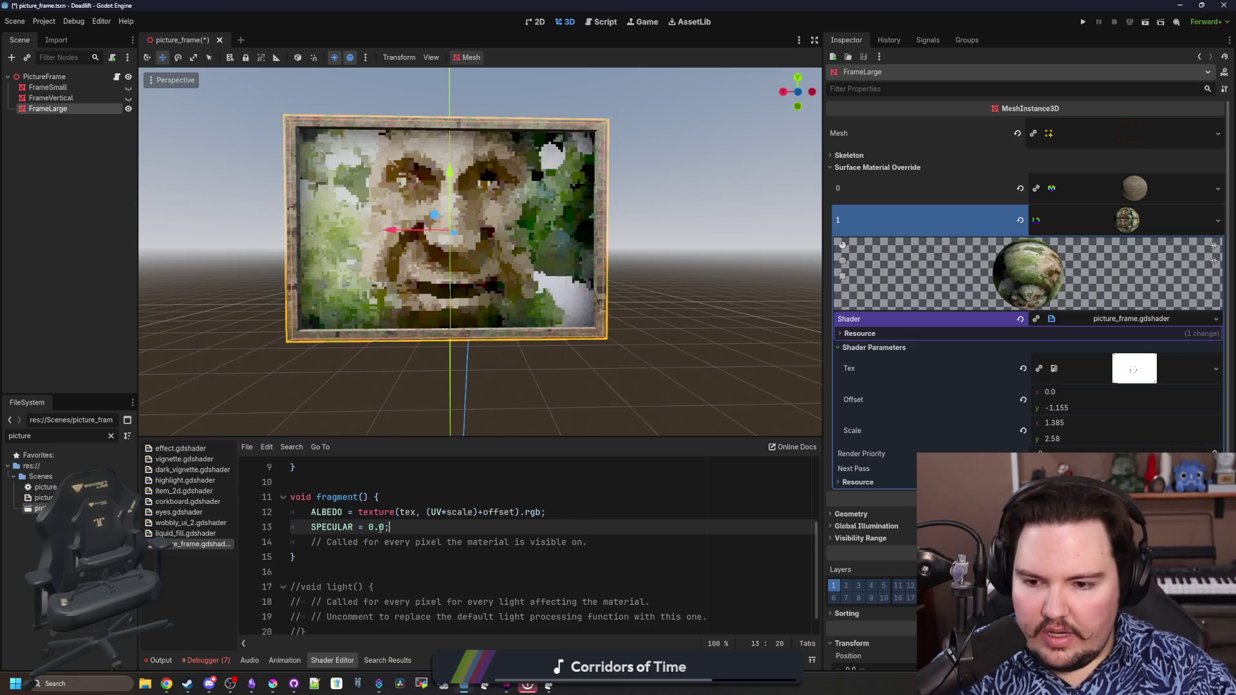
text(/)
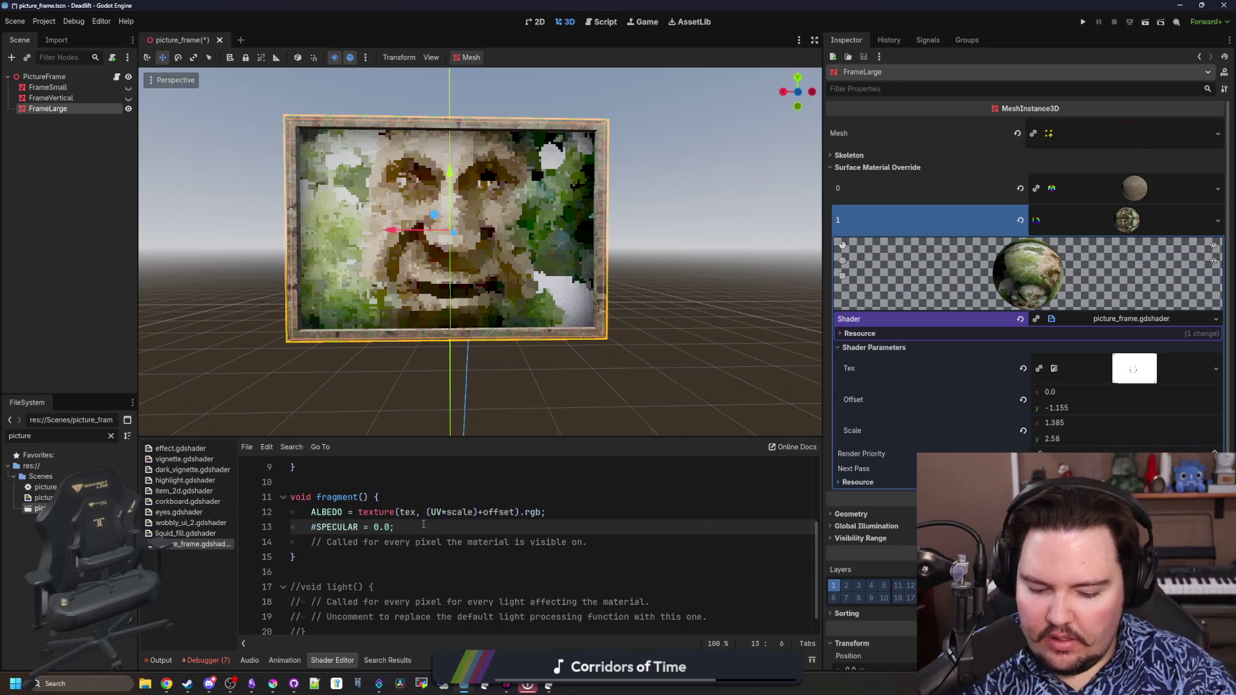
text(/)
key(Return)
key(Return)
key(Return)
key(Up)
key(Up)
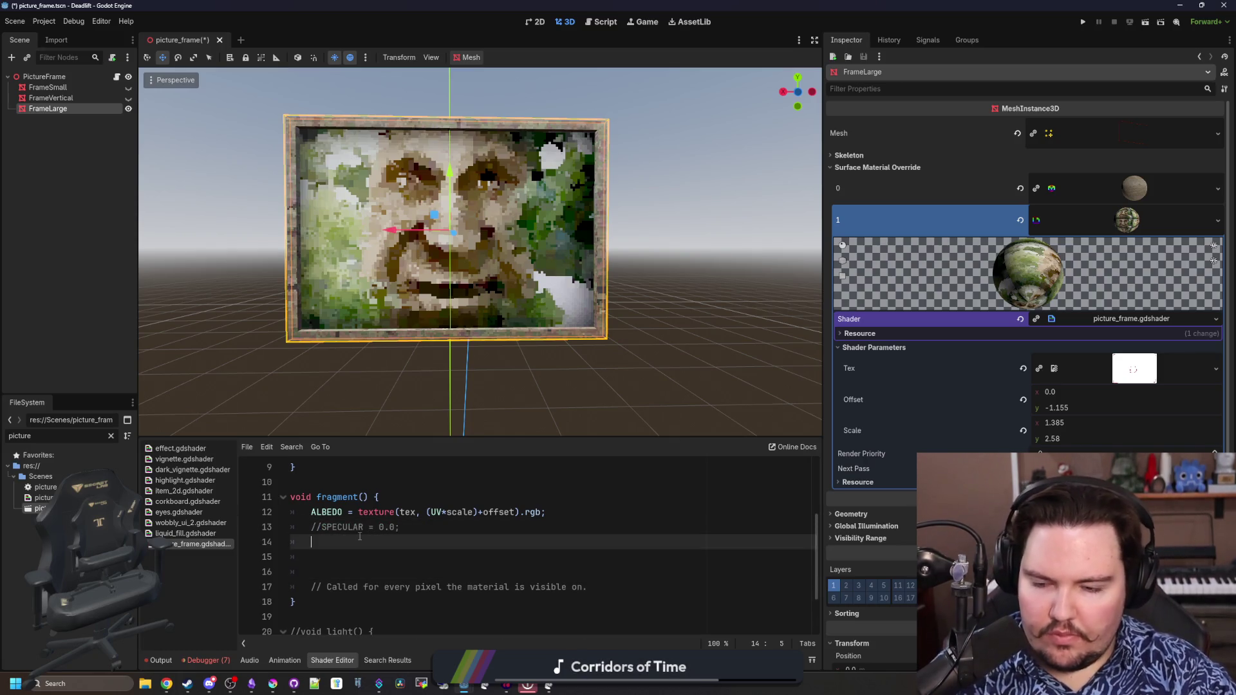
text(ME)
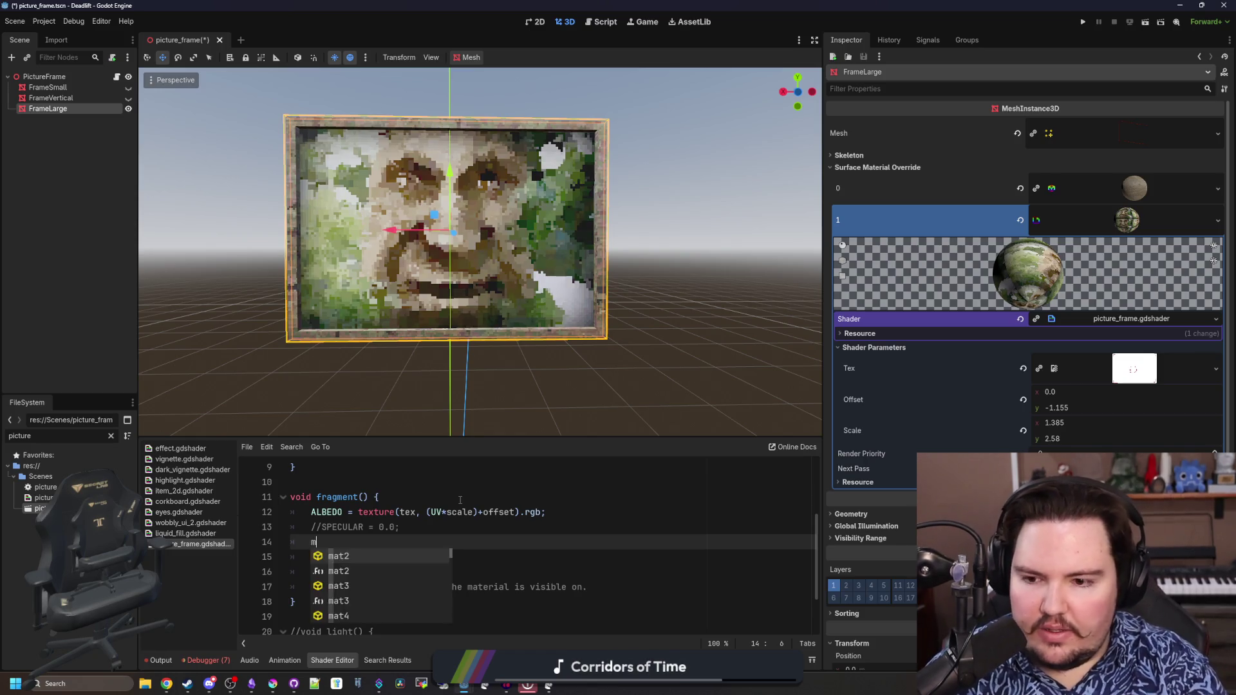
text(TALLIC = 0;)
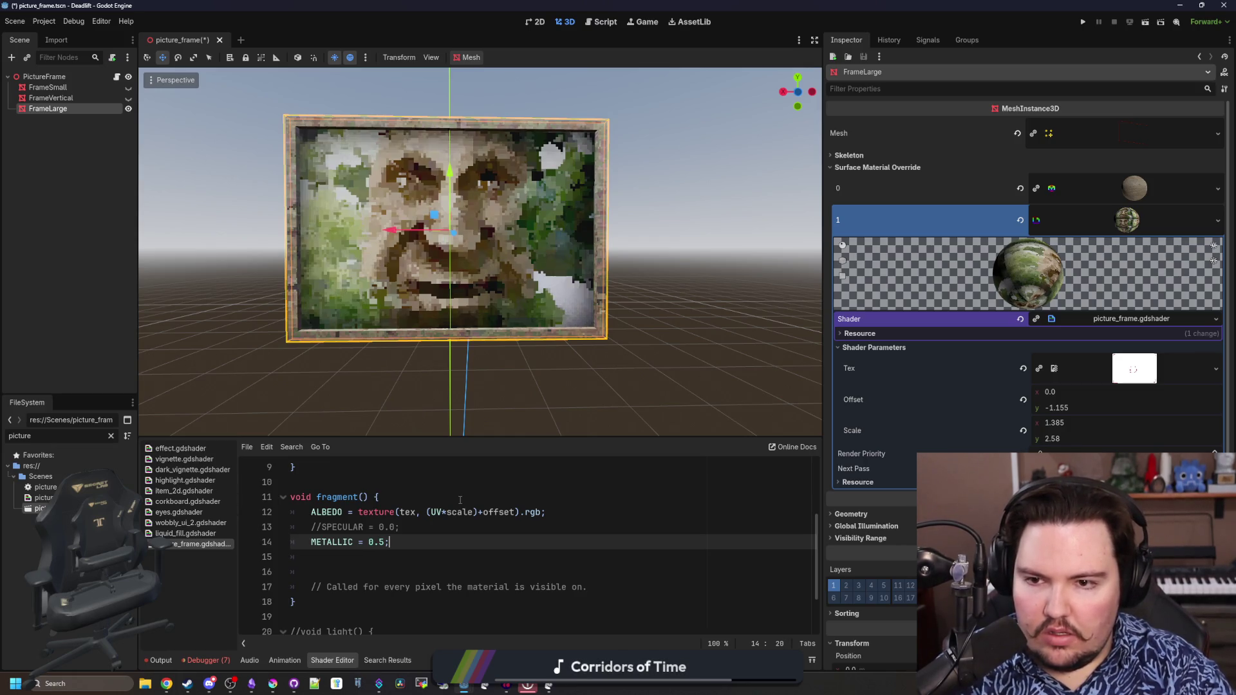
key(BackSpace)
text(1.0)
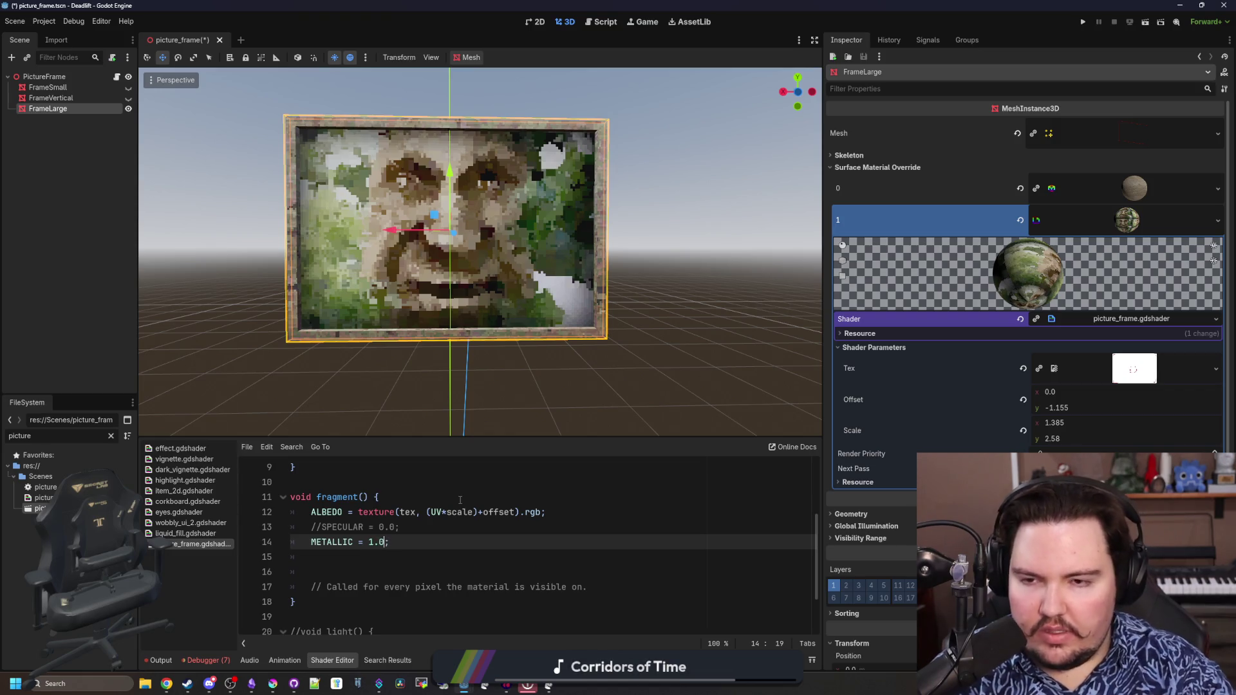
scroll(615, 354, down, 3)
Inspect the metallic picture from a few angles, then reselect FrameLarge in the Scene tree
mouse_move(616, 354)
mouse_down()
mouse_move(644, 369)
mouse_move(528, 353)
mouse_move(482, 314)
mouse_up()
scroll(565, 324, up, 4)
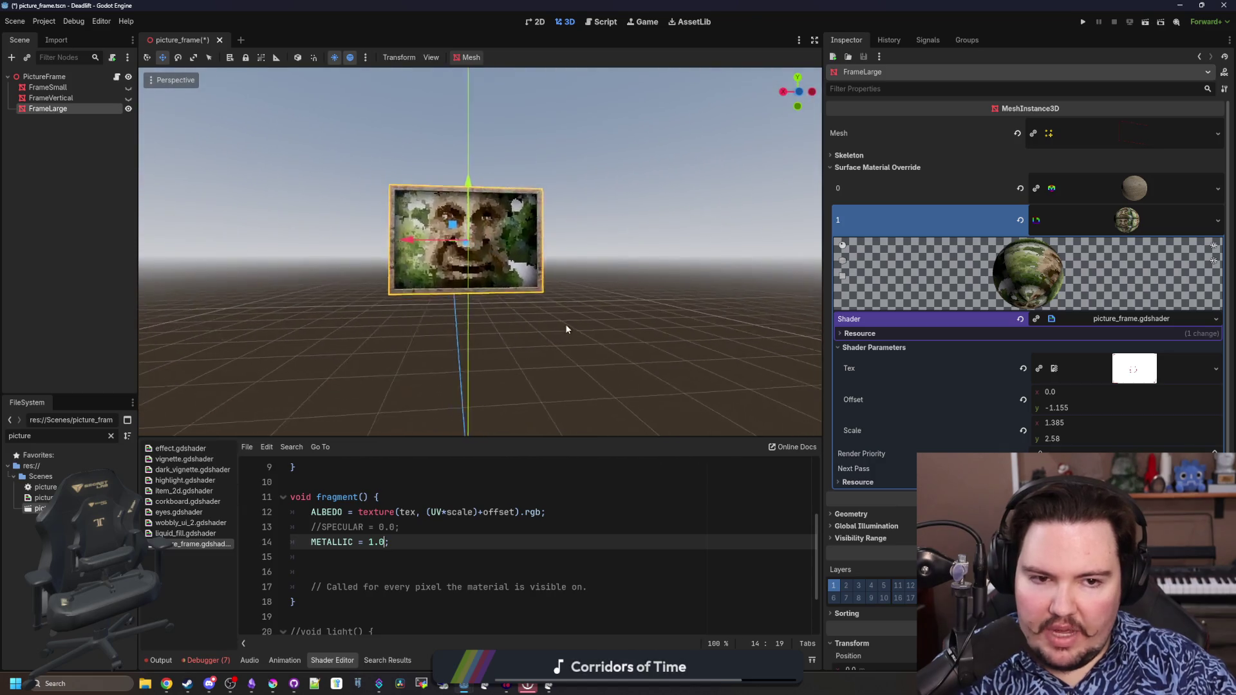
click(566, 324)
scroll(567, 347, up, 4)
scroll(567, 346, down, 3)
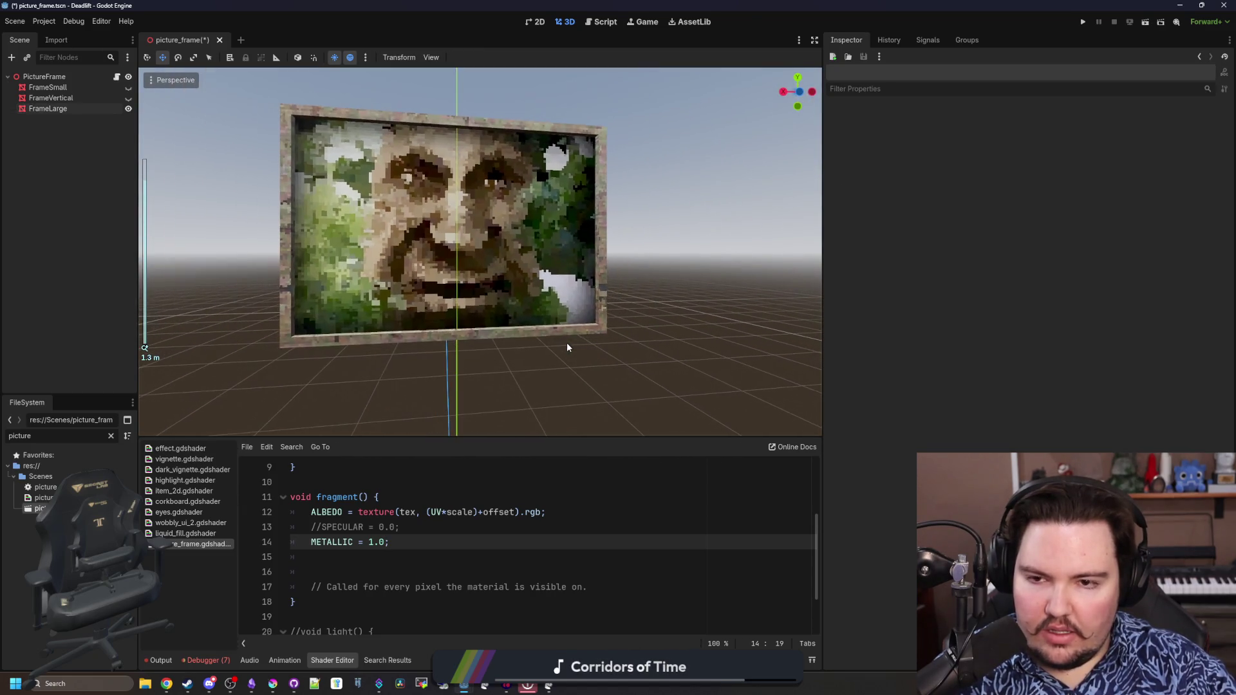
drag(567, 346, 498, 347)
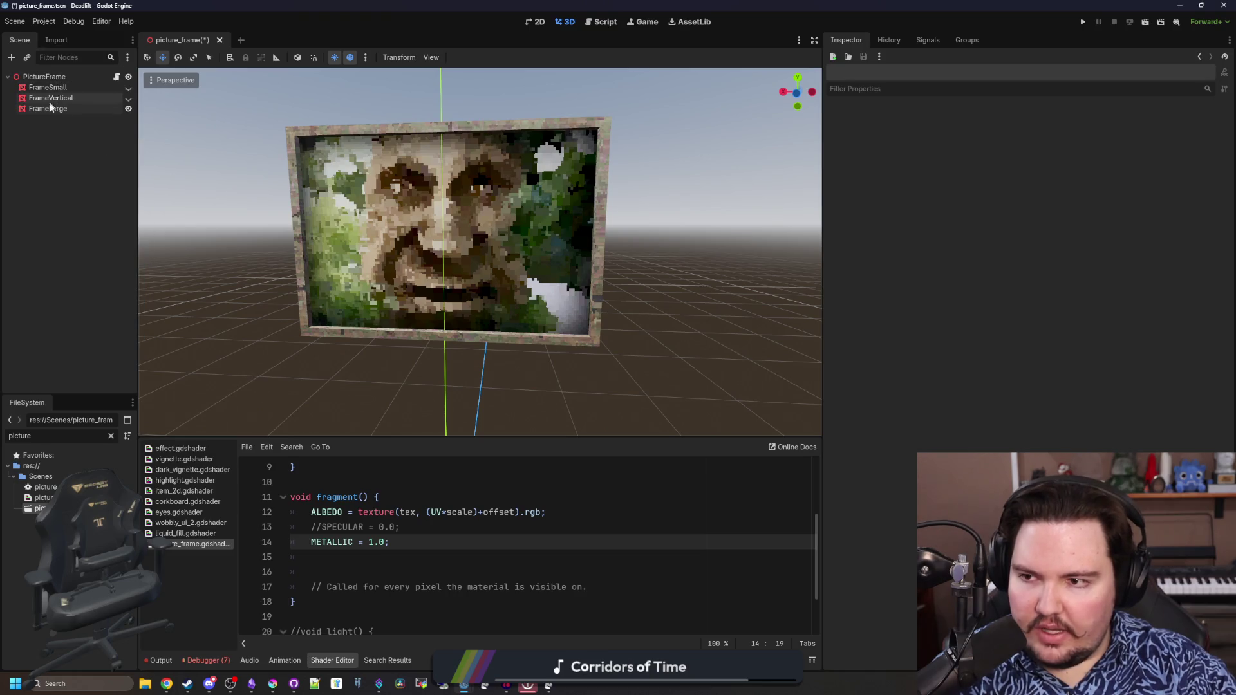
click(49, 108)
scroll(559, 535, up, 3)
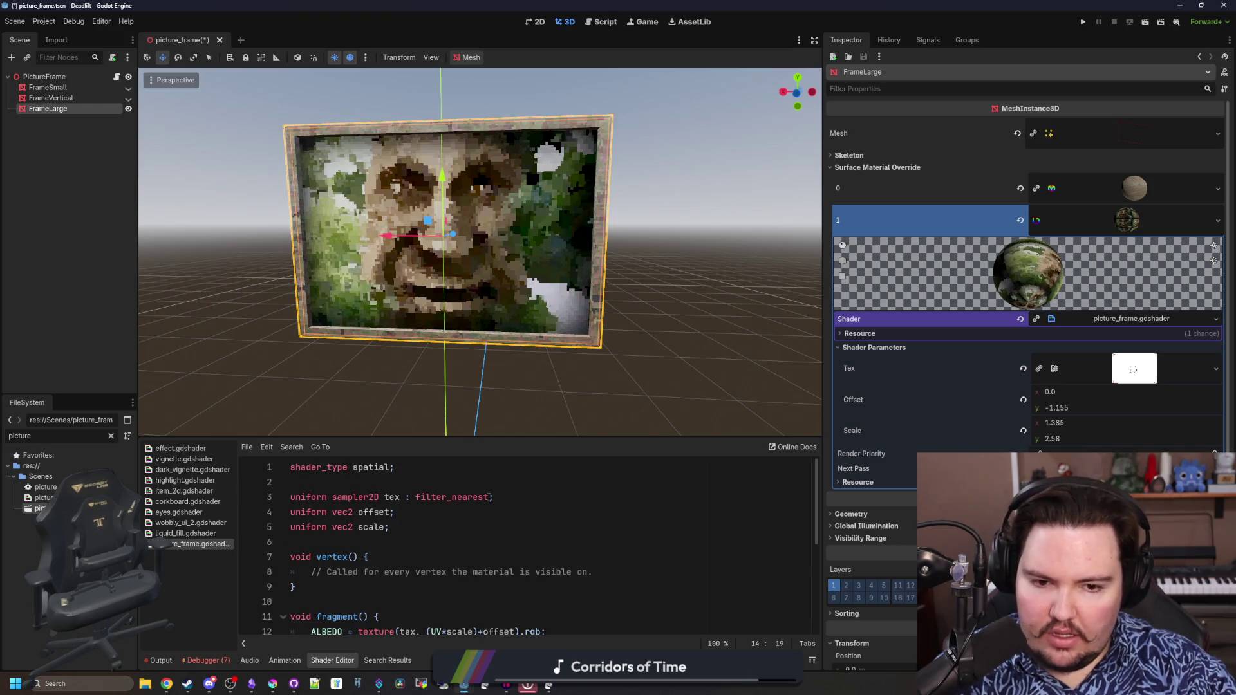
Start browsing Texture2D files for the Tex parameter, then bring Krita forward
click(1216, 369)
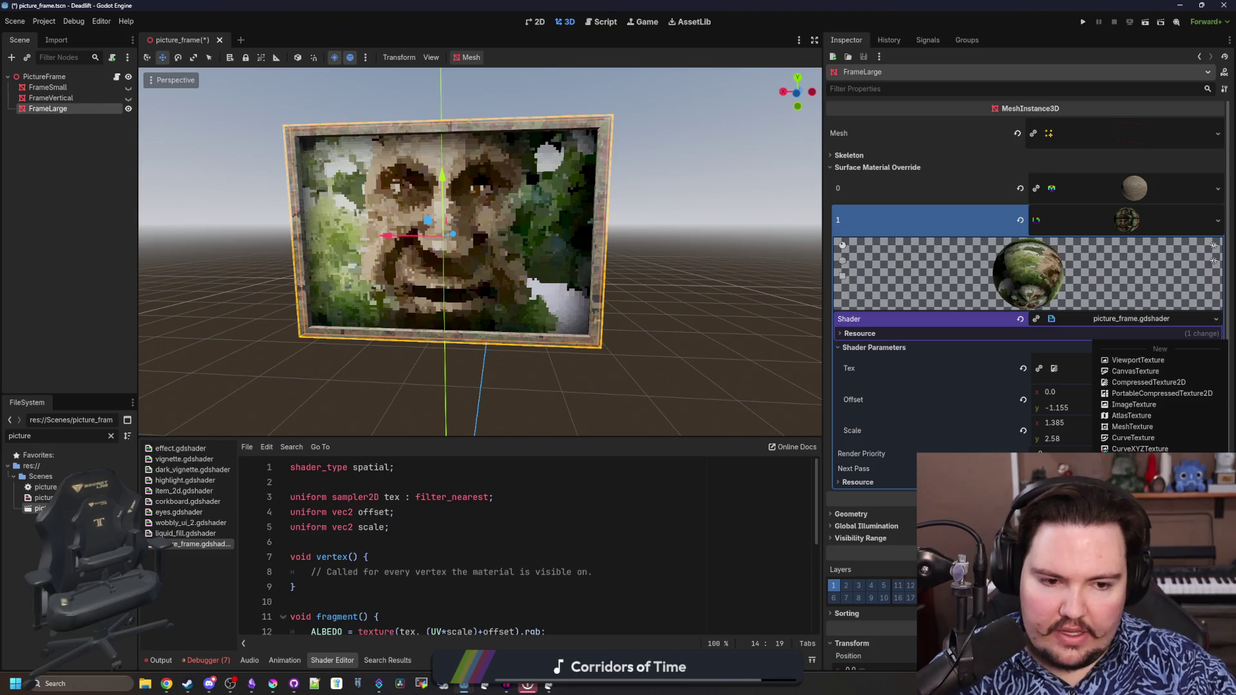
click(1141, 460)
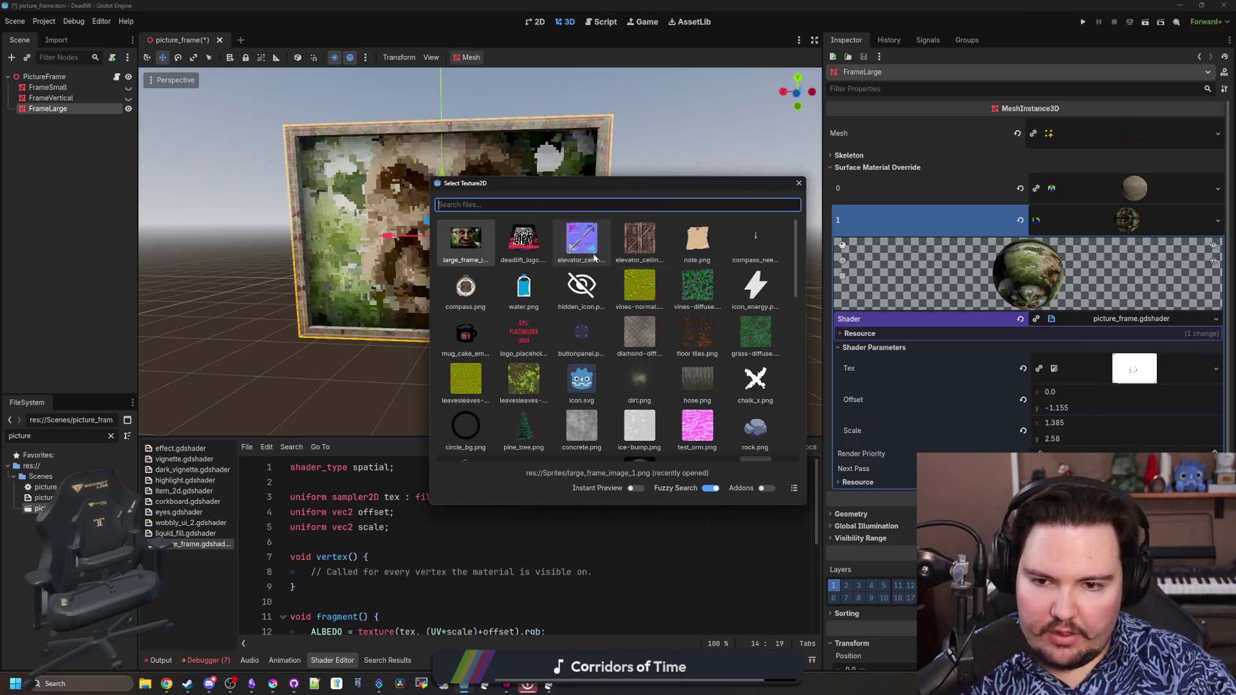
scroll(672, 318, down, 3)
scroll(674, 318, down, 3)
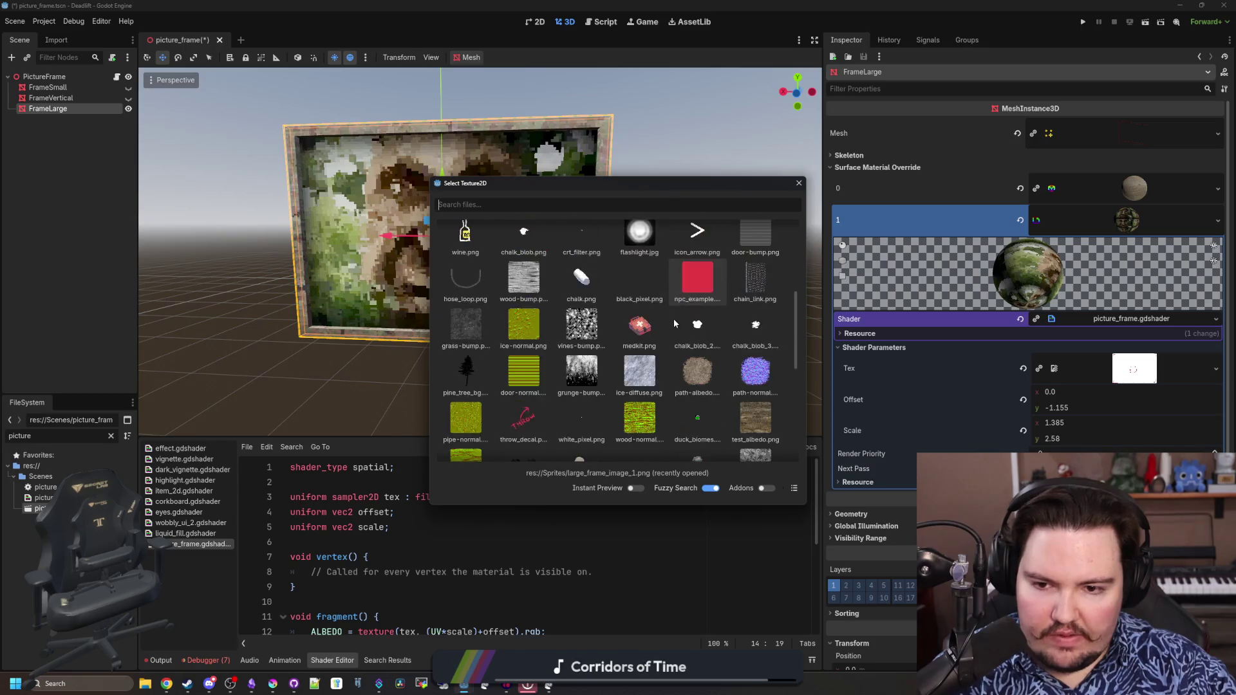
scroll(673, 319, down, 3)
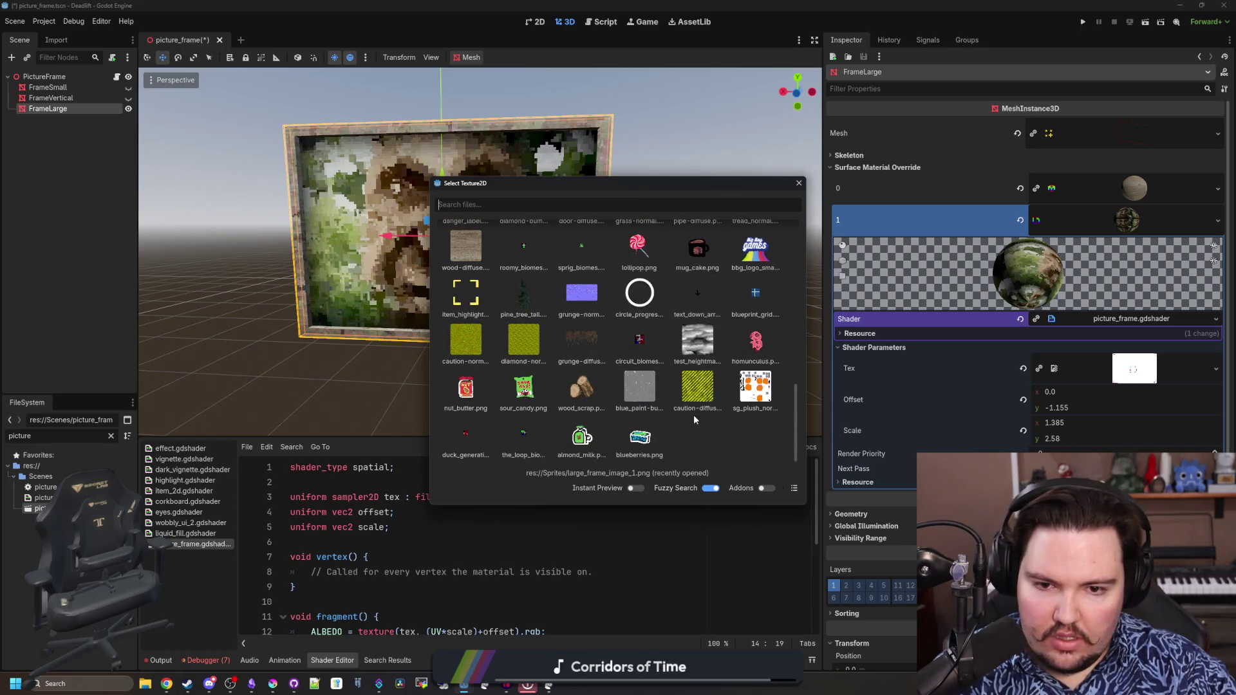
scroll(673, 320, up, 1)
scroll(698, 410, up, 3)
scroll(698, 411, up, 3)
scroll(698, 410, up, 3)
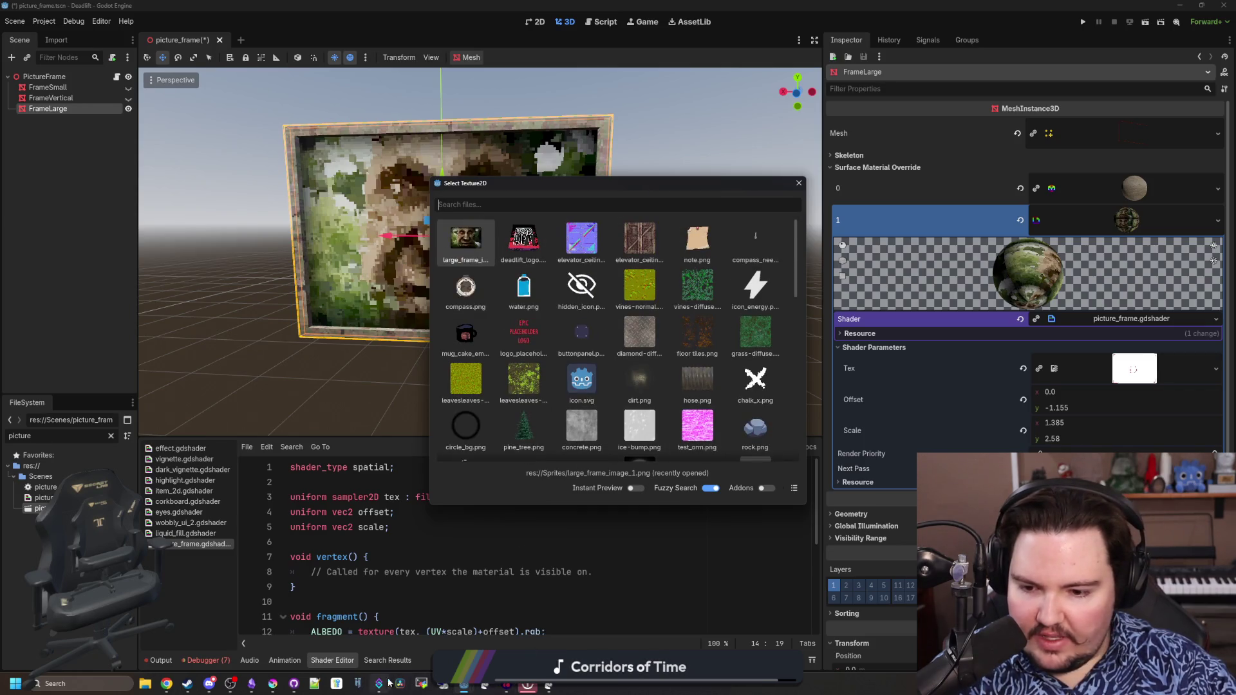
click(292, 687)
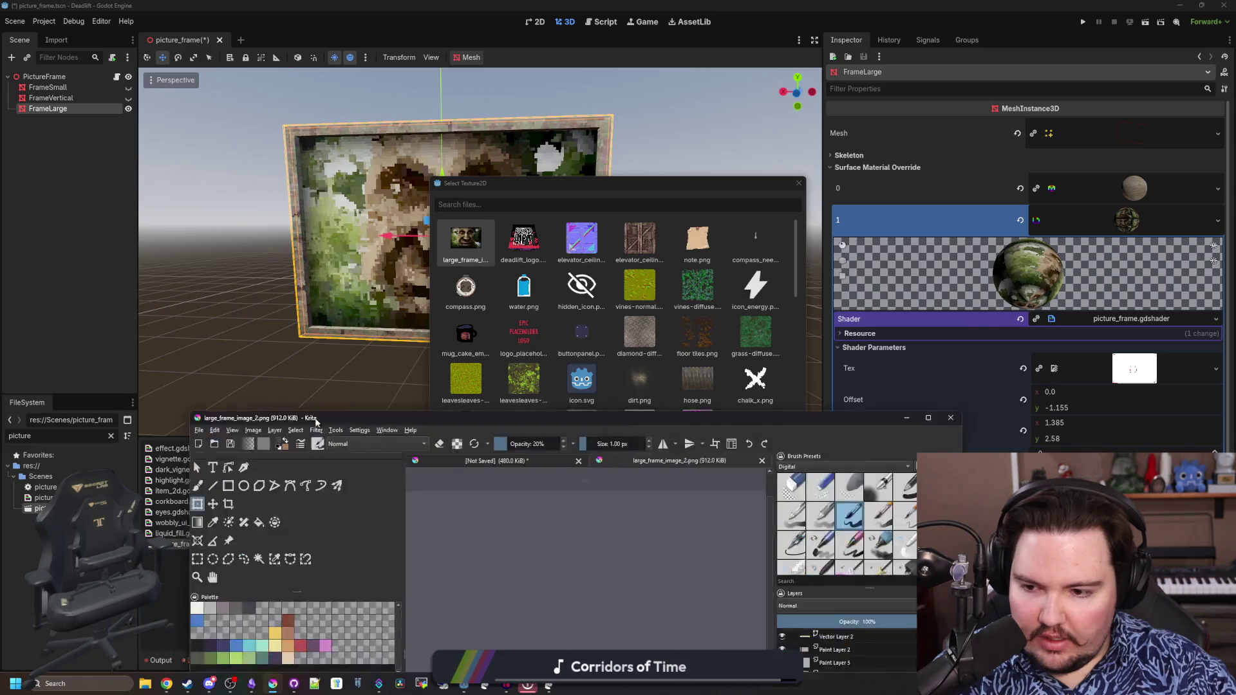
Check via Save As that large_frame_image_2 sits in Sprites, cancel, and minimize Krita
drag(269, 536, 264, 229)
click(252, 237)
click(266, 297)
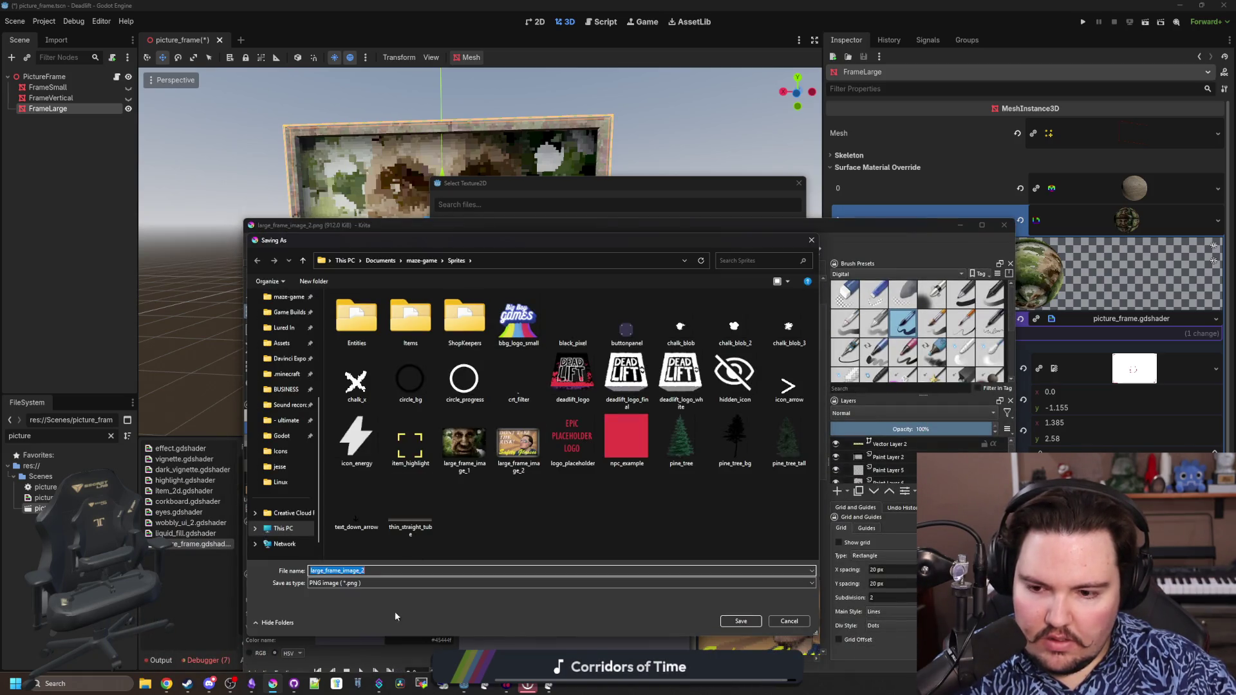
click(790, 621)
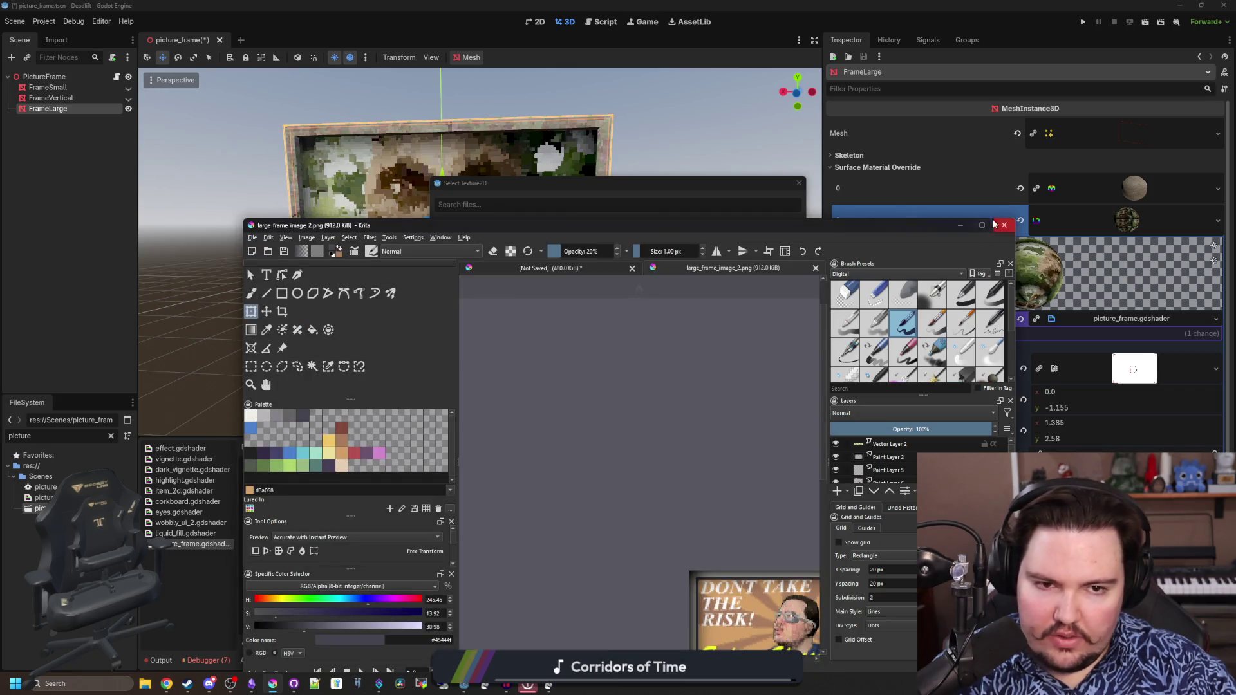
click(1004, 226)
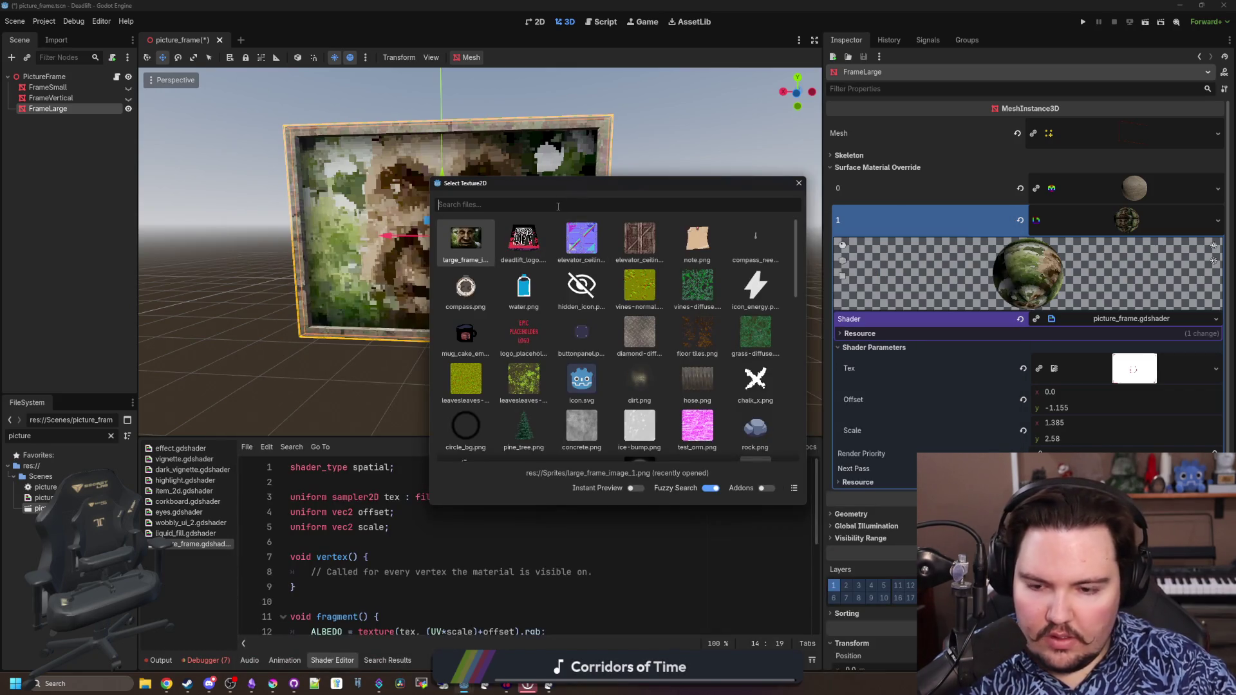
text(pict)
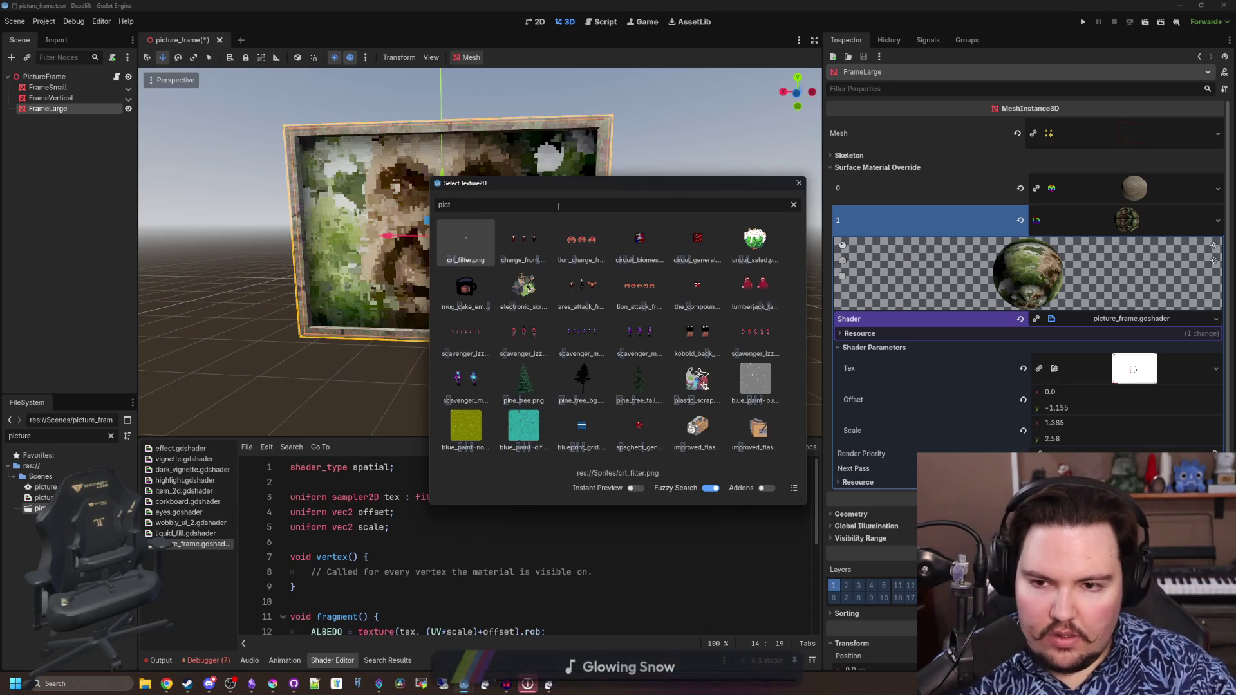
text(ure)
Assign large_frame_image_2 as Tex so the Safety Glasses poster fills the frame
key(ctrl+BackSpace)
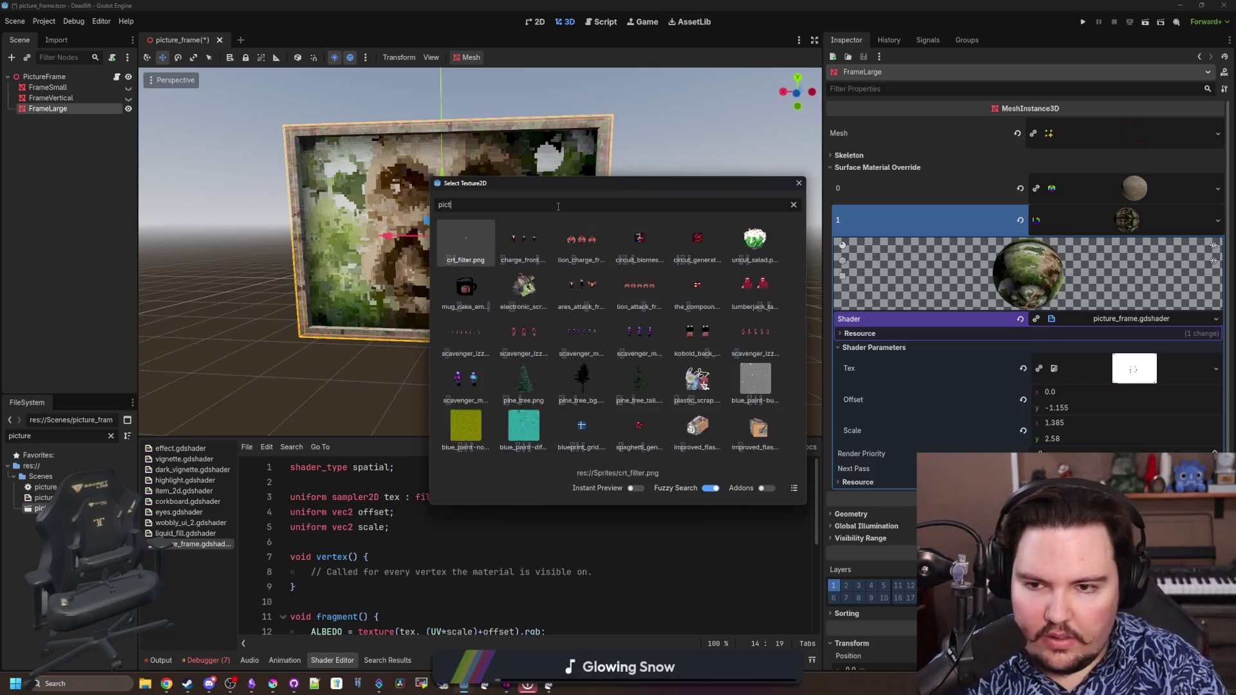
text(_2)
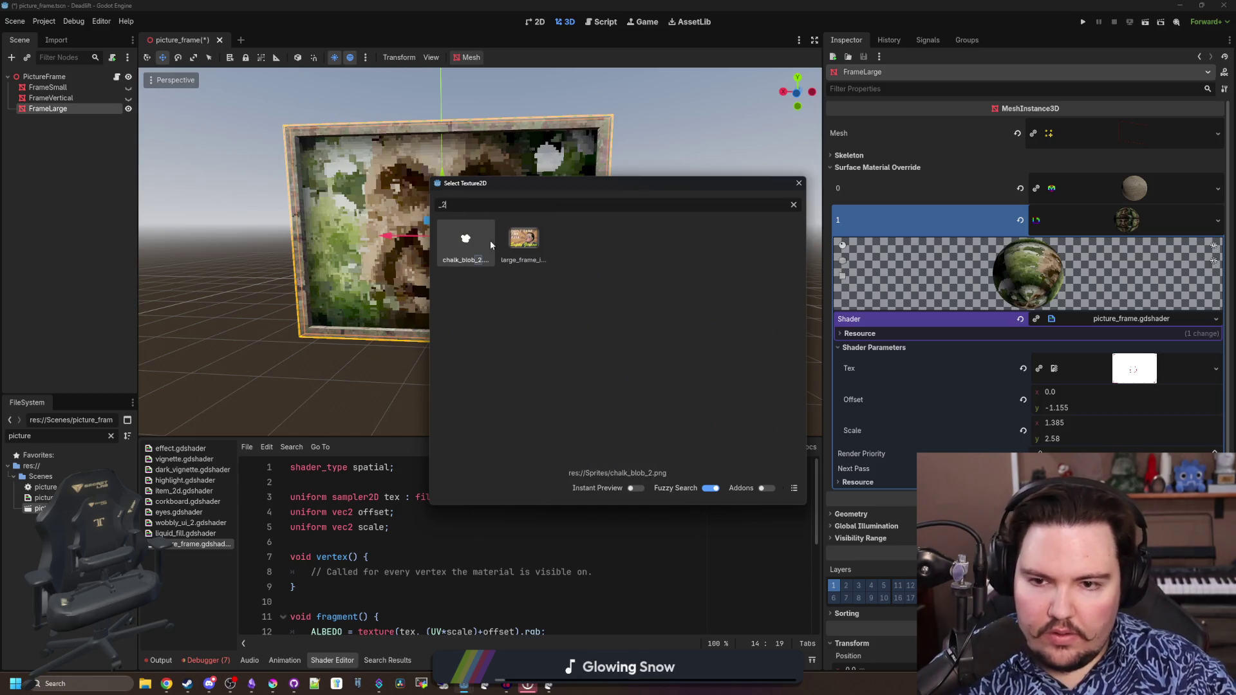
double_click(522, 239)
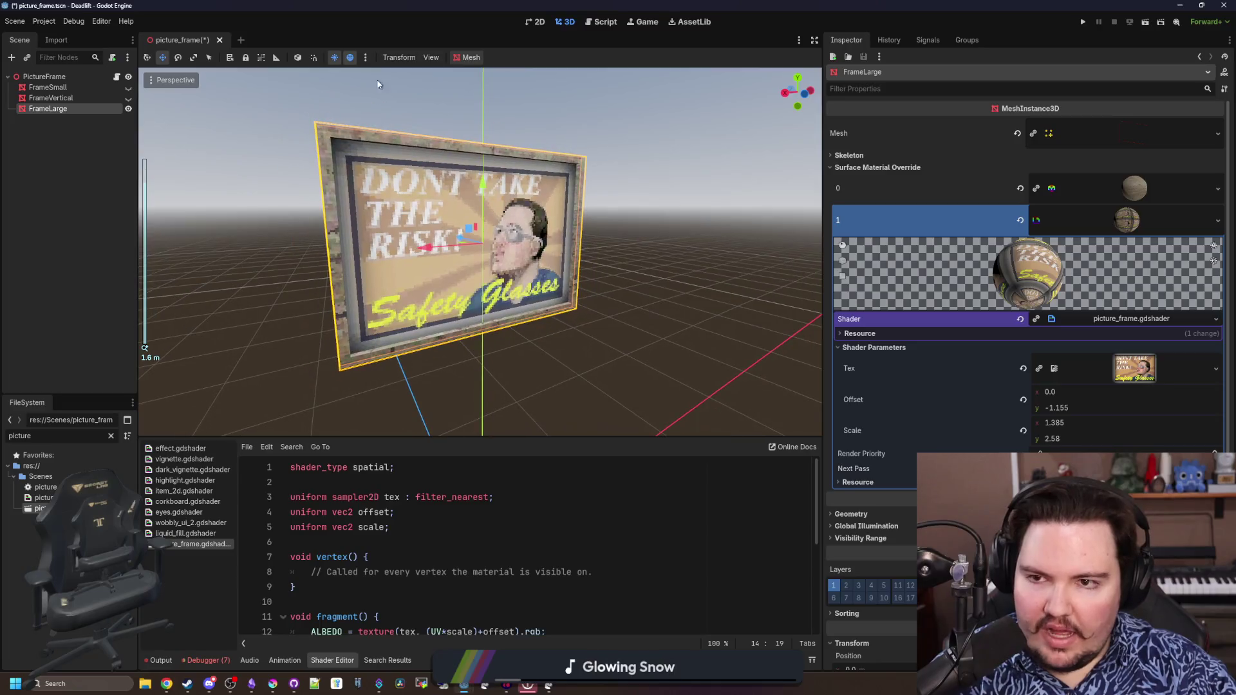
click(351, 59)
Toggle preview sun and environment lighting and orbit to face the picture frame
click(351, 58)
click(351, 59)
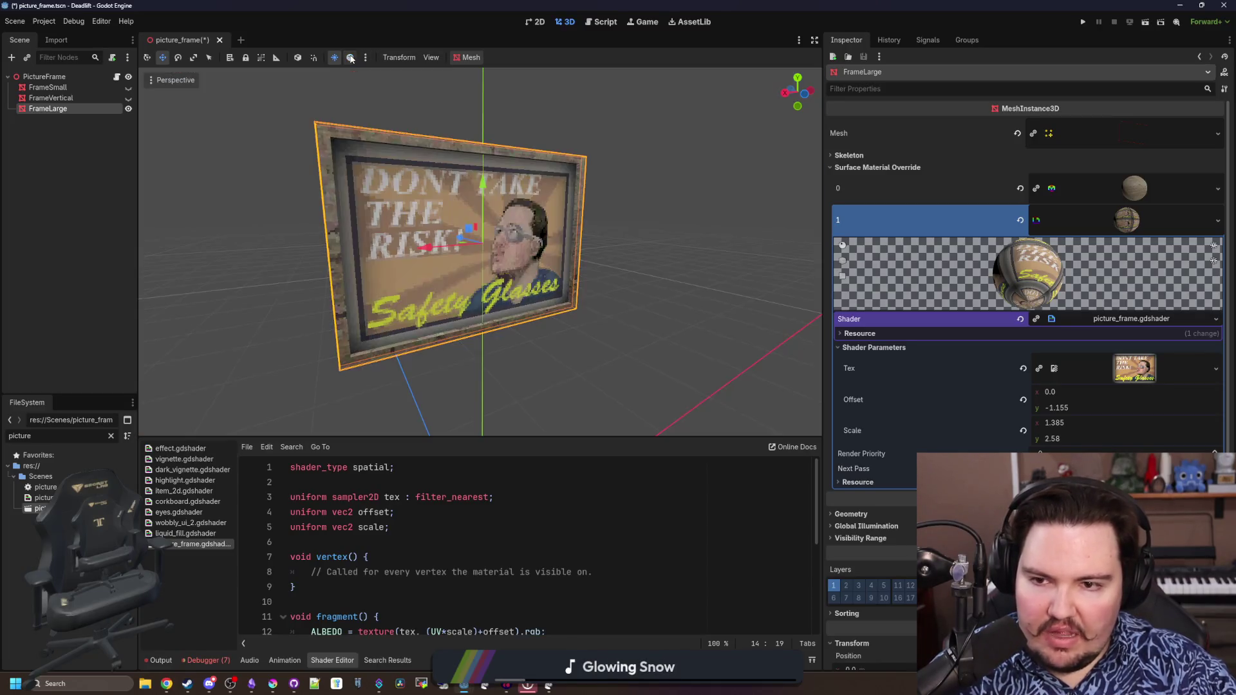
click(351, 57)
click(334, 59)
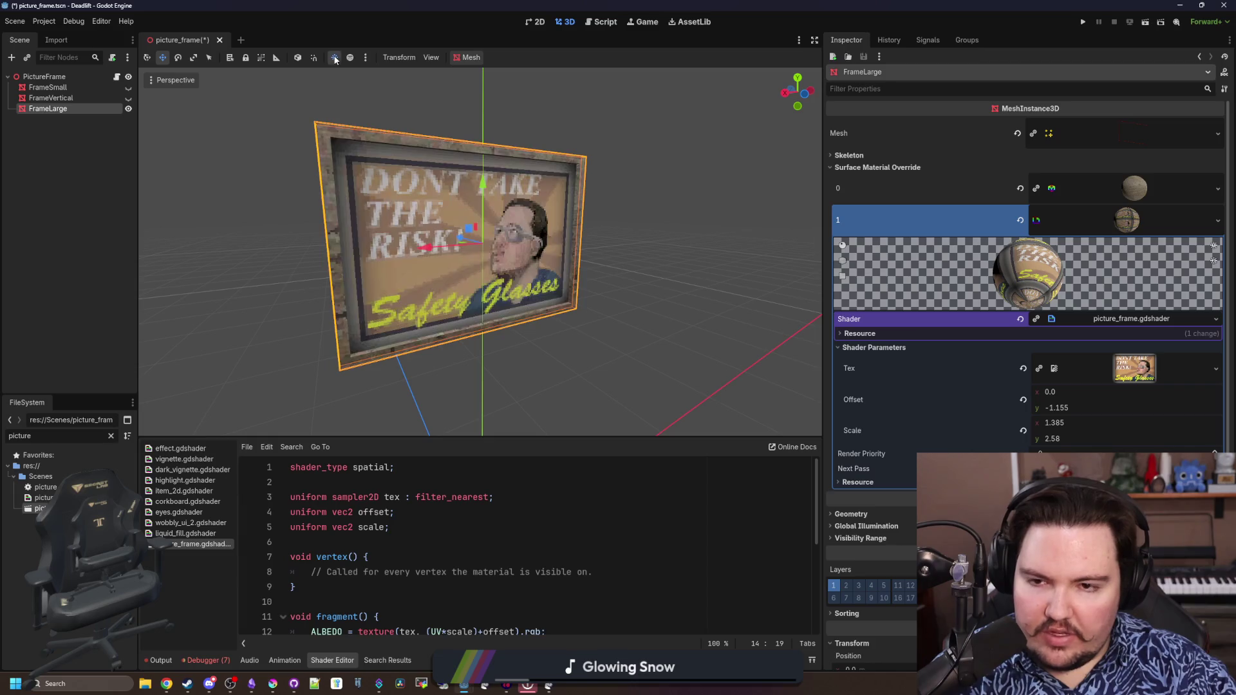
middle_click(628, 249)
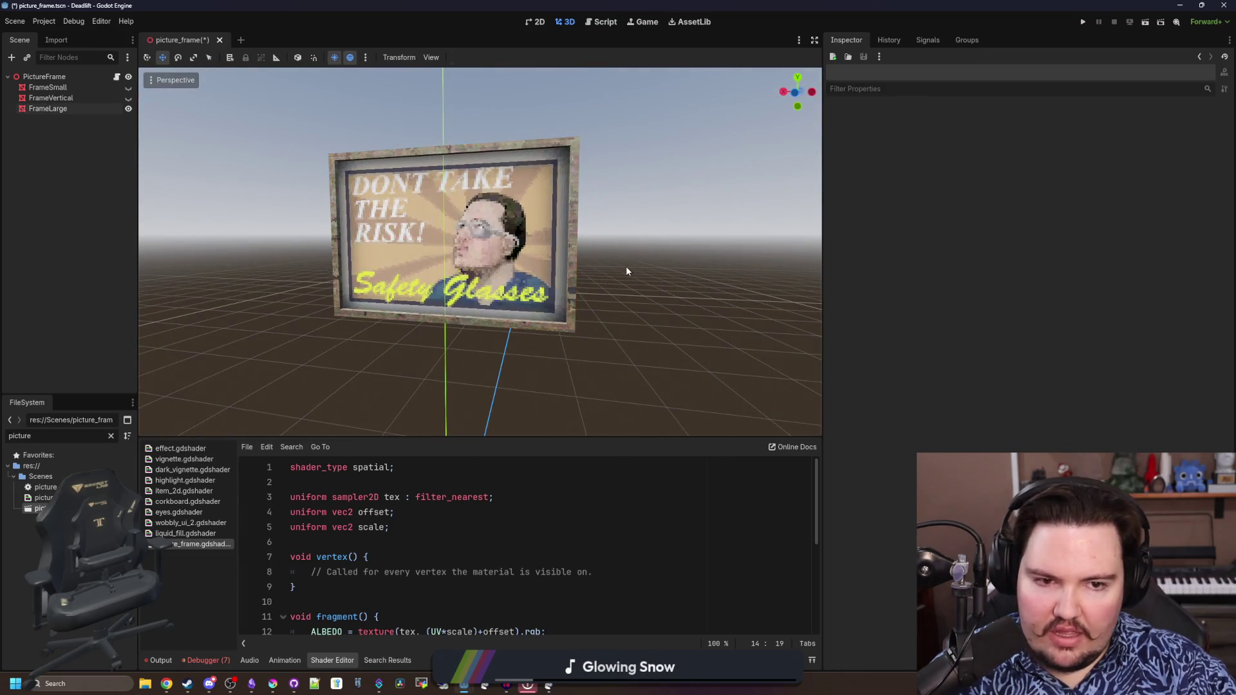
drag(627, 266, 654, 297)
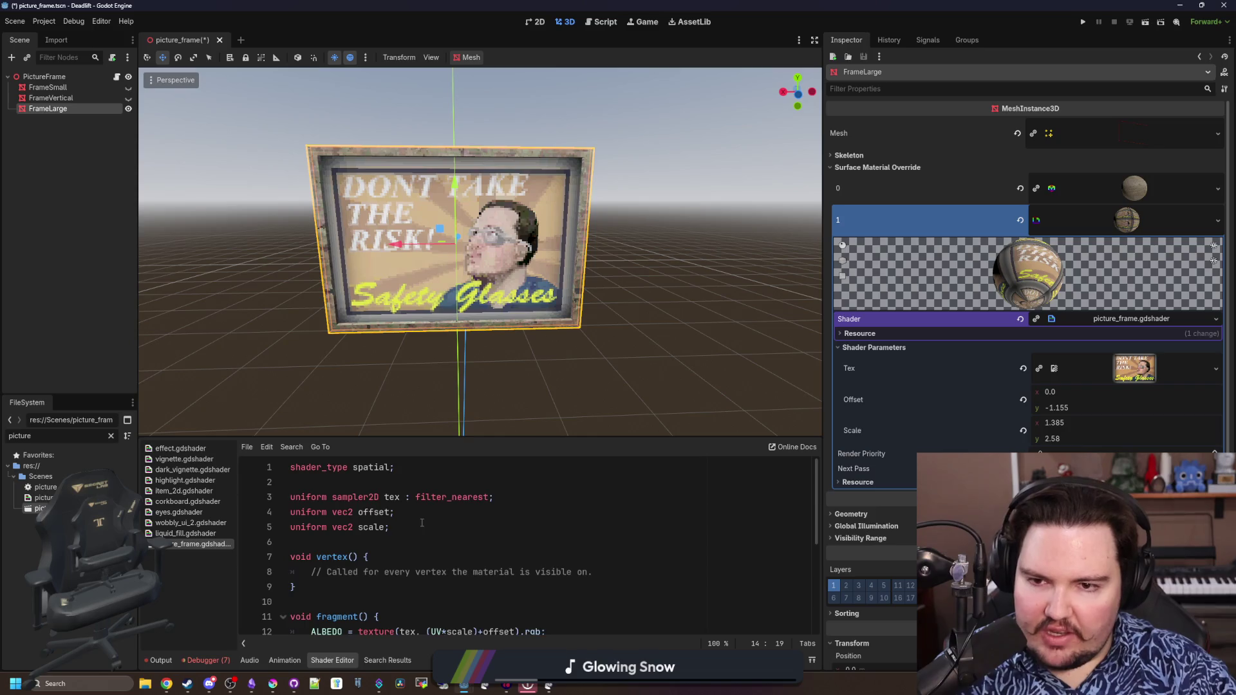
scroll(422, 524, down, 2)
Comment out the METALLIC line with Ctrl+K so the poster stops rendering metallic
key(Return)
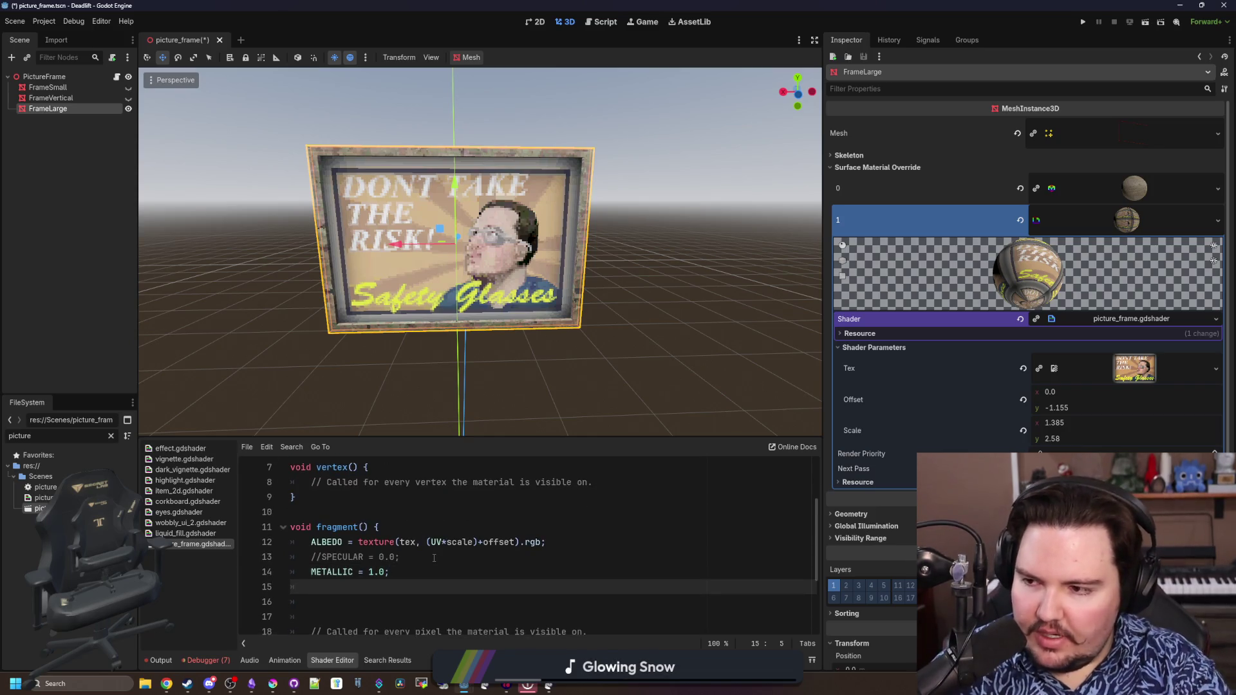
key(Up)
key(ctrl+k)
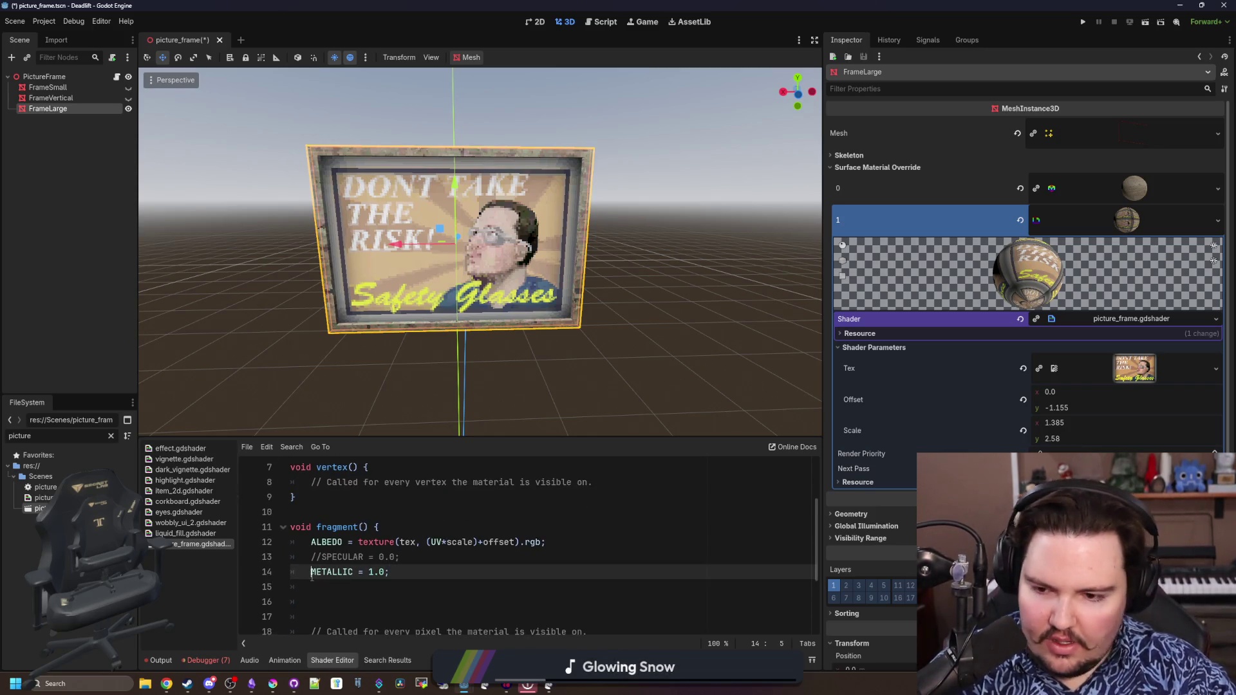
key(Down)
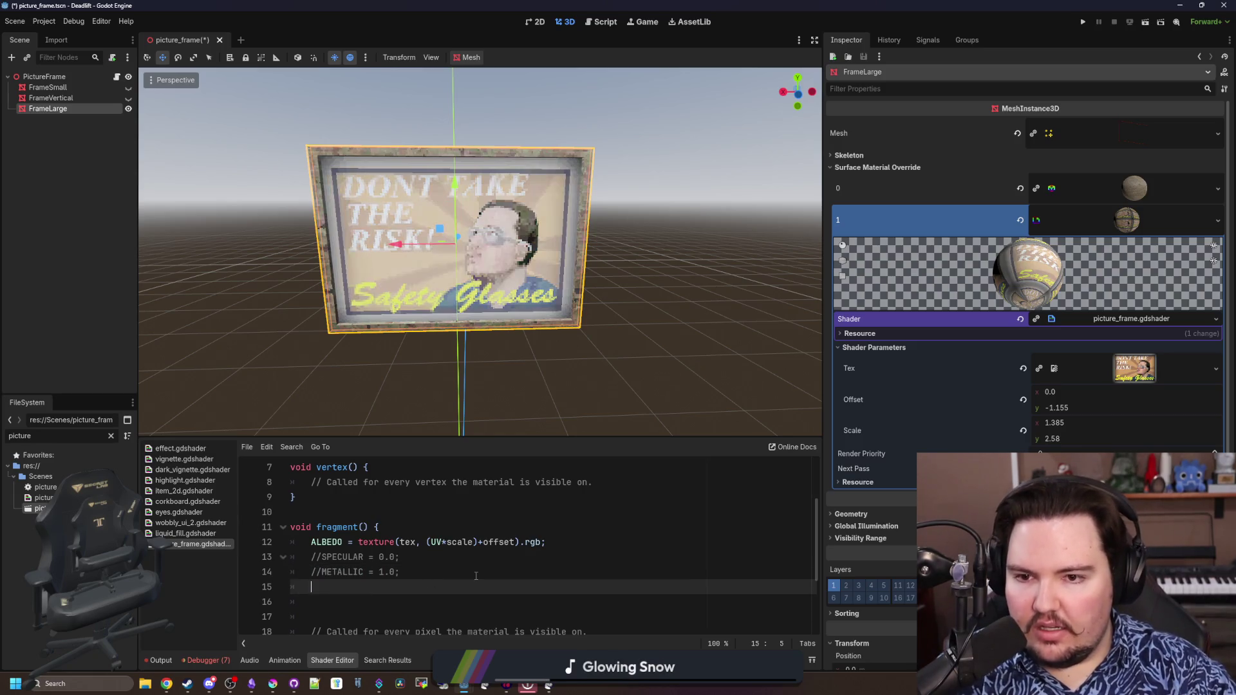
scroll(464, 242, up, 3)
scroll(464, 241, down, 1)
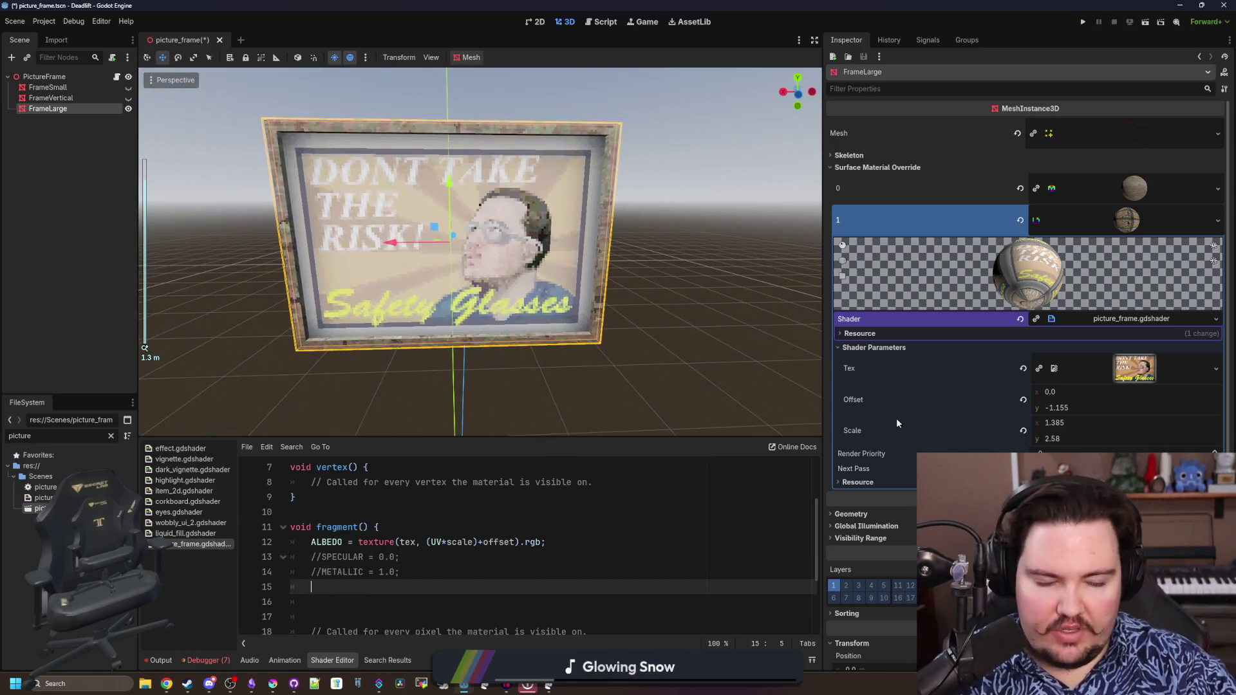
Preview the Tex texture in the Inspector, then switch to the browser to search
click(1136, 368)
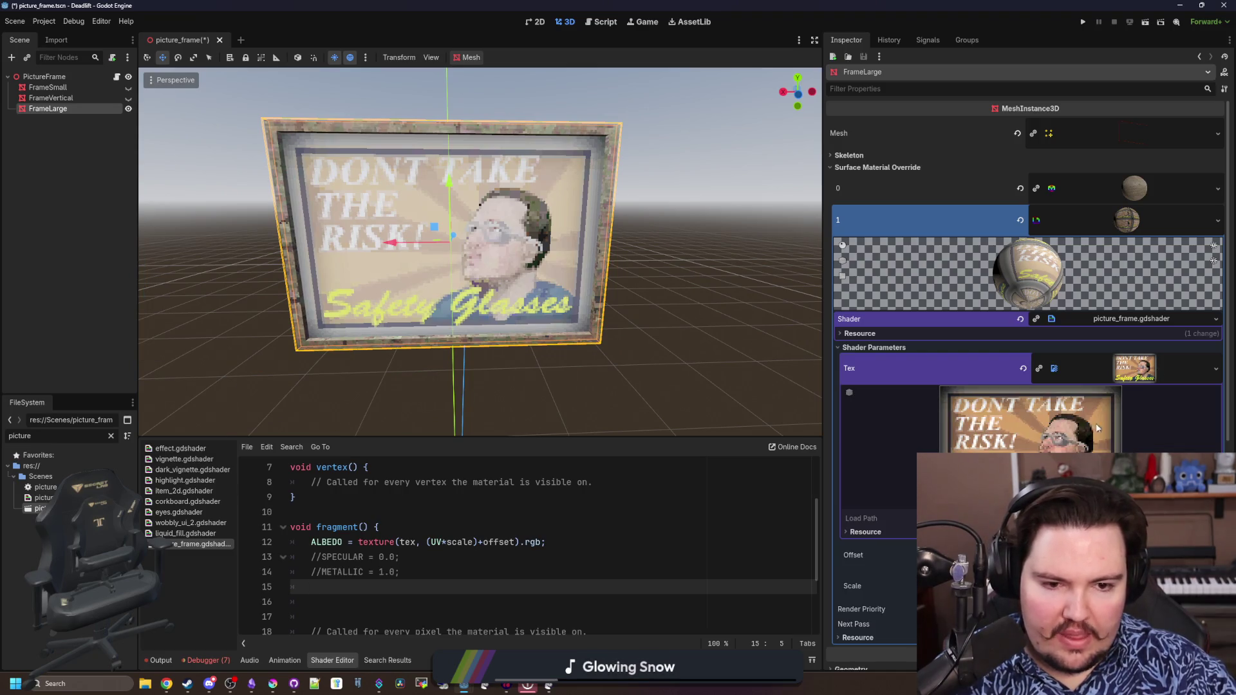
click(1134, 371)
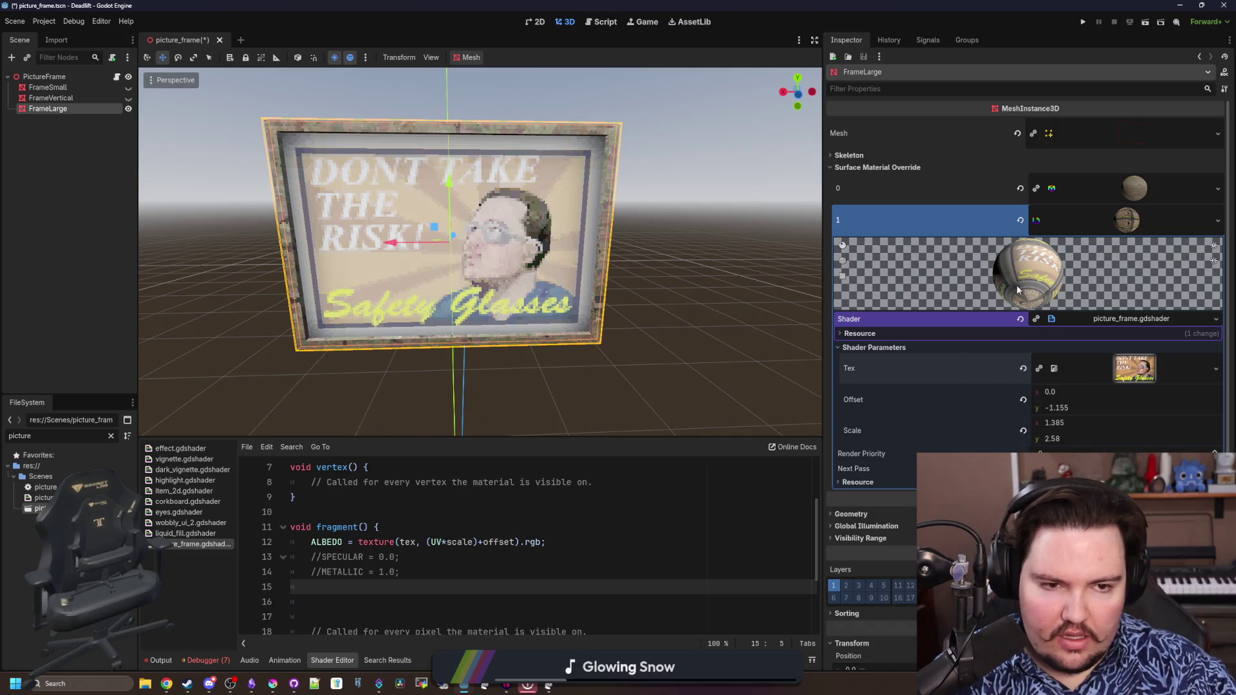
click(1129, 220)
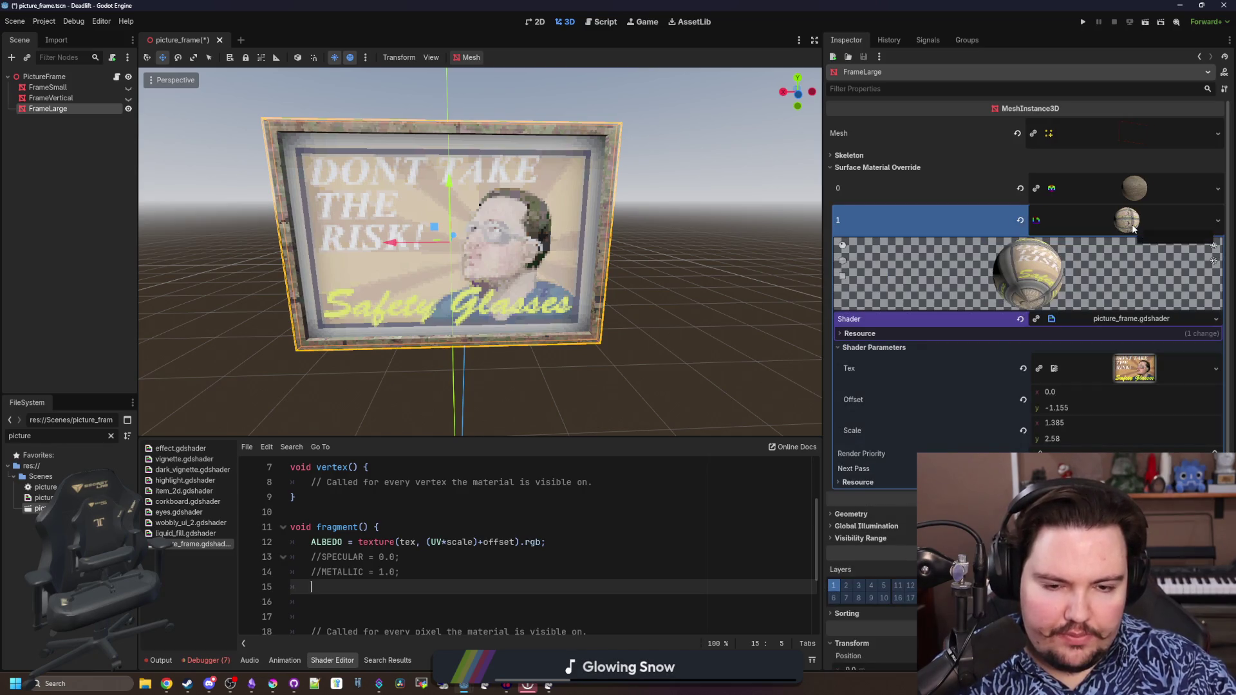
scroll(966, 339, down, 3)
scroll(918, 406, down, 3)
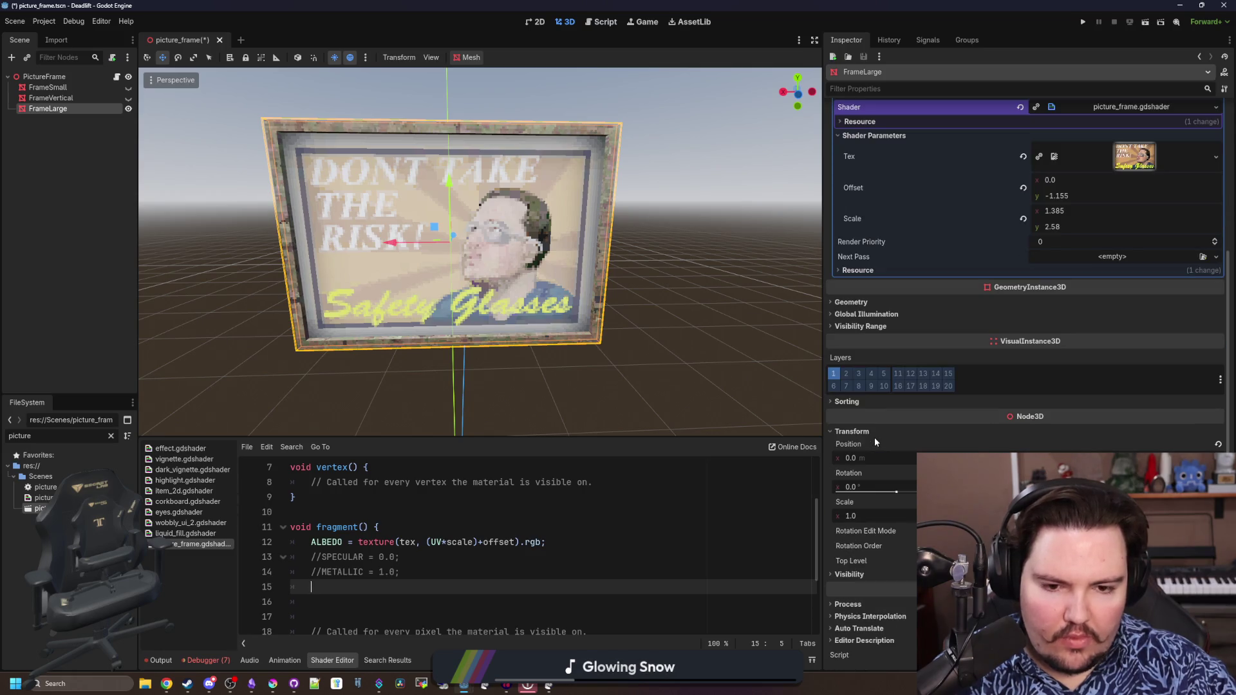
scroll(874, 438, up, 5)
scroll(531, 541, down, 3)
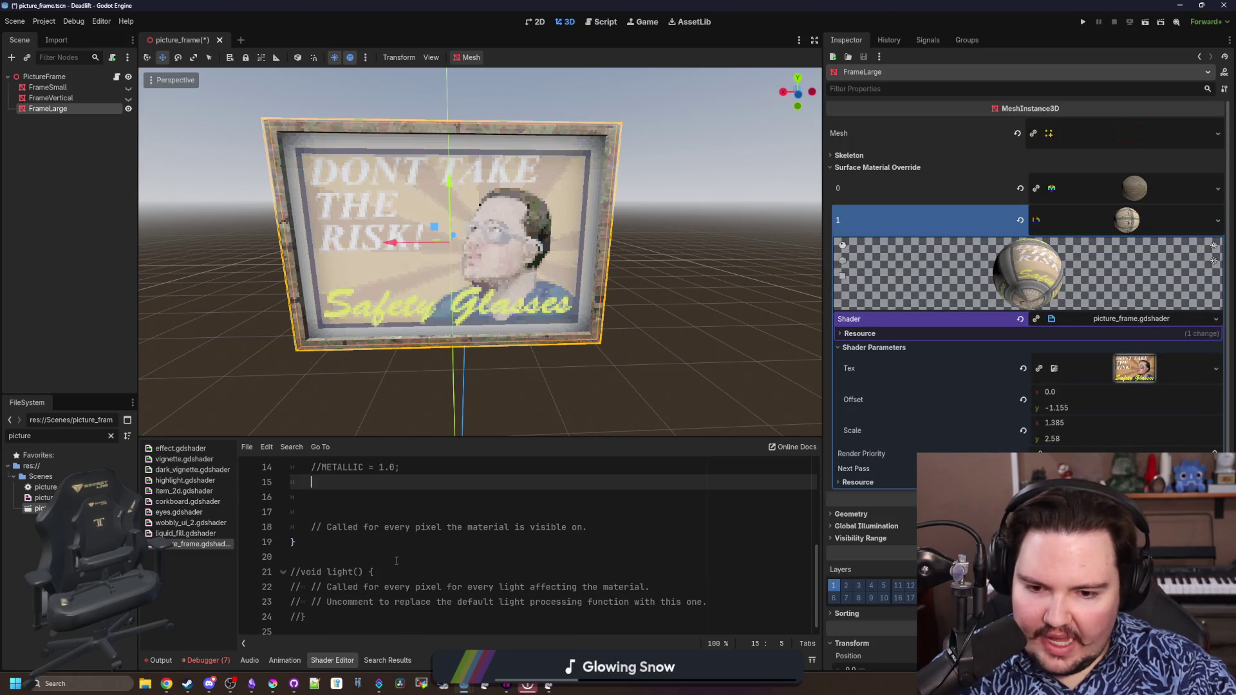
scroll(397, 561, up, 3)
scroll(396, 560, up, 3)
scroll(373, 559, down, 3)
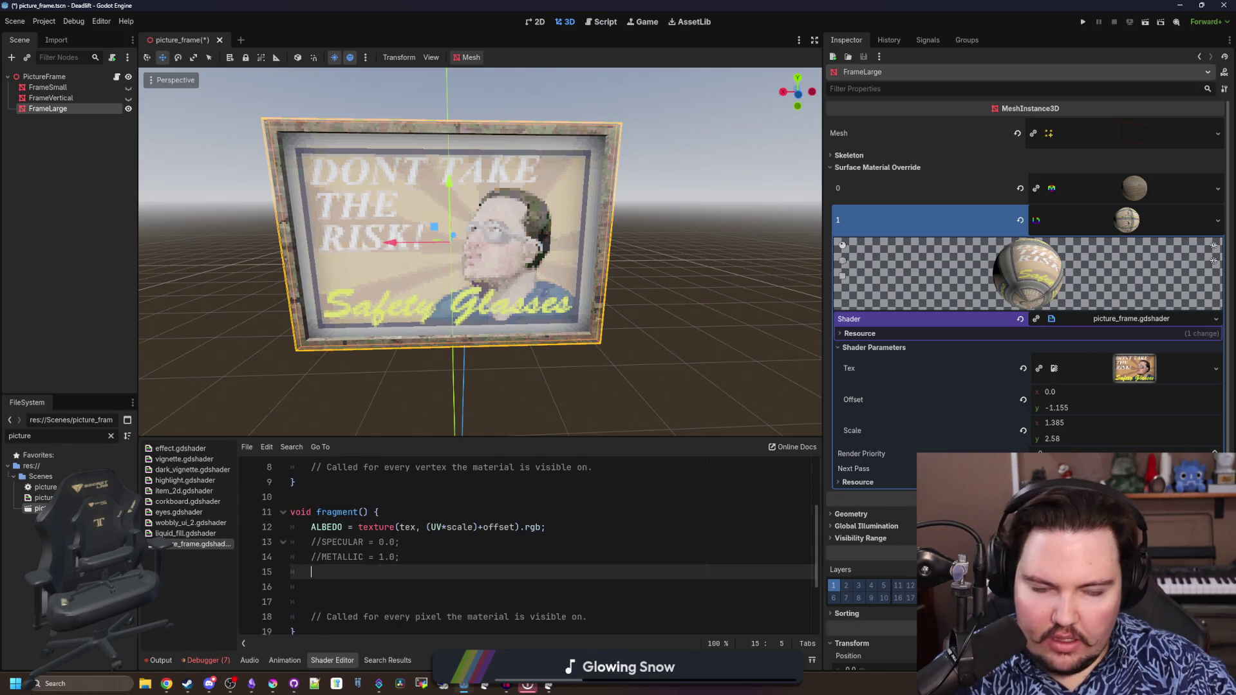
key(alt+Tab)
text(godot spatial shader)
Search 'godot spatial shader', read the docs' render modes list, then hide the browser
key(Return)
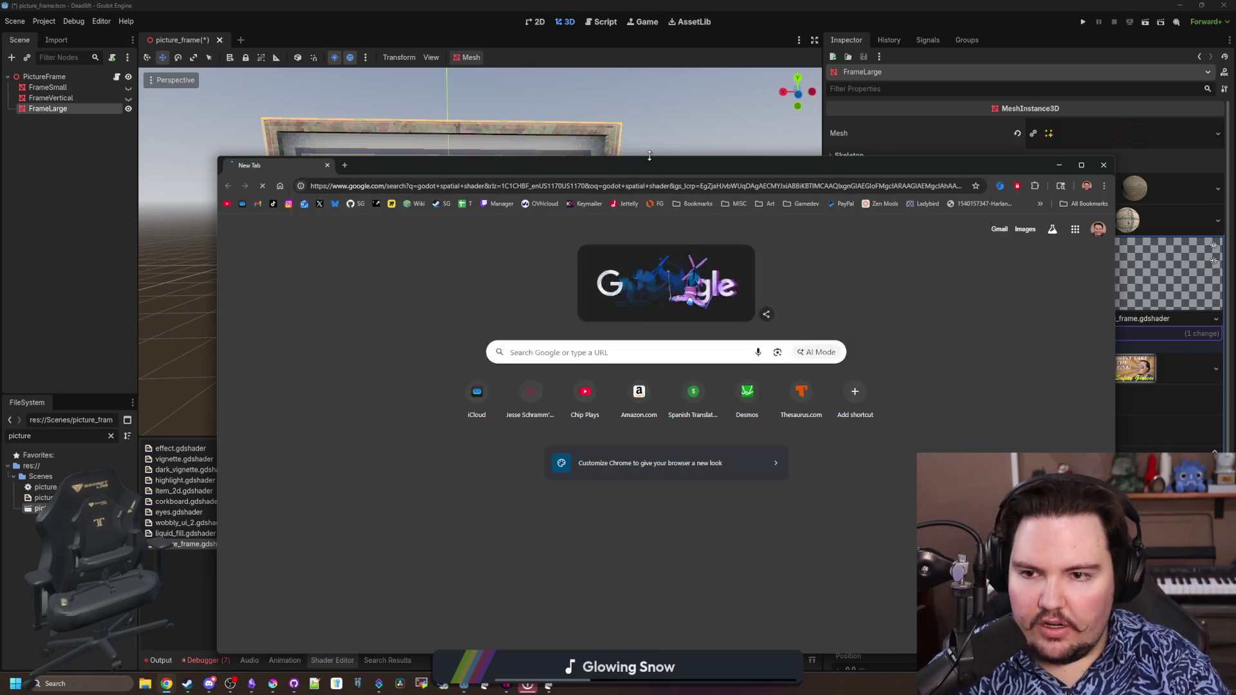
click(426, 316)
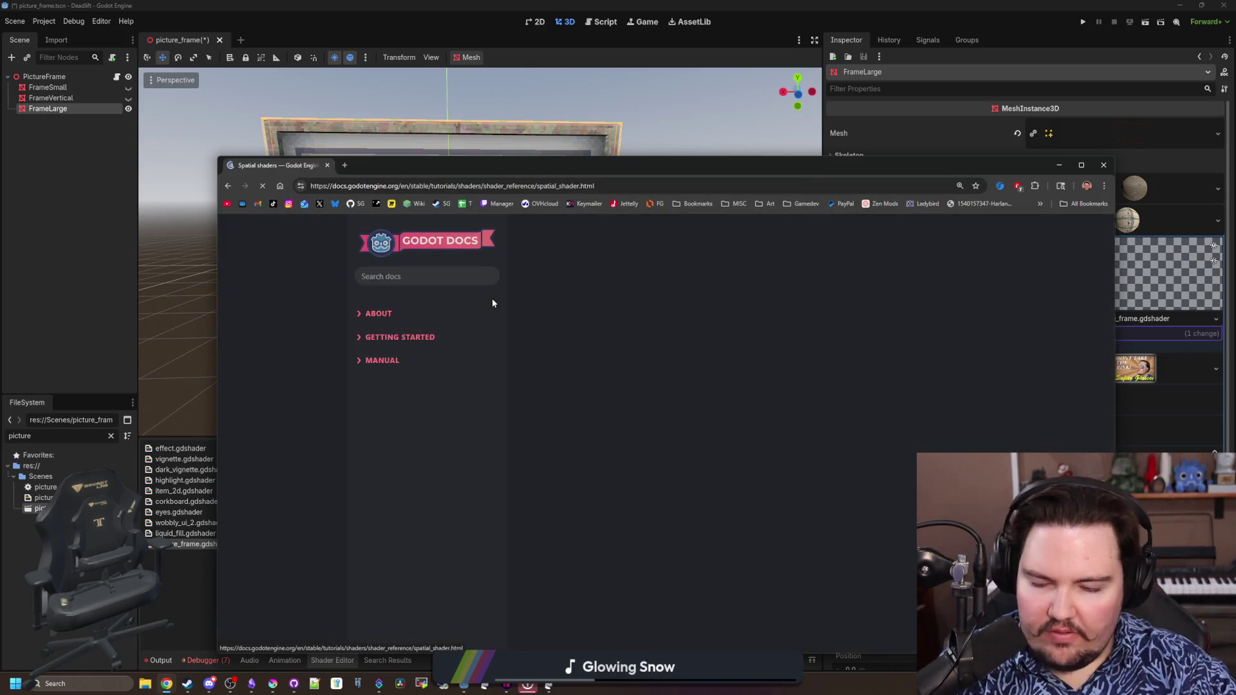
scroll(555, 285, down, 3)
scroll(623, 323, down, 2)
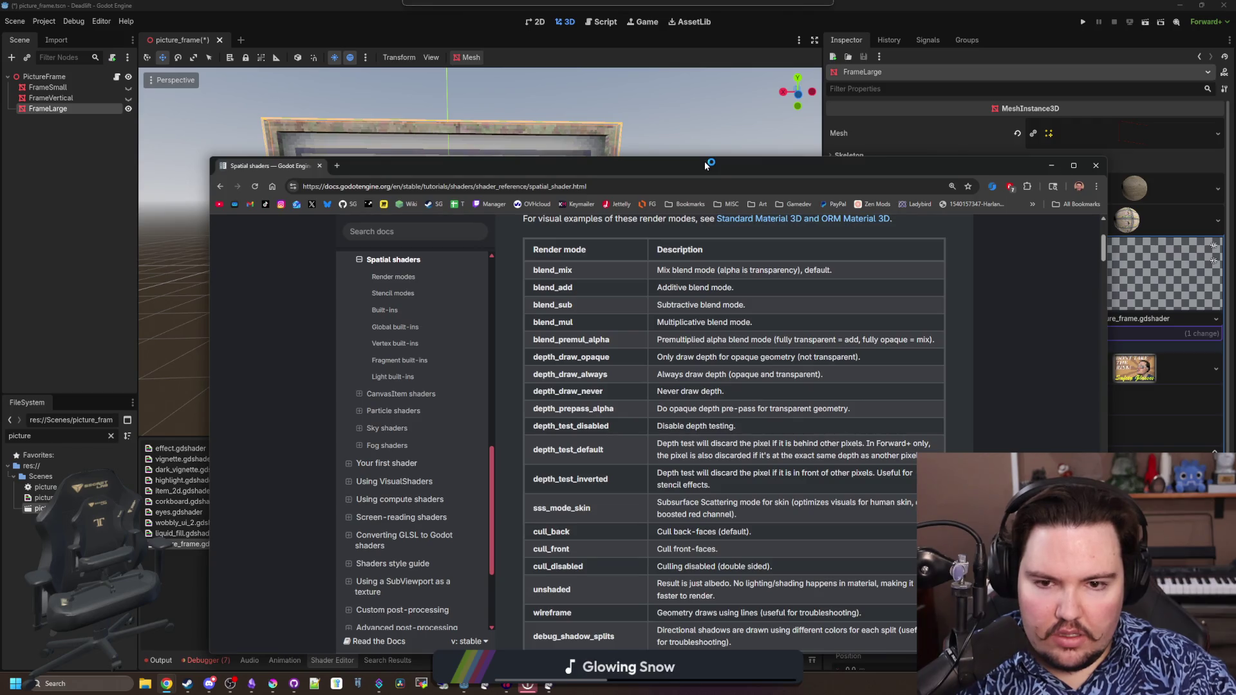
click(1052, 164)
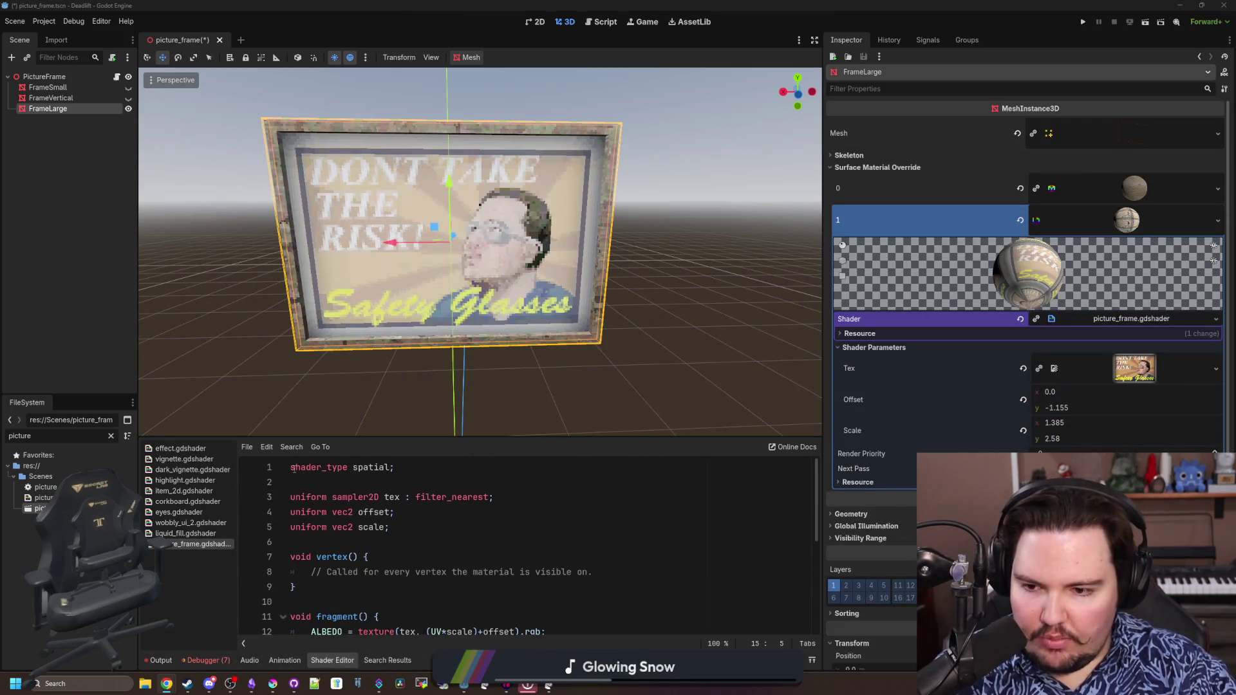
Make an empty line below shader_type for a render_mode declaration
key(ctrl+Home)
key(Return)
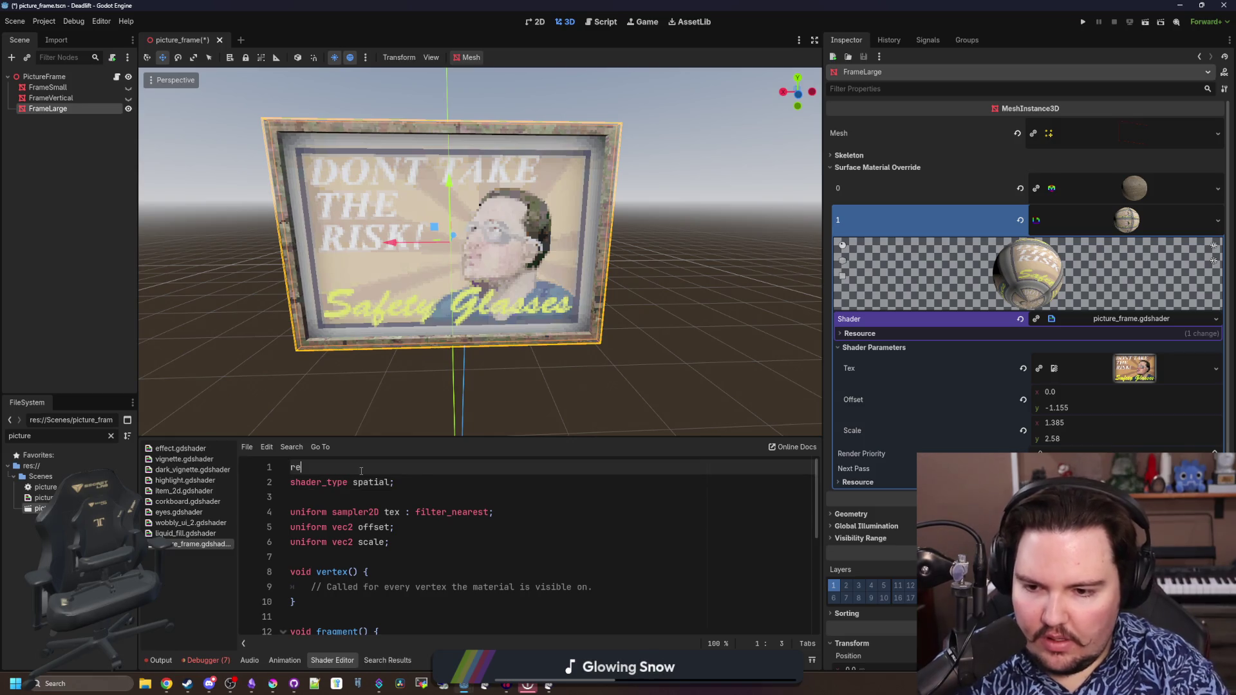
text(nd)
key(BackSpace)
key(BackSpace)
key(BackSpace)
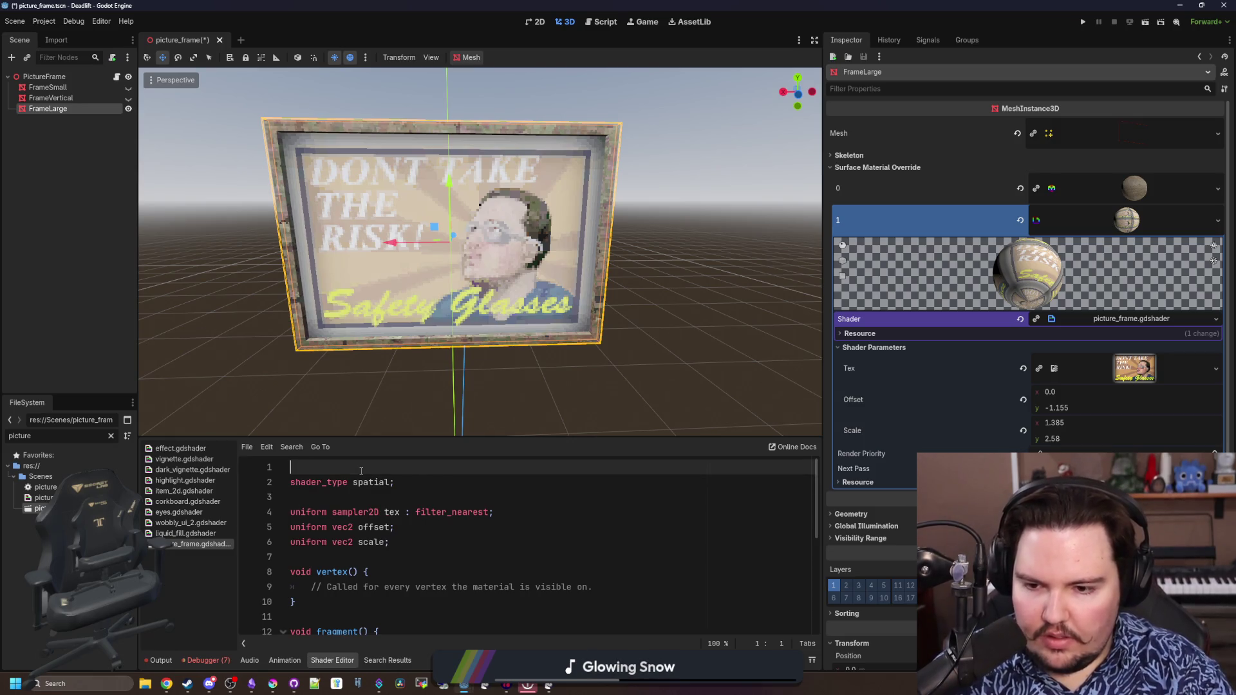
key(Delete)
key(End)
key(Return)
key(Return)
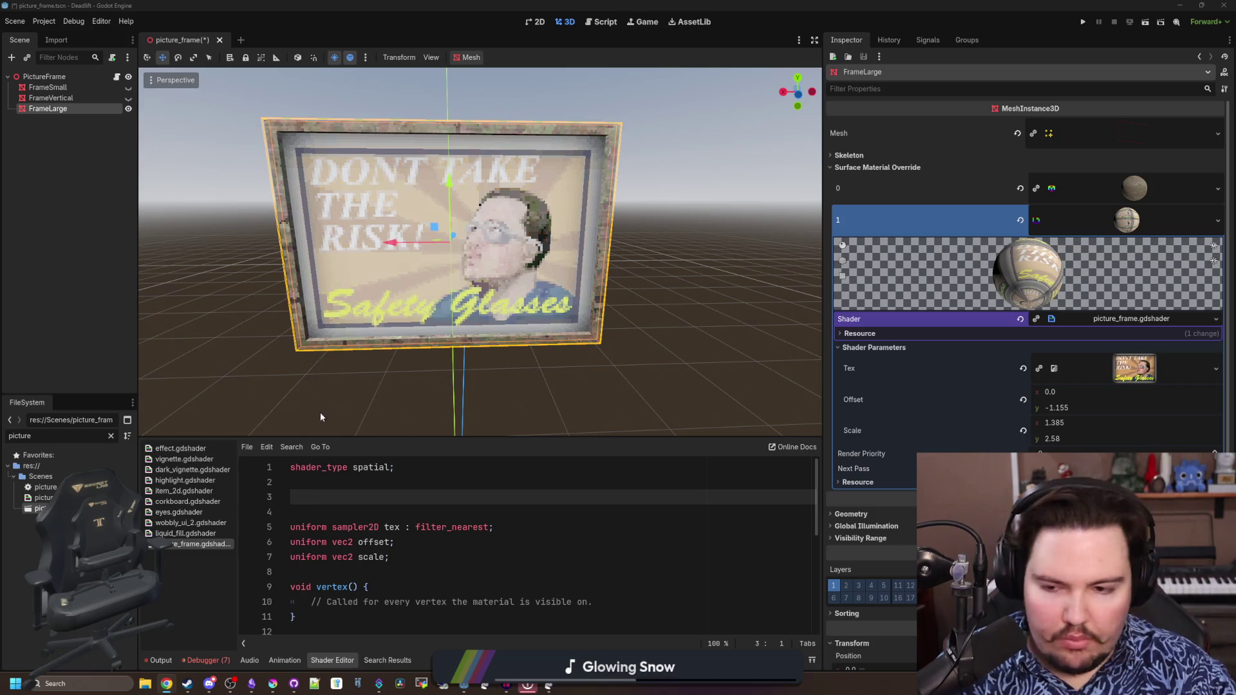
text(render_)
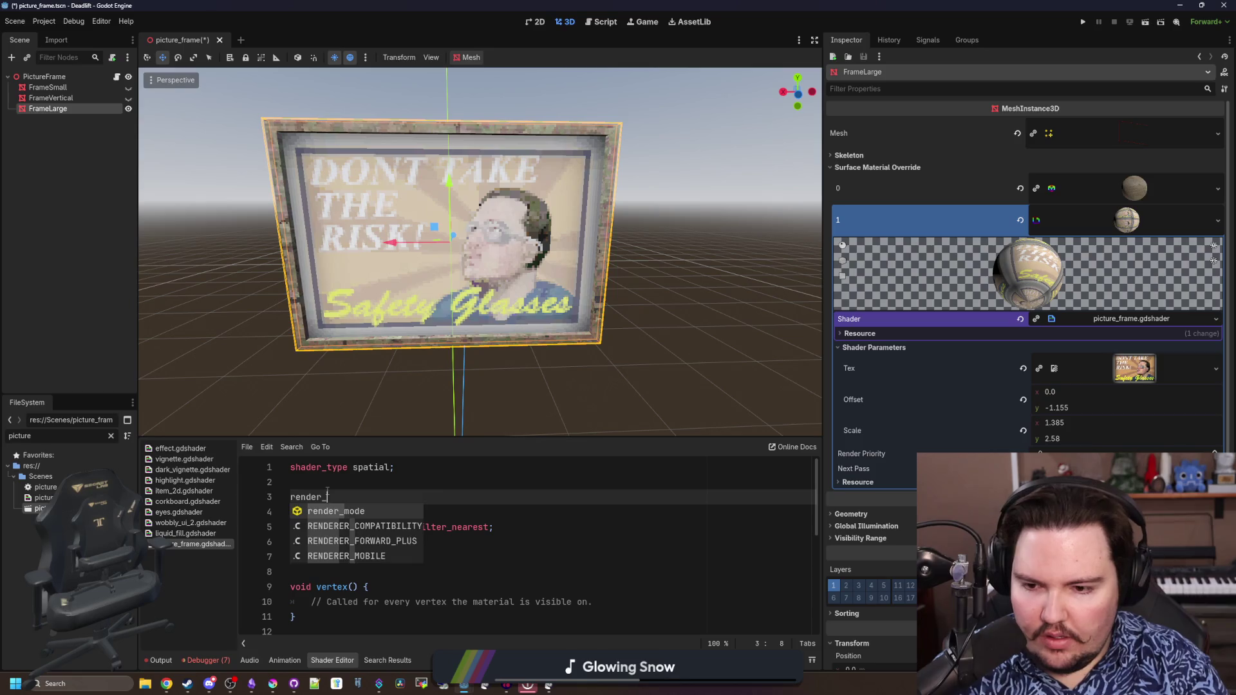
Declare render_mode blend_mix, then swap it for blend_add
key(Tab)
text(blen)
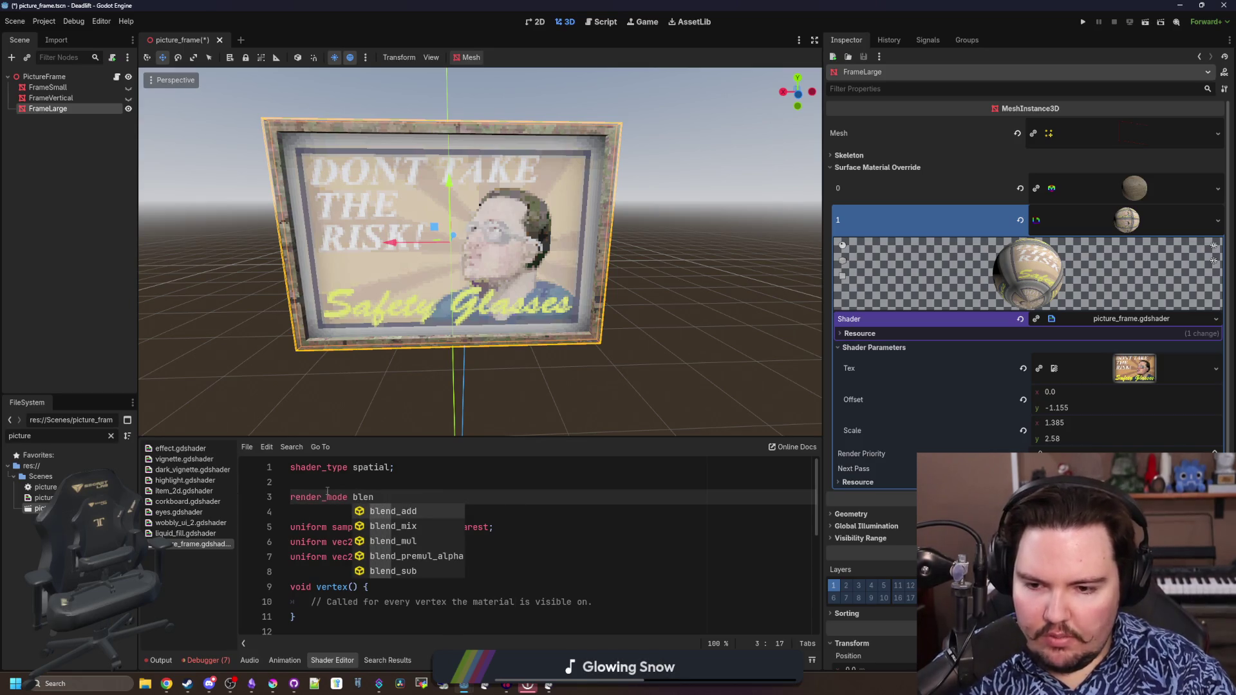
key(Down)
key(Tab)
text(;)
click(416, 479)
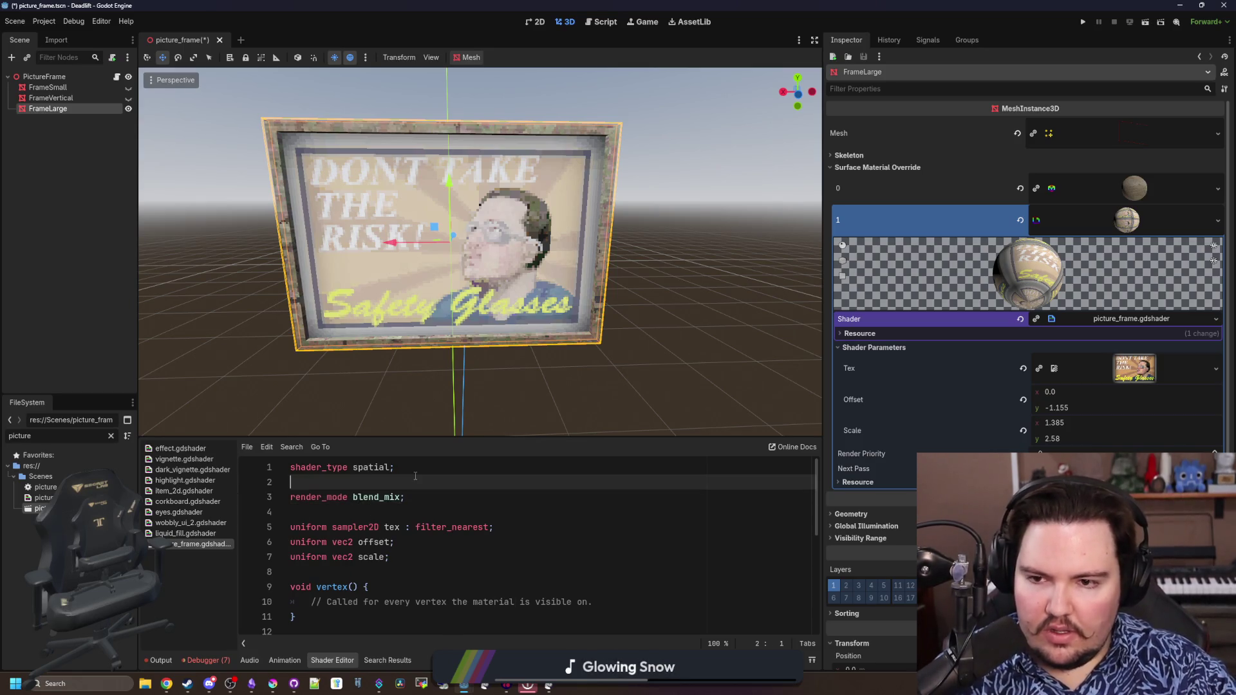
double_click(377, 496)
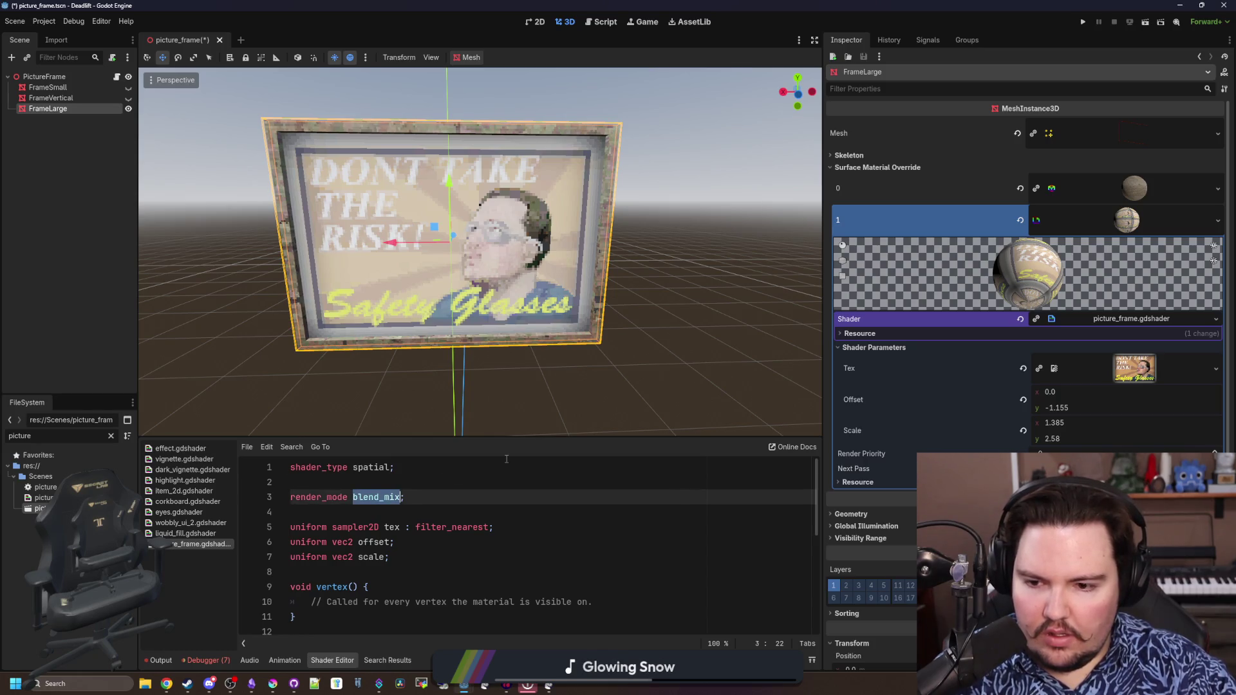
text(add)
key(Tab)
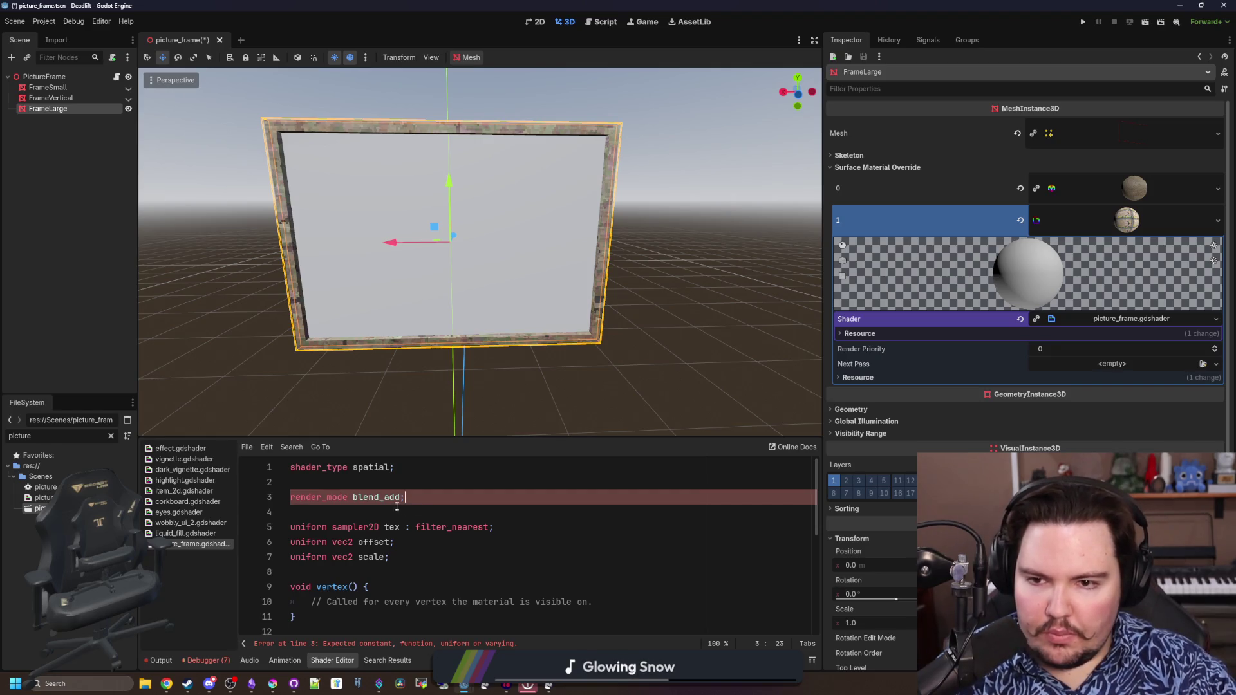
Try wireframe render mode on the frame, then settle on diffuse_burley
double_click(384, 497)
mouse_move(443, 383)
mouse_down()
mouse_move(555, 327)
mouse_move(483, 349)
mouse_up()
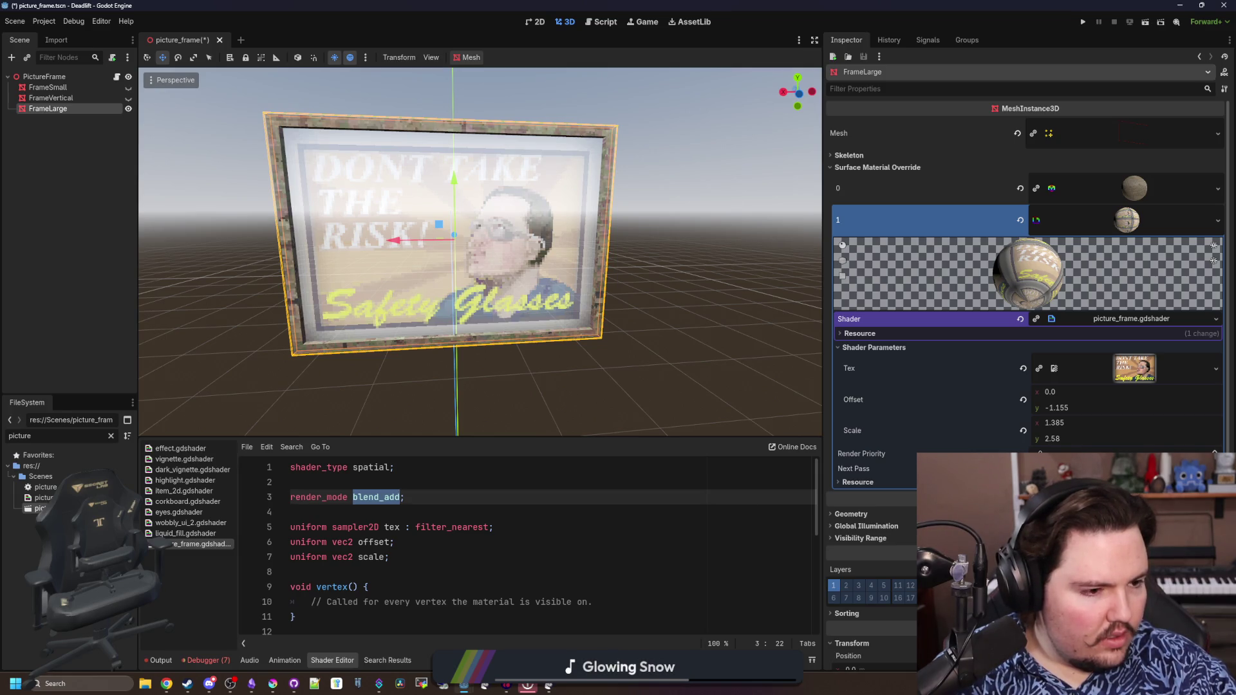
text(wireframe)
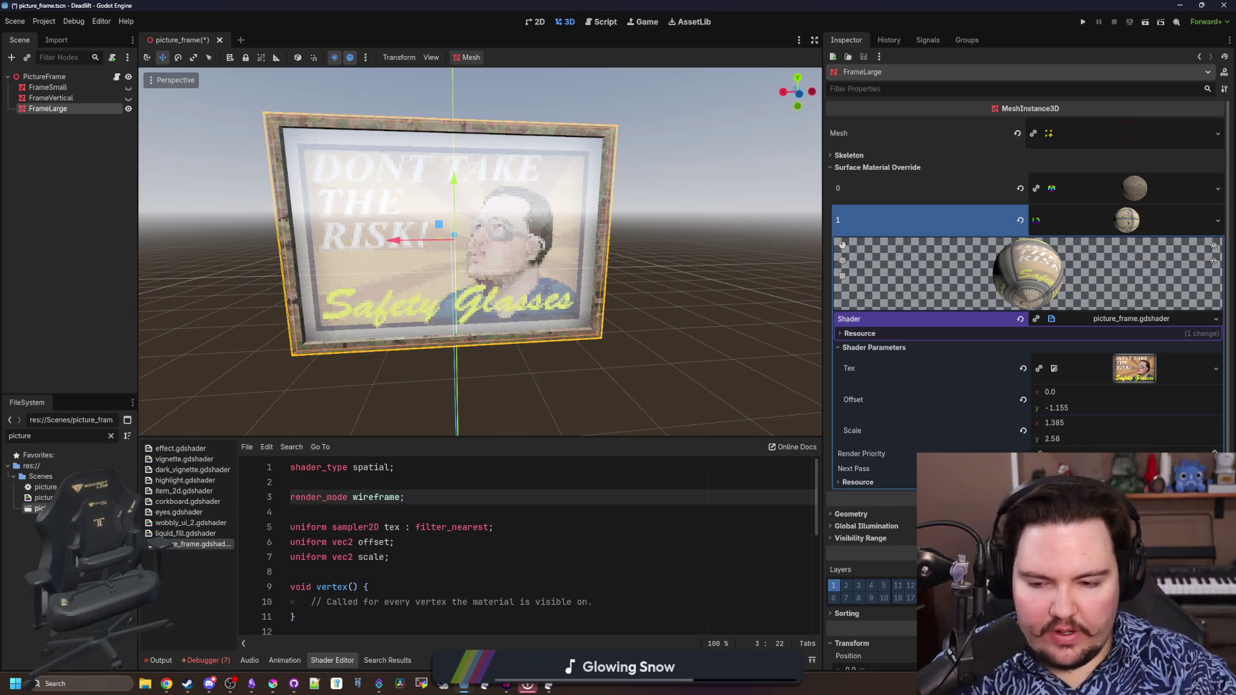
key(Up)
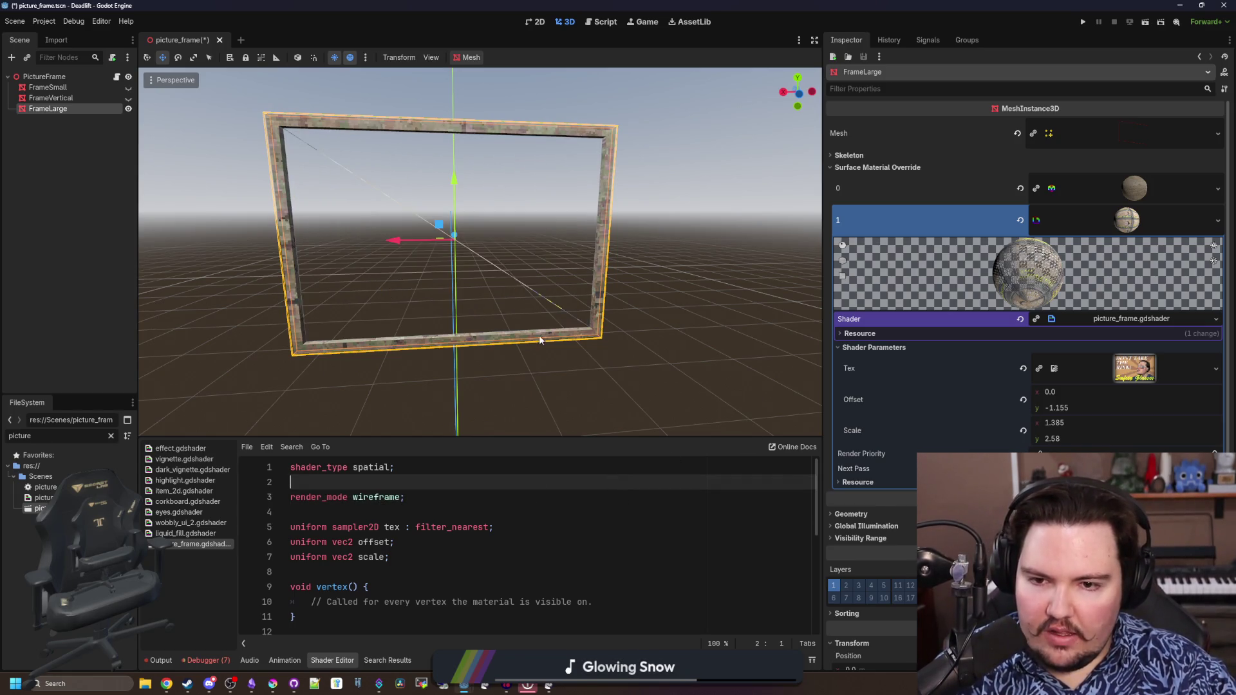
drag(541, 341, 492, 379)
double_click(377, 496)
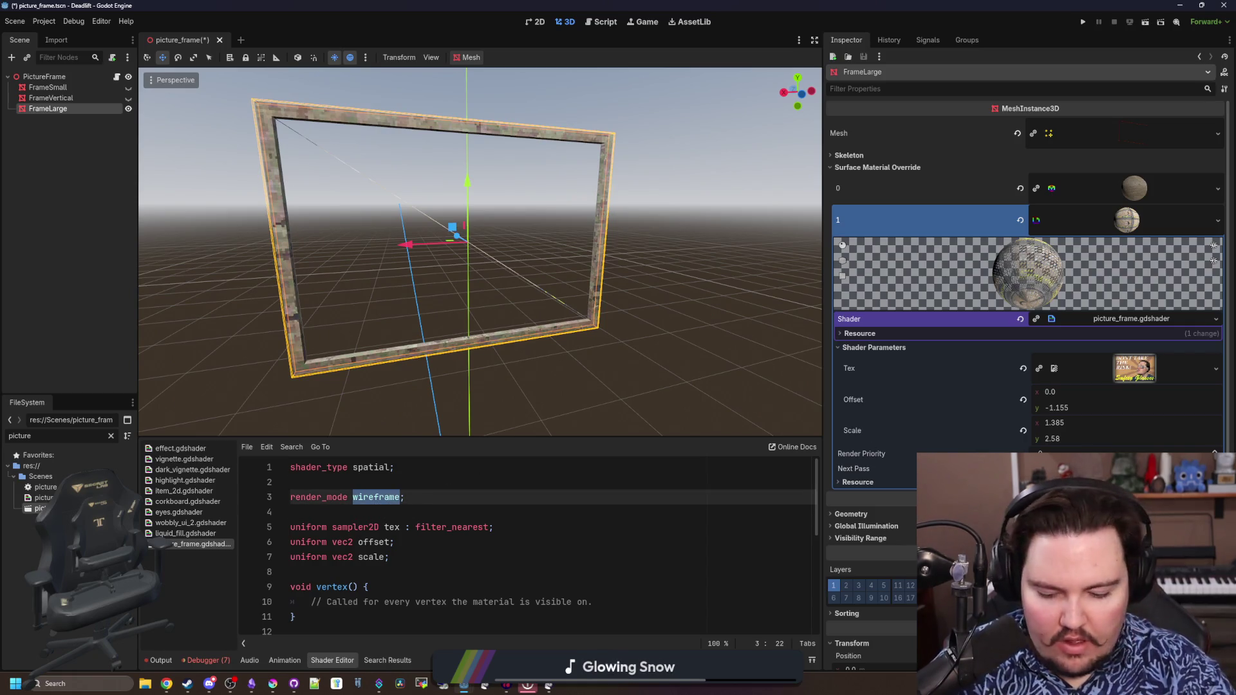
text(diffuse_bu)
key(Return)
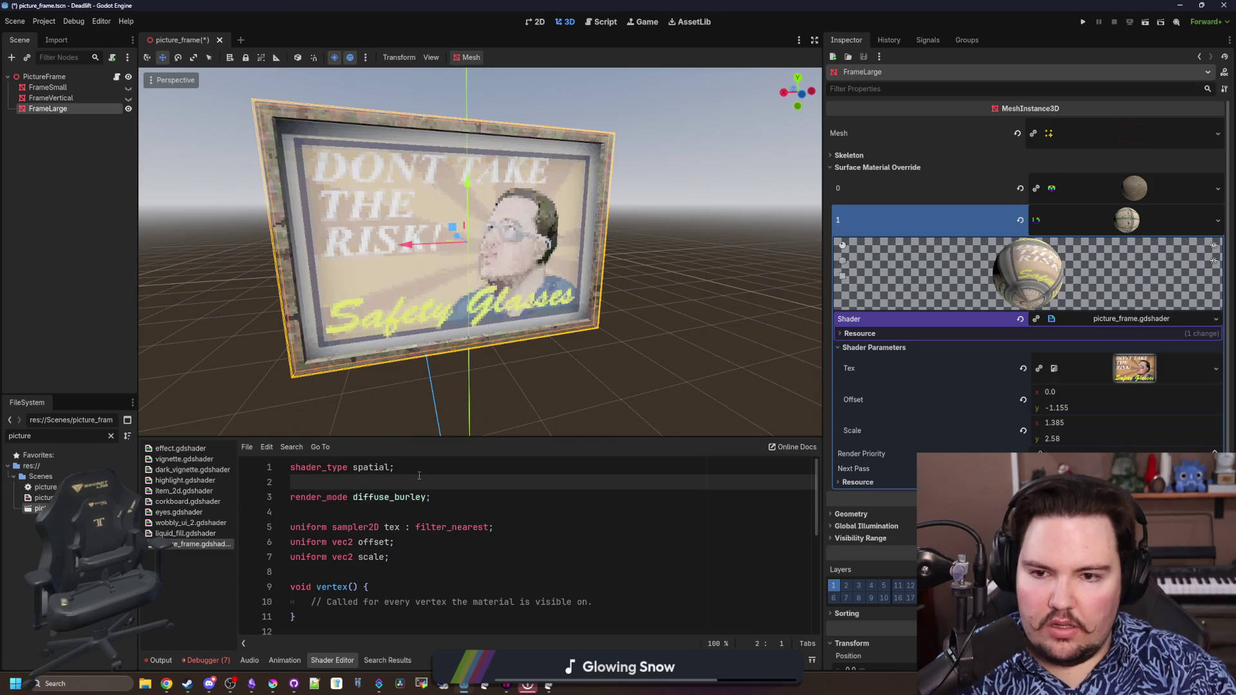
Try diffuse_lambert then diffuse_toon shading, compare in the viewport, then cut the render_mode line
double_click(407, 500)
text(diffuse_la)
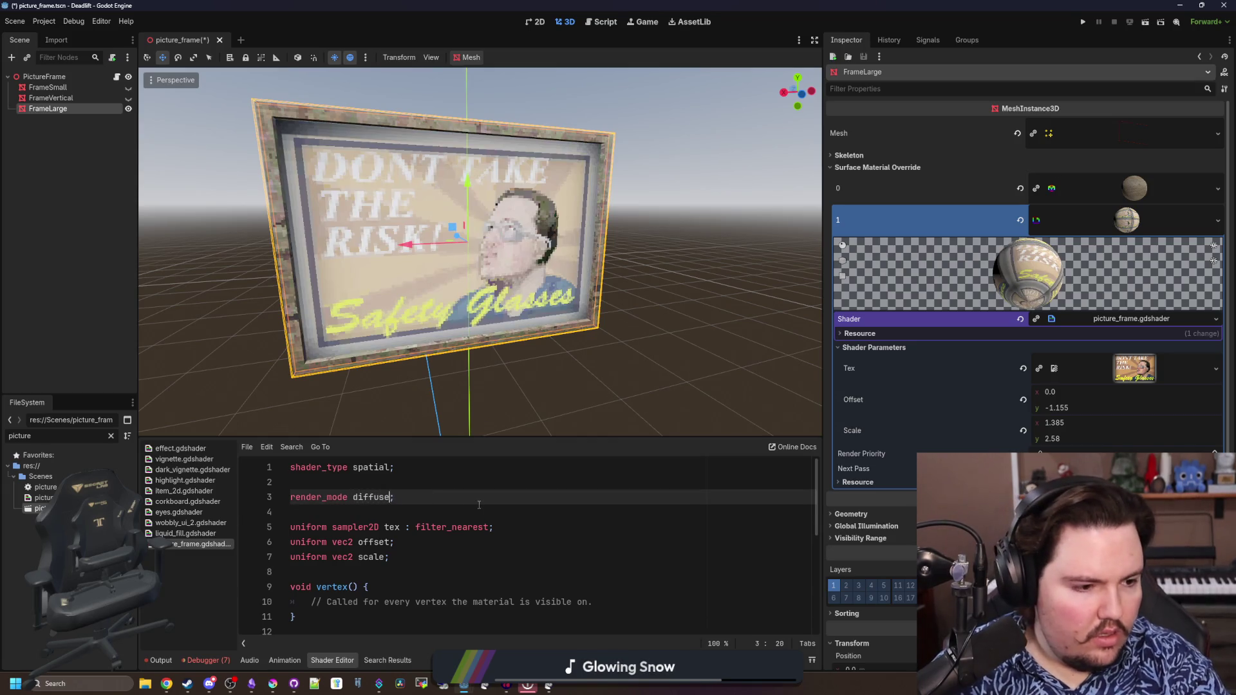
key(Tab)
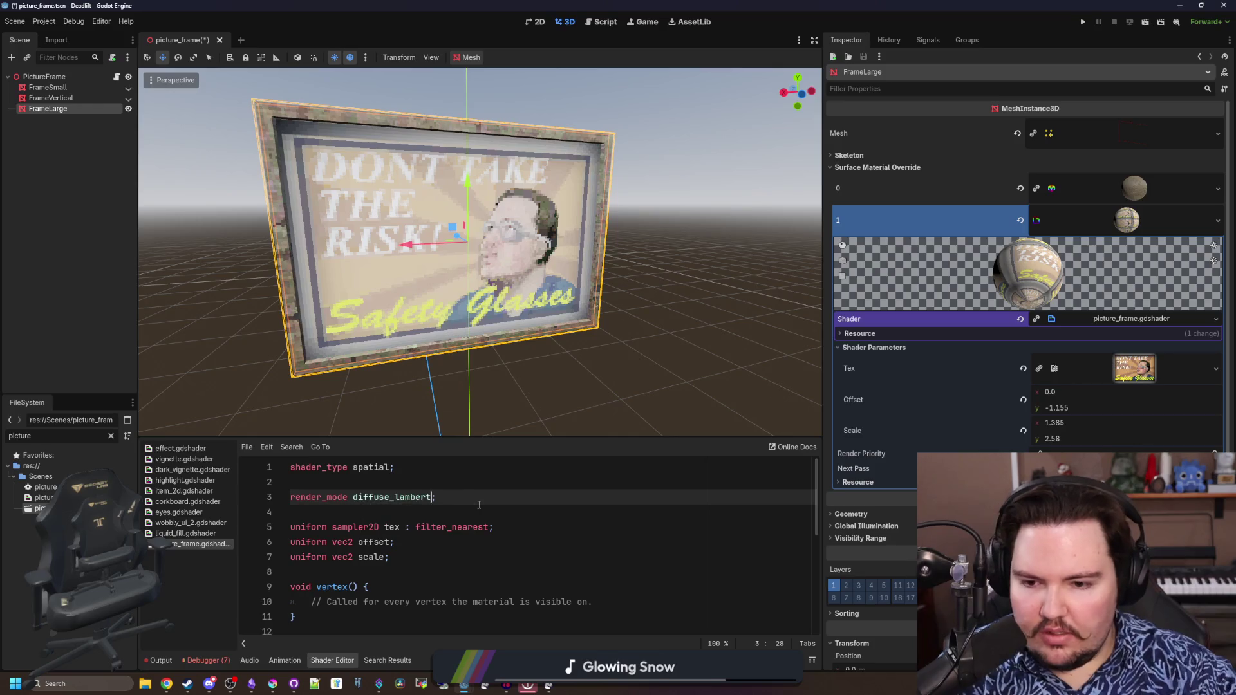
key(Down)
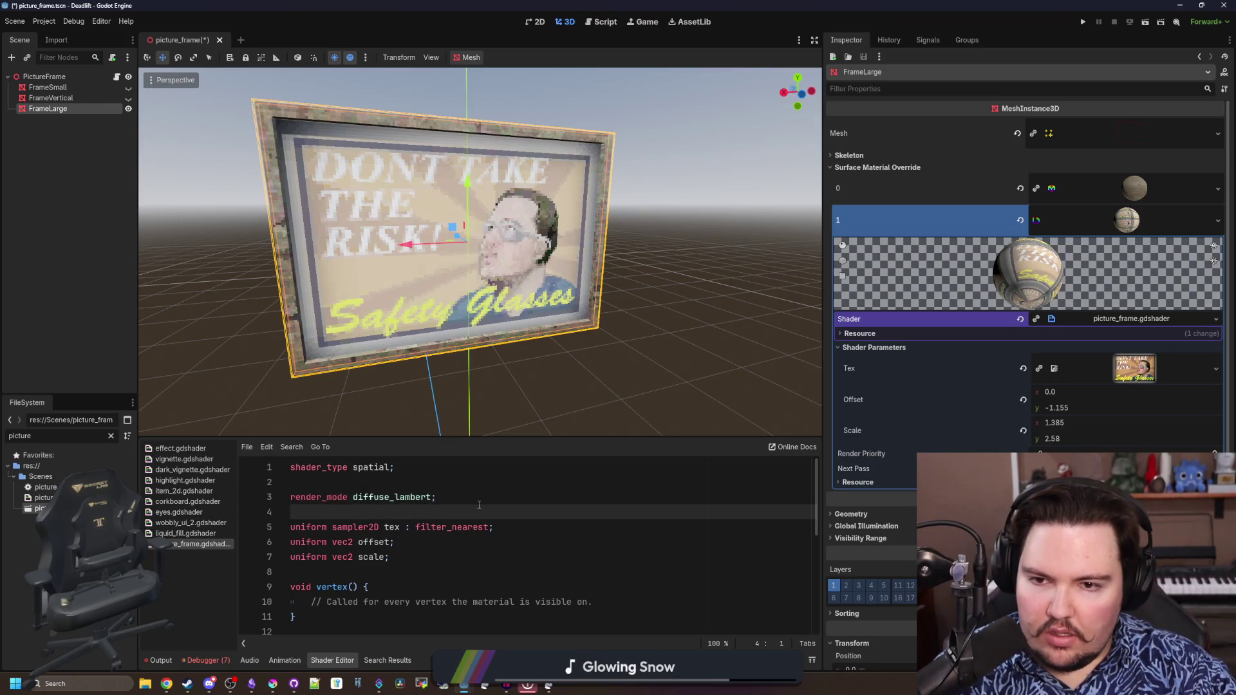
double_click(394, 499)
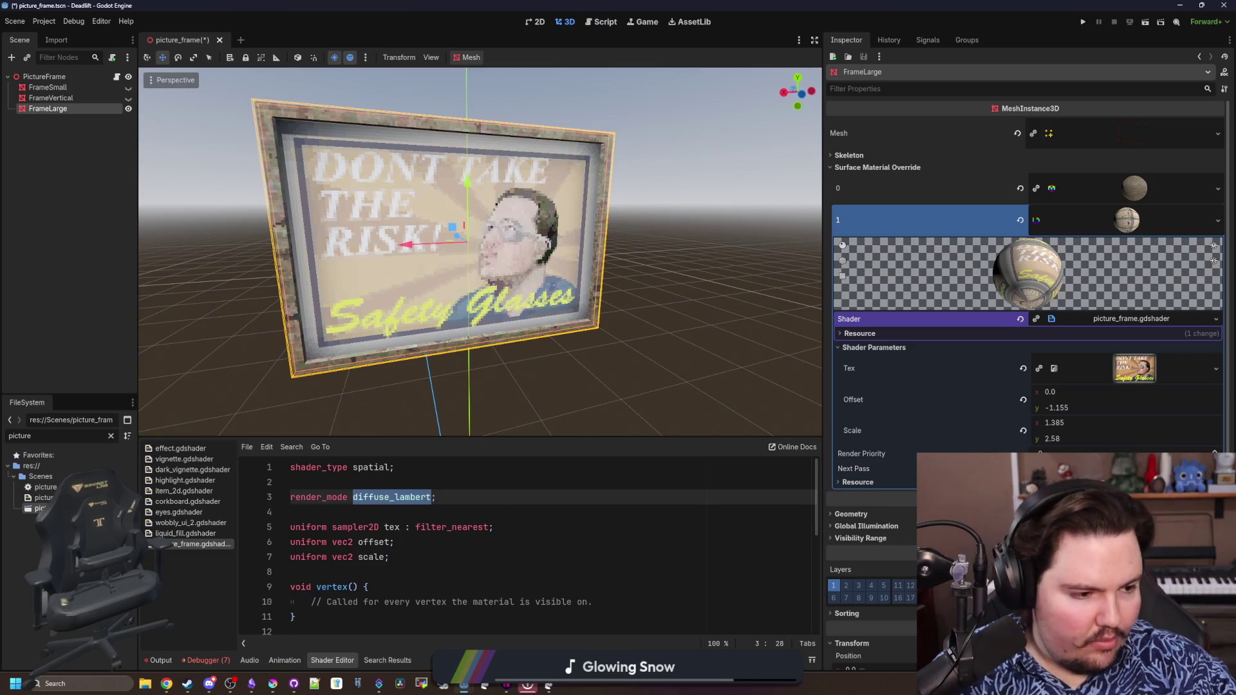
text(diffuse_toon)
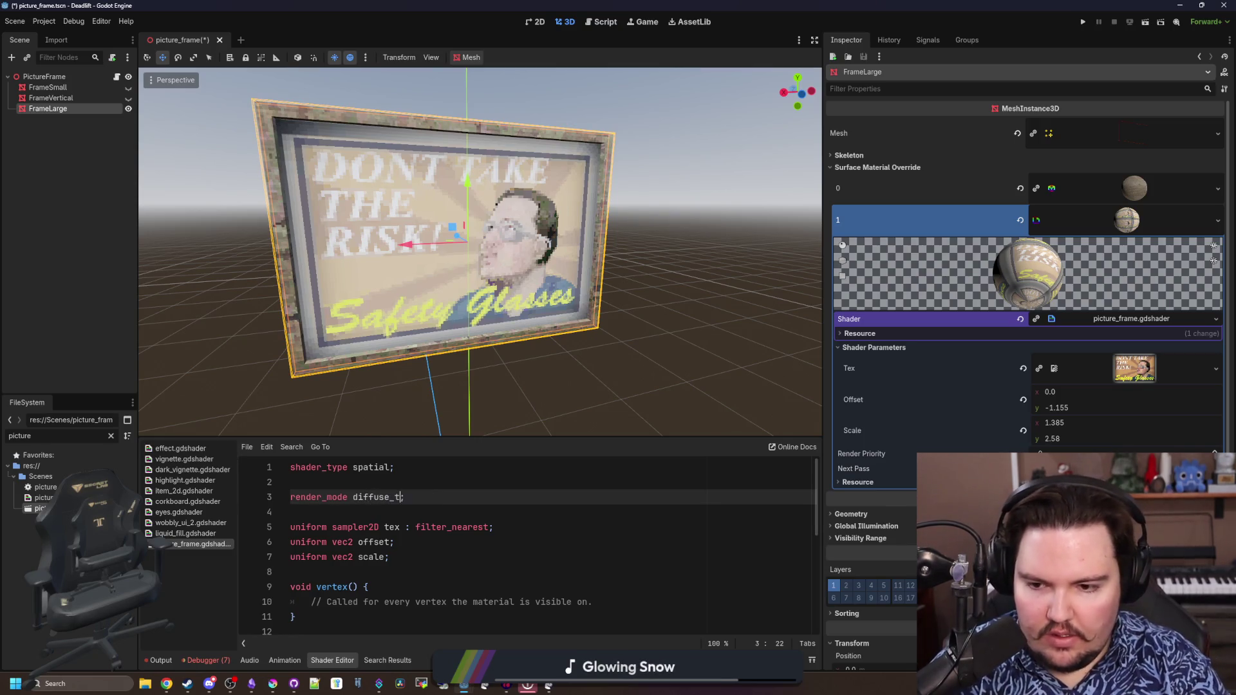
click(544, 513)
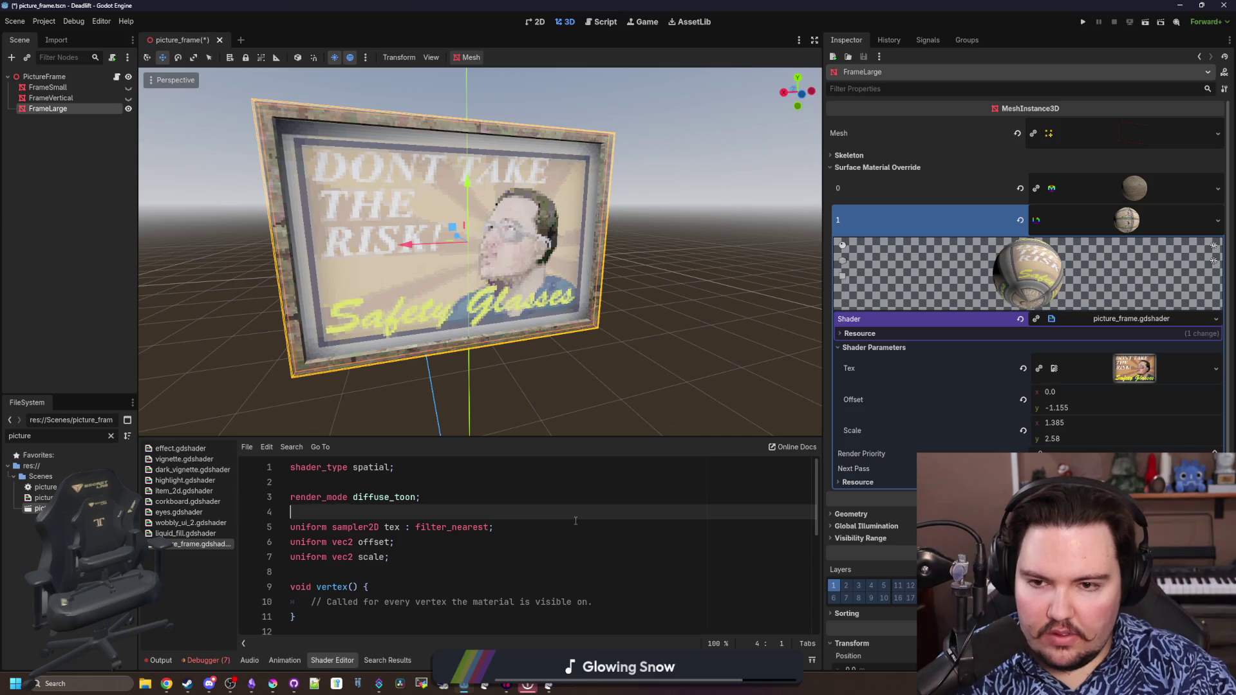
drag(619, 290, 567, 292)
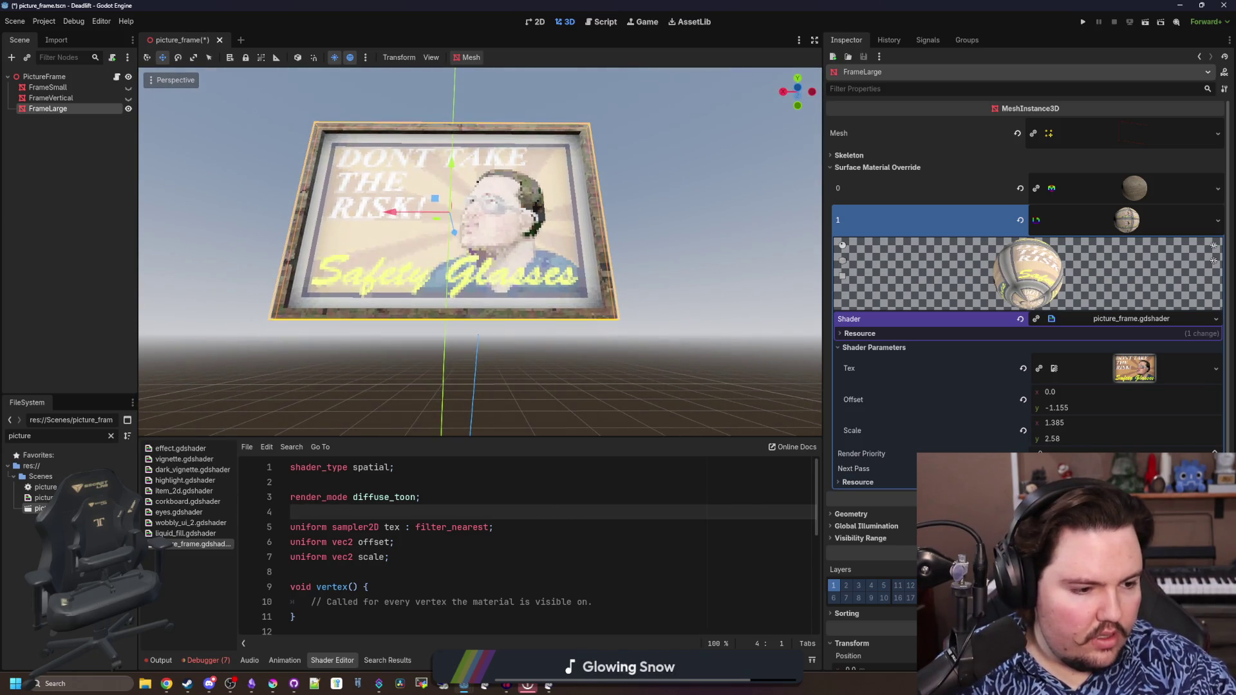
drag(425, 496, 278, 483)
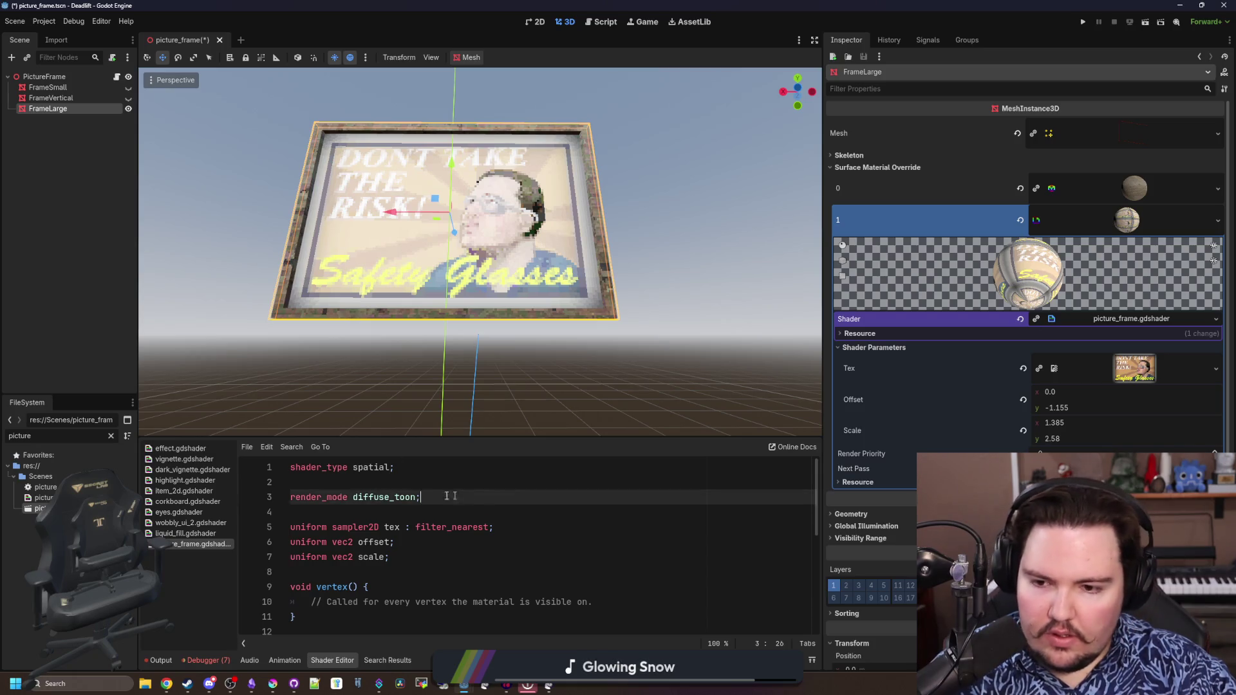
key(ctrl+x)
scroll(434, 531, down, 3)
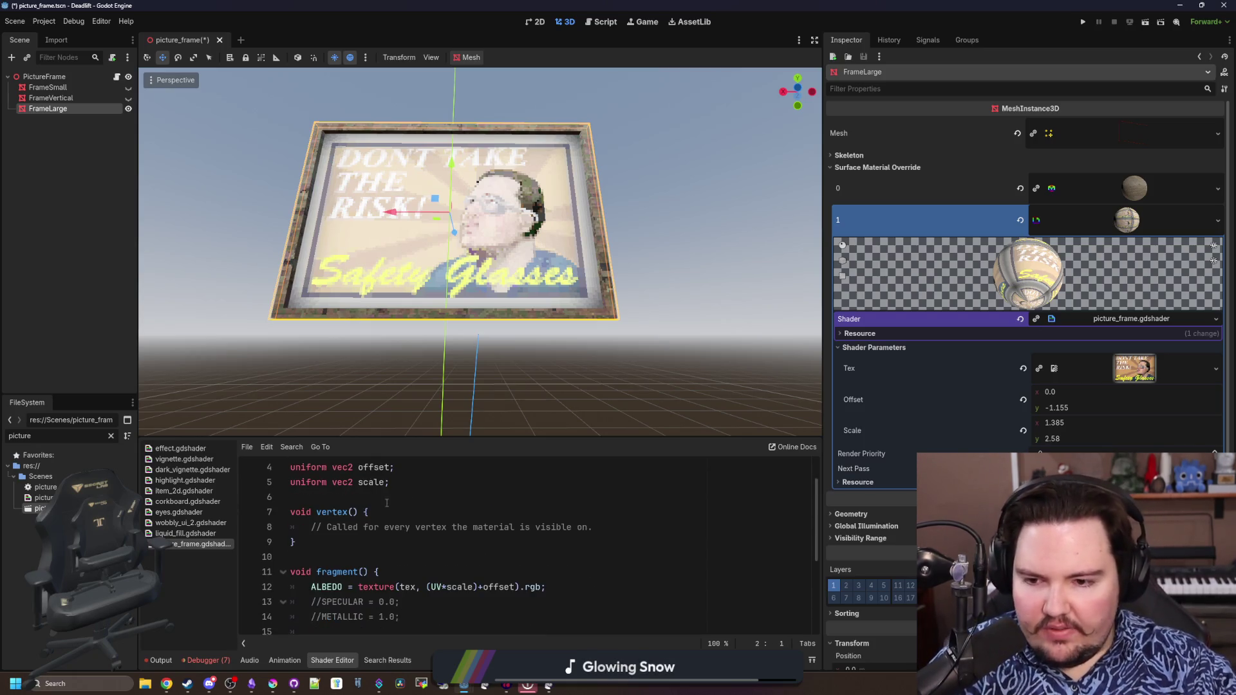
Save the scene with the shader changes
click(369, 498)
scroll(435, 531, up, 3)
key(ctrl+s)
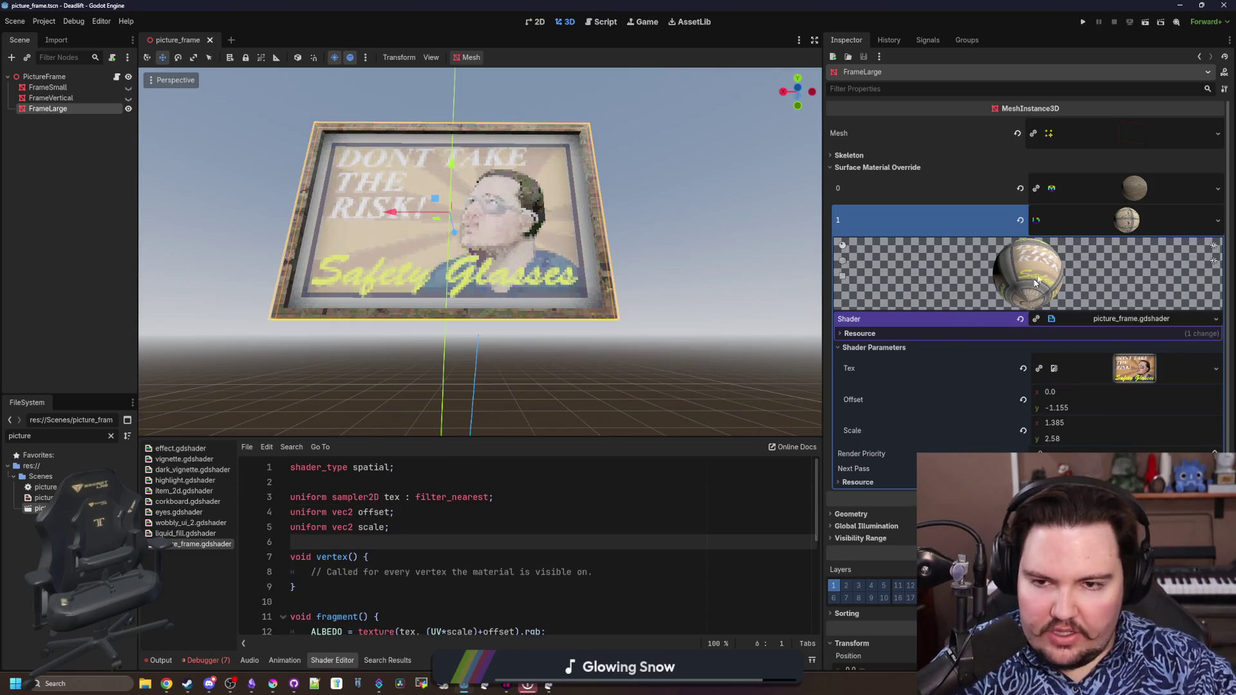
scroll(507, 350, down, 1)
key(ctrl+s)
middle_click(501, 362)
key(ctrl+s)
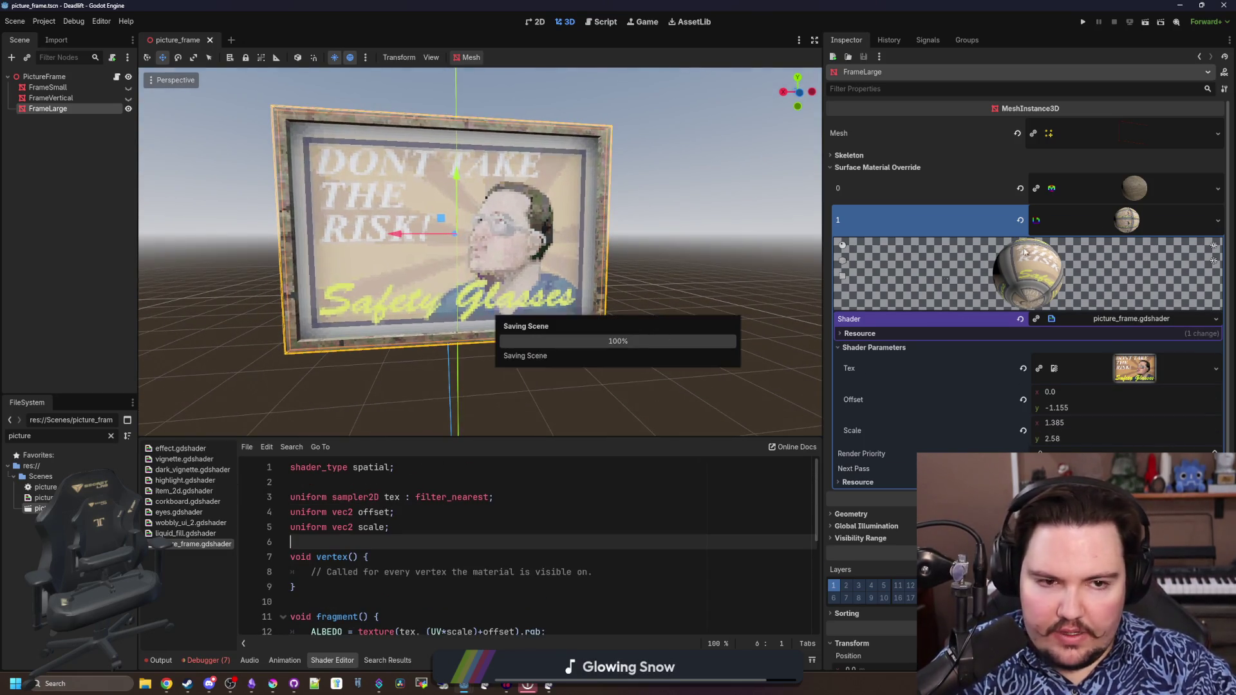
Save slot 1's material as new_shader_material.tres, then drop paint.tres onto Surface Material Override 1
click(1218, 220)
click(1147, 365)
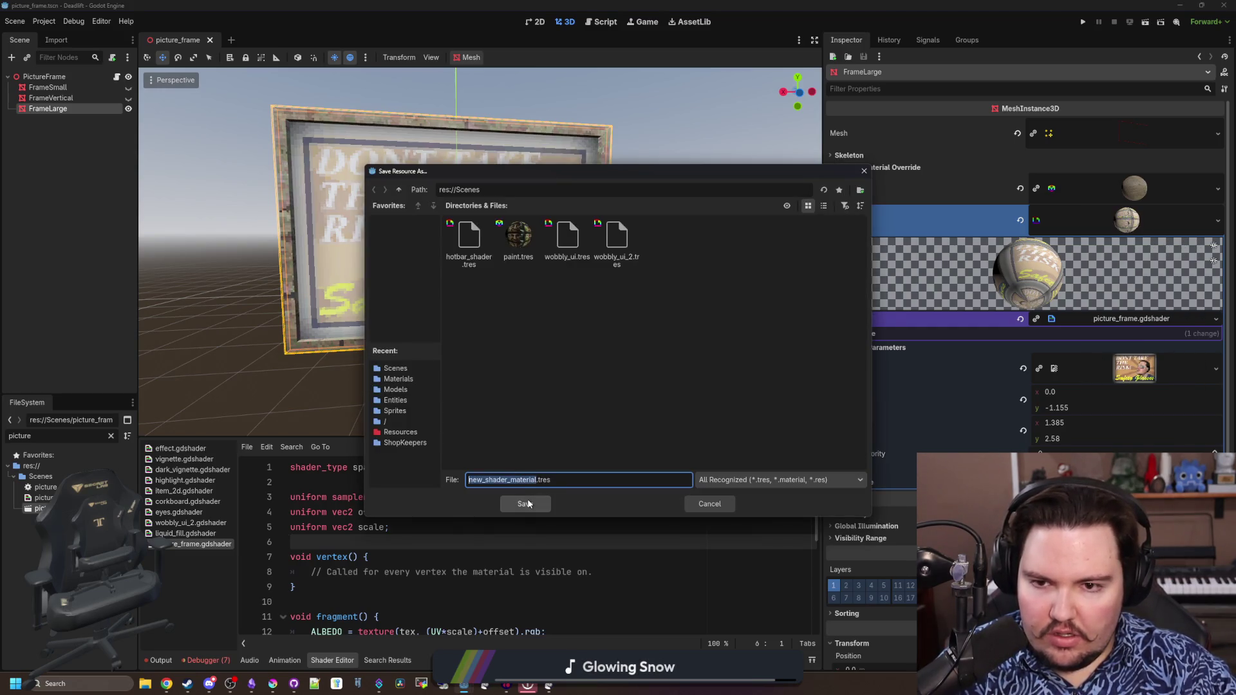
click(526, 503)
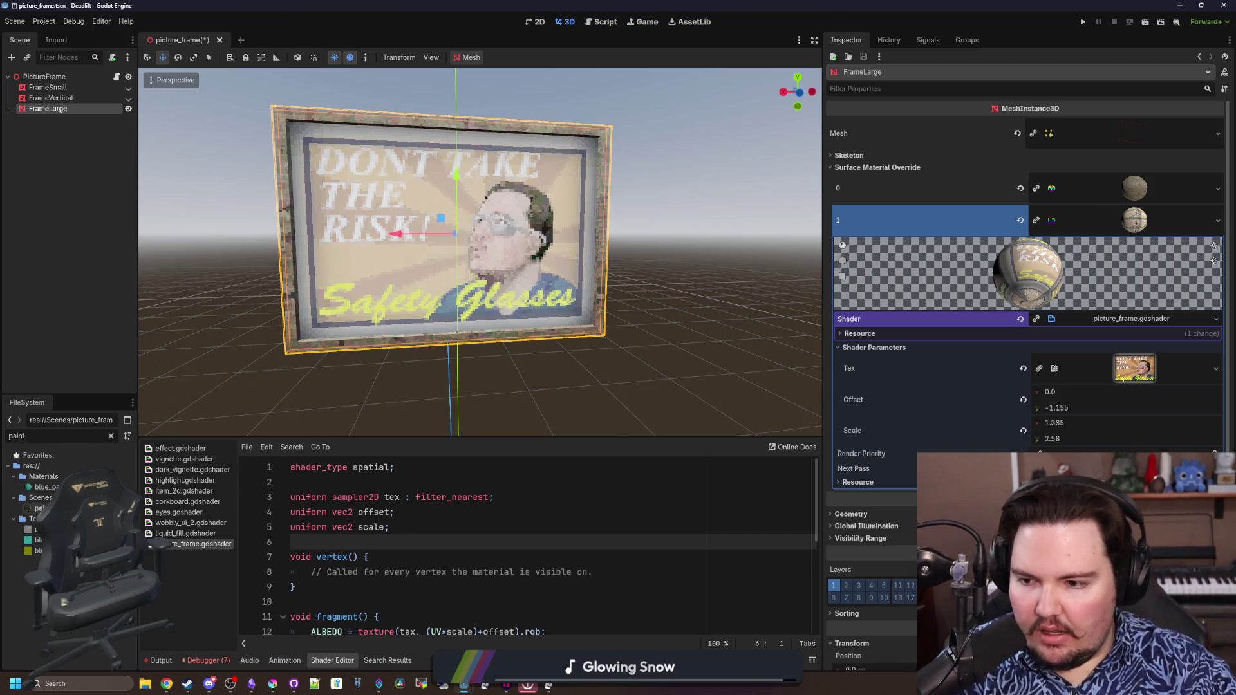
drag(34, 508, 1148, 222)
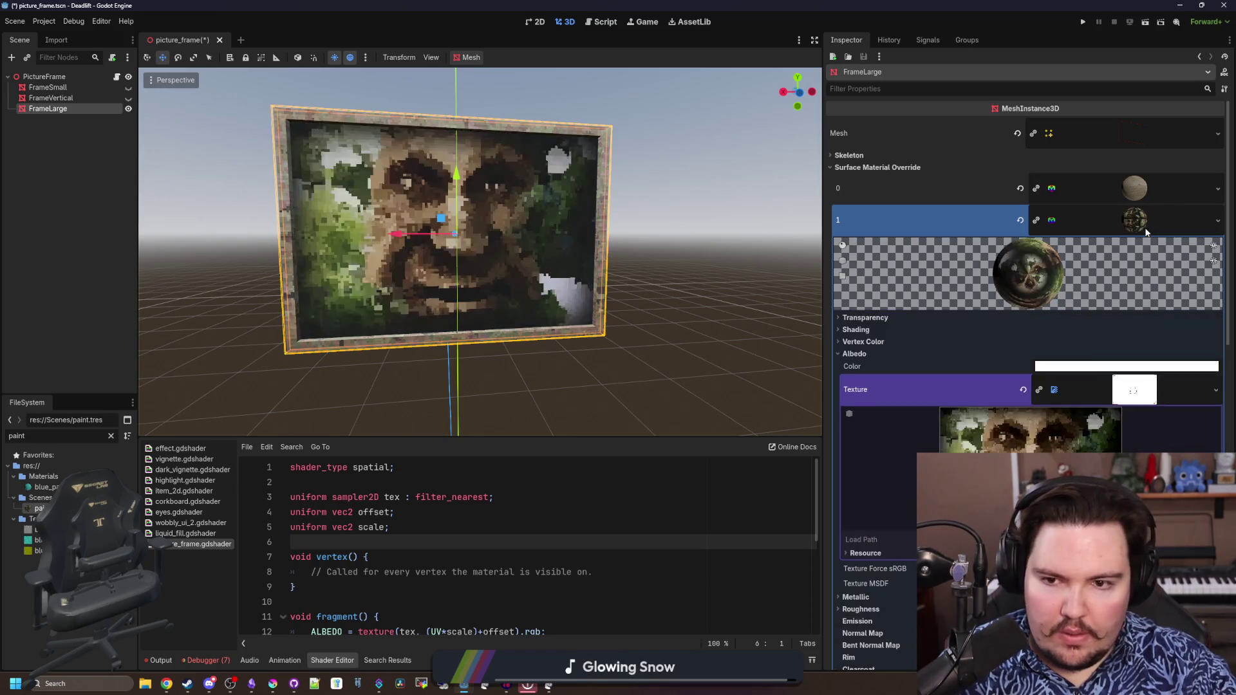
scroll(983, 405, down, 3)
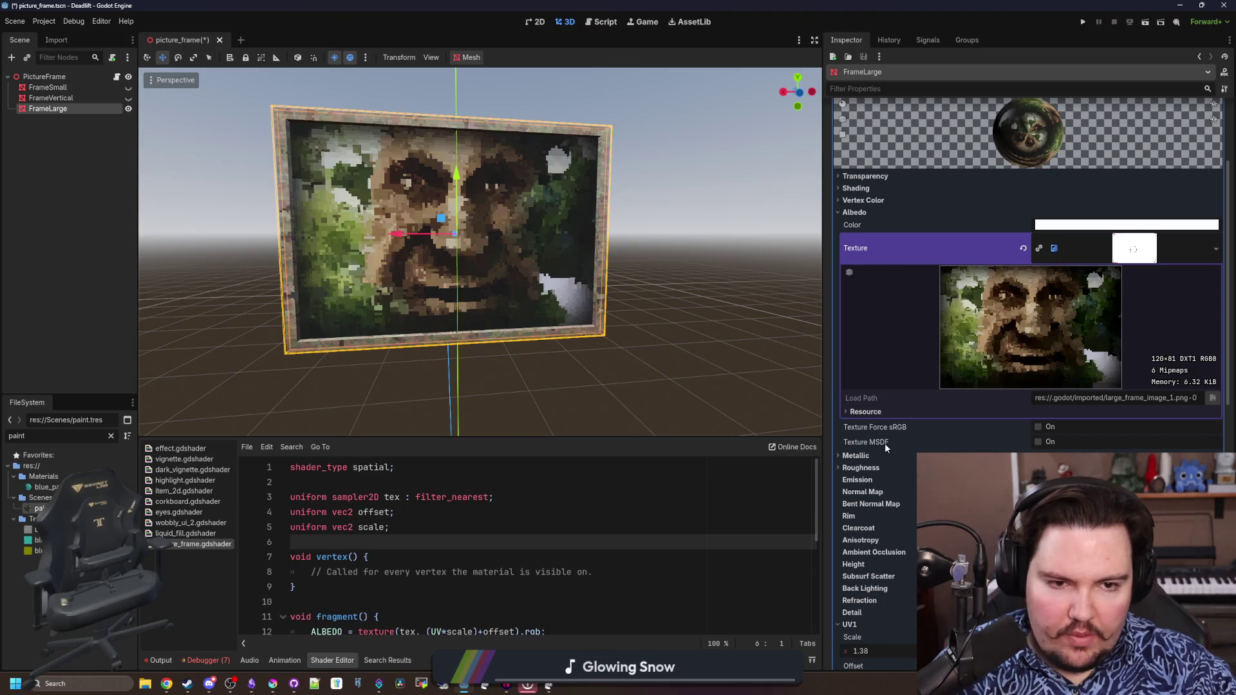
scroll(885, 443, down, 2)
Review the paint material's Metallic and Roughness settings in the Inspector
click(872, 381)
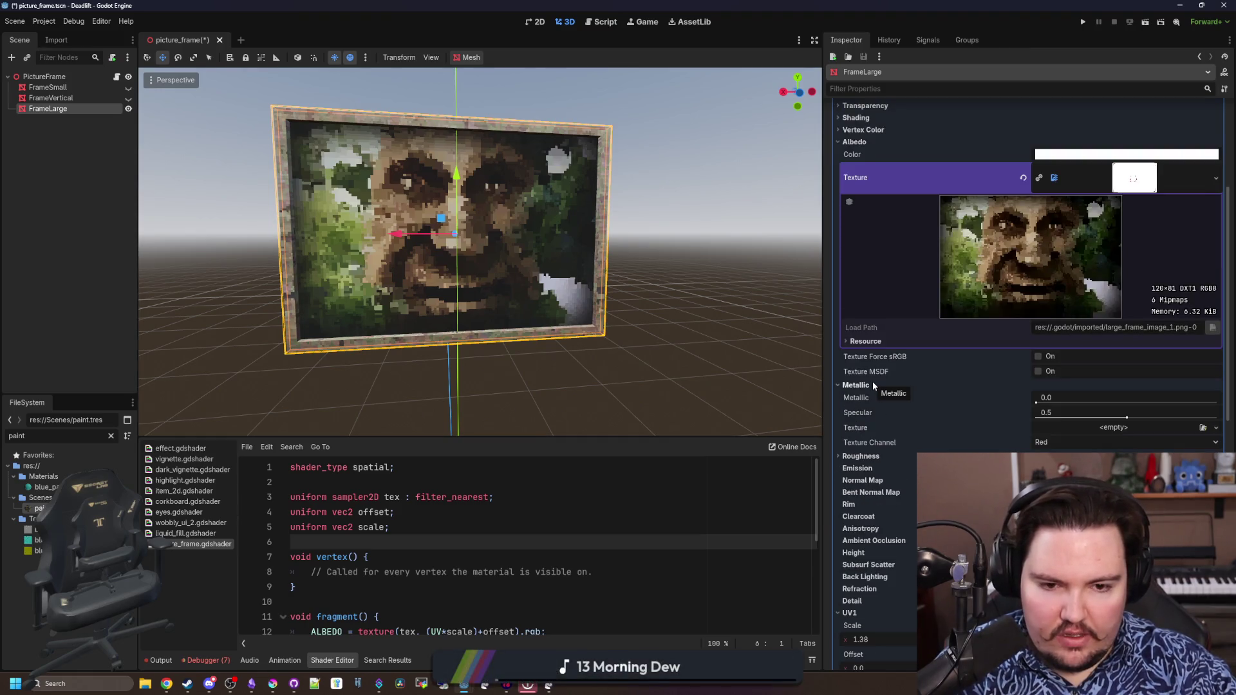
click(872, 385)
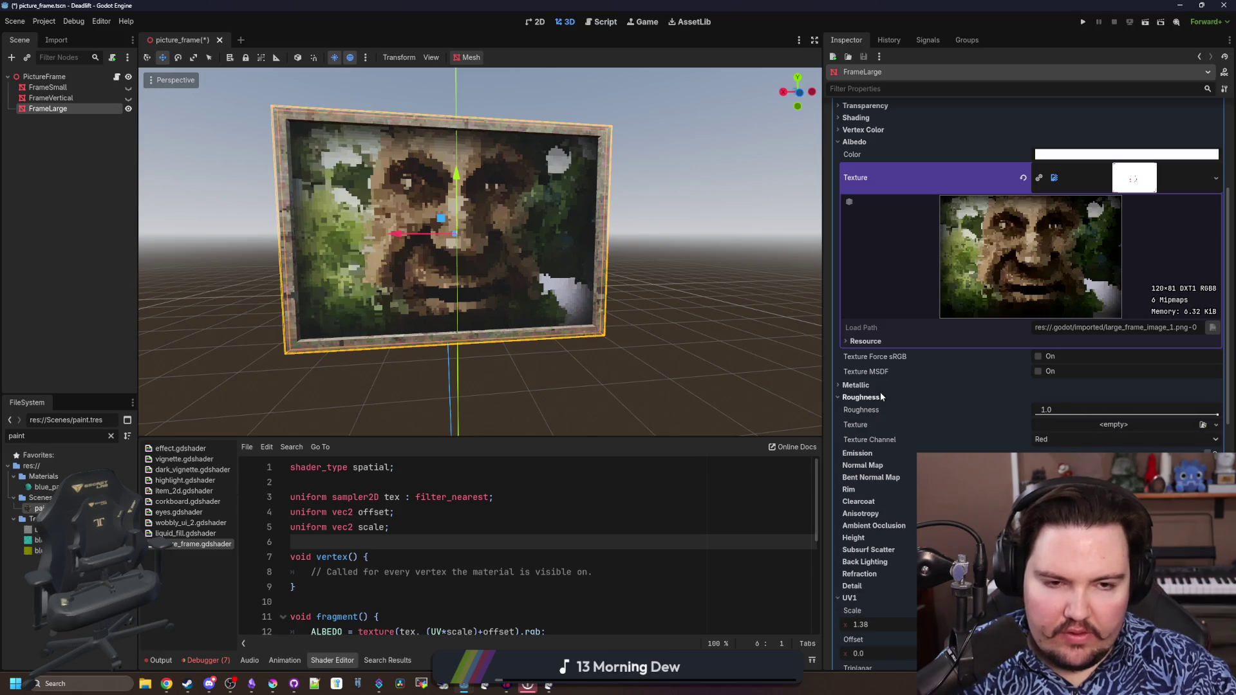
click(862, 398)
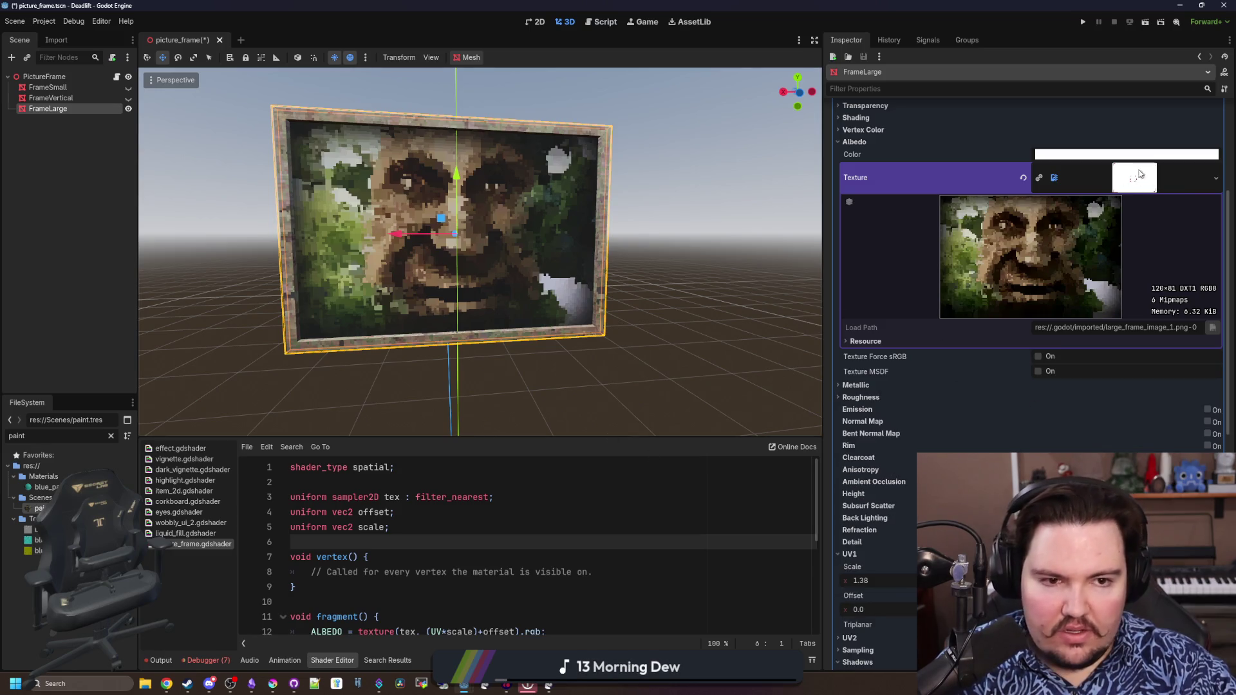
Find new_shader_material in FileSystem and put it back on the picture surface
click(112, 436)
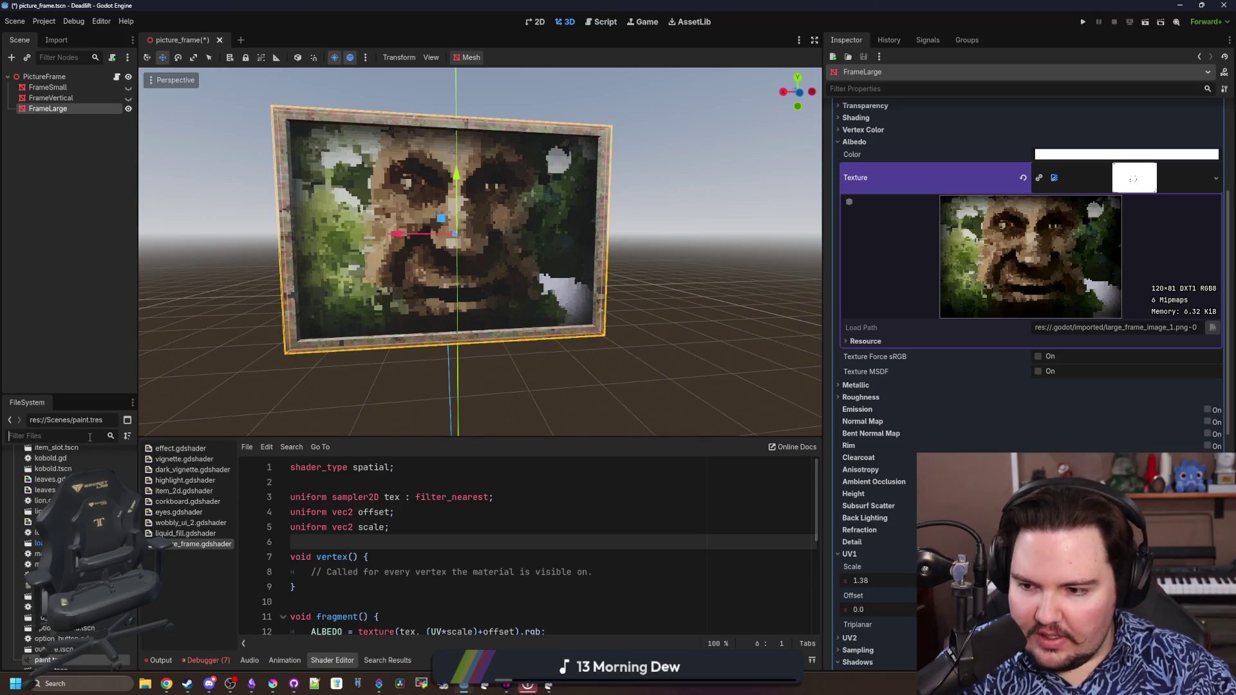
text(new)
drag(47, 487, 1130, 183)
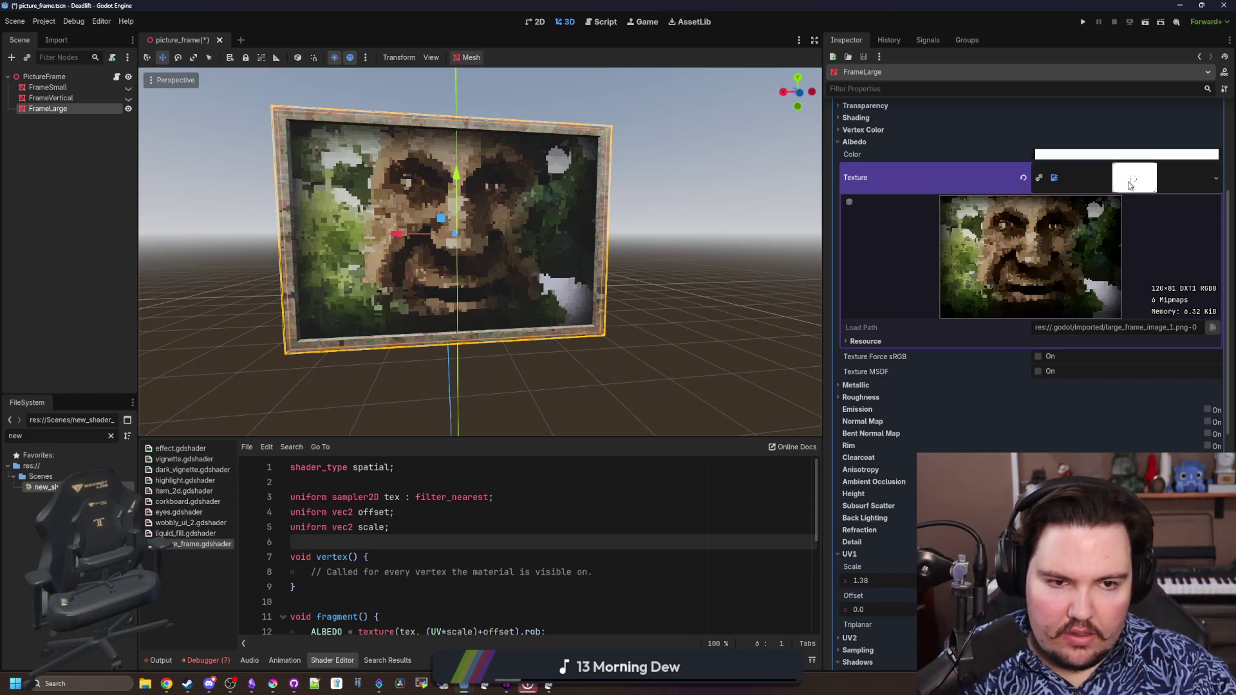
scroll(1024, 251, up, 5)
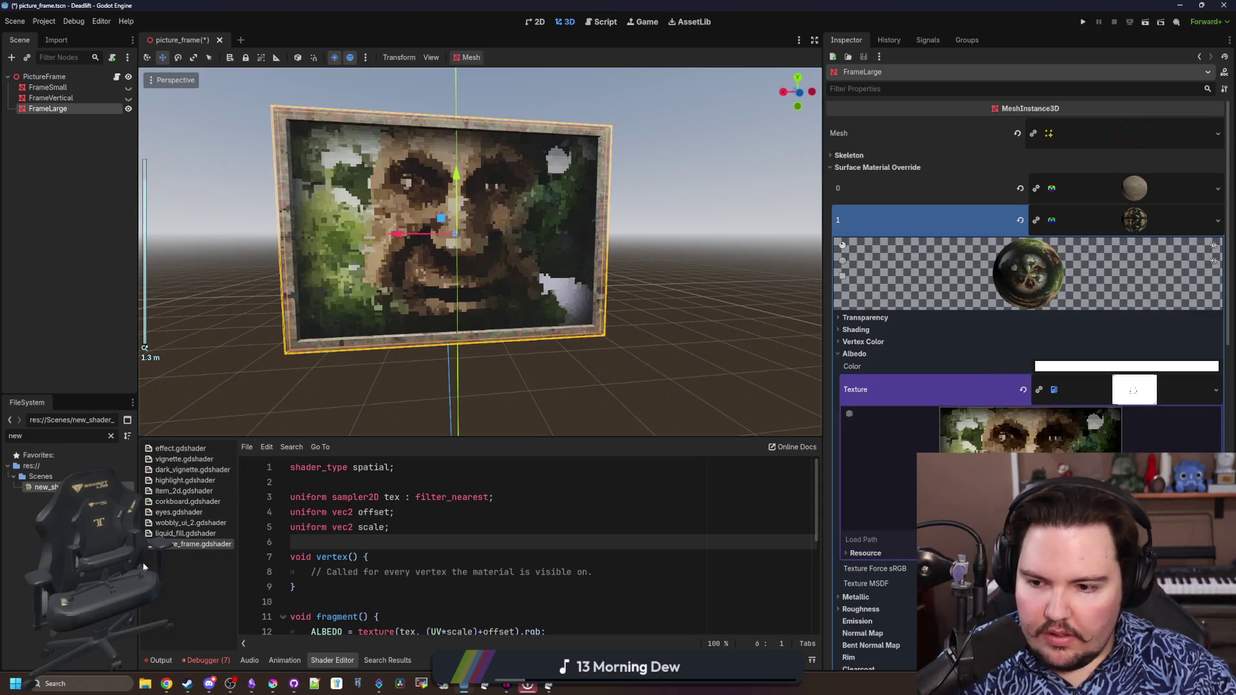
drag(1132, 389, 1135, 221)
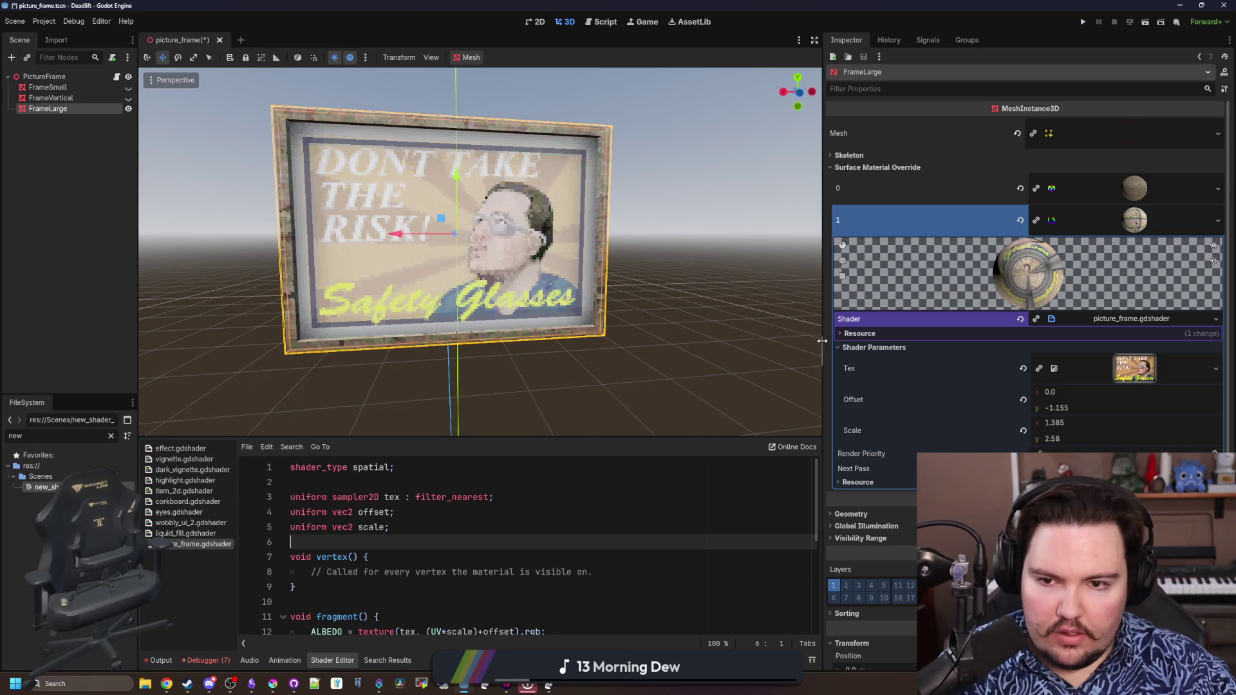
scroll(461, 551, down, 3)
Add ROUGHNESS = 1.0 and set METALLIC = 0.5 in the fragment code, then select paint.tres in FileSystem
click(440, 541)
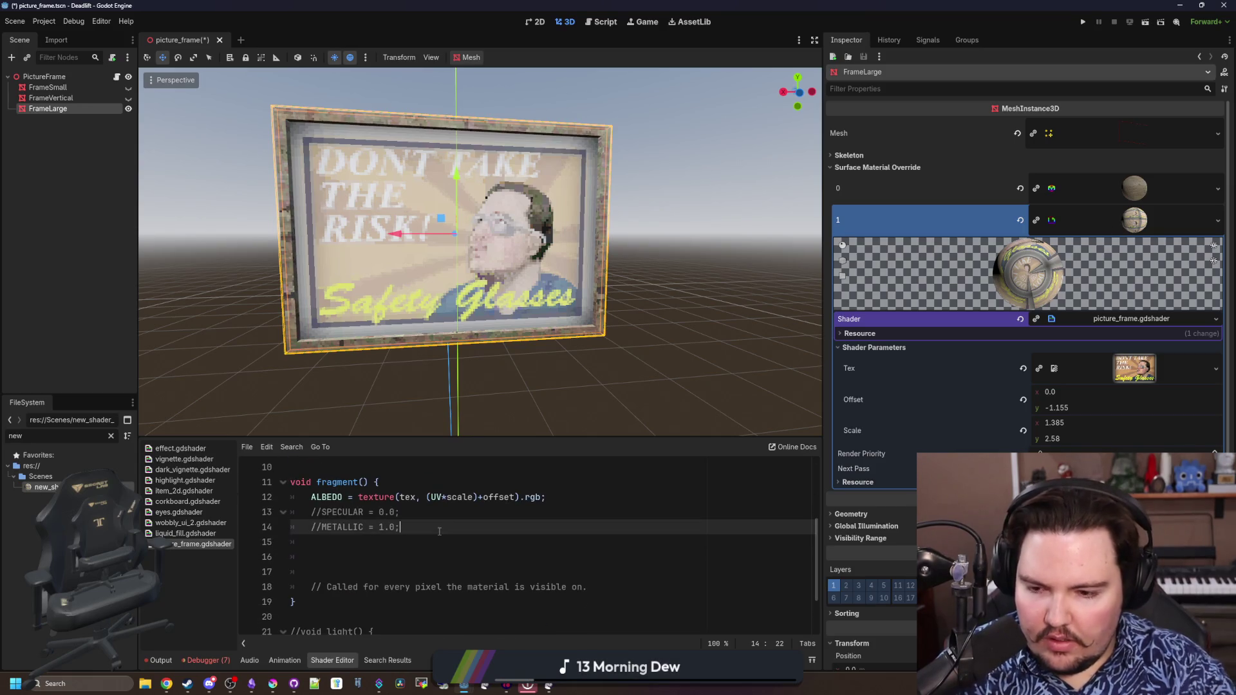
key(Return)
text(ROUGHNESS = 1.0)
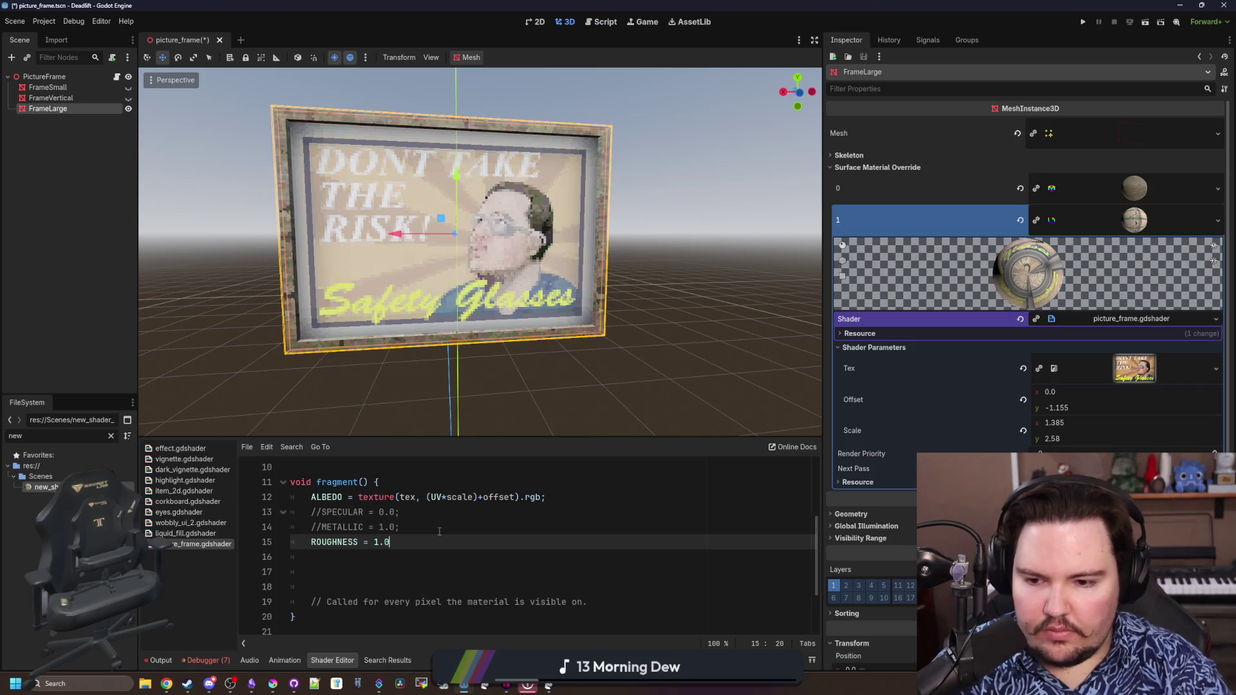
text(;)
key(Up)
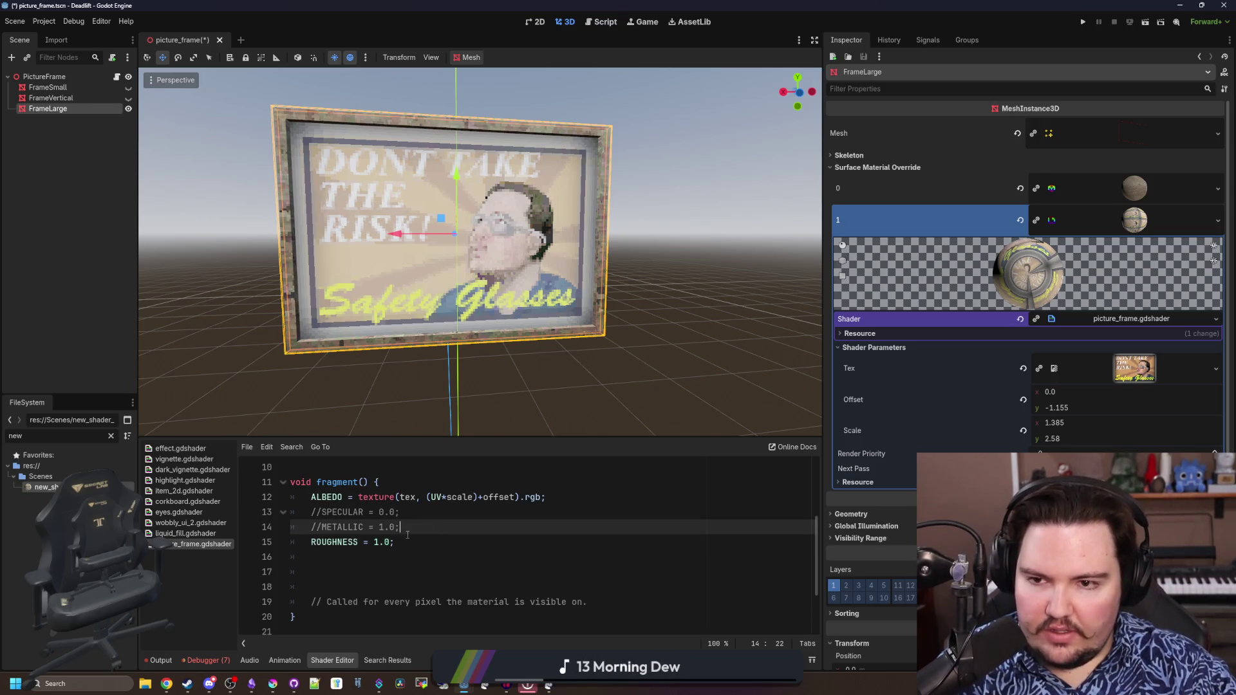
drag(426, 387, 418, 387)
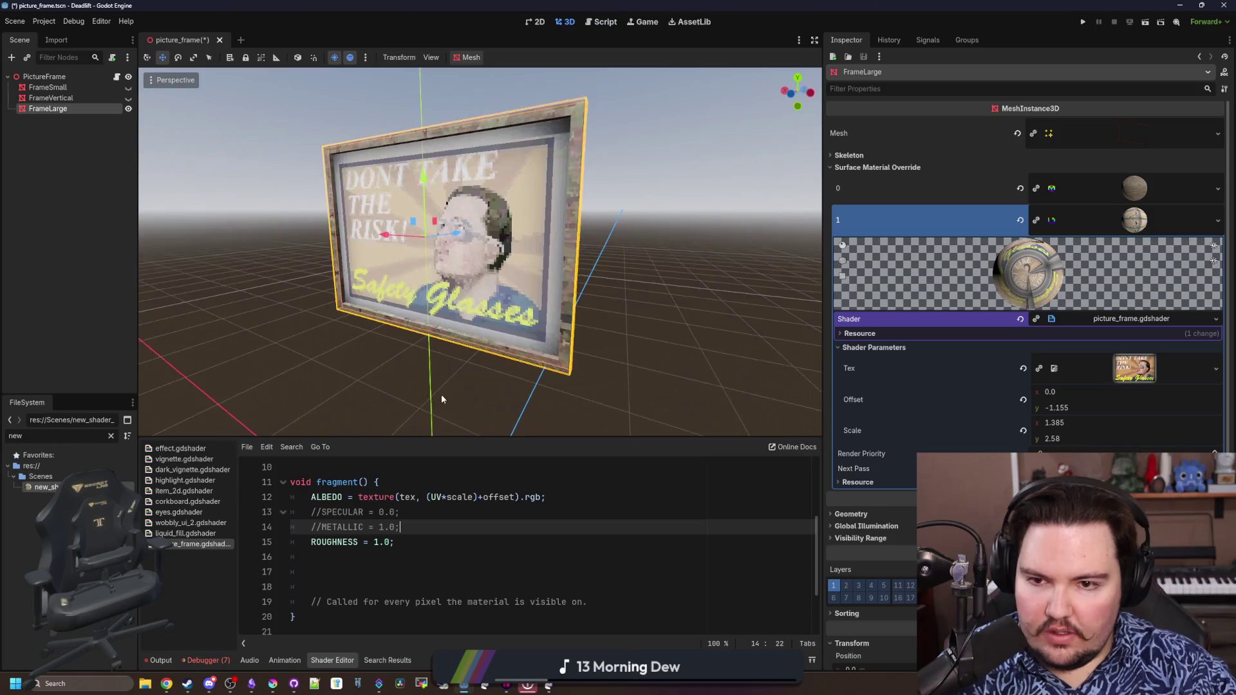
key(ctrl+k)
key(BackSpace)
text(0.5)
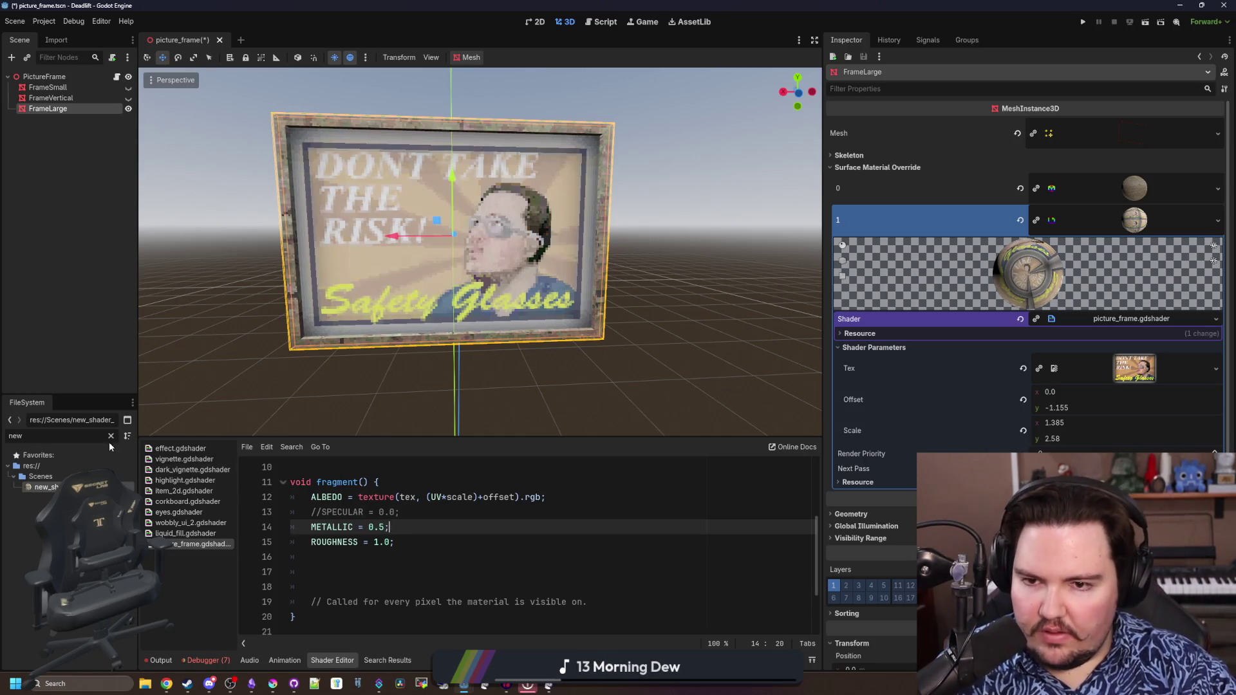
click(112, 436)
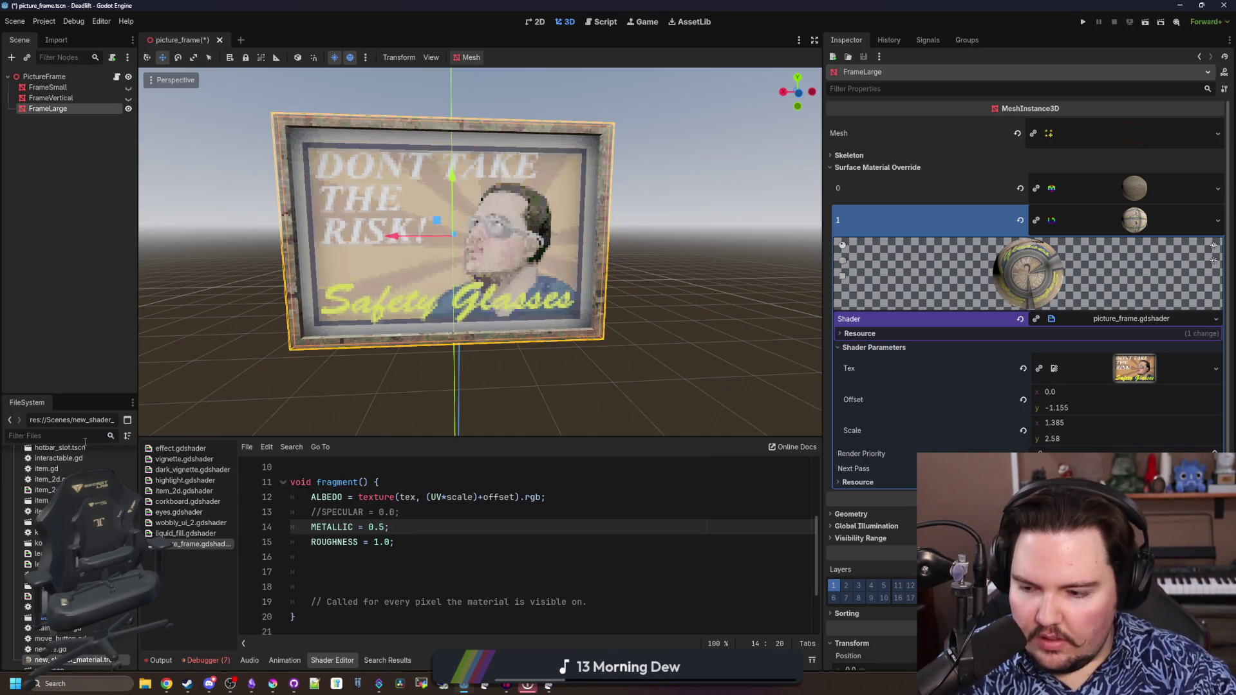
text(paint)
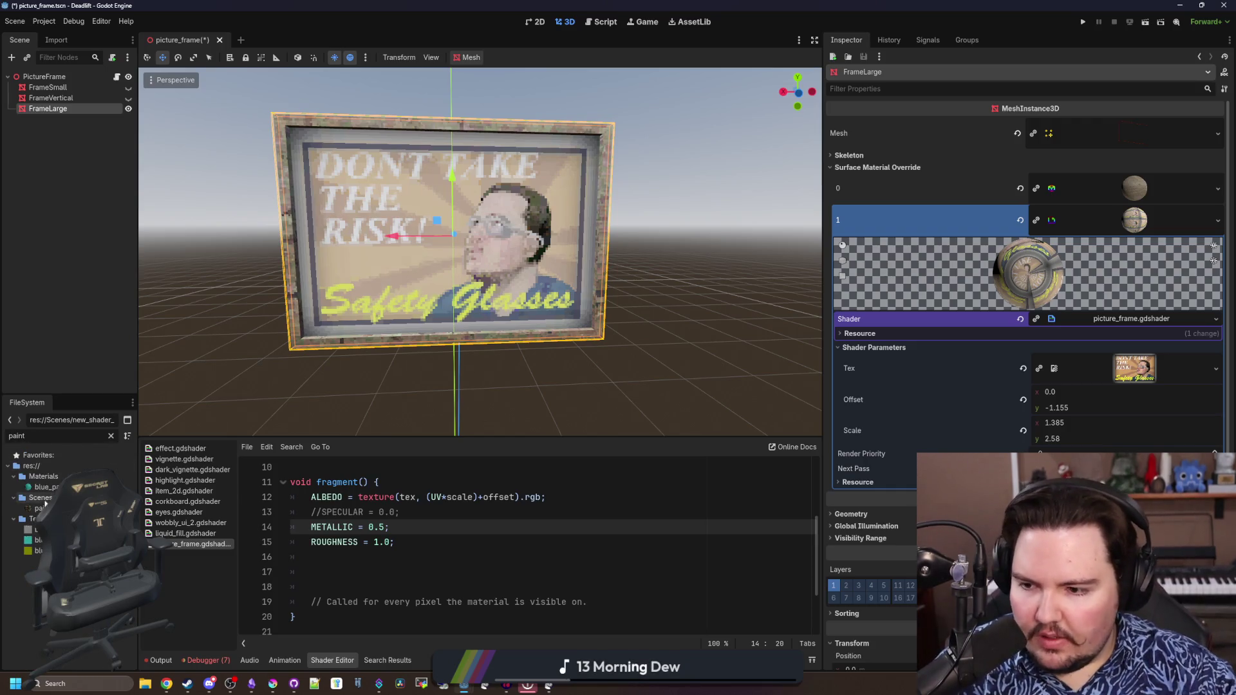
click(40, 508)
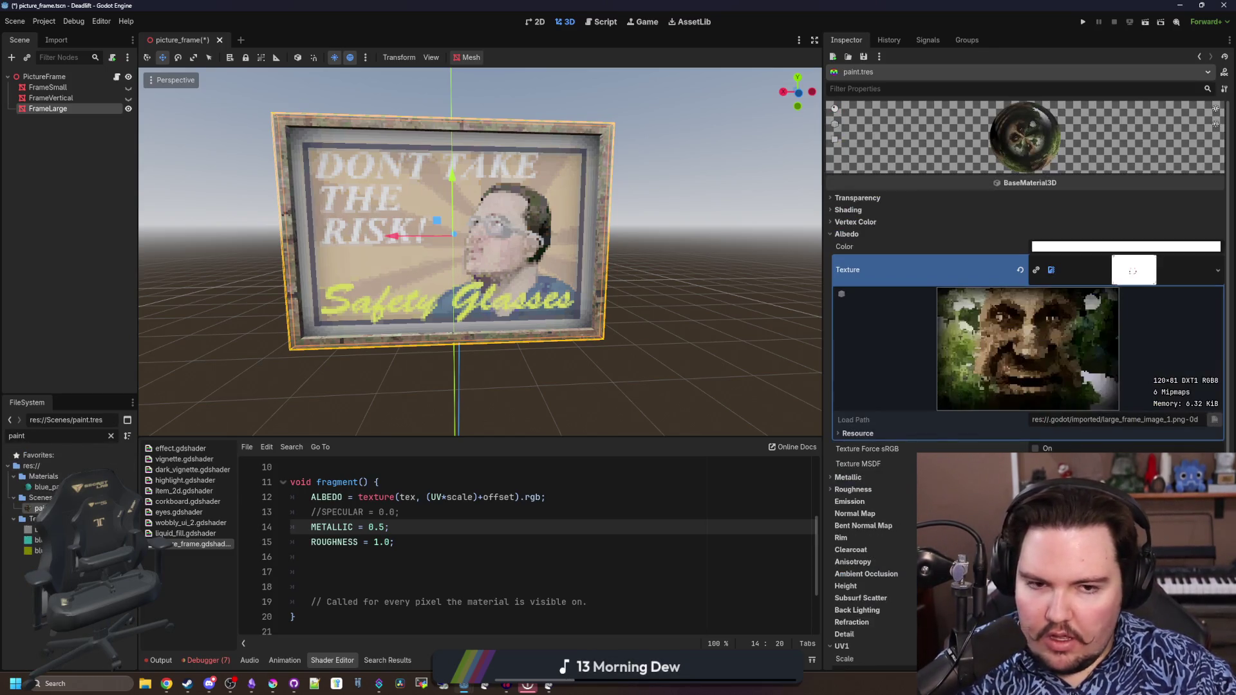
Assign paint.tres to FrameLarge's Surface Material Override slot 1 and expand its Albedo texture
click(53, 99)
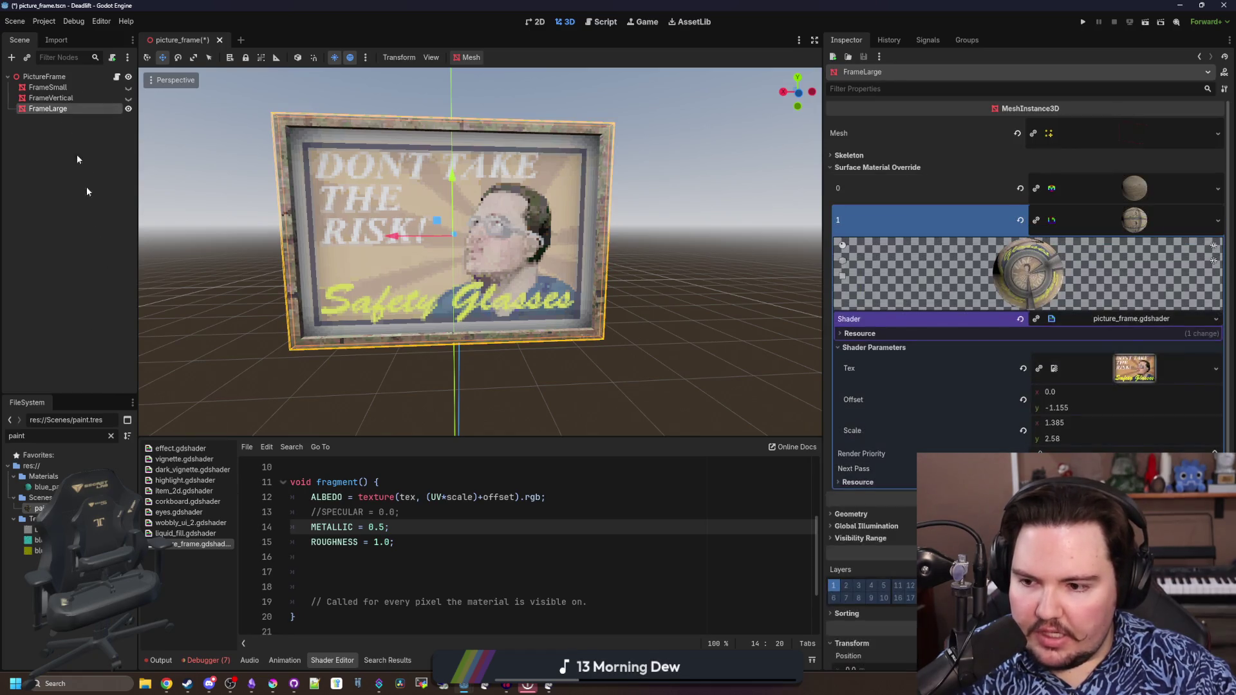
drag(1082, 229, 1082, 222)
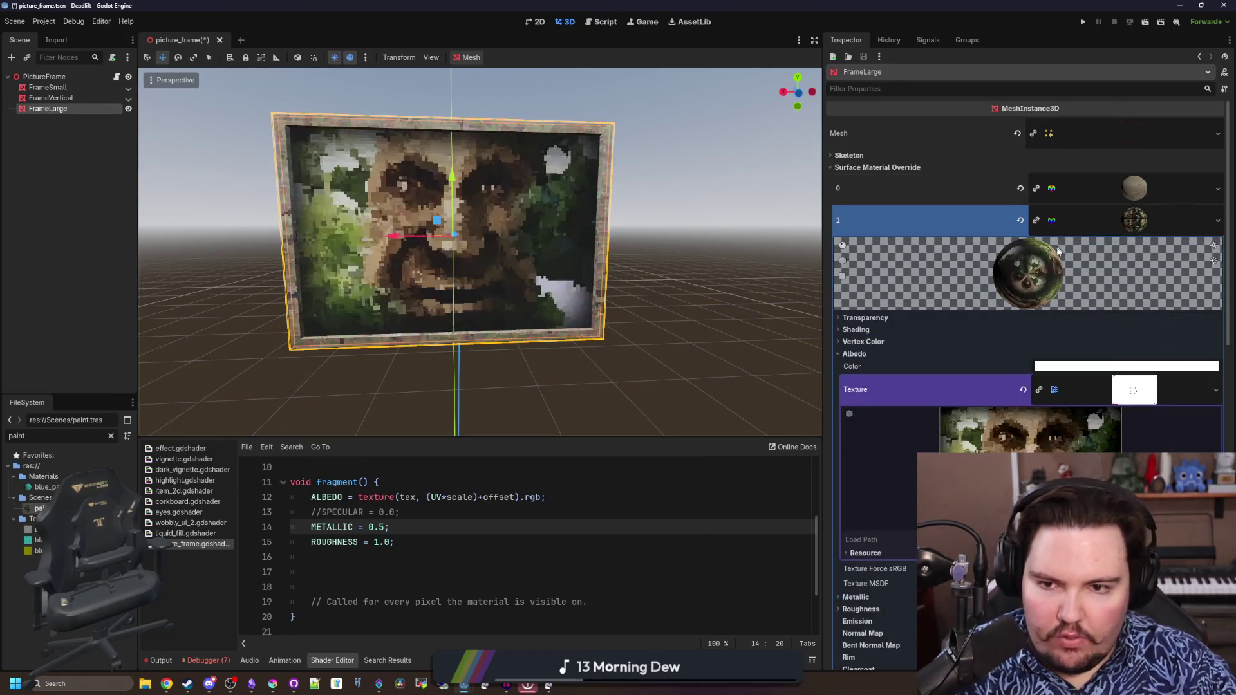
click(1028, 276)
scroll(973, 388, down, 2)
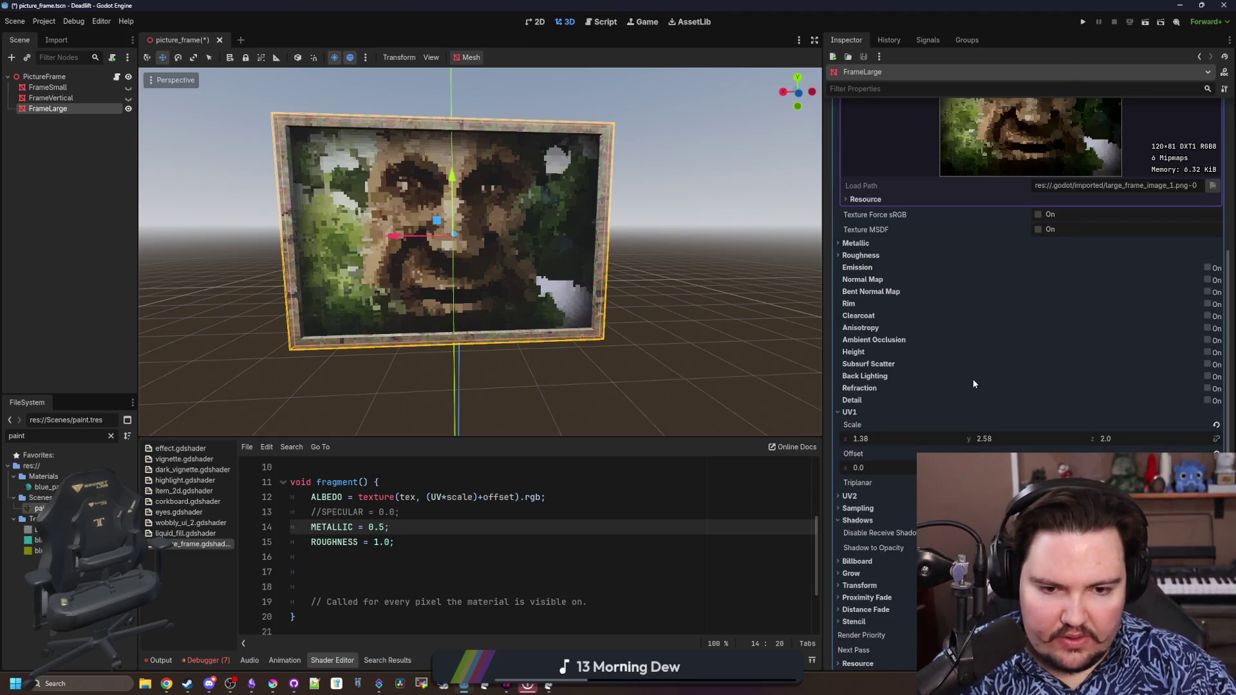
scroll(981, 350, down, 4)
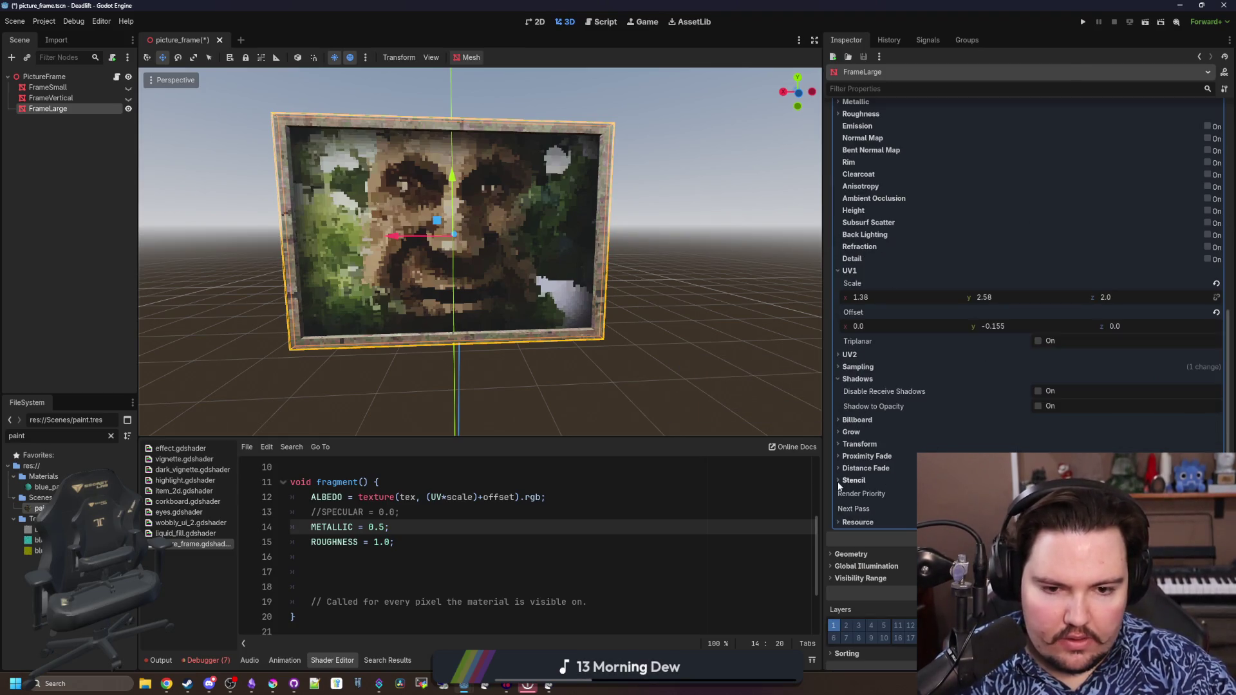
scroll(875, 476, up, 6)
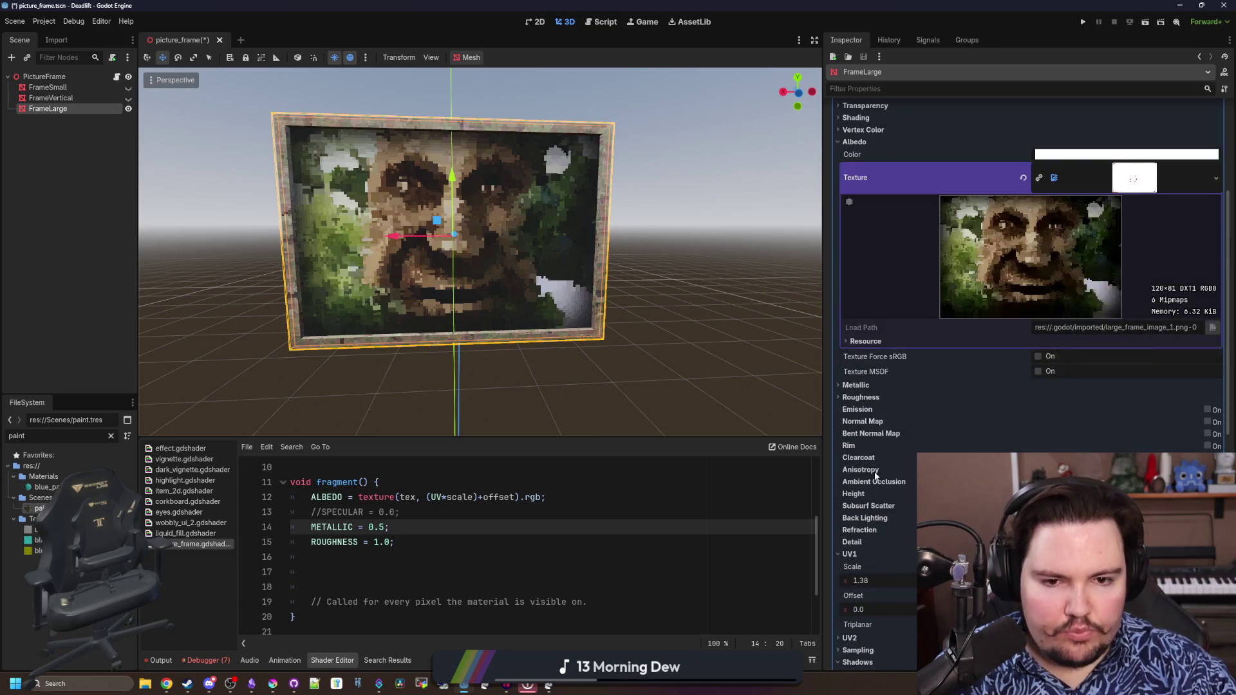
Read the paint material's Metallic, Specular and Roughness values in the Inspector
click(855, 386)
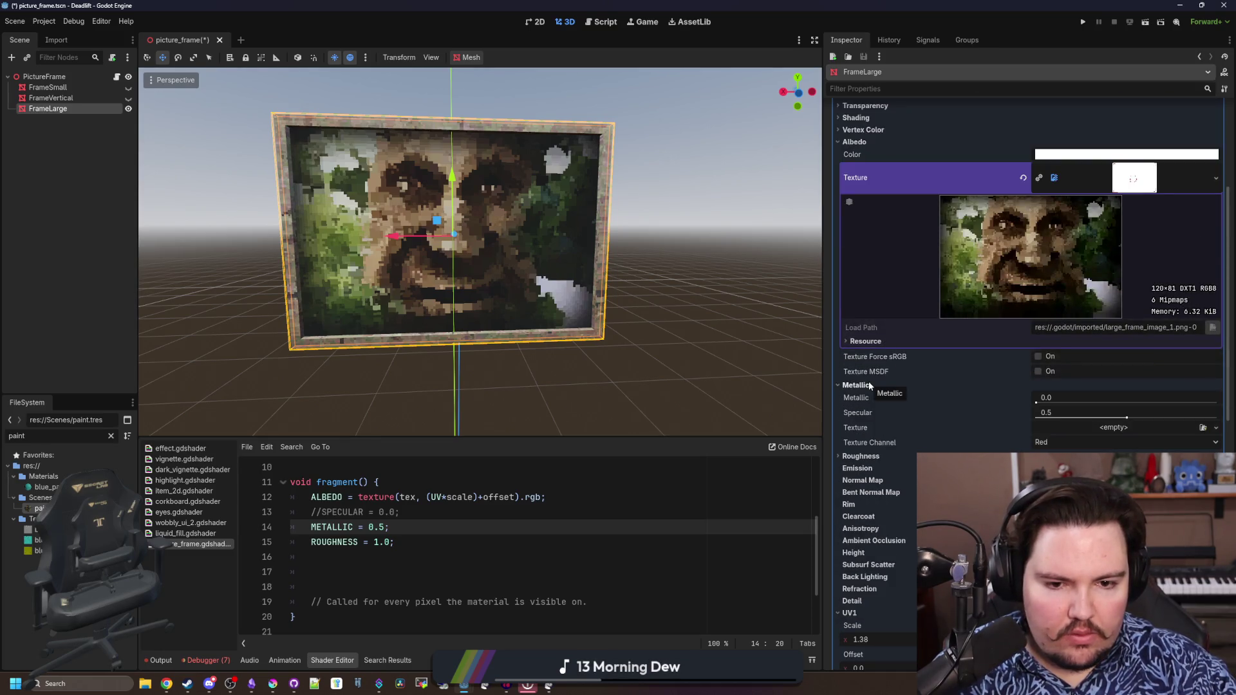
click(869, 385)
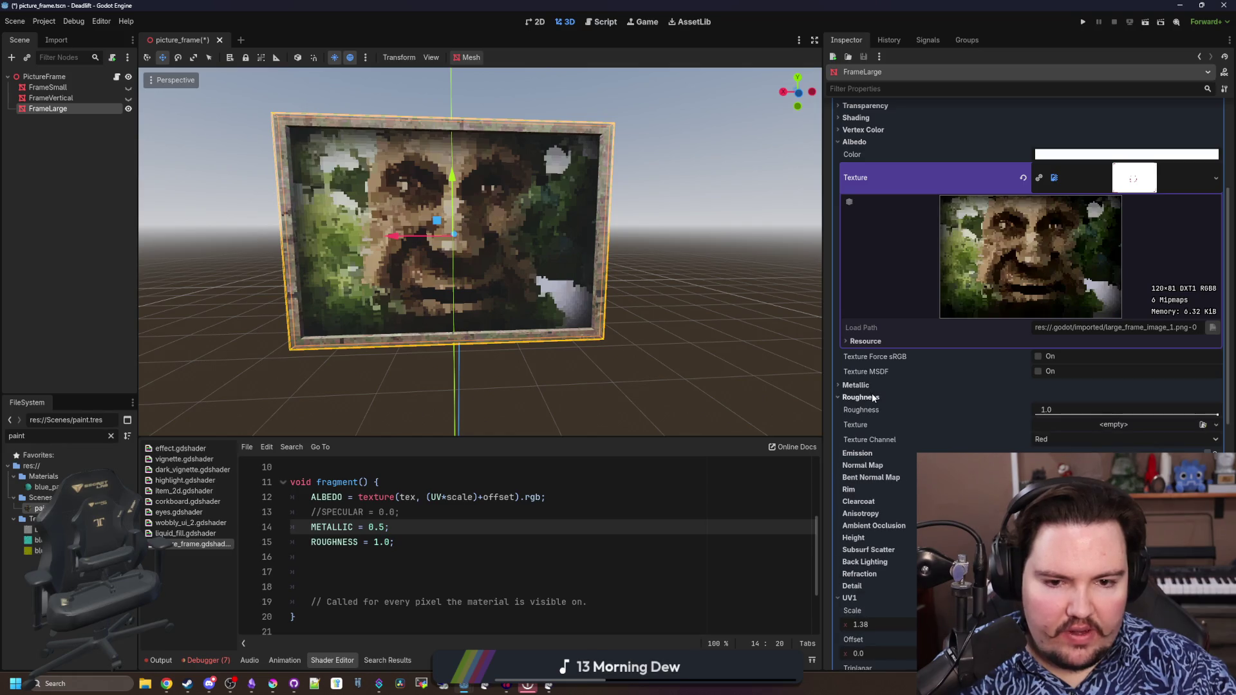
click(874, 397)
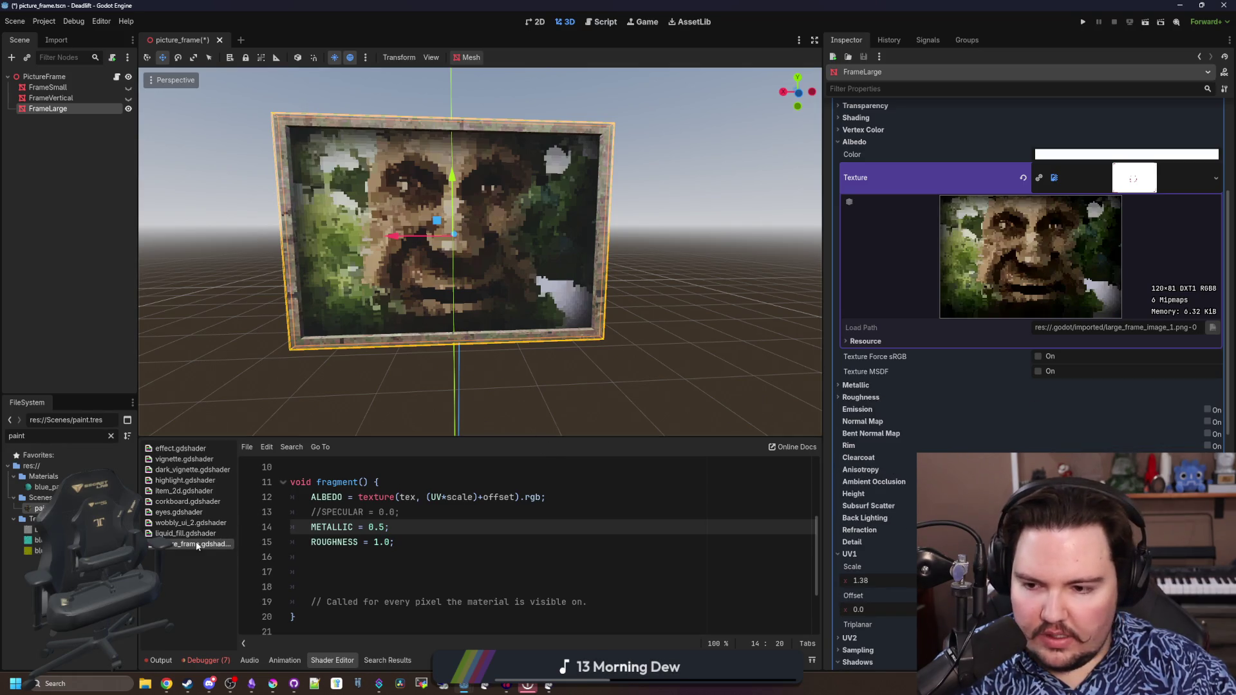
Change the shader to METALLIC = 0.0 and SPECULAR = 0.5 and save the scene
double_click(376, 528)
text(0.0)
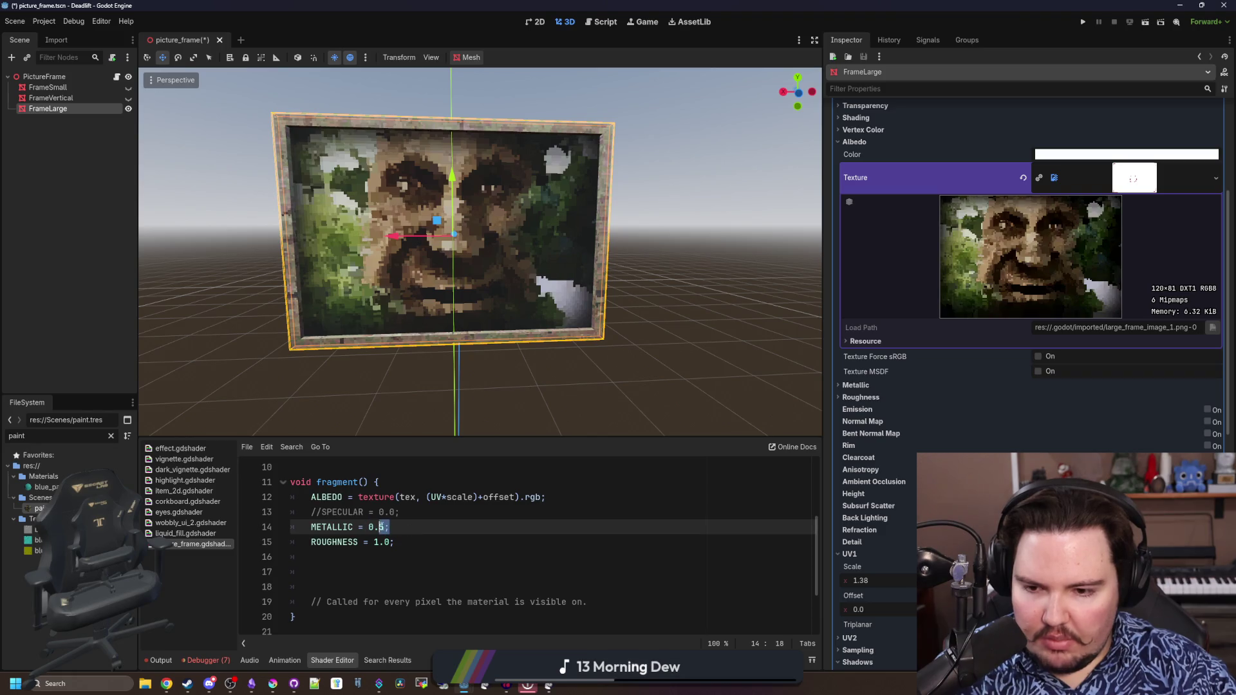
text(;)
key(Up)
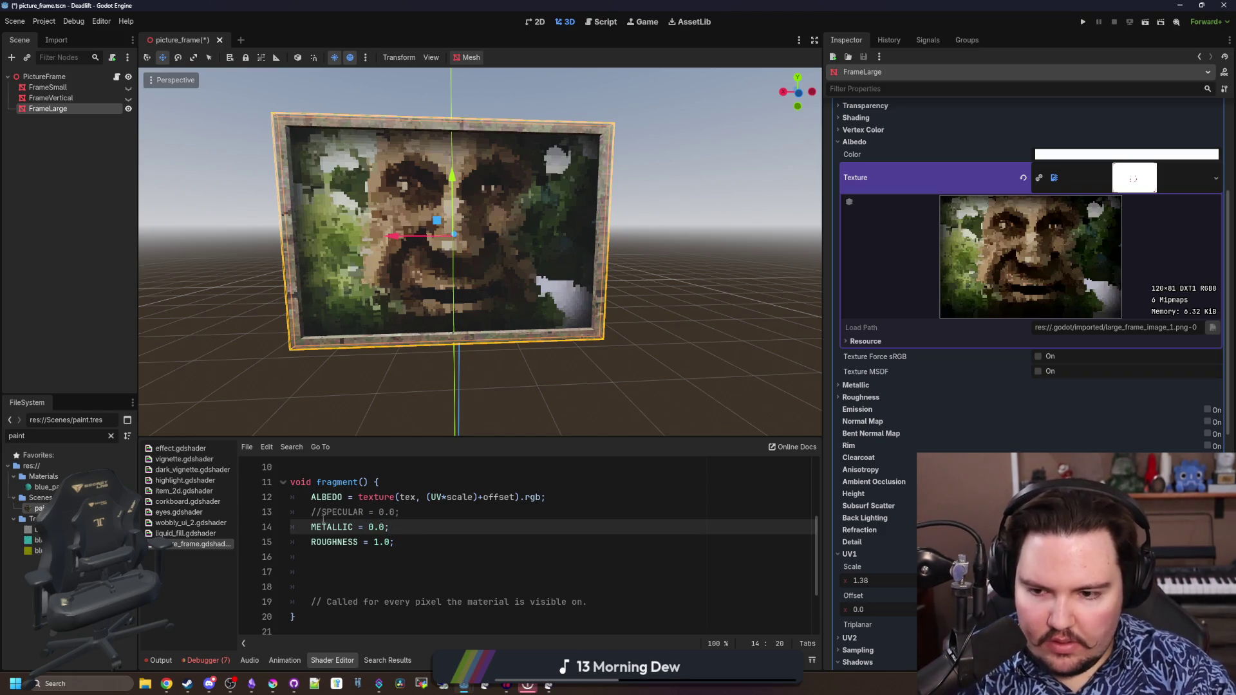
key(ctrl+k)
key(Delete)
text(5)
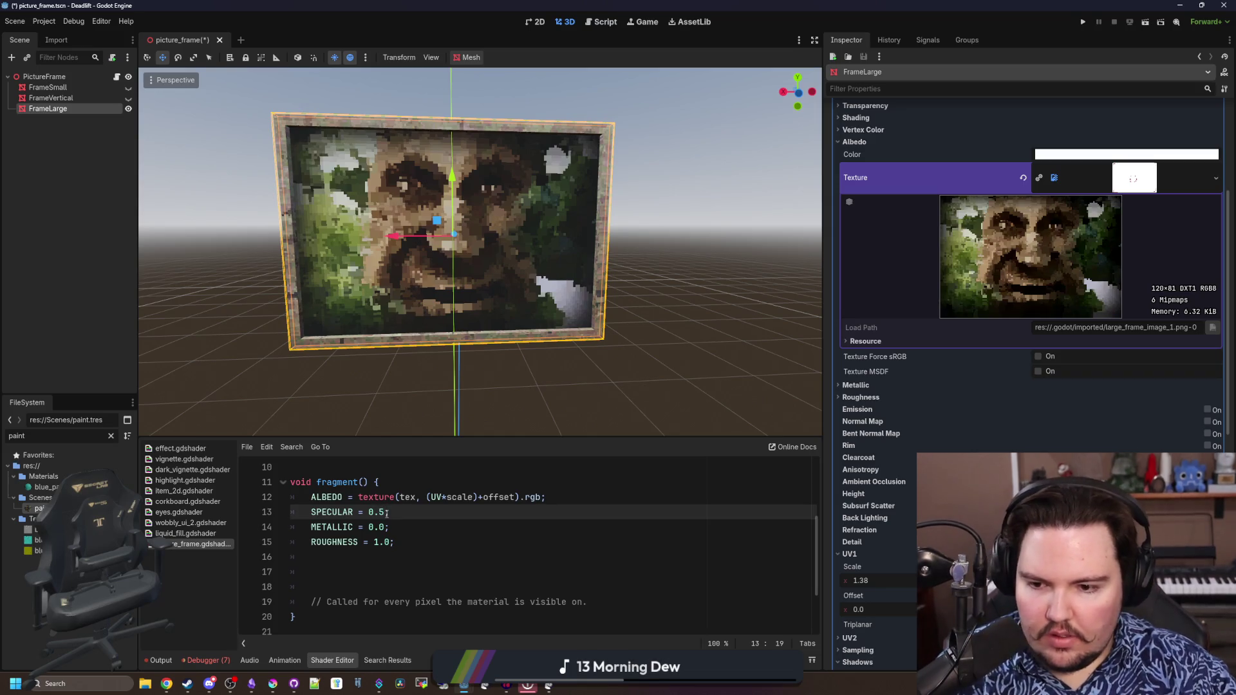
key(ctrl+s)
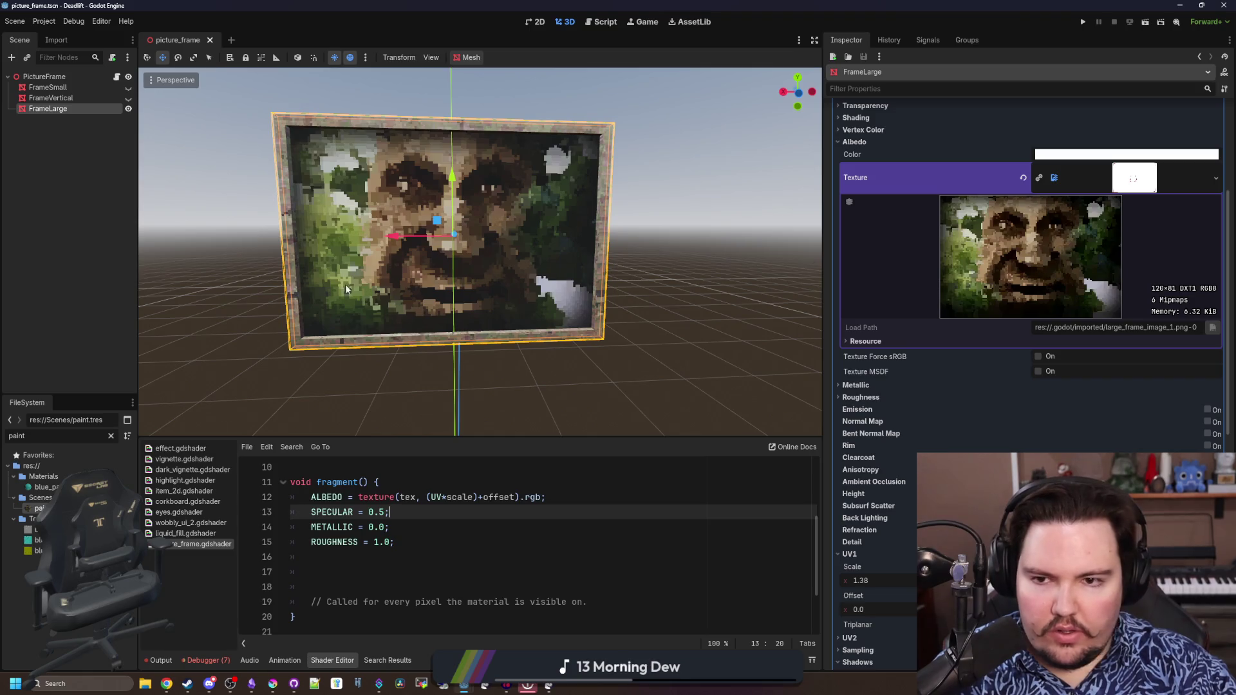
scroll(966, 380, up, 5)
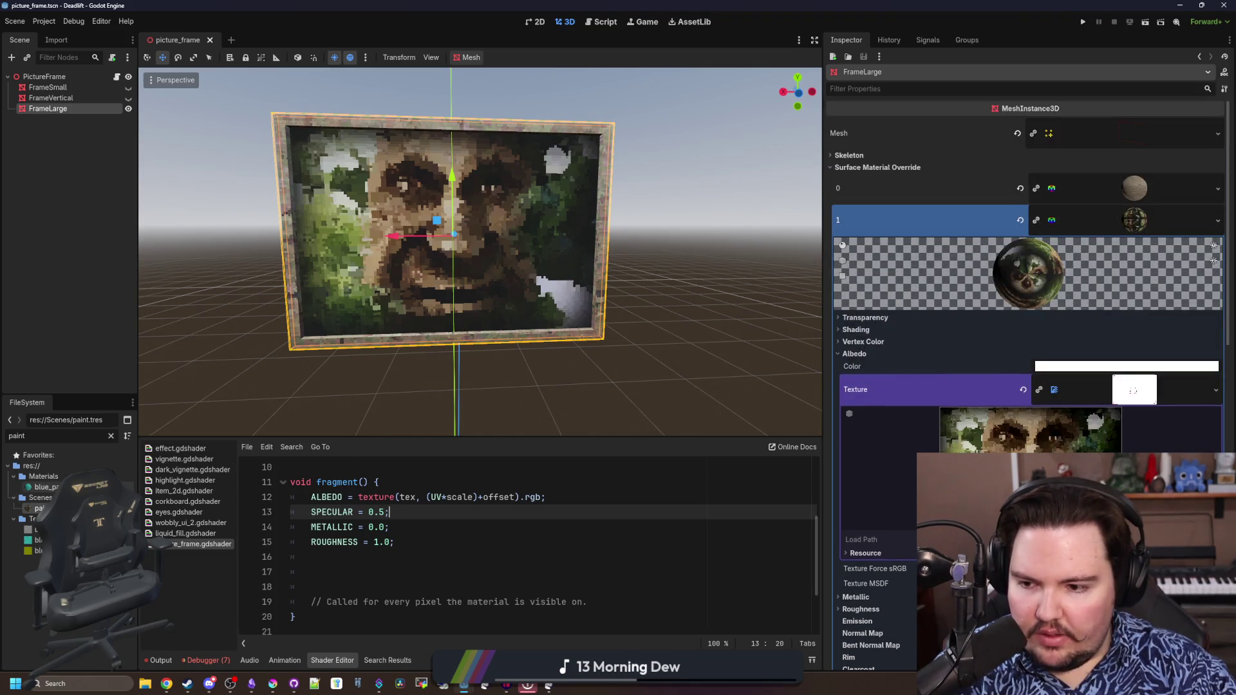
Put new_shader_material.tres back on slot 1 with large_frame_image_1.png as its Tex texture
click(58, 435)
key(ctrl+a)
text(new)
drag(48, 487, 1113, 224)
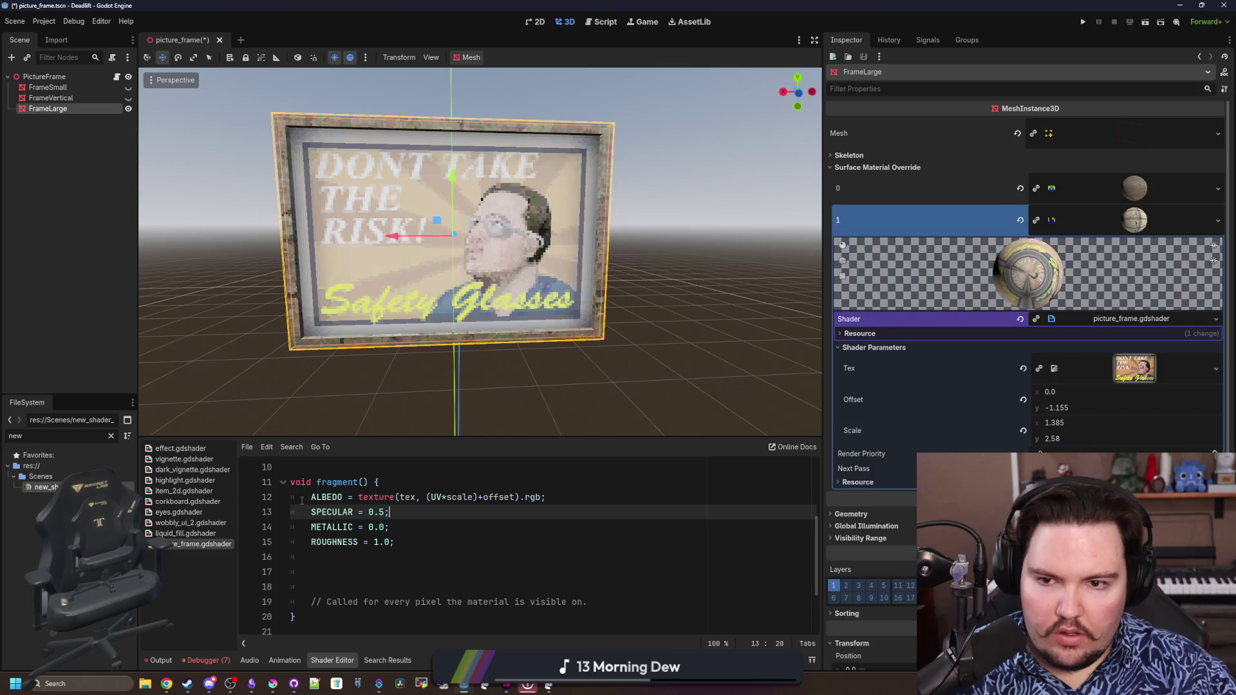
click(113, 436)
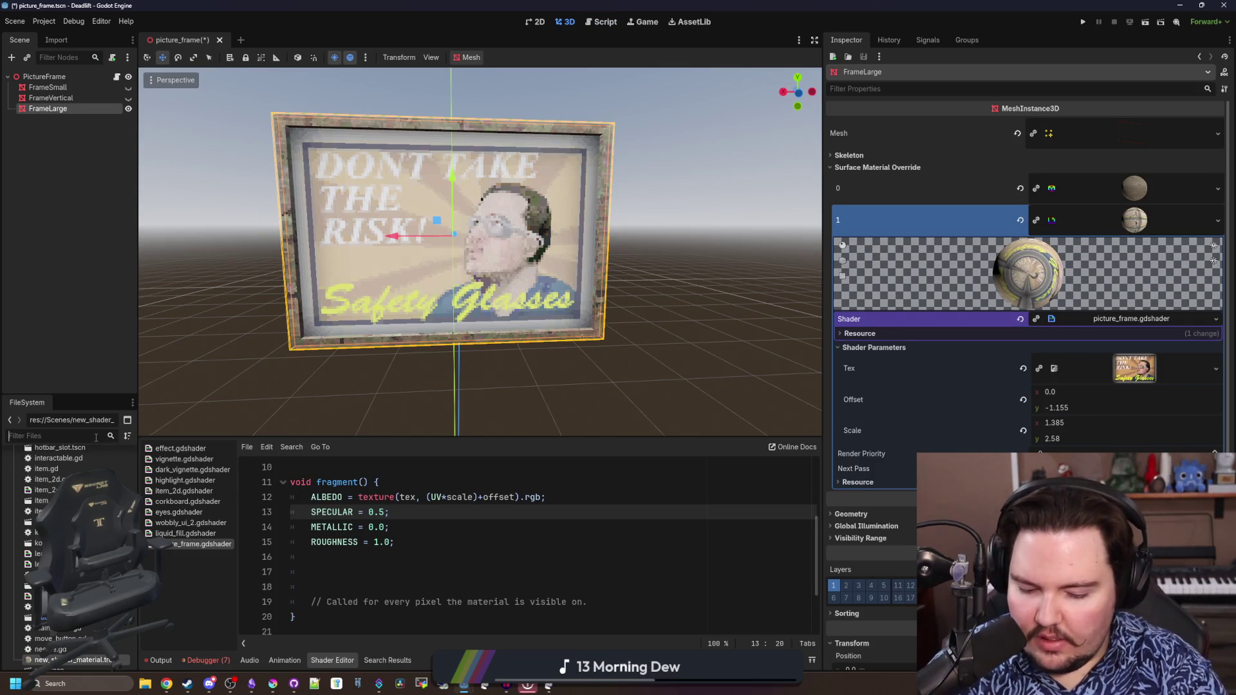
text(s)
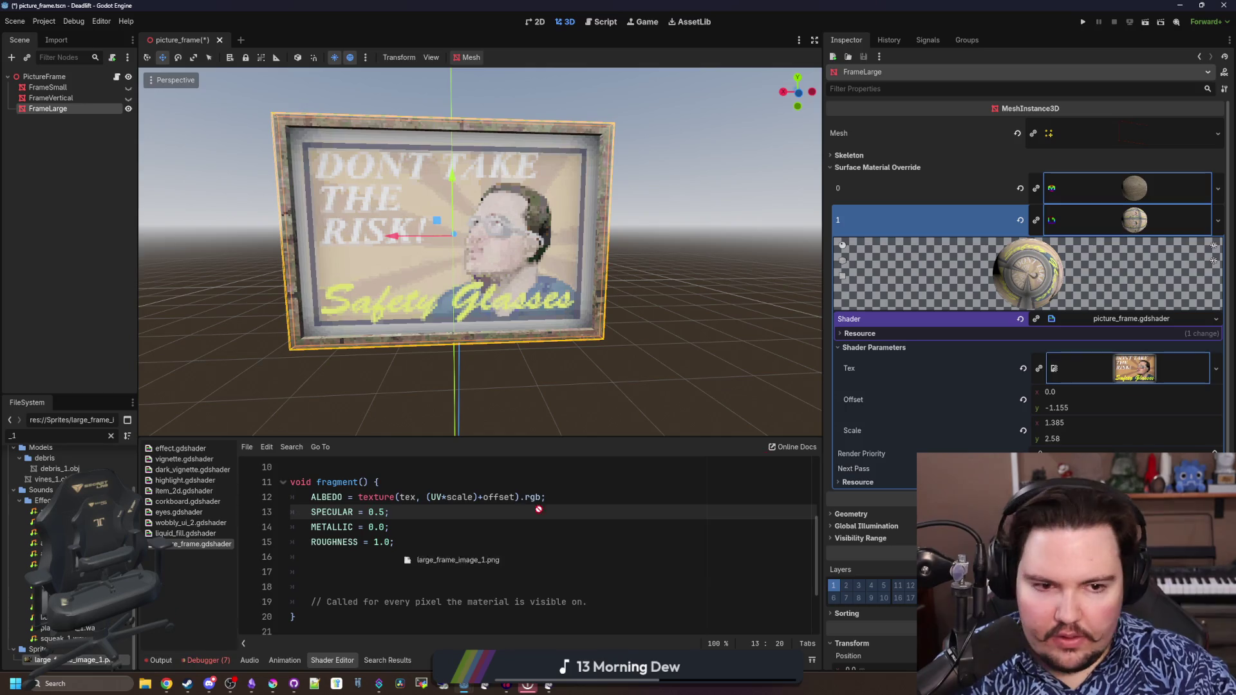
drag(87, 660, 1134, 368)
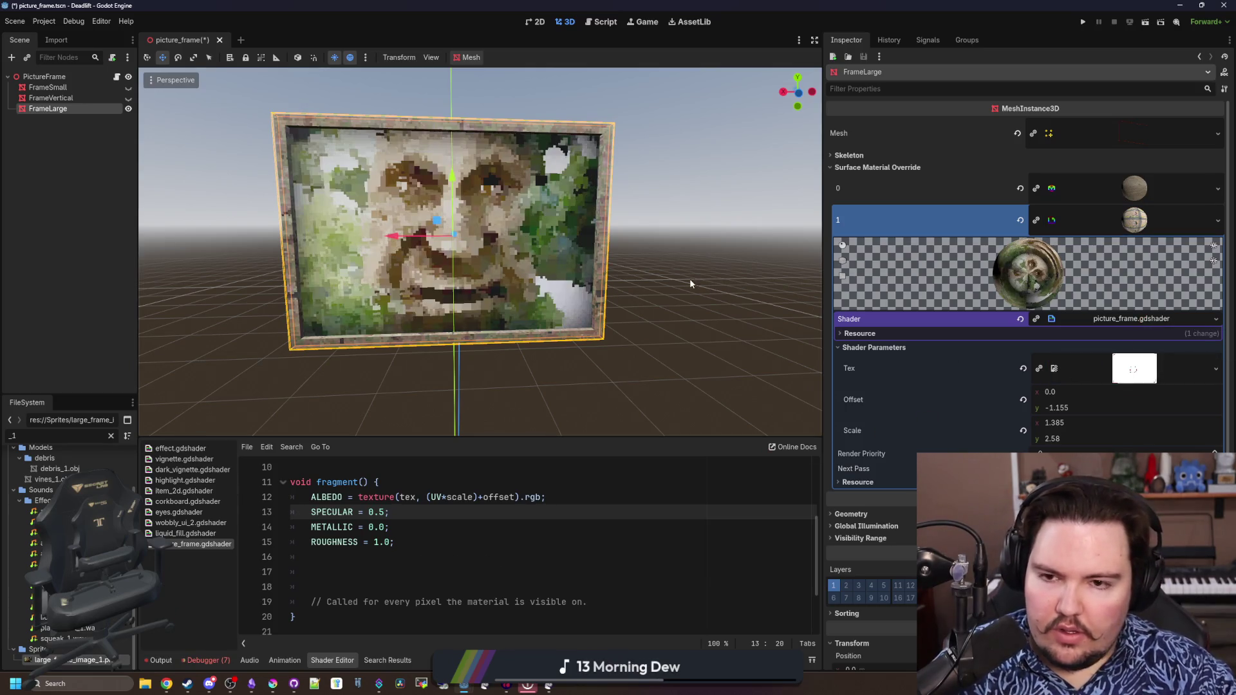
scroll(663, 374, up, 5)
scroll(574, 360, down, 3)
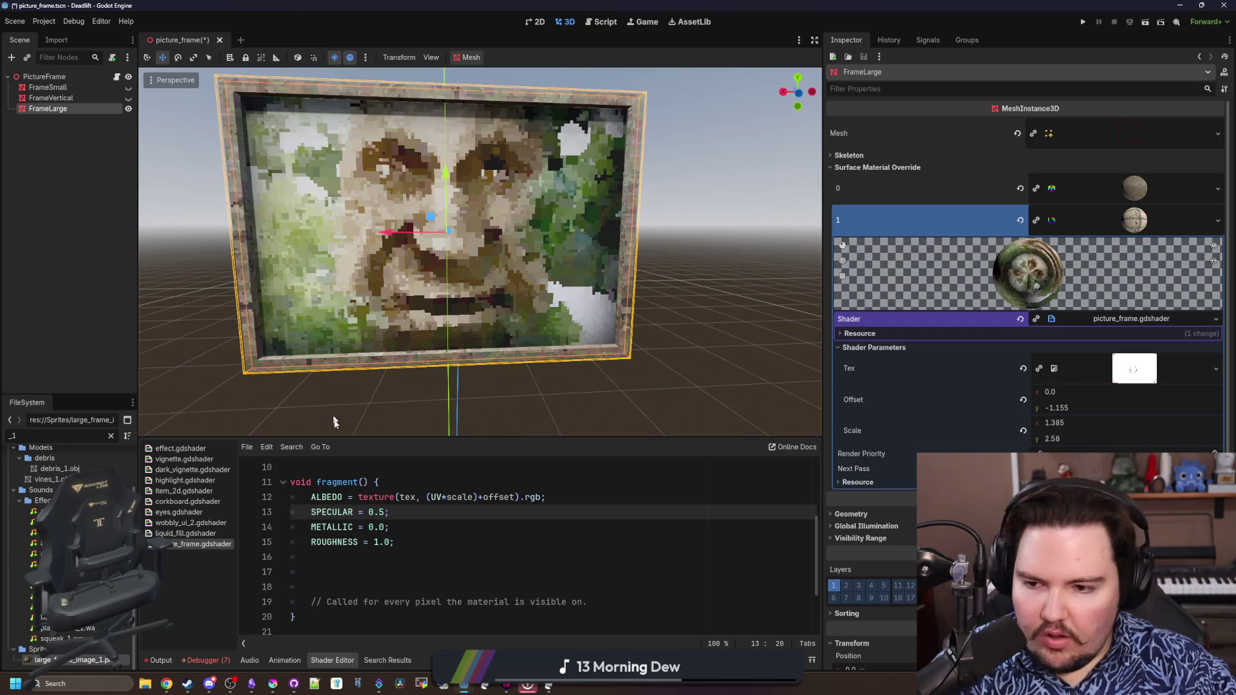
Convert paint.tres to a ShaderMaterial via its FileSystem context menu and confirm
click(435, 497)
click(57, 436)
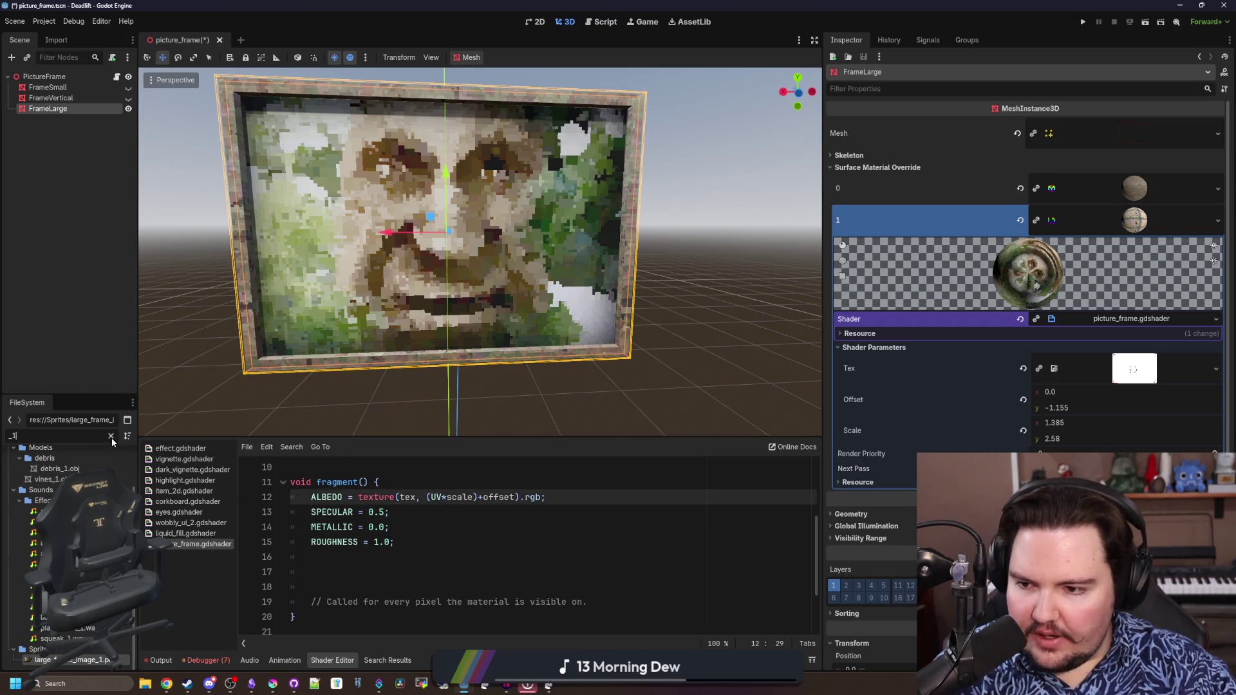
text(paint)
click(46, 509)
right_click(46, 509)
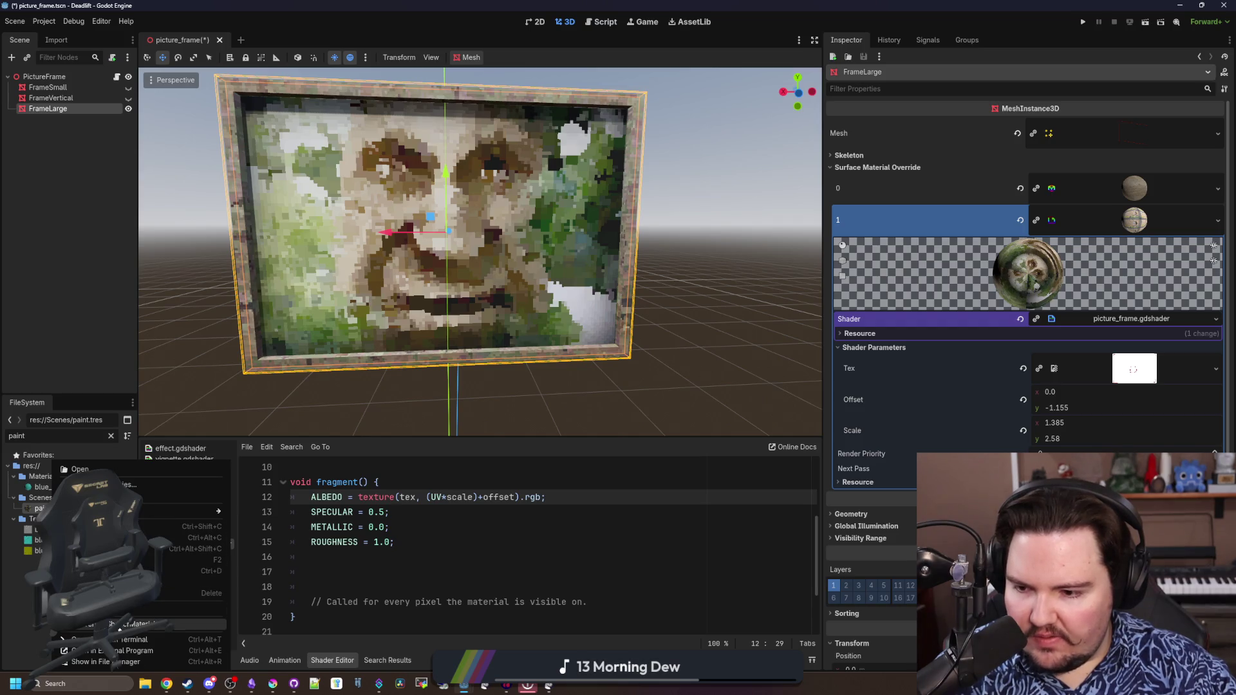
click(139, 623)
click(560, 359)
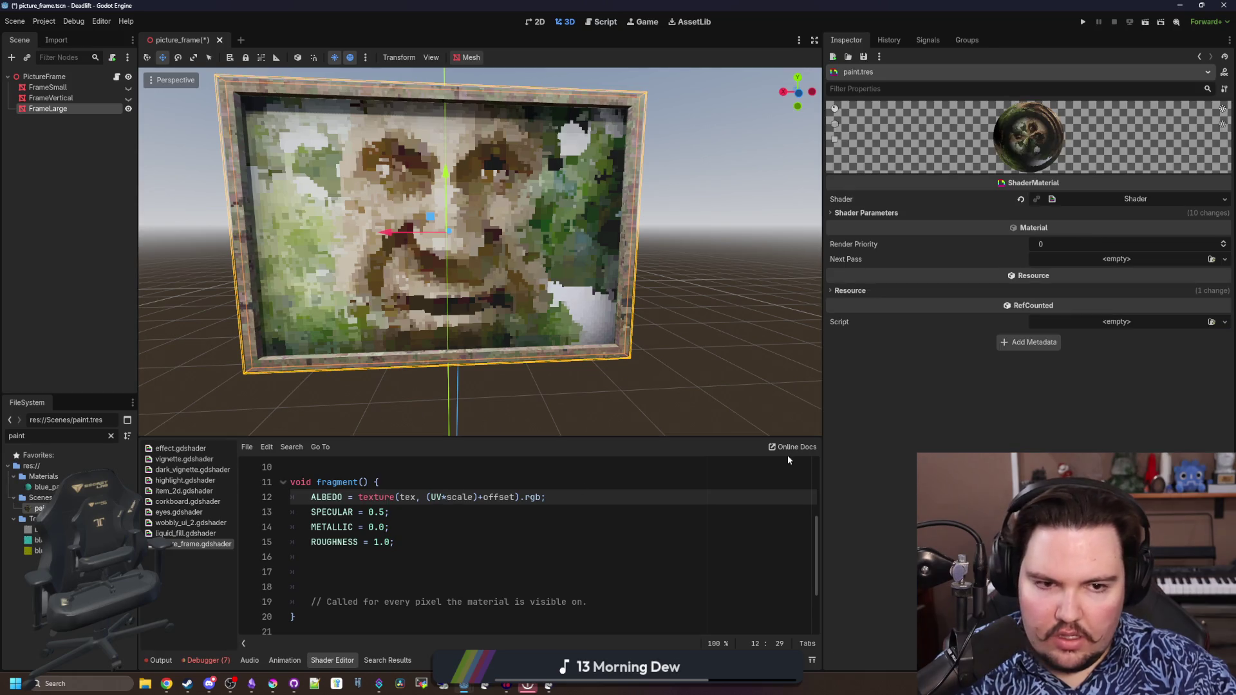
Select the render_mode line in the converted paint shader for copying, then return to FrameLarge
click(1136, 199)
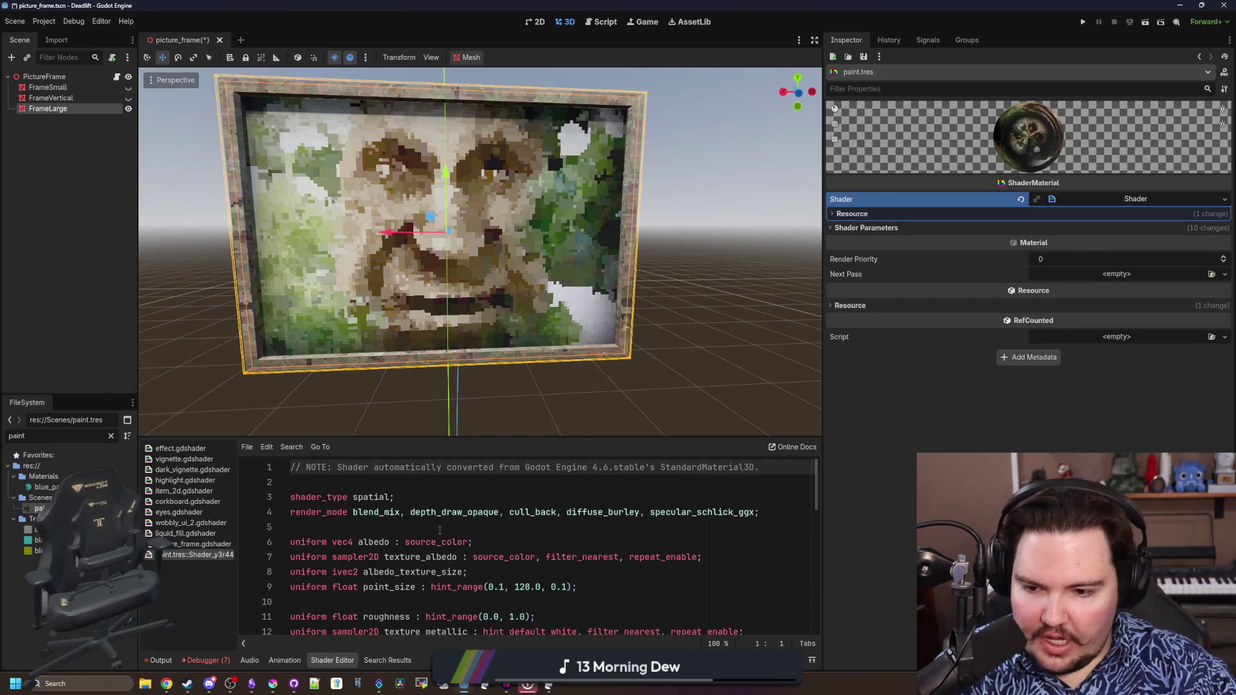
drag(461, 439, 461, 348)
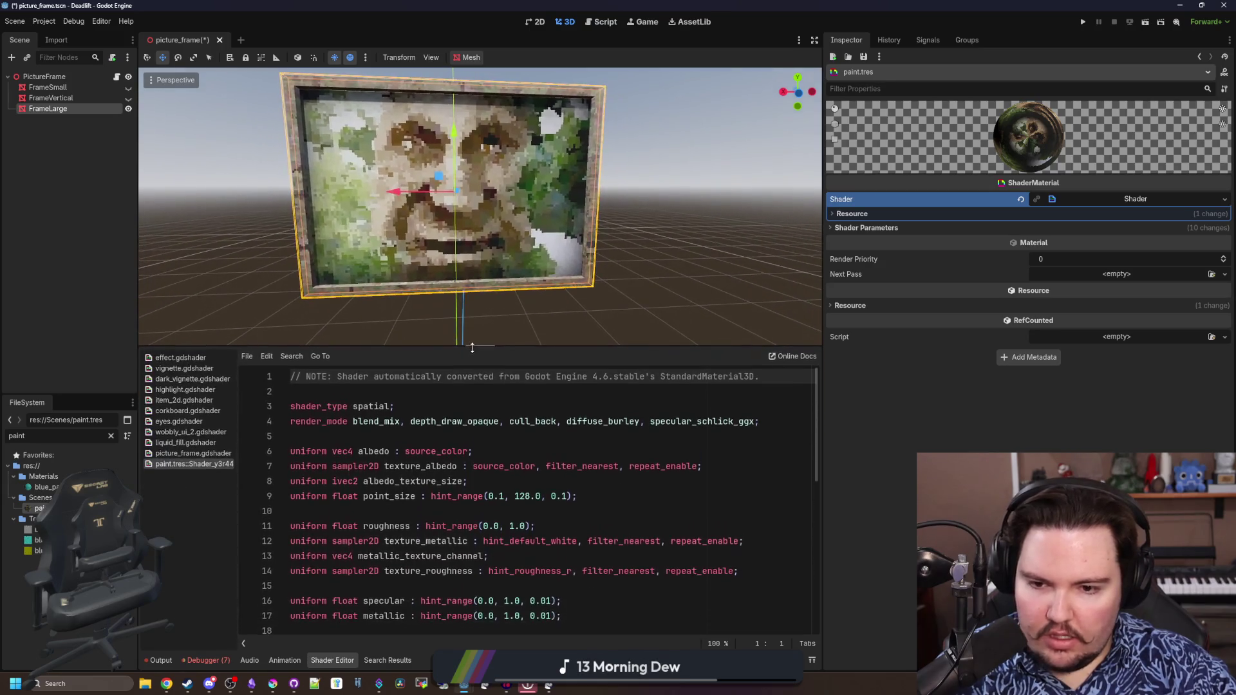
drag(771, 422, 290, 422)
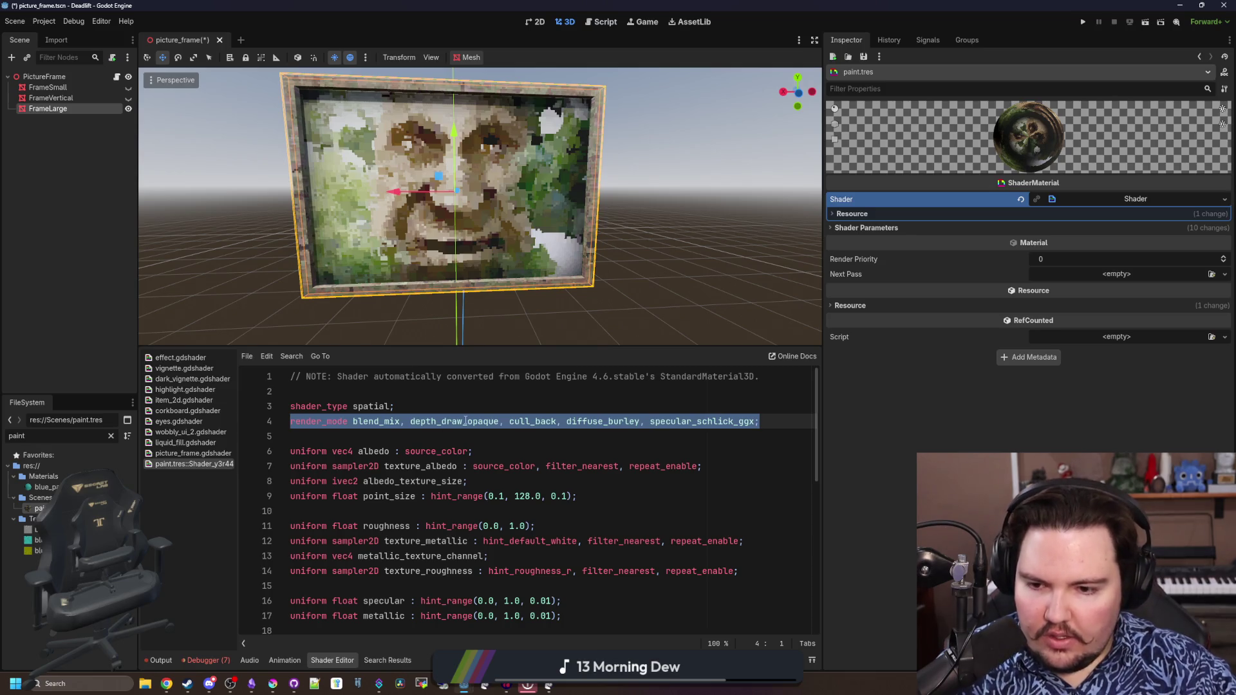
scroll(466, 421, down, 2)
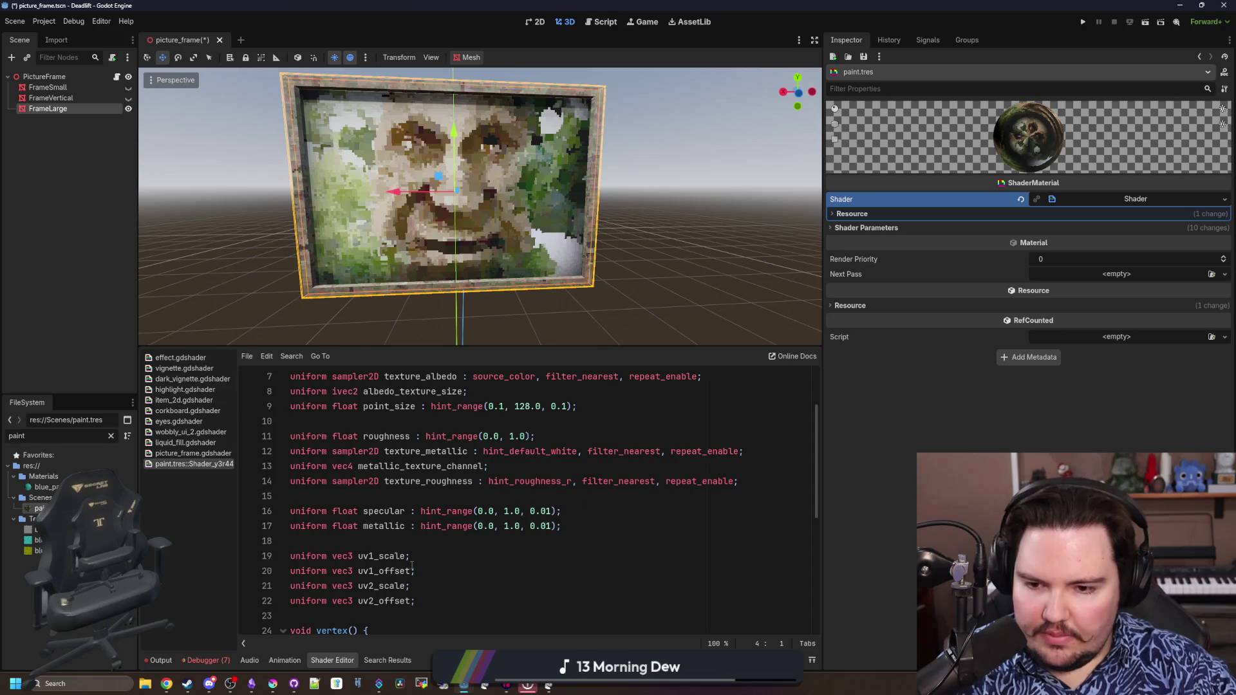
scroll(414, 572, down, 3)
scroll(433, 553, down, 3)
scroll(433, 553, down, 3)
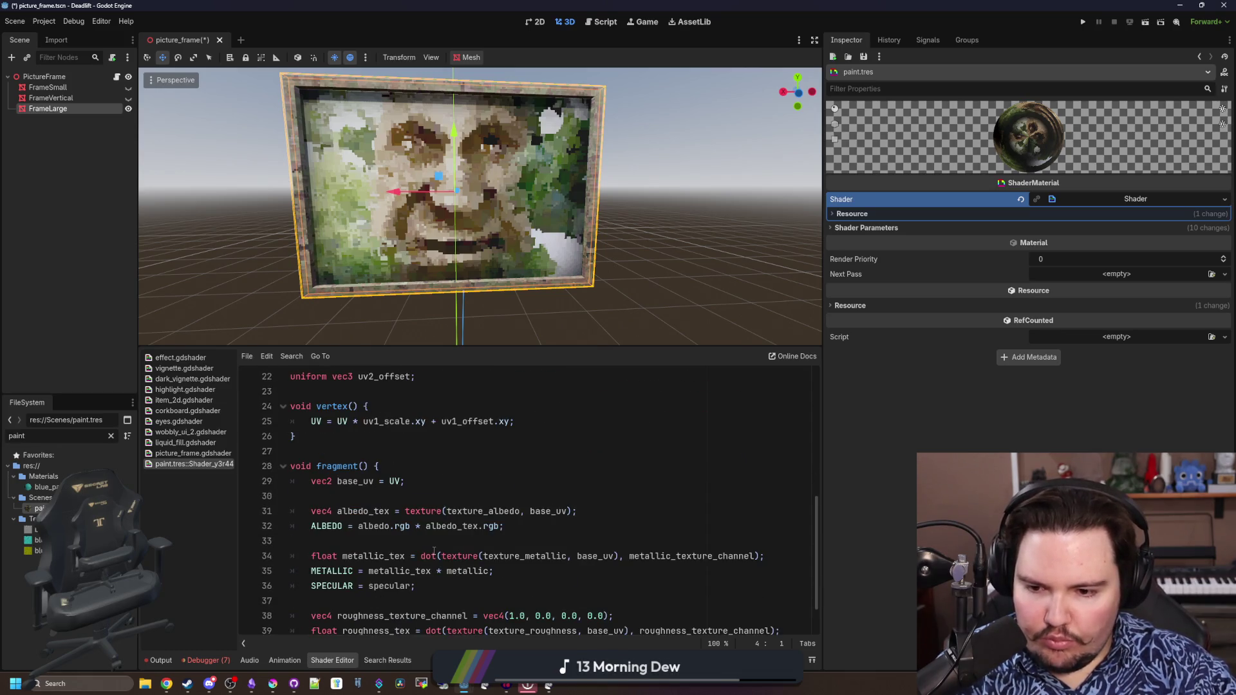
scroll(434, 546, down, 3)
scroll(438, 539, up, 5)
scroll(553, 505, up, 5)
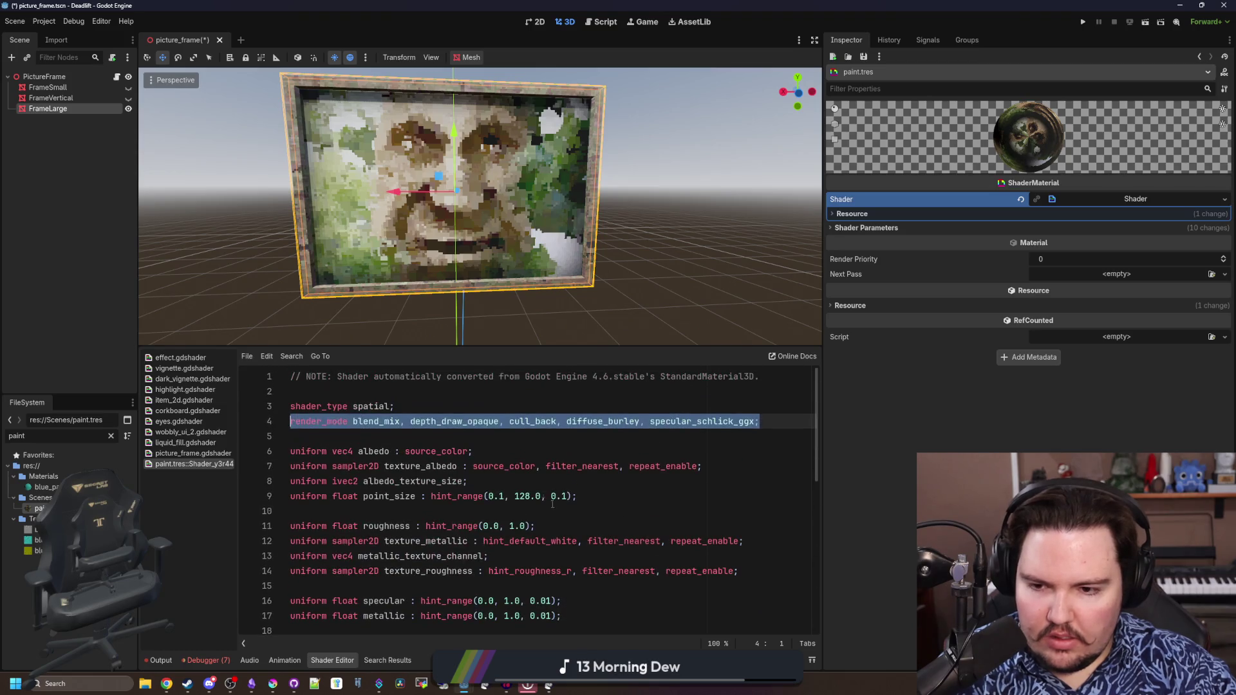
click(426, 436)
drag(760, 421, 290, 422)
key(ctrl+c)
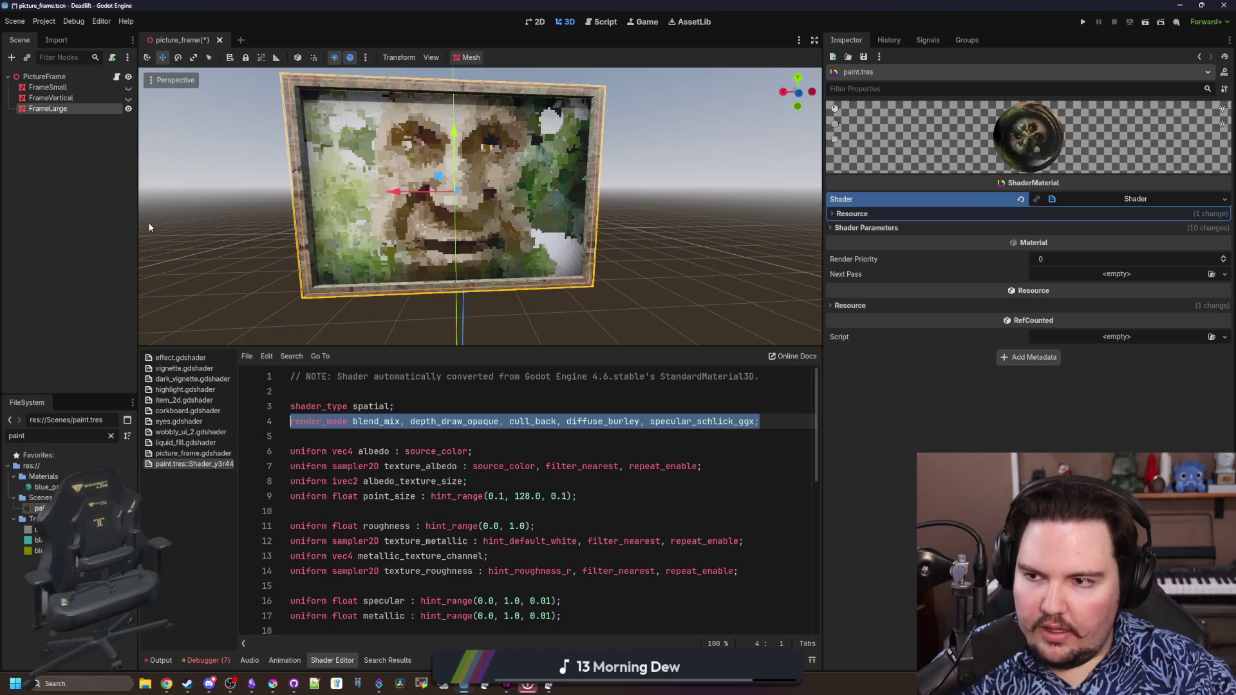
click(126, 109)
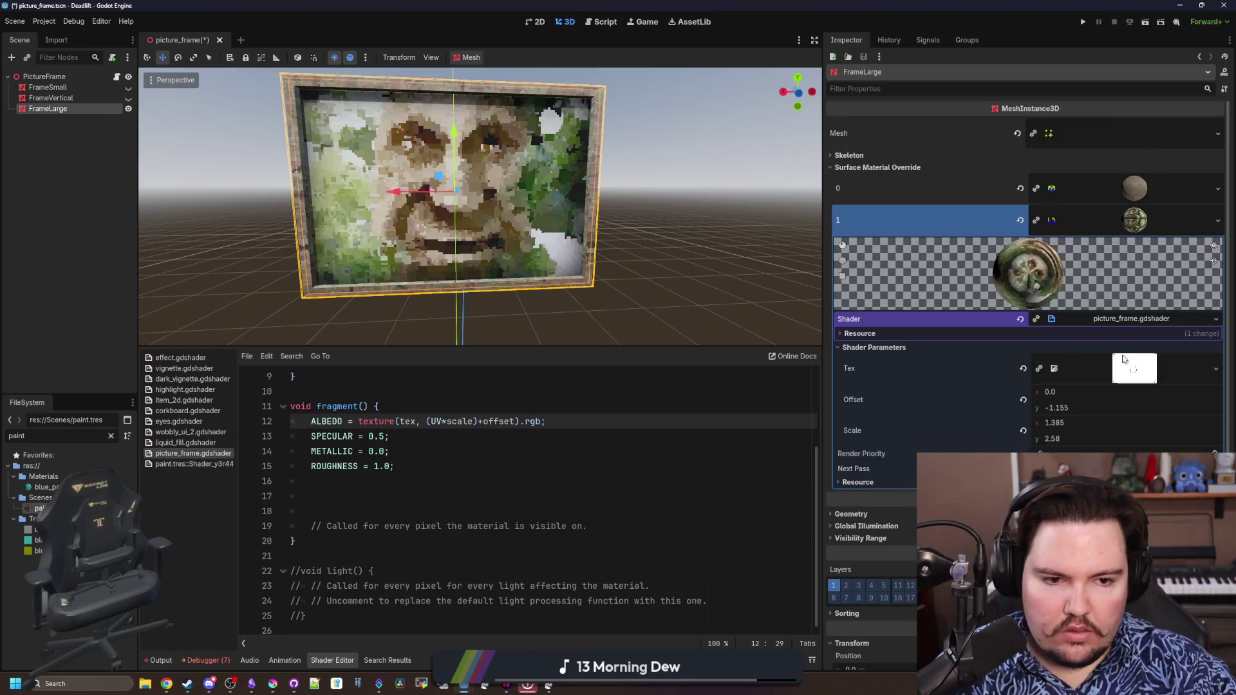
Paste the render_mode line into picture_frame.gdshader and move it just below shader_type
click(110, 436)
text(rnew)
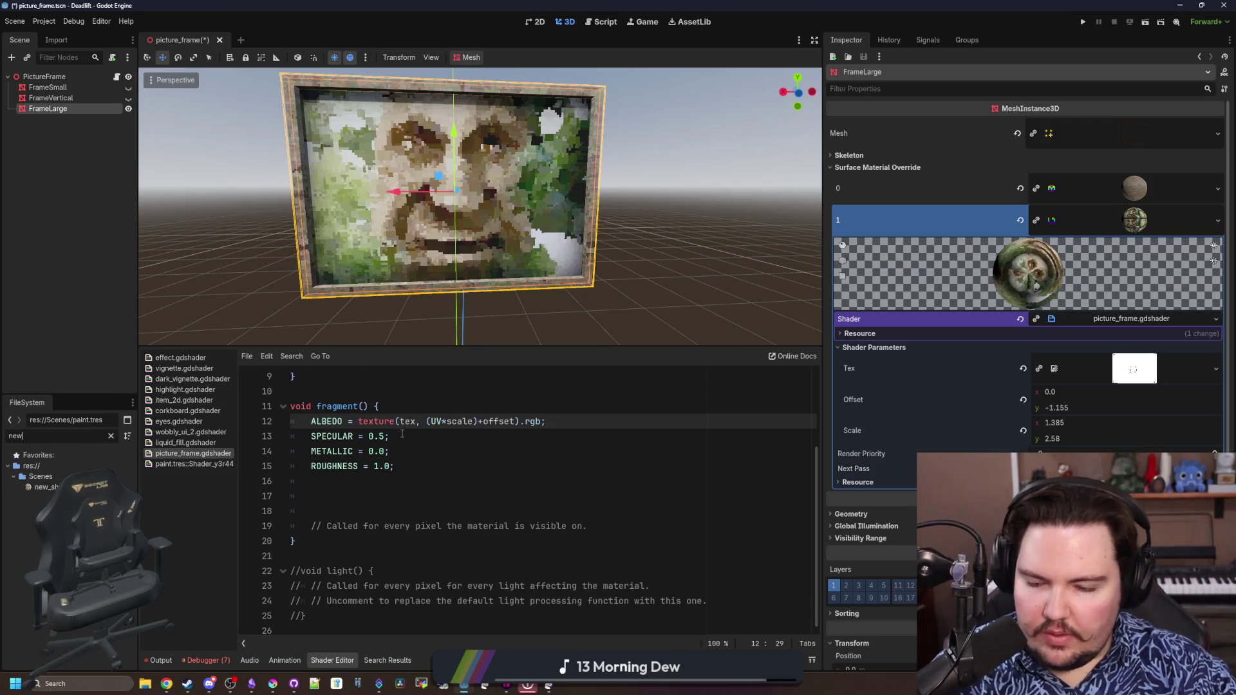
key(Up)
key(Up)
key(Up)
key(Up)
key(Up)
key(Up)
key(ctrl+v)
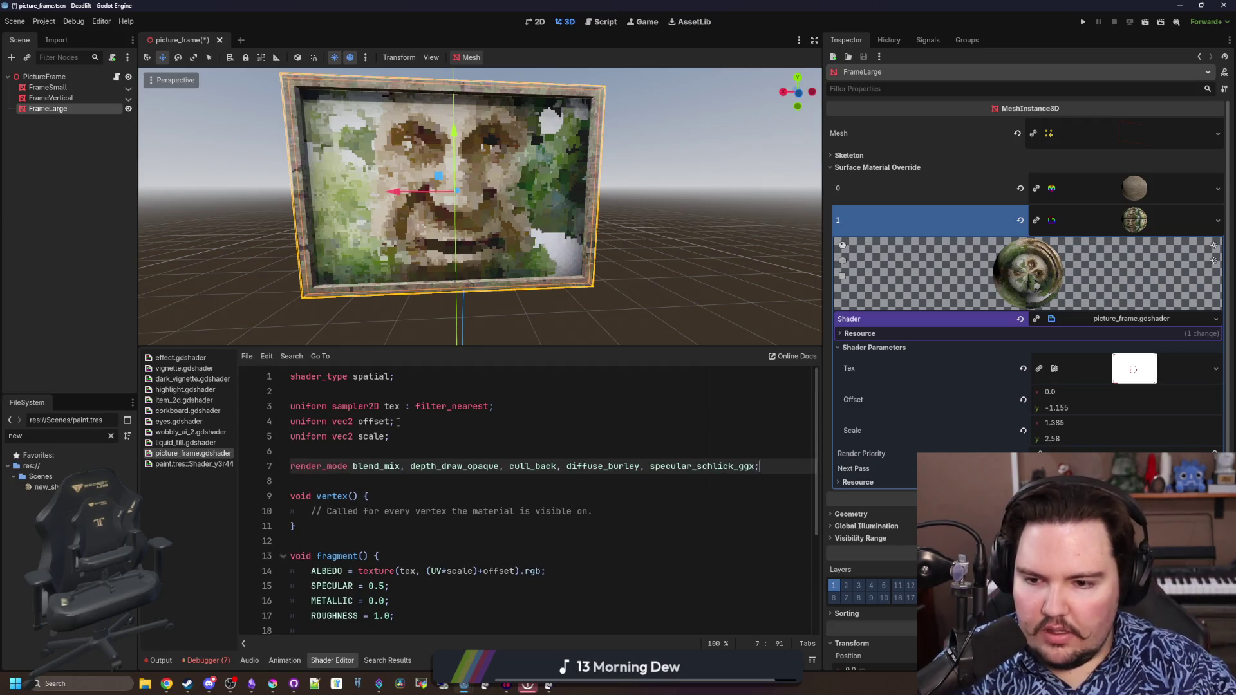
key(Up)
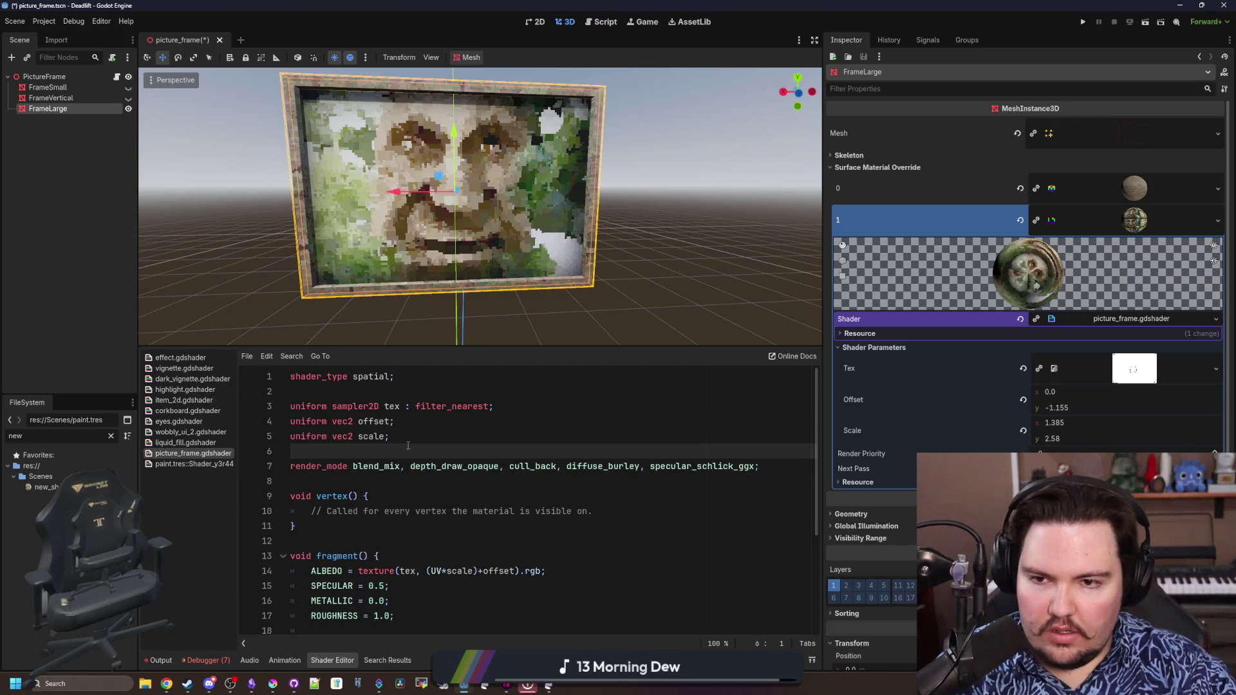
triple_click(408, 467)
key(ctrl+x)
click(330, 391)
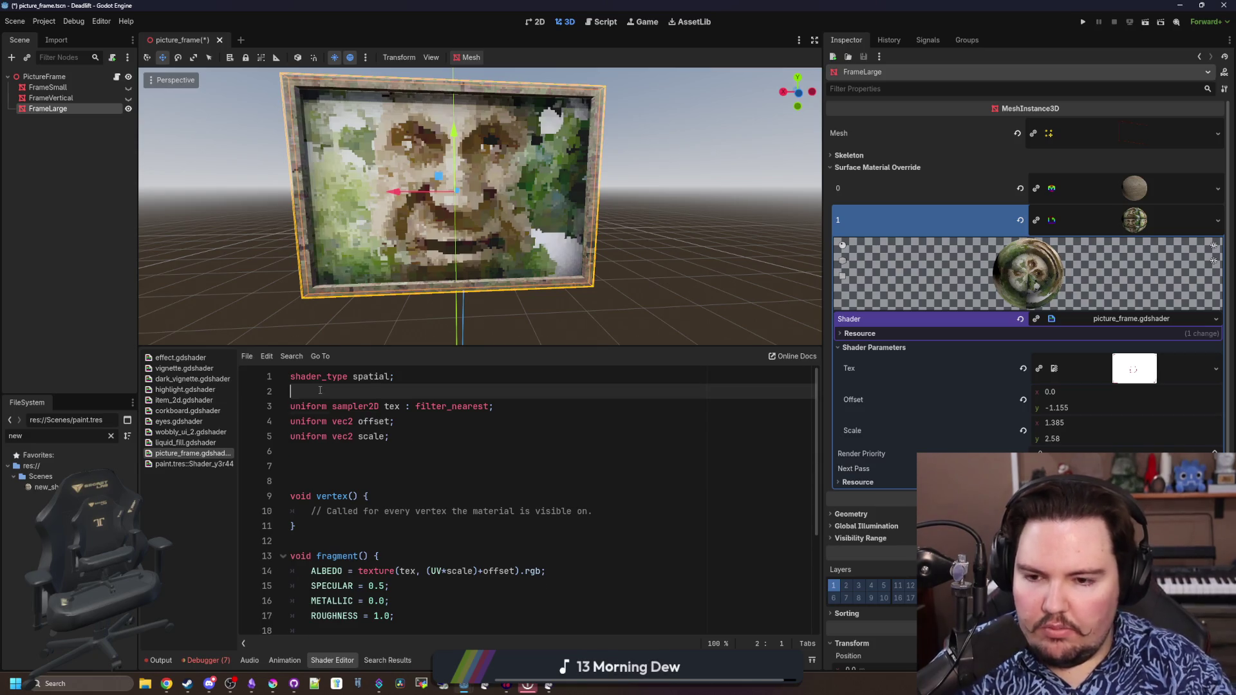
key(Return)
key(ctrl+v)
key(Down)
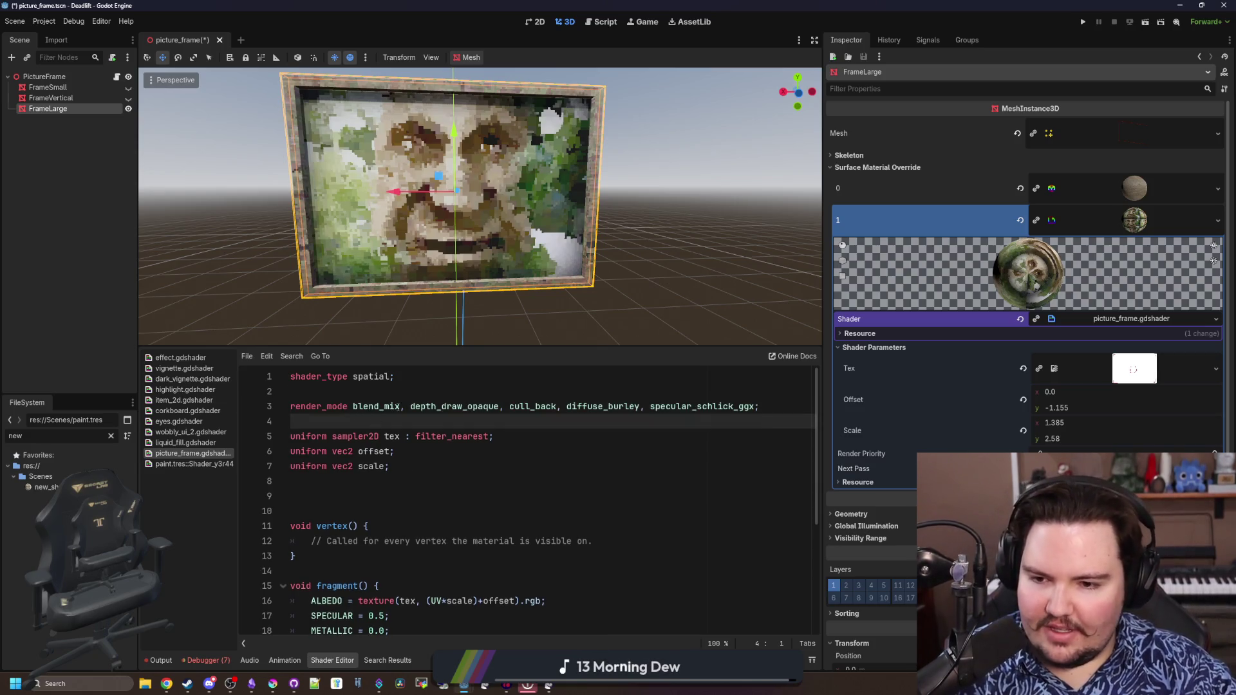
Save the scene and reopen paint.tres from a FileSystem search for 'paint'
drag(658, 229, 547, 271)
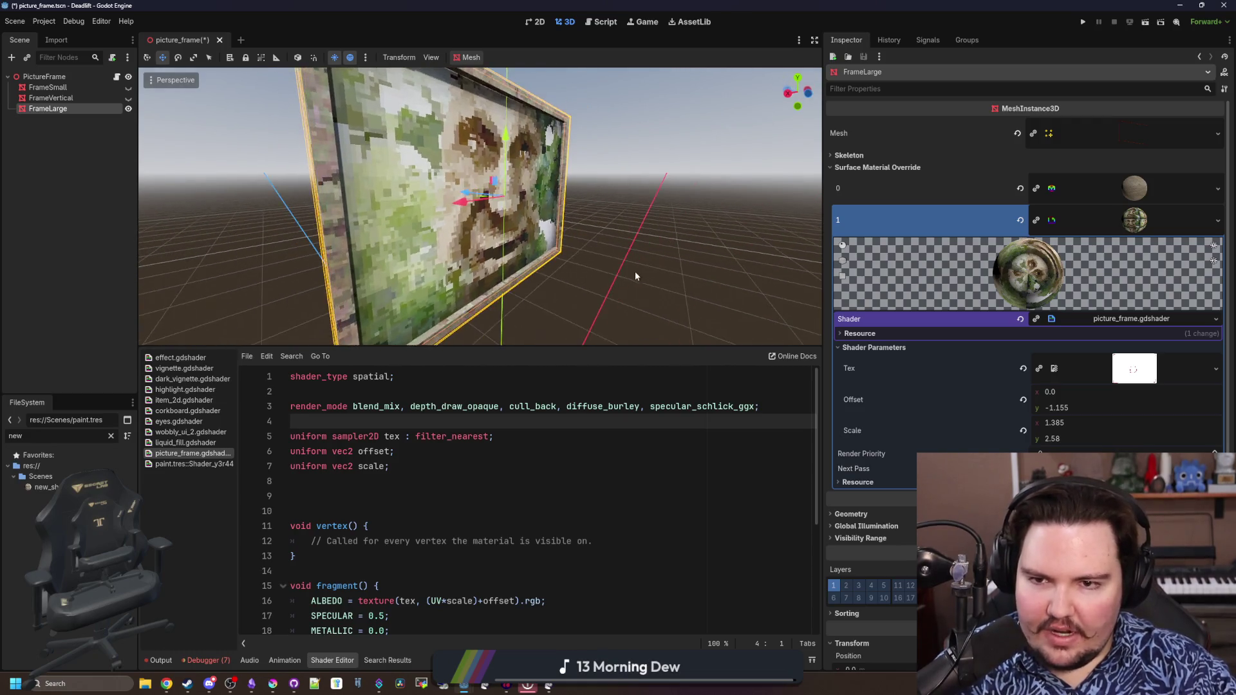
key(ctrl+s)
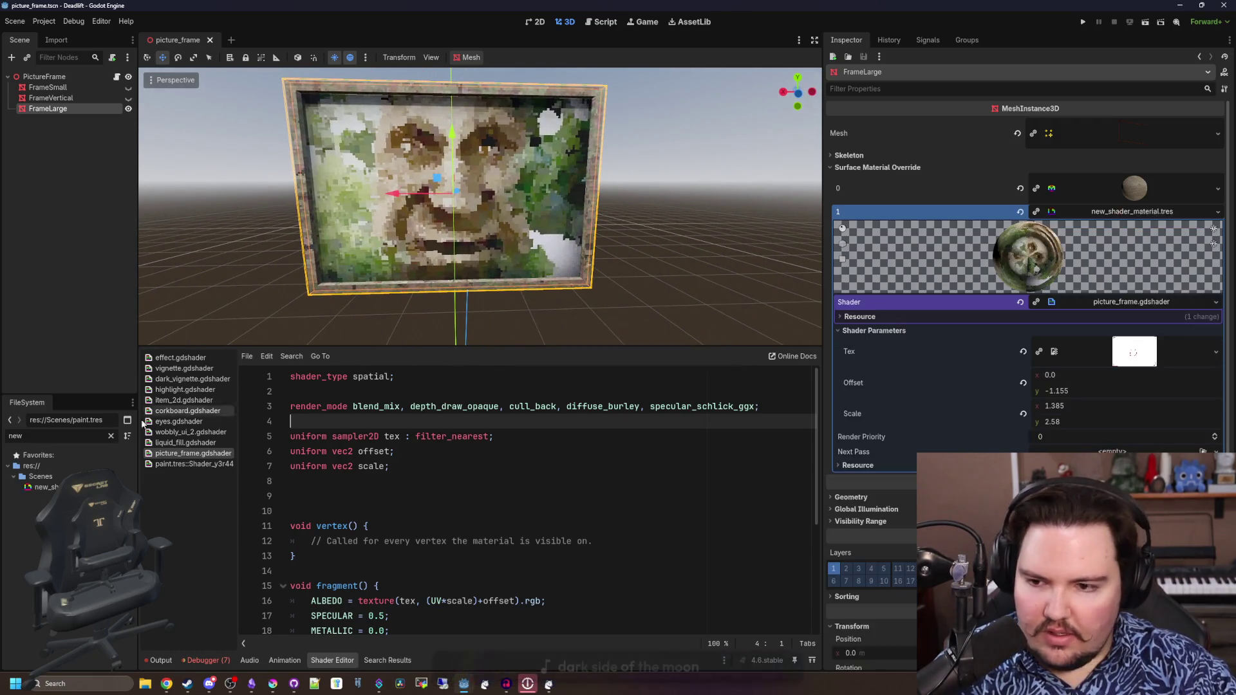
click(111, 436)
text(pain)
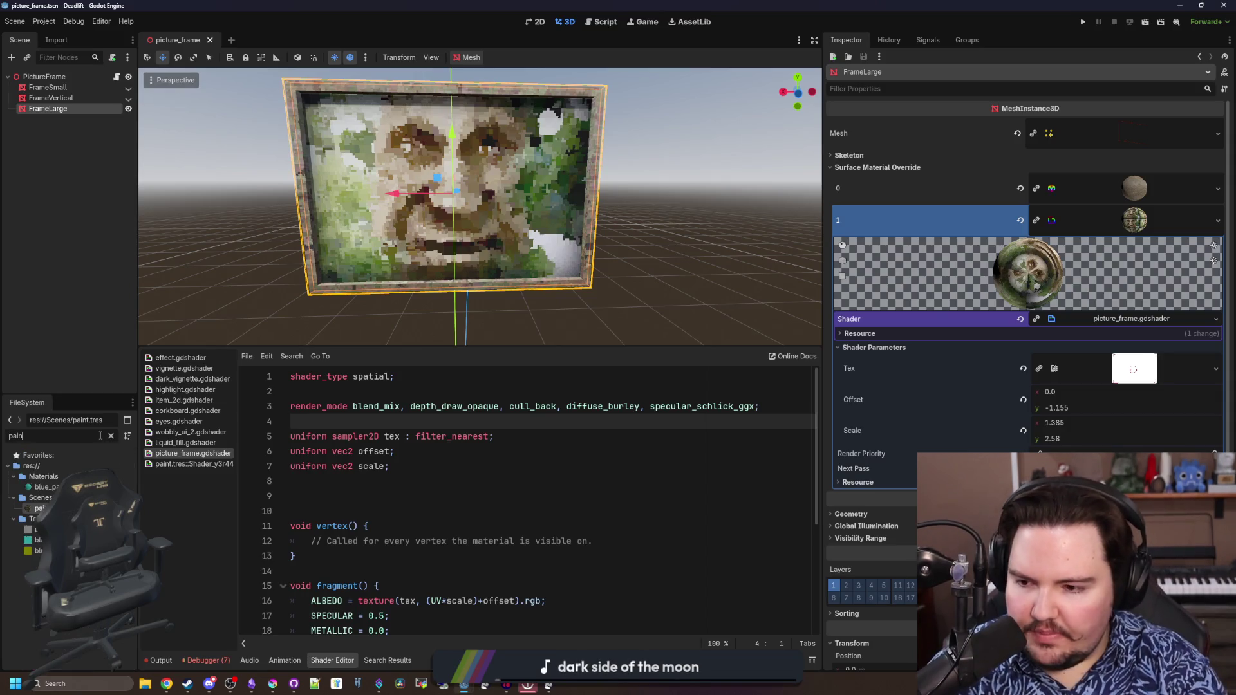
text(t)
double_click(41, 509)
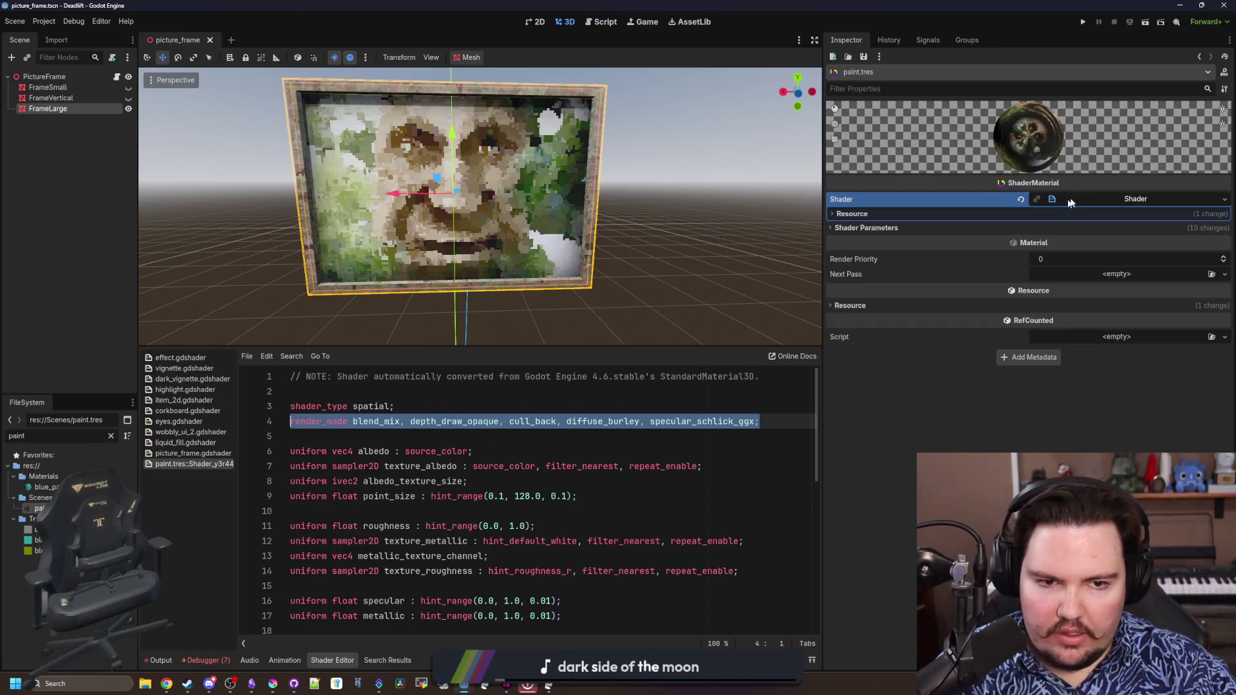
Select the paint shader's fragment() body for copying, then select the FrameLarge node
click(454, 434)
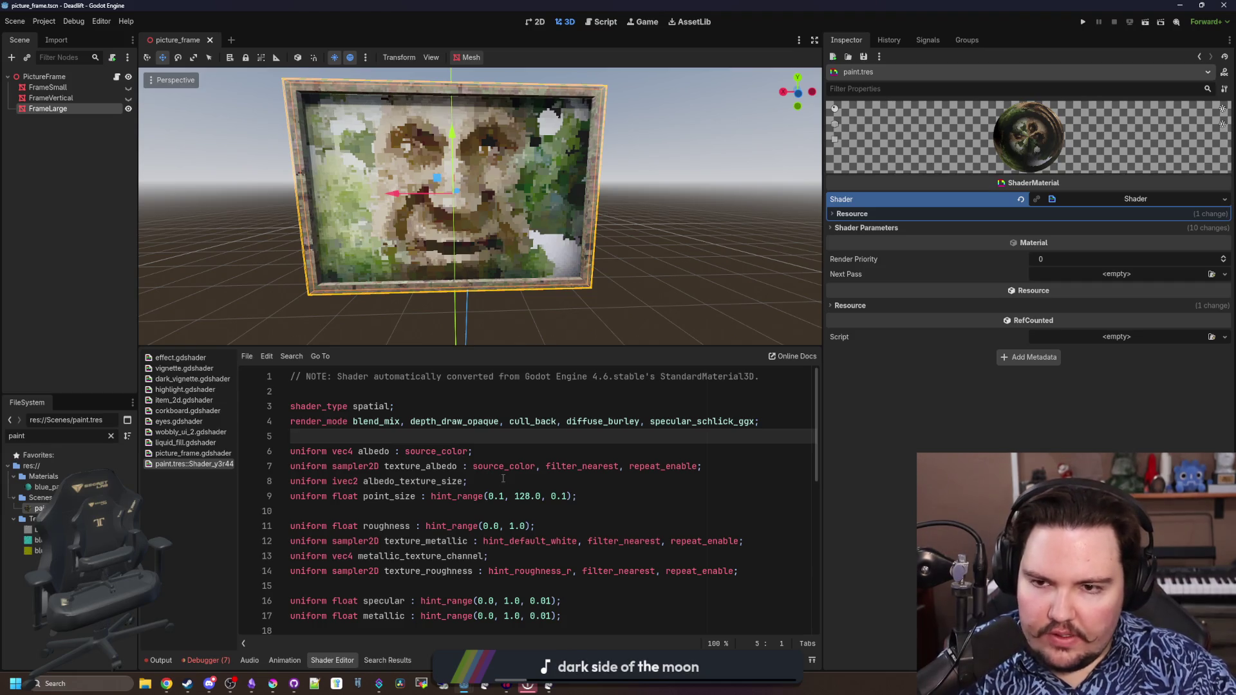
scroll(510, 457, down, 3)
scroll(511, 457, down, 3)
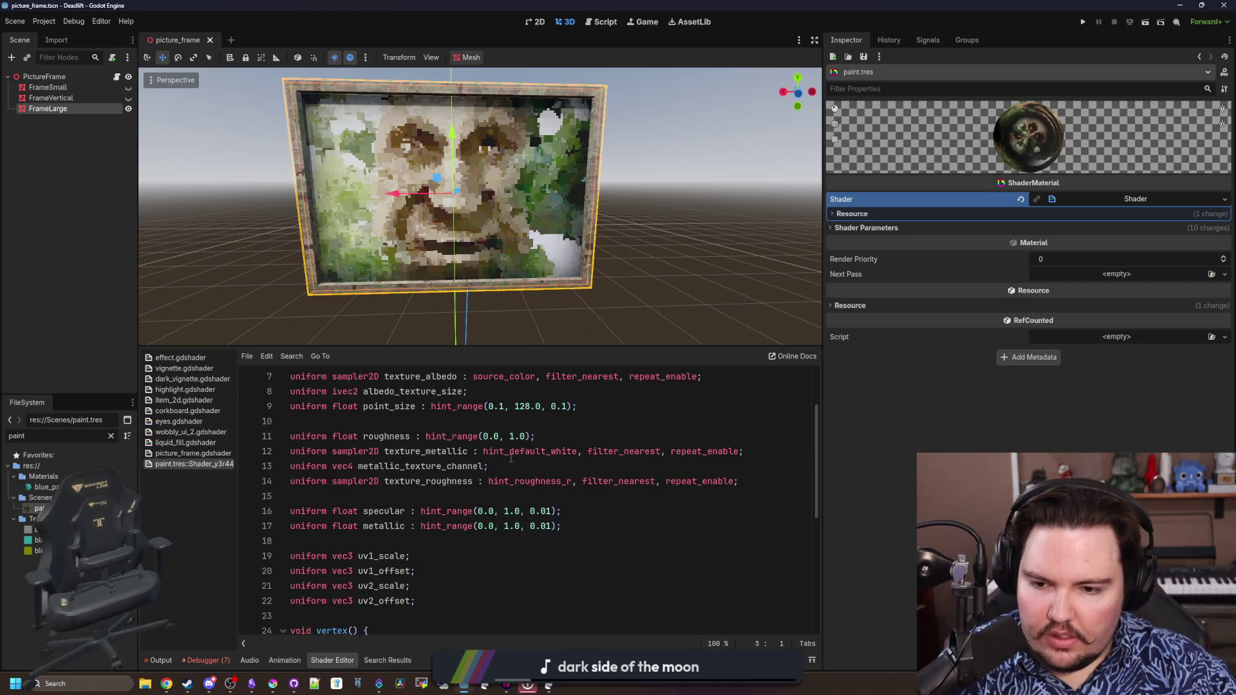
scroll(512, 460, down, 4)
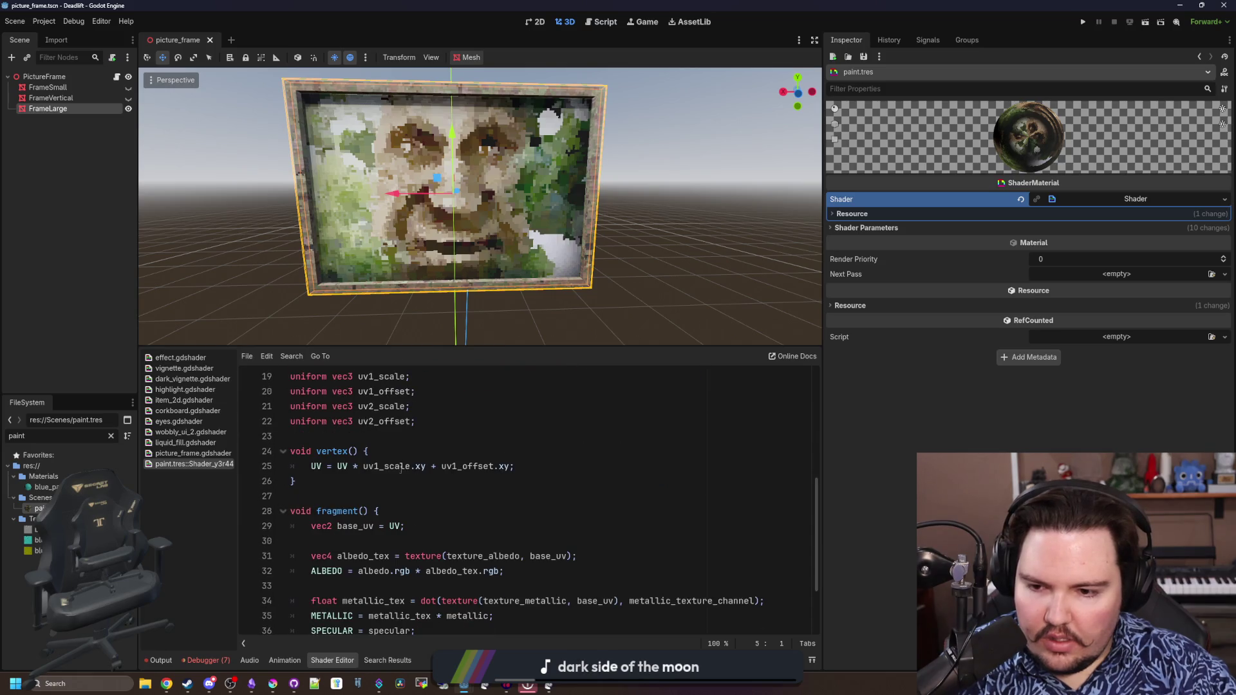
scroll(413, 468, down, 1)
scroll(354, 466, down, 1)
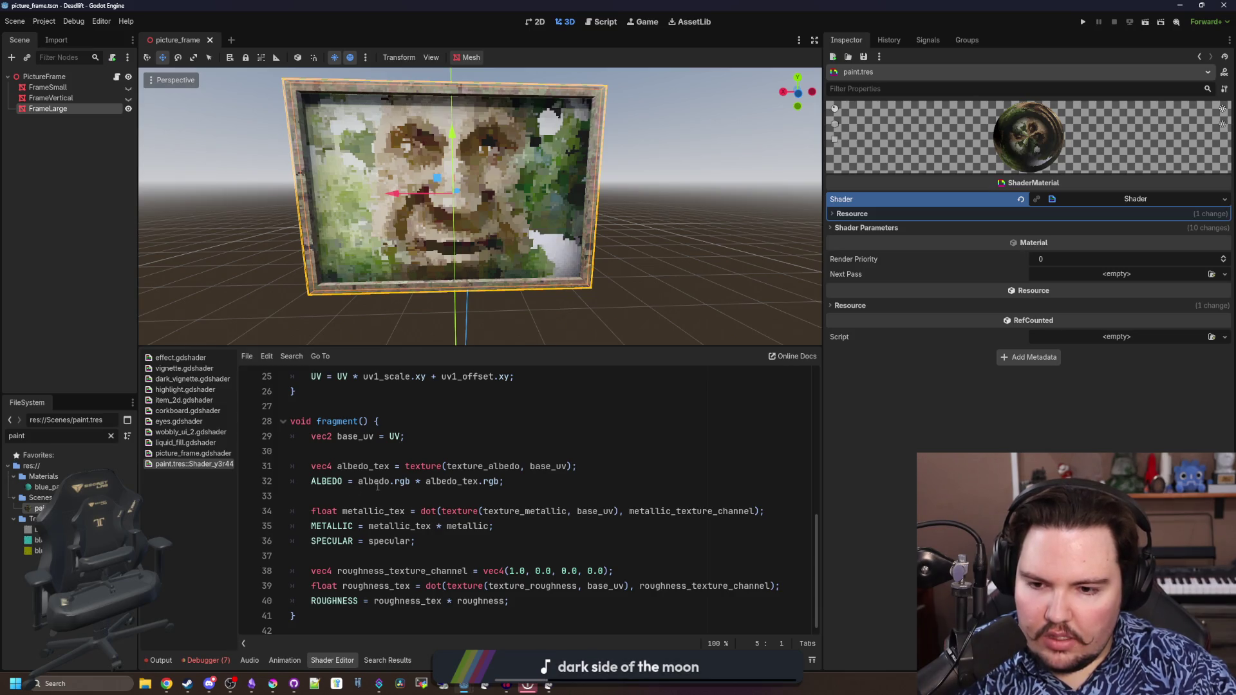
scroll(404, 480, up, 3)
scroll(403, 480, up, 3)
scroll(405, 480, up, 2)
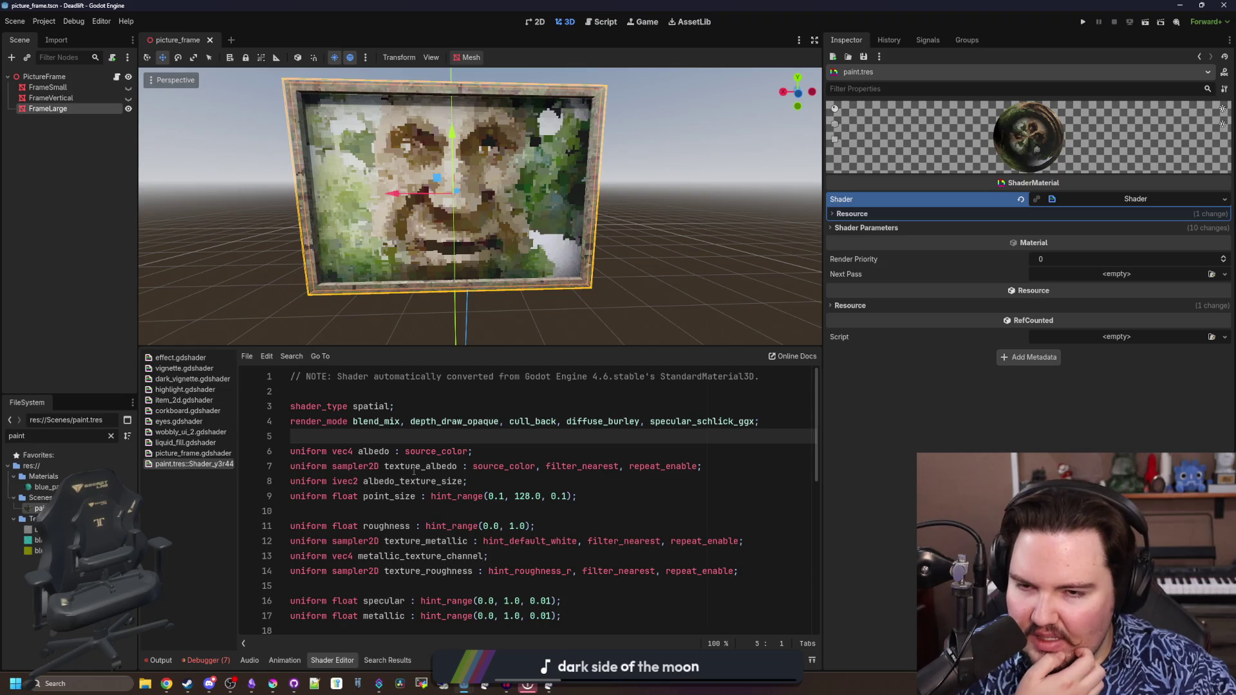
scroll(414, 472, down, 3)
scroll(413, 472, down, 3)
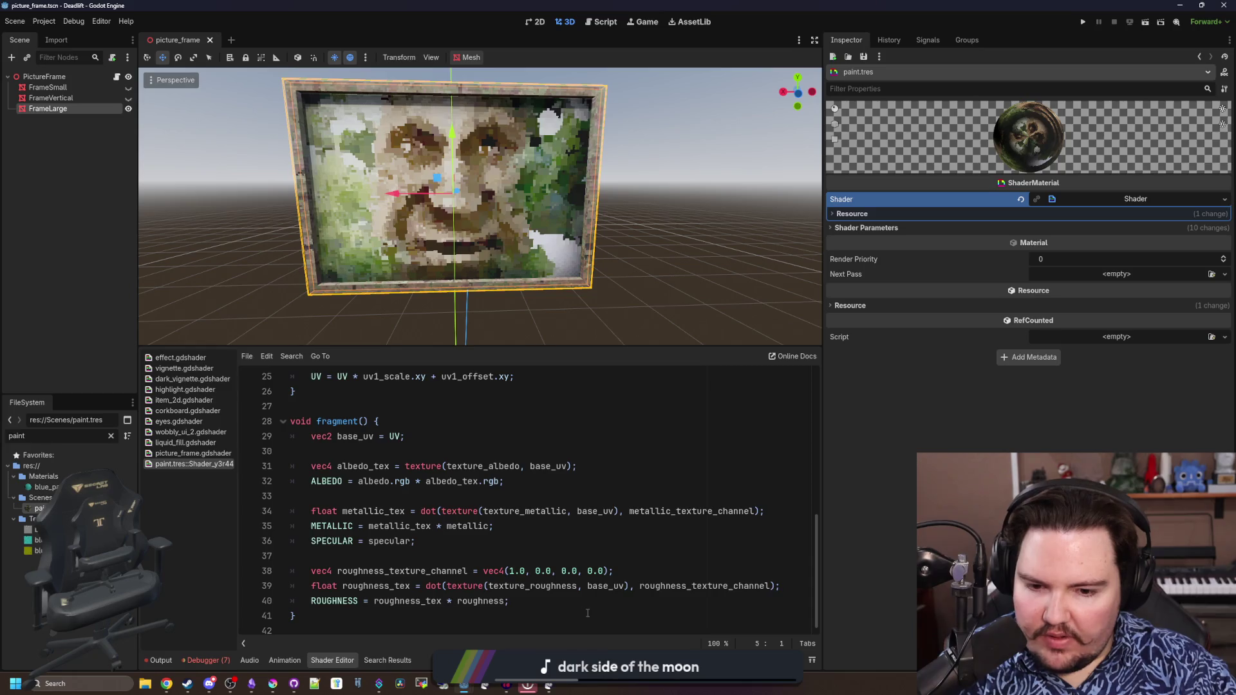
drag(587, 613, 318, 436)
click(469, 526)
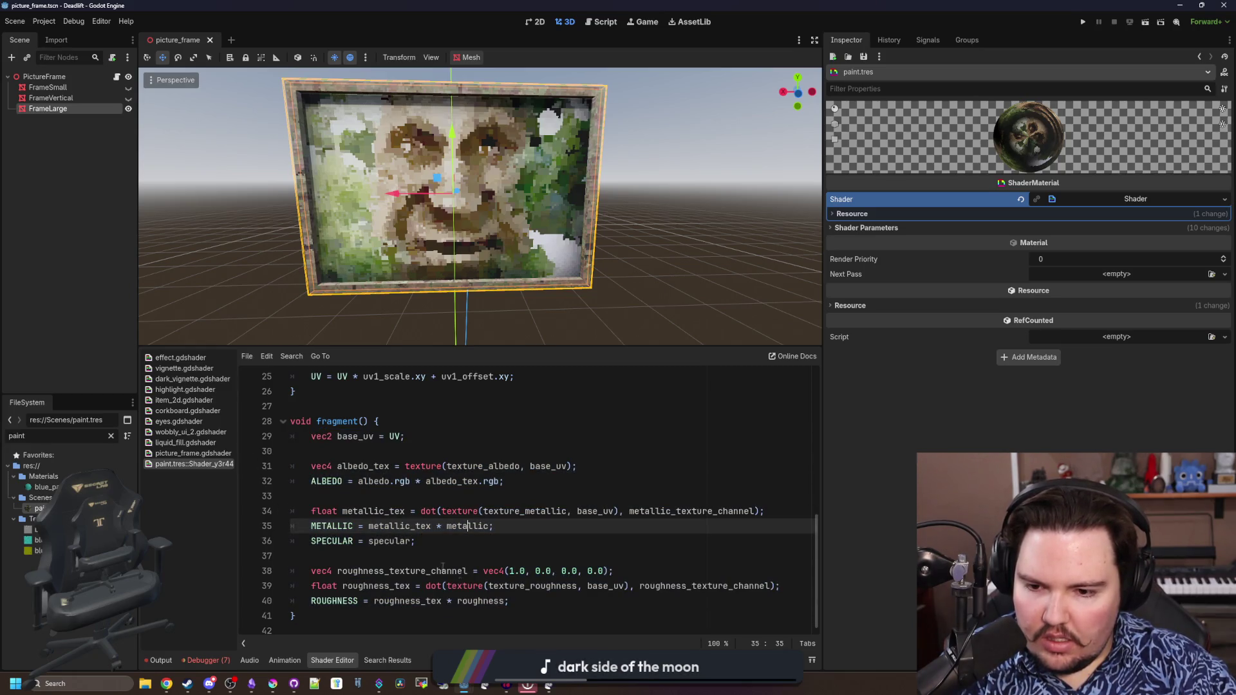
drag(512, 601, 267, 525)
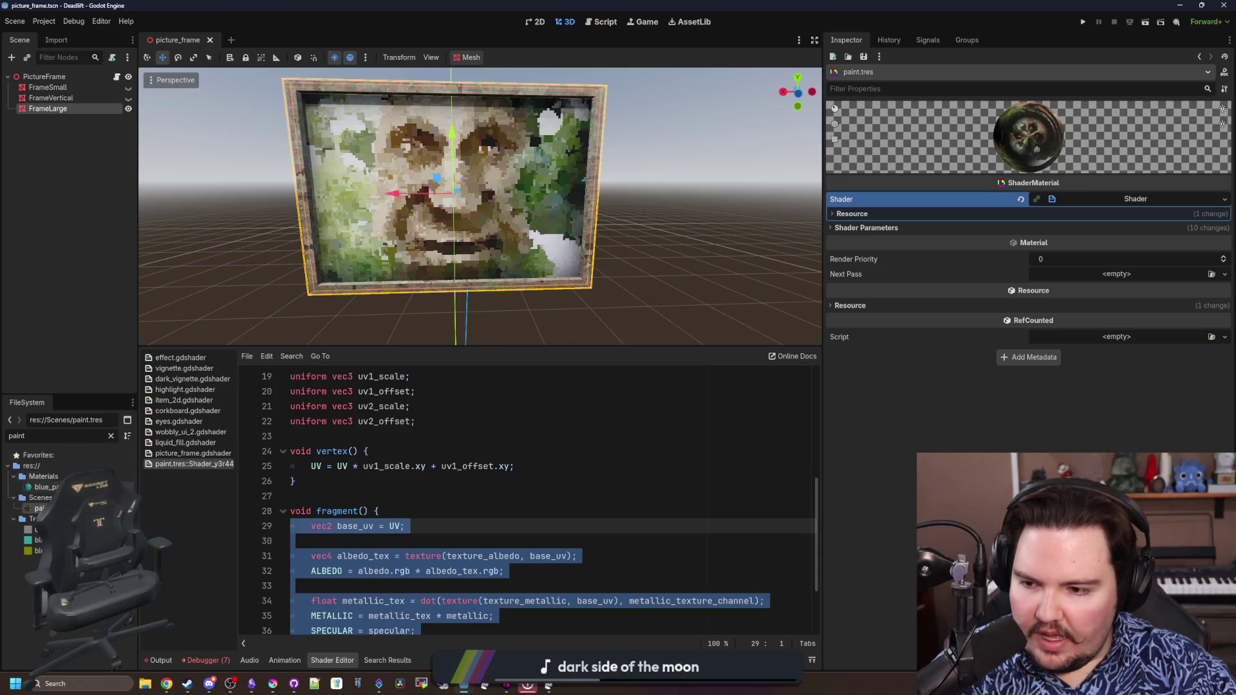
click(48, 109)
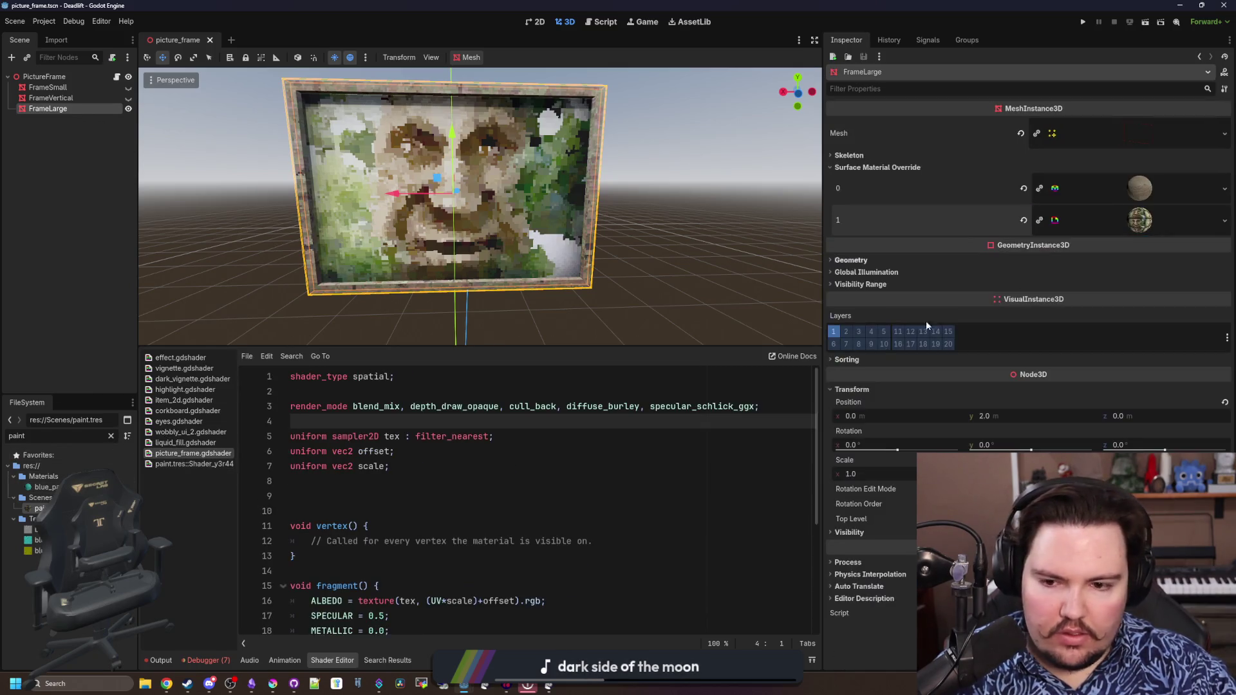
Paste the copied fragment code after the ROUGHNESS line and comment out the original material lines
click(192, 454)
click(397, 479)
text(vec2 base_uv = UV;  	vec4 albedo_tex = texture(texture_albedo, base_uv); 	ALBEDO = albedo.rgb * albedo_tex.rgb;  	float metallic_tex = dot(texture(texture_metallic, base_uv), metallic_texture_channel); 	METALLIC = metallic_tex * metallic; 	SPECULAR = specular;  	vec4 roughness_texture_channel = vec4(1.0, 0.0, 0.0, 0.0); 	float roughness_tex = dot(texture(texture_roughness, base_uv), roughness_texture_channel); 	ROUGHNESS = roughness_tex * roughness;)
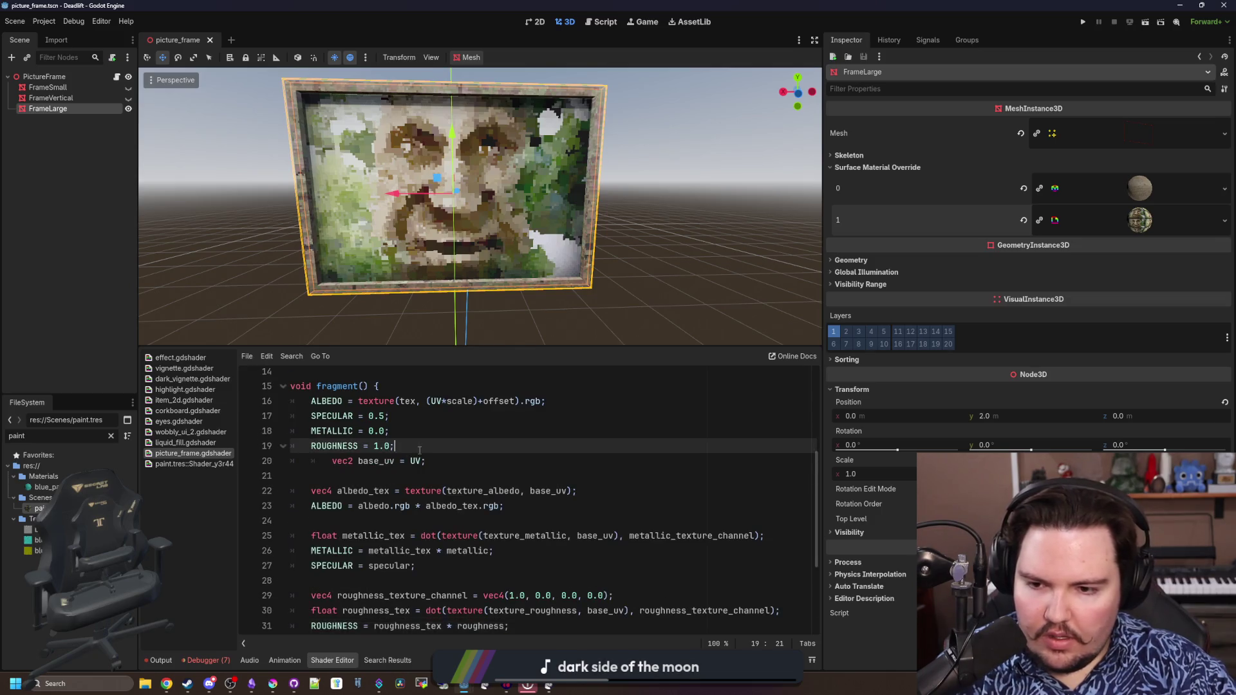
key(BackSpace)
key(BackSpace)
key(shift+Up)
key(shift+Up)
key(shift+Up)
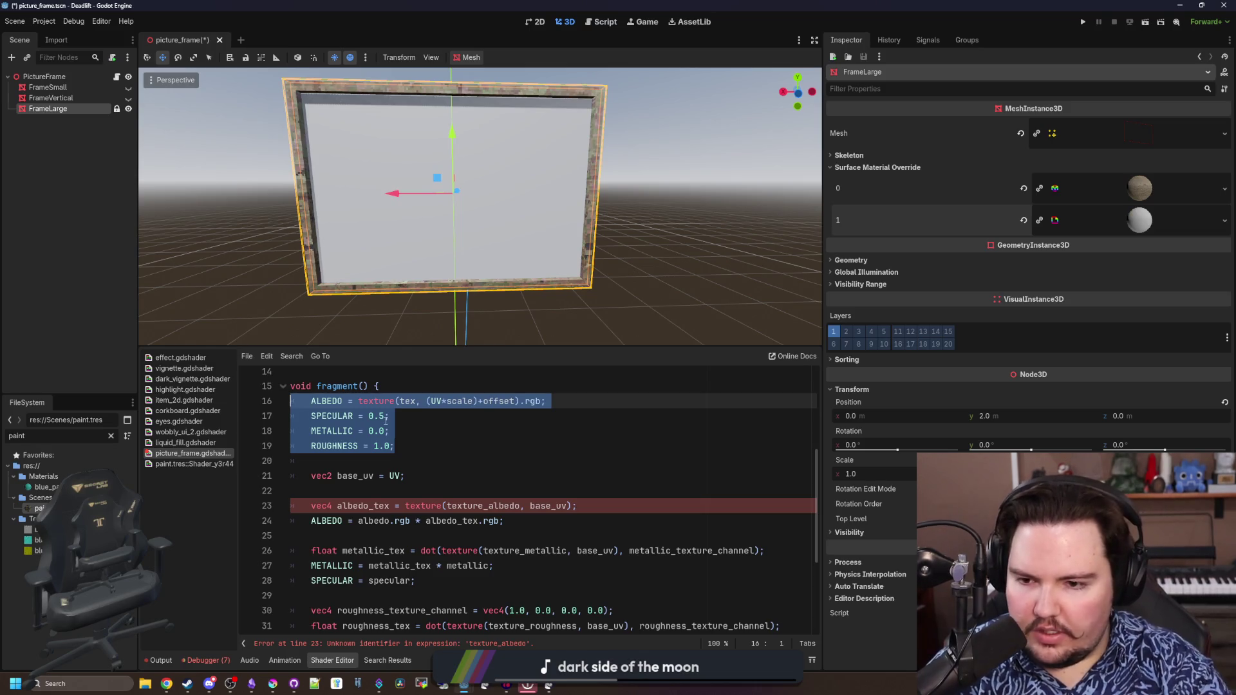
key(Right)
key(shift+Up)
key(shift+Up)
key(shift+Up)
key(ctrl+c)
key(Down)
key(Up)
key(Home)
text(//)
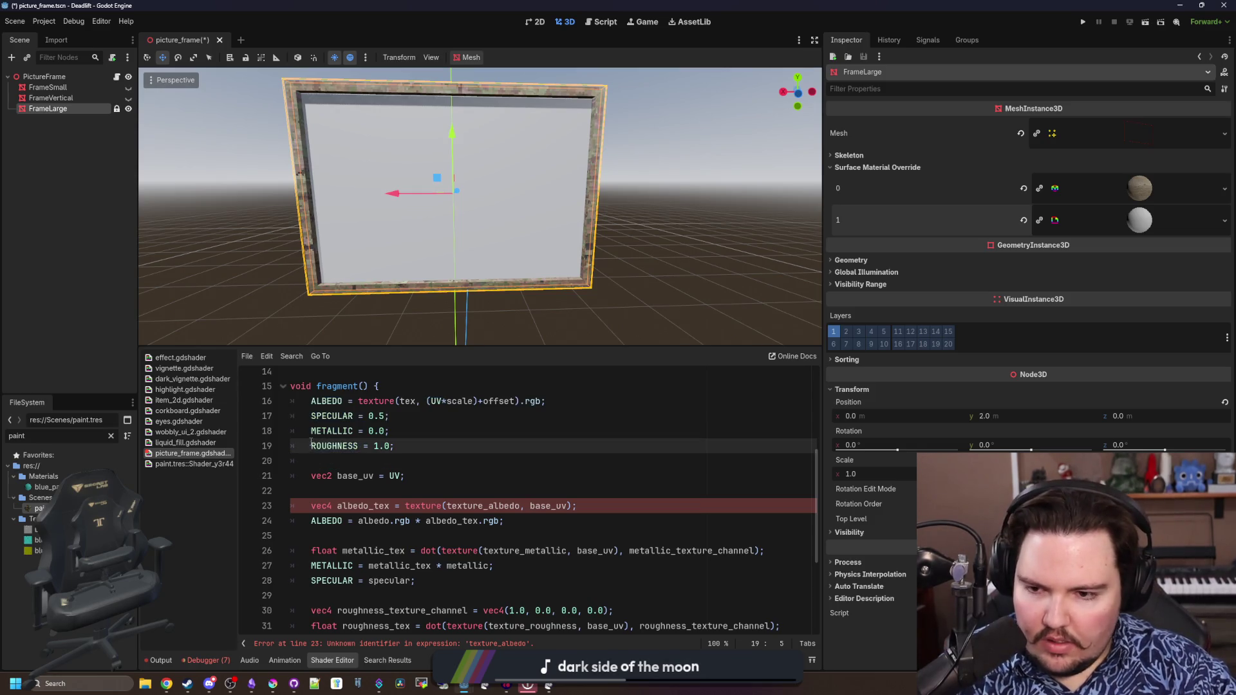
key(Up)
key(Home)
text(//)
key(Up)
key(Home)
text(//)
key(Up)
key(Home)
text(//)
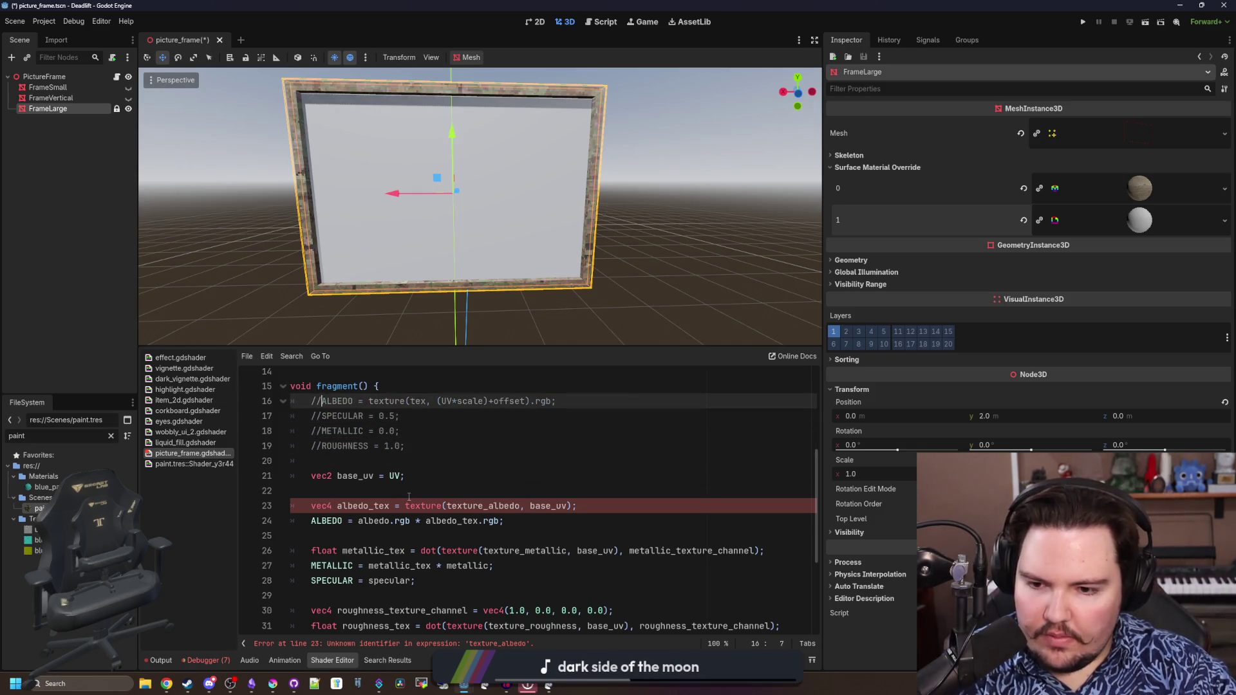
key(Down)
key(Down)
key(Down)
Replace the albedo value on line 24 with a plain white vec3(1,1,1)
double_click(465, 506)
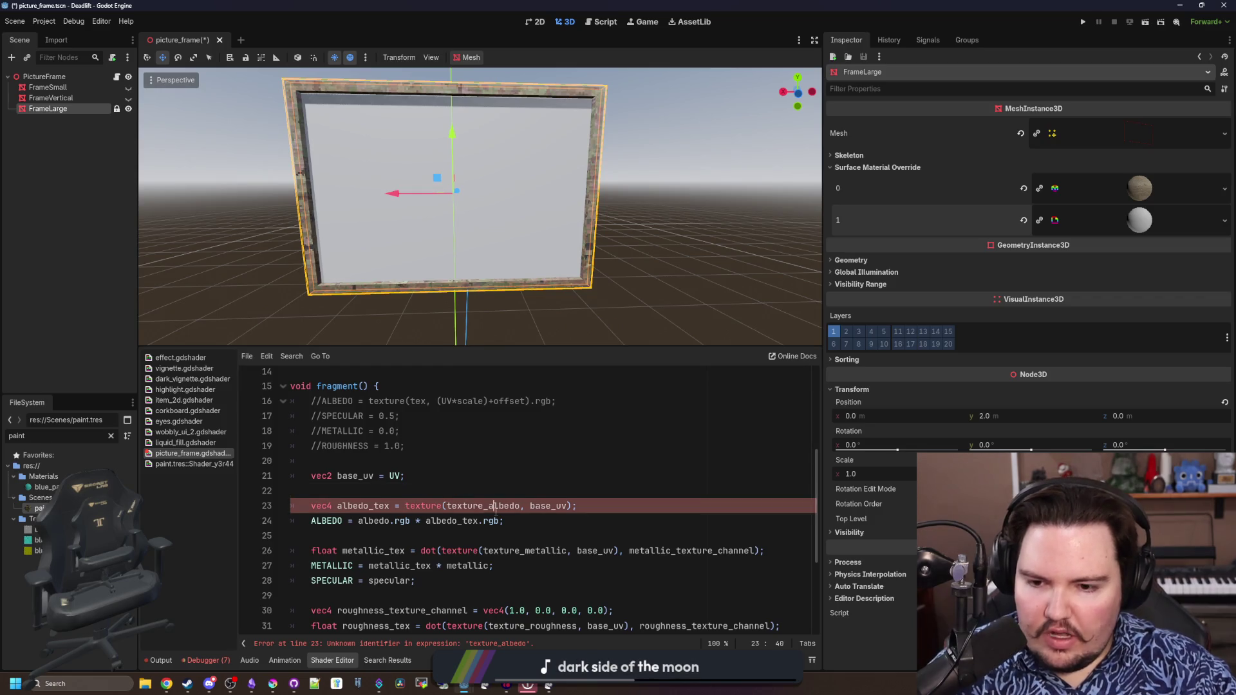
text(tex)
click(406, 476)
click(398, 491)
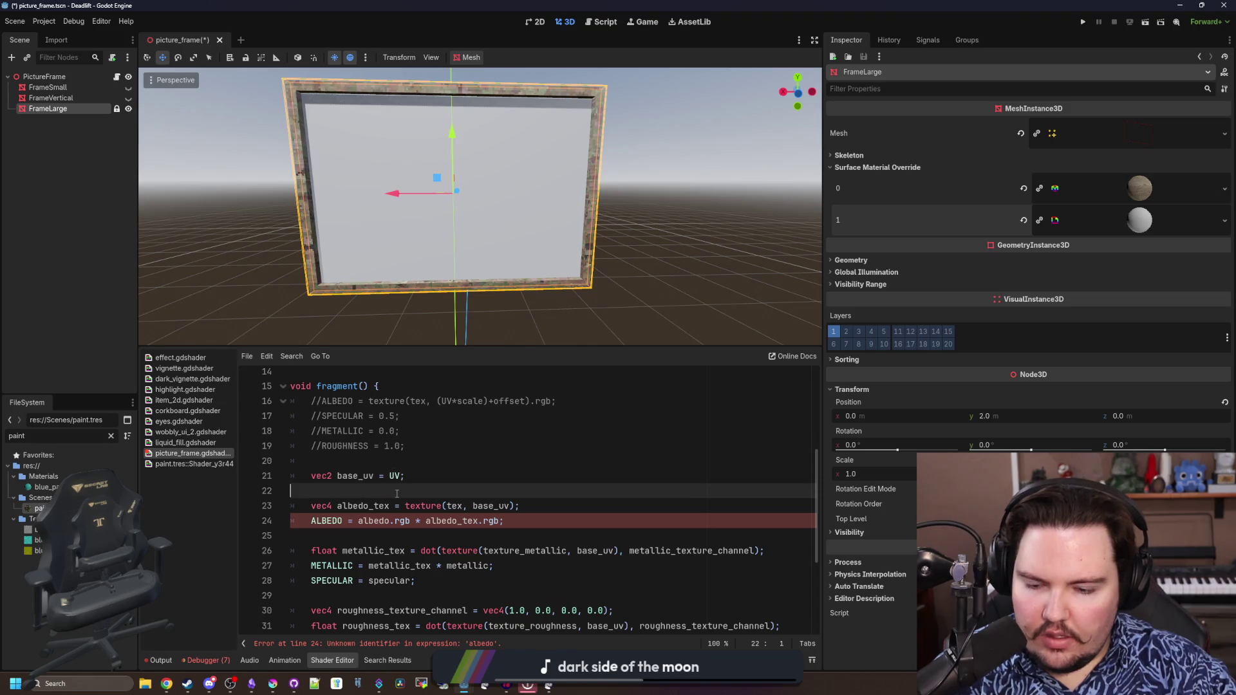
double_click(374, 523)
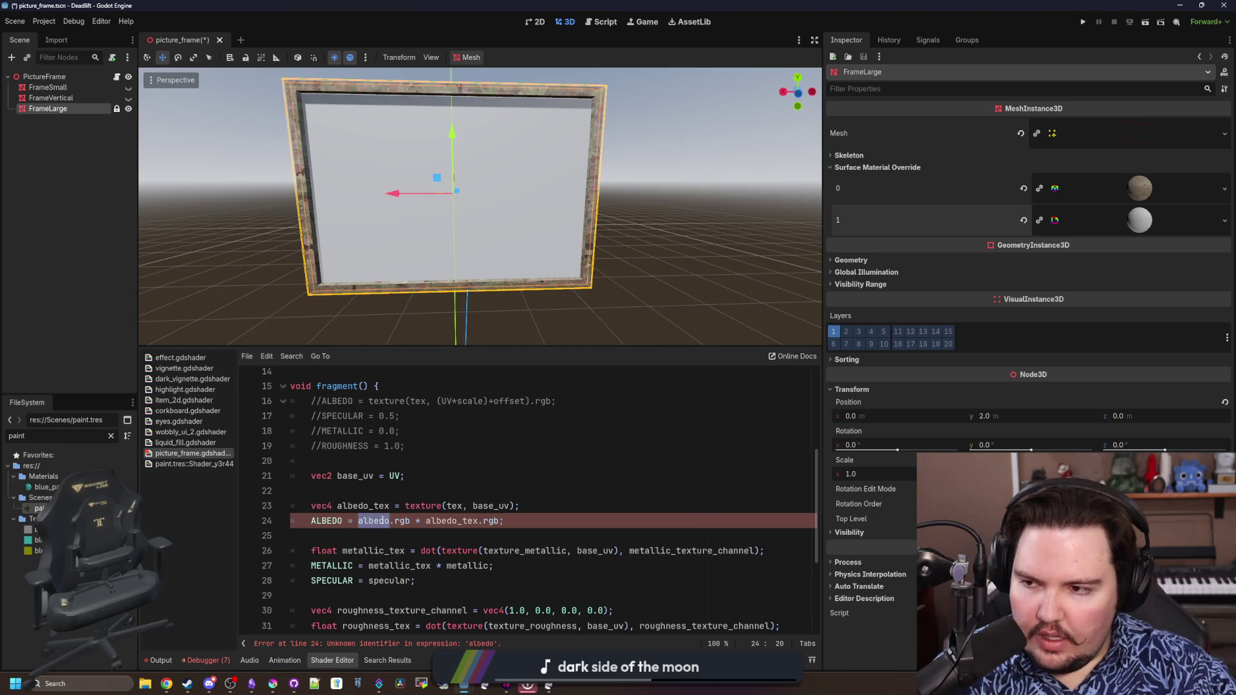
text(vec3()
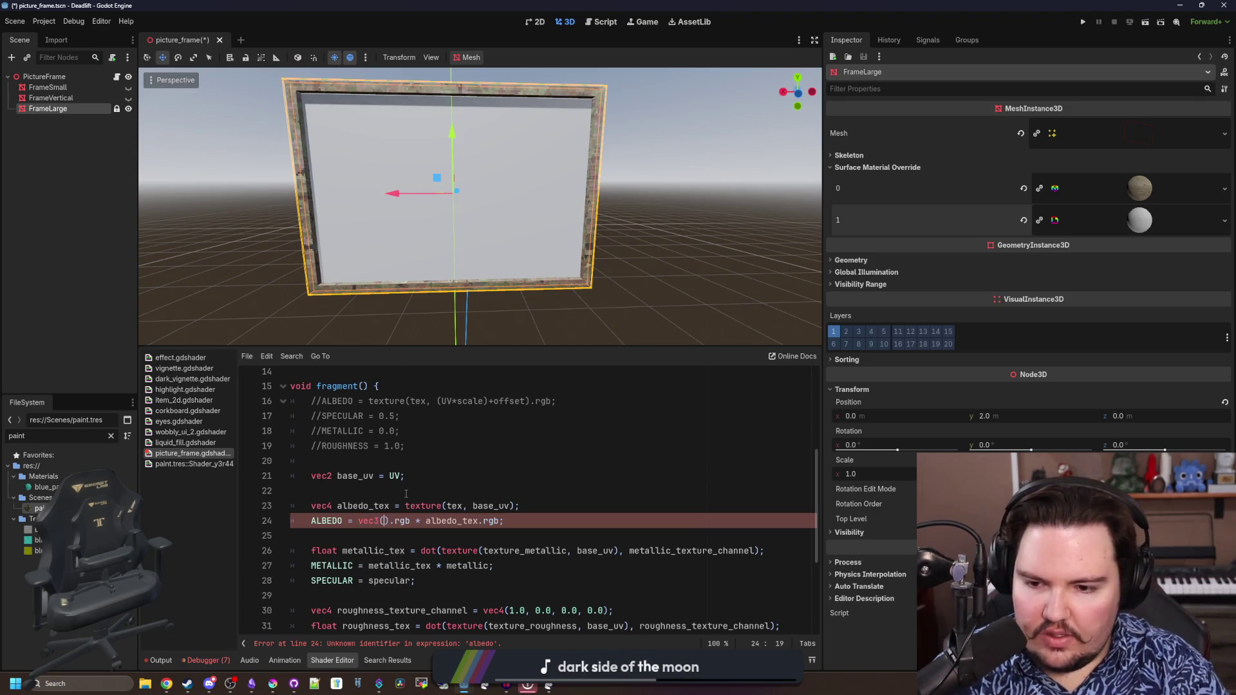
text(1,1,1)
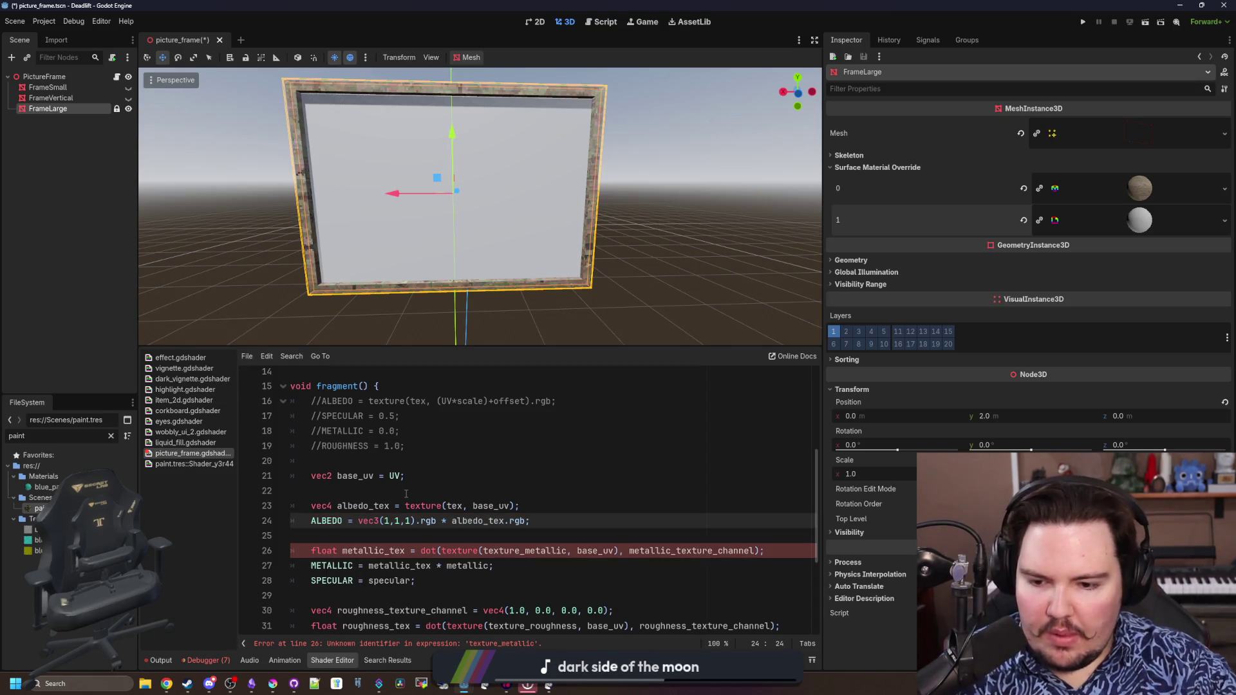
scroll(406, 492, down, 2)
Comment out the metallic and specular lines with //, removing the mistaken # marks
click(311, 462)
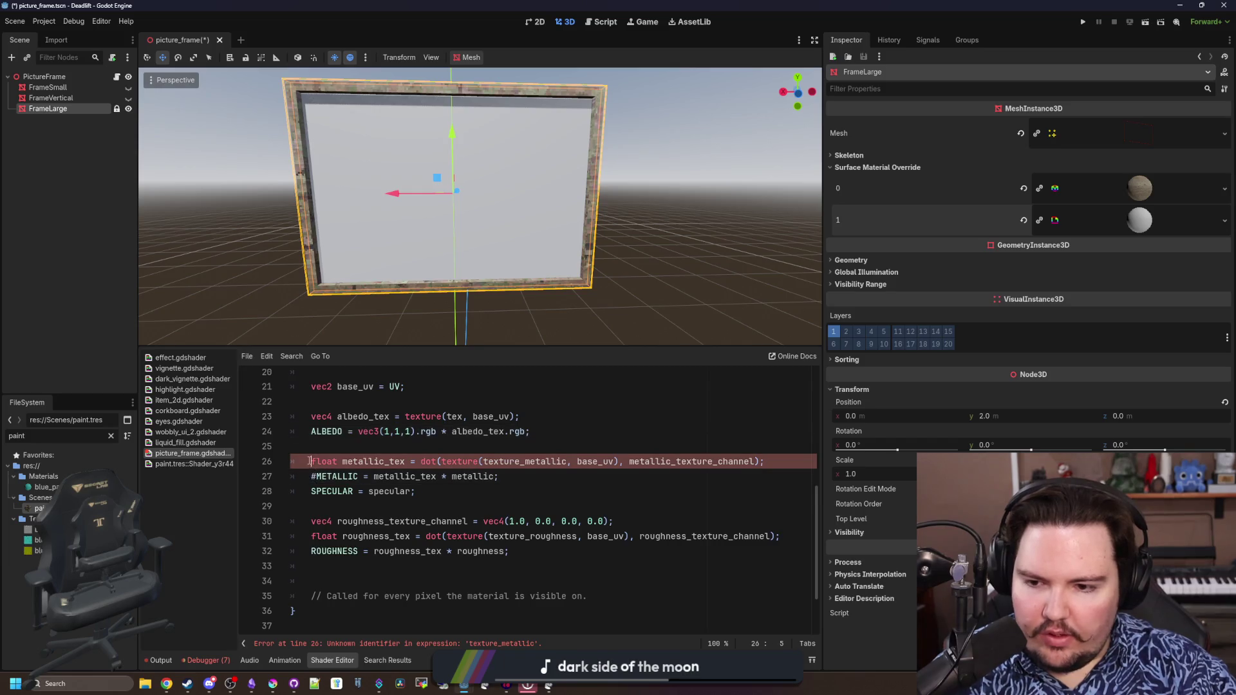
text(#)
key(Down)
key(Home)
text(#)
key(Down)
key(Home)
text(#)
key(BackSpace)
text(//)
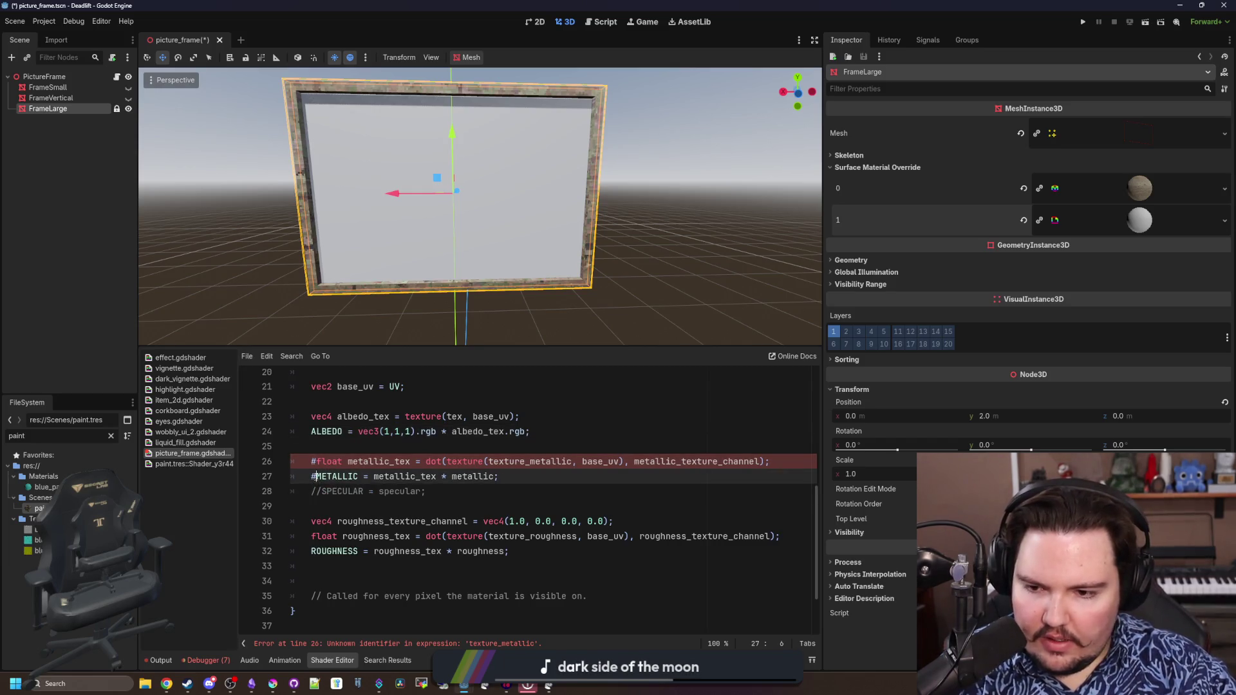
key(Up)
key(Home)
key(Delete)
text(//)
key(Up)
key(BackSpace)
text(//)
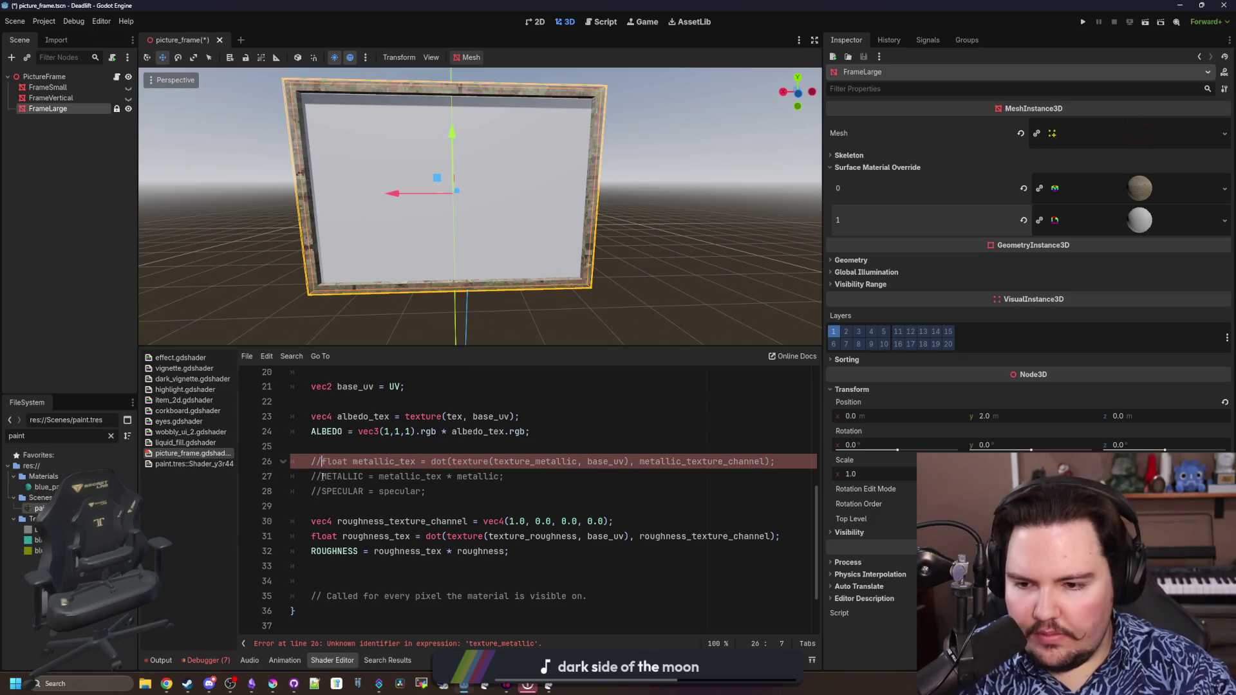
Comment out the three roughness lines so the shader recompiles
click(372, 522)
key(Home)
text(//)
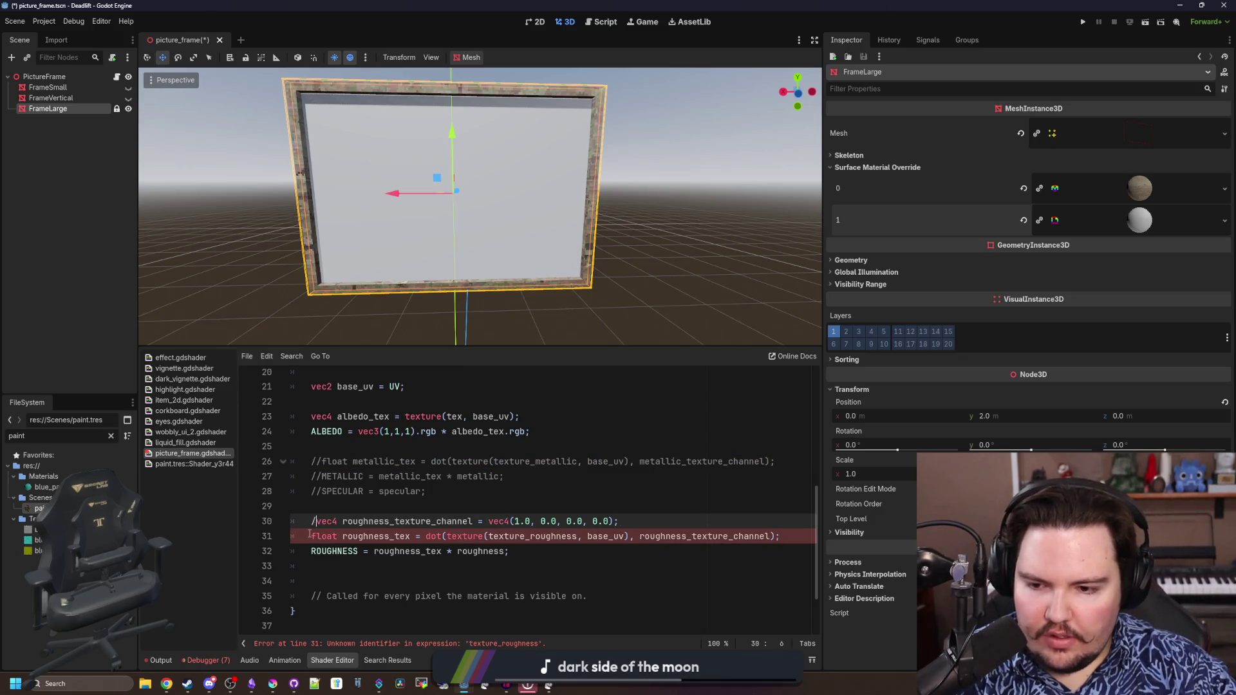
key(Down)
key(Home)
text(//)
key(Down)
key(Home)
text(//)
click(351, 507)
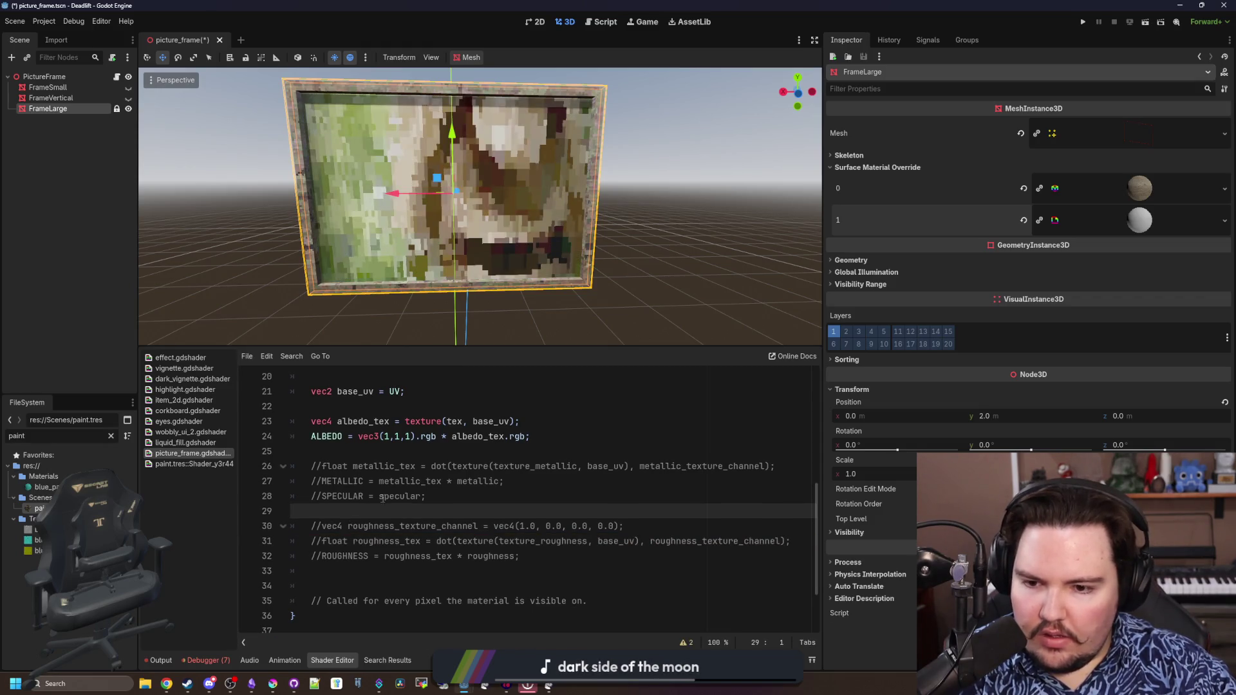
scroll(381, 499, down, 2)
scroll(382, 499, up, 8)
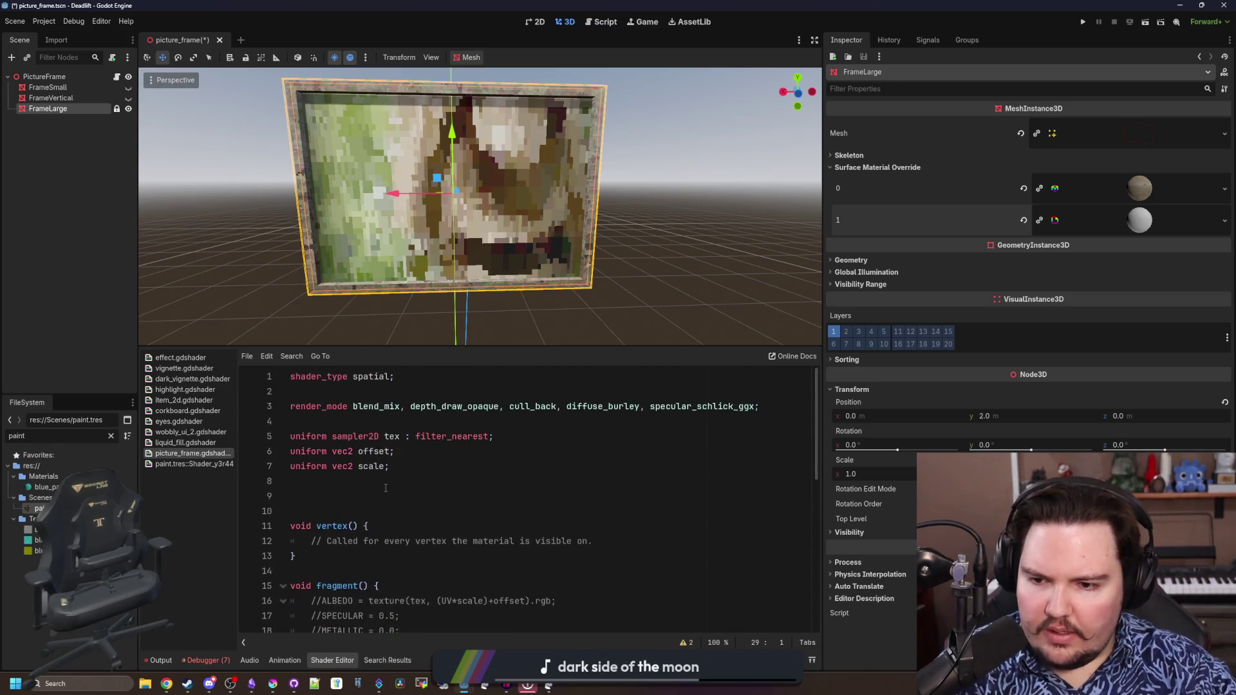
scroll(382, 499, down, 5)
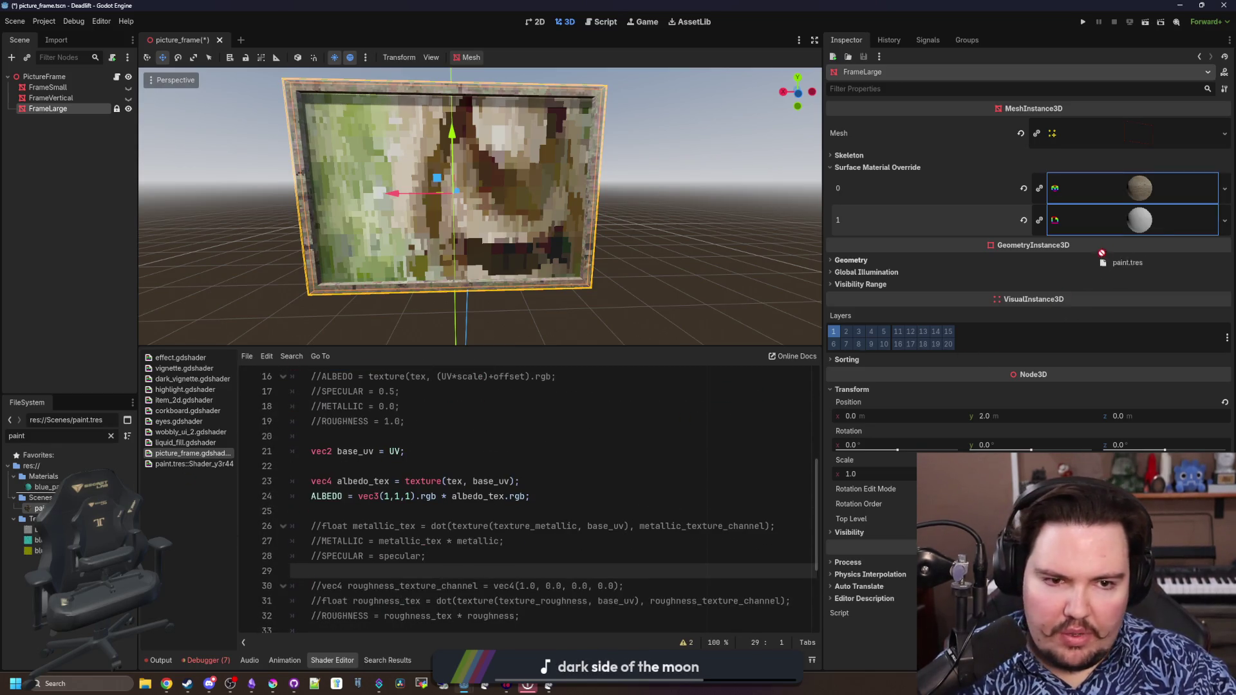
Drop paint.tres onto Surface Material Override slot 1, expand it and open its Shader dropdown
drag(1111, 203, 1139, 220)
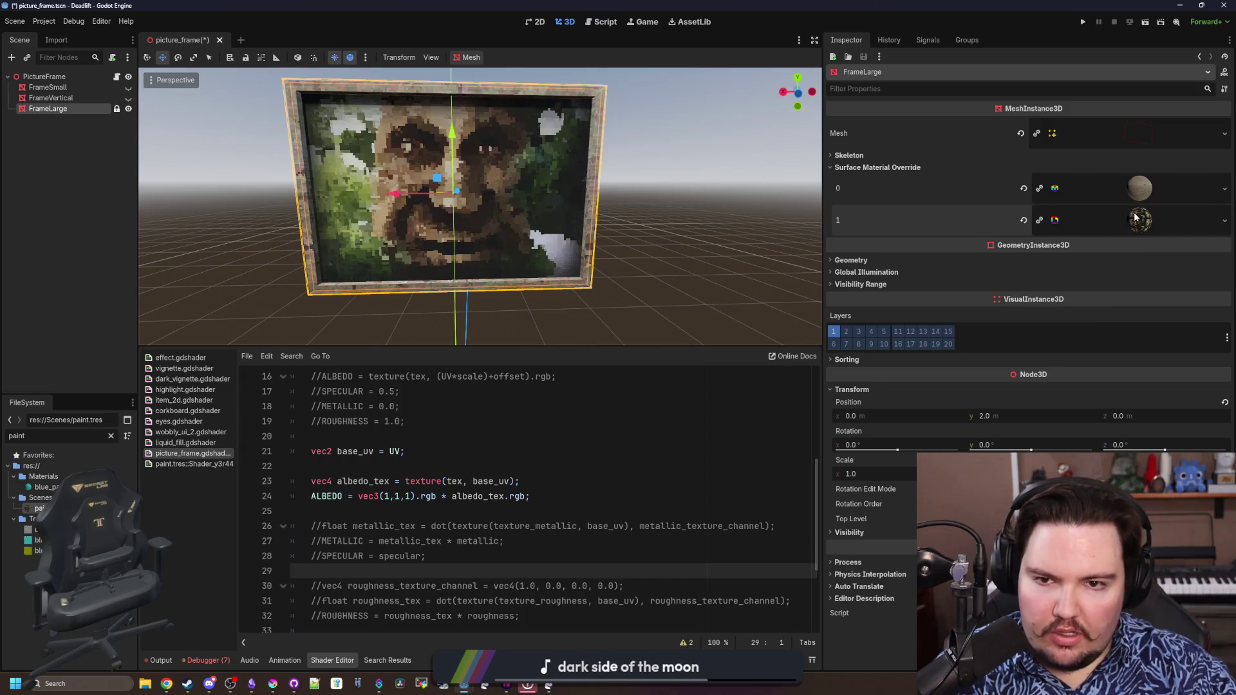
click(476, 485)
scroll(476, 502, up, 5)
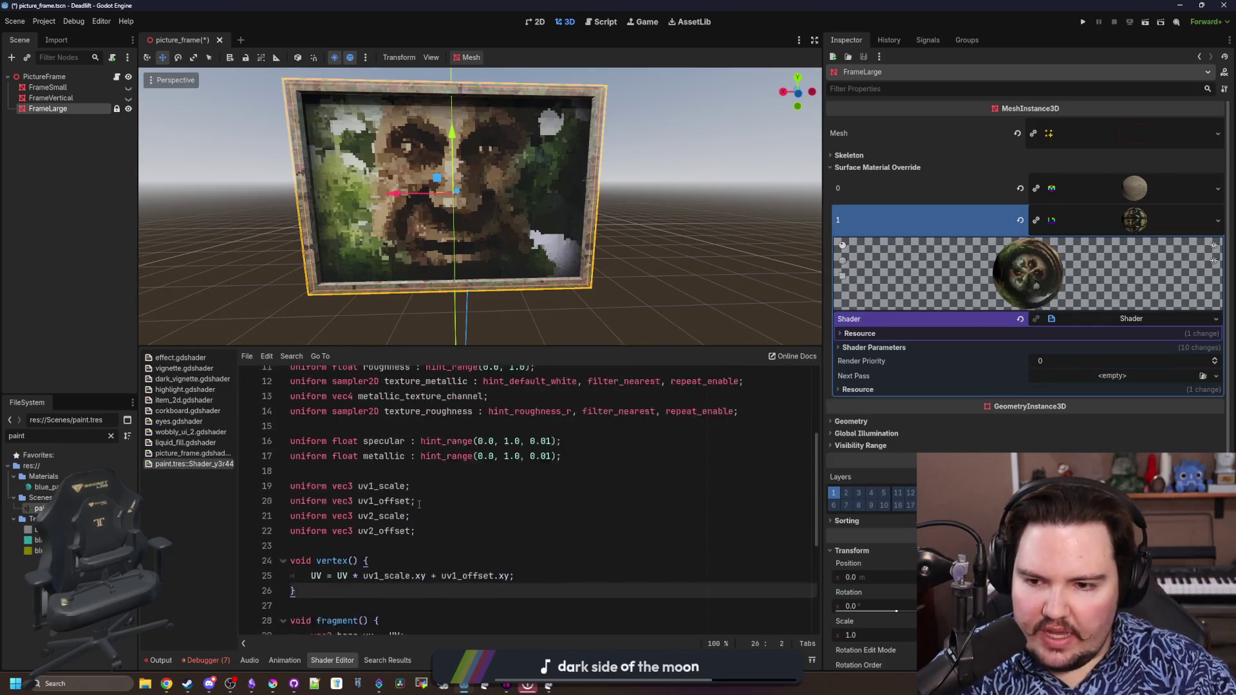
scroll(479, 580, down, 2)
scroll(478, 580, down, 4)
scroll(478, 560, down, 4)
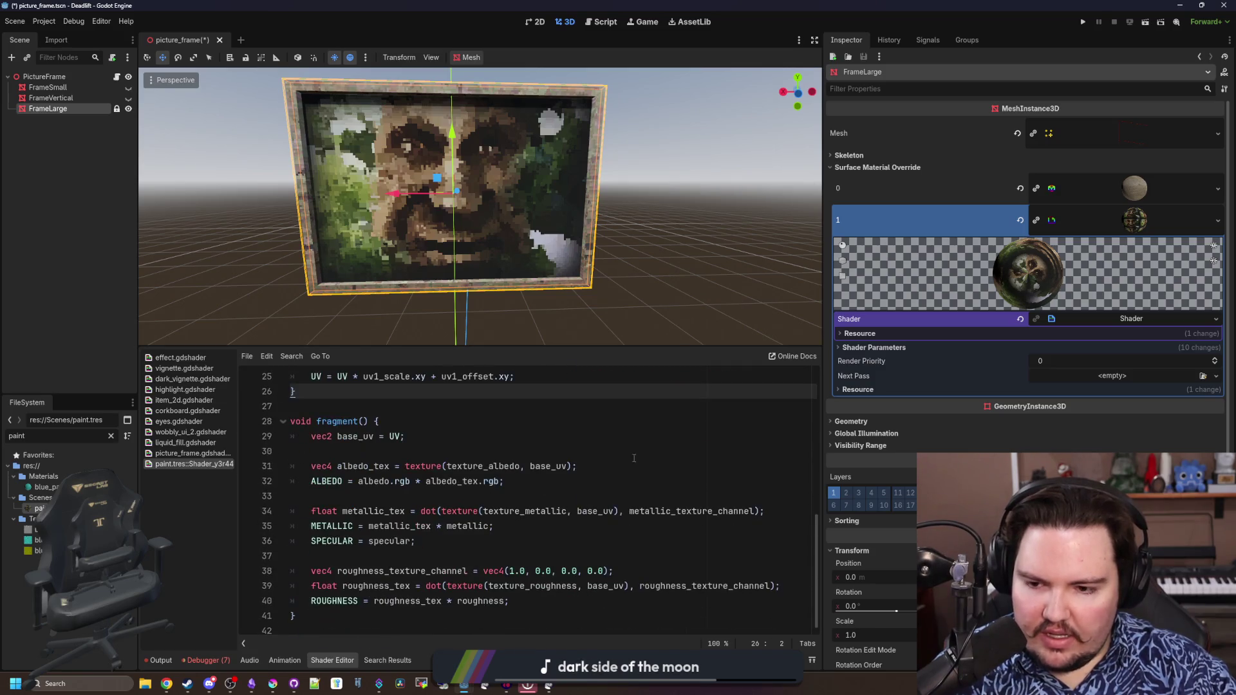
drag(496, 348, 517, 265)
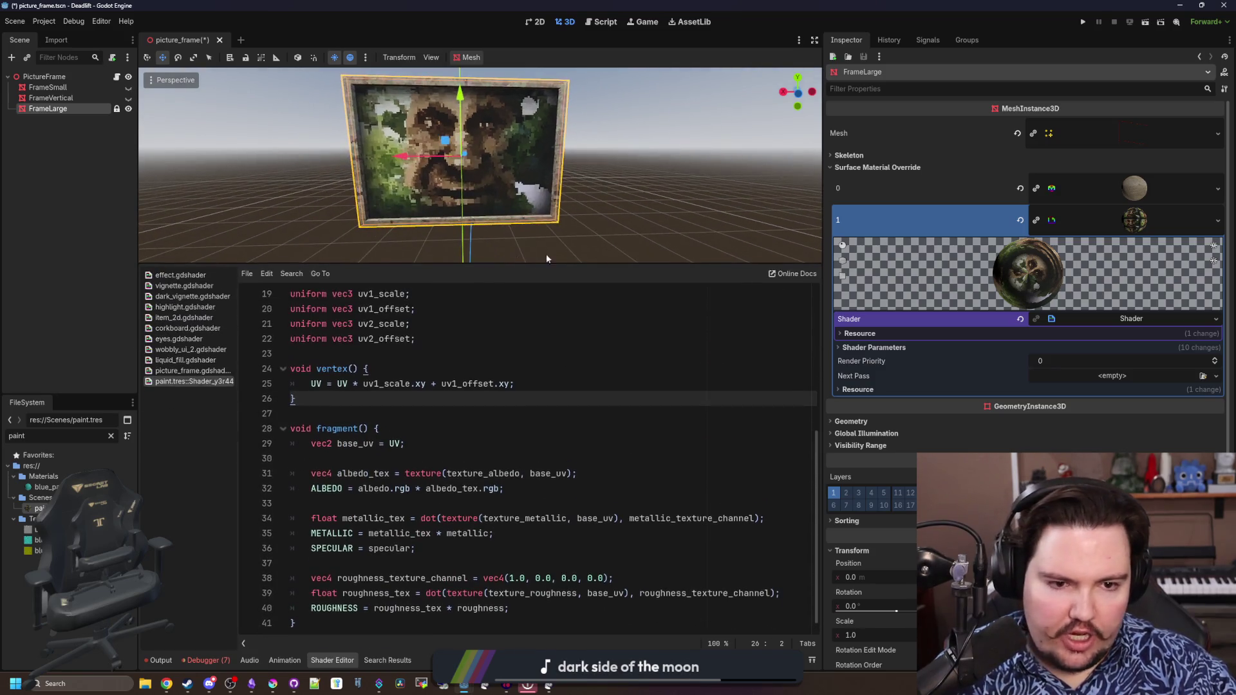
click(1215, 319)
Save the material's shader as picture_frame.gdshader, confirming the overwrite
click(1152, 408)
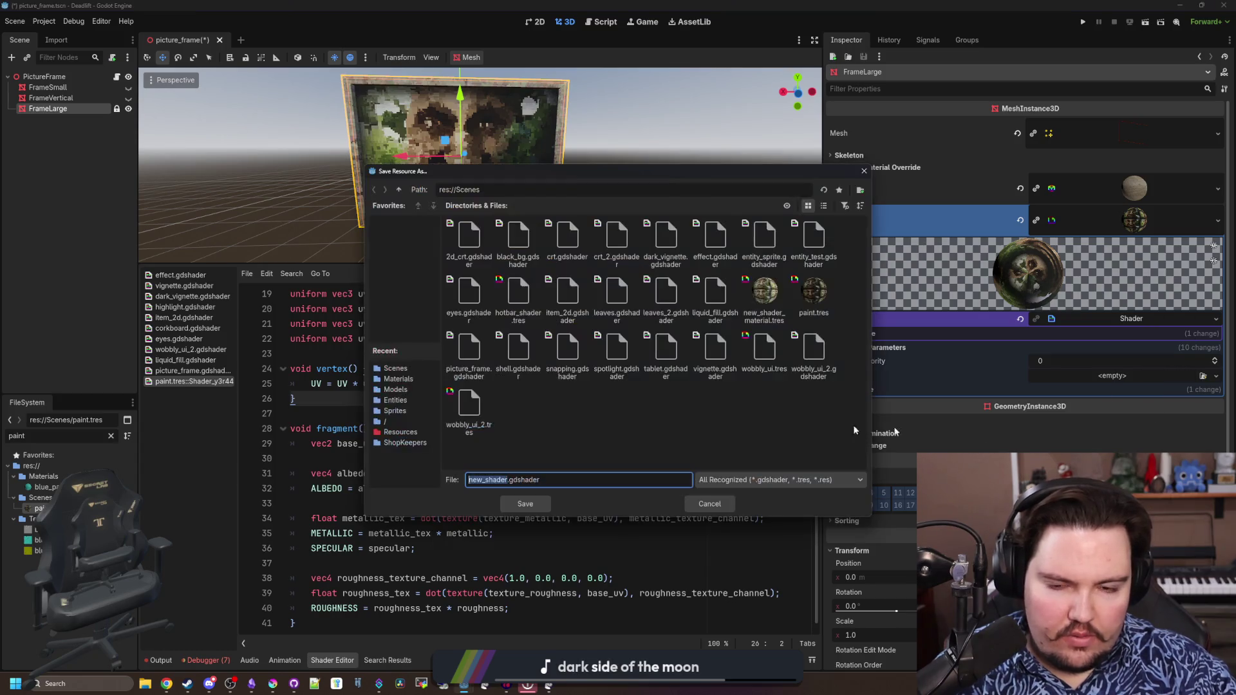
text(pa)
key(BackSpace)
text(icture_fra)
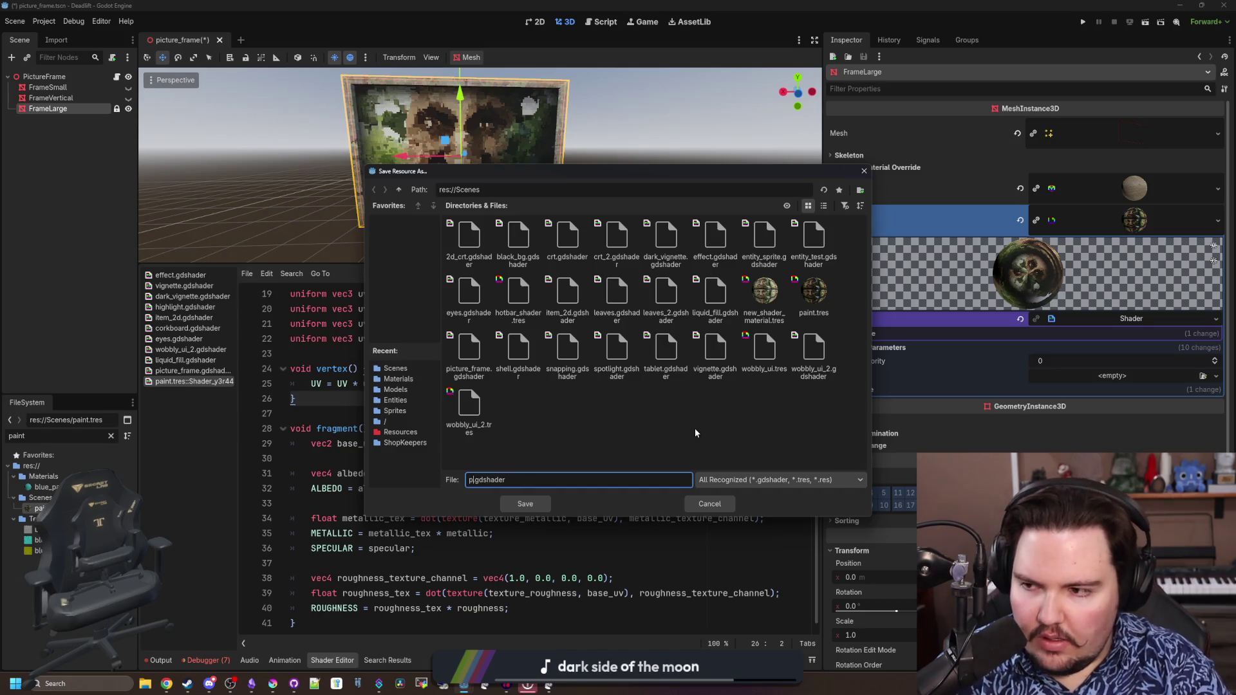
text(me)
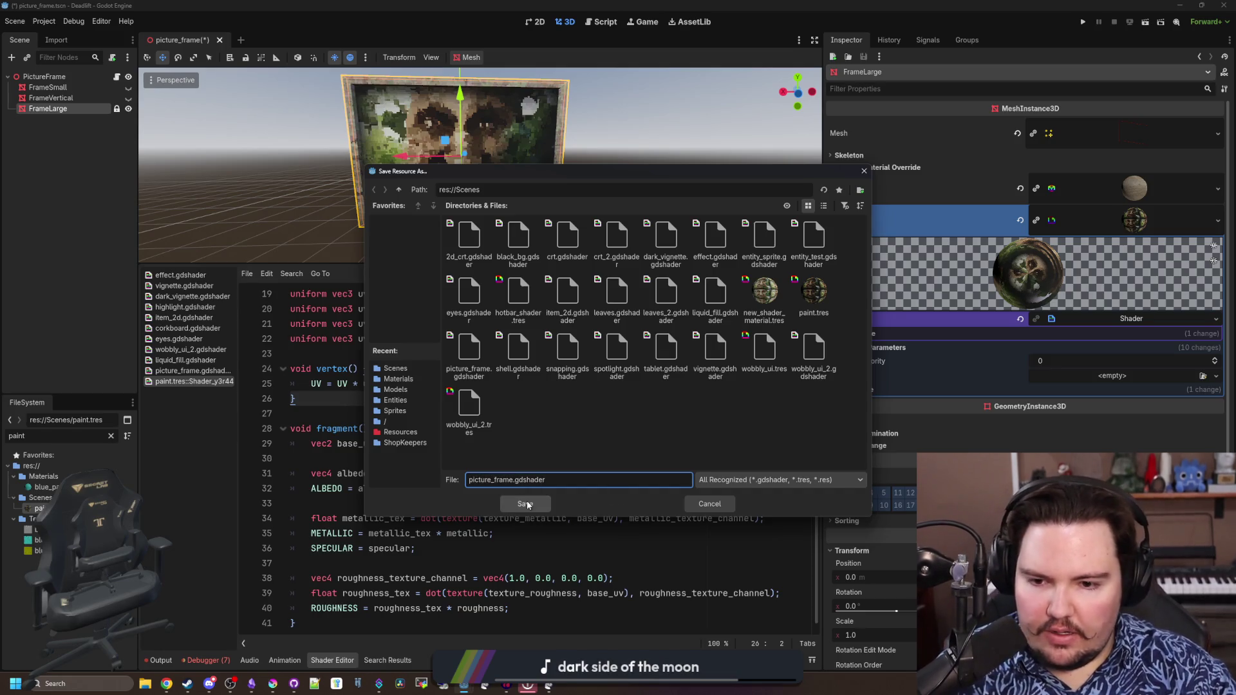
click(524, 503)
click(575, 363)
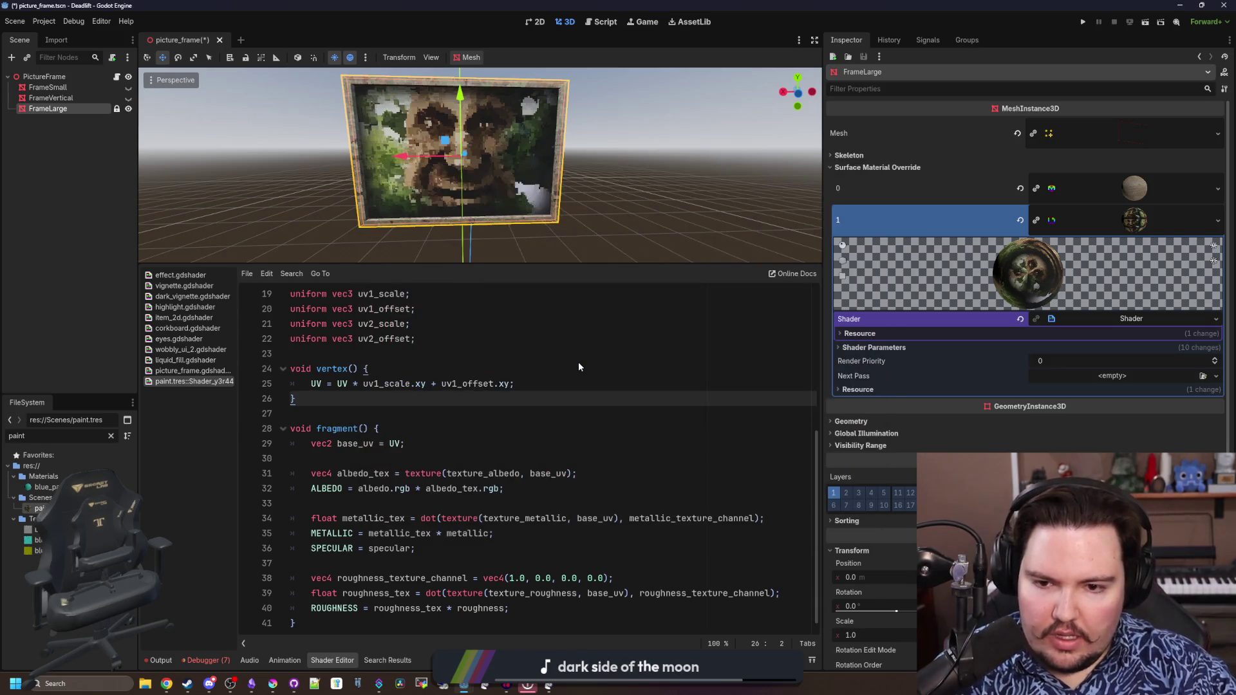
scroll(579, 422, up, 4)
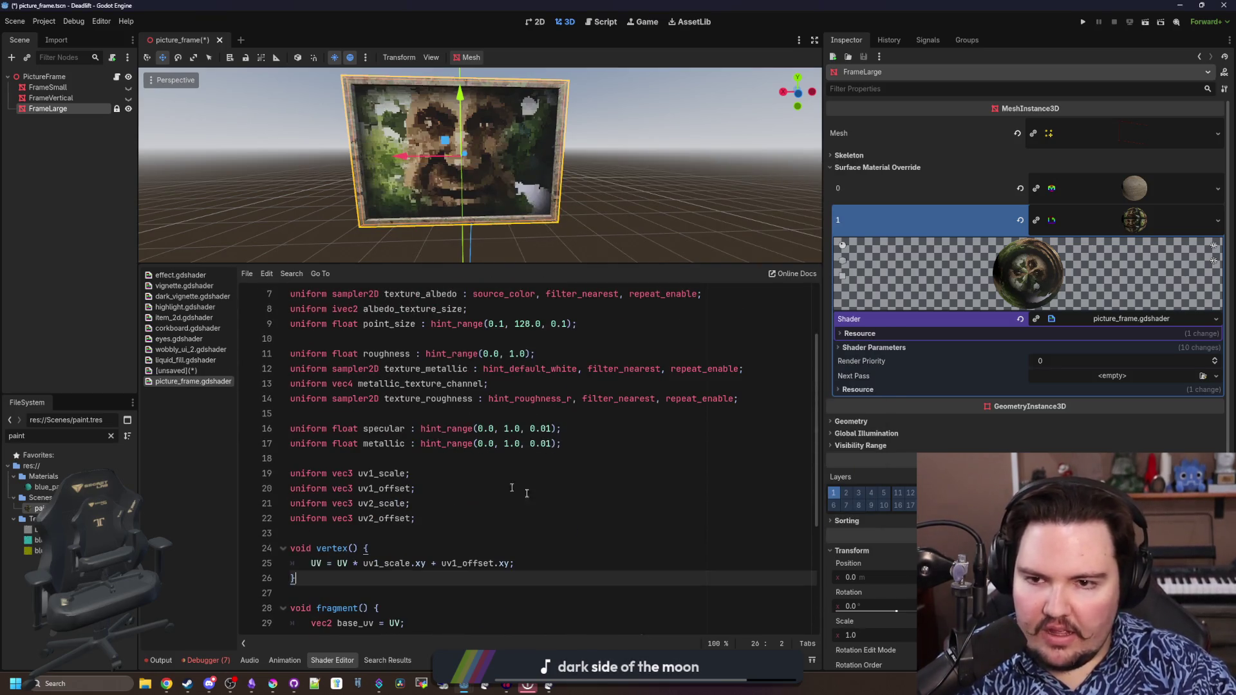
Review the paint material's shader parameters alongside the uniform declarations in the code
click(580, 519)
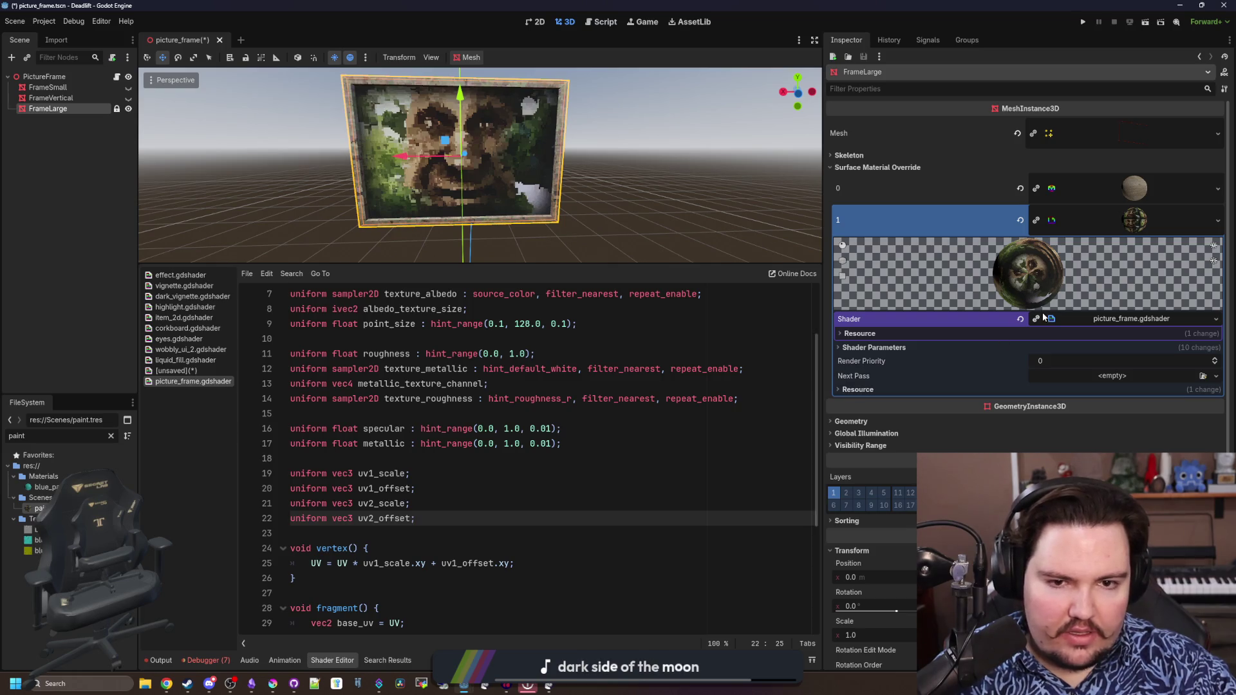
click(1135, 222)
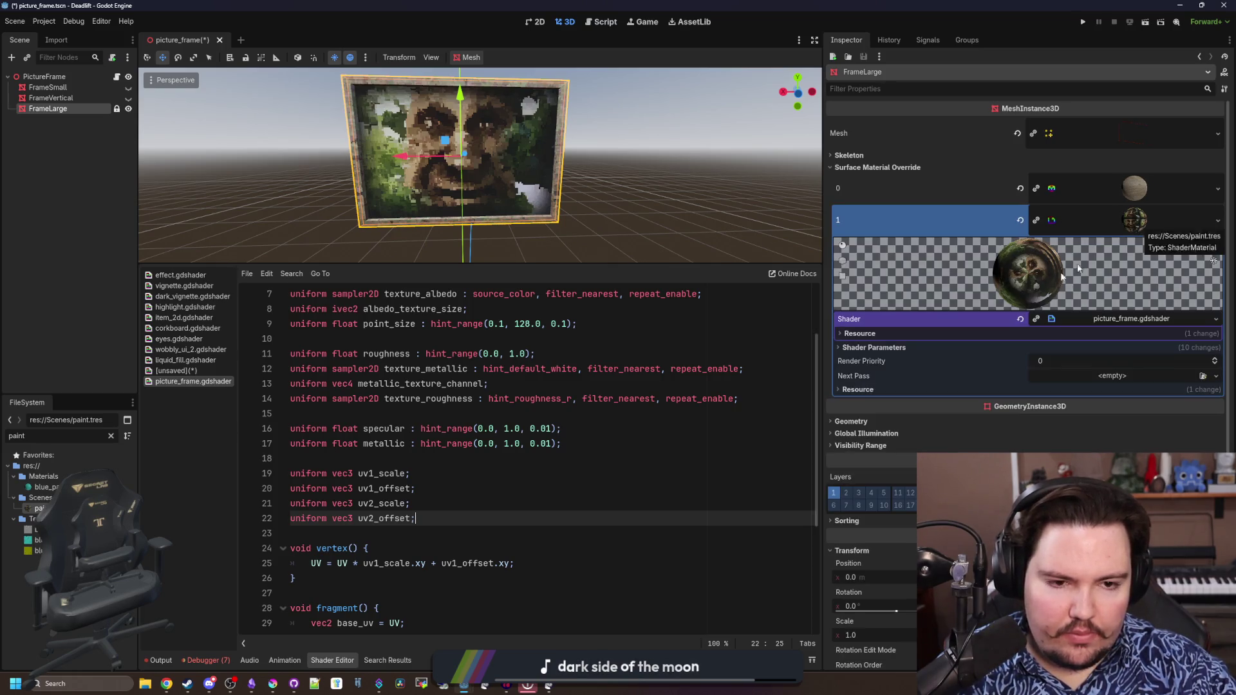
click(874, 347)
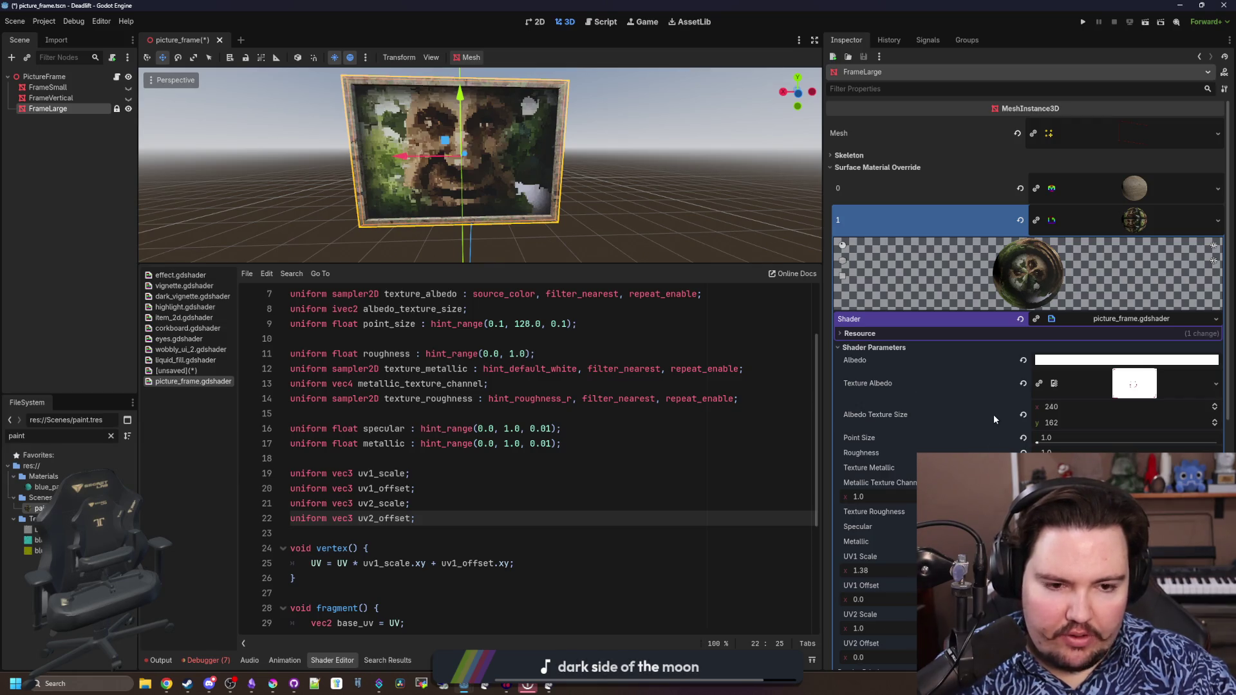
scroll(990, 415, down, 5)
scroll(1019, 420, up, 5)
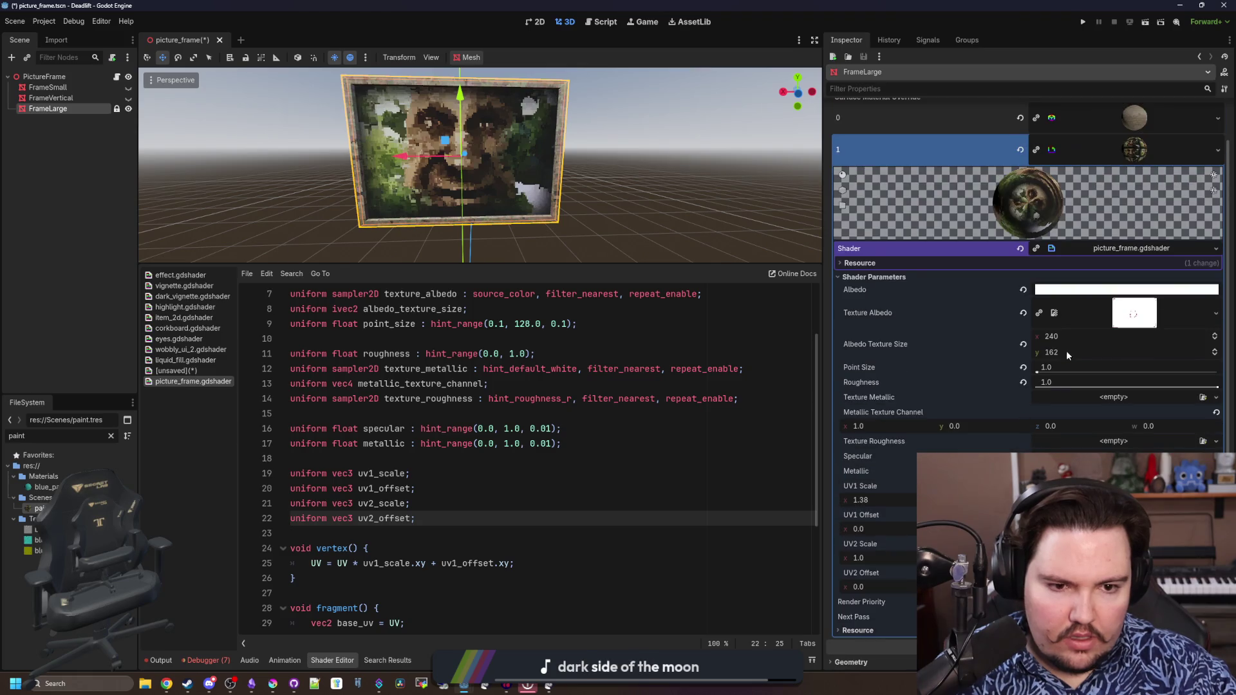
scroll(555, 402, up, 3)
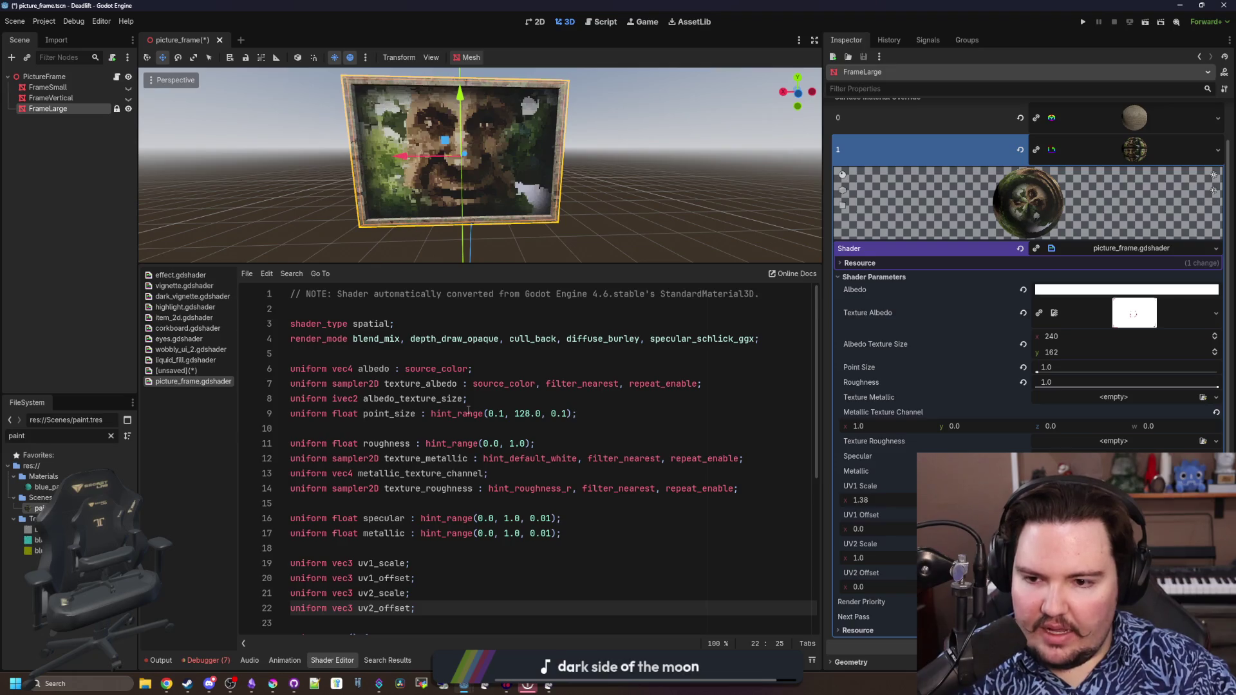
scroll(471, 420, down, 5)
scroll(471, 444, down, 2)
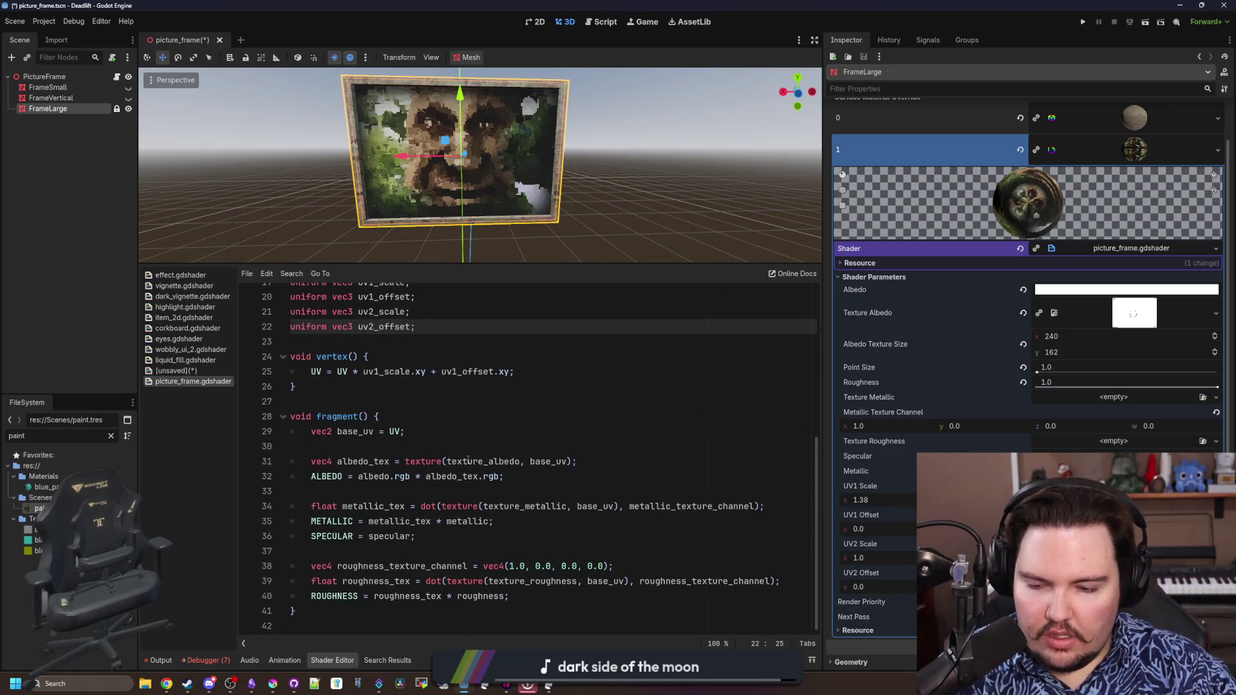
scroll(471, 444, up, 7)
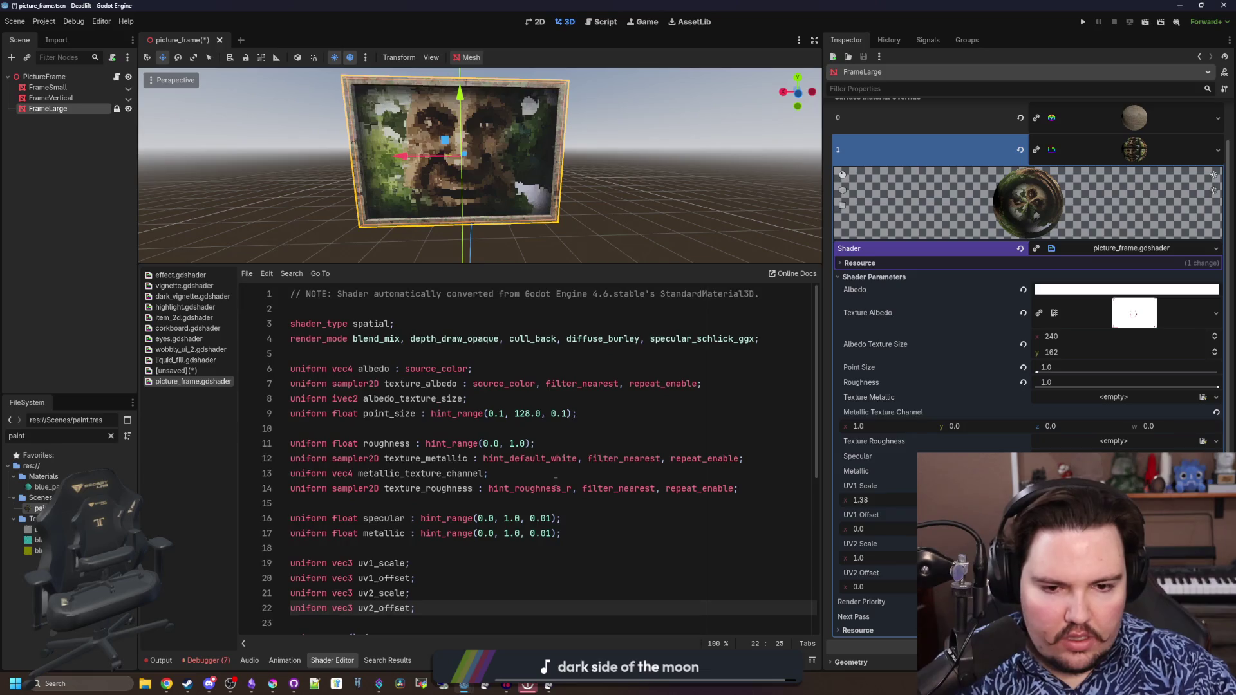
Set the texture_albedo uniform apart with blank lines, ready for the instance prefix
click(502, 369)
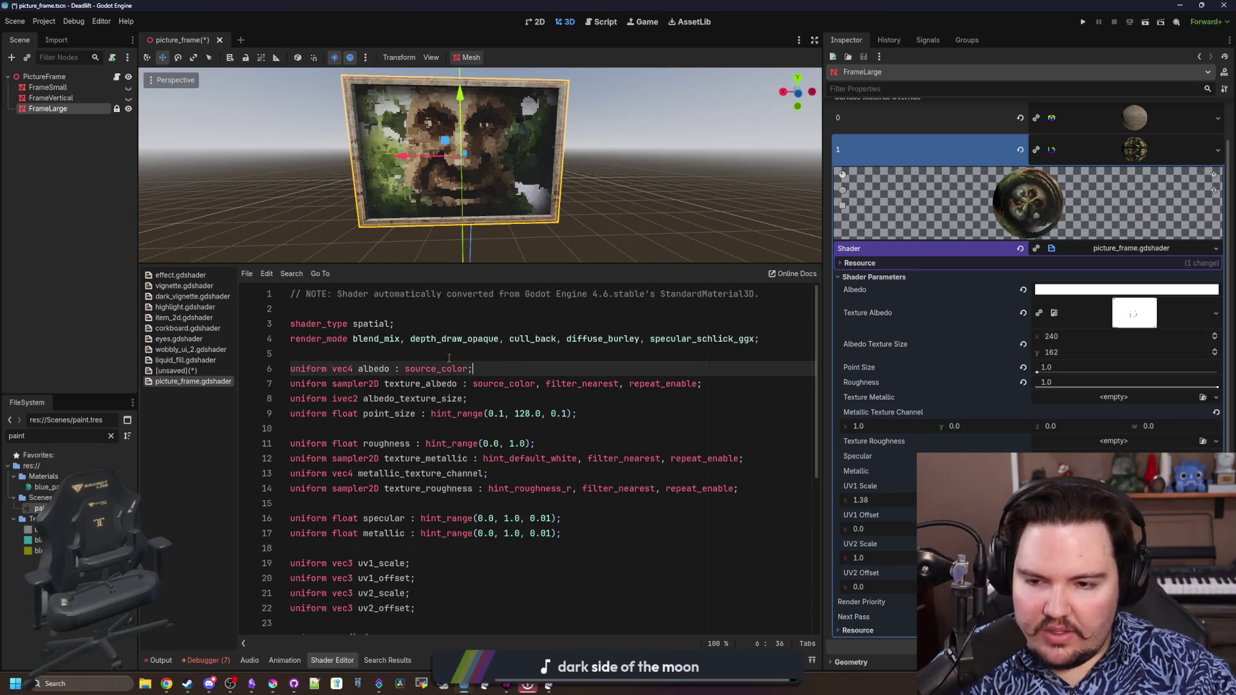
key(Return)
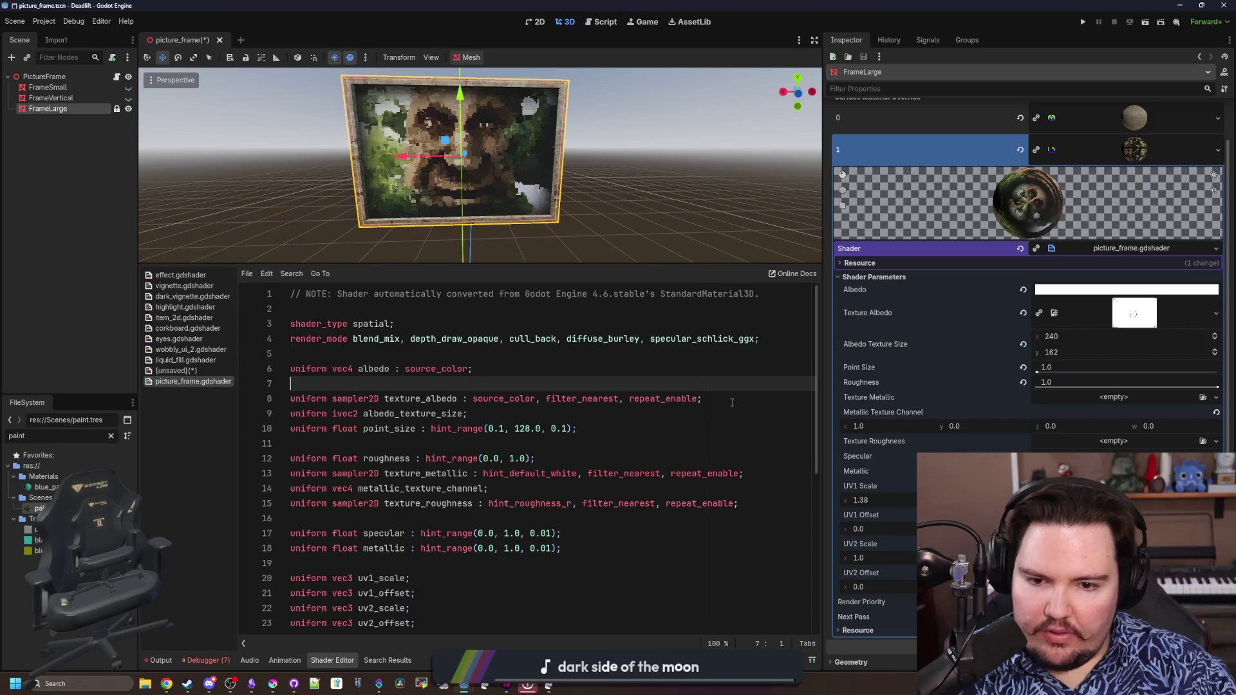
click(731, 399)
key(Return)
key(Up)
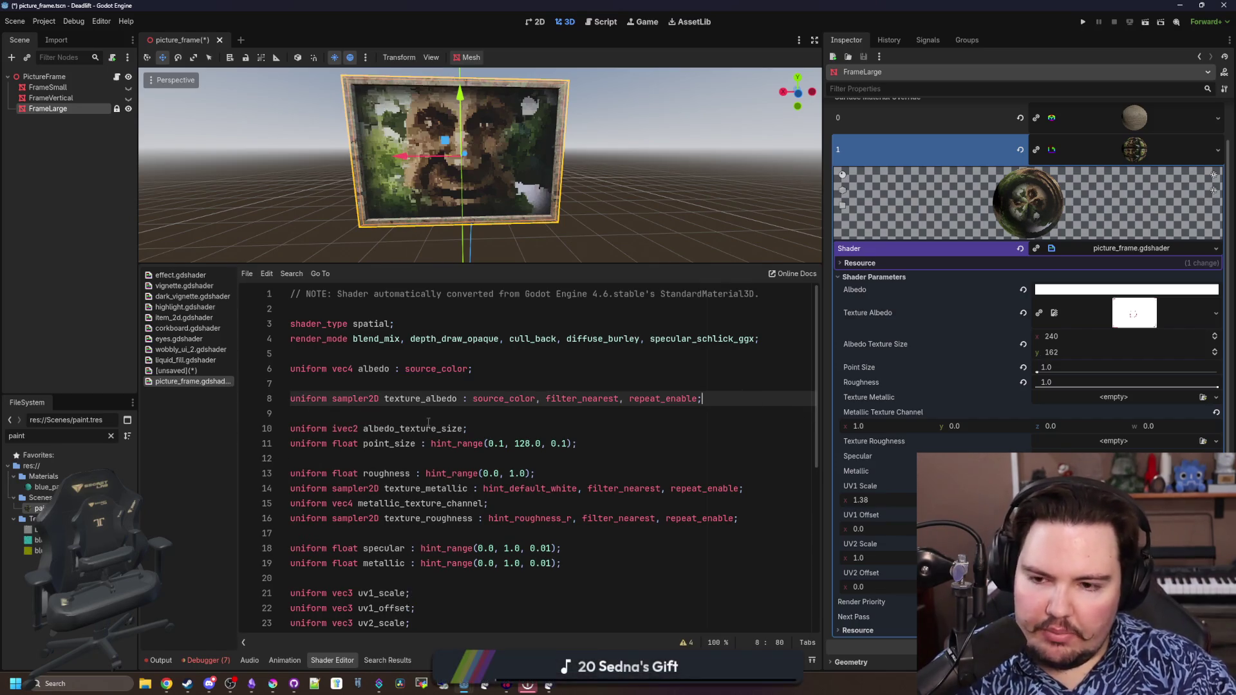
text(instance)
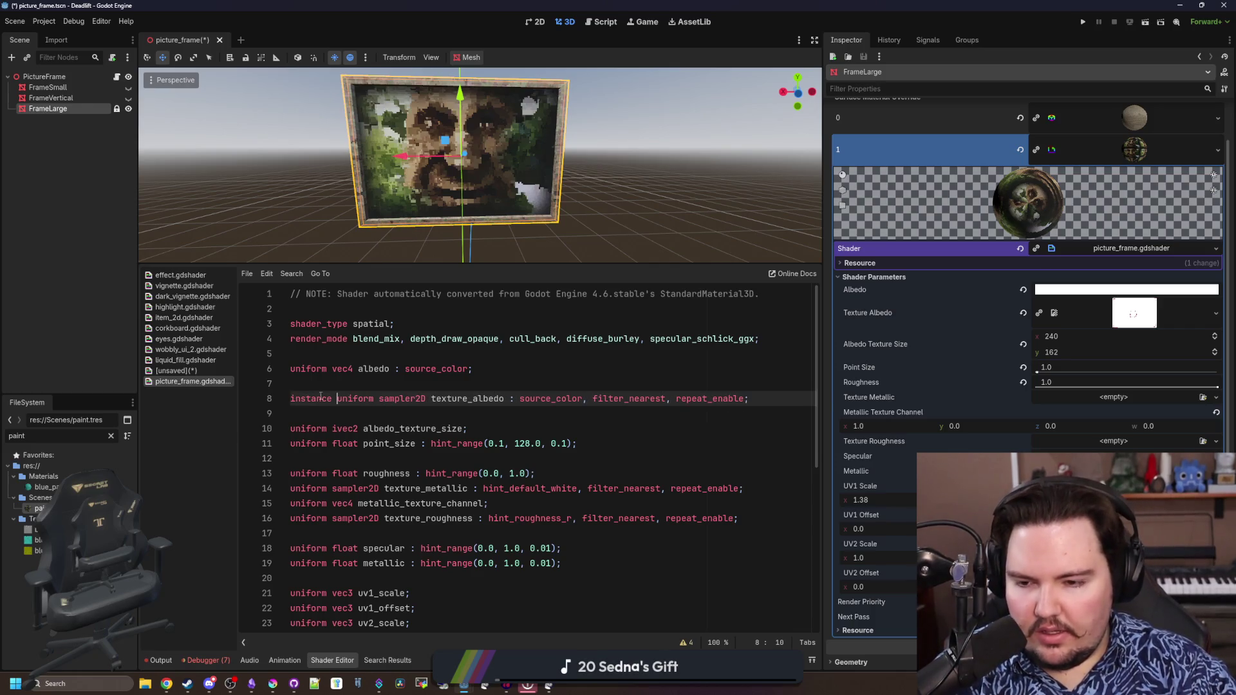
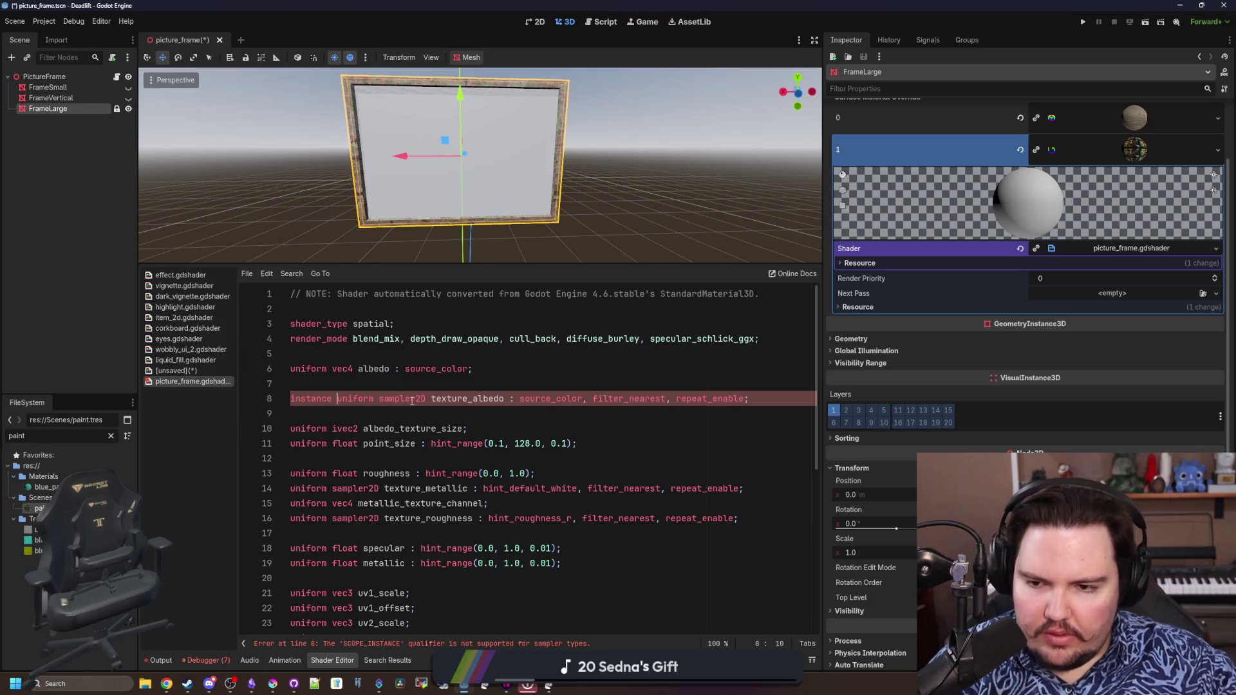
Remove the 'instance' qualifier from the albedo texture uniform and delete the header comment
key(ctrl+BackSpace)
key(Up)
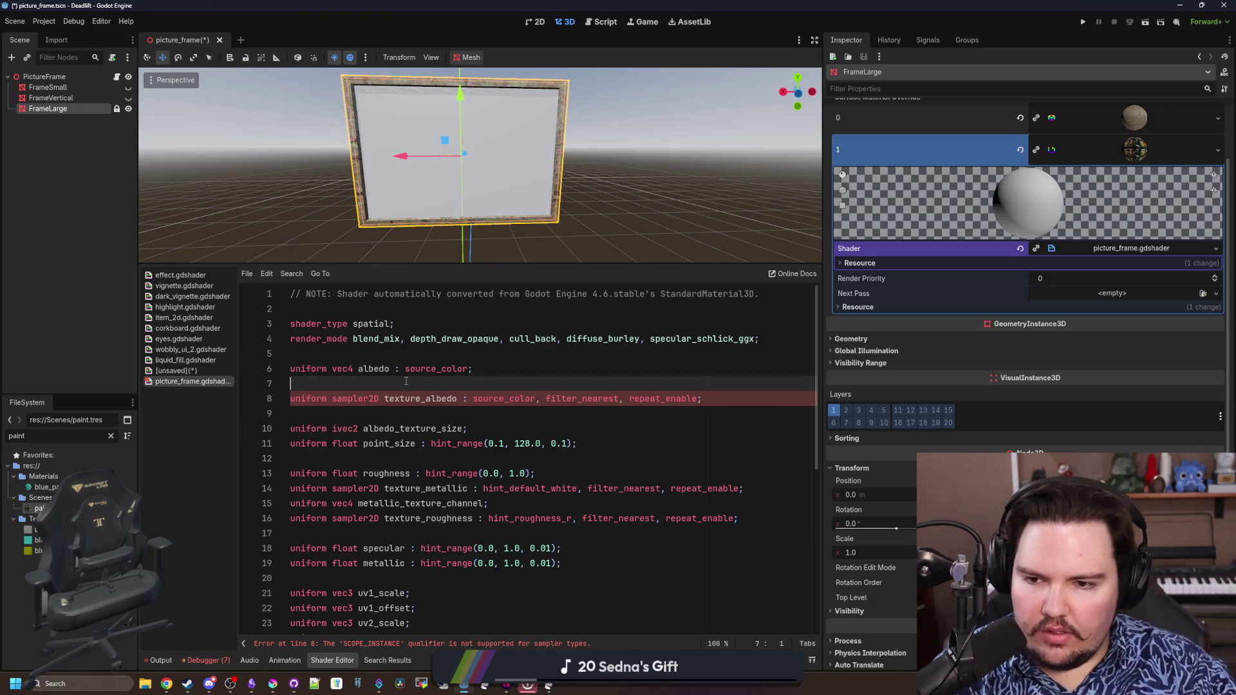
key(ctrl+s)
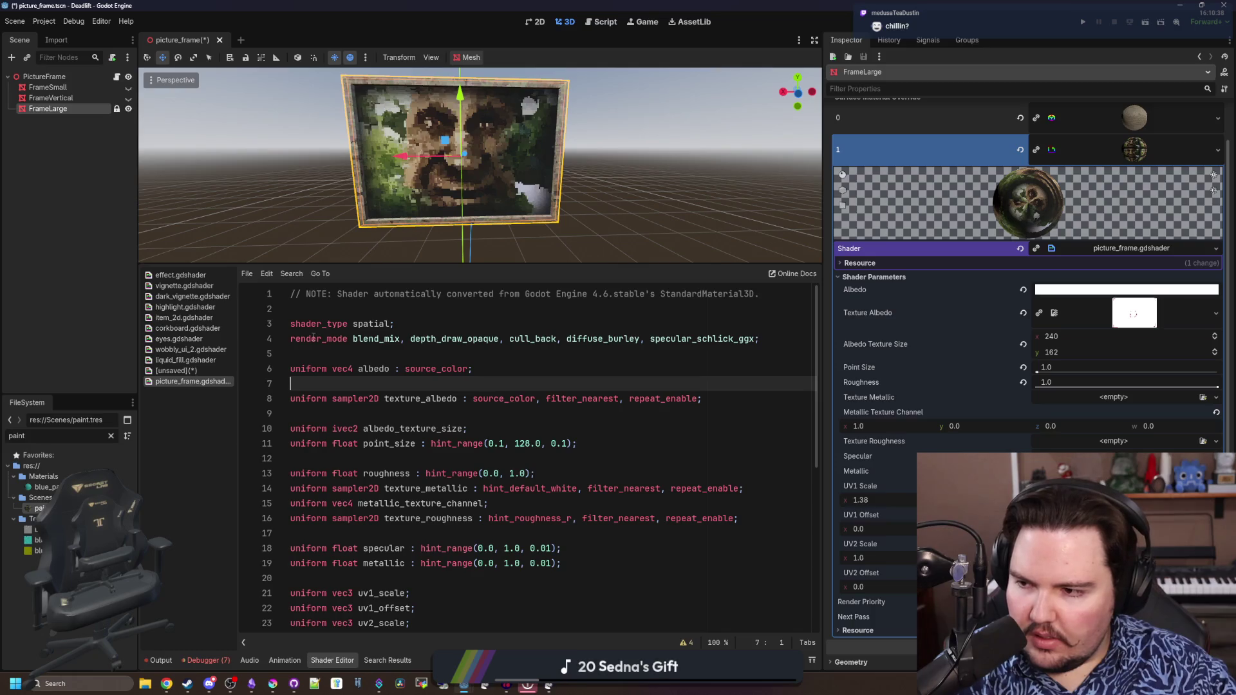
drag(289, 323, 288, 293)
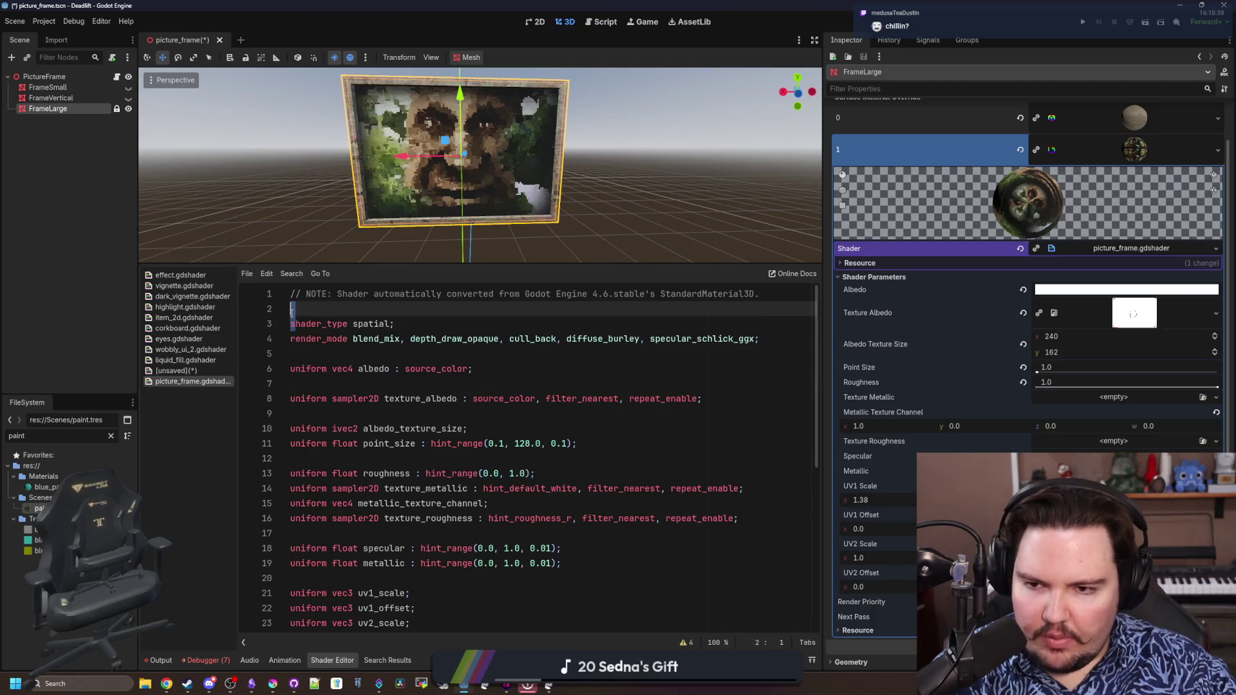
key(Delete)
key(Down)
key(Down)
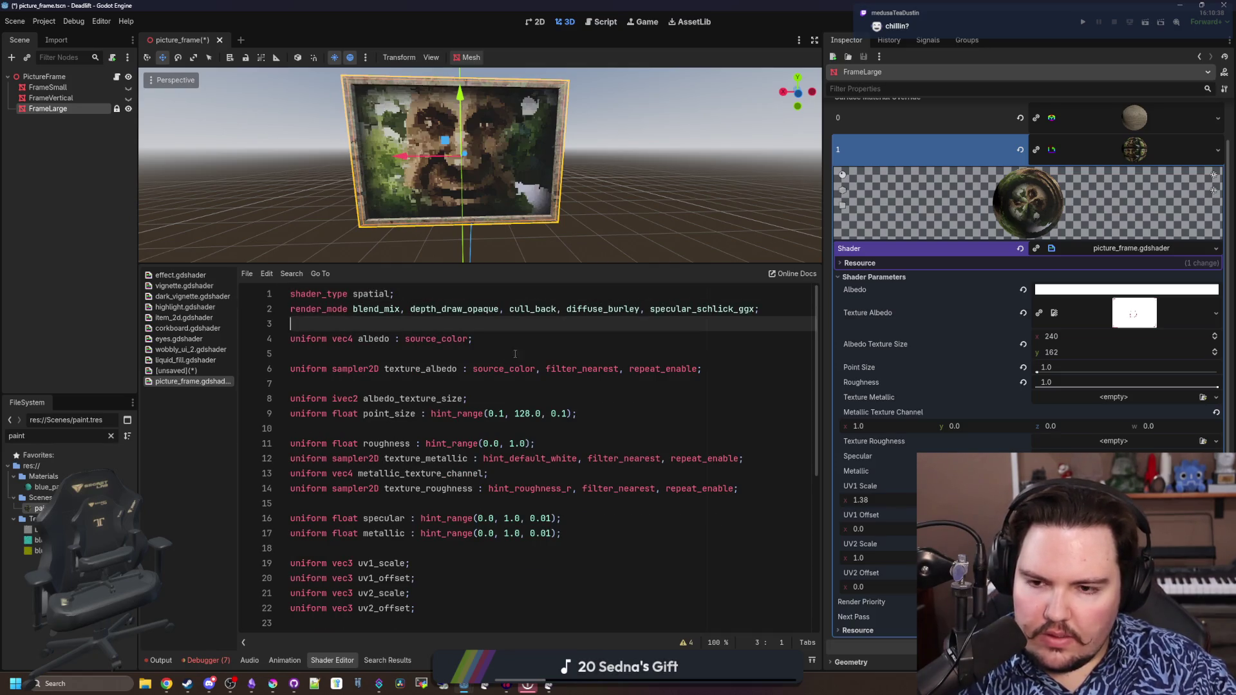
Delete the 'uniform vec4 albedo' colour line and save to recompile
key(Down)
key(shift+Down)
key(Delete)
click(398, 414)
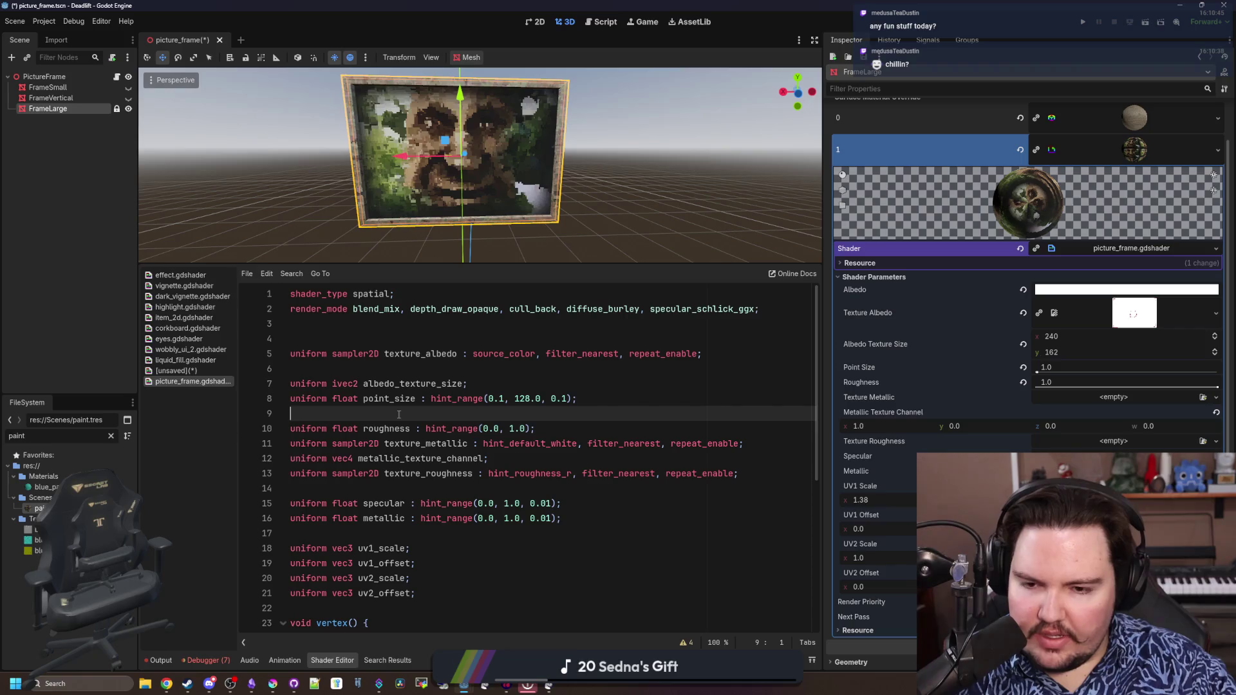
key(ctrl+s)
scroll(429, 476, down, 5)
scroll(428, 475, down, 3)
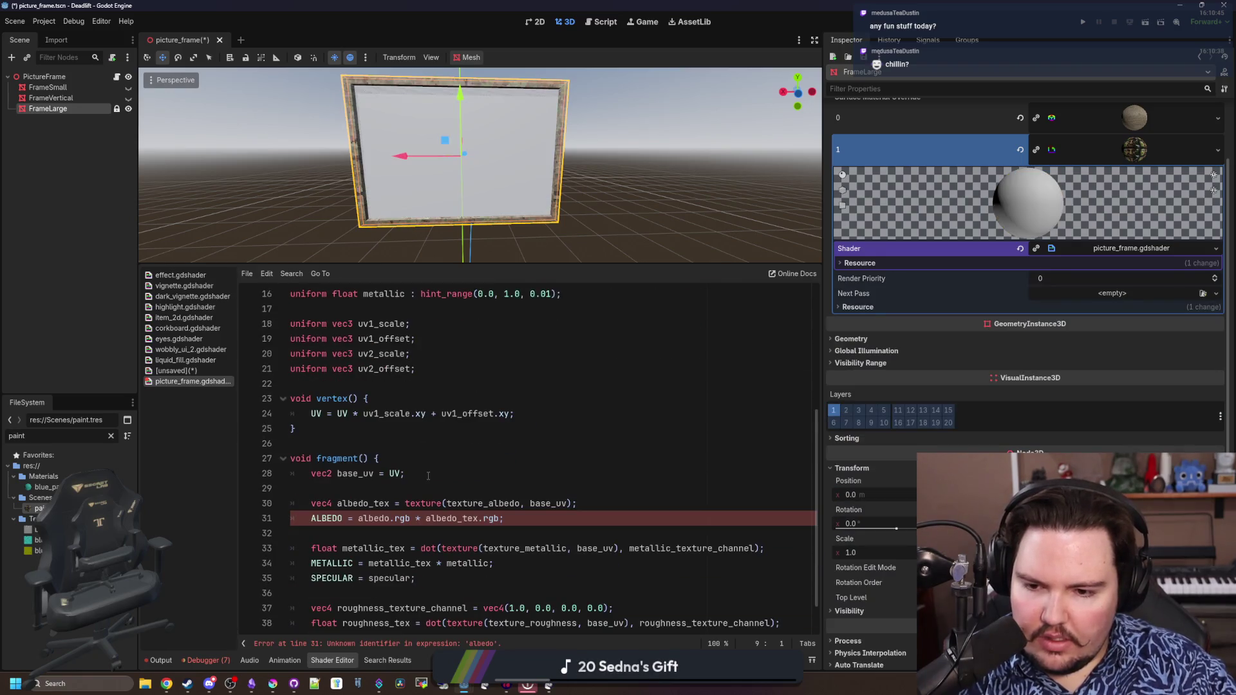
Set ALBEDO straight from albedo_tex.rgb on line 31 and save so the picture returns
click(364, 518)
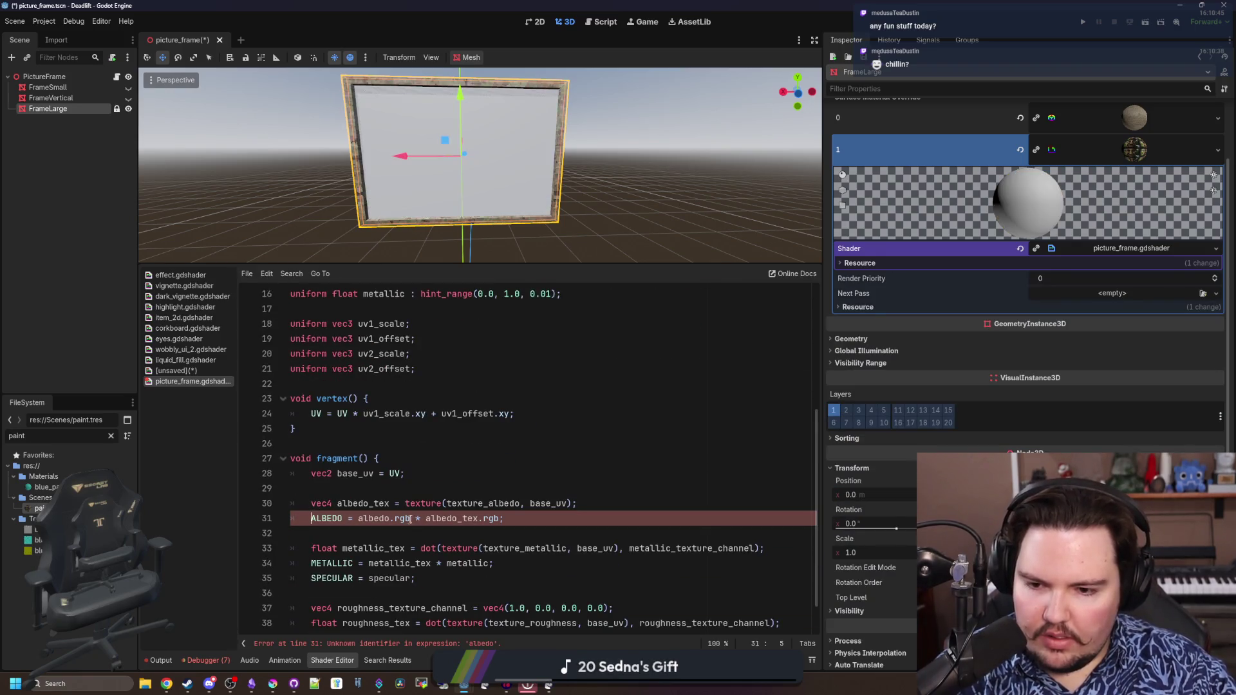
drag(423, 519, 357, 519)
key(Delete)
click(378, 489)
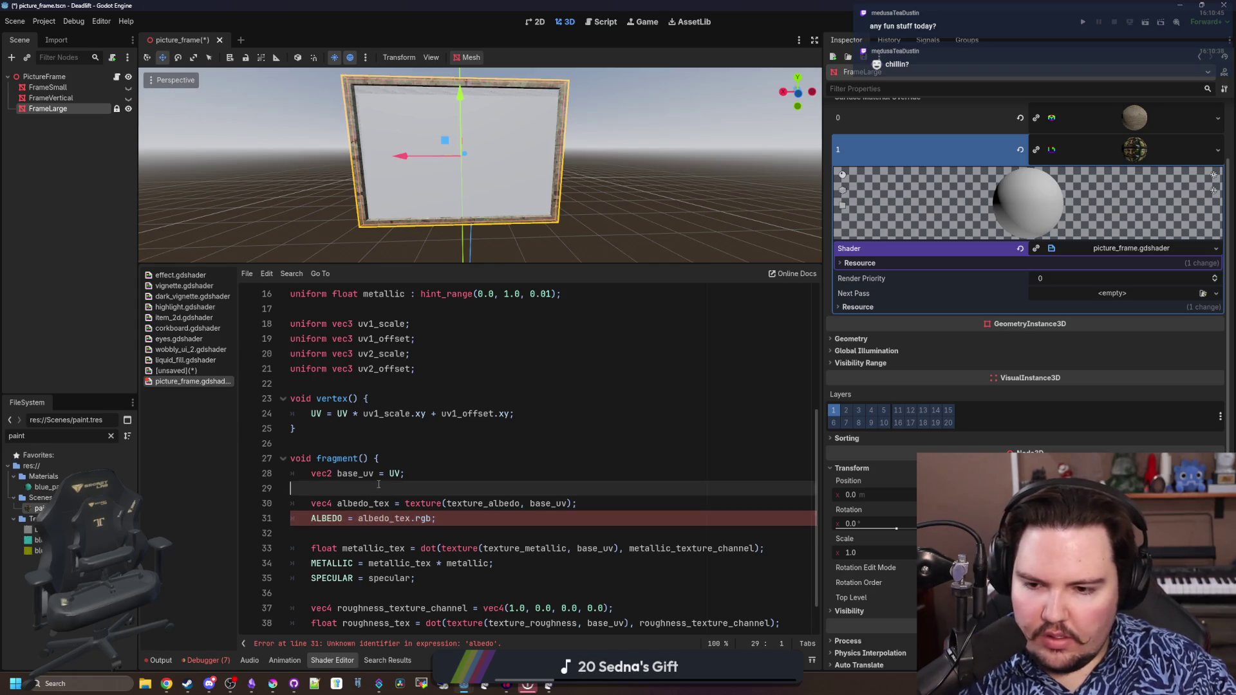
key(ctrl+s)
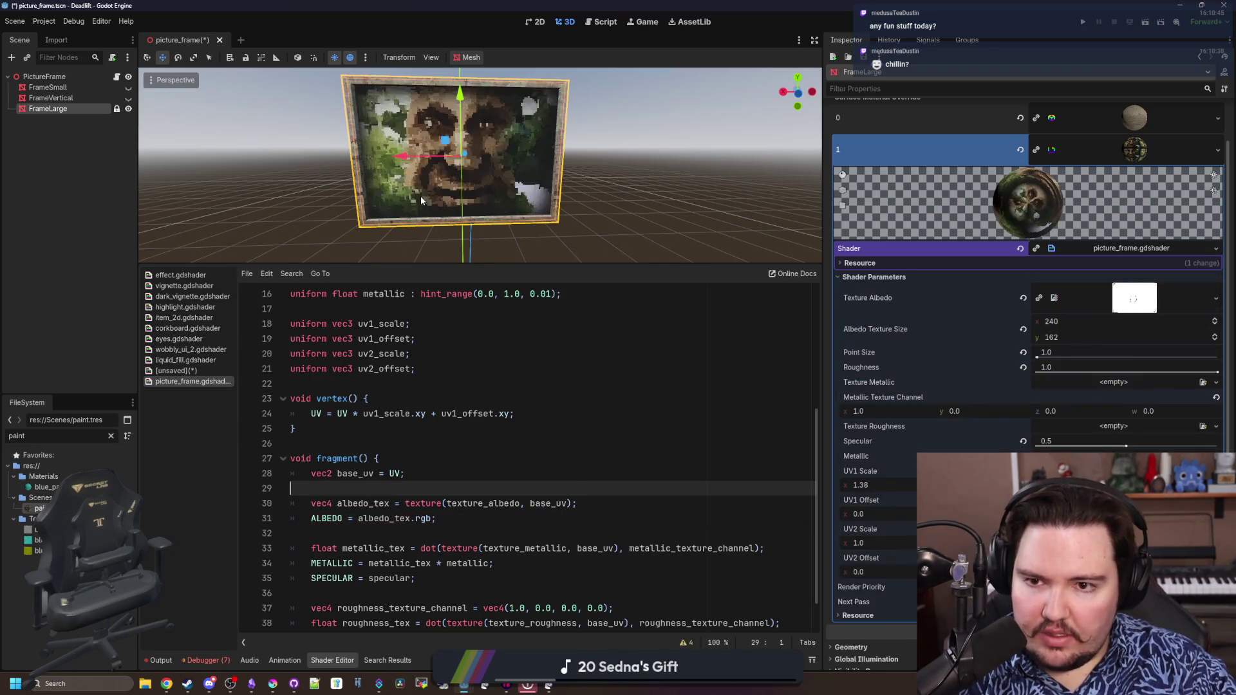
scroll(420, 196, up, 2)
scroll(428, 212, down, 2)
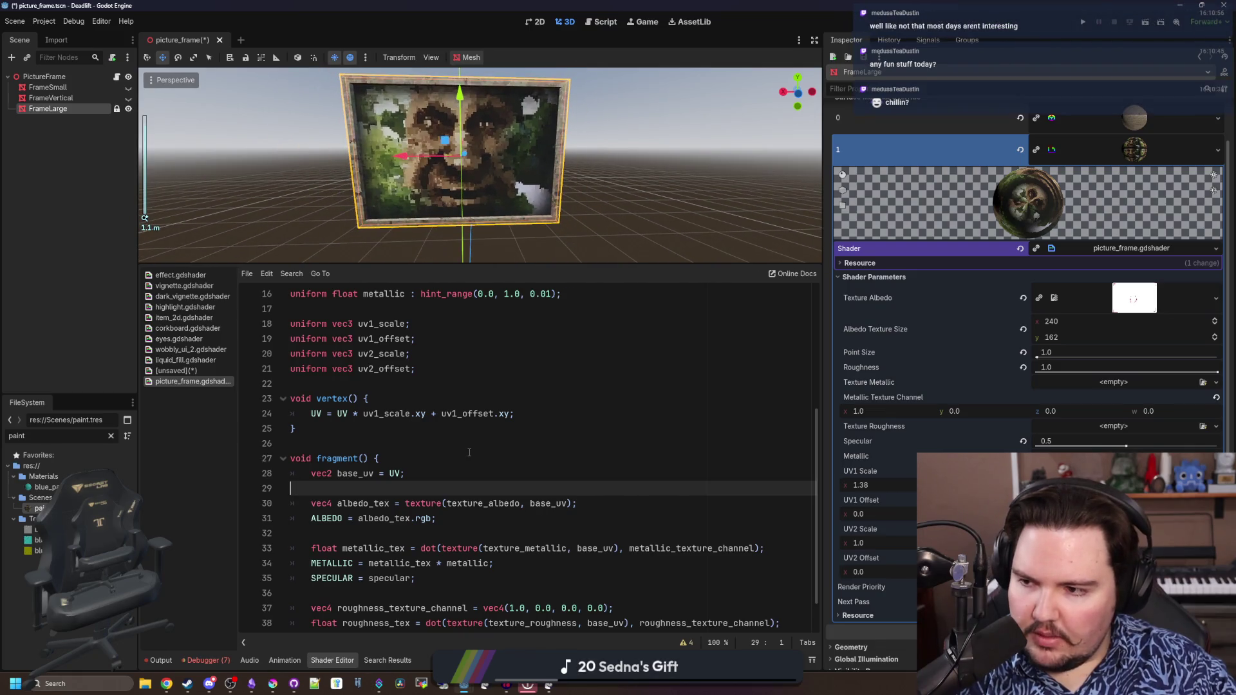
click(469, 459)
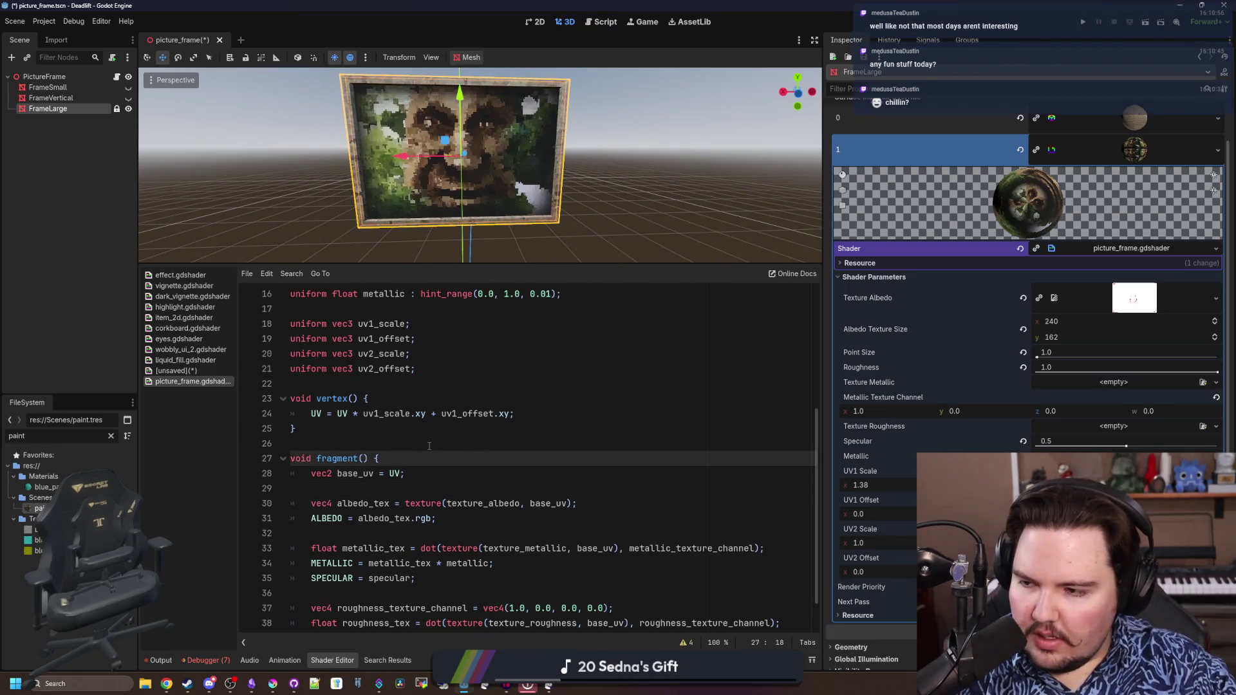
scroll(434, 455, up, 4)
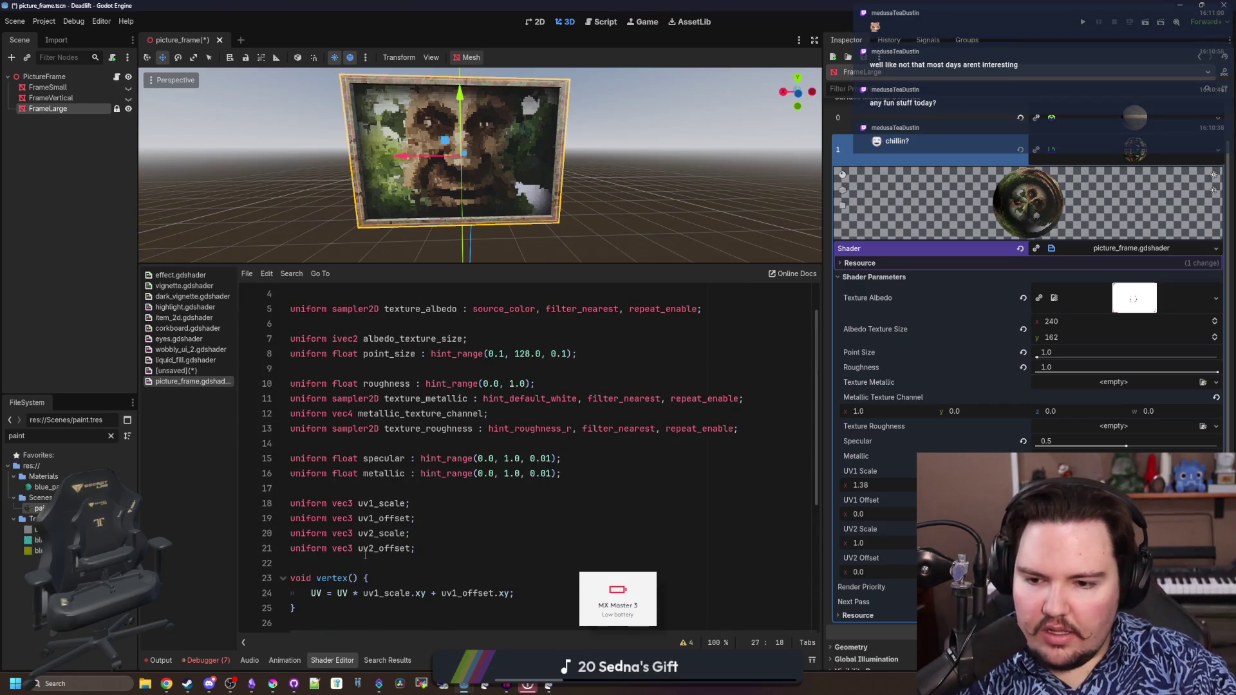
click(366, 549)
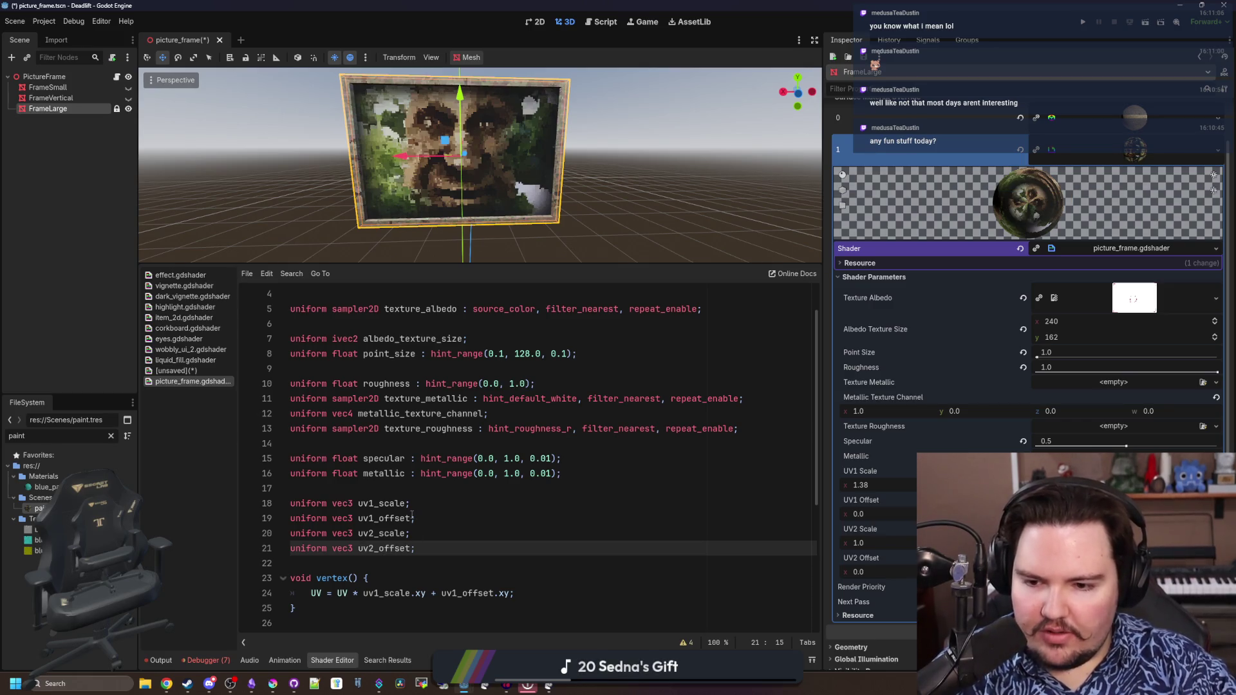
scroll(444, 502, up, 3)
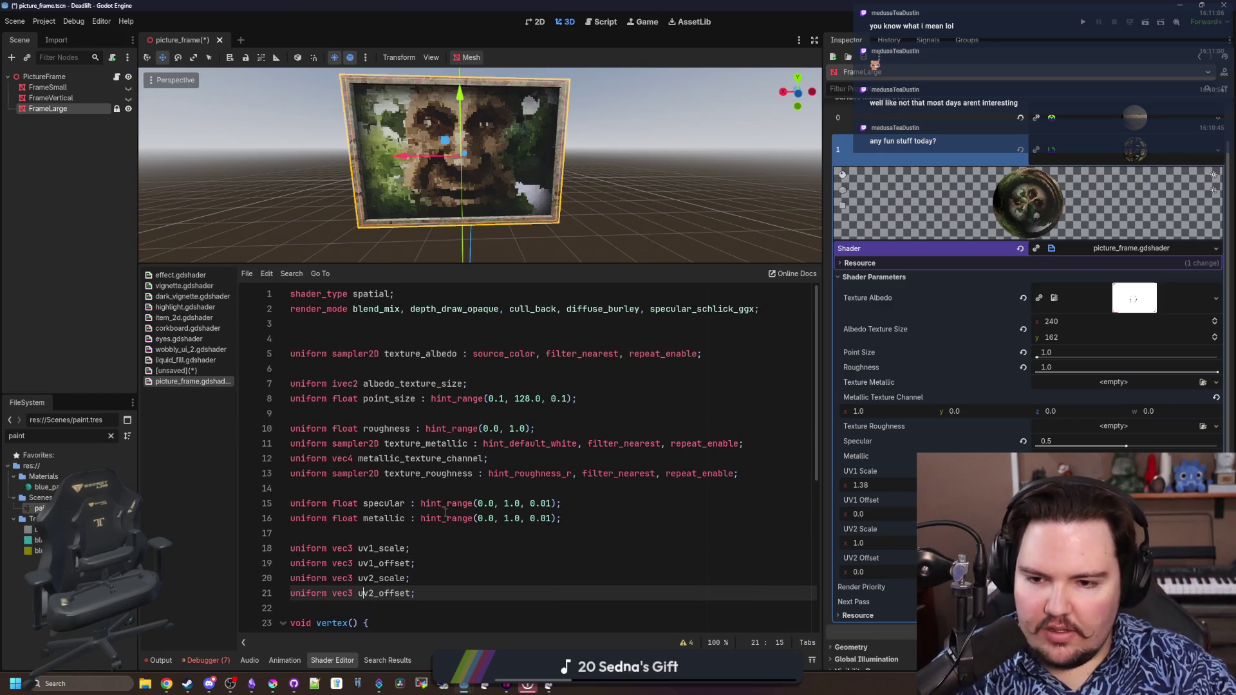
Remove the ', repeat_enable' hint from the texture_albedo uniform
click(452, 472)
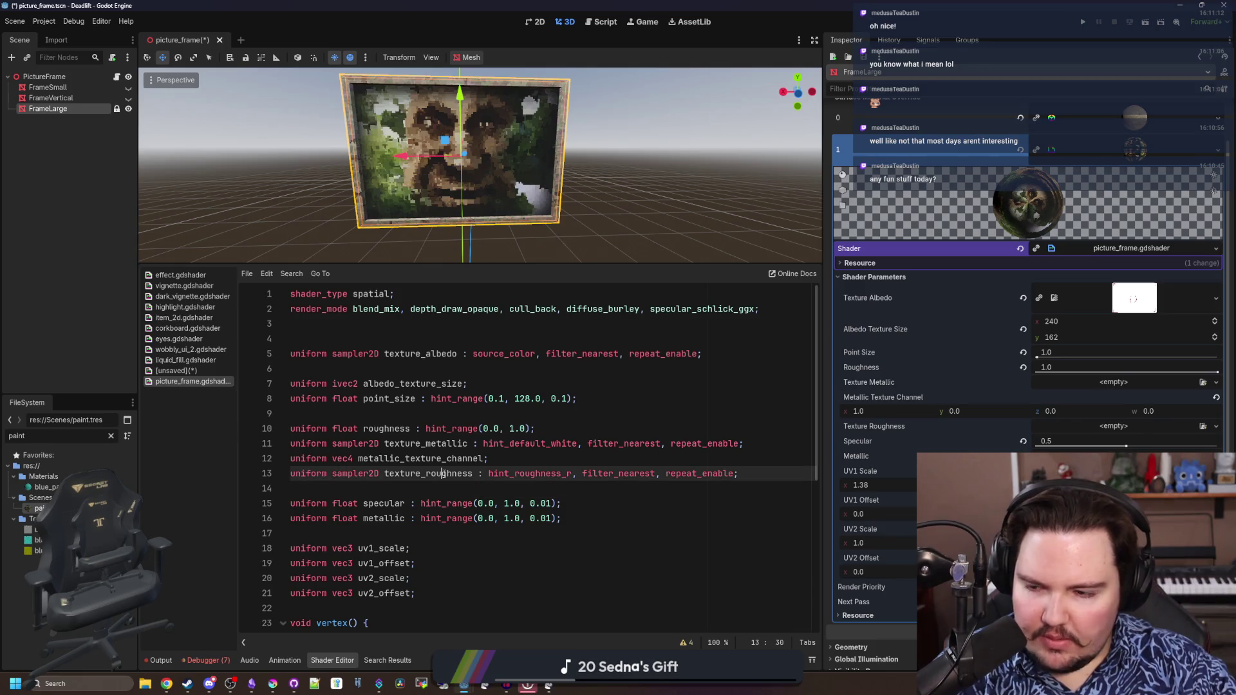
click(395, 414)
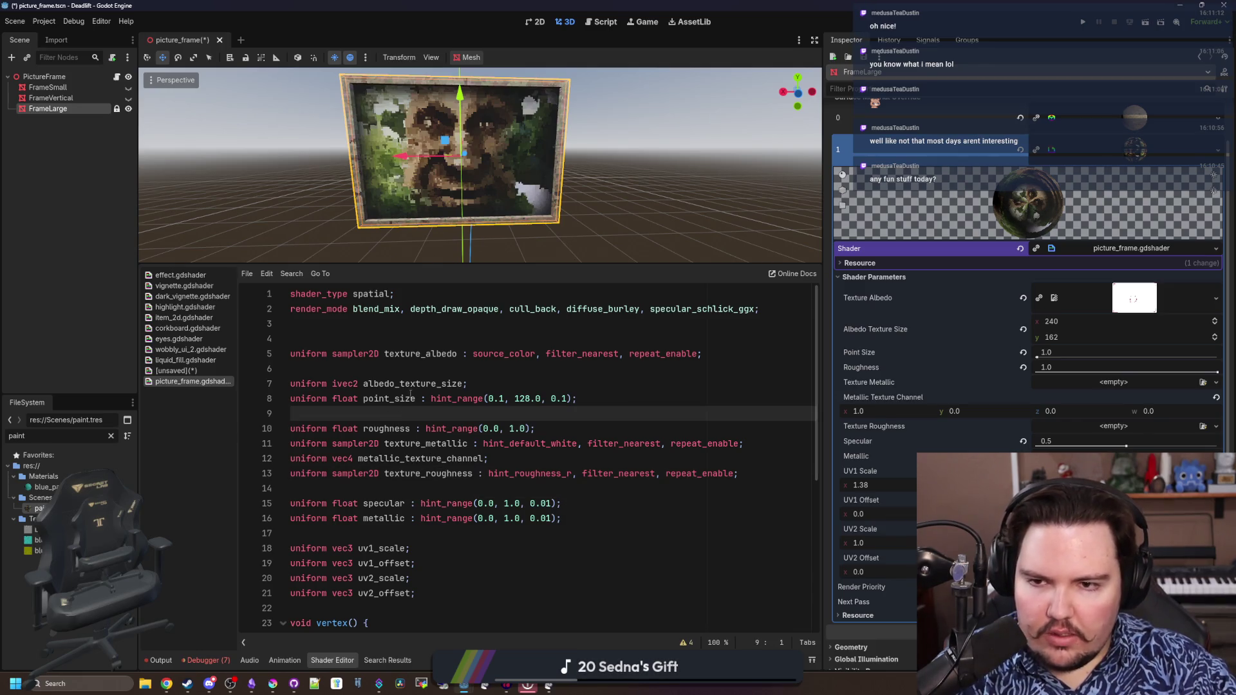
click(472, 323)
click(444, 365)
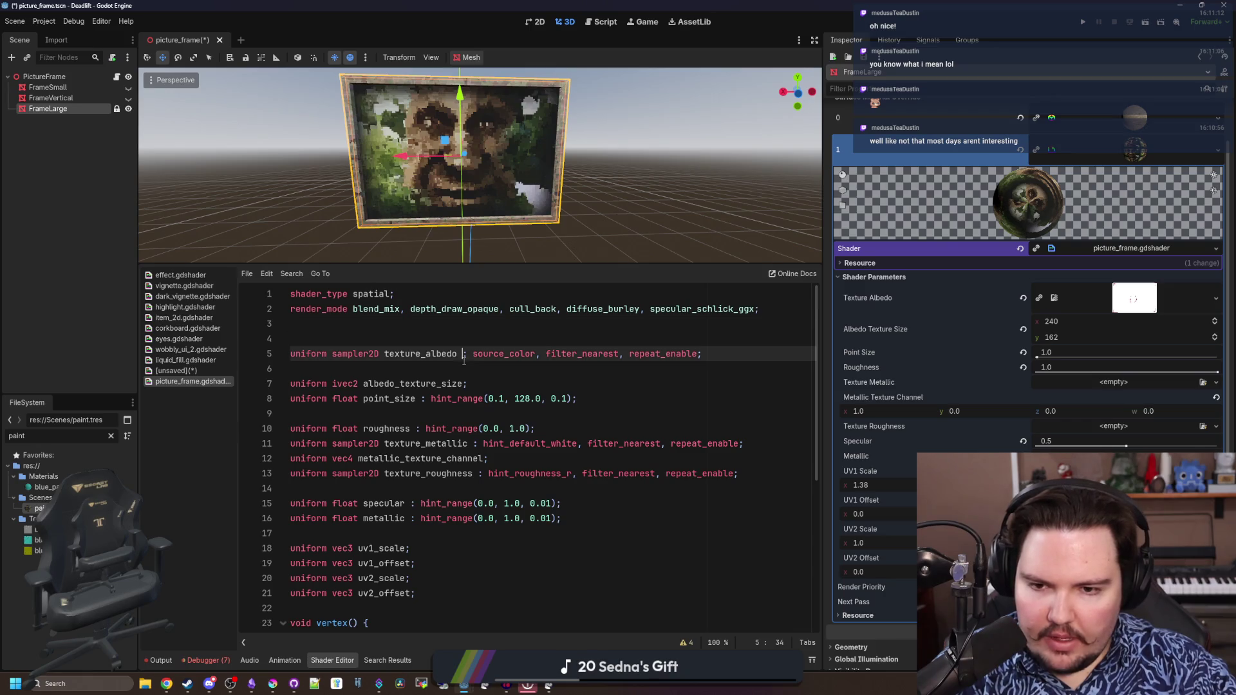
click(446, 339)
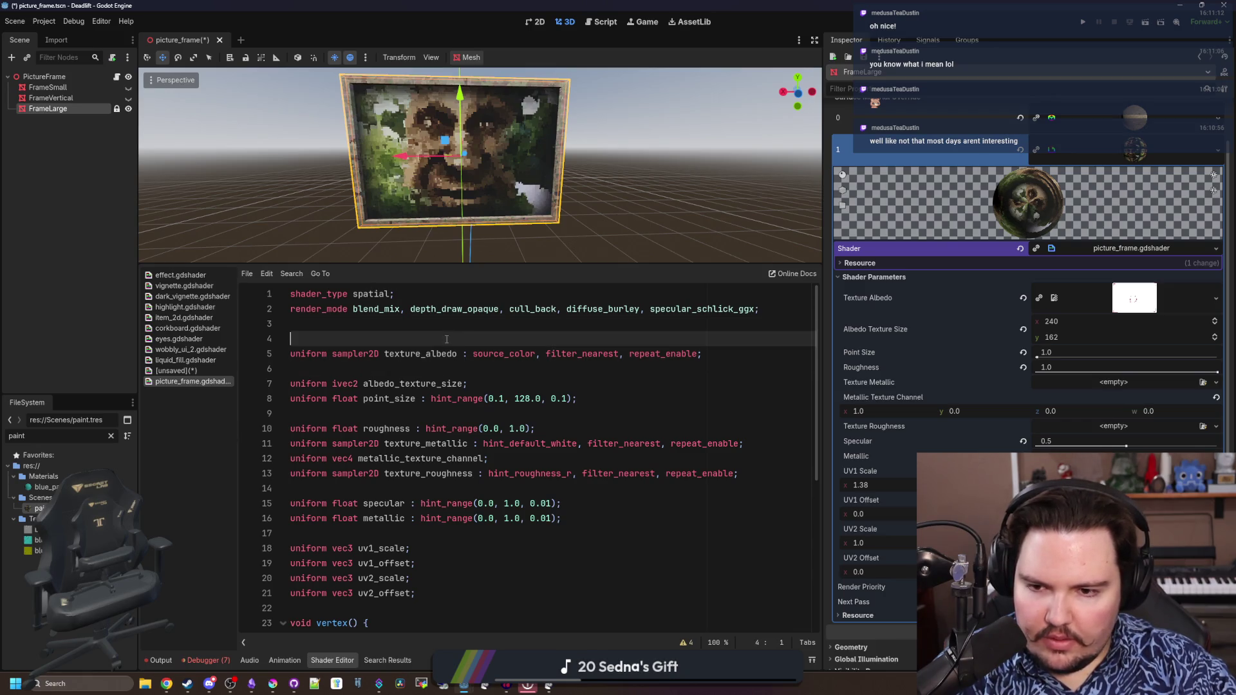
double_click(665, 358)
key(BackSpace)
key(BackSpace)
key(BackSpace)
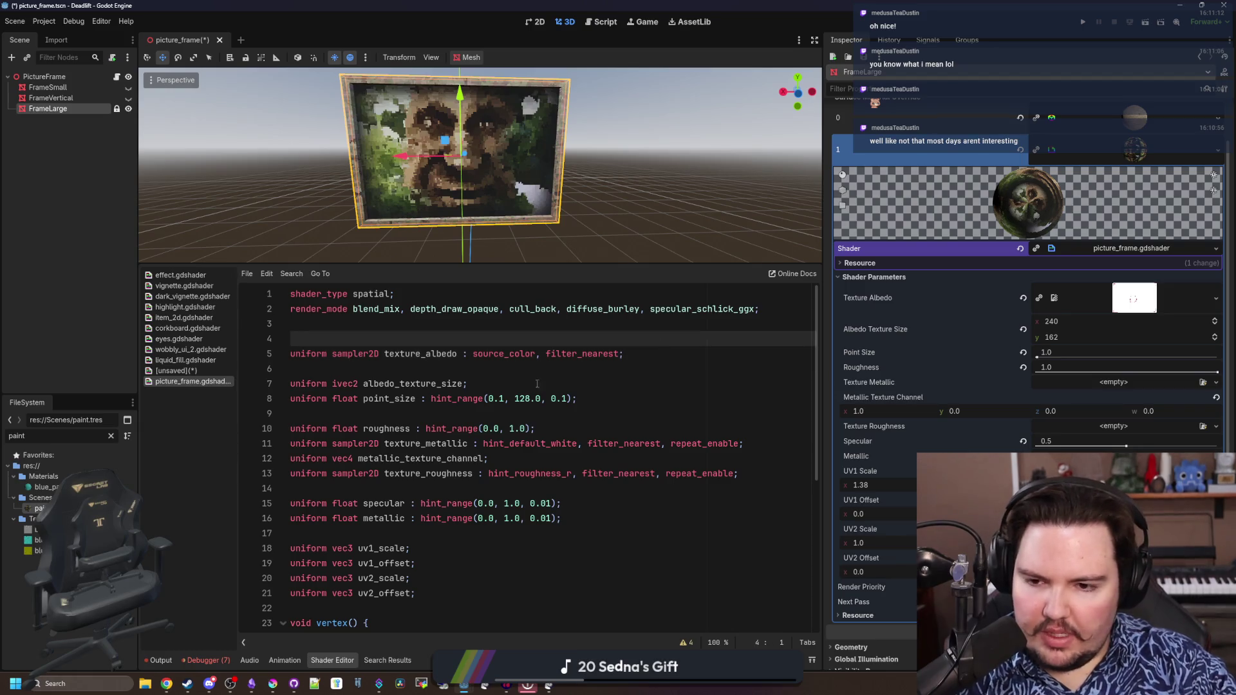
Delete the albedo_texture_size and point_size uniform lines and save to recompile
click(534, 387)
key(shift+Home)
key(BackSpace)
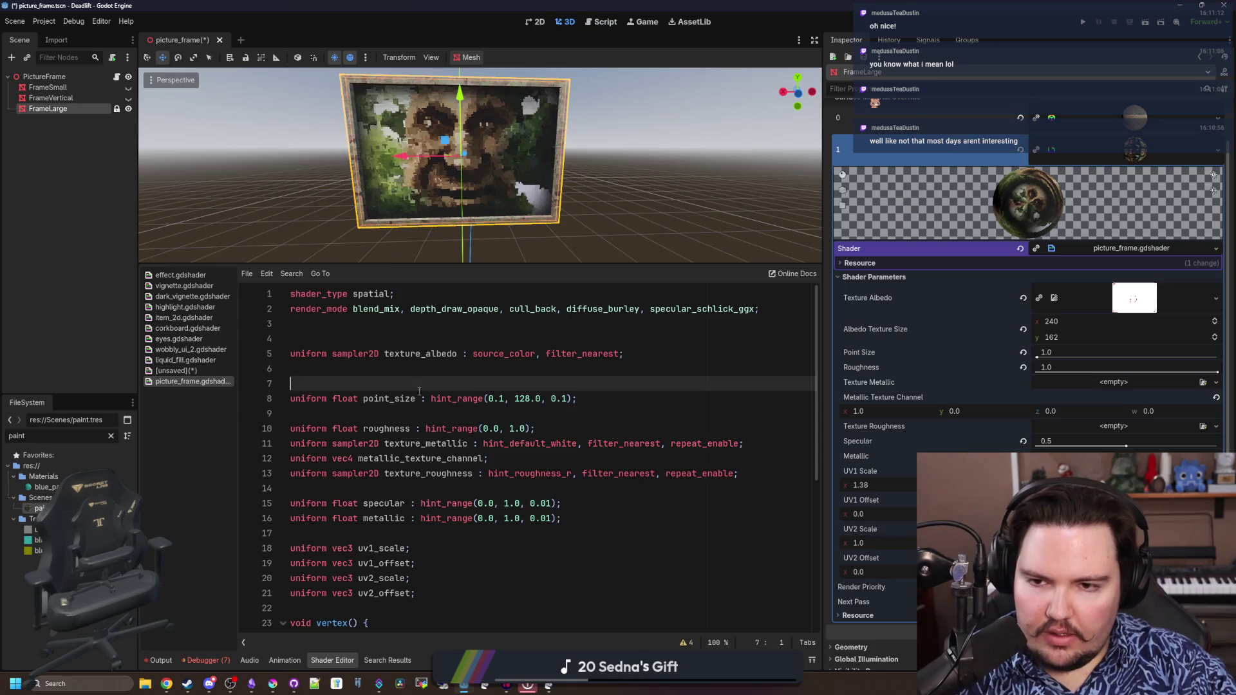
scroll(450, 494, down, 5)
scroll(450, 493, down, 3)
scroll(450, 493, up, 8)
click(439, 398)
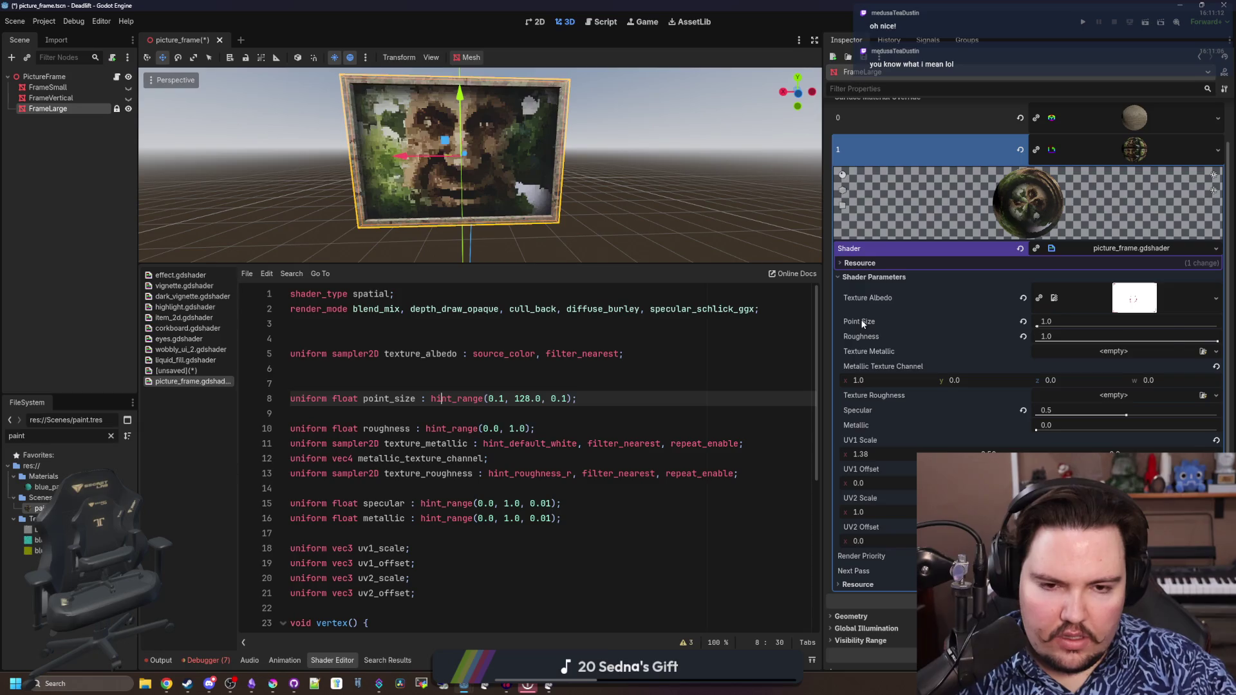
triple_click(538, 393)
key(Delete)
key(BackSpace)
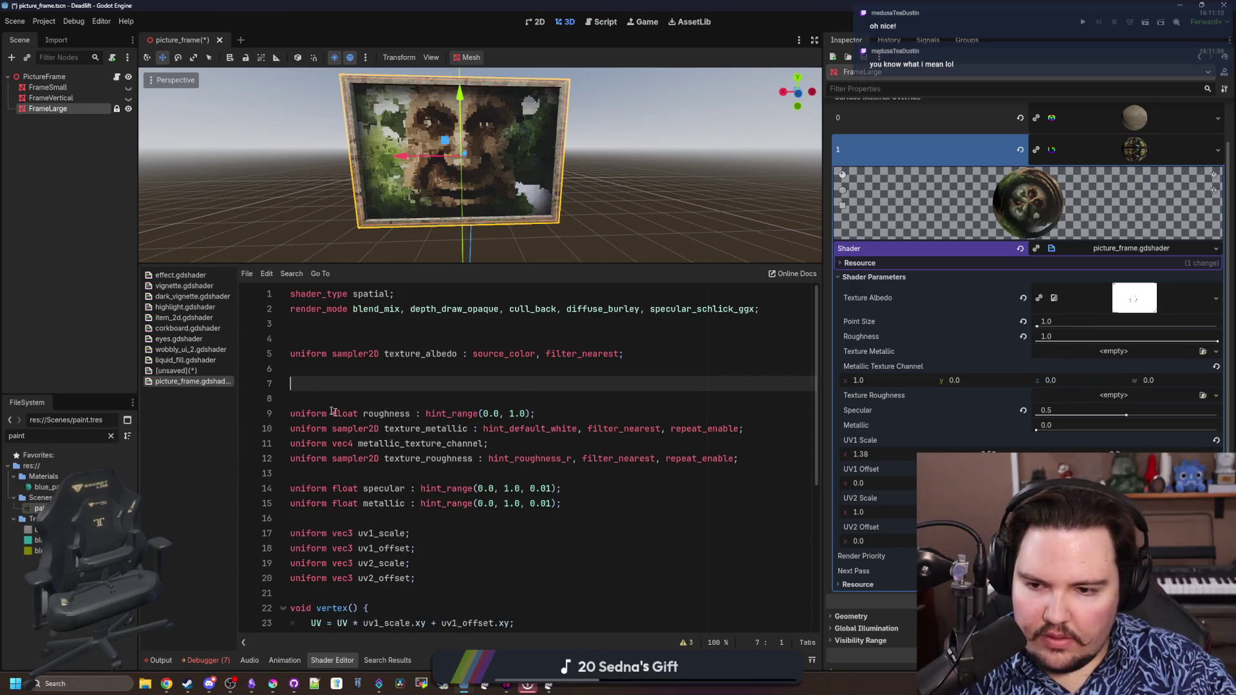
scroll(538, 434, down, 10)
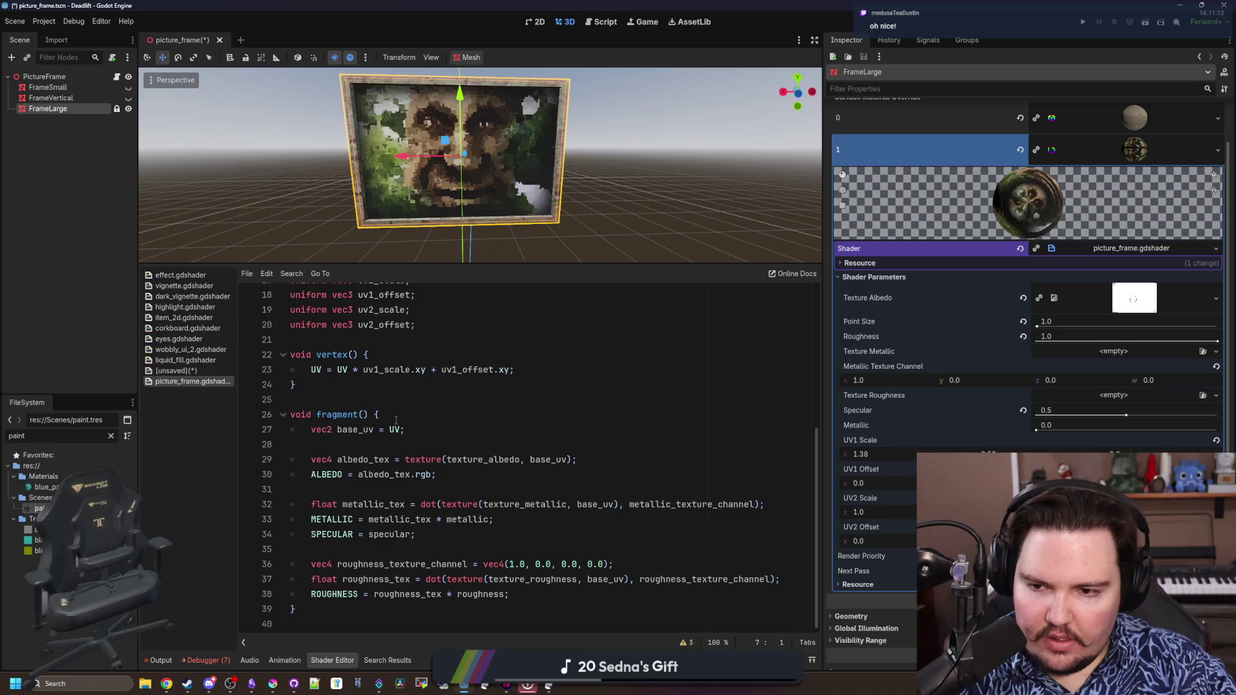
key(ctrl+s)
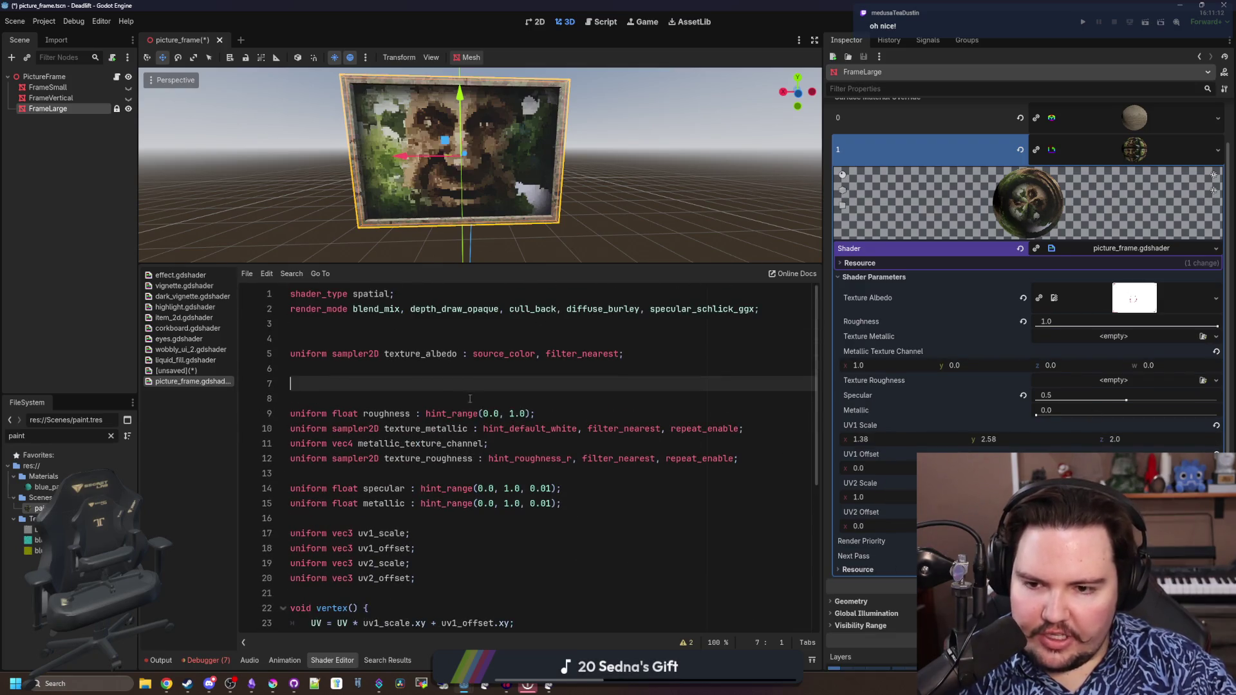
Delete the leftover blank lines and the metallic and roughness texture uniforms
key(Delete)
key(Delete)
click(542, 412)
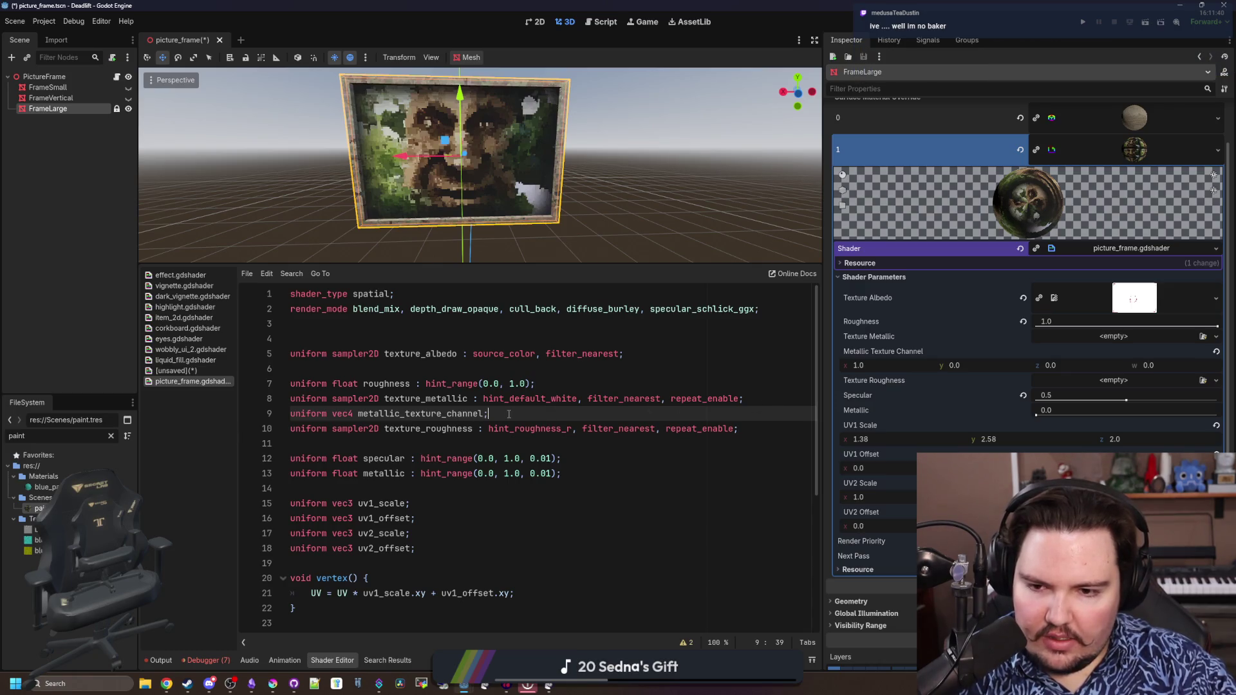
drag(776, 430, 240, 398)
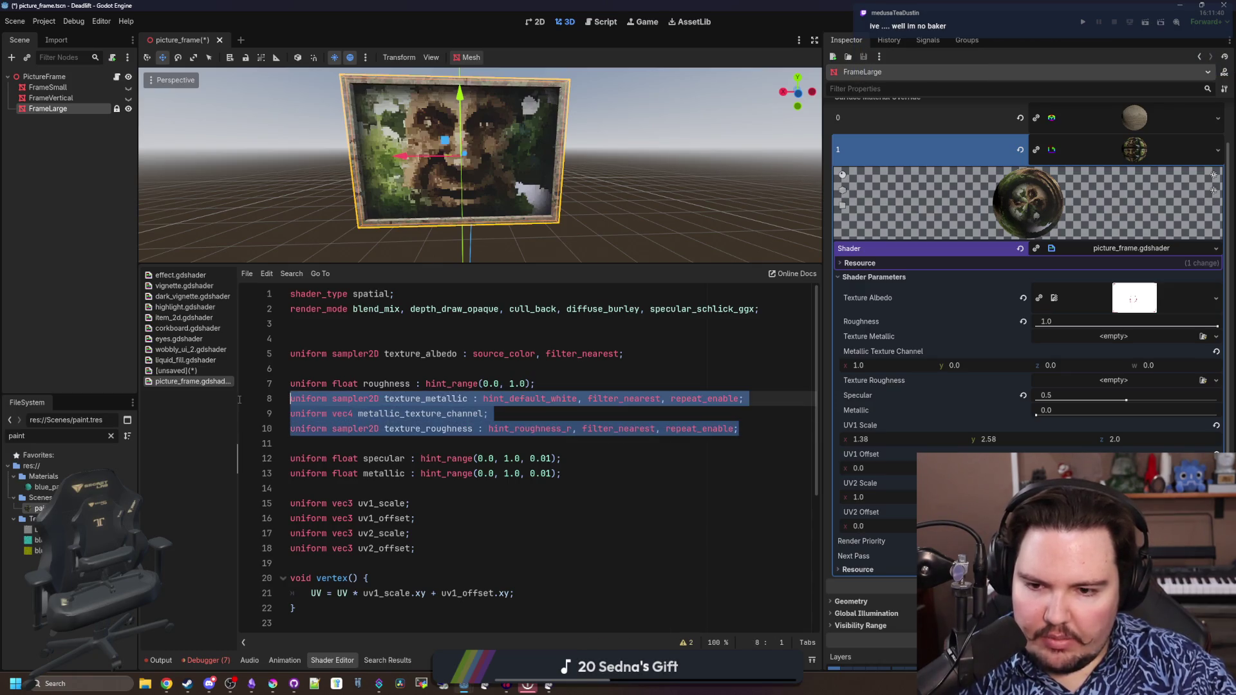
key(BackSpace)
key(BackSpace)
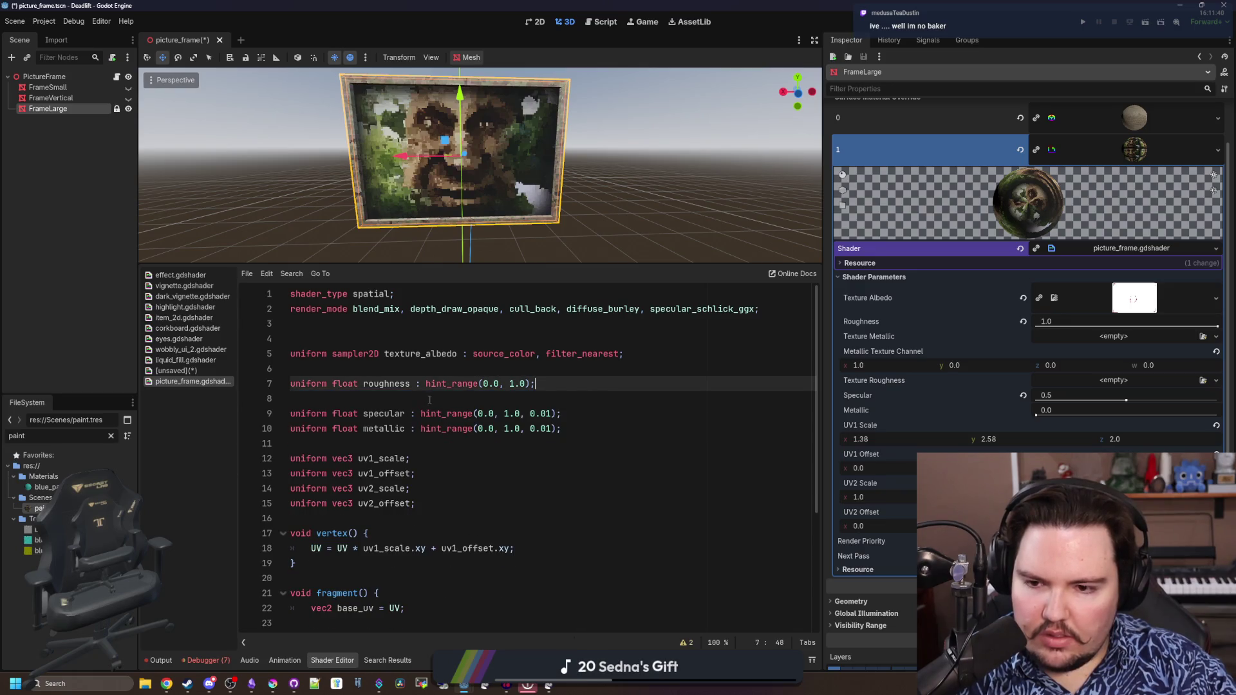
key(Delete)
key(Delete)
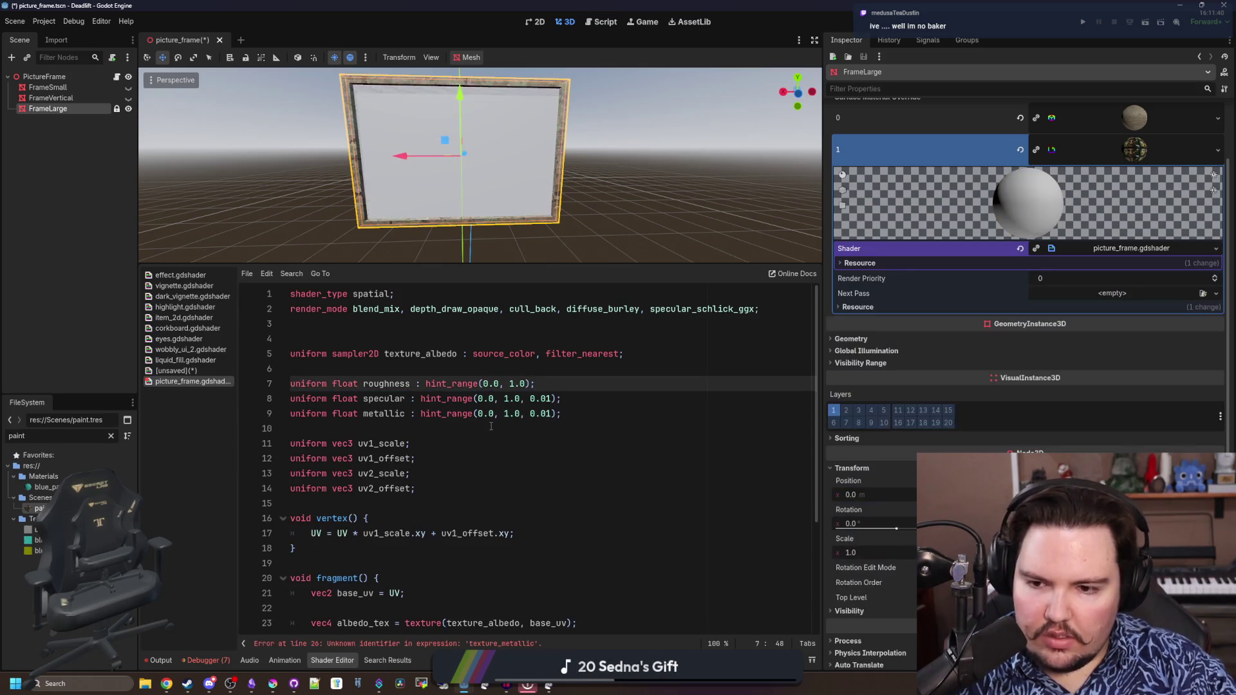
Set METALLIC from plain metallic and delete the metallic_tex lookup line
click(464, 551)
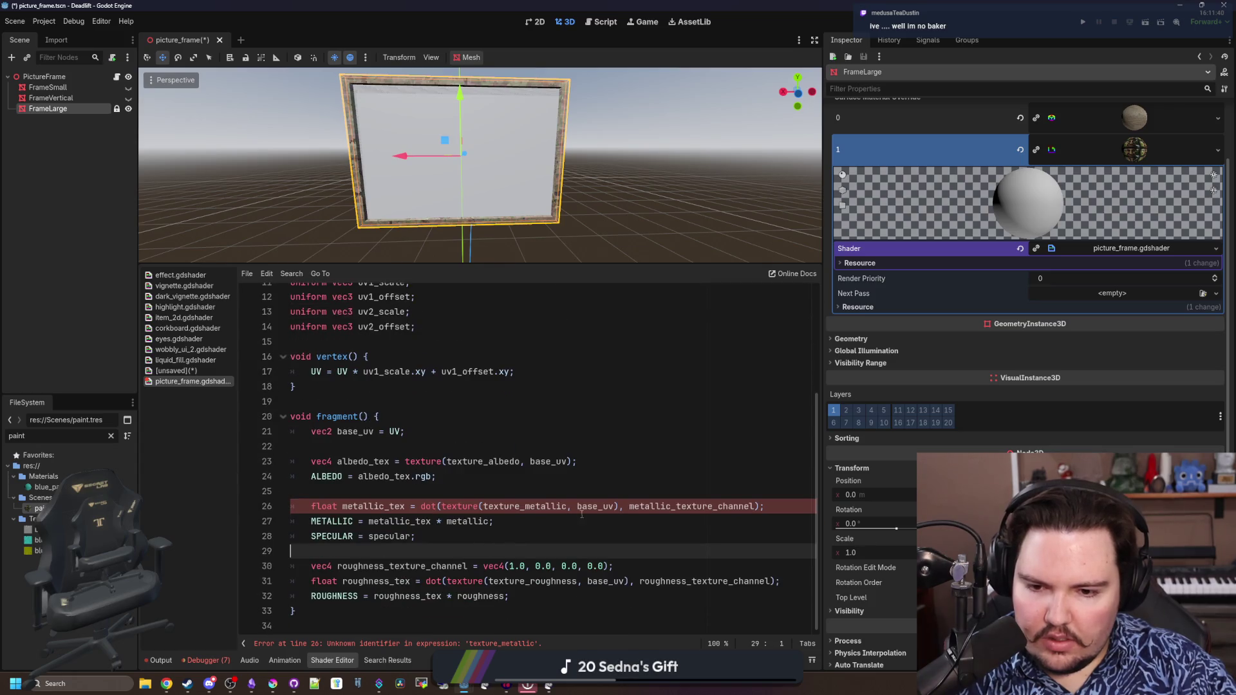
click(626, 533)
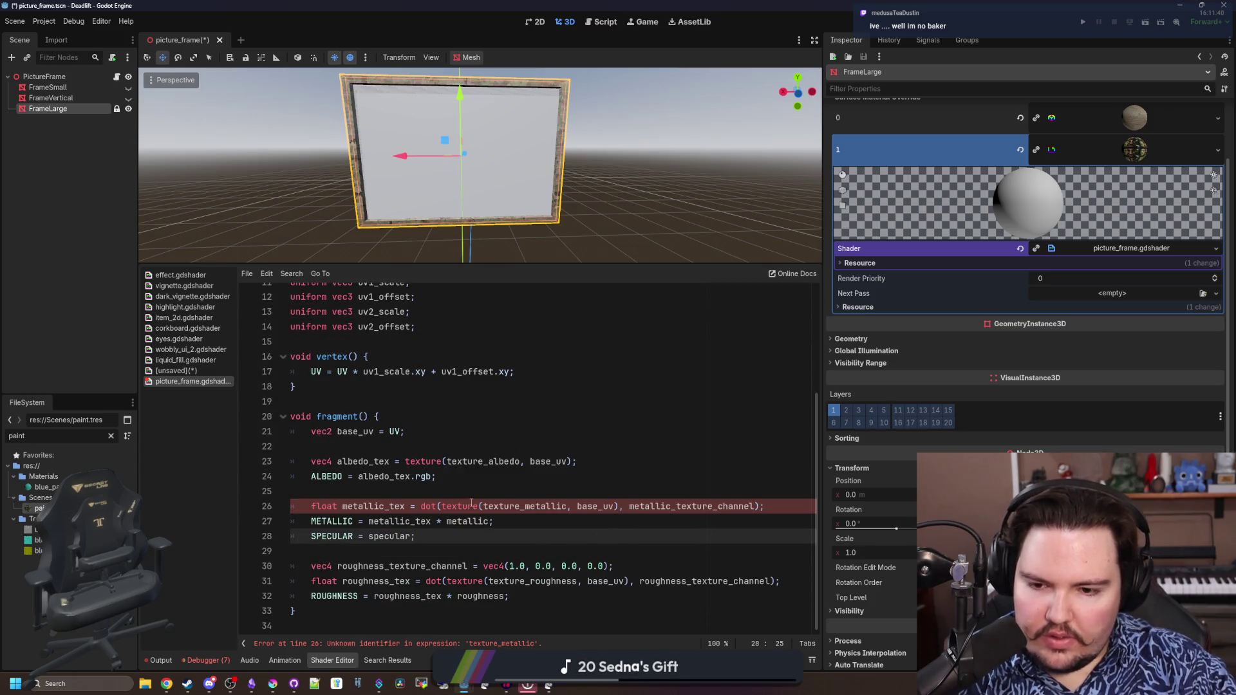
drag(629, 504, 422, 506)
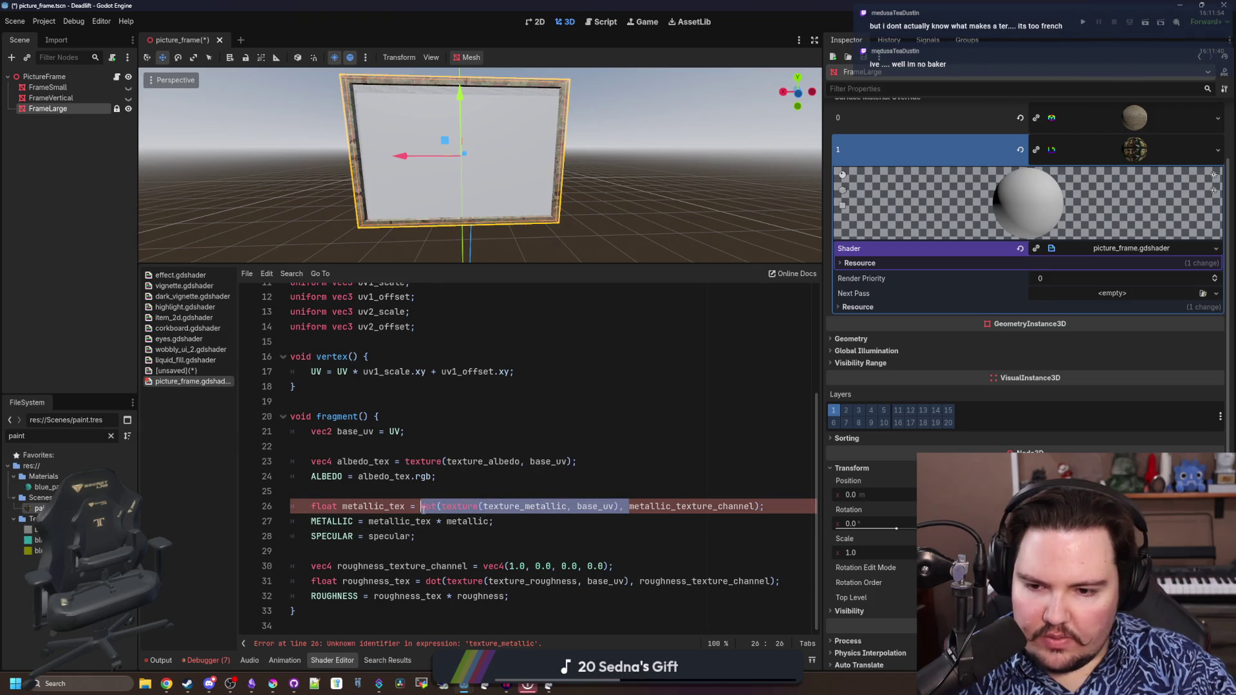
click(632, 510)
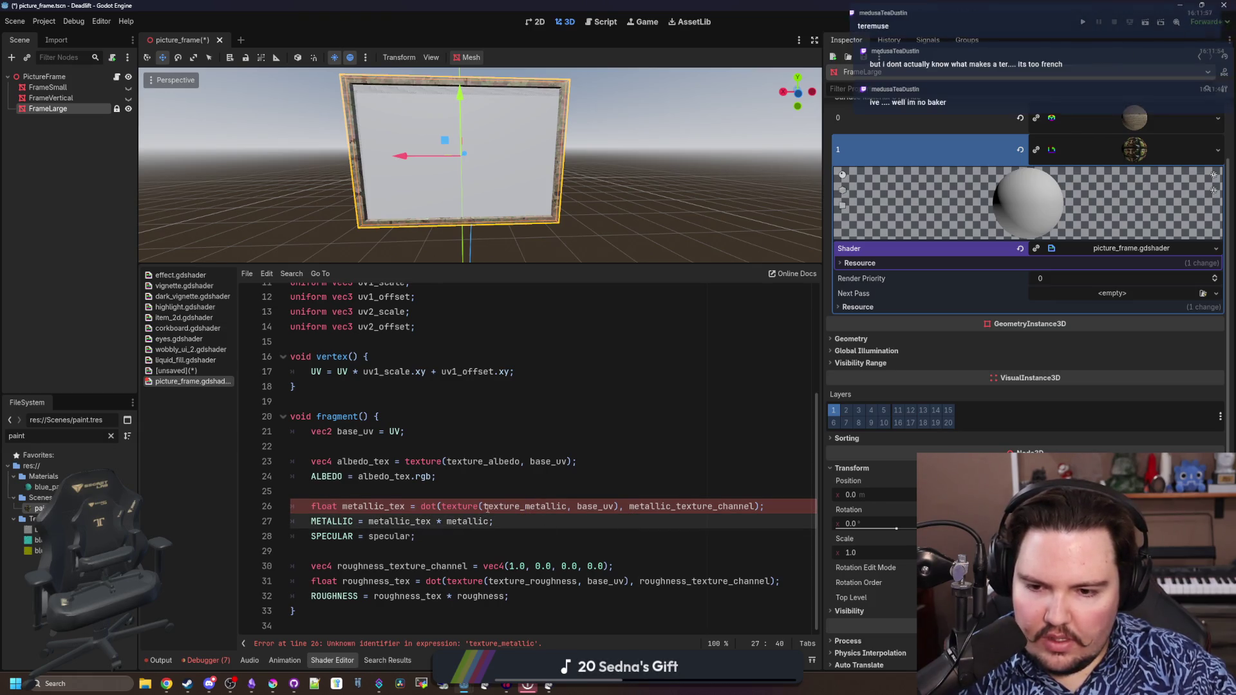
scroll(434, 472, up, 4)
scroll(421, 459, down, 4)
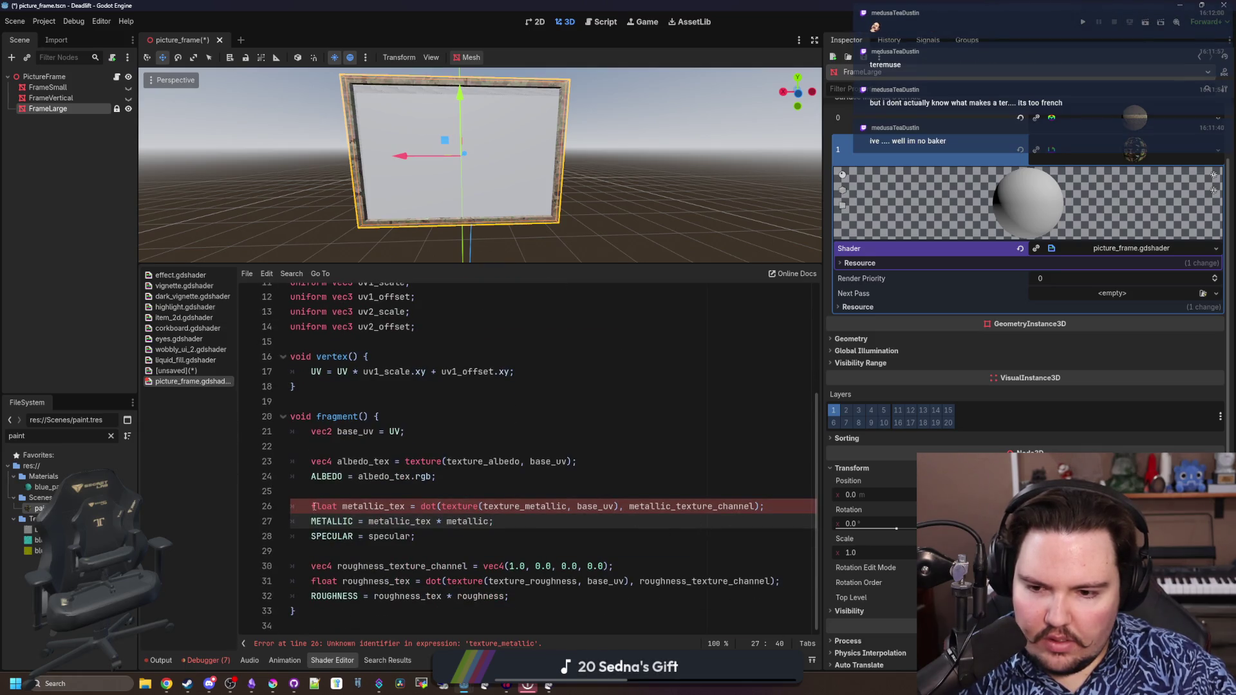
drag(446, 521, 368, 523)
key(BackSpace)
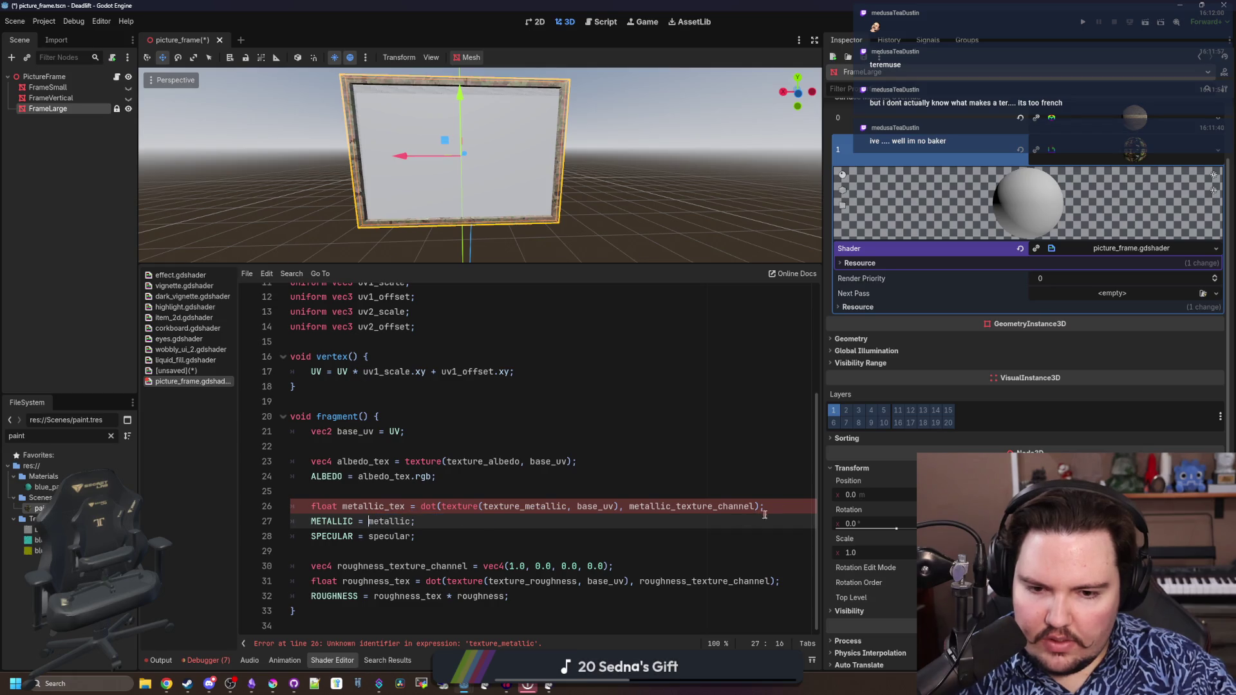
triple_click(762, 506)
key(BackSpace)
key(BackSpace)
key(BackSpace)
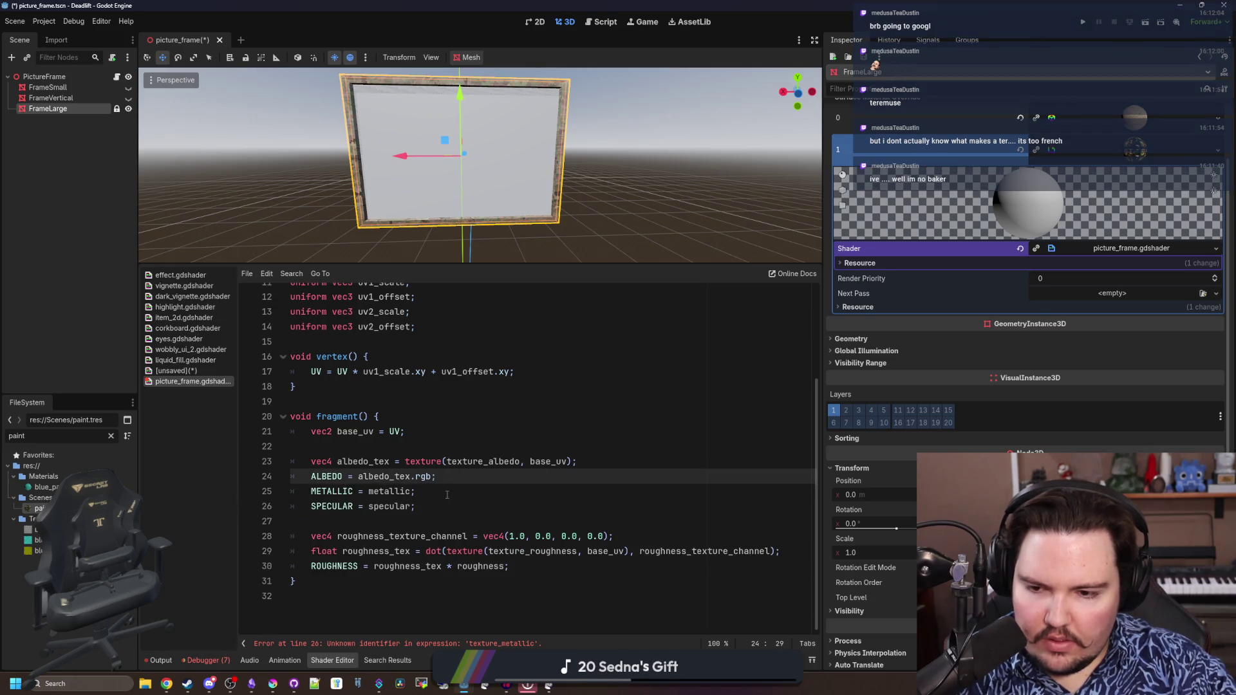
Comment out the roughness texture lines 29 and 30 with // markers
click(392, 444)
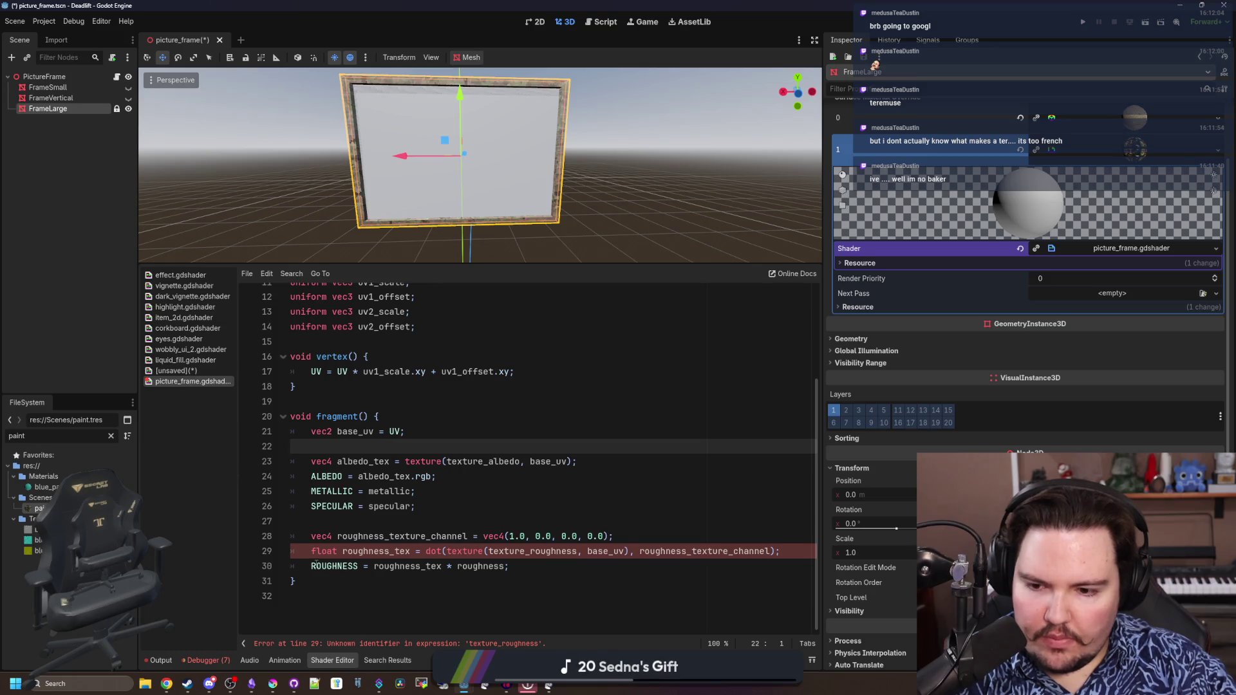
text(#)
key(Down)
key(Home)
text(#)
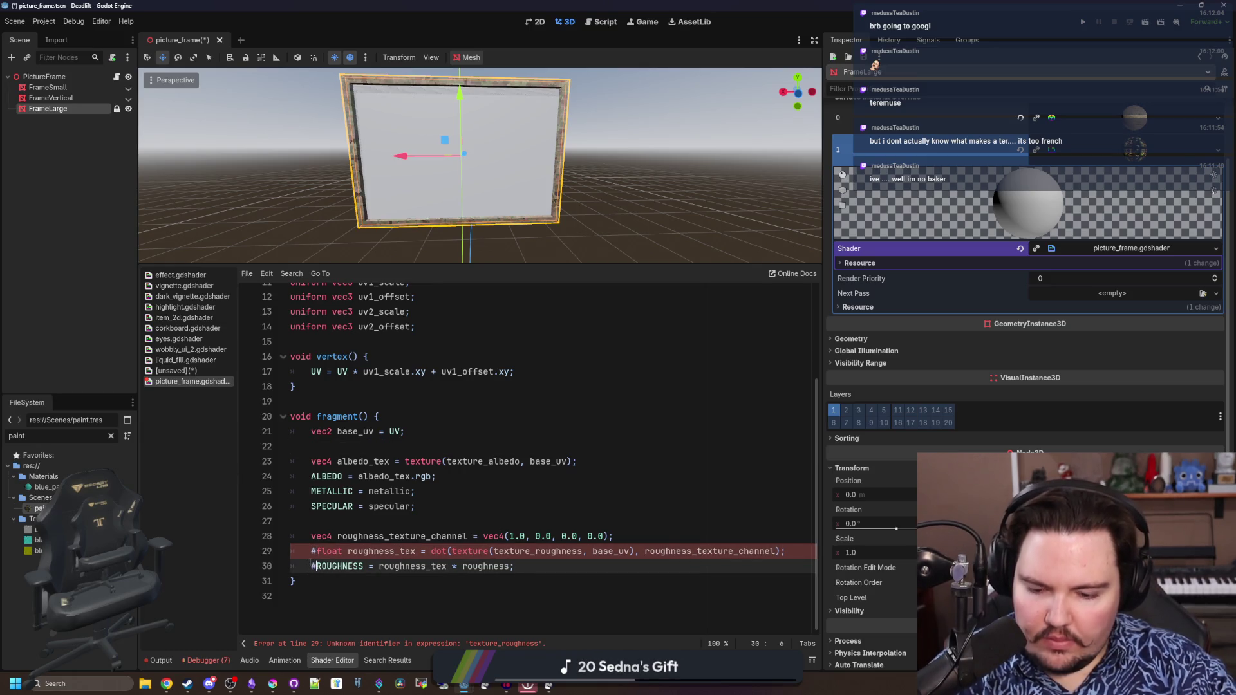
key(BackSpace)
text(//)
key(Up)
key(BackSpace)
text(//)
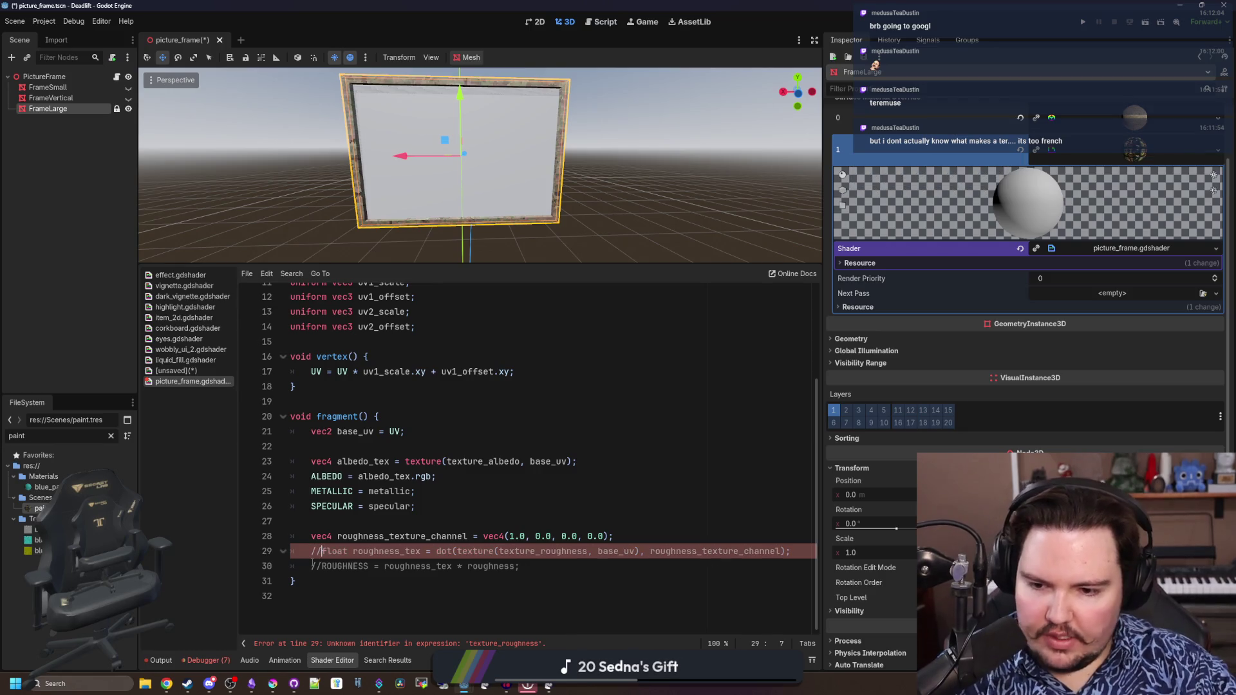
key(Up)
key(Home)
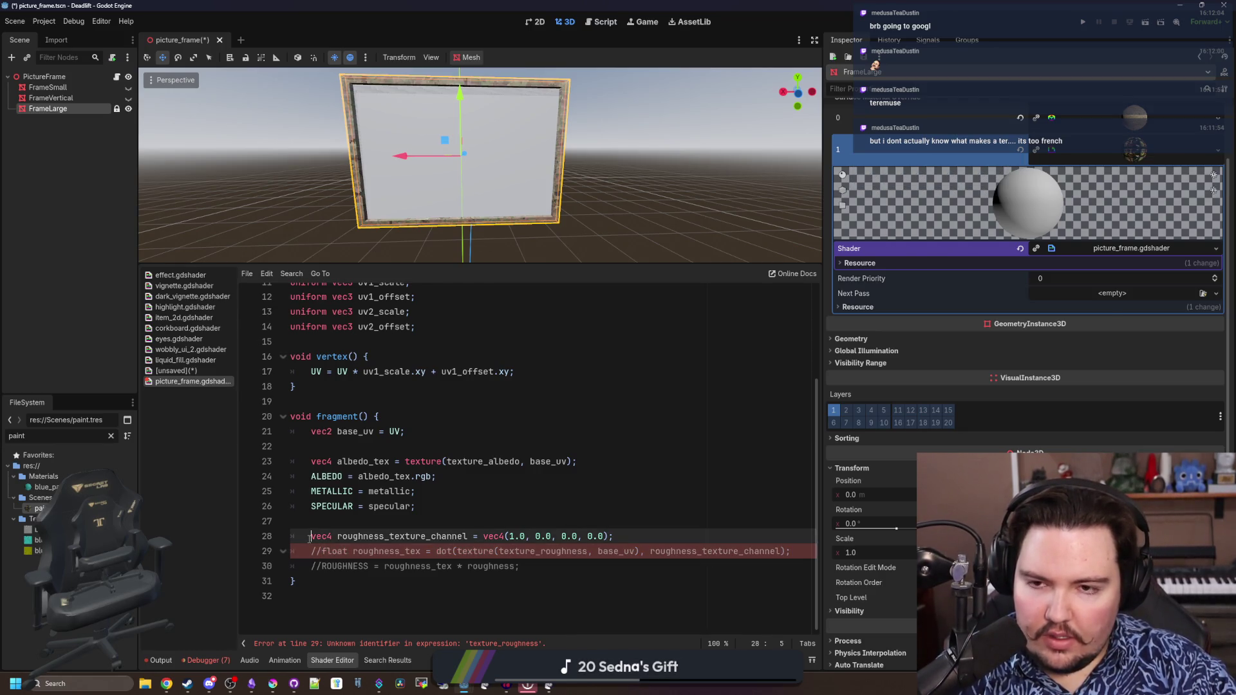
text(//)
click(421, 547)
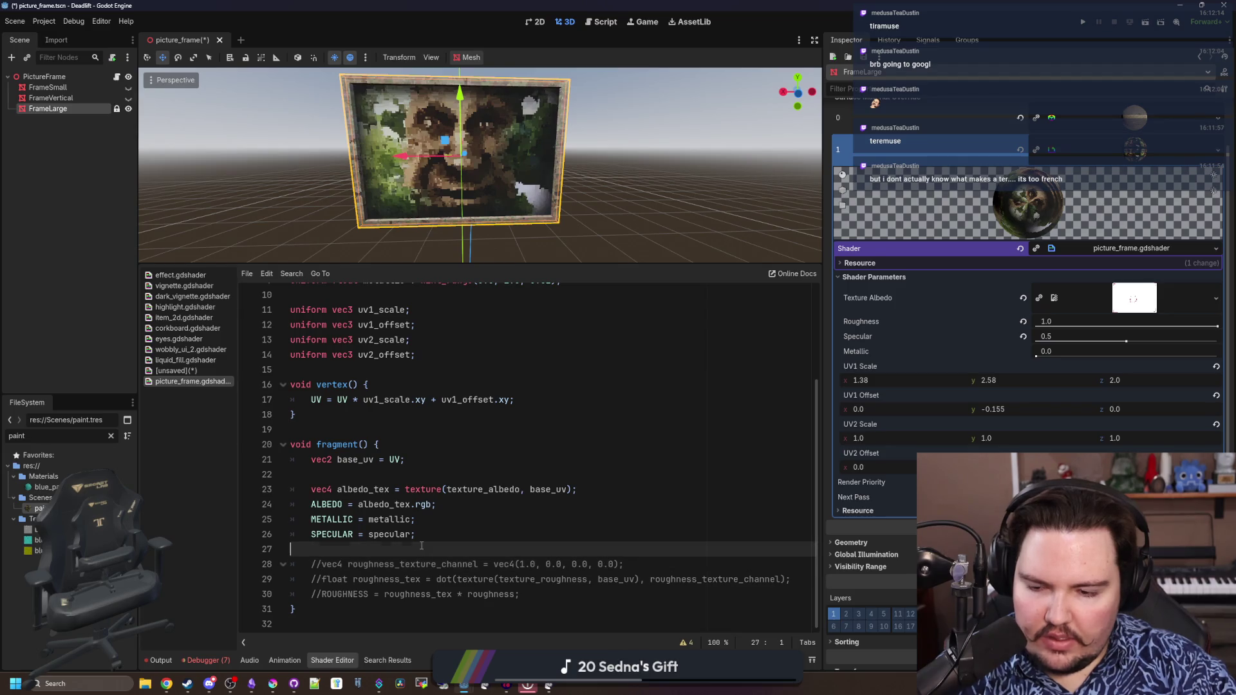
Tidy the blank lines around the albedo lookup in the fragment function
click(317, 476)
key(BackSpace)
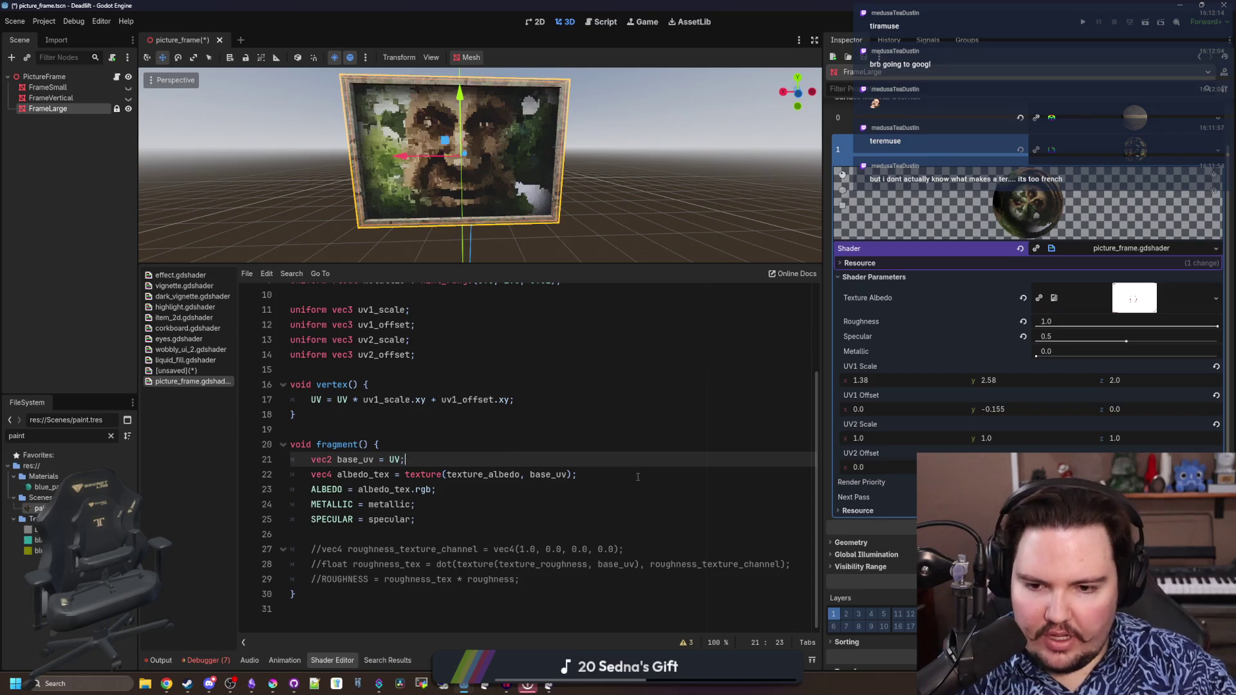
click(638, 477)
key(Return)
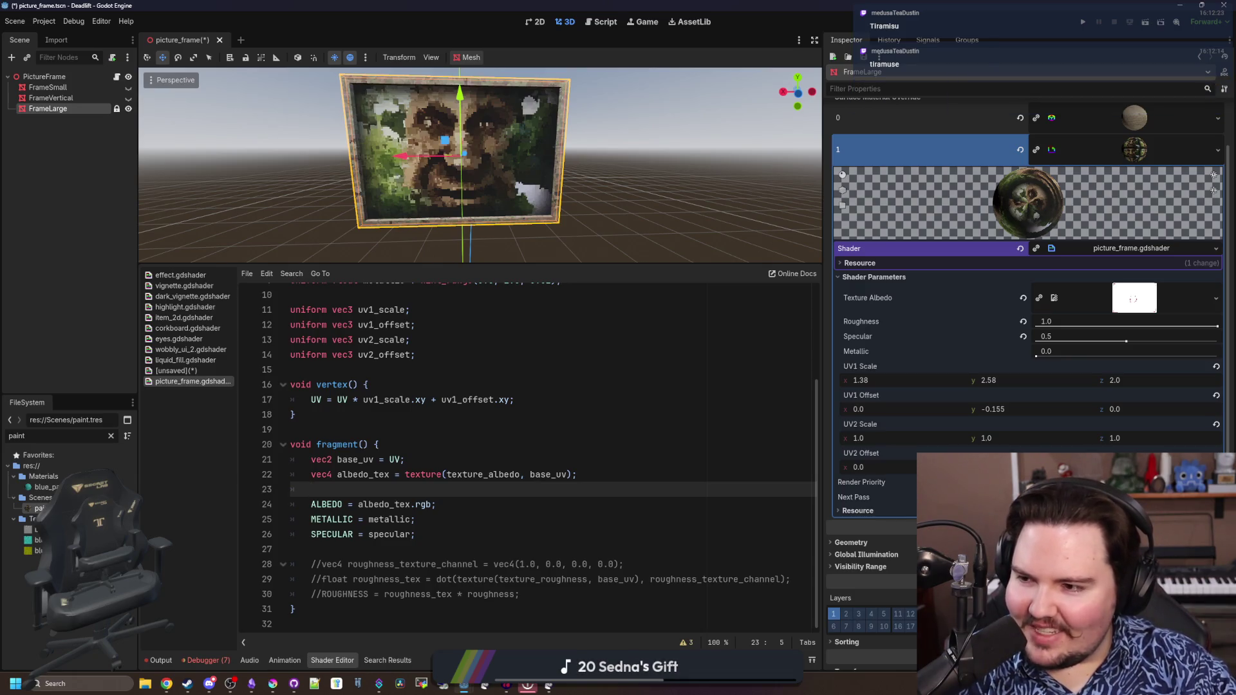
click(508, 425)
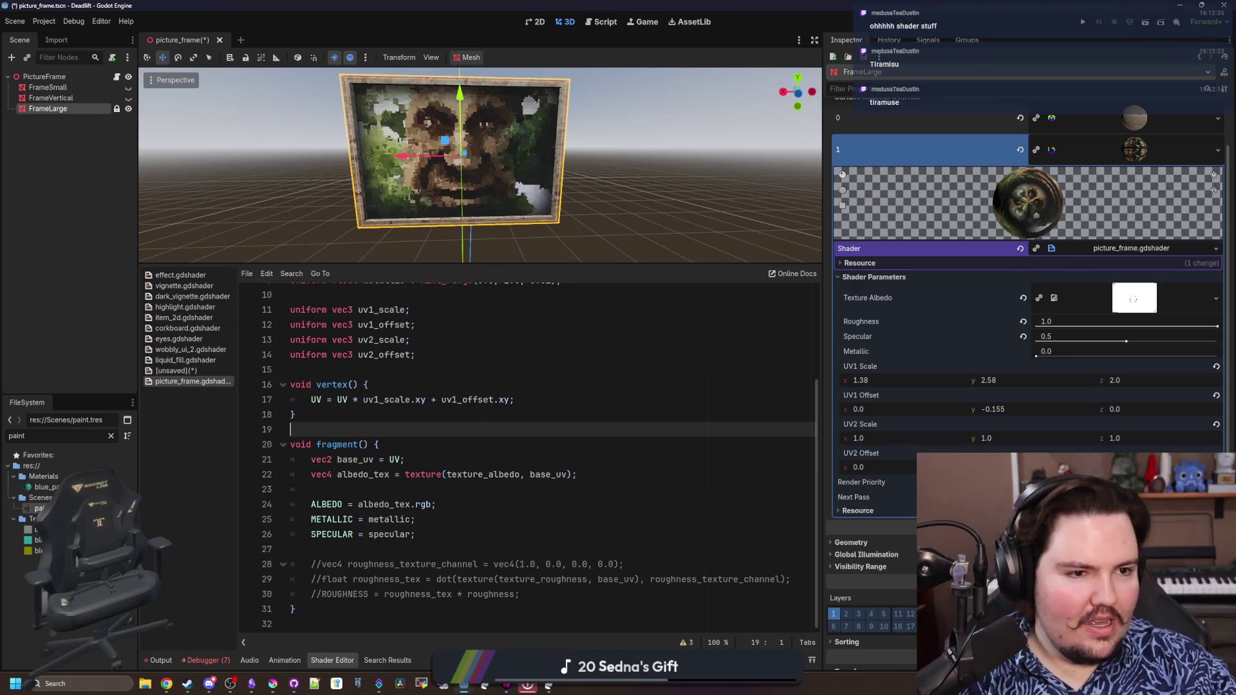
right_click(332, 416)
click(332, 416)
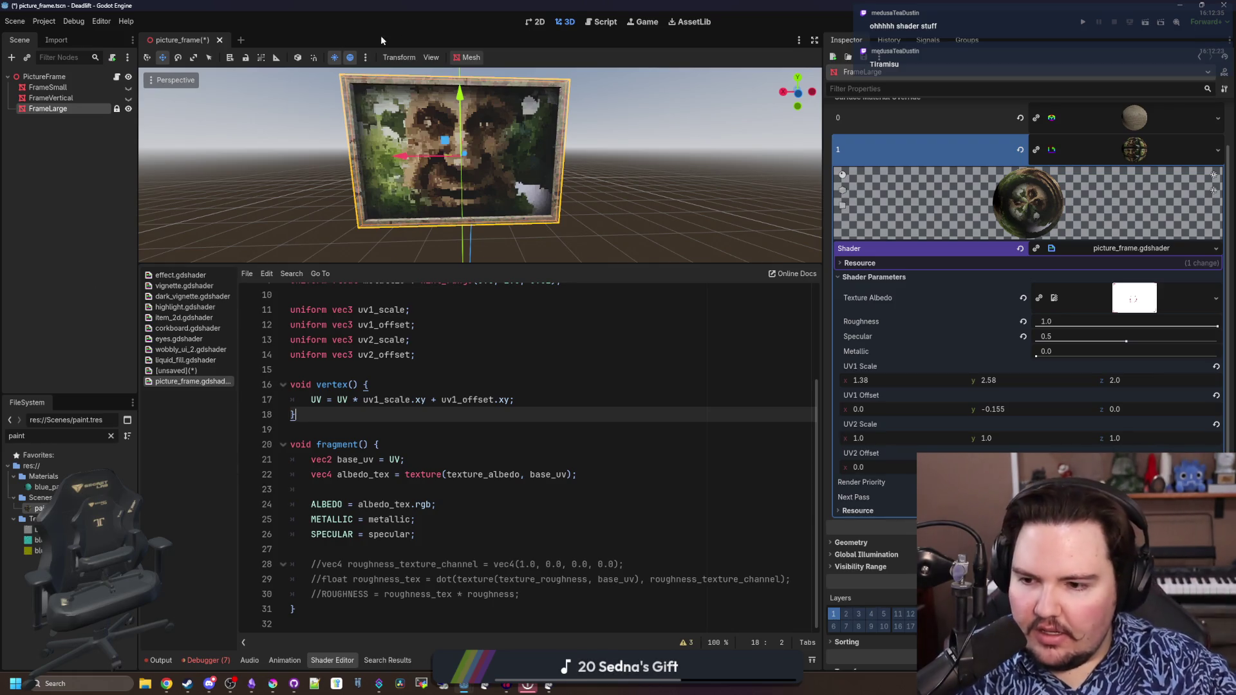
click(403, 369)
scroll(403, 370, up, 5)
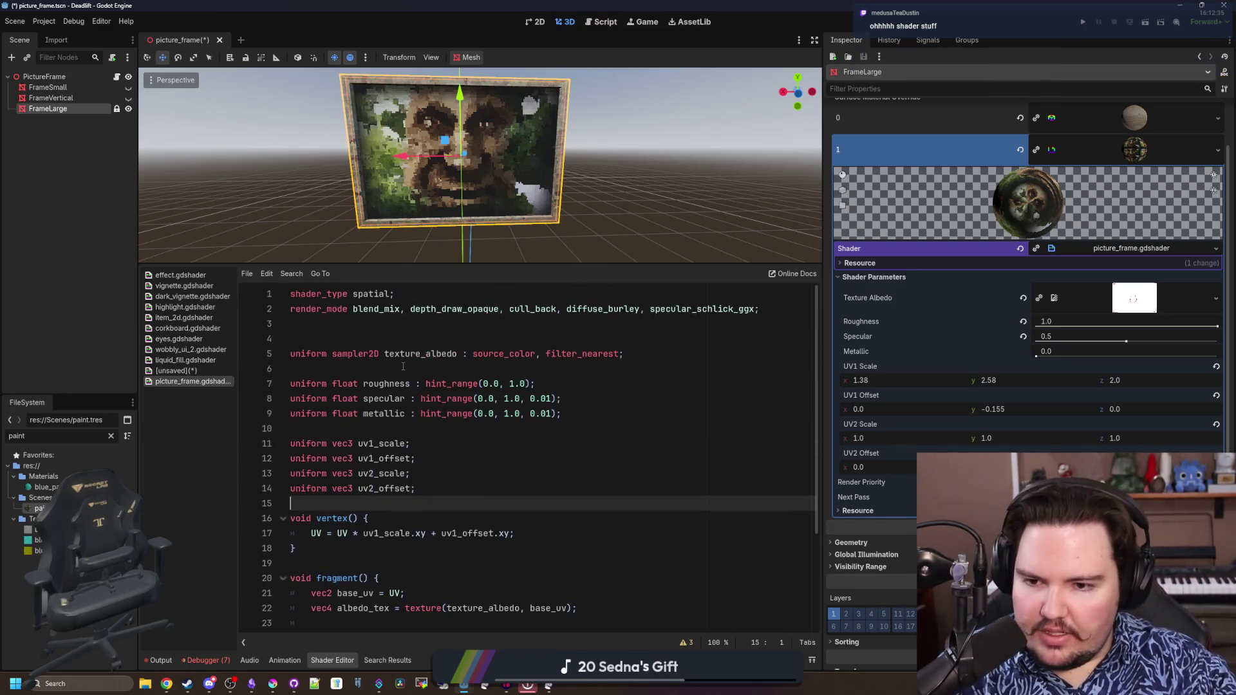
scroll(418, 394, down, 3)
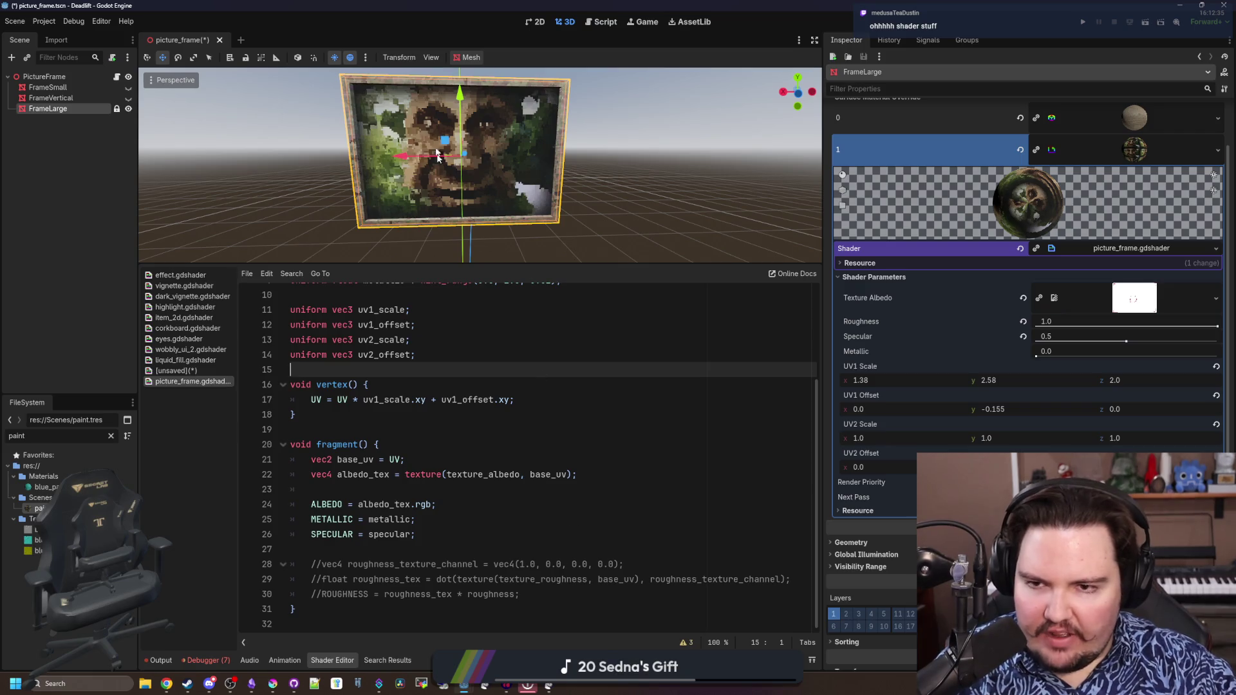
Set ROUGHNESS straight from roughness and delete the commented roughness texture lines
click(488, 565)
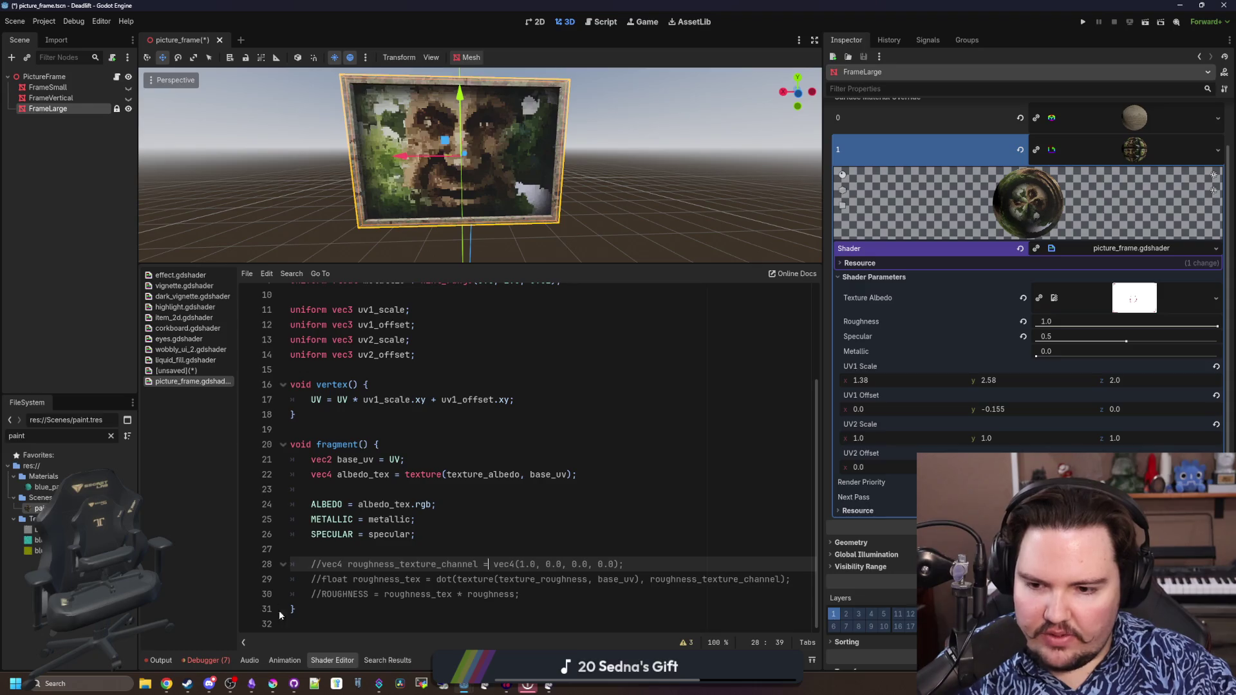
click(566, 593)
key(ctrl+k)
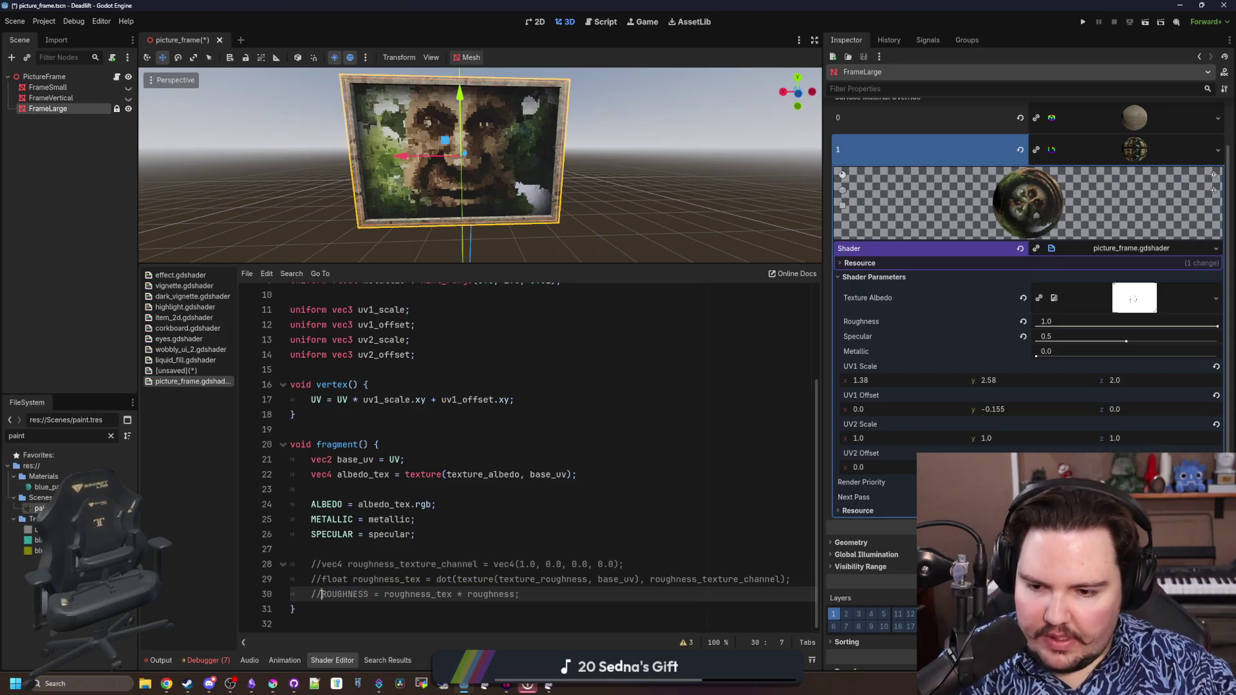
drag(457, 593, 373, 595)
key(Delete)
drag(794, 579, 254, 556)
key(BackSpace)
key(BackSpace)
click(461, 491)
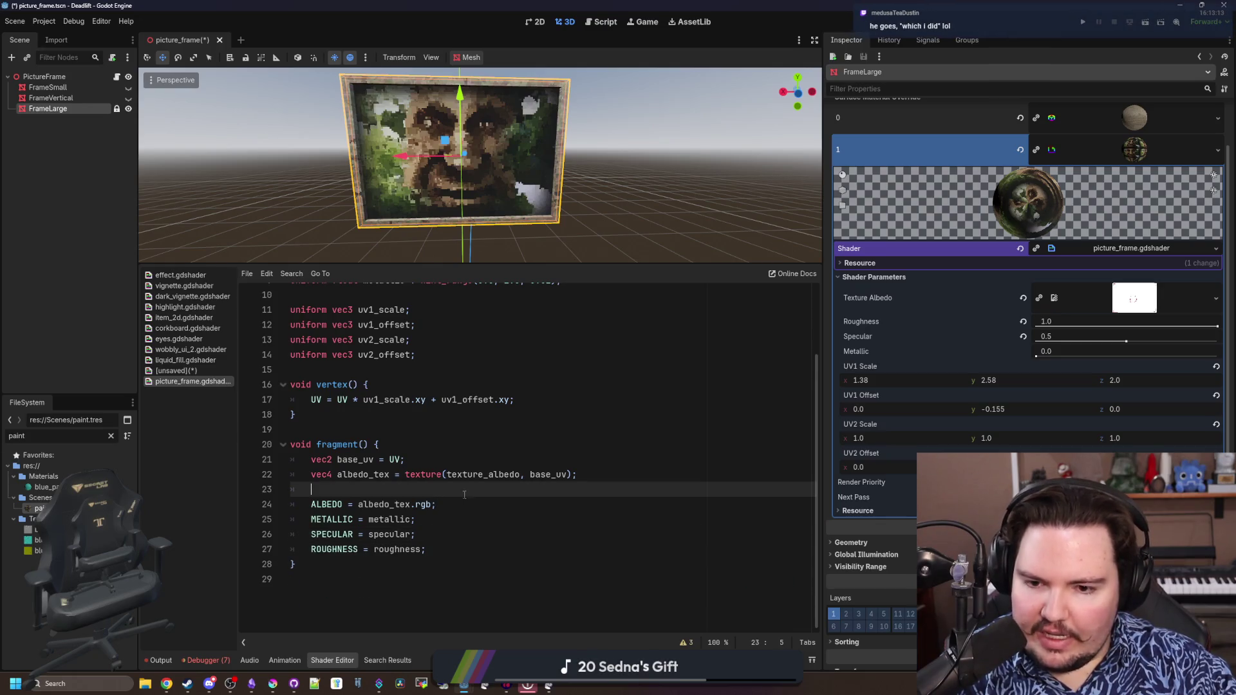
scroll(589, 488, up, 3)
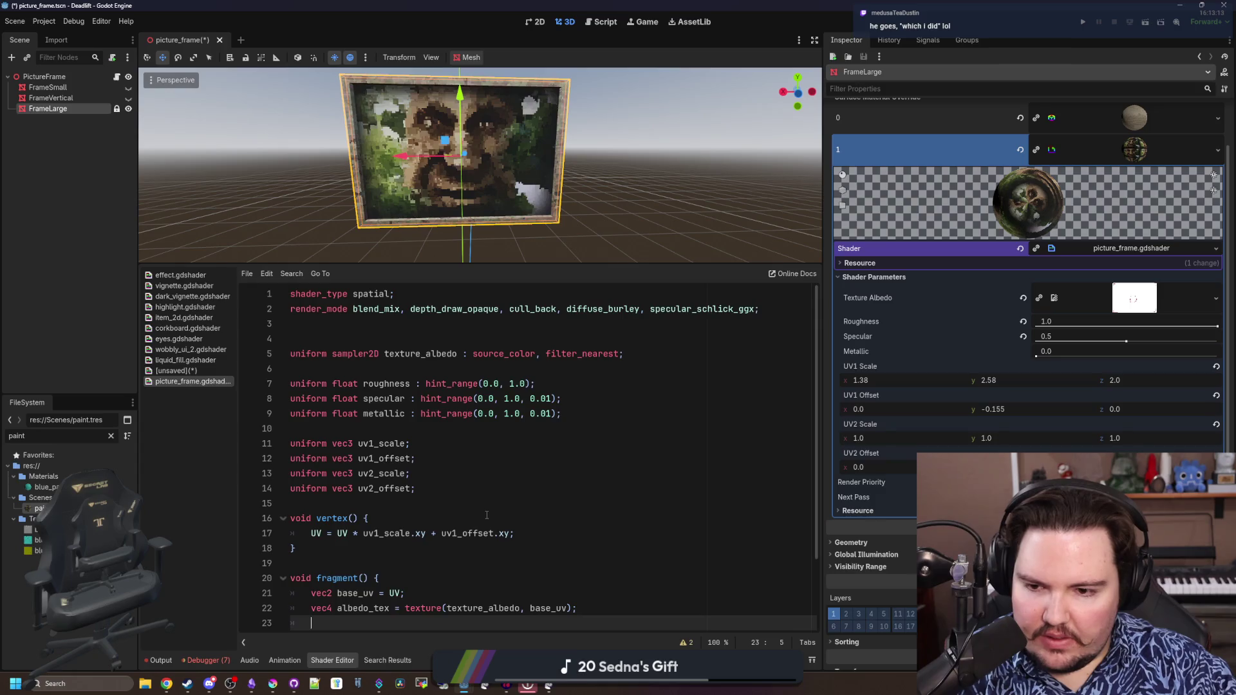
scroll(486, 516, down, 3)
scroll(500, 481, up, 3)
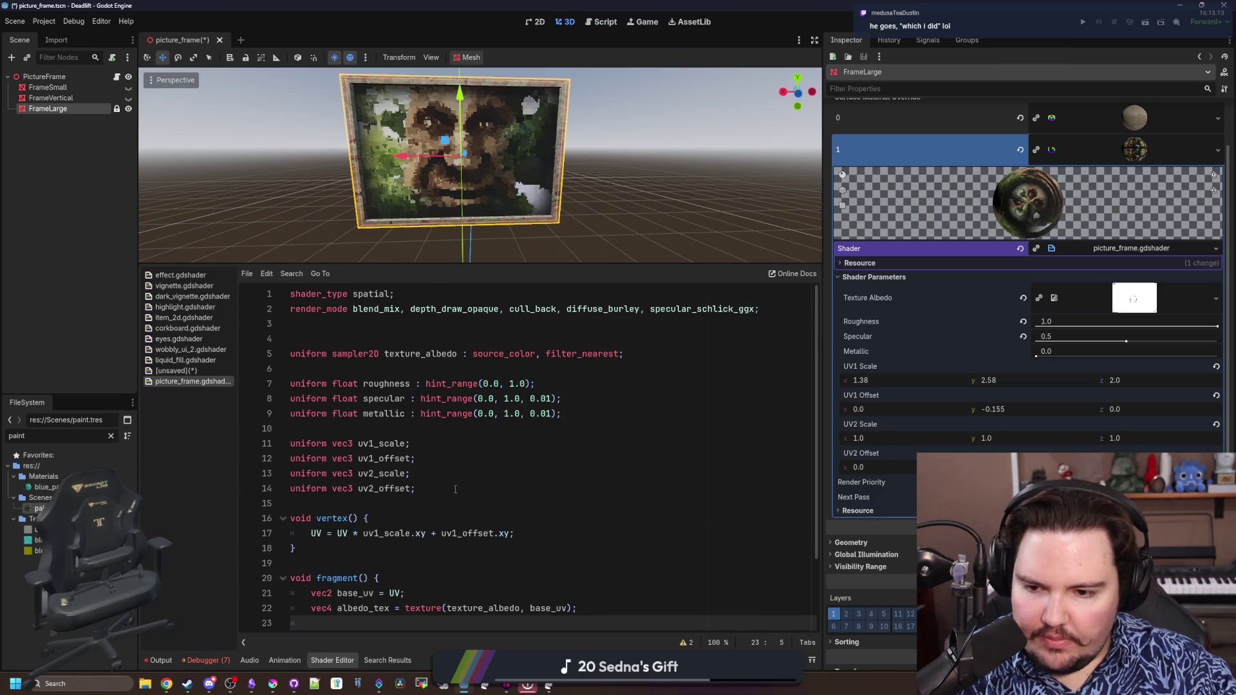
Delete the unused uv2_scale and uv2_offset uniforms
click(335, 546)
drag(516, 534, 311, 533)
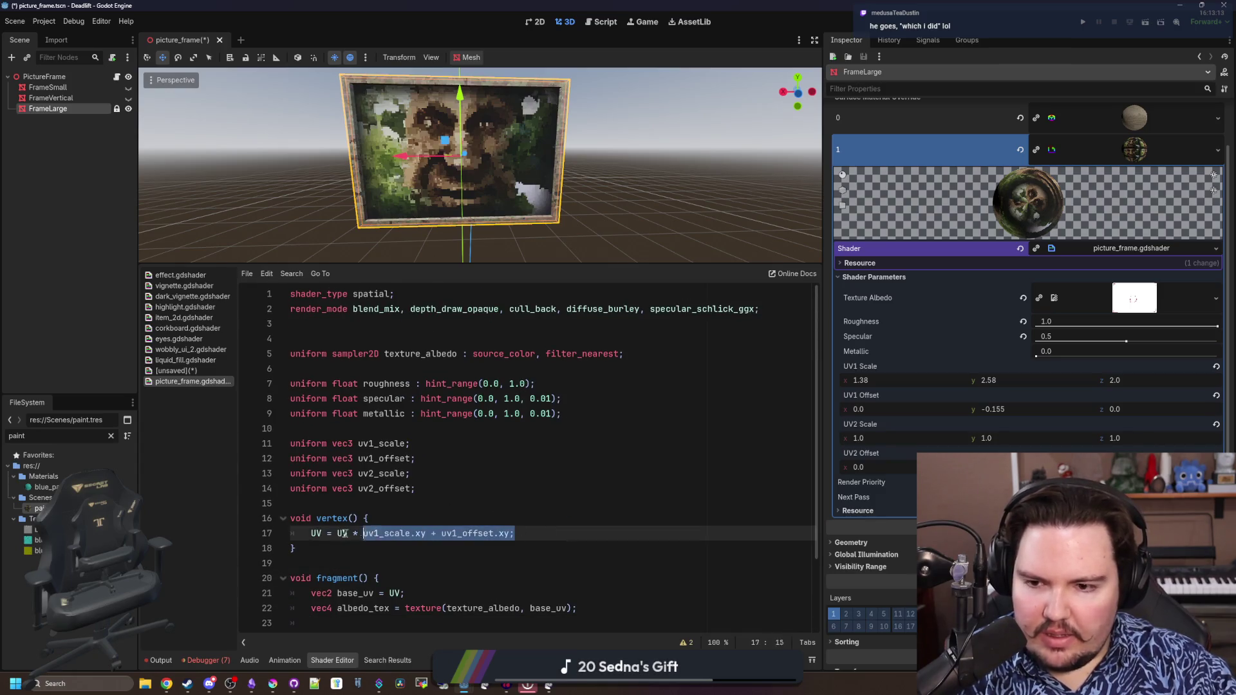
click(350, 504)
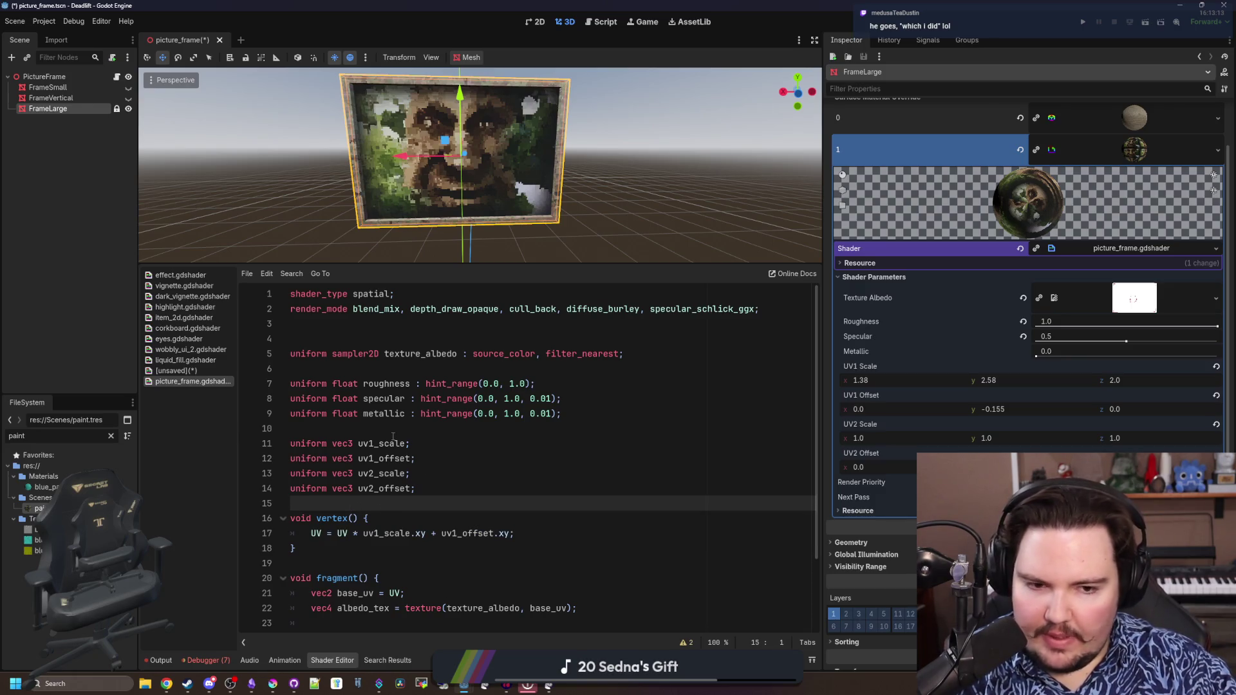
shift+click(447, 460)
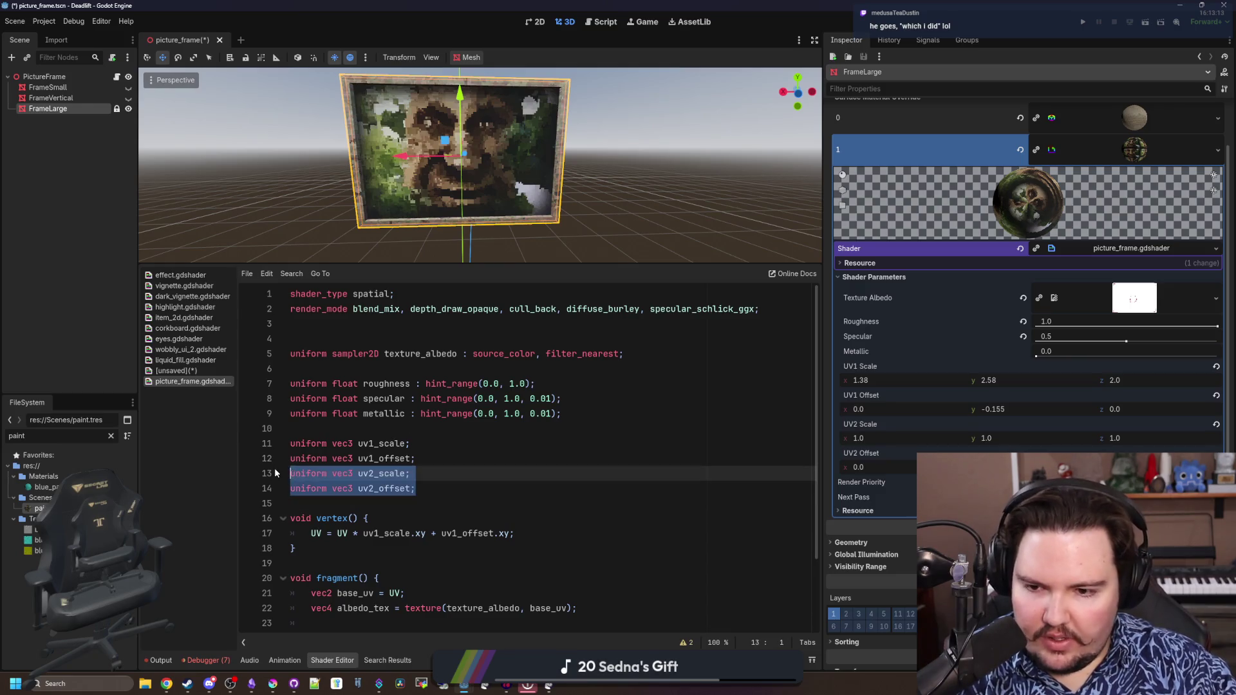
key(BackSpace)
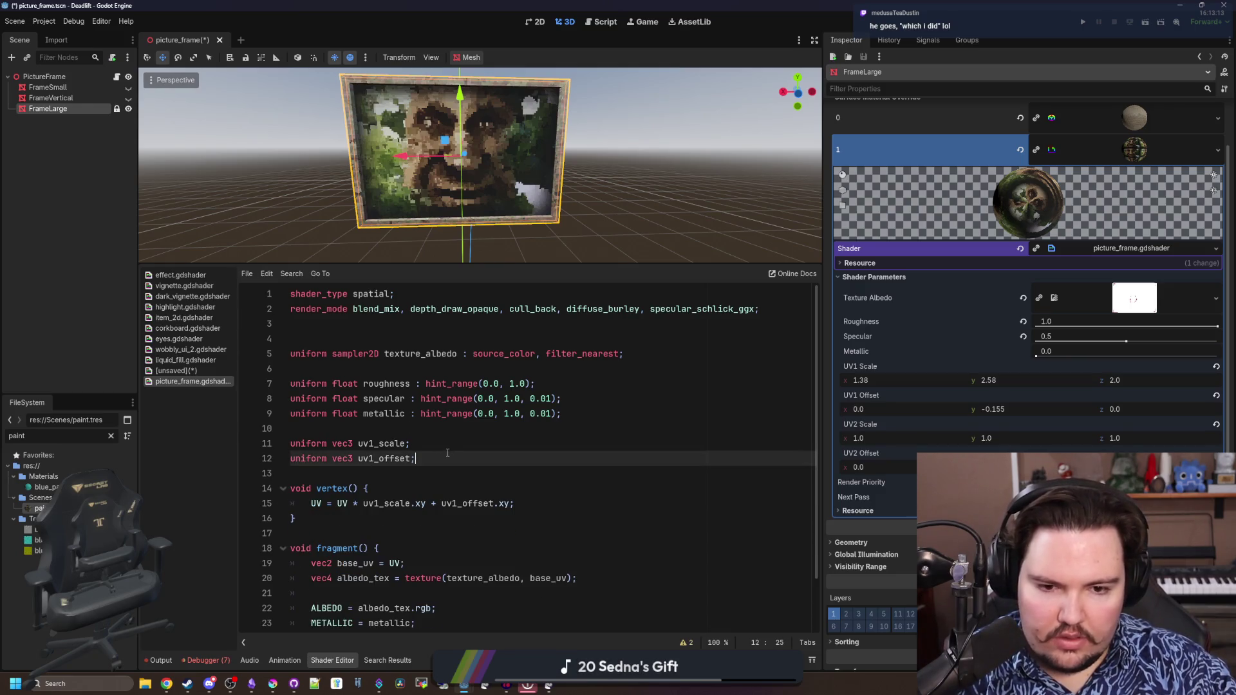
click(414, 429)
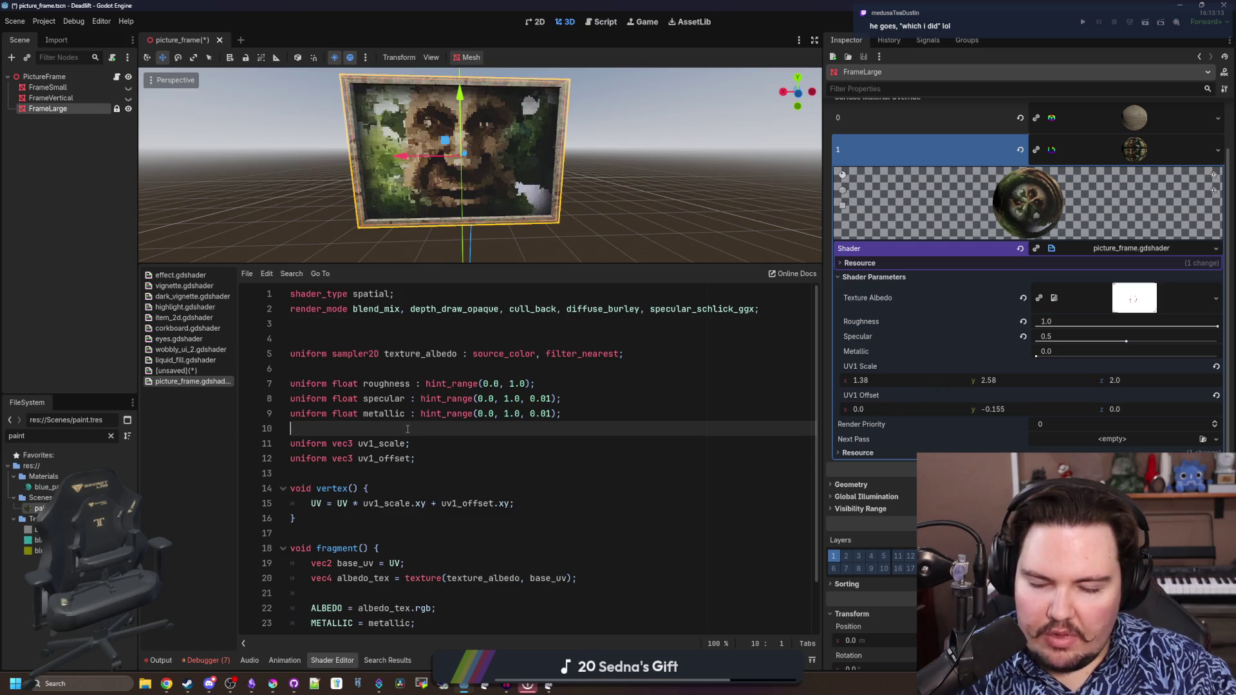
Leave a single blank line after render_mode and move to after the uv1_offset uniform
click(360, 369)
mouse_move(455, 203)
mouse_down()
mouse_move(704, 219)
mouse_move(517, 201)
mouse_move(479, 249)
mouse_move(504, 228)
mouse_up()
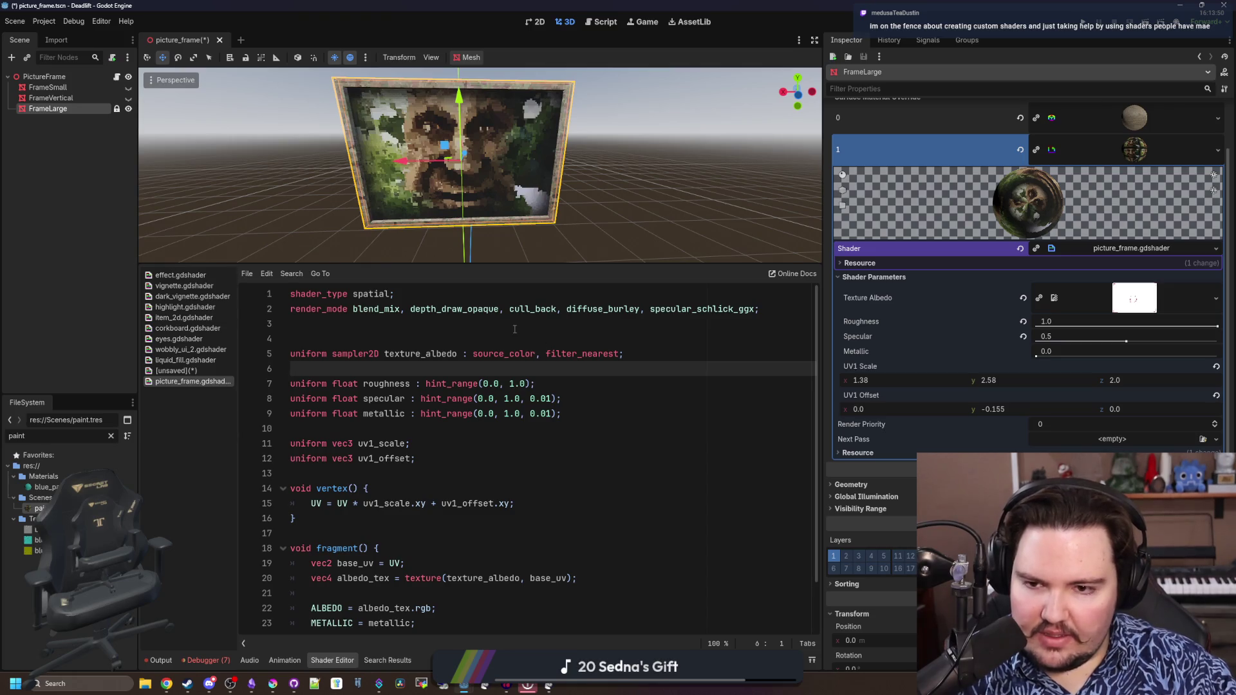
key(BackSpace)
click(390, 332)
key(BackSpace)
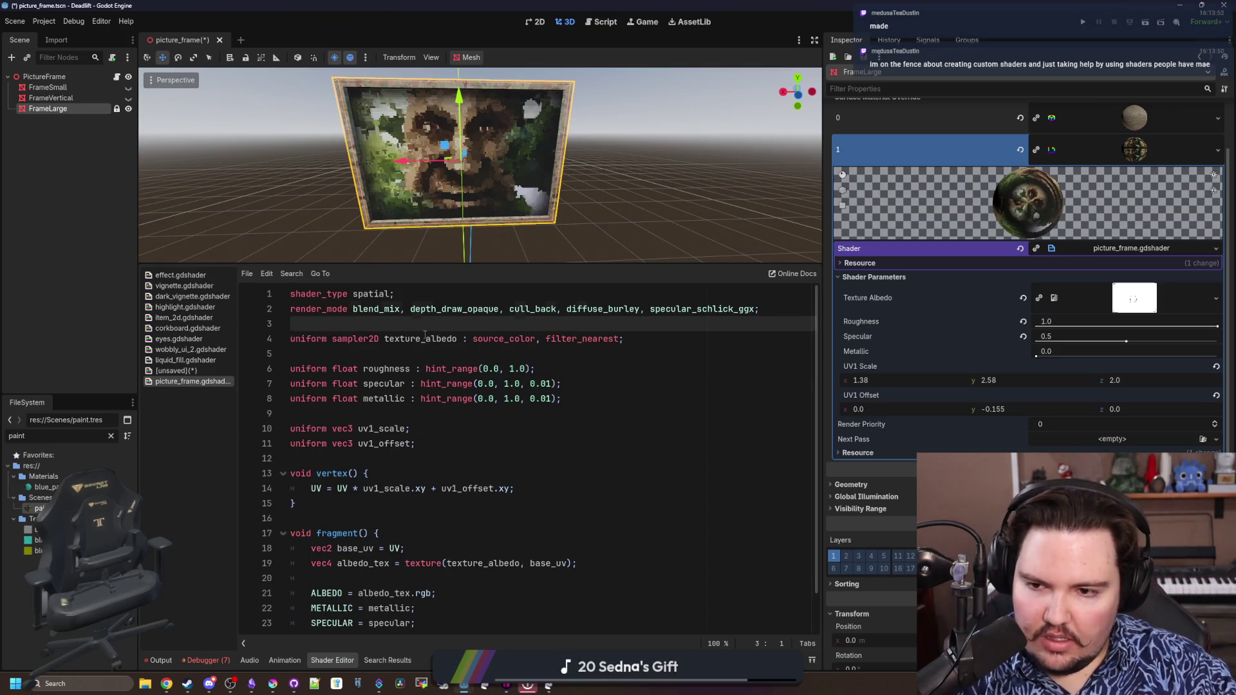
key(BackSpace)
key(Return)
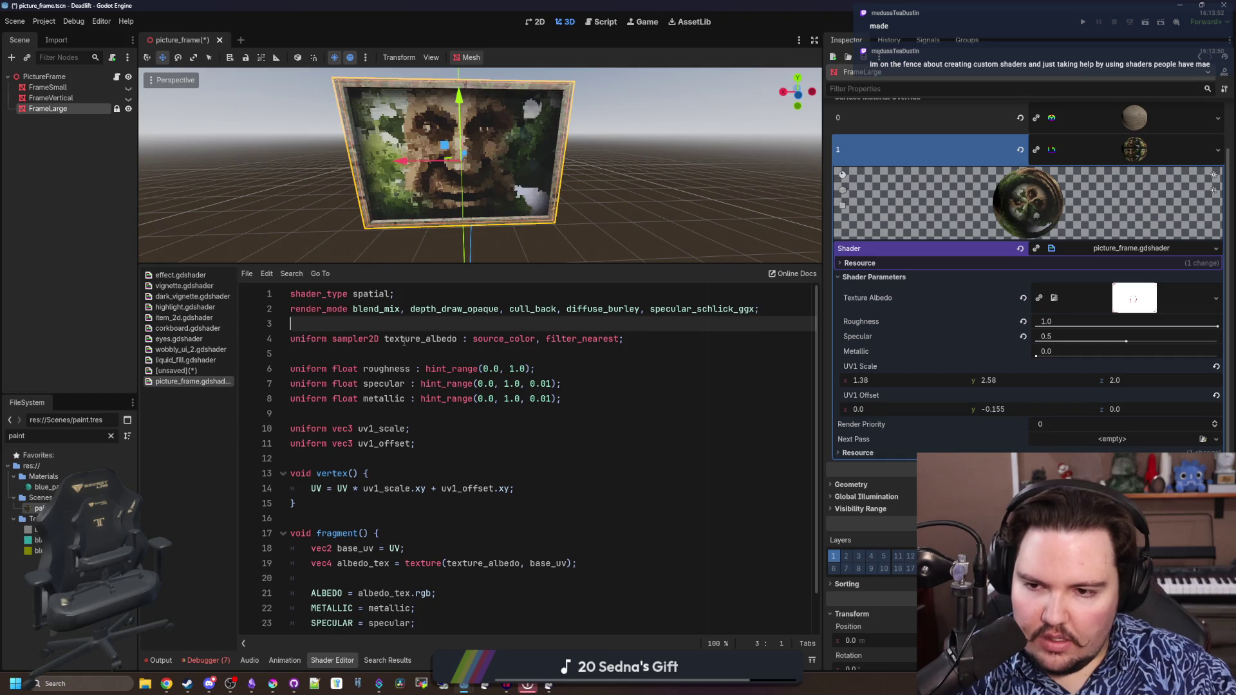
scroll(404, 338, down, 3)
click(404, 476)
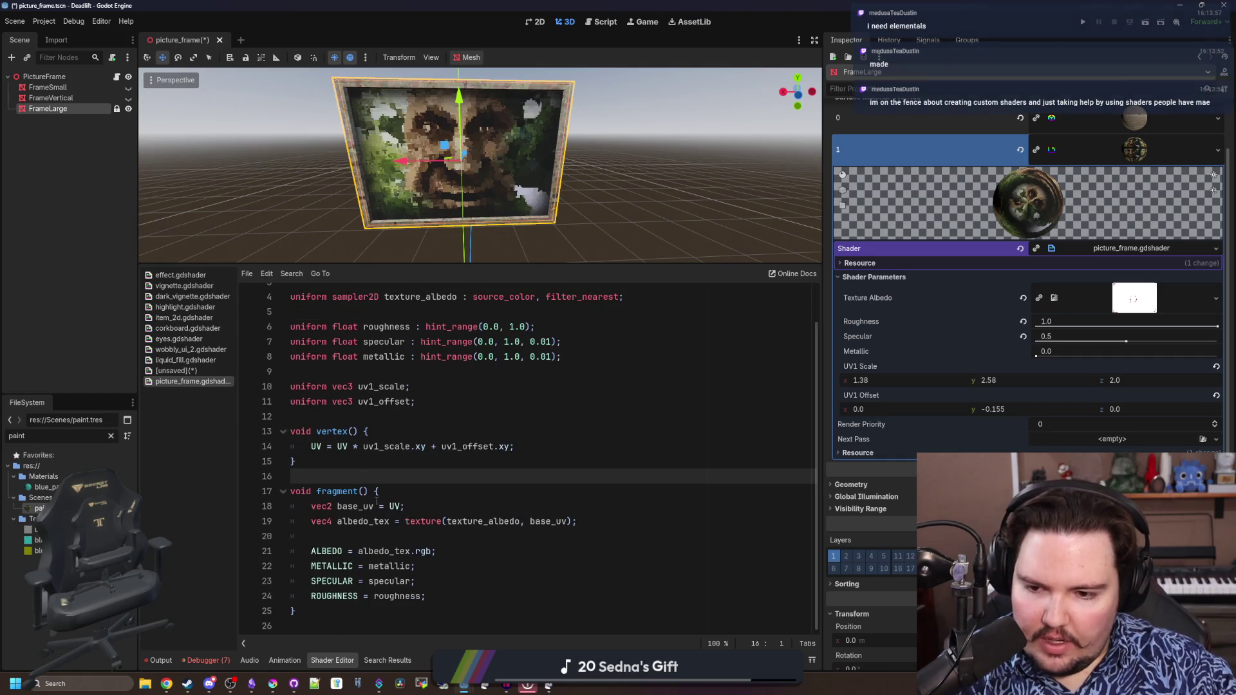
scroll(404, 475, up, 3)
click(440, 442)
Declare 'instance uniform int index;' below uv1_offset, then switch to the browser
key(Return)
key(Return)
text(in)
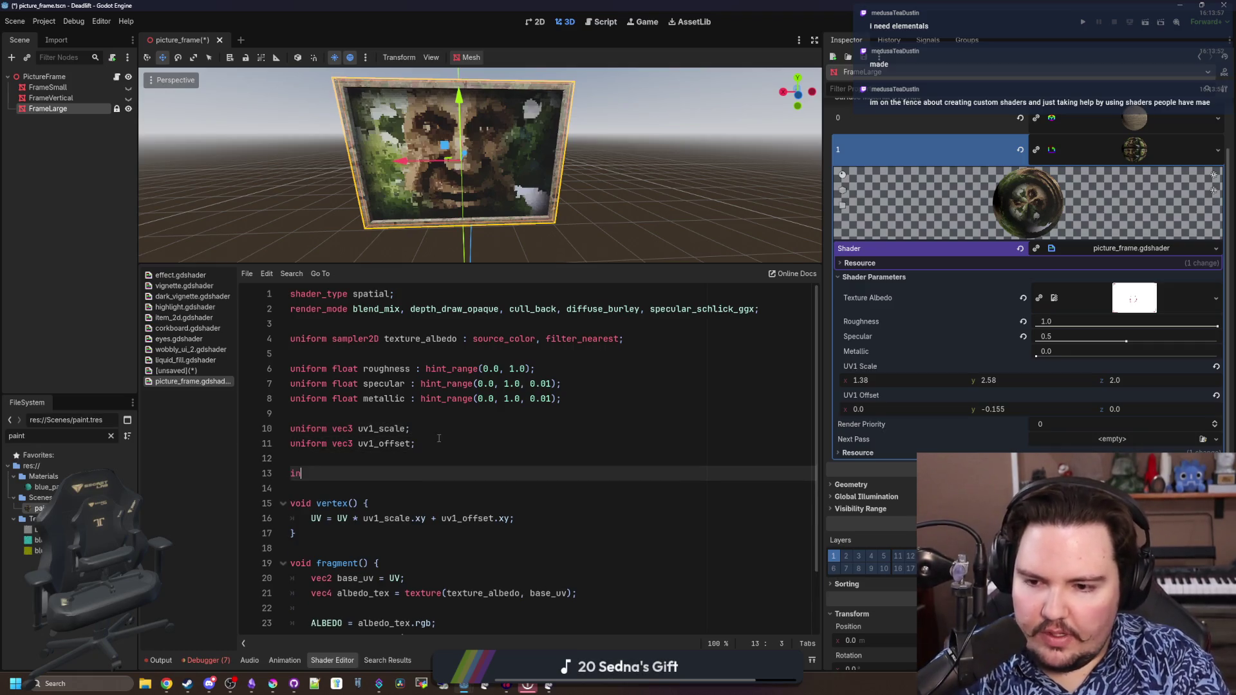
key(BackSpace)
key(BackSpace)
text(index;)
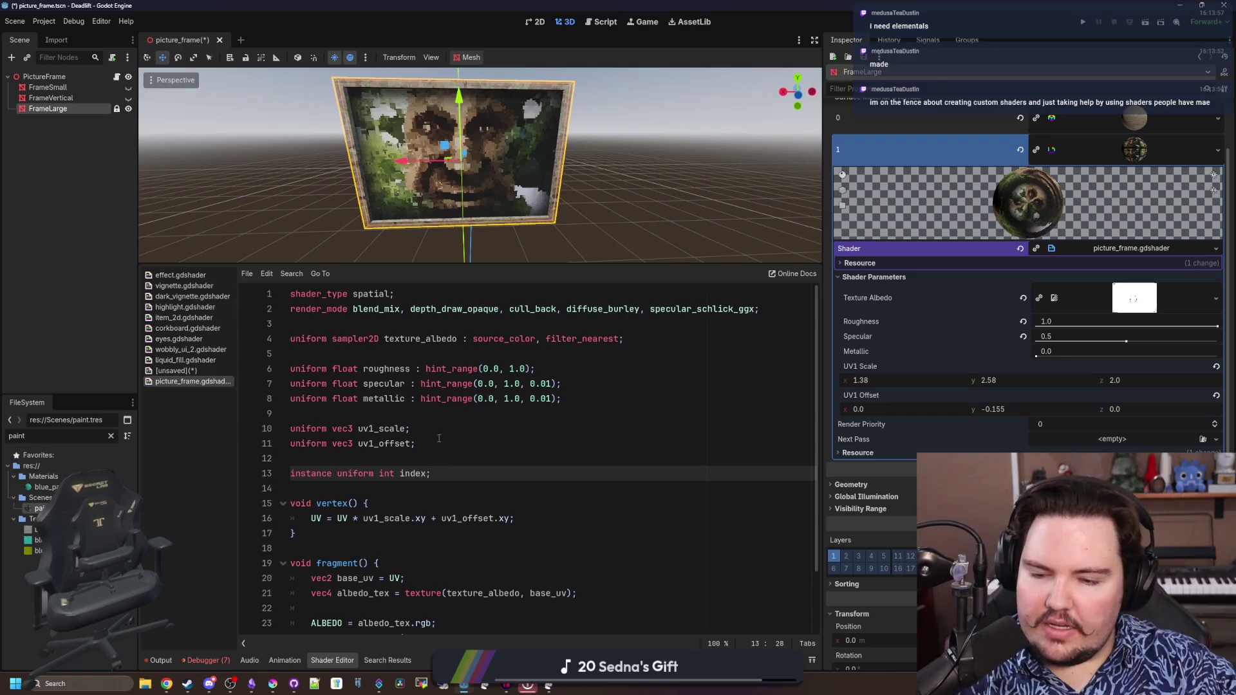
click(439, 455)
scroll(420, 461, down, 2)
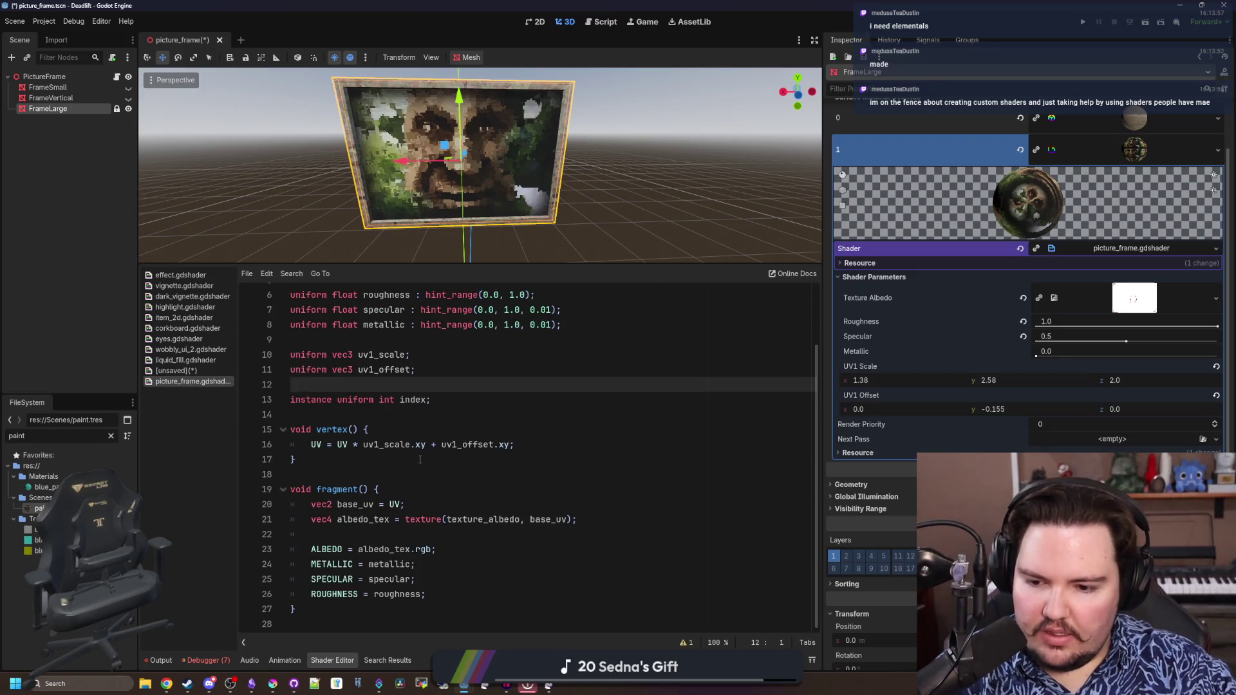
click(332, 457)
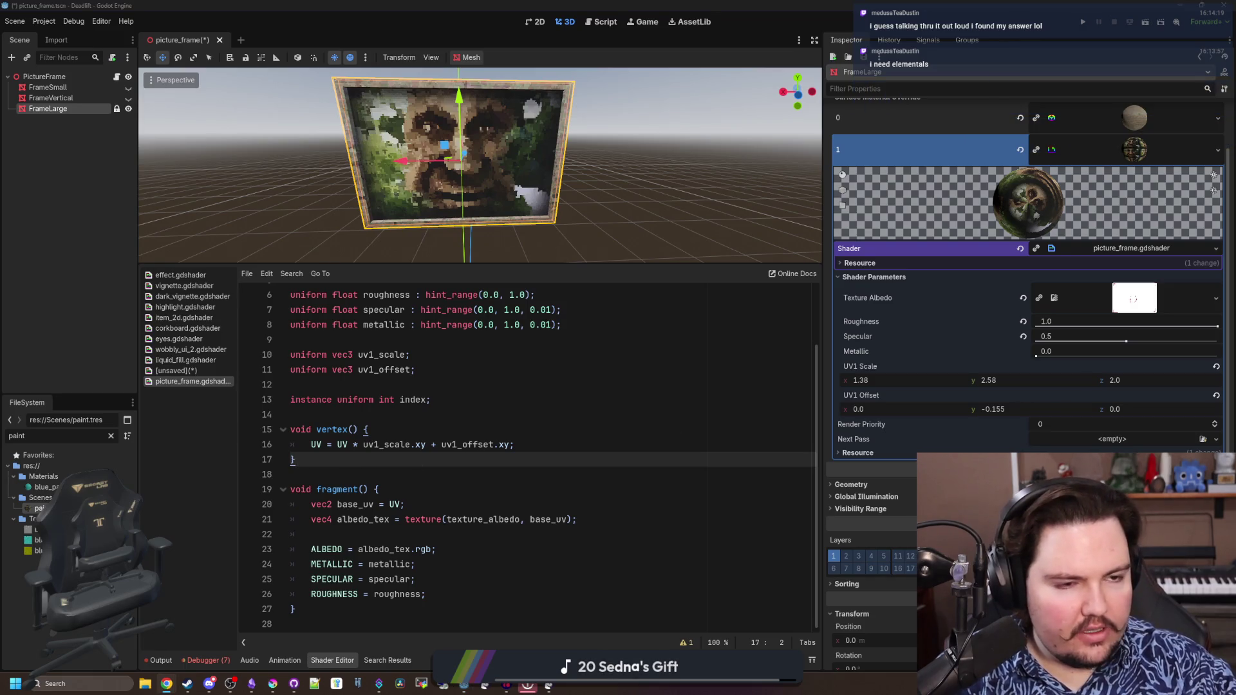
key(alt+Tab)
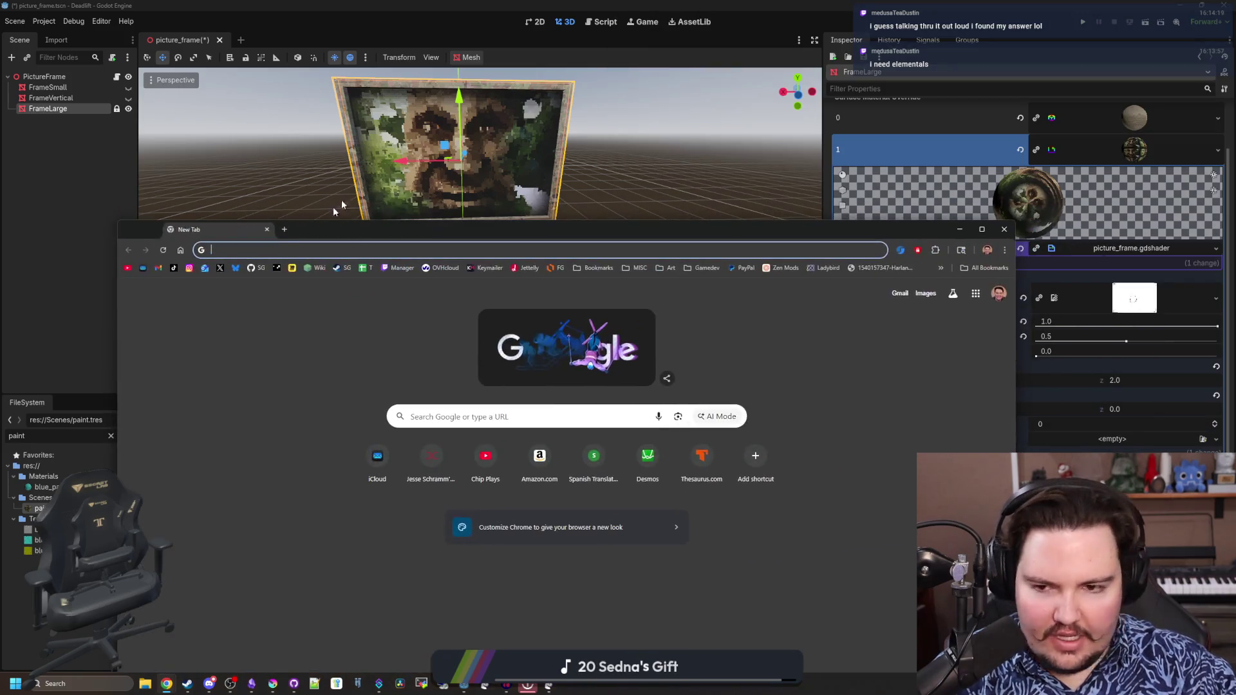
text(god)
Load godotshaders.com, view Billboard Grass with Wind in a second tab, return to the homepage
key(Return)
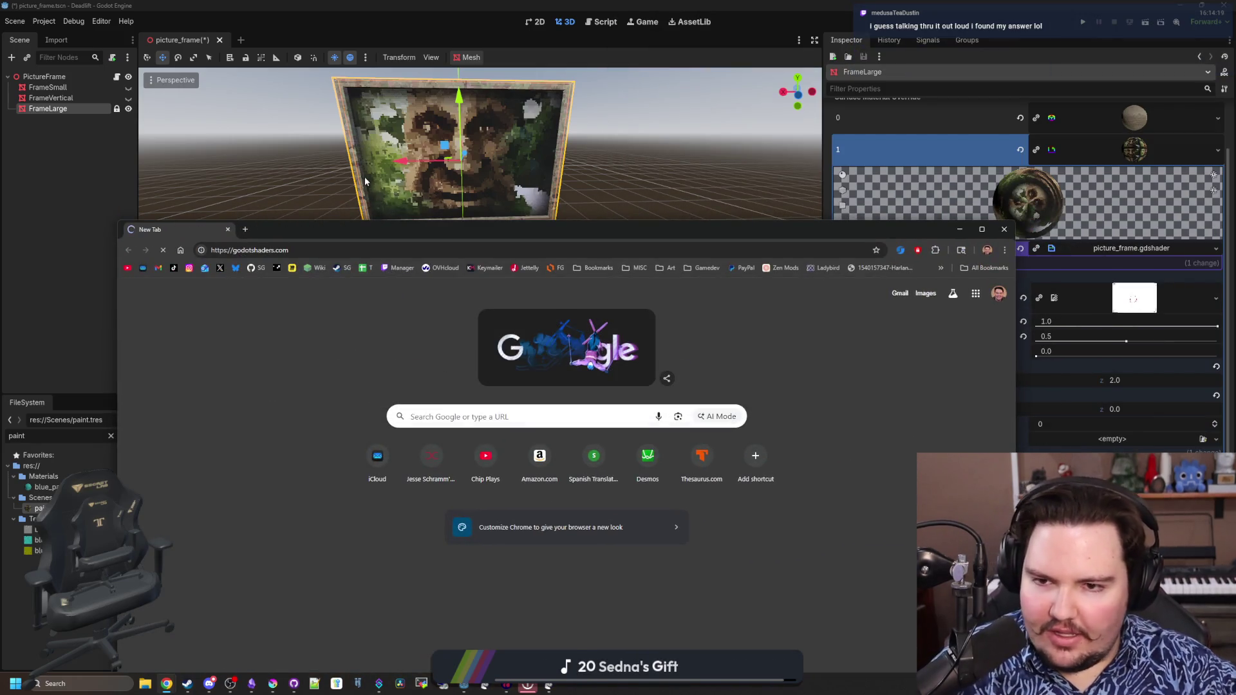
key(super+Up)
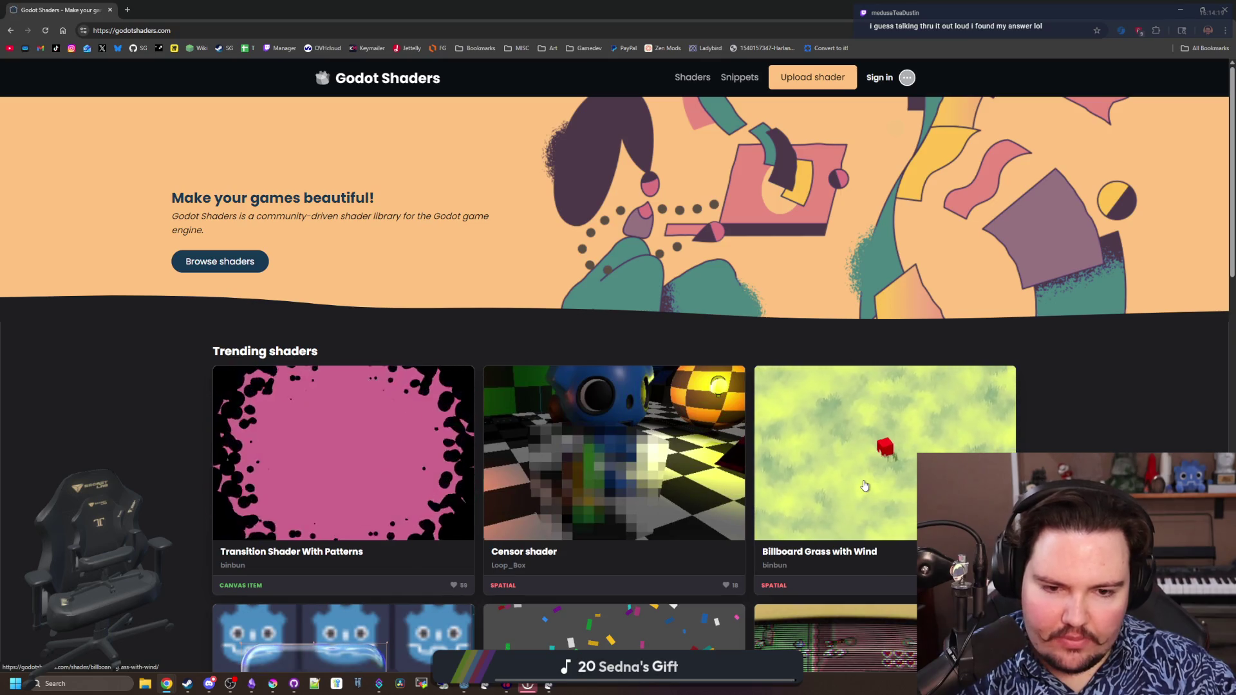
middle_click(836, 554)
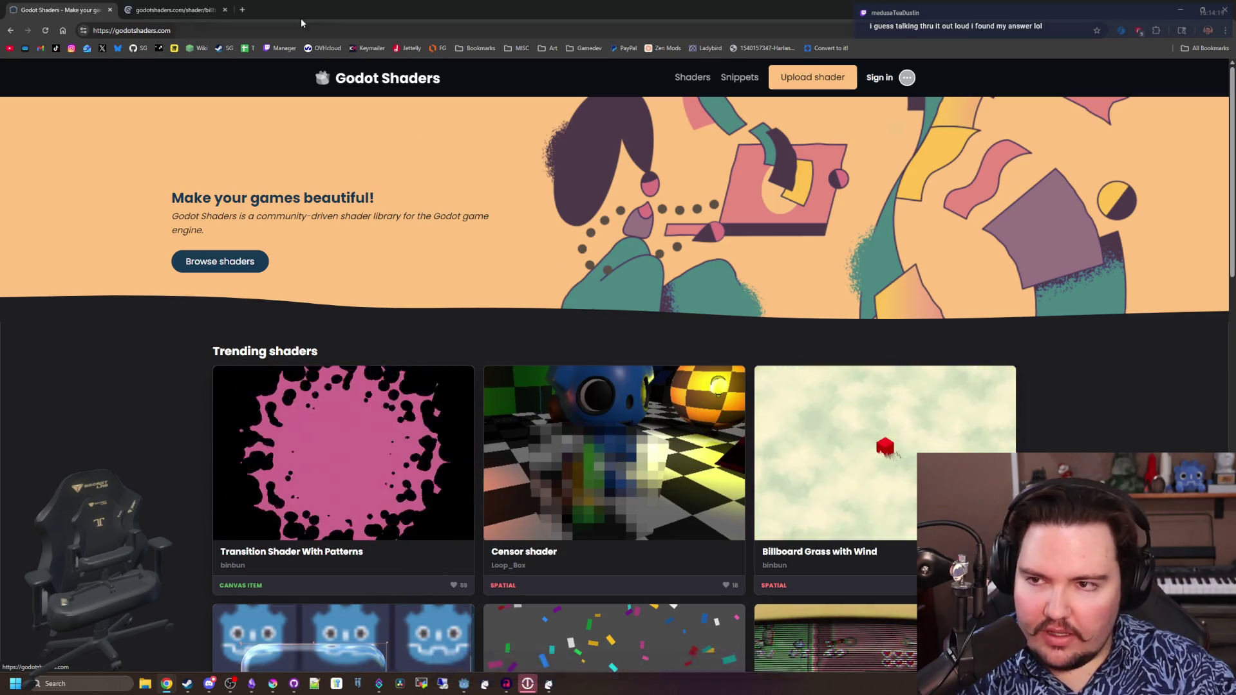
click(174, 10)
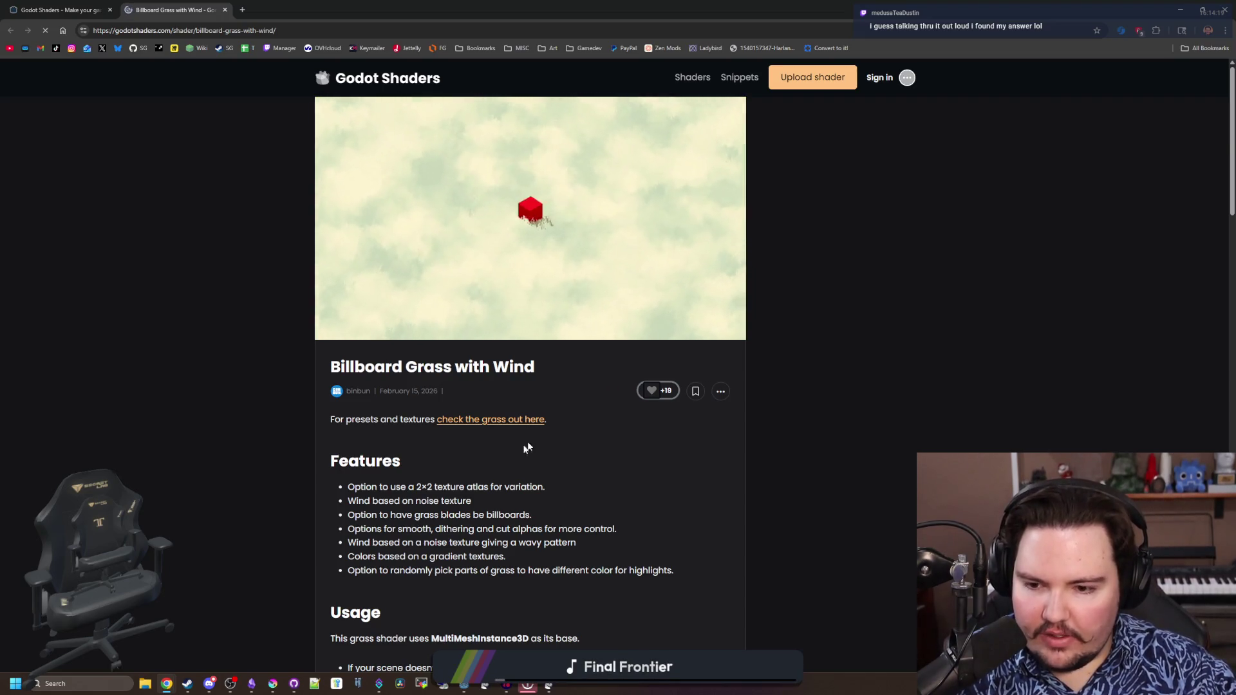
scroll(519, 357, down, 5)
scroll(502, 455, down, 5)
scroll(502, 454, down, 5)
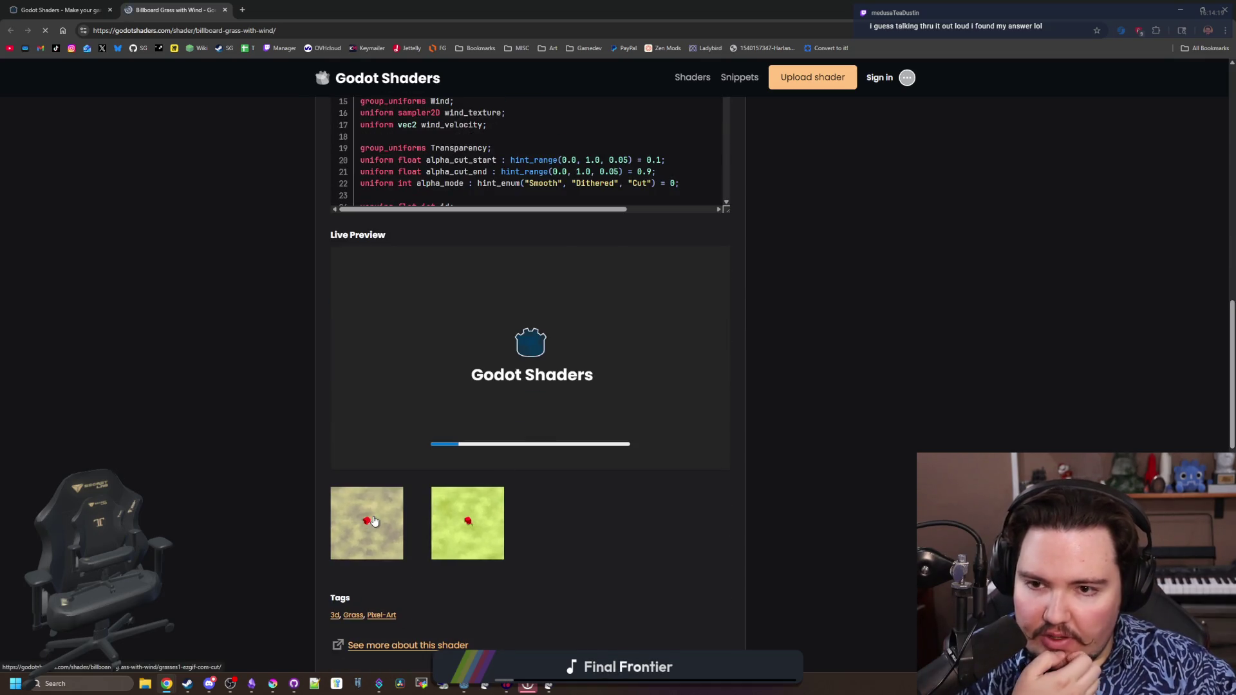
scroll(372, 522, up, 3)
scroll(359, 492, up, 4)
scroll(295, 377, up, 5)
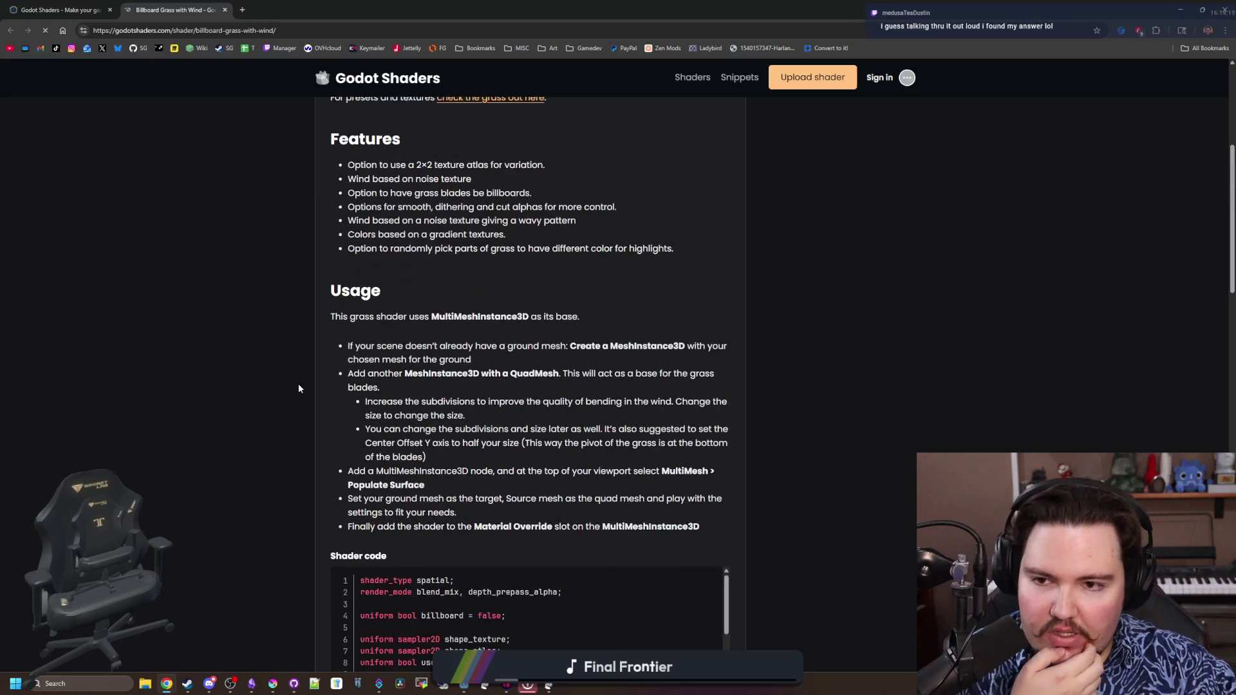
scroll(299, 384, up, 4)
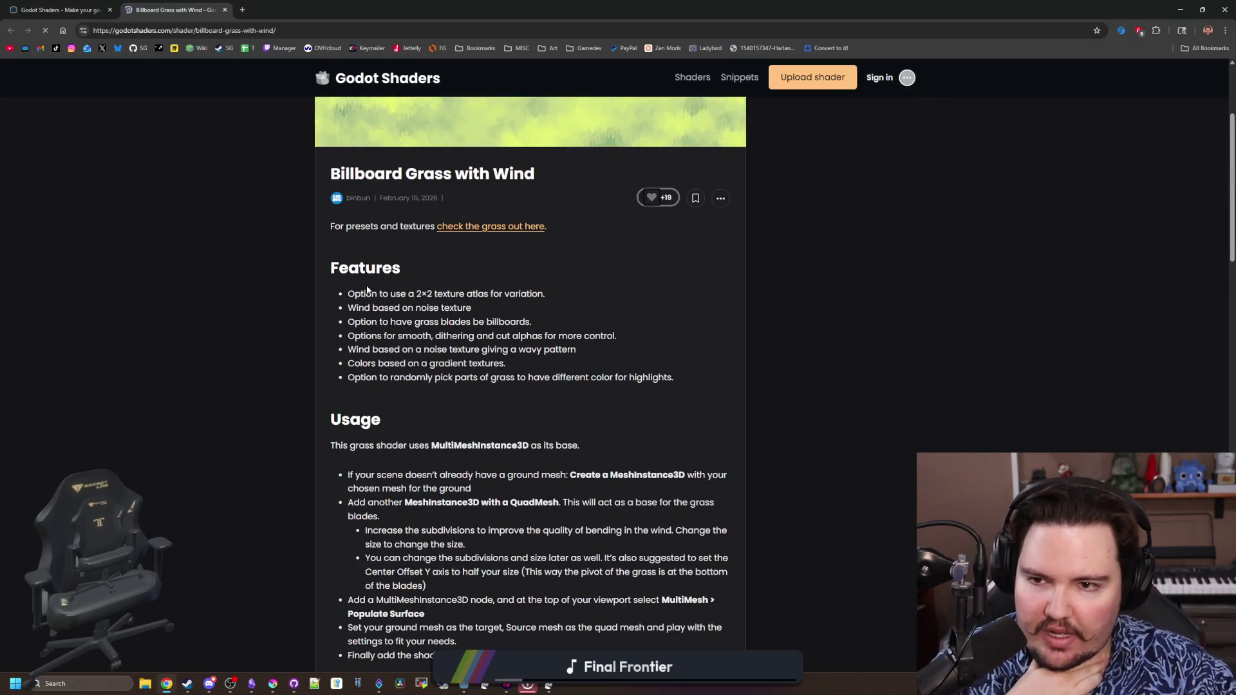
scroll(222, 324, up, 5)
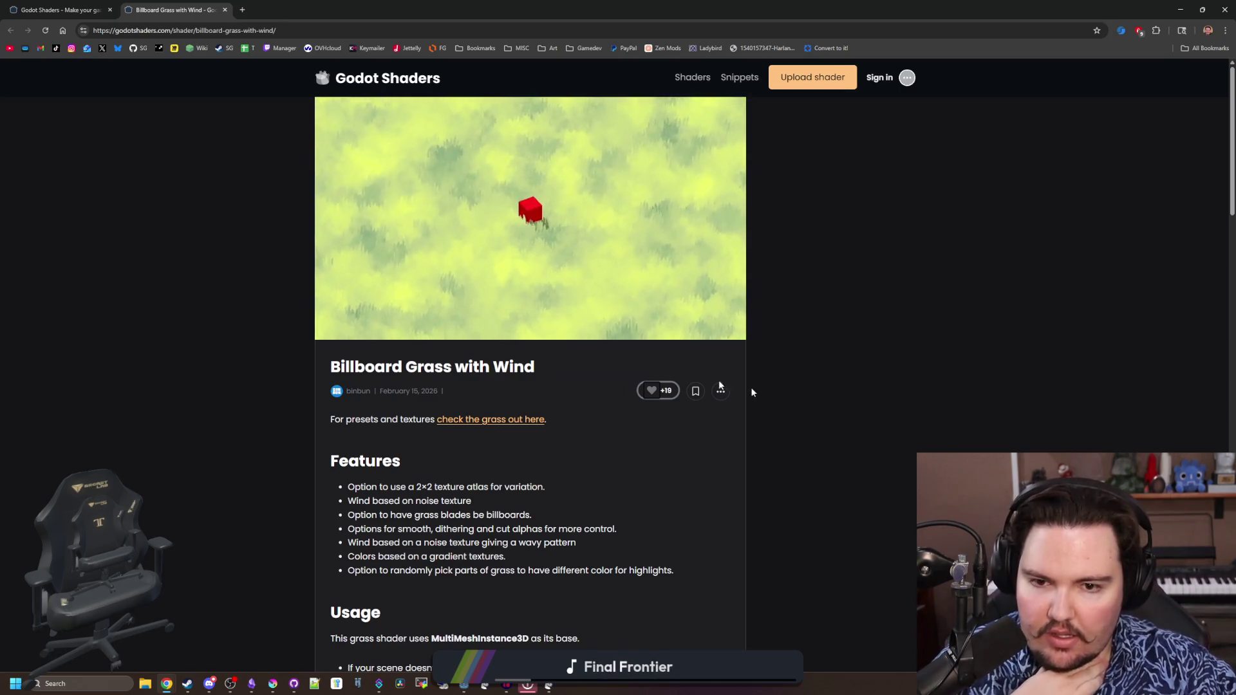
click(59, 10)
scroll(304, 391, down, 3)
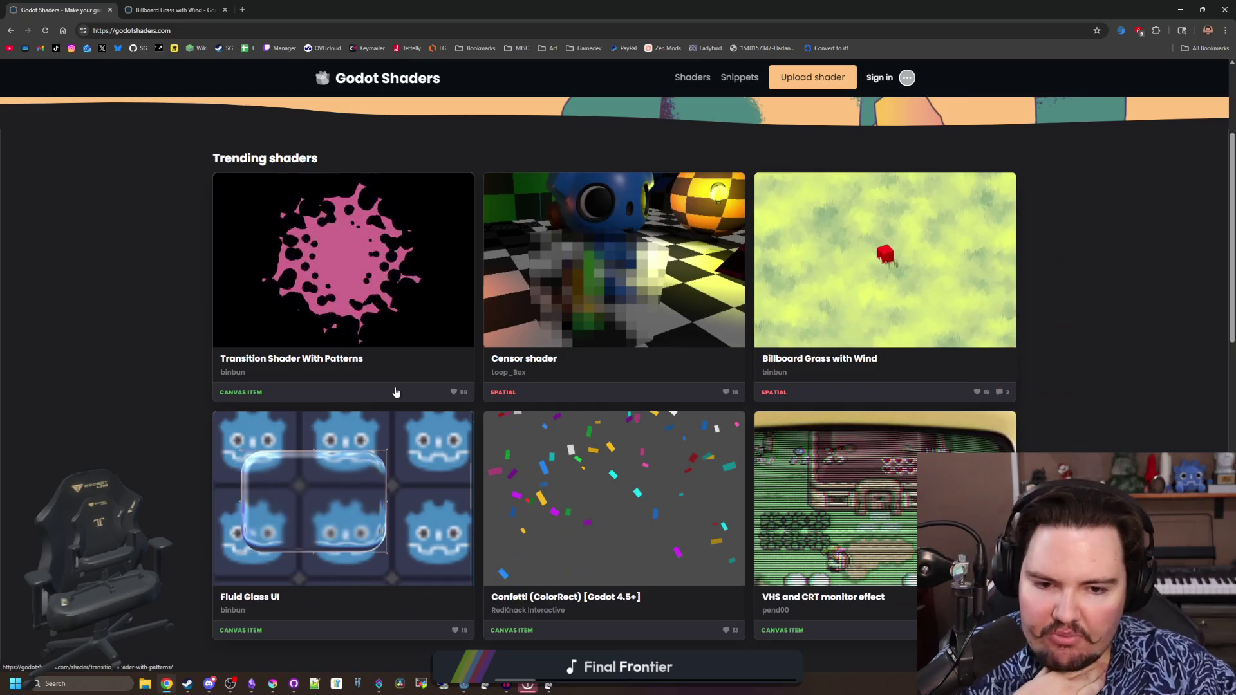
scroll(396, 387, down, 1)
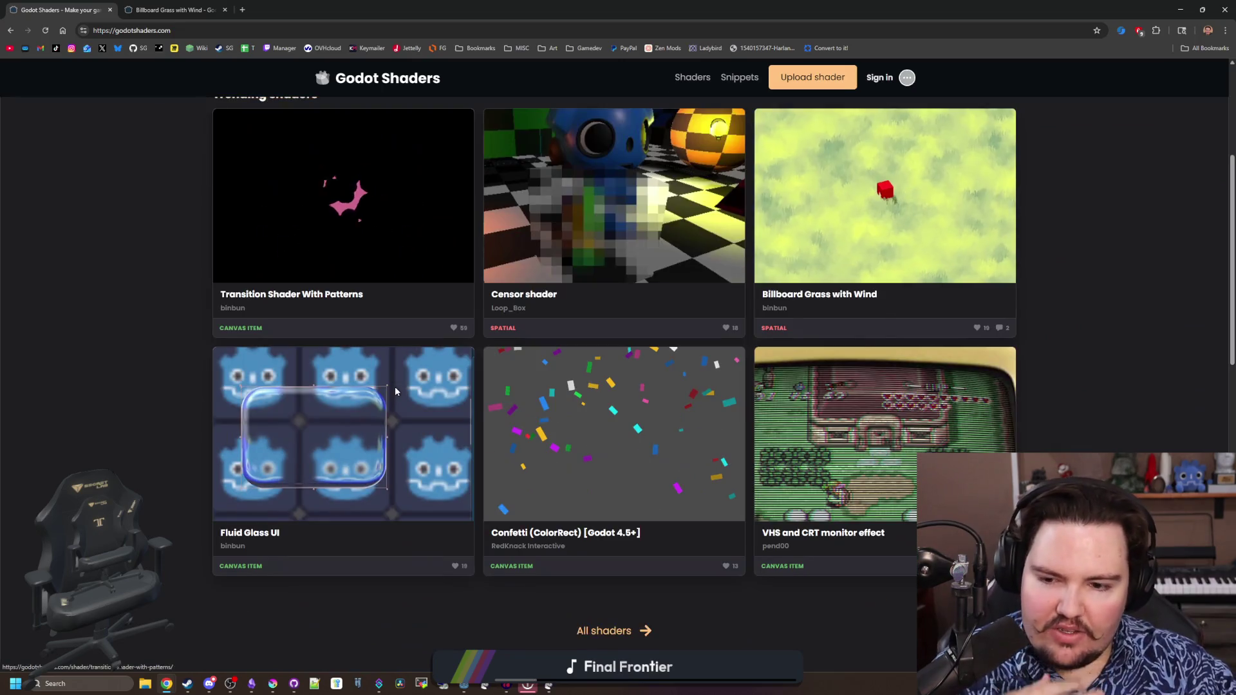
Browse the 'All shaders' catalogue page, jump to its top and return to the Godot editor
click(646, 634)
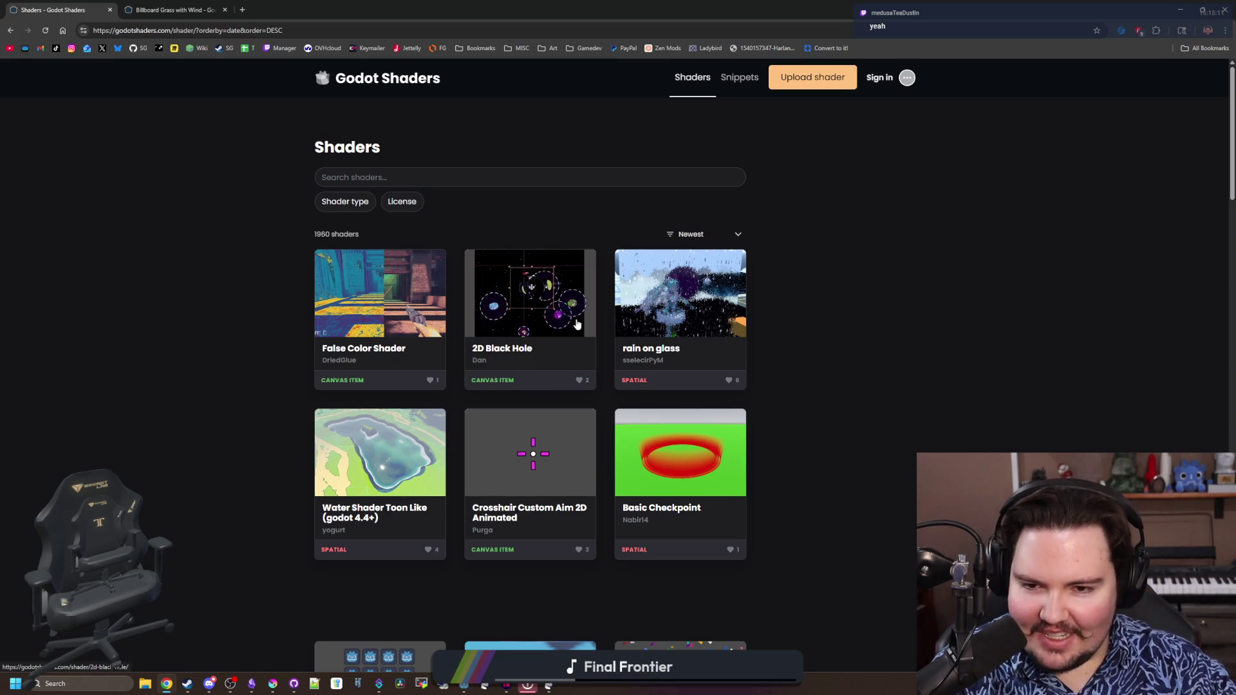
scroll(579, 326, down, 2)
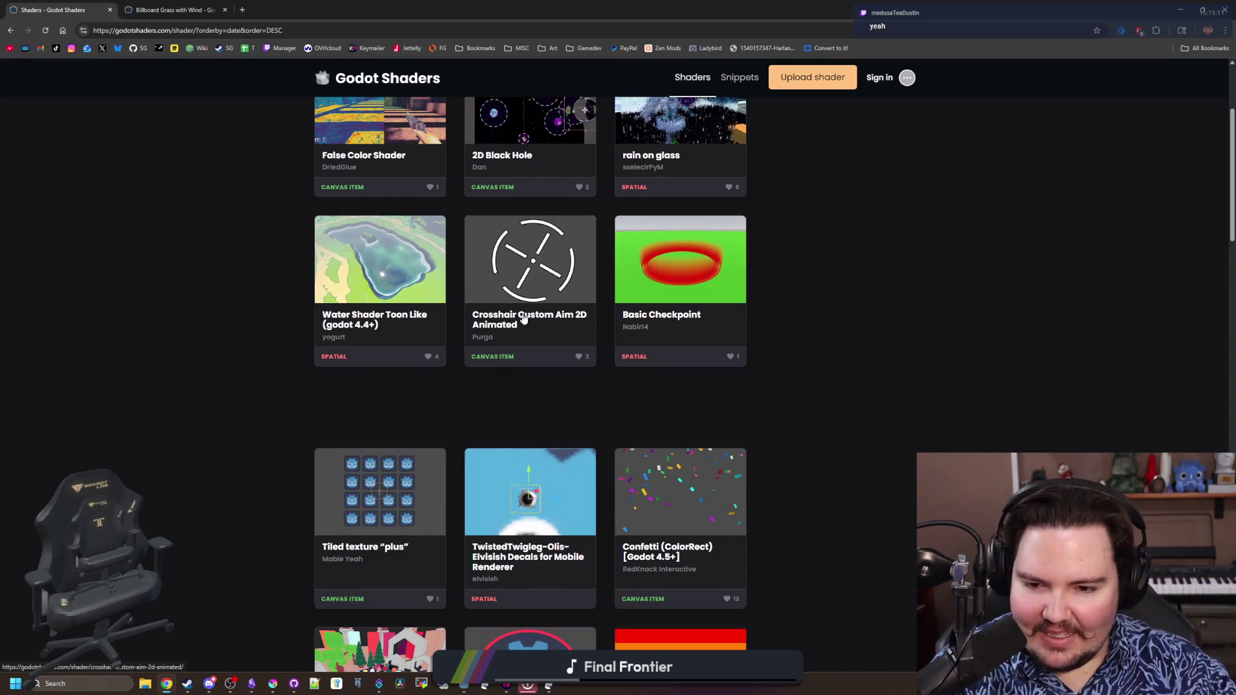
scroll(522, 293, down, 2)
scroll(580, 358, down, 2)
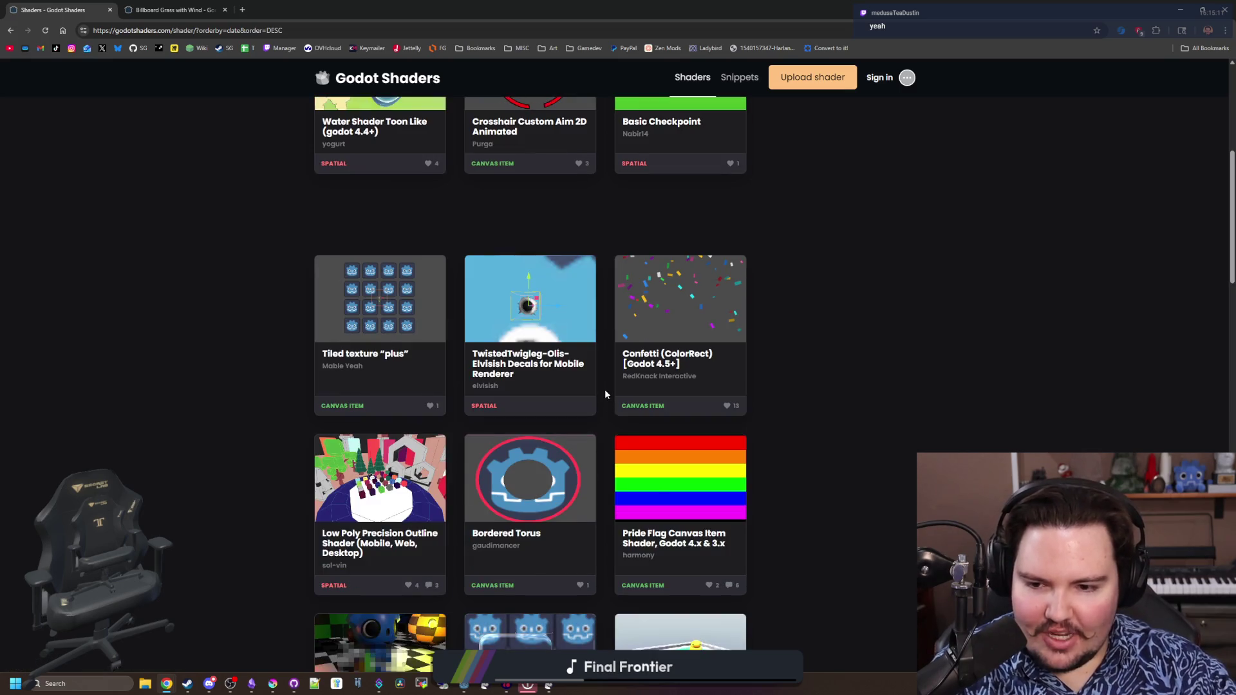
scroll(605, 390, down, 2)
scroll(605, 390, down, 2)
scroll(604, 380, down, 2)
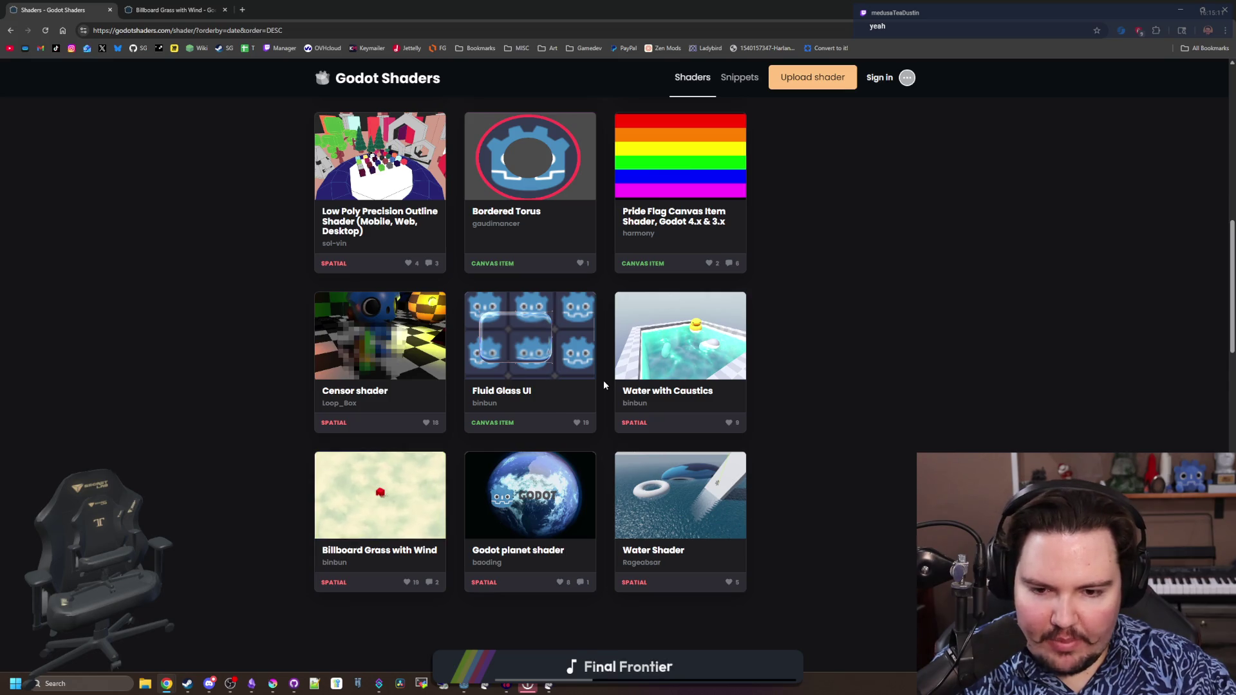
scroll(604, 380, down, 3)
scroll(604, 379, down, 3)
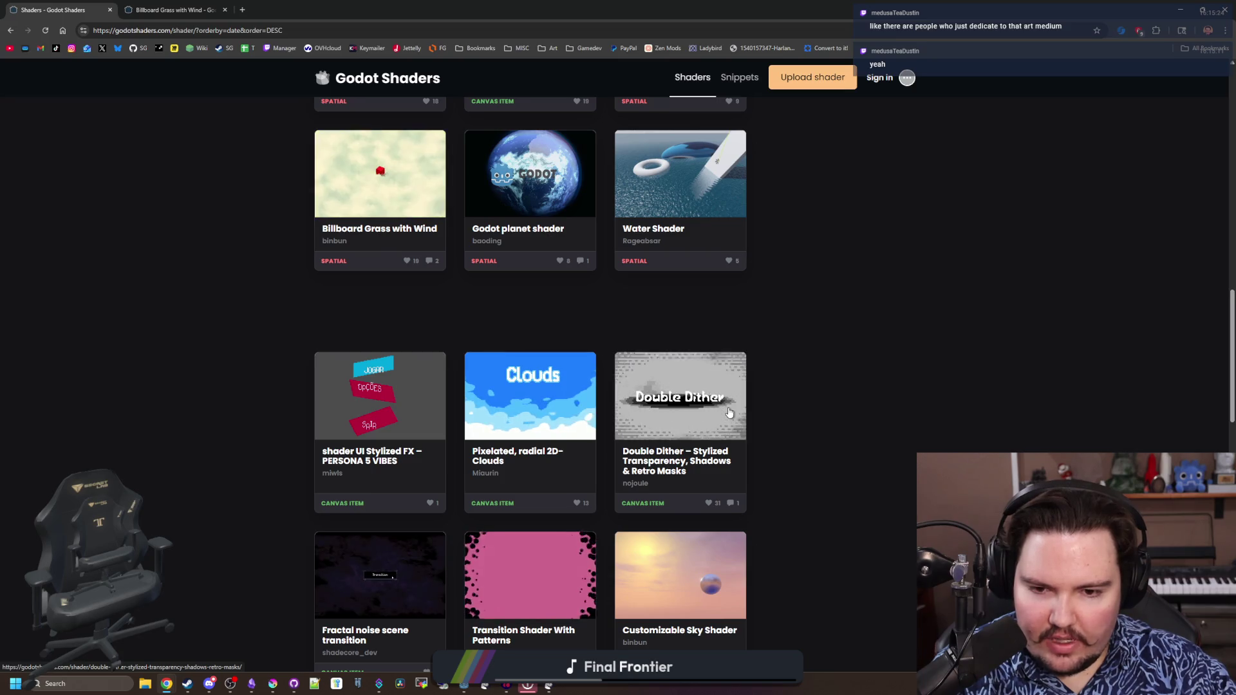
scroll(429, 390, down, 1)
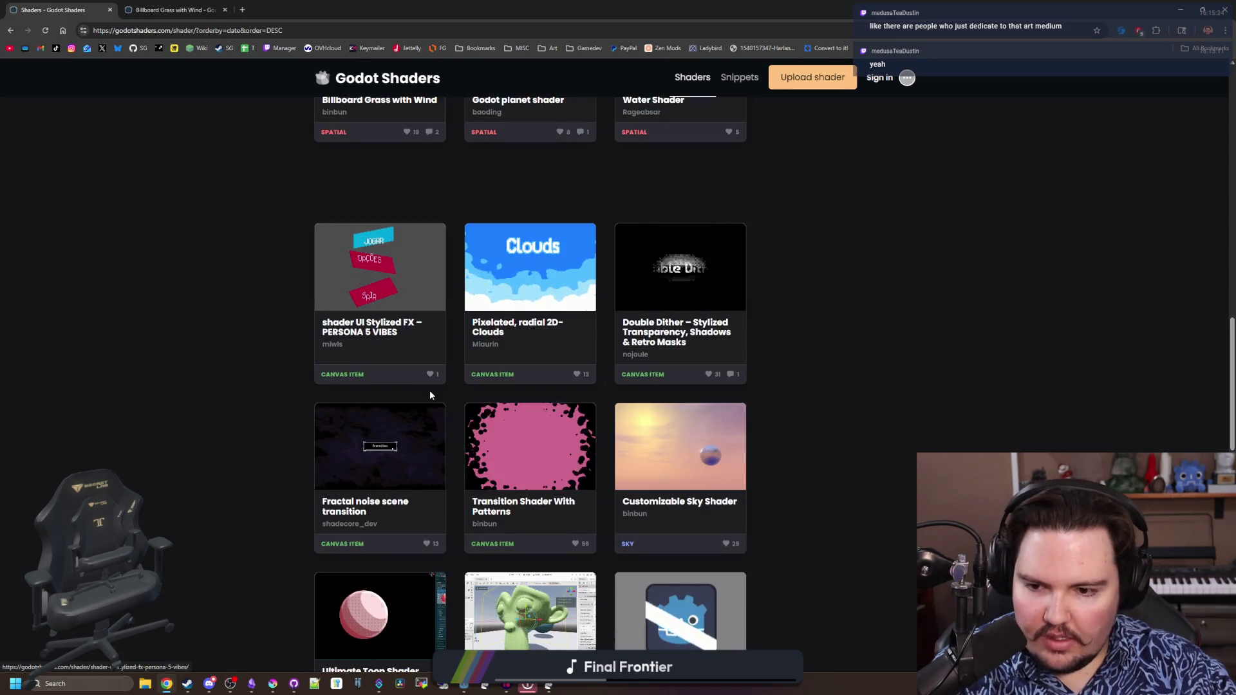
scroll(431, 395, down, 1)
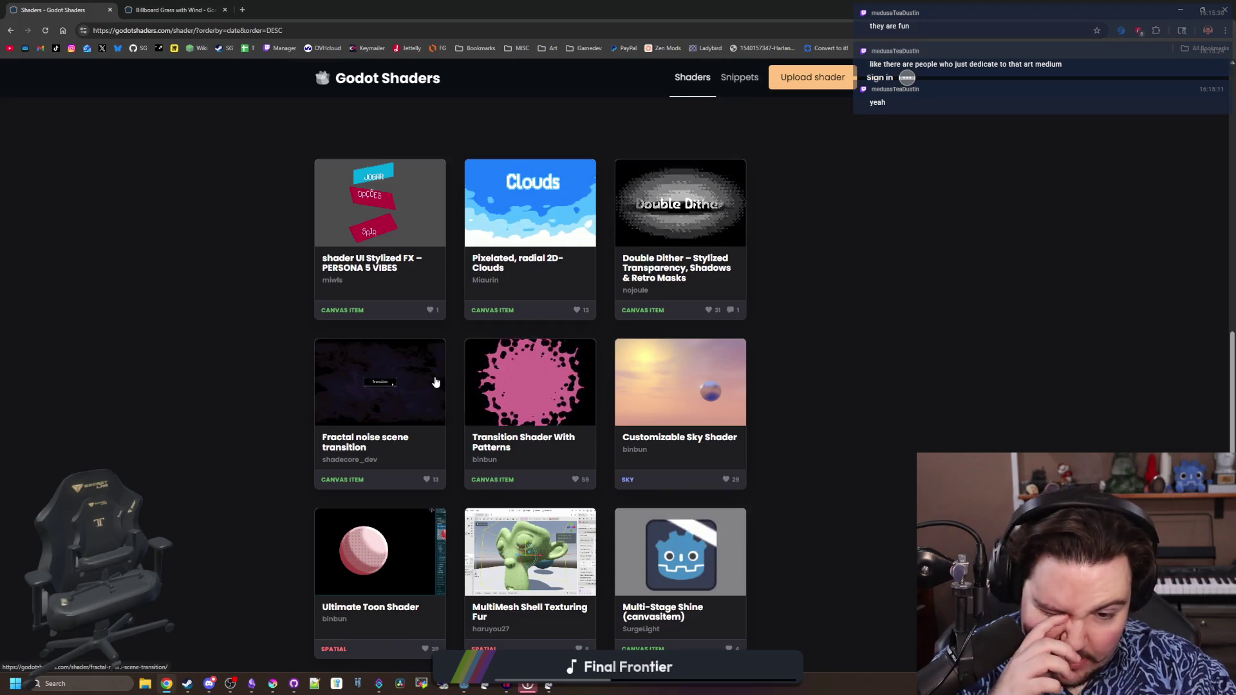
scroll(435, 383, down, 2)
scroll(435, 382, down, 2)
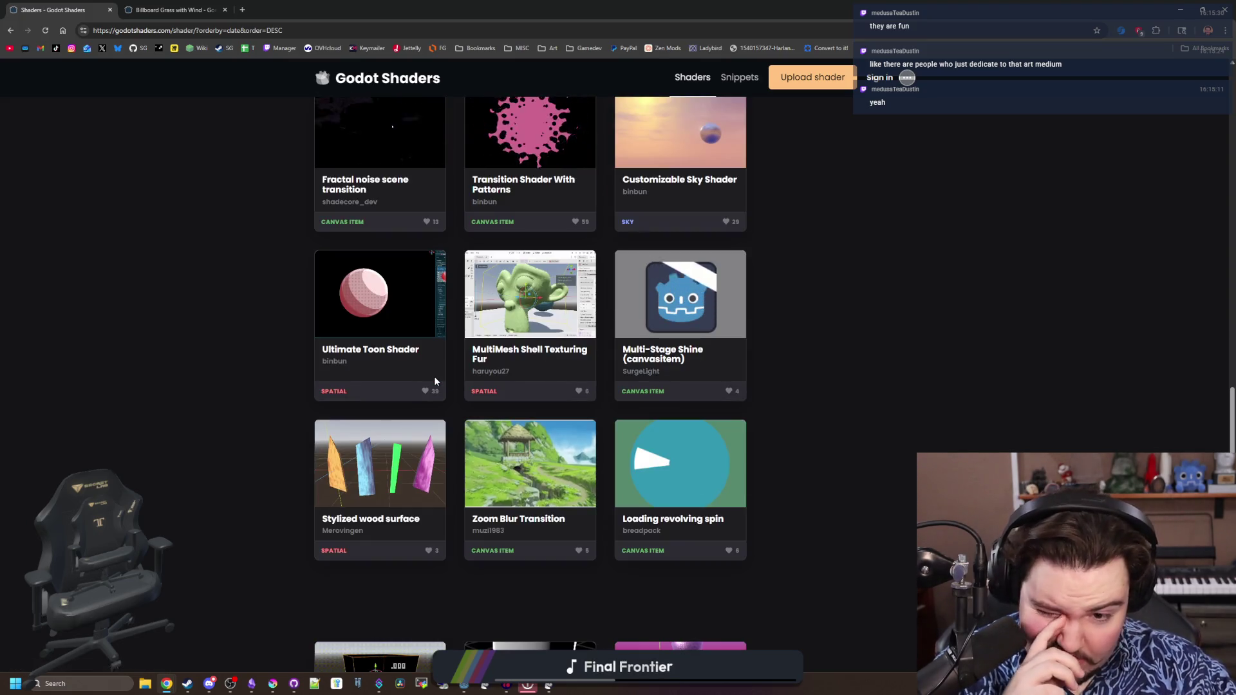
scroll(434, 376, down, 2)
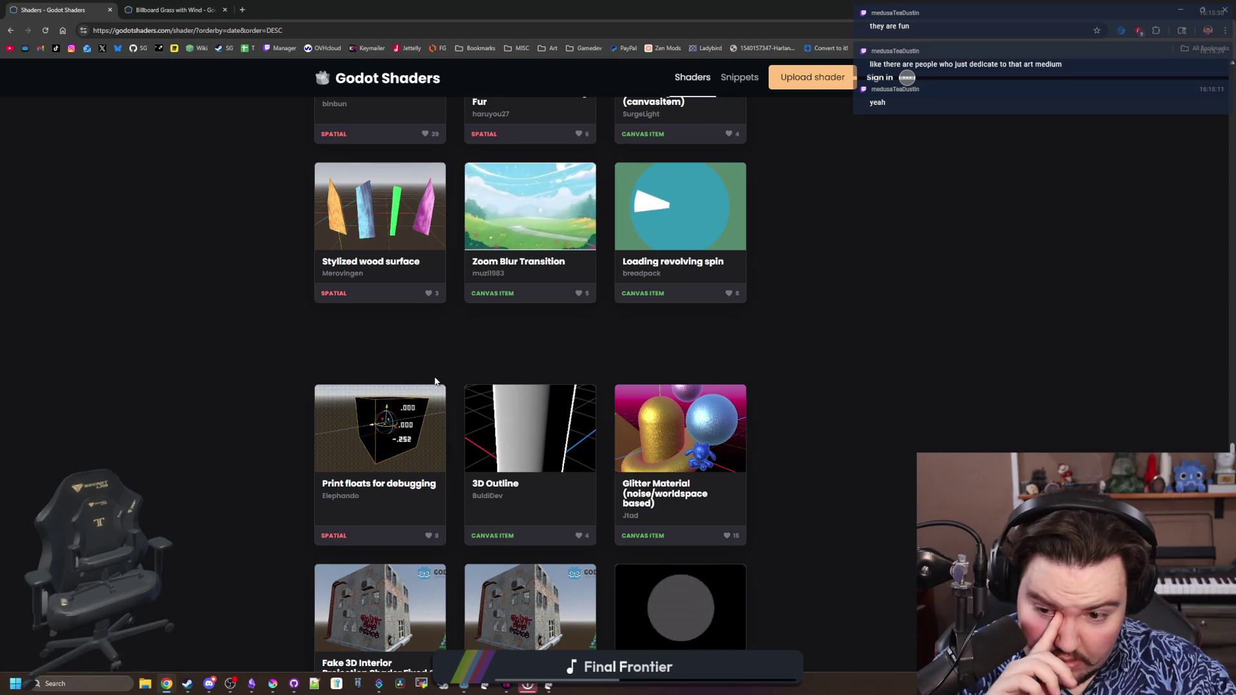
scroll(435, 382, down, 2)
scroll(435, 382, down, 2)
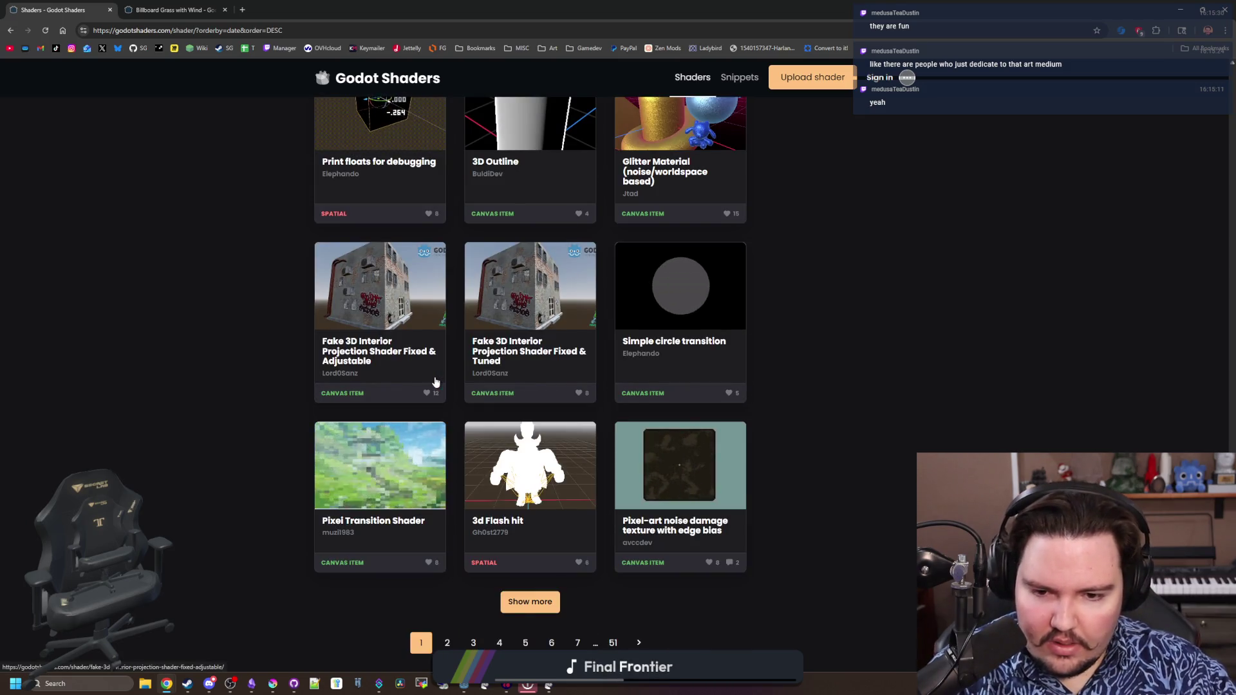
key(Home)
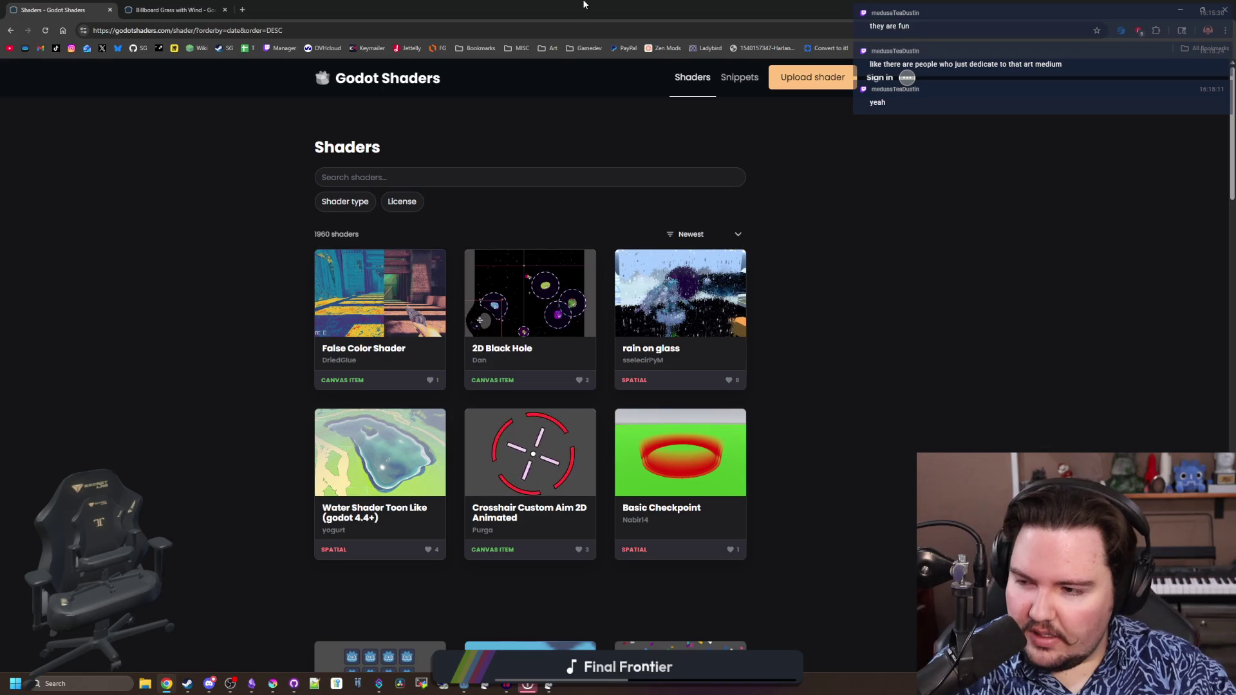
key(alt+Tab)
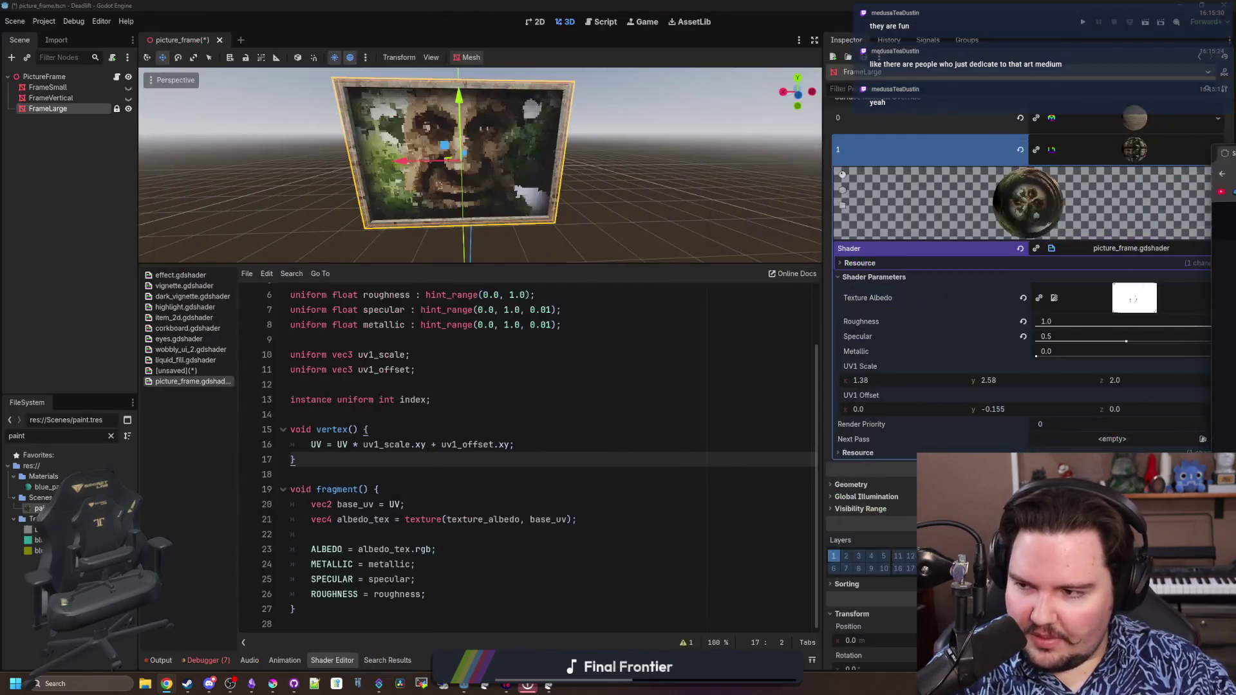
Add blank lines at the end of the fragment function after the roughness assignment
click(443, 407)
click(390, 471)
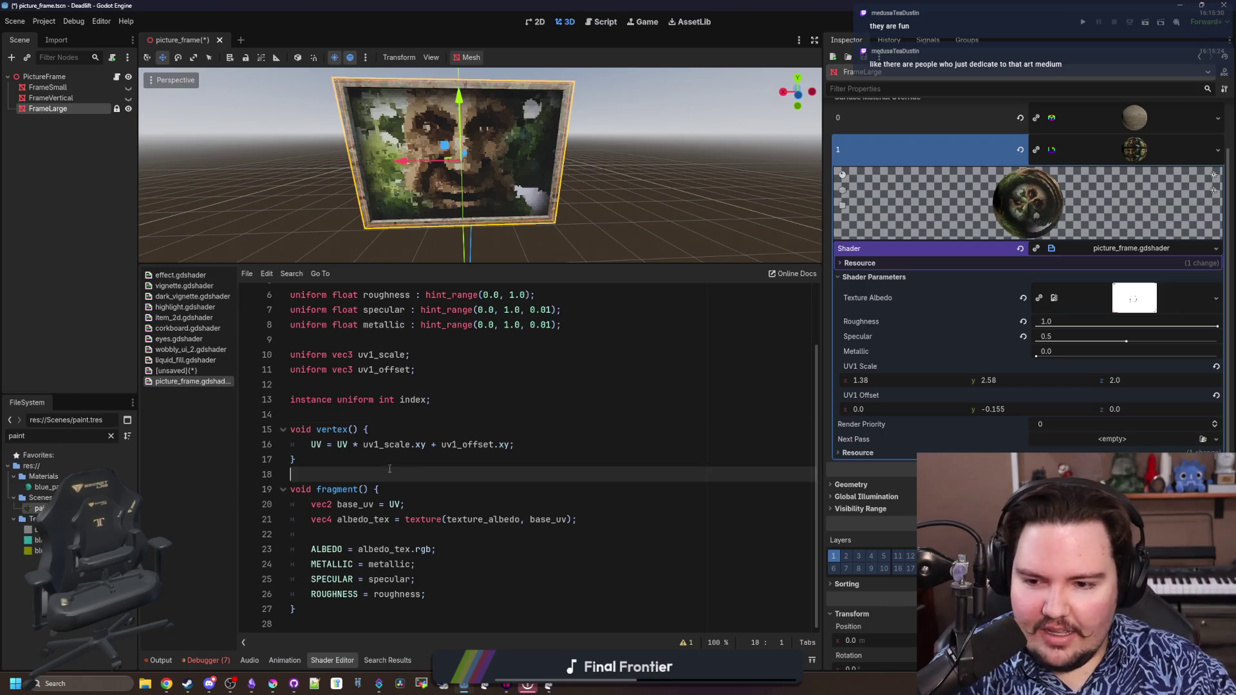
click(416, 487)
click(397, 385)
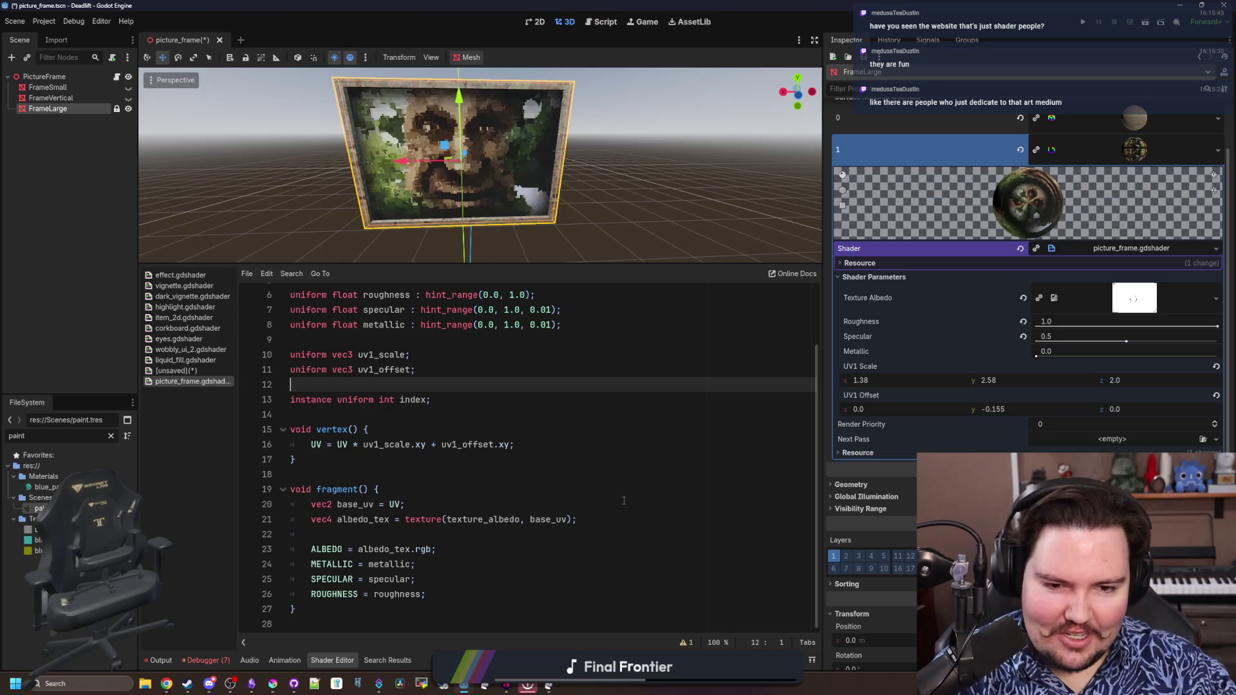
click(466, 587)
key(Return)
key(Return)
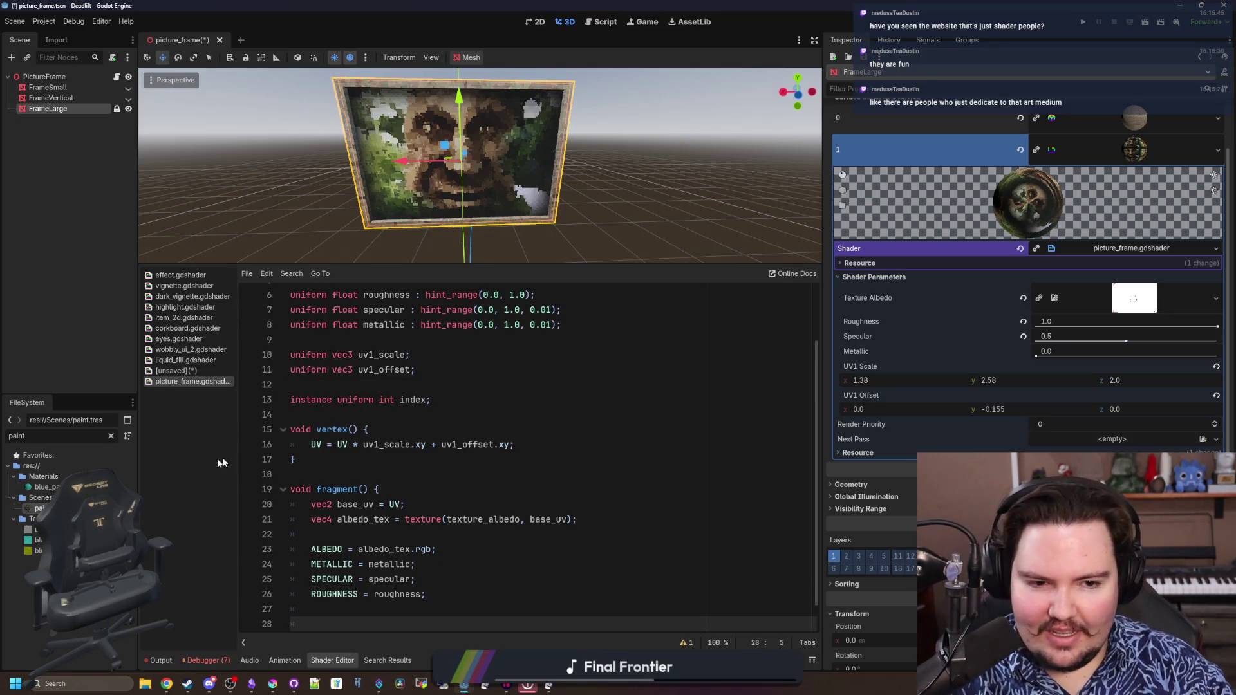
Declare 'uniform sampler2DArray textures : filter_nearest;' below the index uniform
click(370, 418)
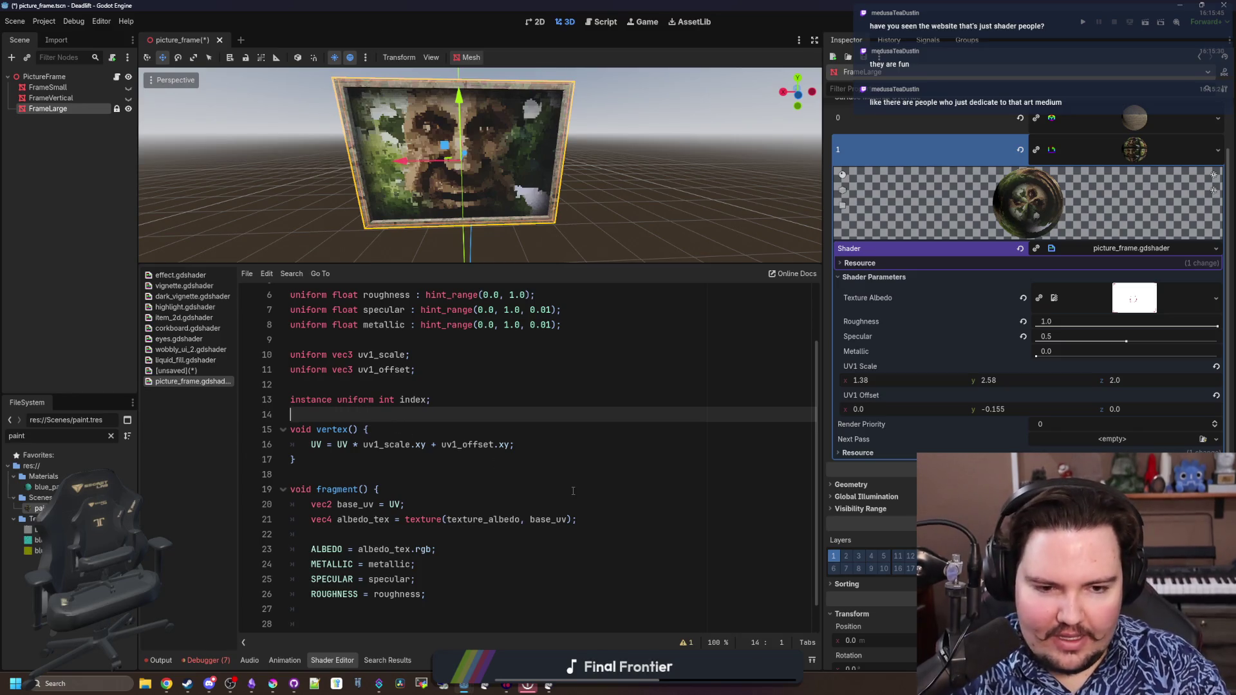
key(Return)
text(unifr)
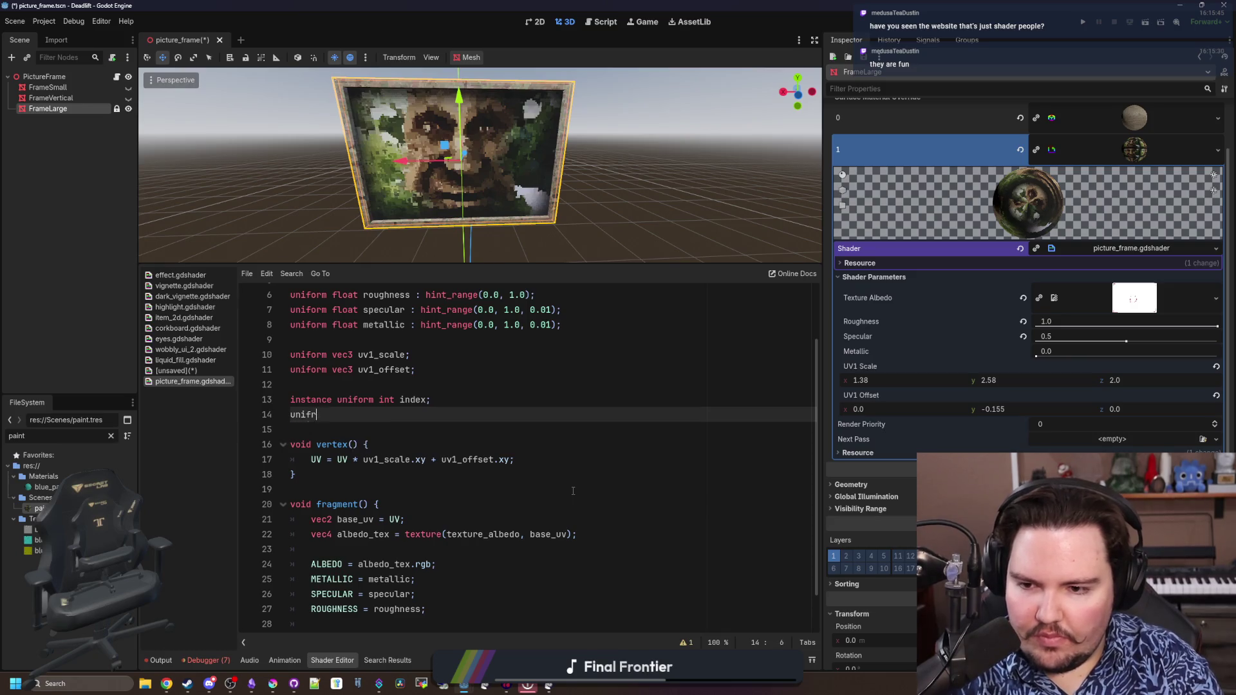
key(BackSpace)
key(BackSpace)
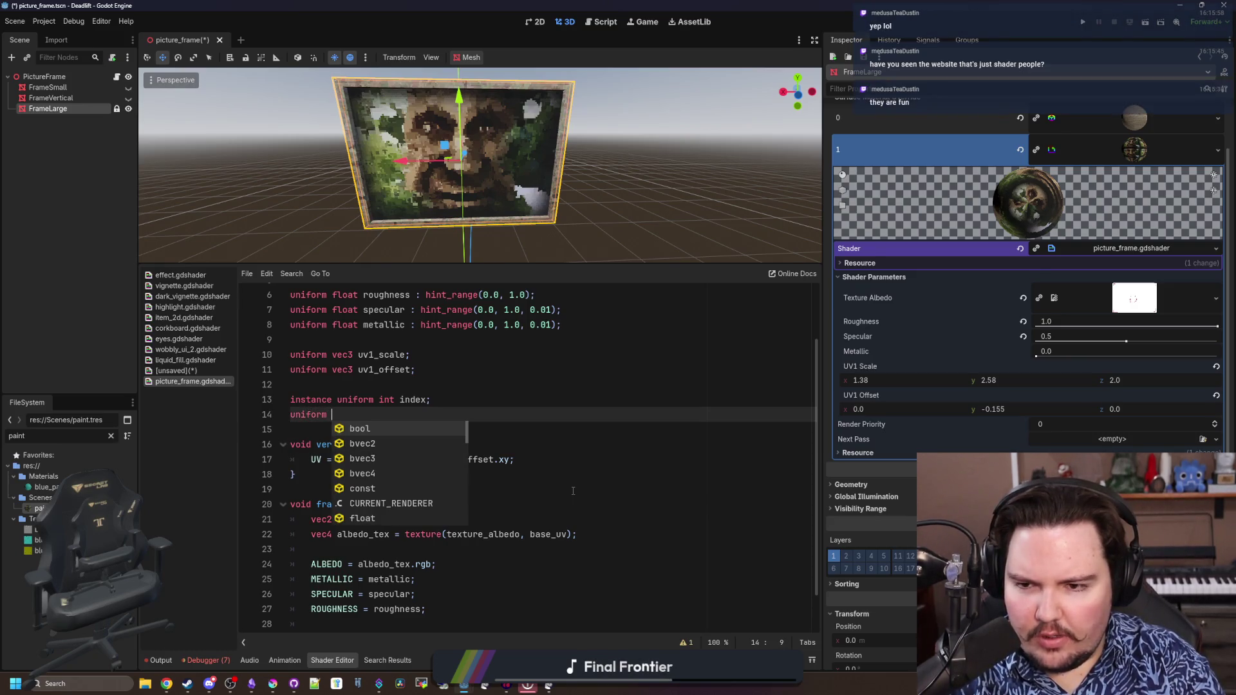
text(ar)
key(Tab)
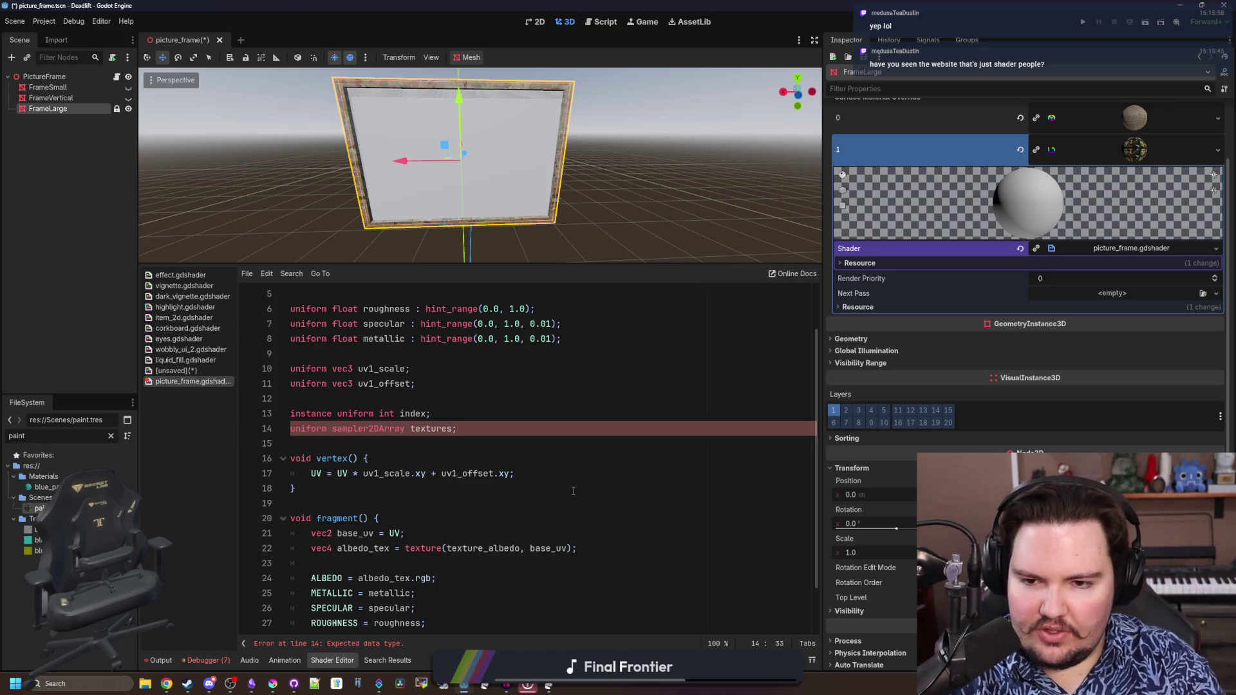
text(ilter)
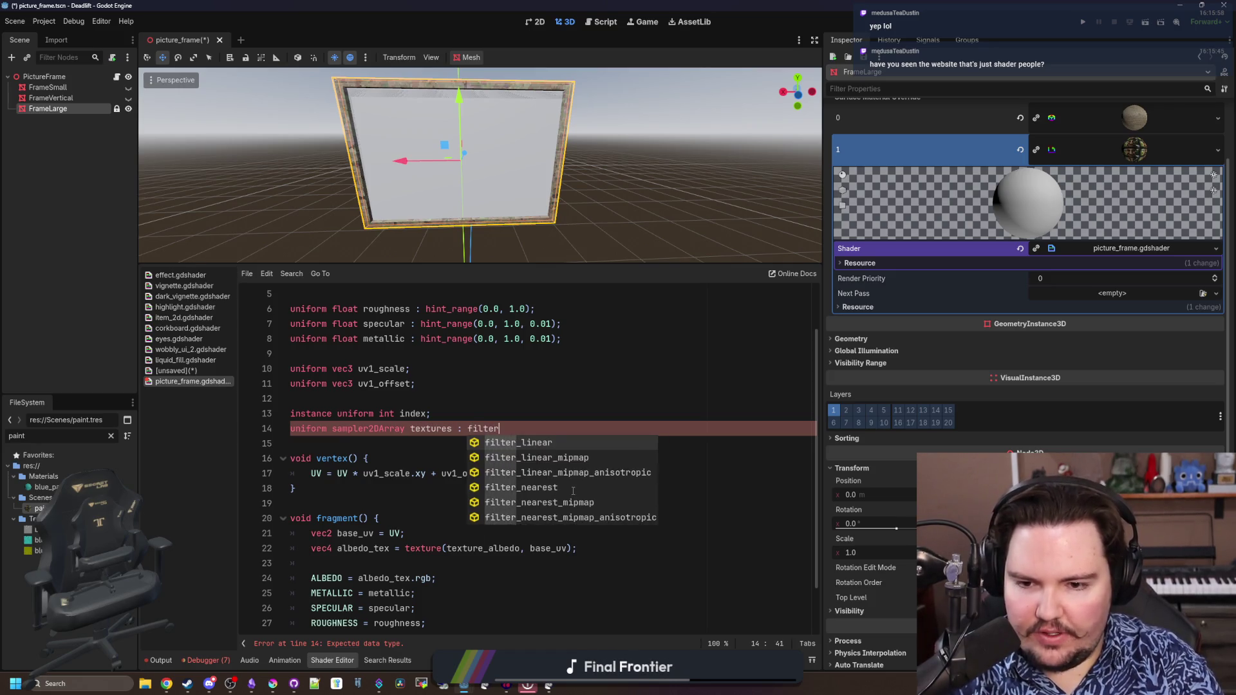
text(_near)
key(Tab)
text(;)
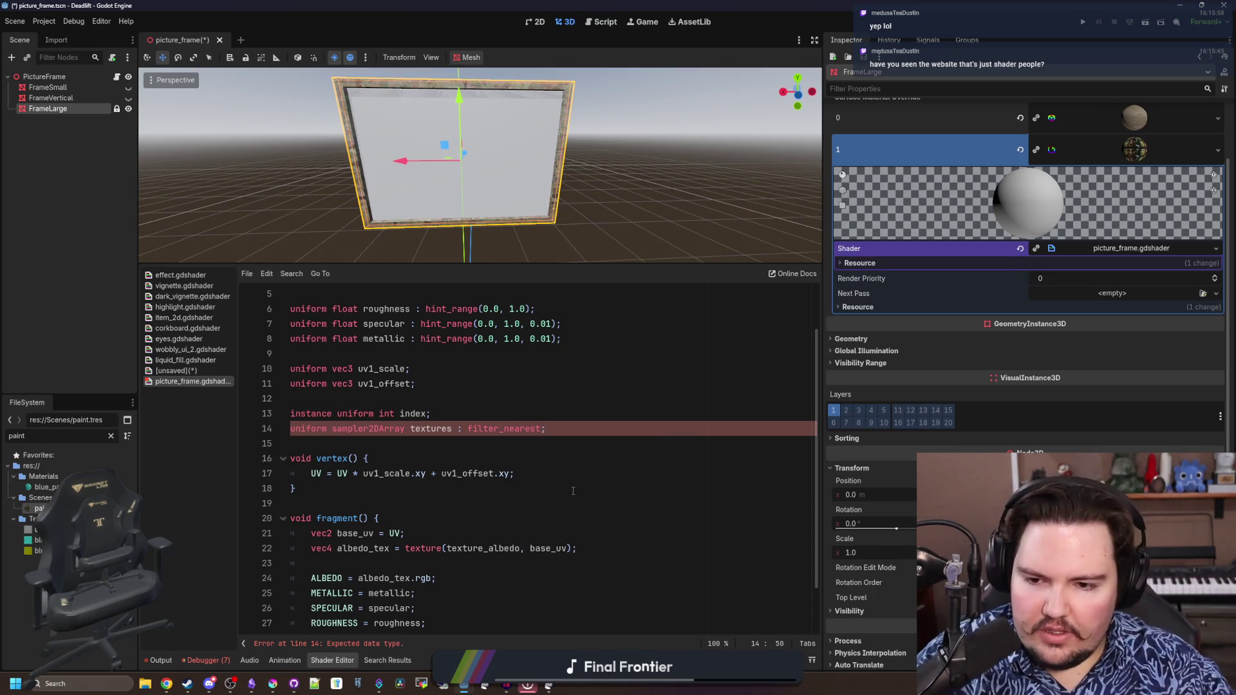
Default index to 0 and select the texture_albedo uniform line for deletion
click(458, 414)
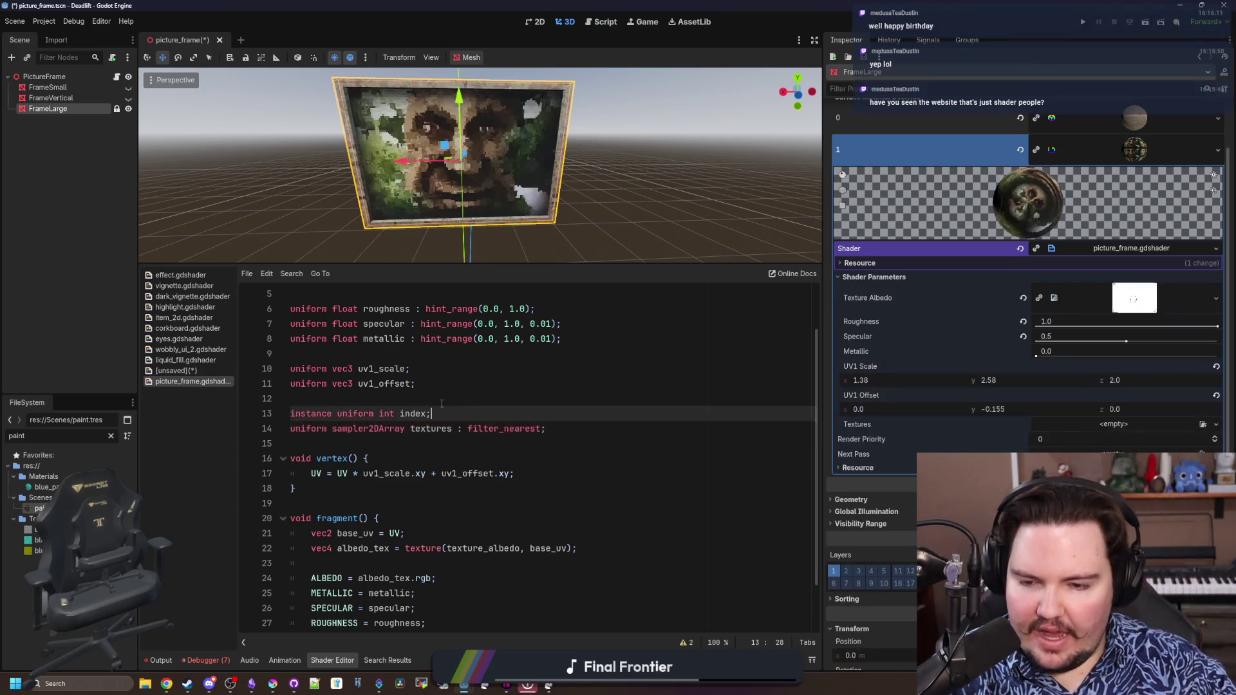
scroll(423, 435, down, 1)
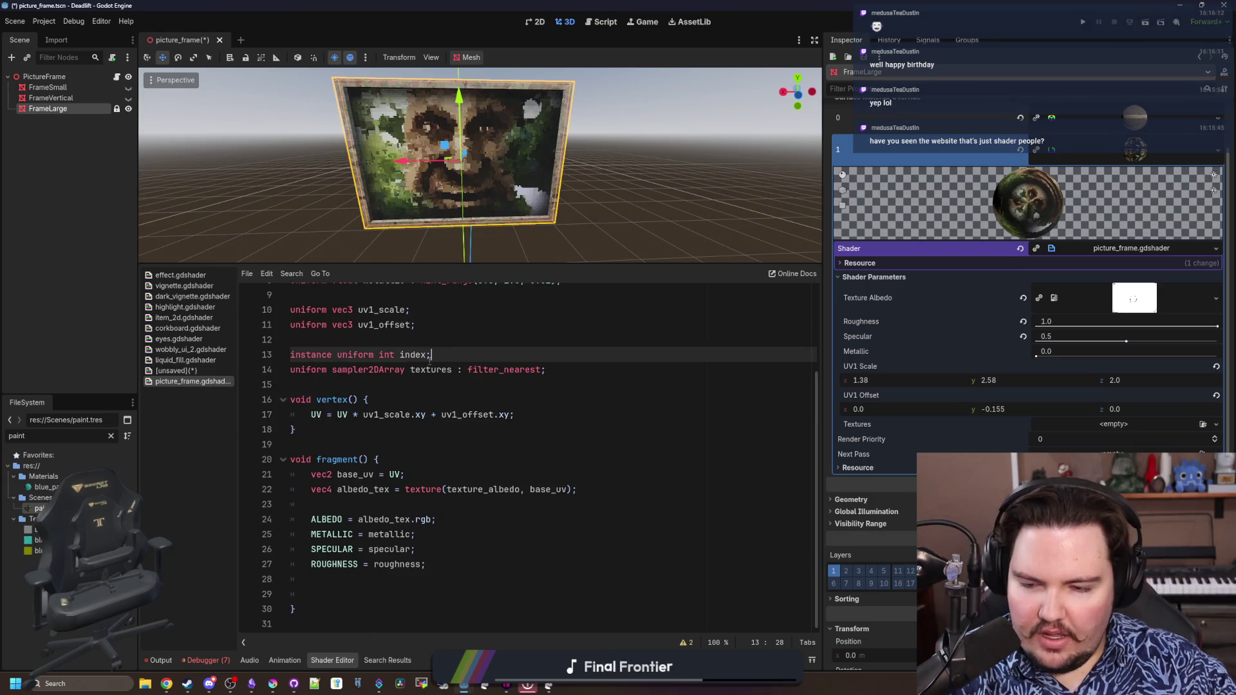
key(Left)
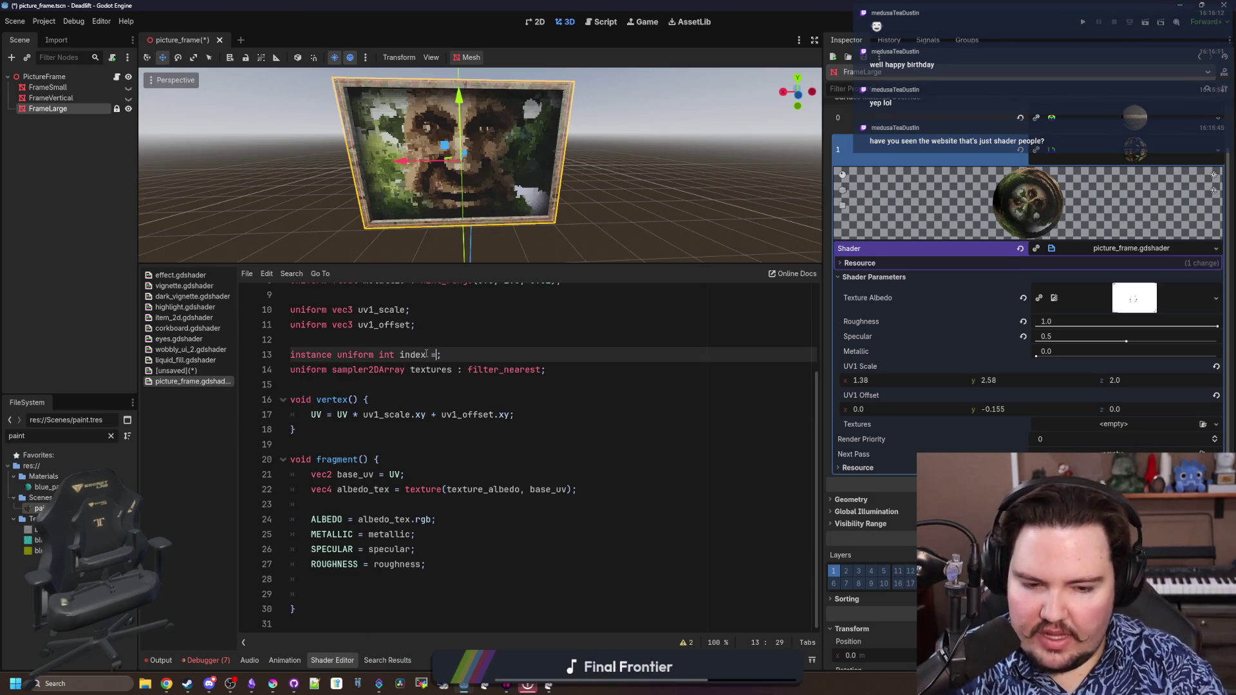
text(0)
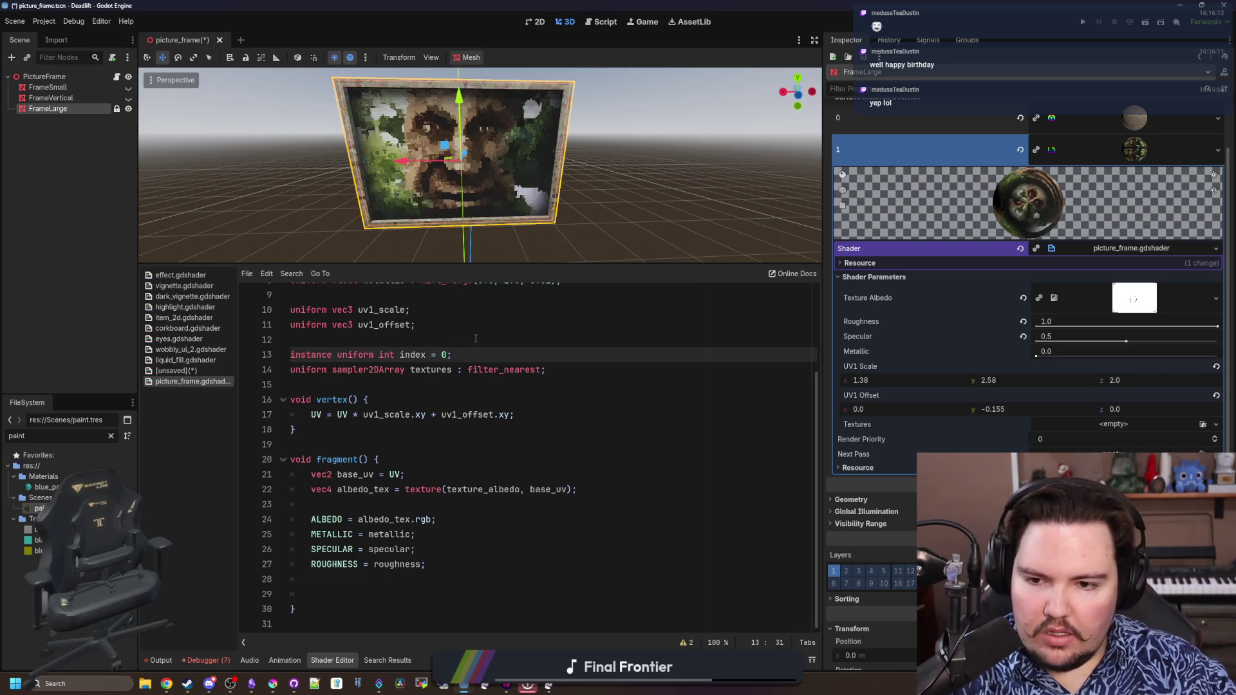
click(413, 431)
click(433, 472)
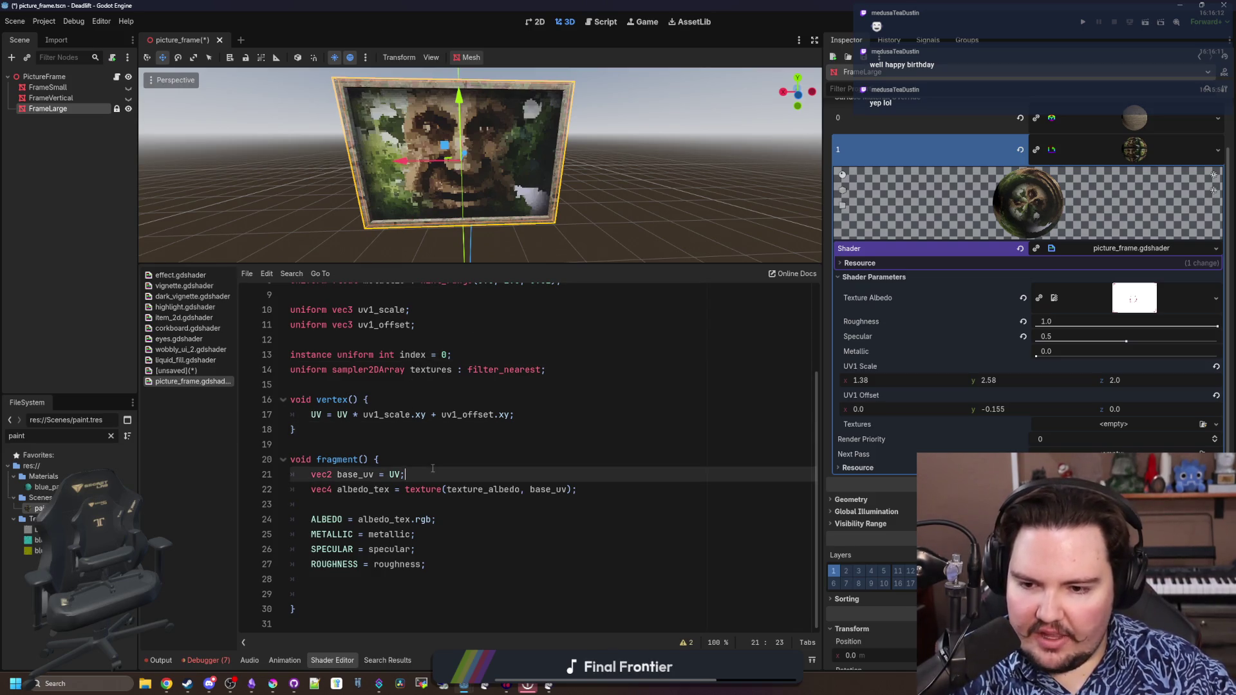
double_click(503, 489)
scroll(502, 488, up, 5)
click(419, 413)
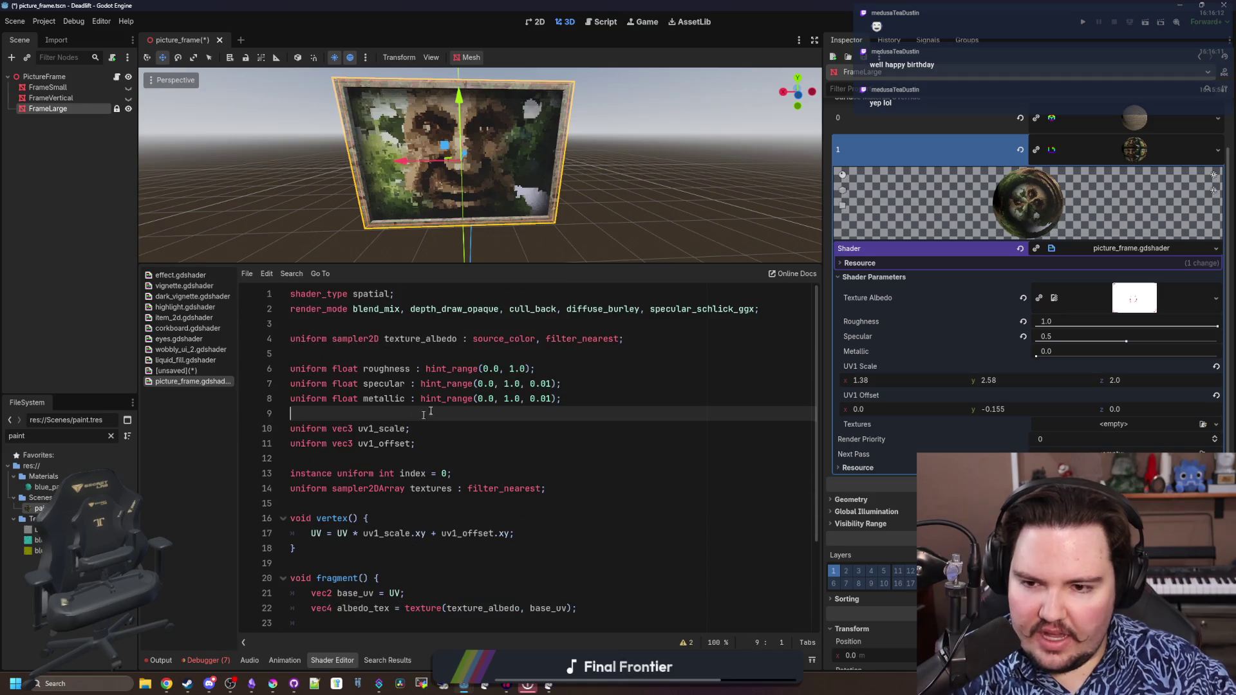
triple_click(653, 339)
scroll(506, 447, down, 5)
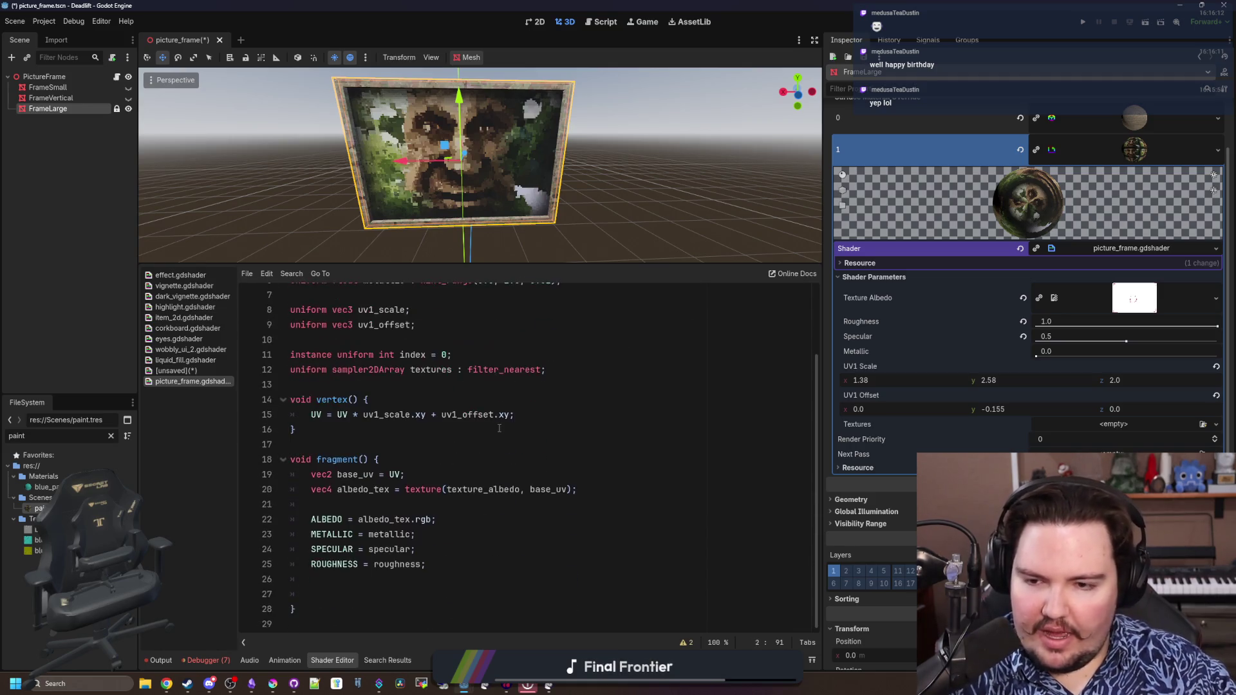
Replace texture_albedo with textures[index] in the texture() call, triggering an indexing error
double_click(491, 503)
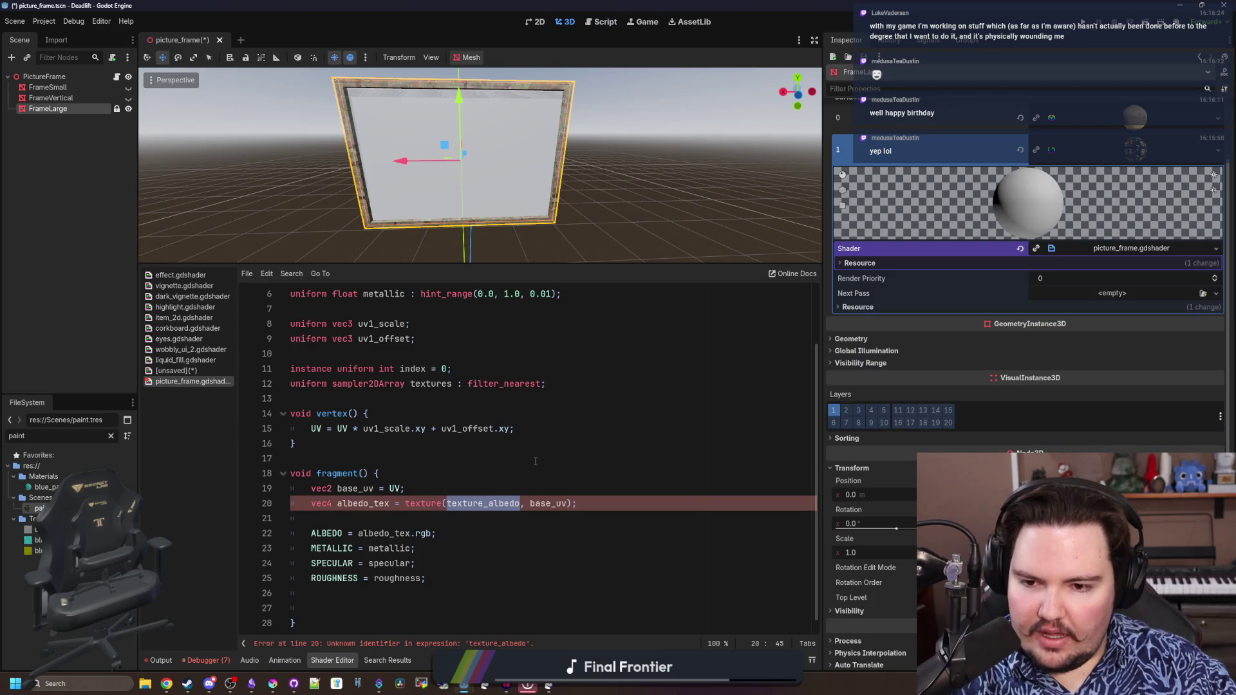
text(texturesp)
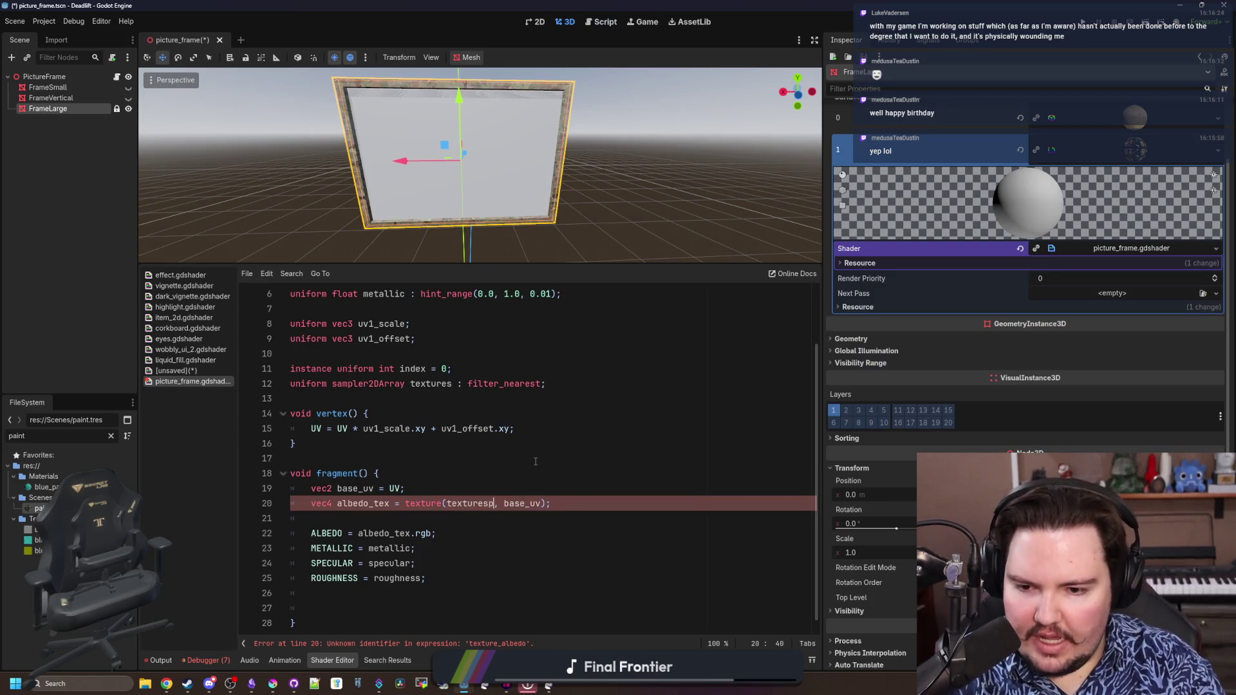
text([])
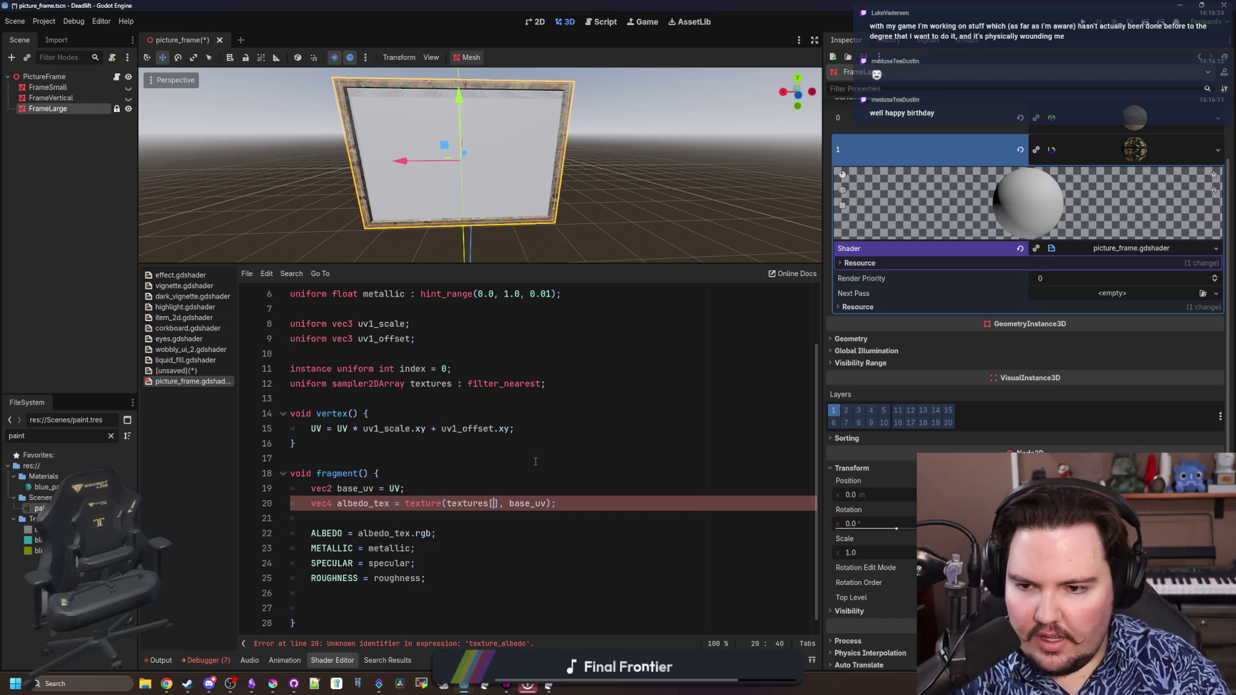
text(index)
click(535, 462)
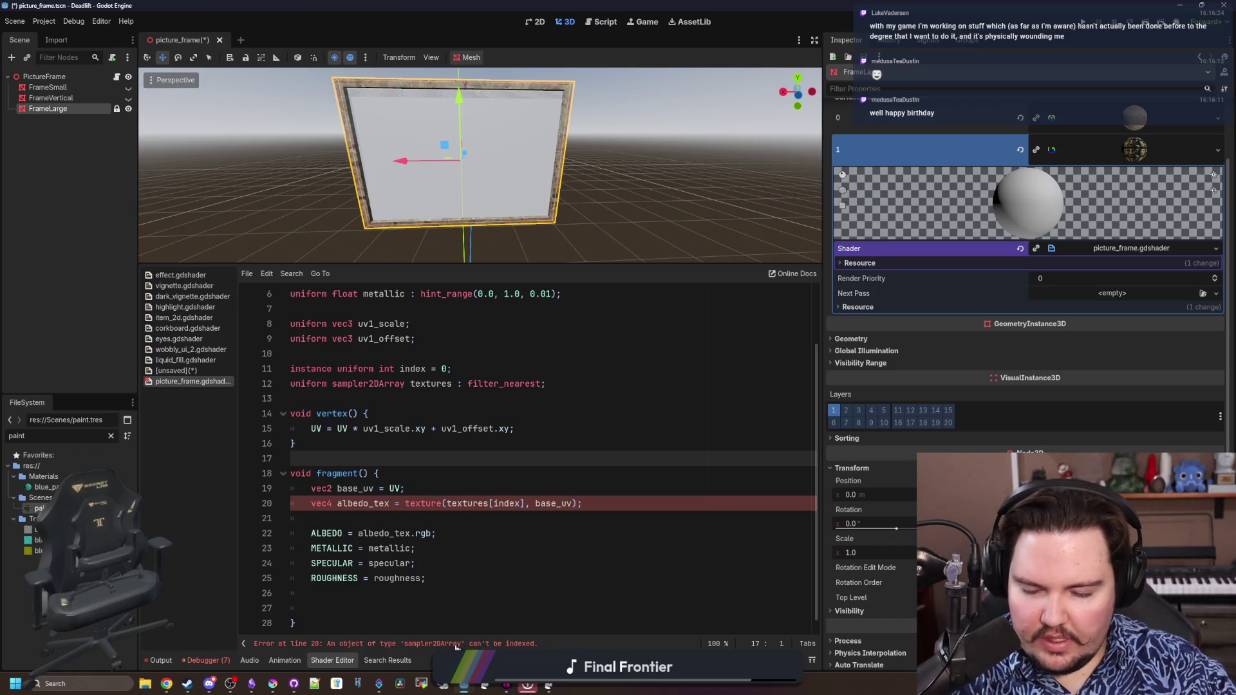
click(483, 628)
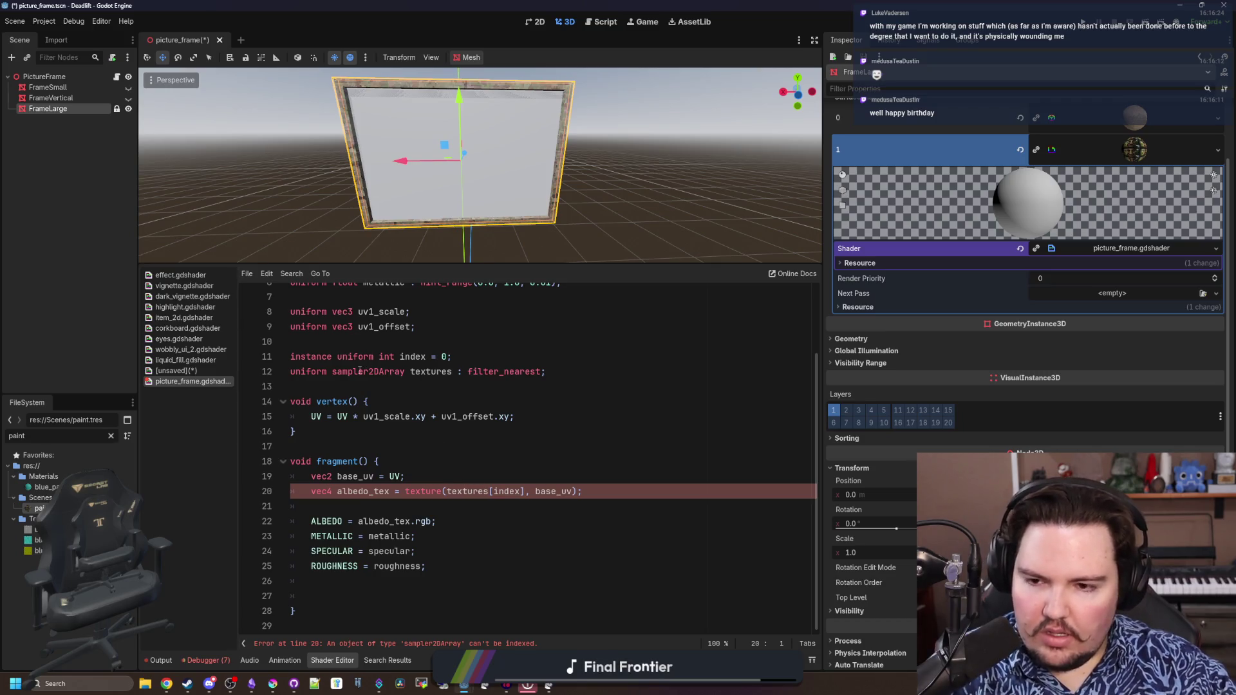
Search the Godot docs for sampler2darray and go to the 'Setting uniforms from code' result
key(alt+Tab)
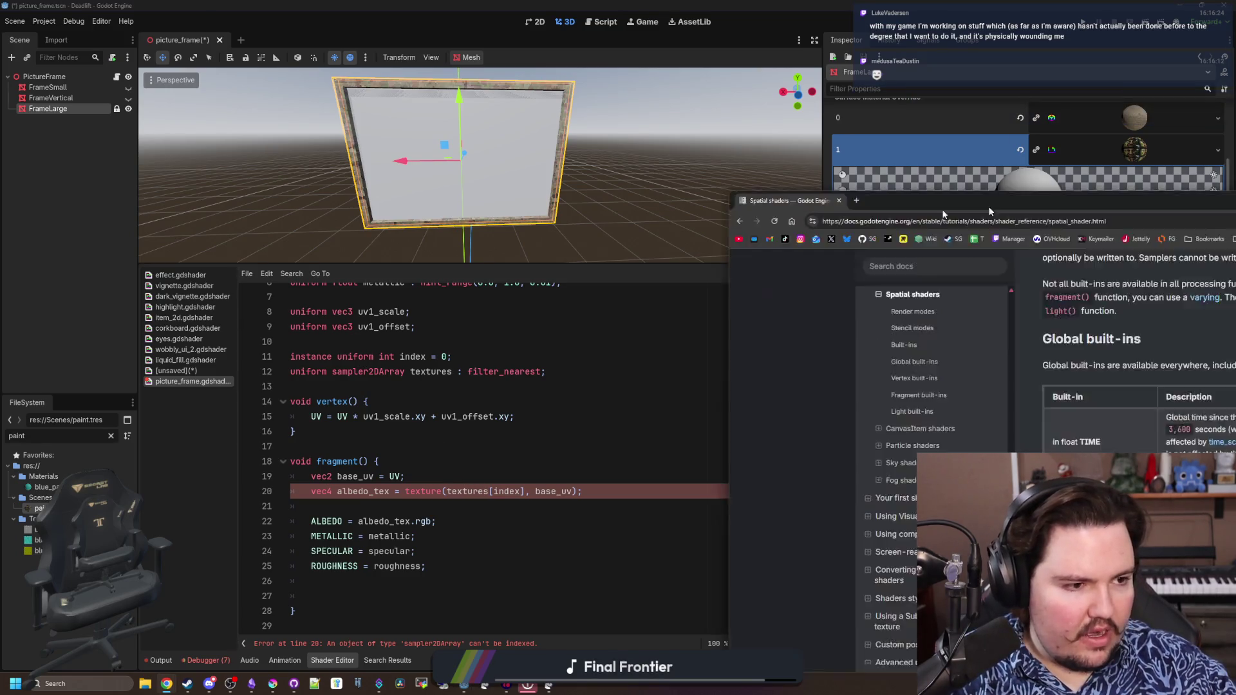
text(sampler2d)
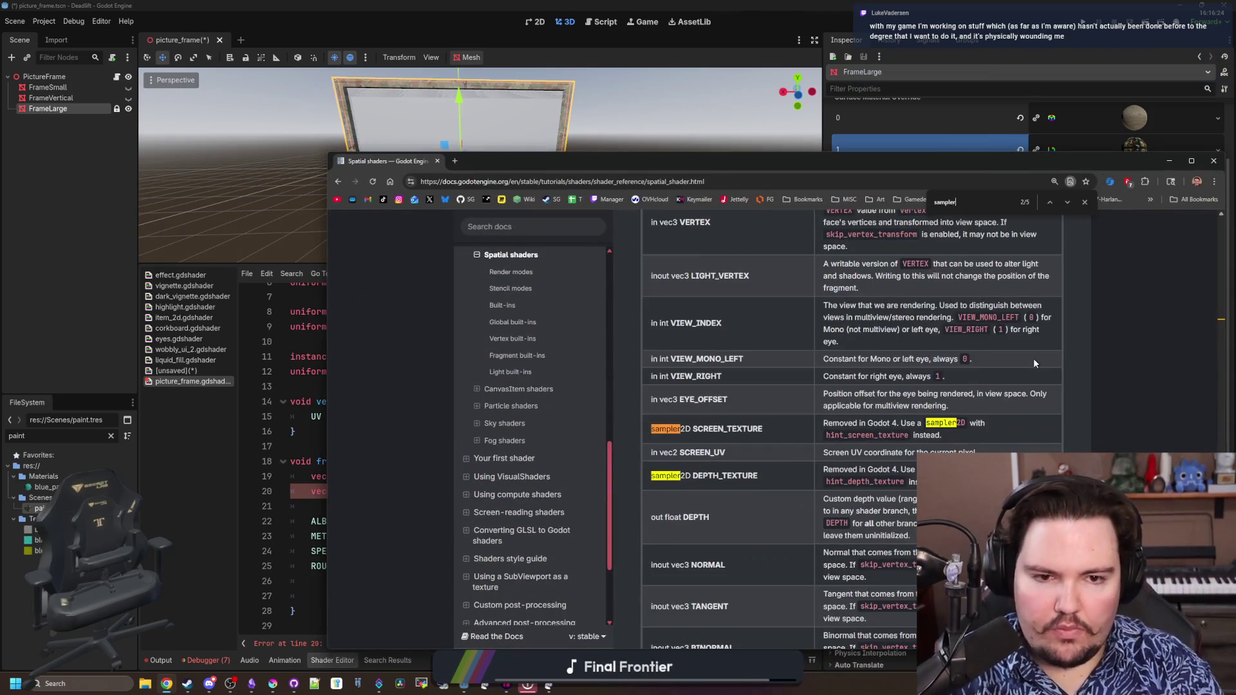
key(Return)
key(Return)
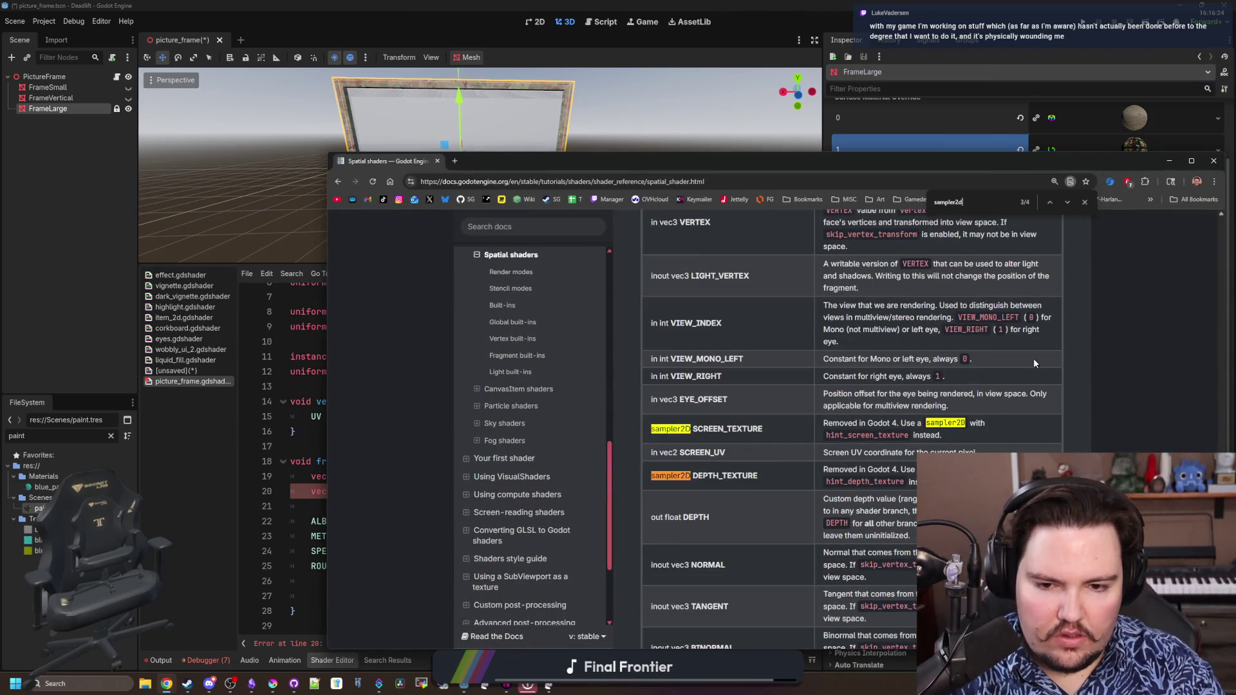
click(505, 225)
text(sampler2d)
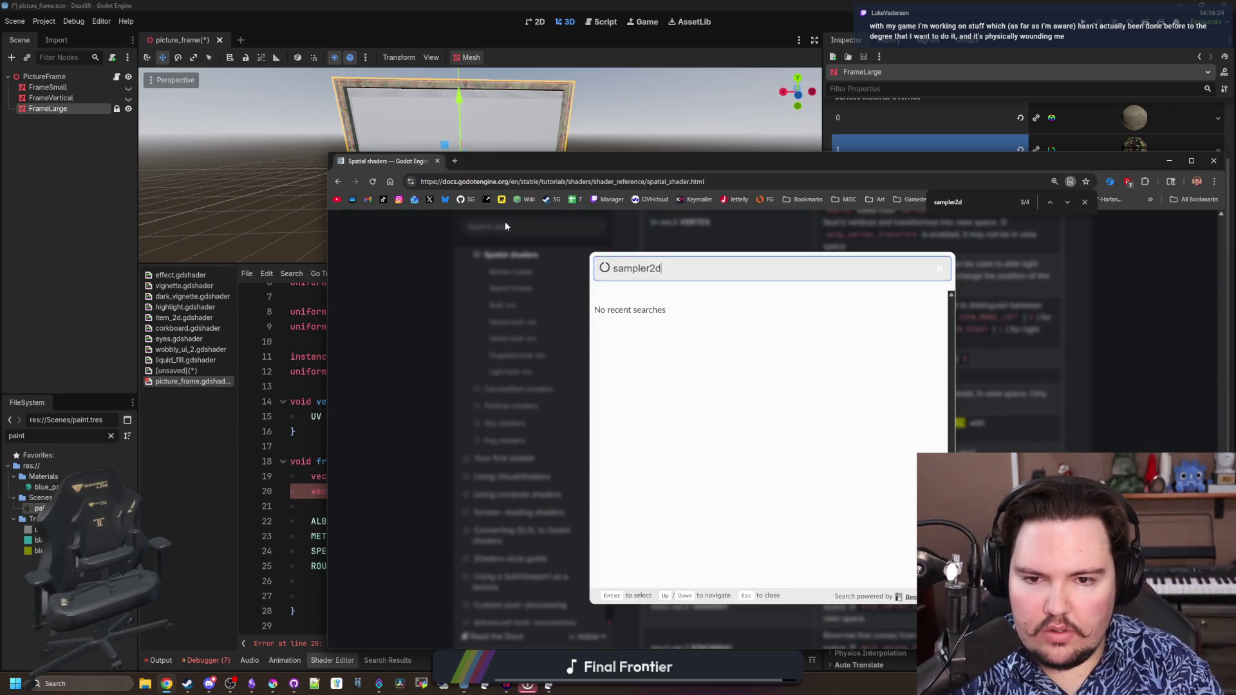
text(array)
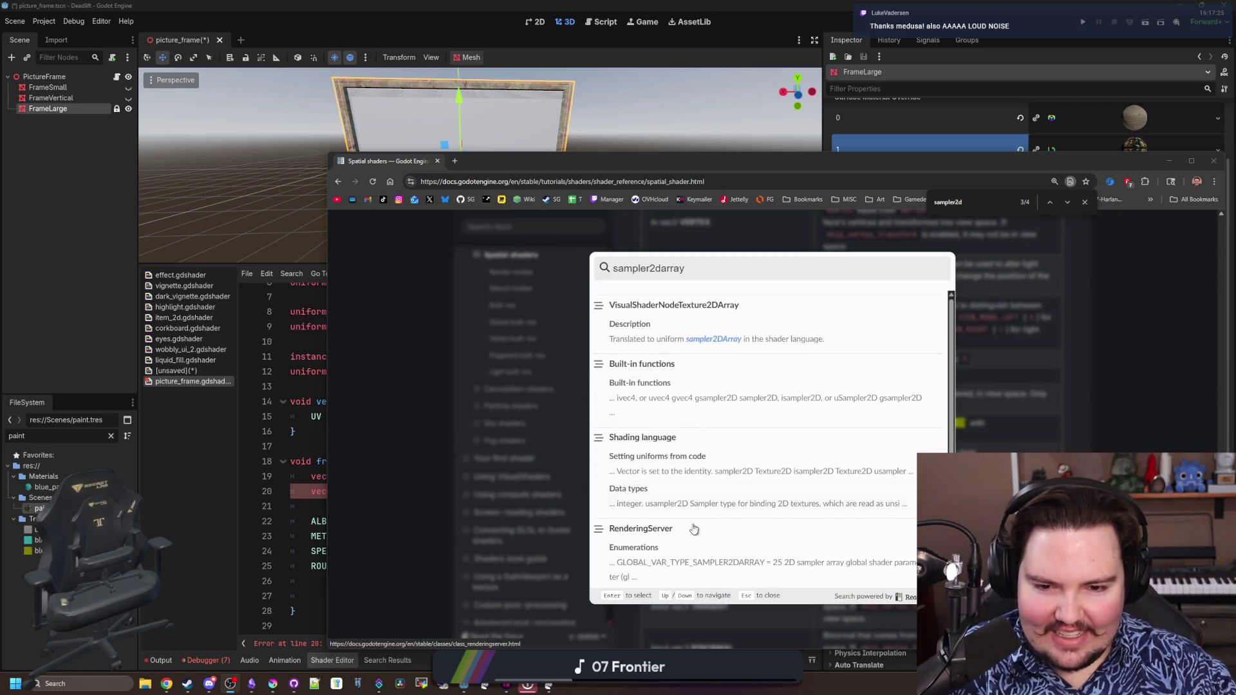
click(703, 465)
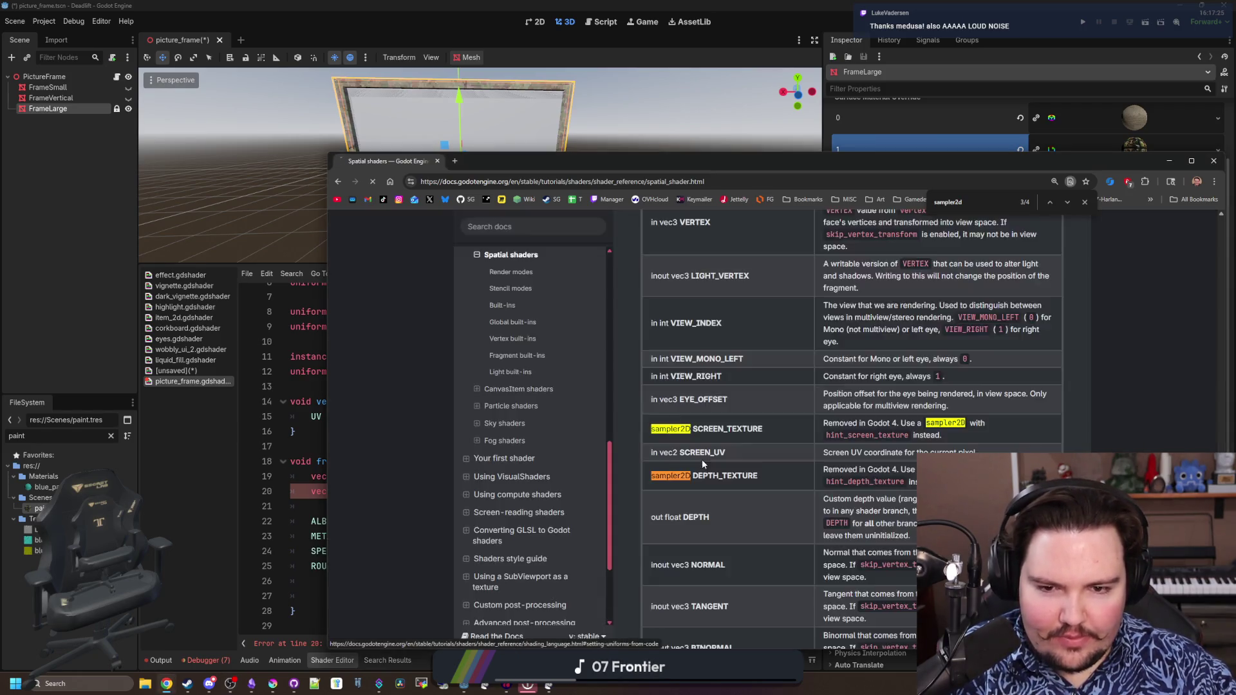
scroll(664, 464, down, 5)
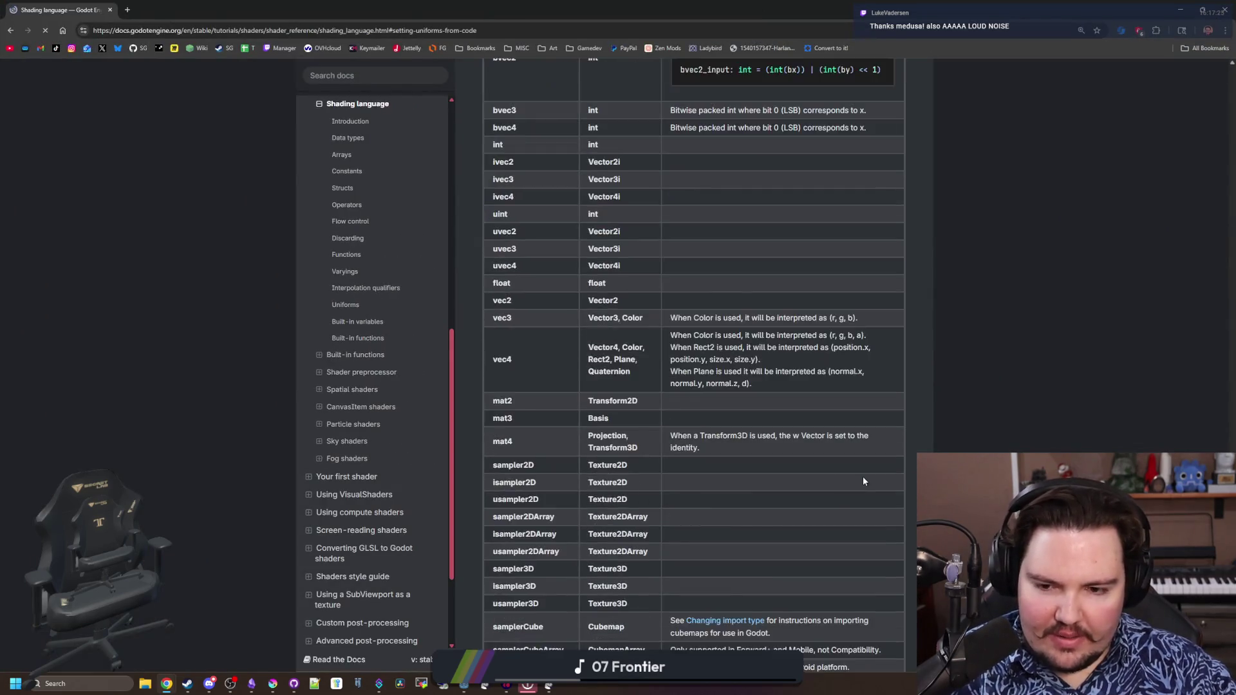
scroll(863, 477, down, 4)
scroll(930, 429, up, 3)
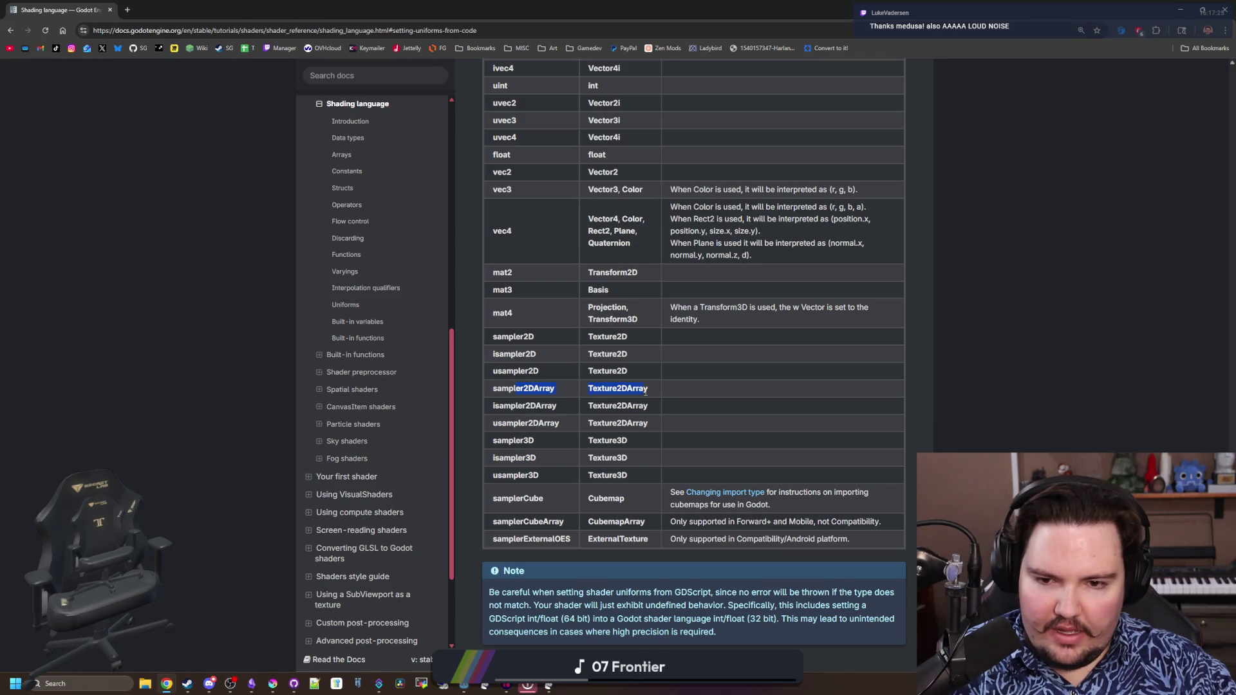
scroll(616, 275, up, 5)
scroll(617, 275, up, 4)
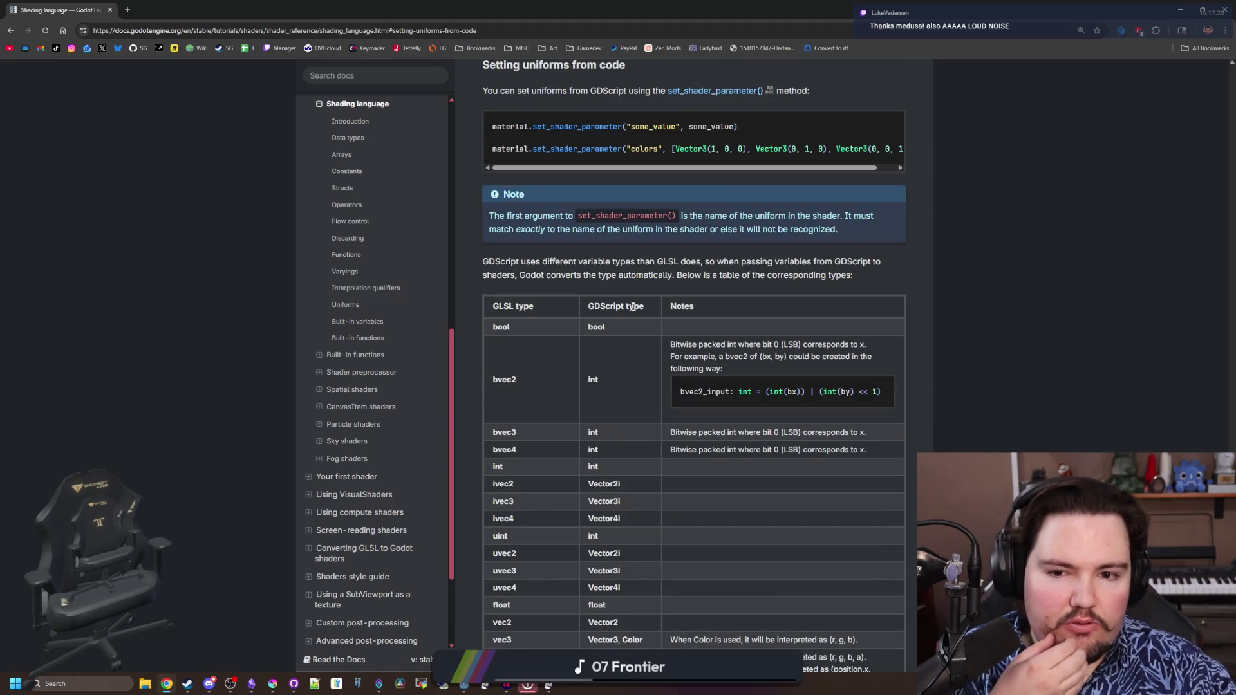
scroll(645, 292, down, 4)
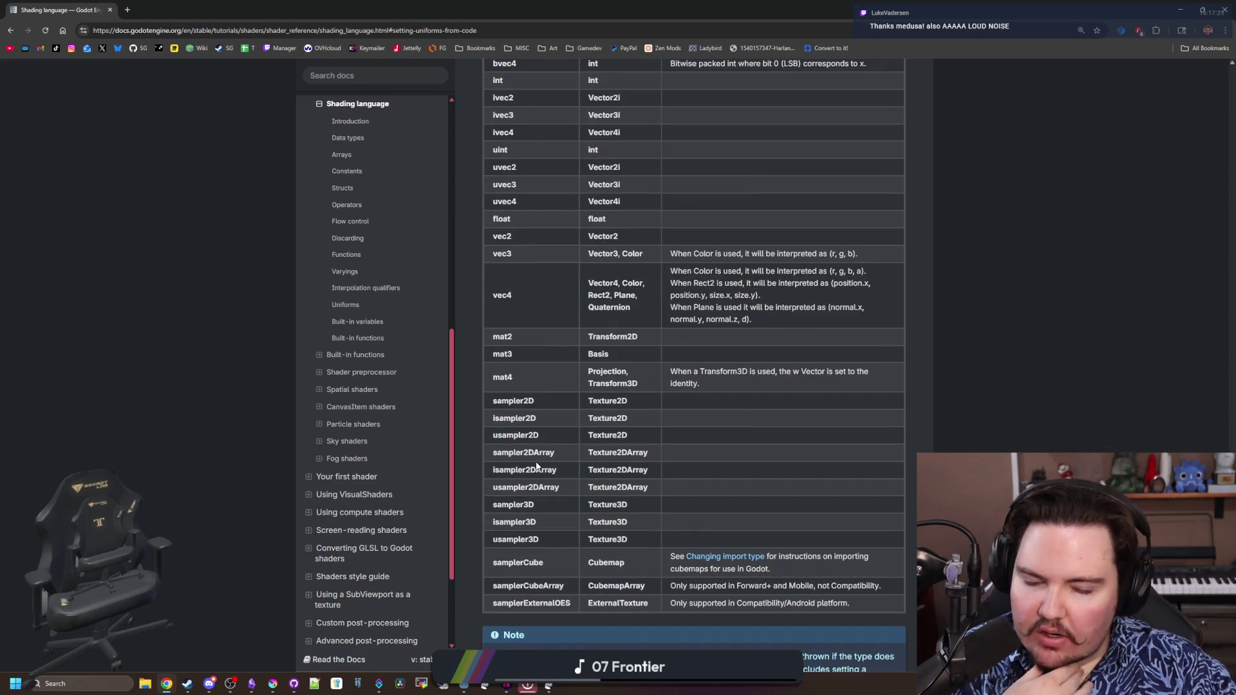
scroll(666, 435, down, 5)
scroll(666, 426, down, 3)
Find 'sampler' on the shading language page, read the sampler2DArray description, and return to Godot
key(ctrl+f)
text(sampler)
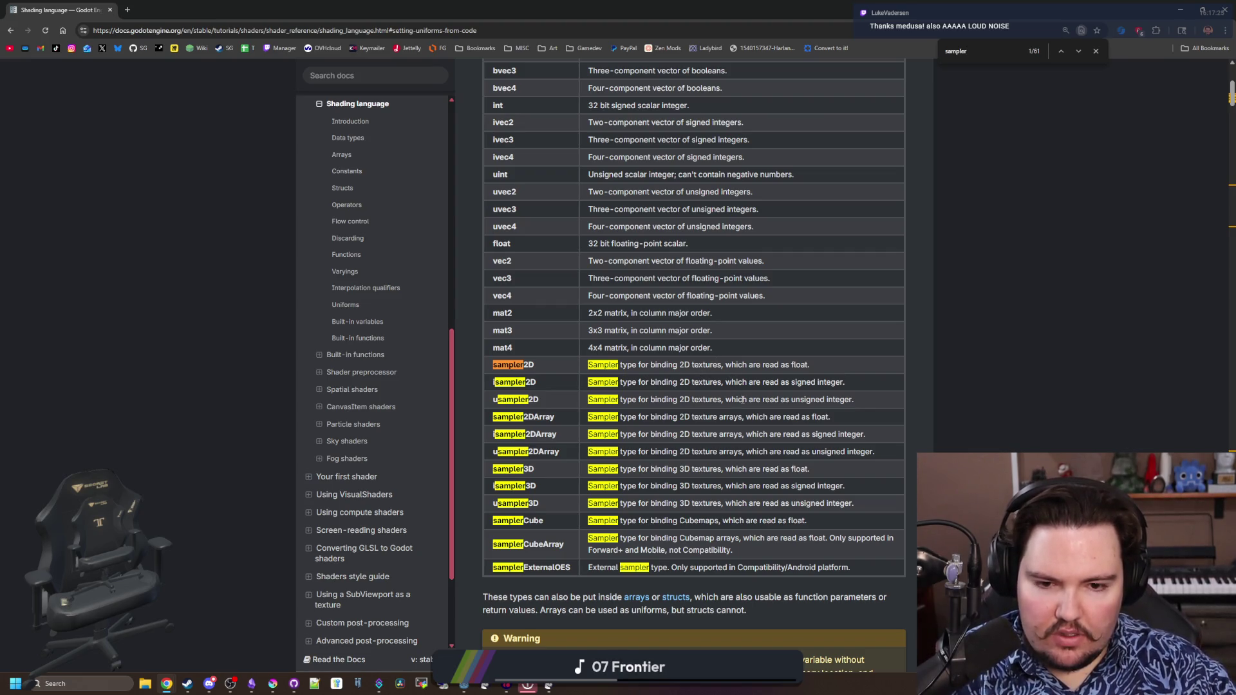
drag(637, 416, 851, 417)
click(851, 416)
key(alt+Tab)
Redeclare the textures uniform as sampler2D textures[2] on line 12 and save the shader
click(565, 435)
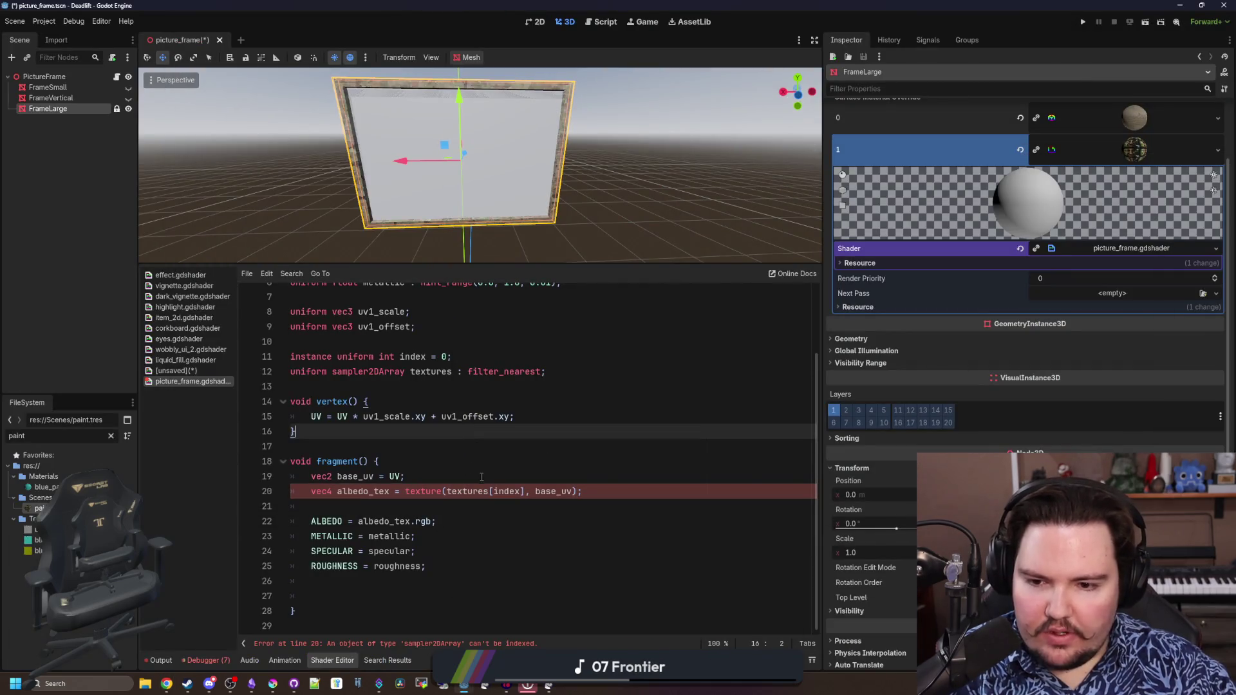
scroll(410, 387, up, 1)
double_click(389, 416)
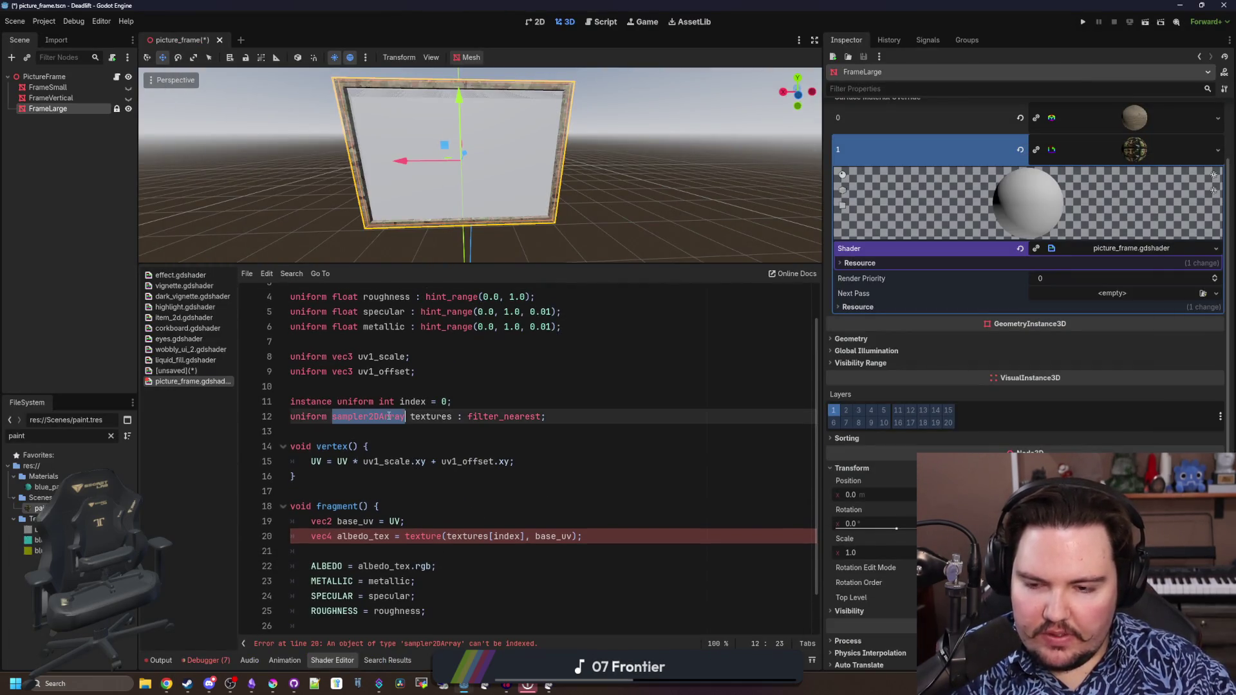
text(sampl)
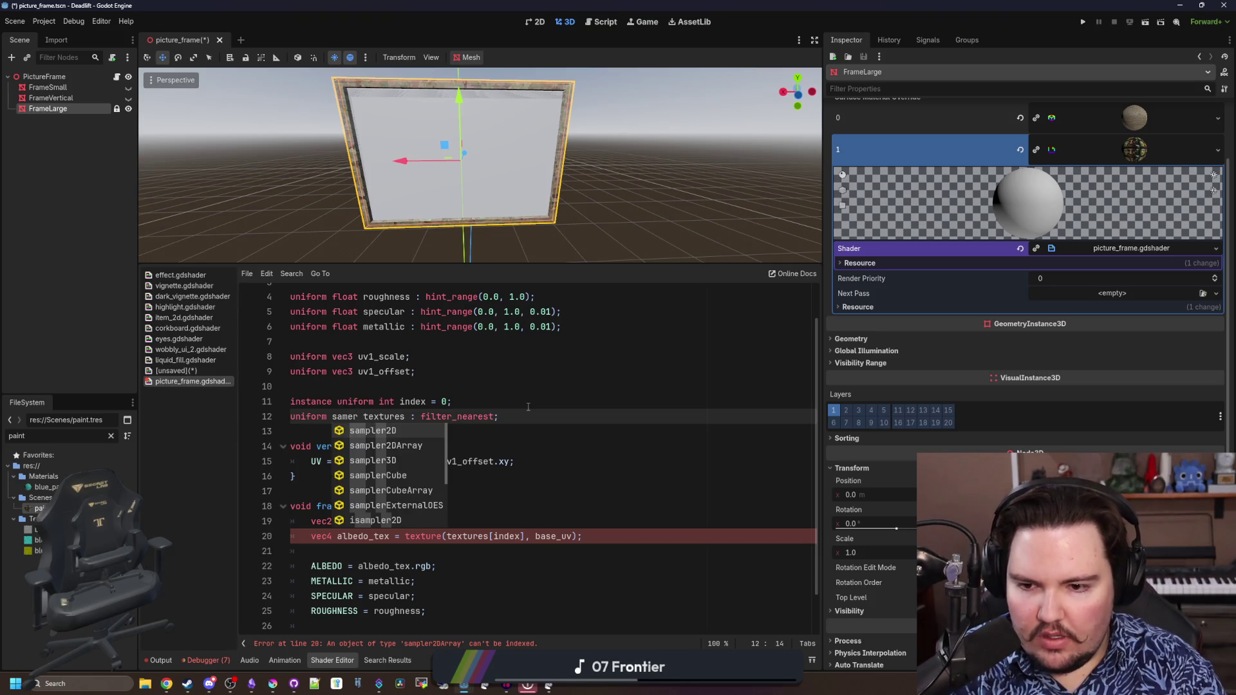
key(Tab)
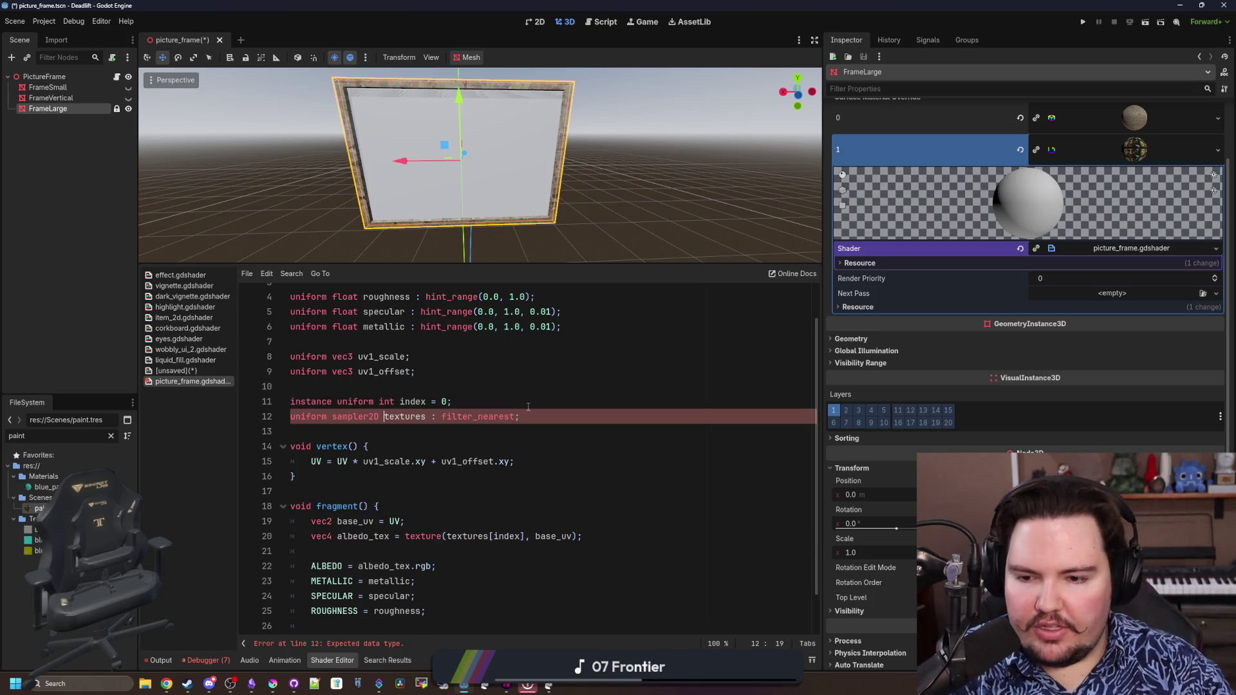
key(ctrl+Right)
text([])
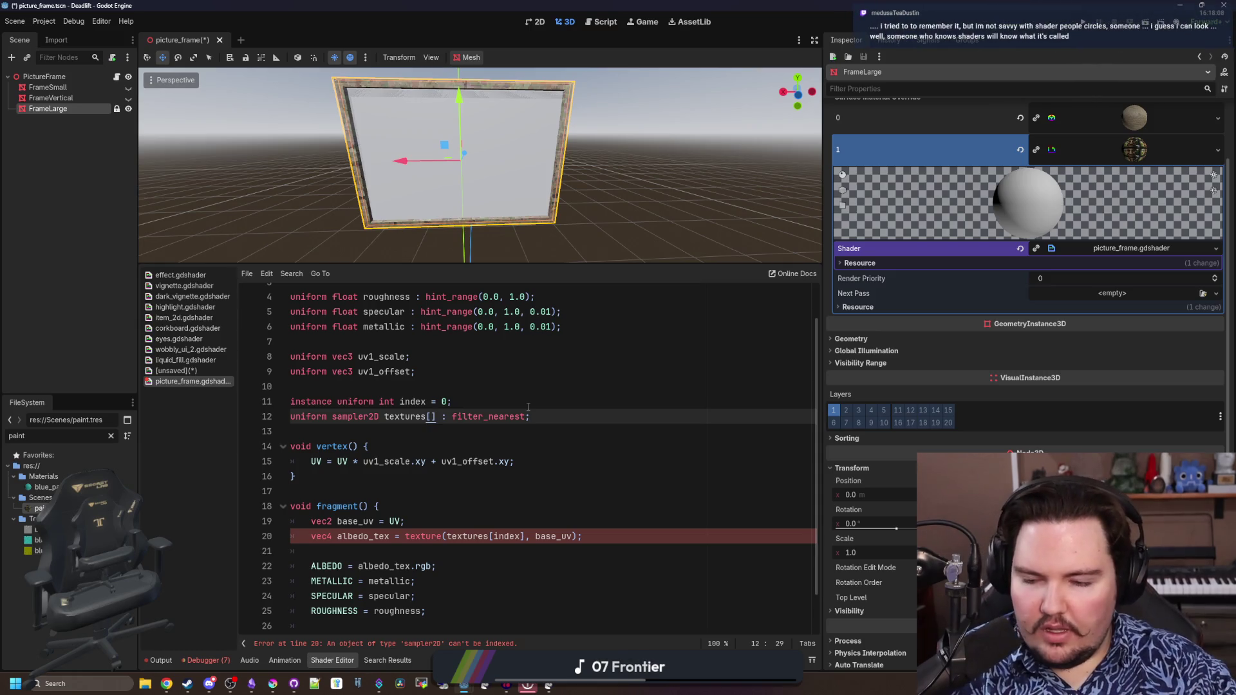
key(Left)
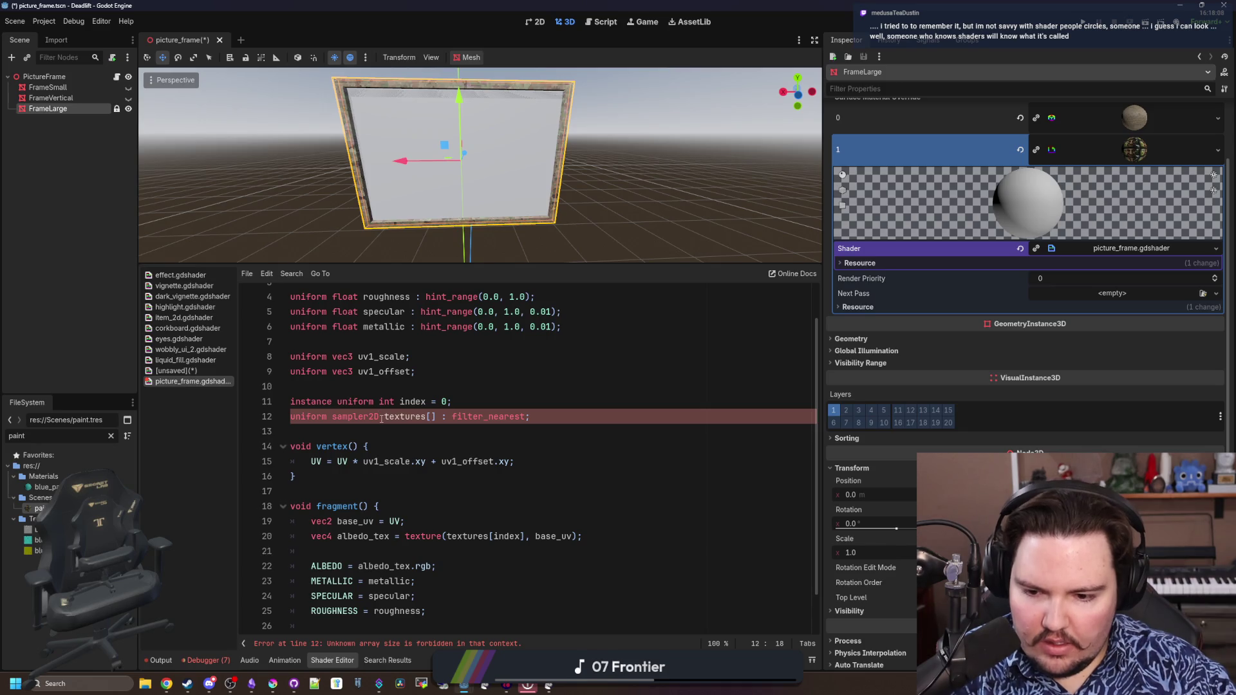
key(ctrl+Right)
key(ctrl+Right)
text(2)
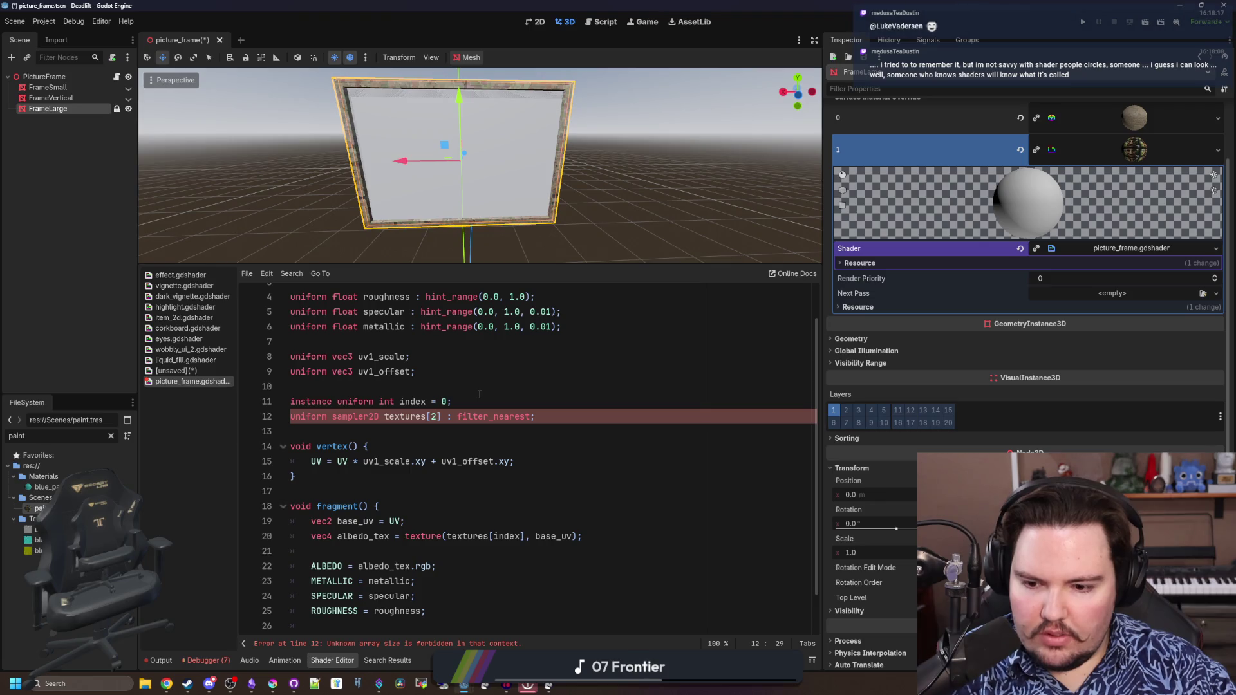
key(ctrl+s)
Set the Textures parameter size to 3, shrink the declaration to textures[1], and save
click(480, 397)
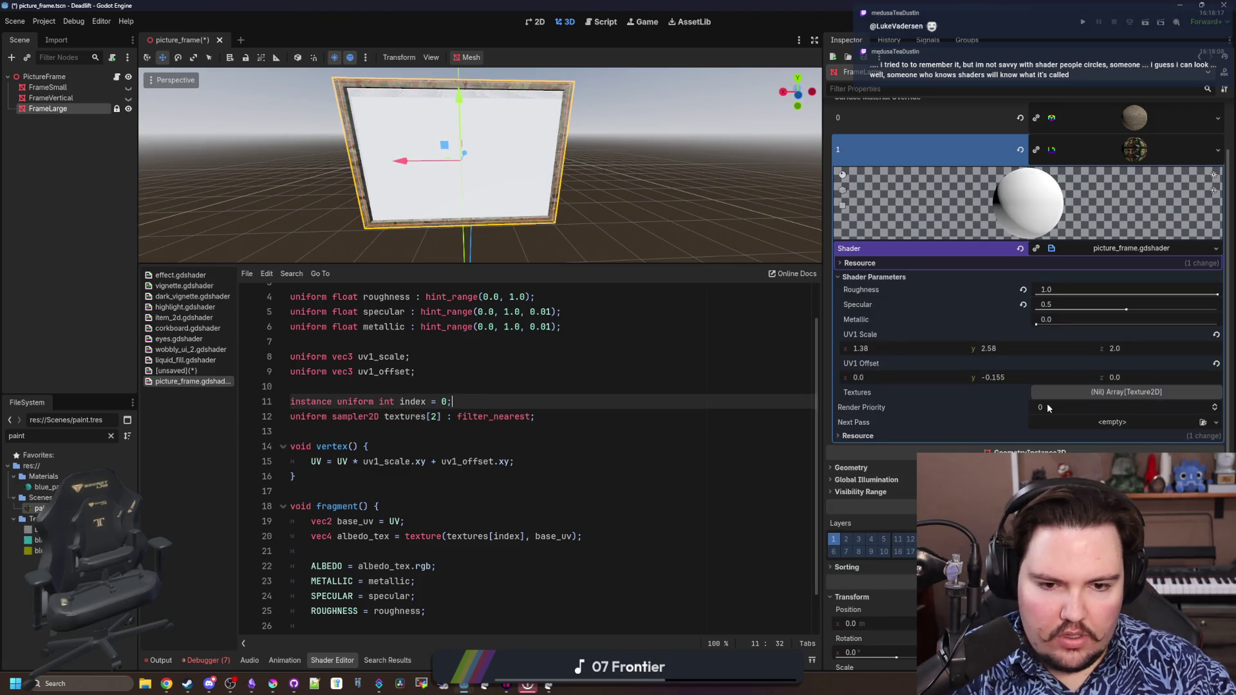
click(1126, 393)
click(1079, 407)
text(3)
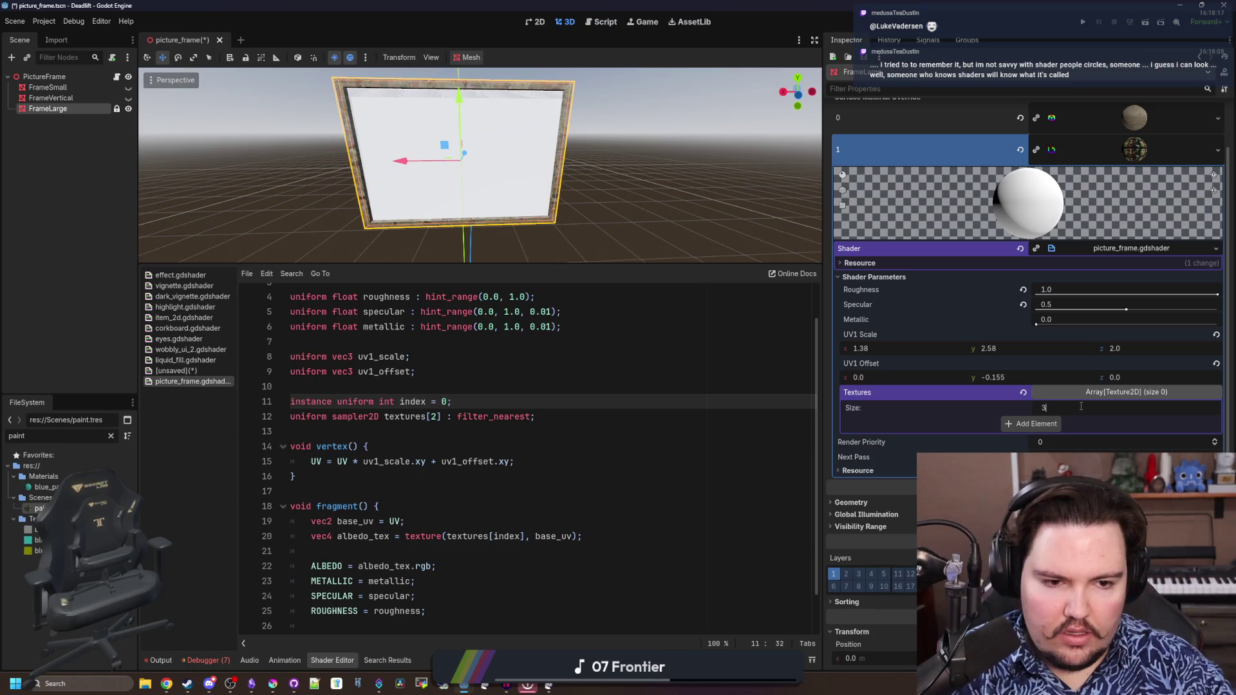
key(Return)
click(424, 431)
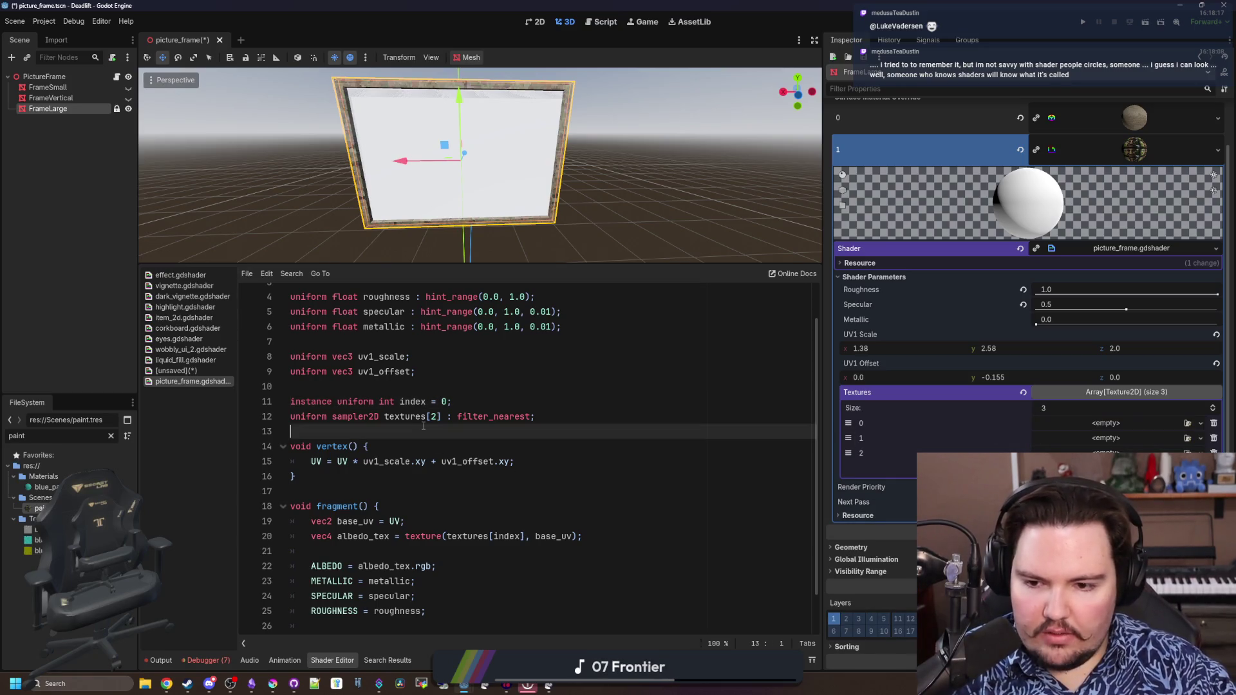
text(\1)
key(BackSpace)
text(1)
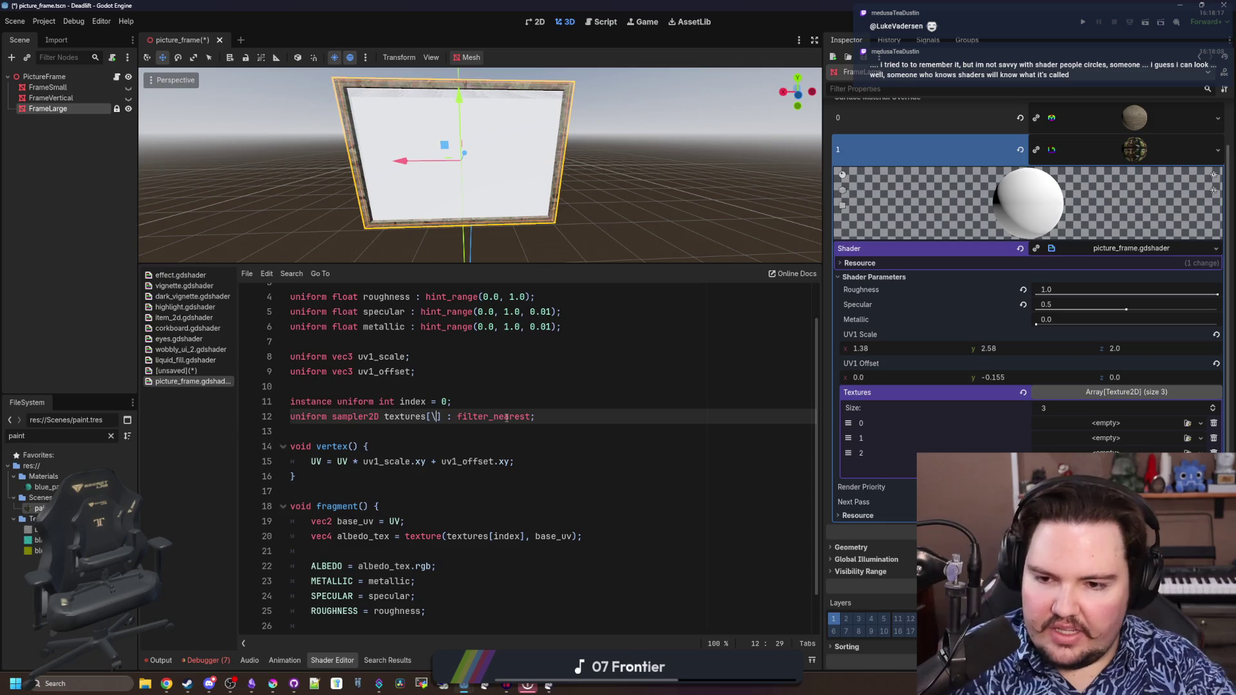
click(502, 401)
scroll(503, 394, down, 3)
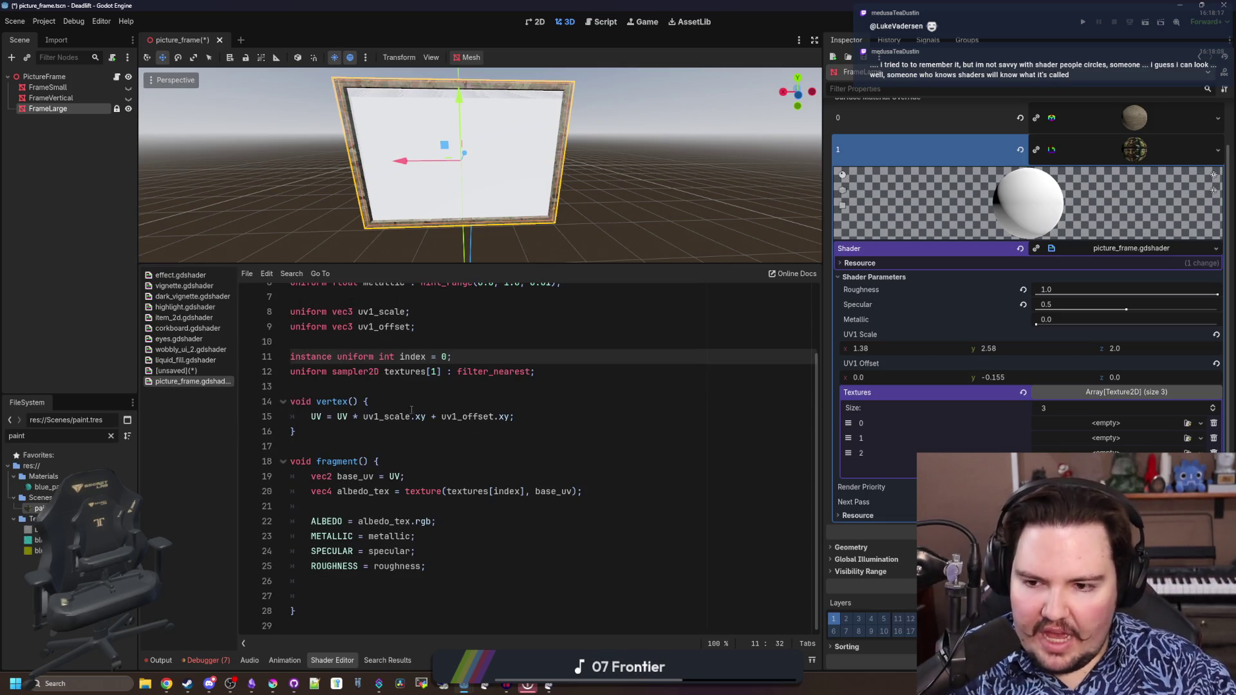
click(350, 387)
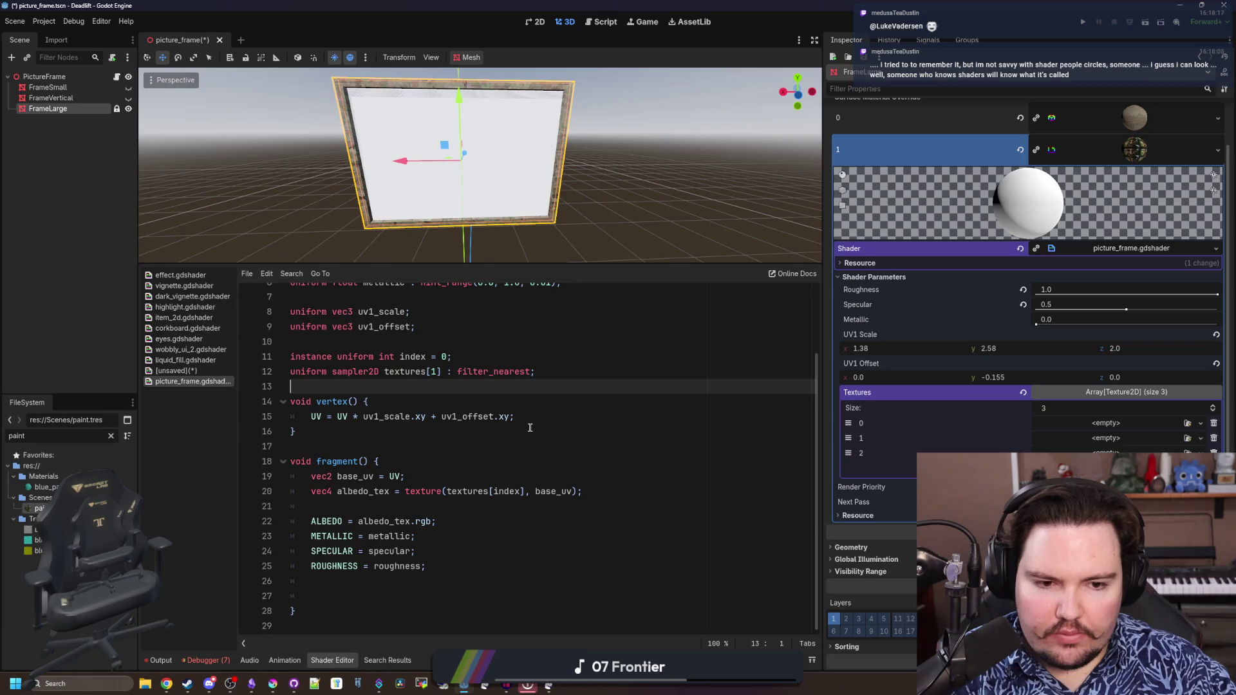
key(ctrl+s)
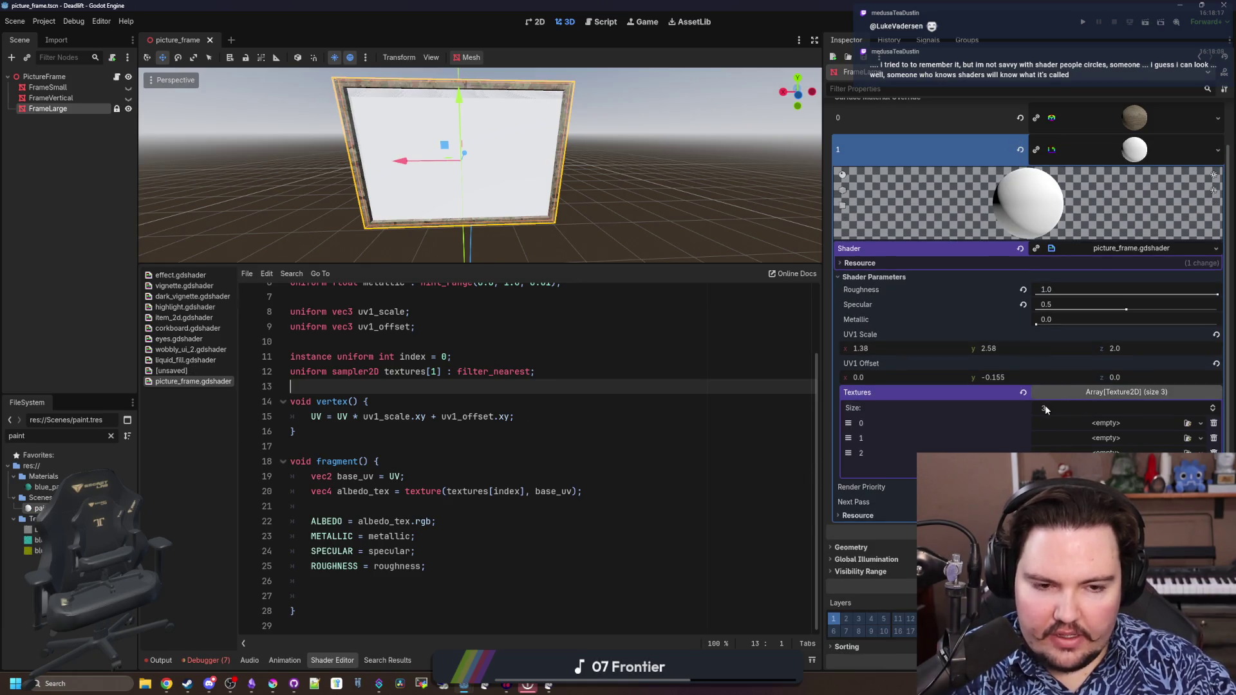
Reset the Textures shader parameter to default and bring up the picture_frame.gd script
click(1024, 393)
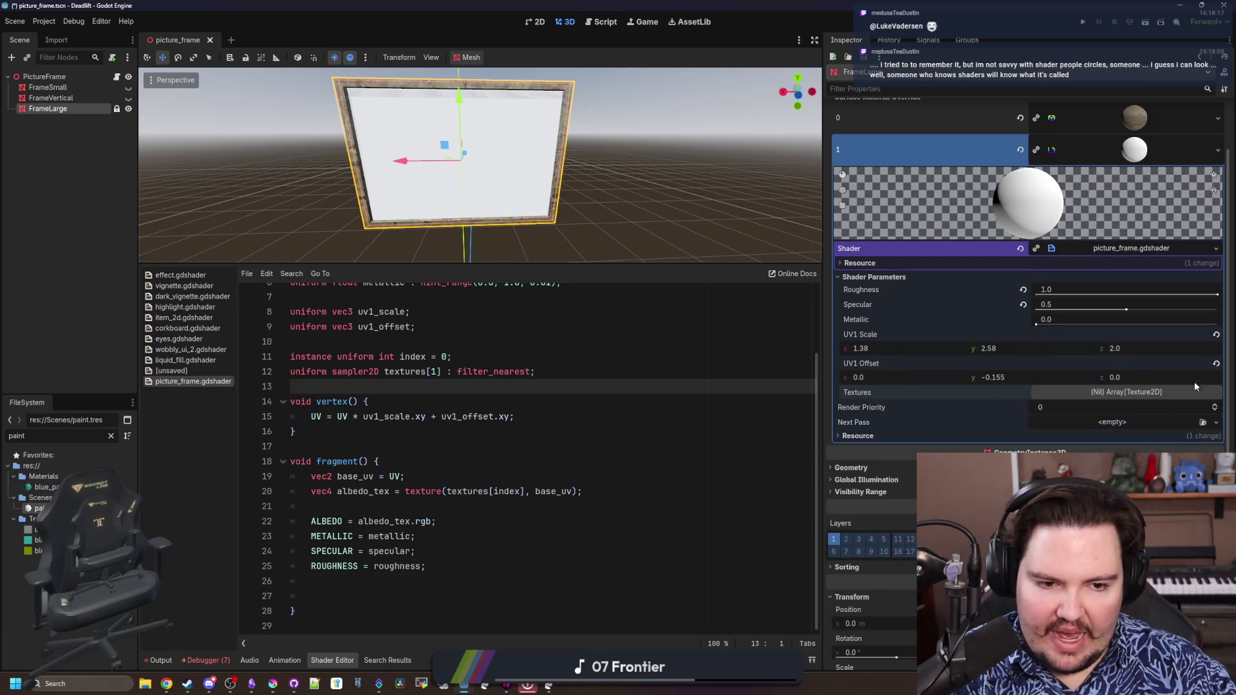
double_click(434, 372)
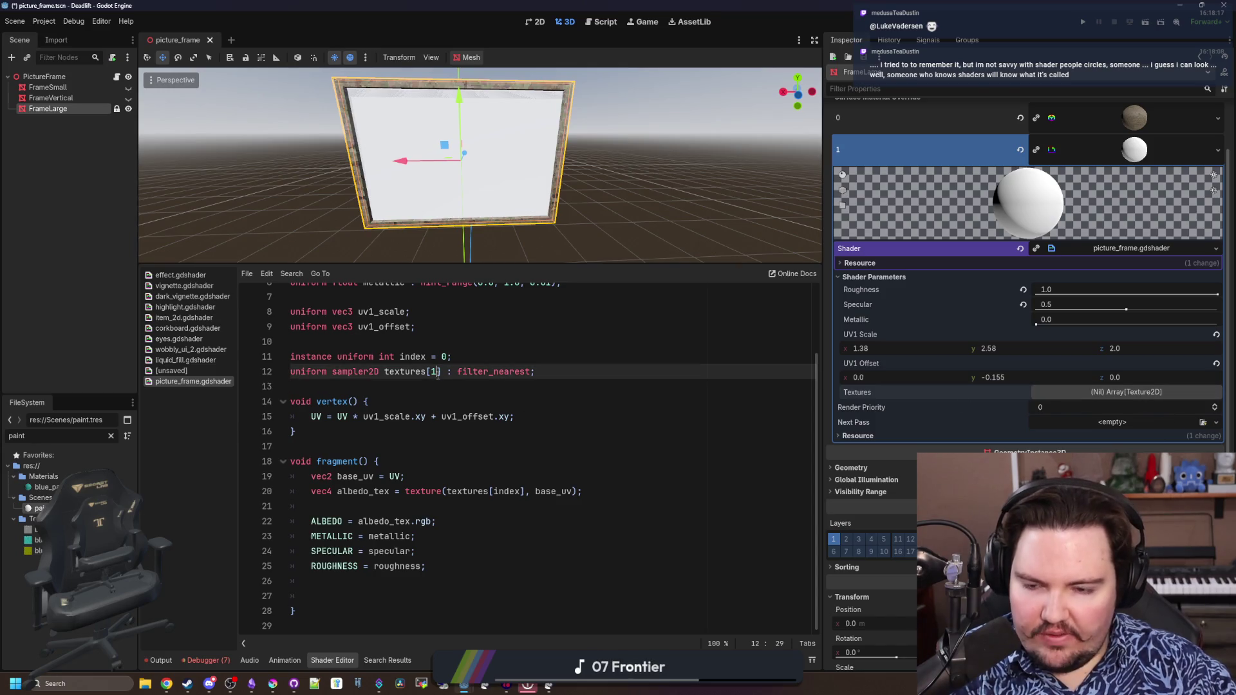
click(436, 383)
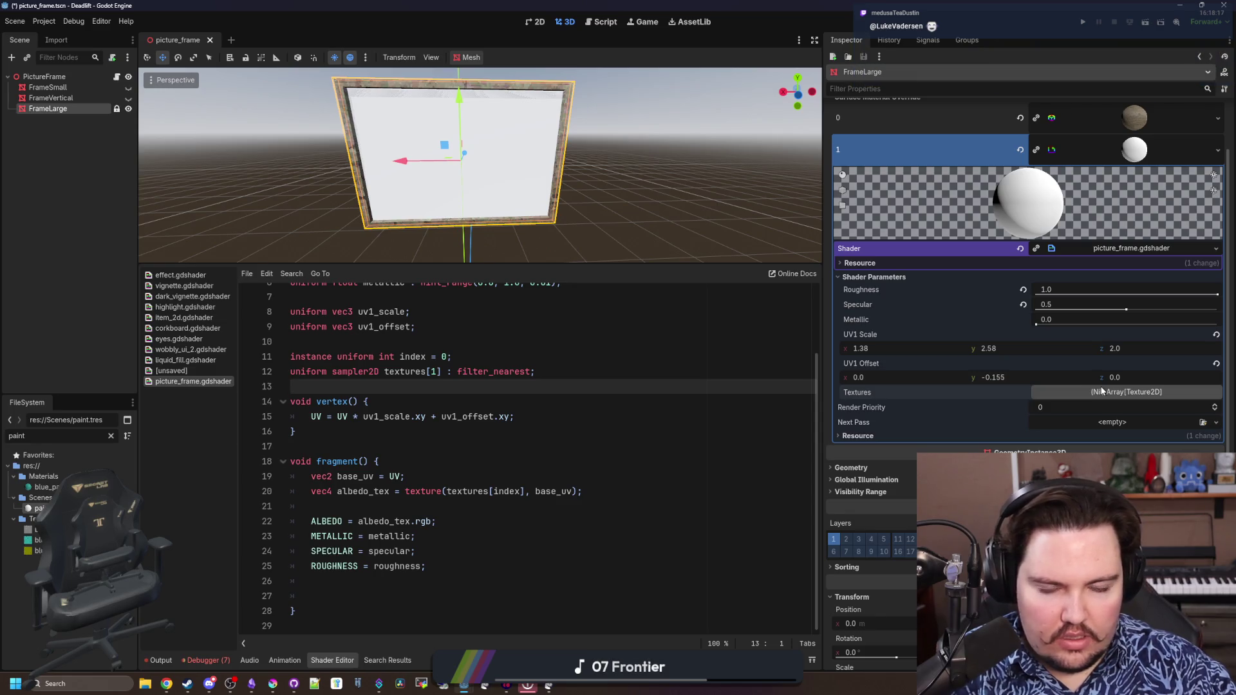
click(118, 77)
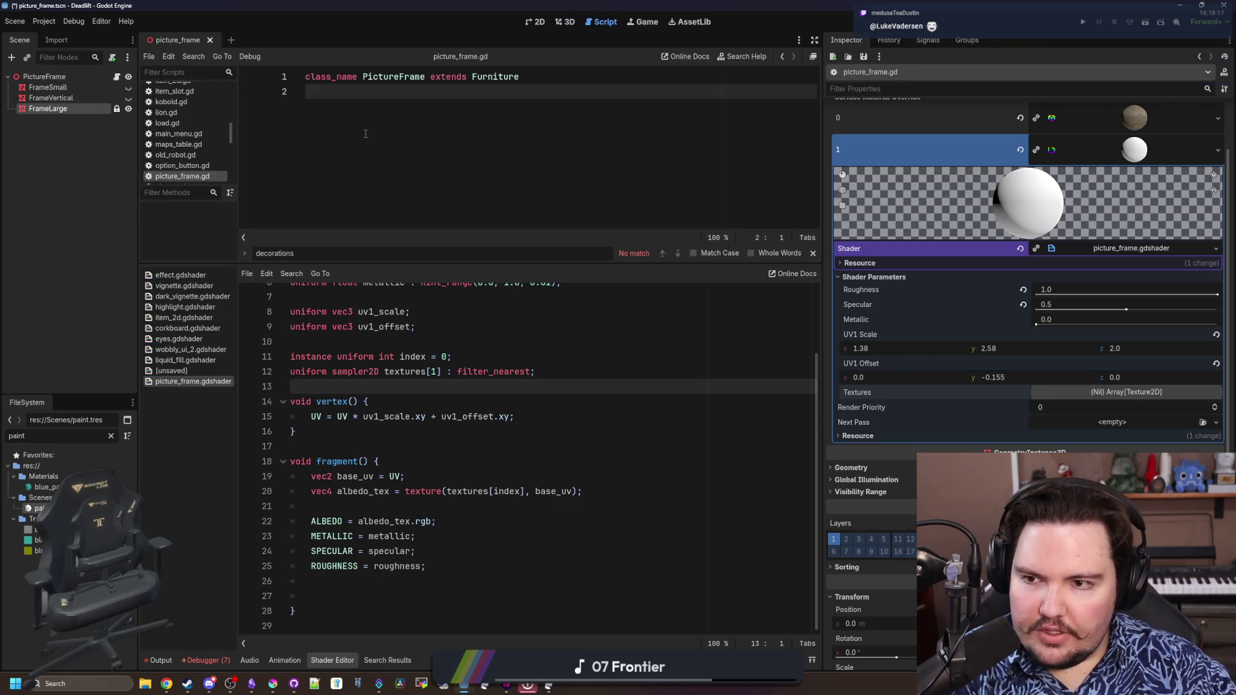
click(1121, 392)
text(2)
Give the Textures array 2 slots and quick-load large_frame_image into slot 0
key(Return)
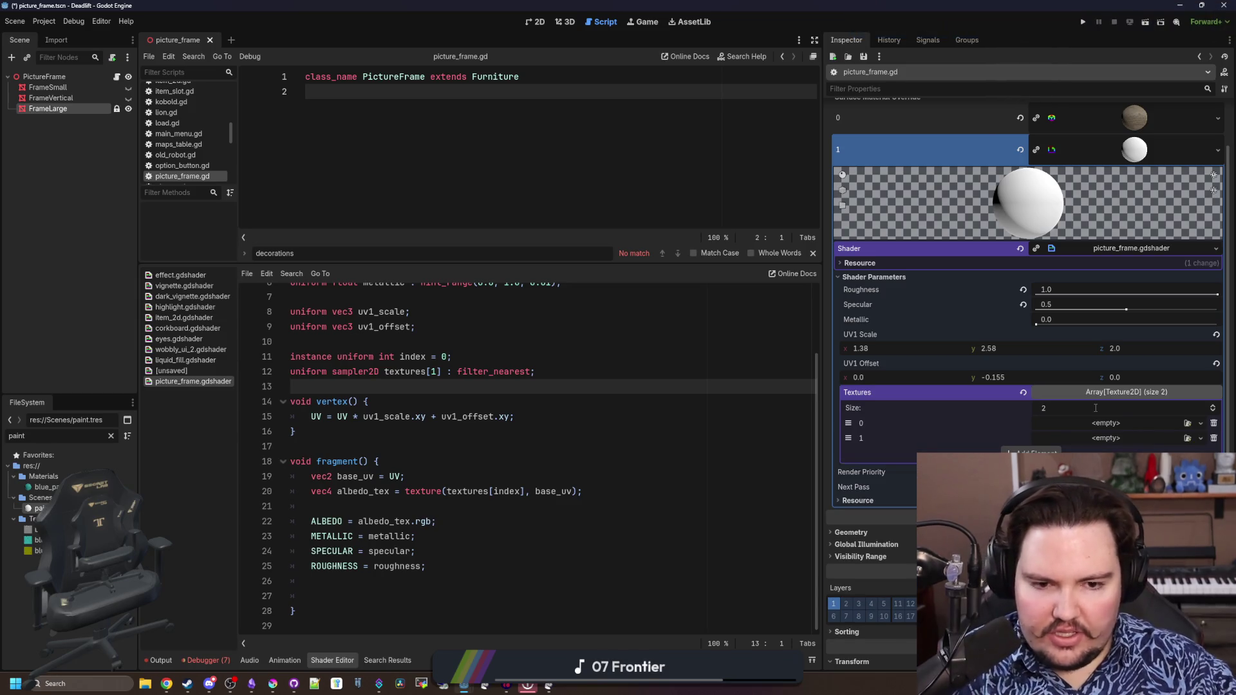
click(1105, 423)
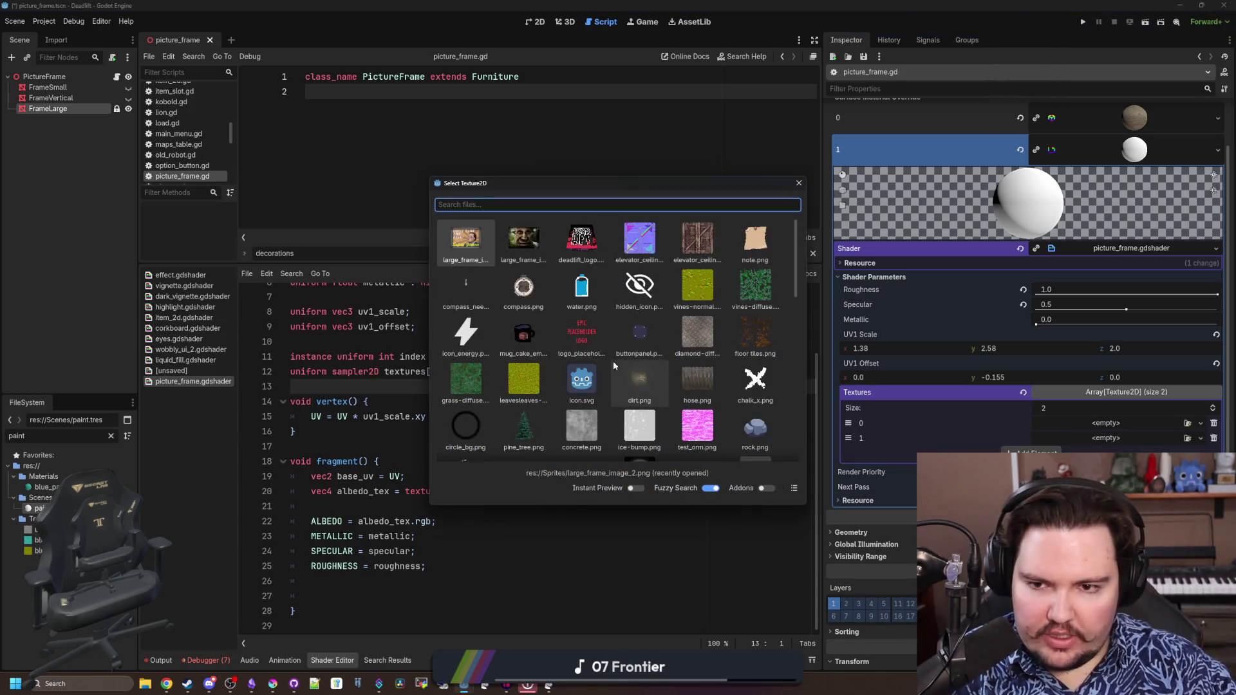
double_click(466, 243)
click(1125, 433)
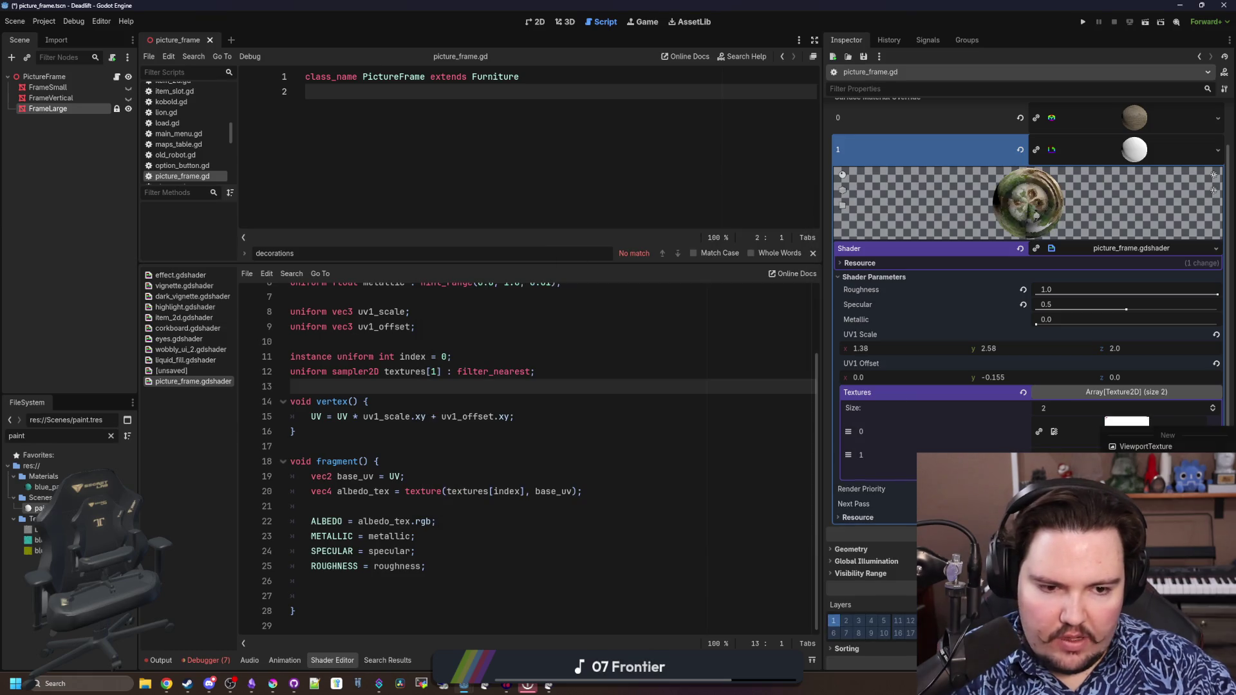
click(1167, 435)
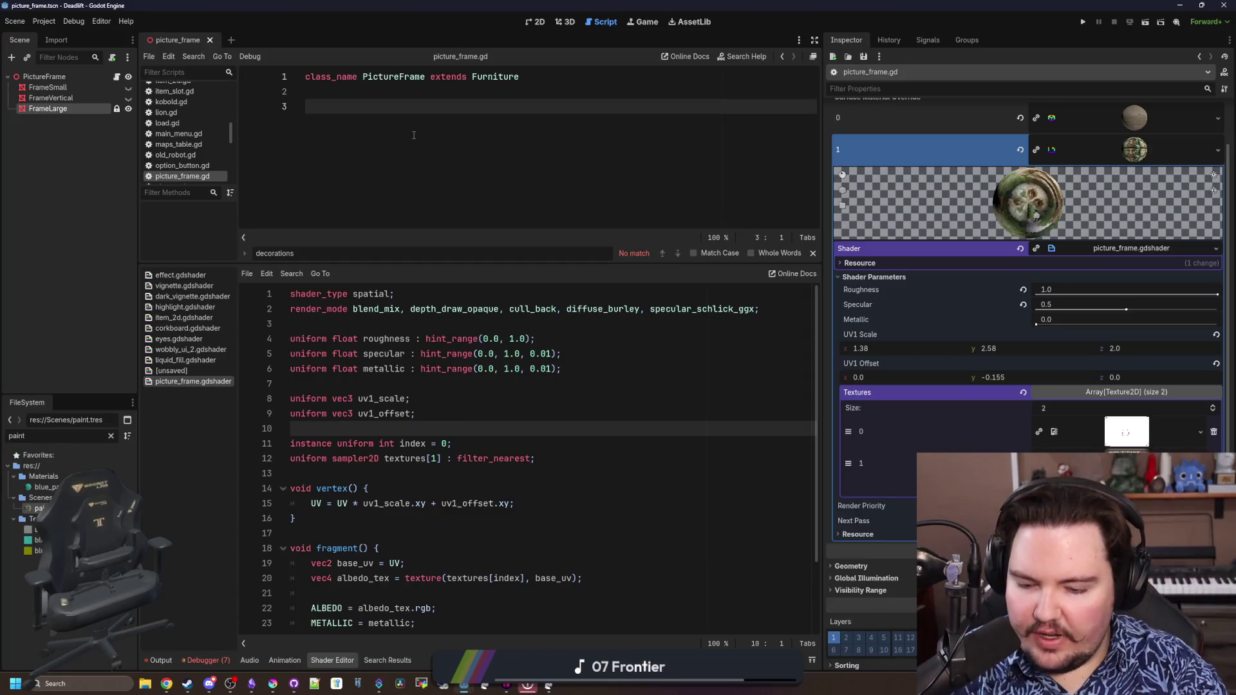
text(func _re)
Start a _ready function in picture_frame.gd and clear the mistyped set_instance text on line 4
key(Tab)
key(Return)
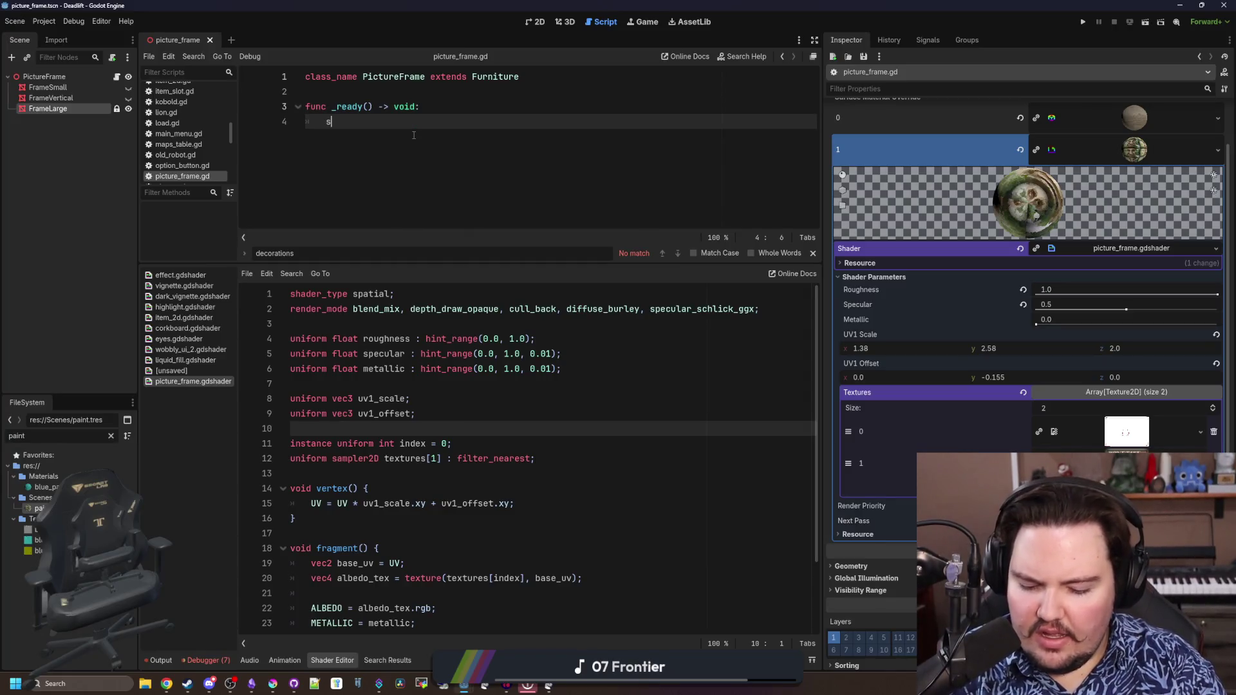
text(set_insta)
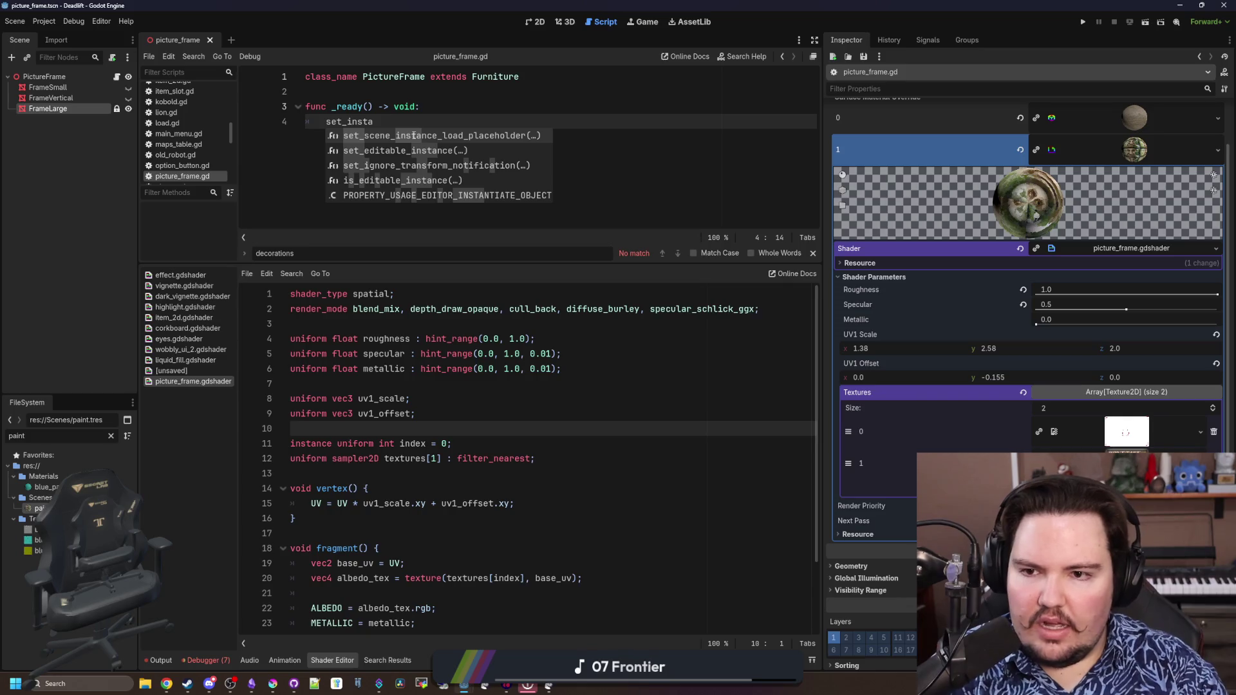
key(ctrl+BackSpace)
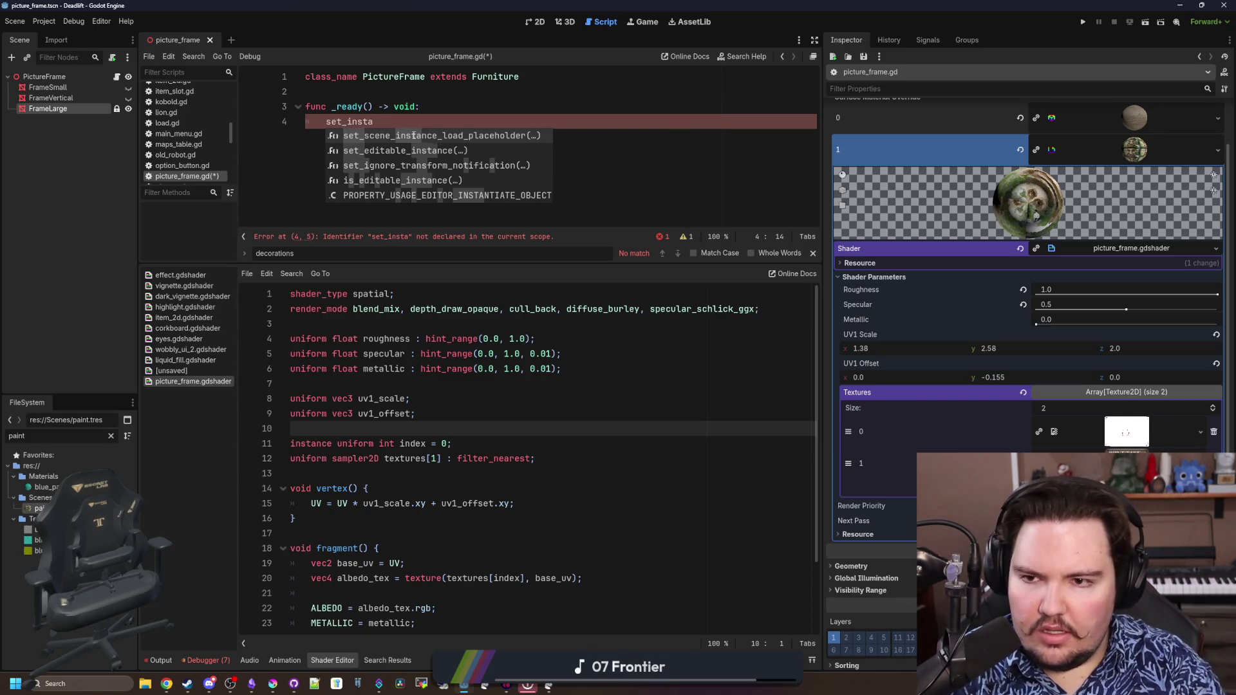
key(BackSpace)
key(BackSpace)
key(BackSpace)
text(instance_)
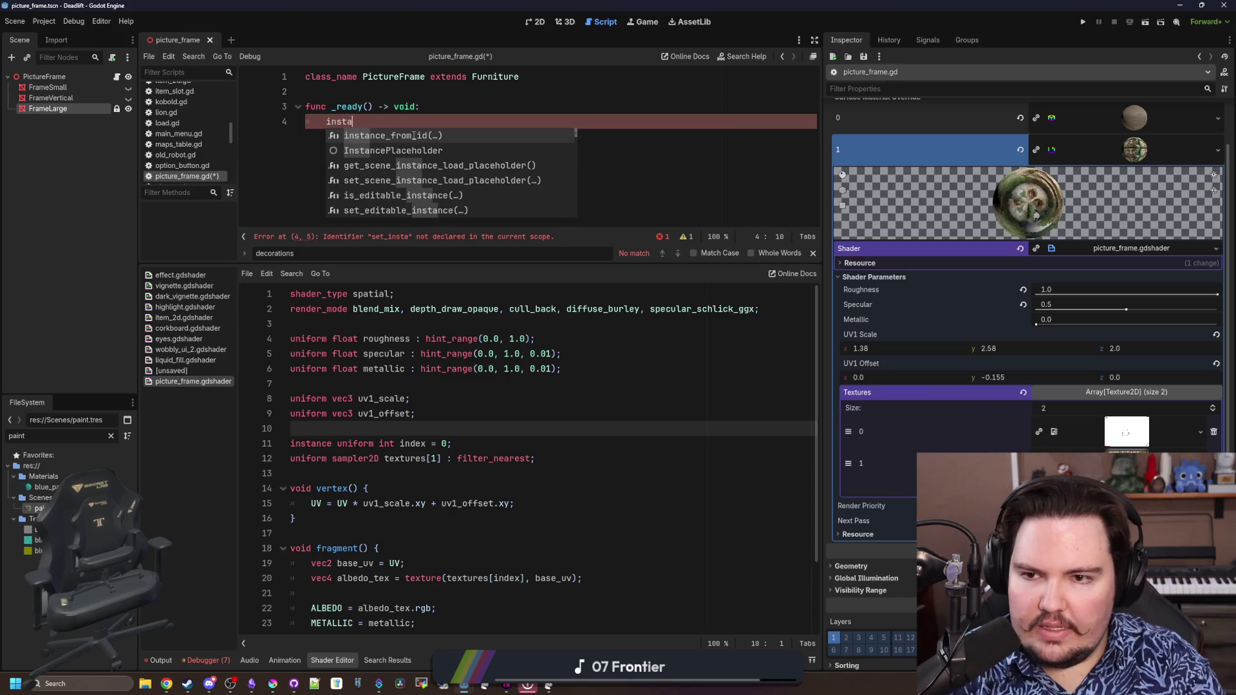
text(m)
key(BackSpace)
key(BackSpace)
key(BackSpace)
key(BackSpace)
key(BackSpace)
key(BackSpace)
text(nd)
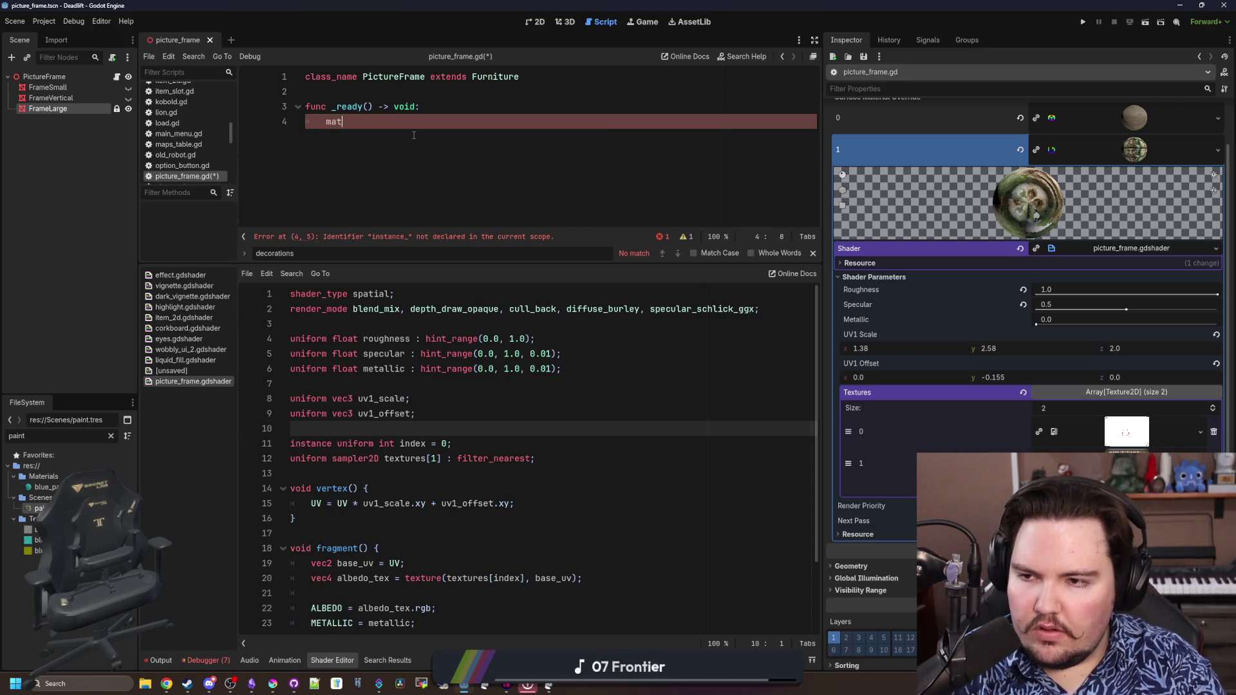
key(BackSpace)
key(BackSpace)
key(BackSpace)
Call FrameLarge.set_instance_shader_parameter("index", randi_range(0,1)) and run the game to save
drag(48, 108, 426, 122)
text(.set_insta)
key(Tab)
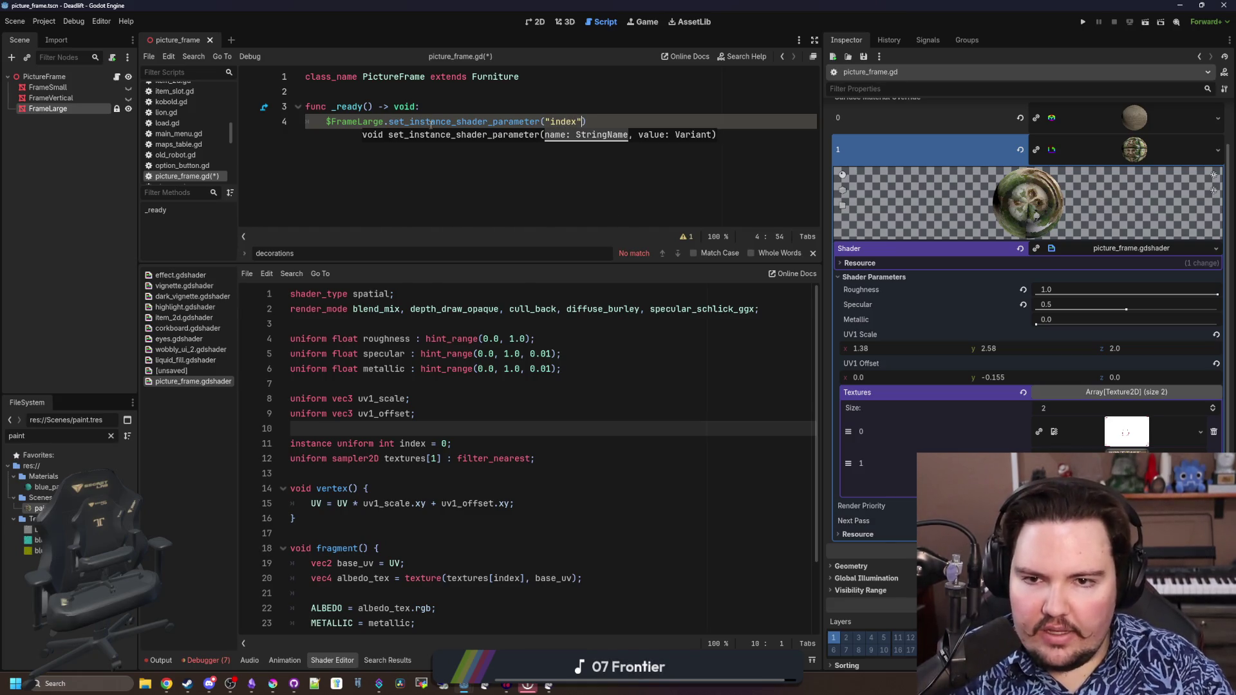
key(BackSpace)
key(BackSpace)
text(i_)
key(Tab)
text(0,1)
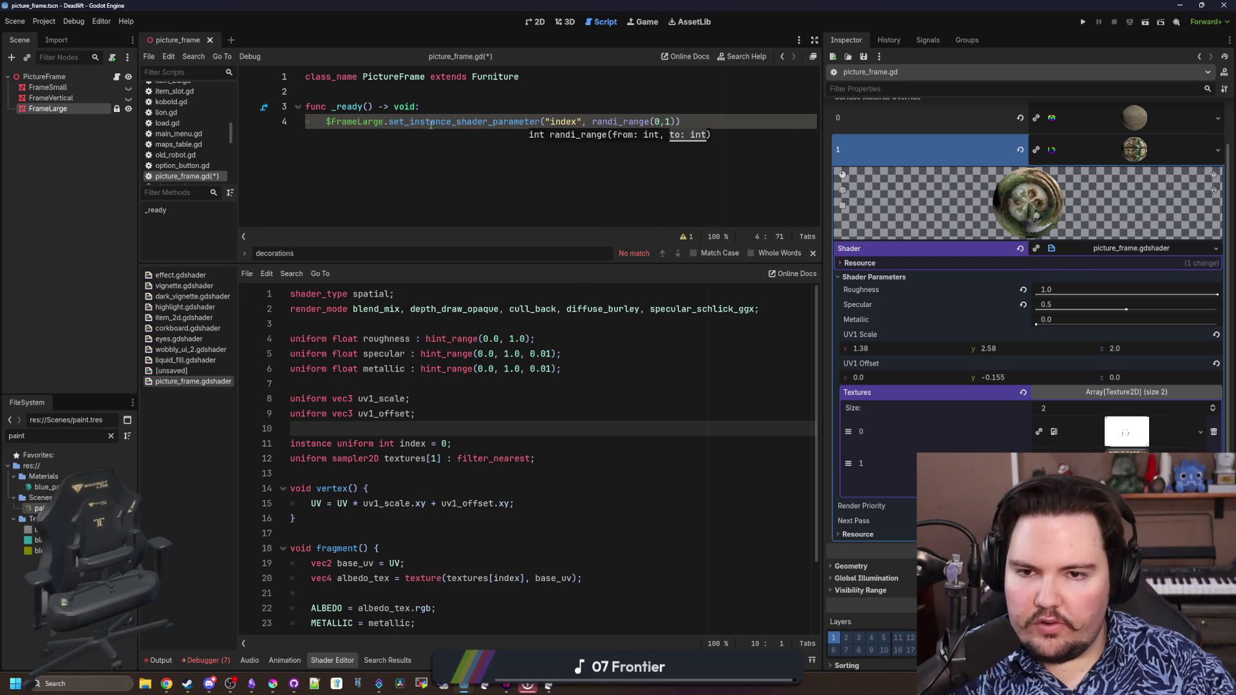
click(346, 77)
click(1084, 21)
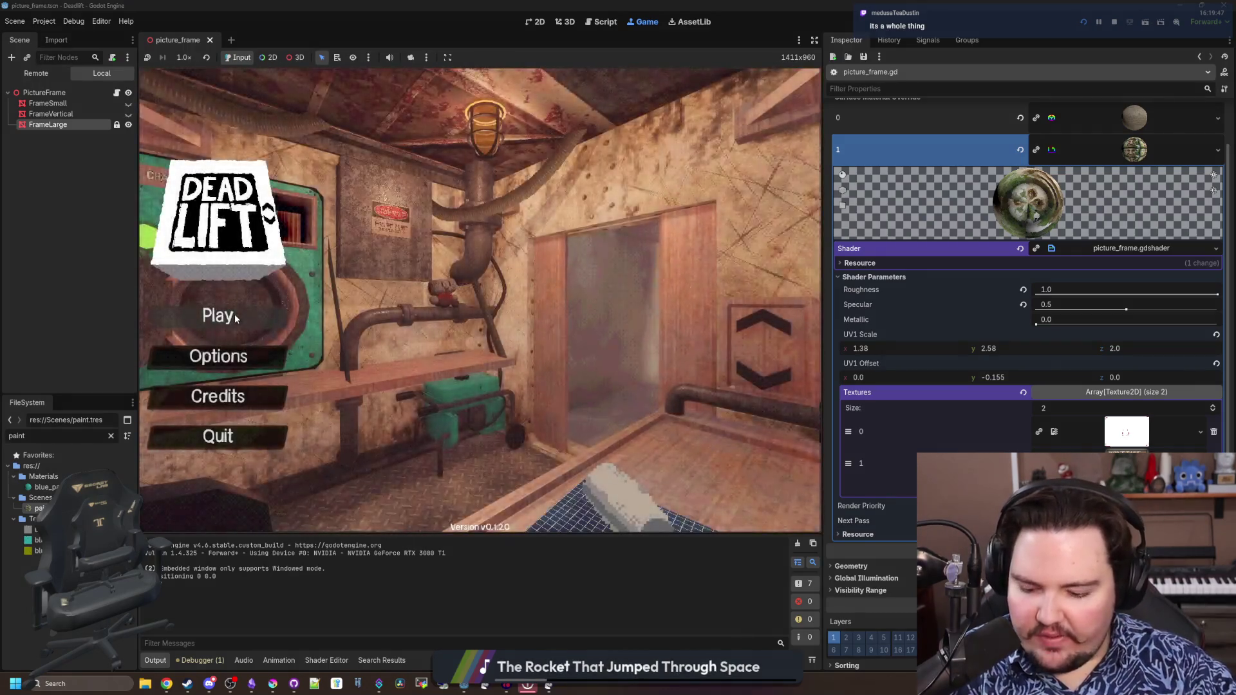
Begin a Dead Lift run, take the elevator down to the breakroom, look around and pause
click(235, 314)
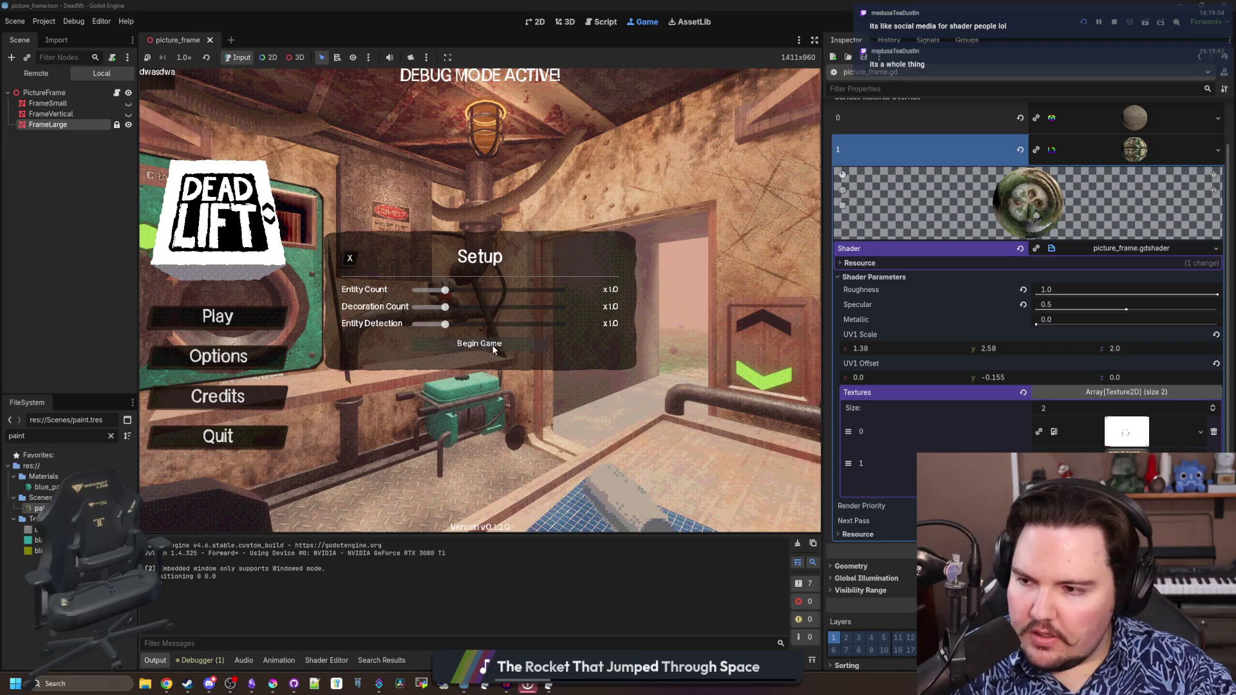
click(492, 345)
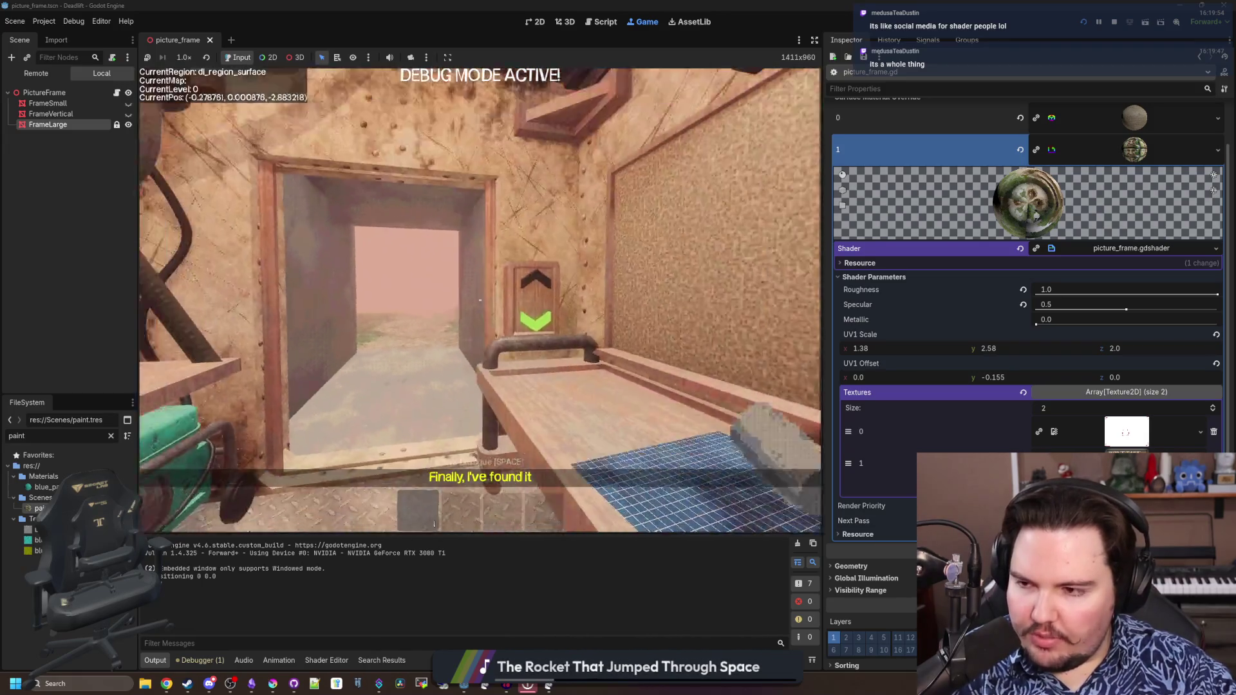
key(w)
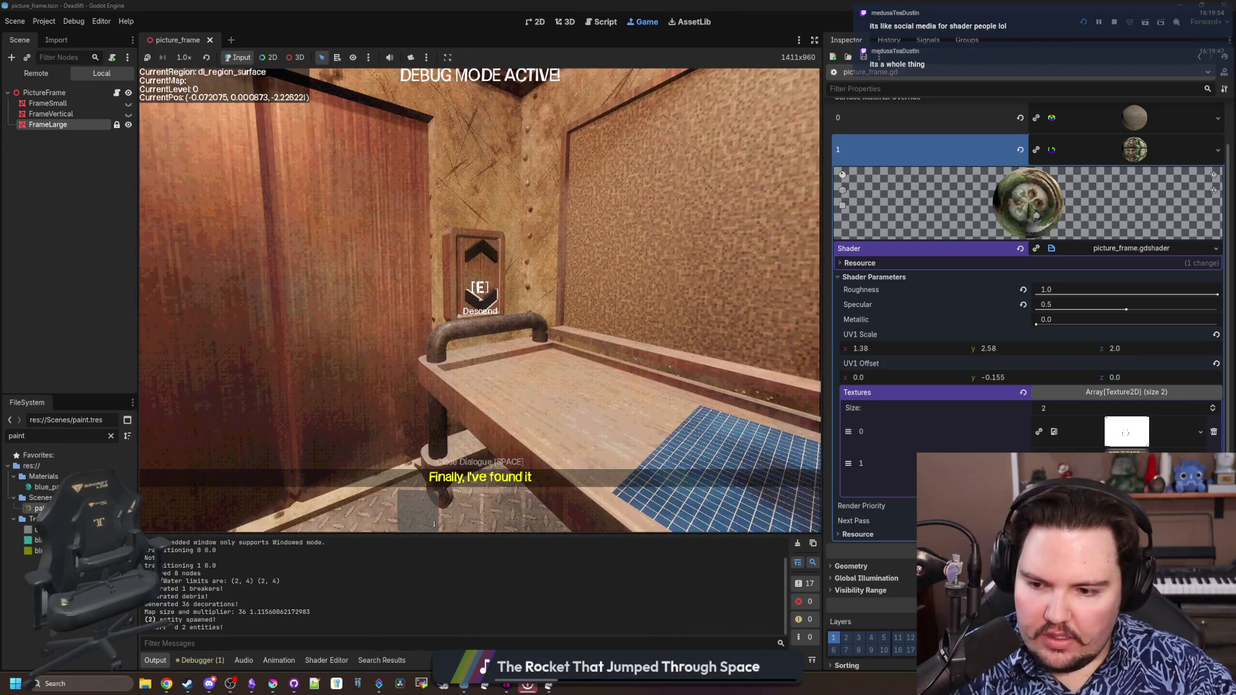
key(e)
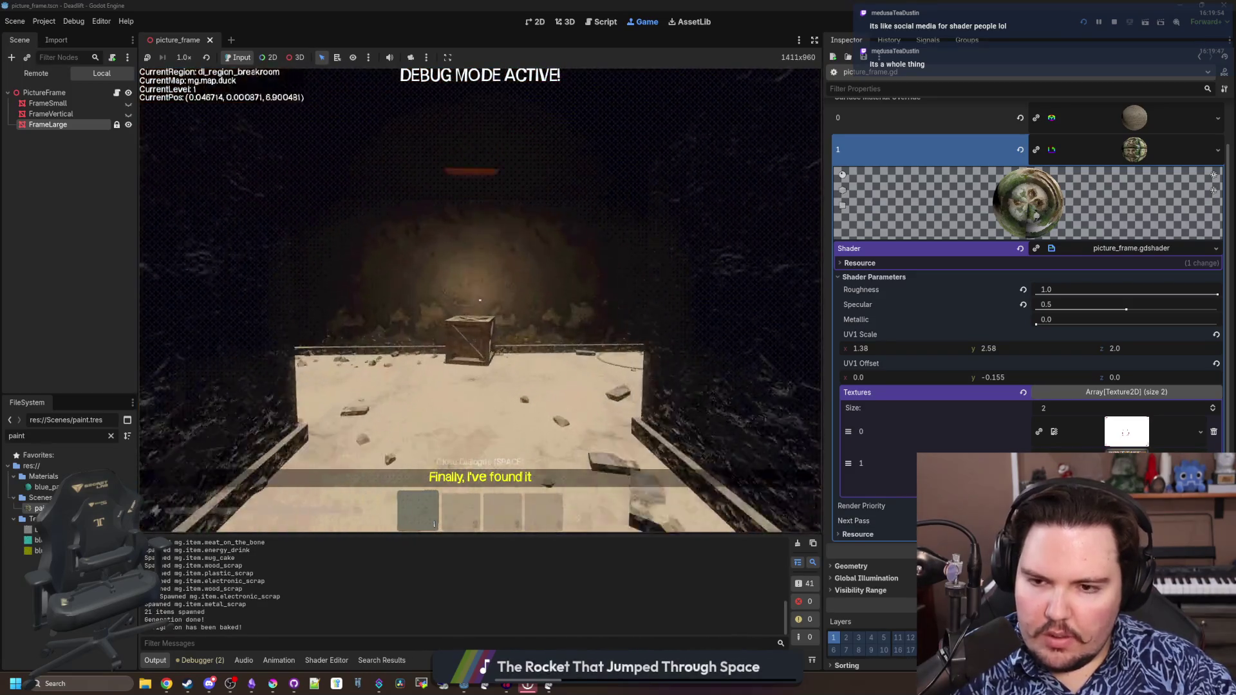
key(w)
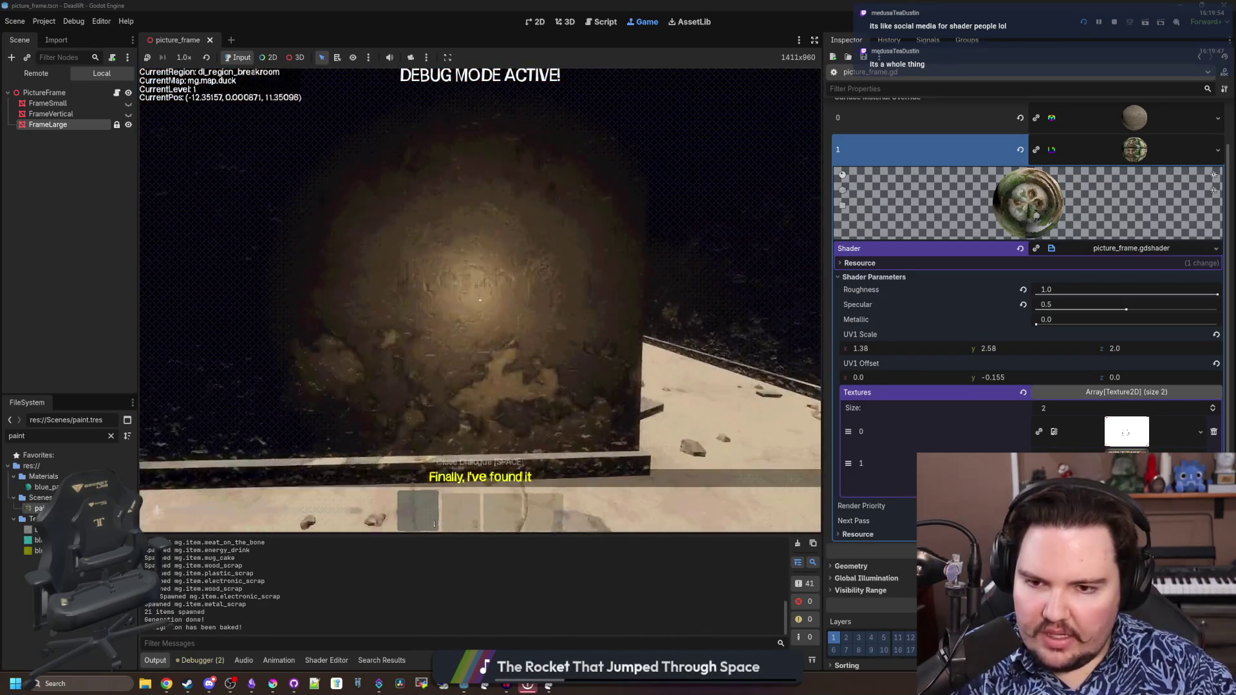
key(Escape)
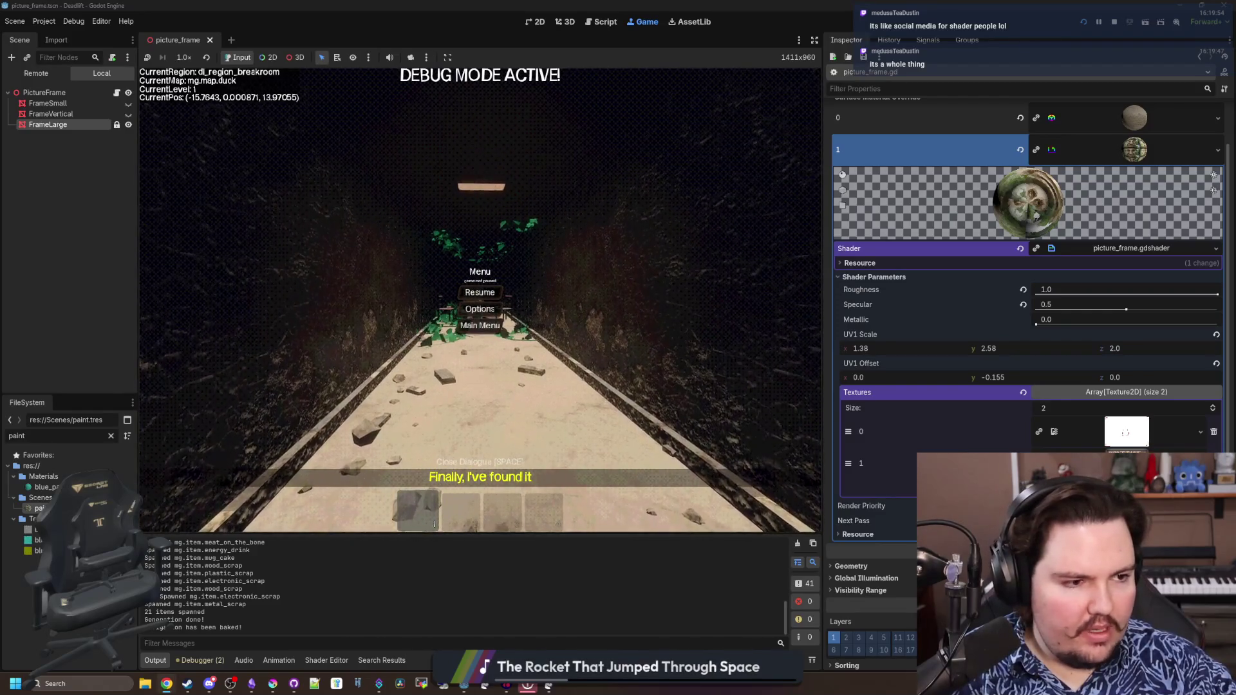
Switch to the browser and search the web for shadertoy
key(alt+Tab)
text(shadertoy)
key(Return)
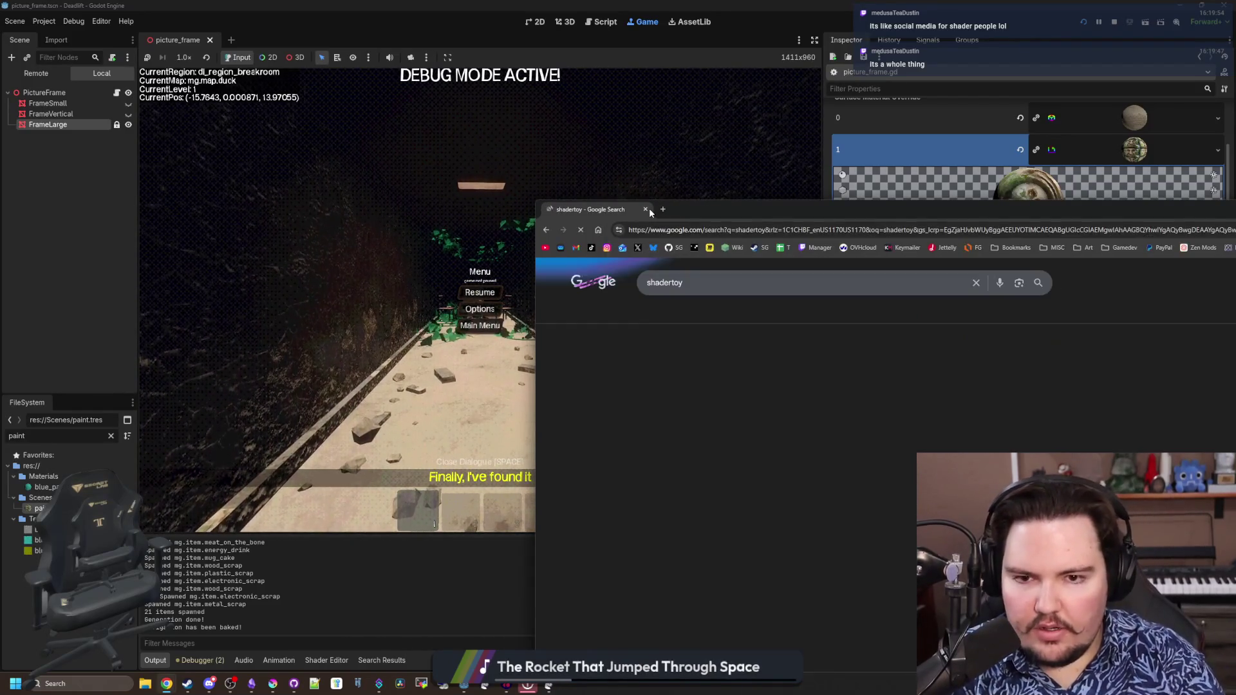
Go to shadertoy.com full-screen and open the Shader of the Week, Quanta half
click(671, 329)
double_click(691, 205)
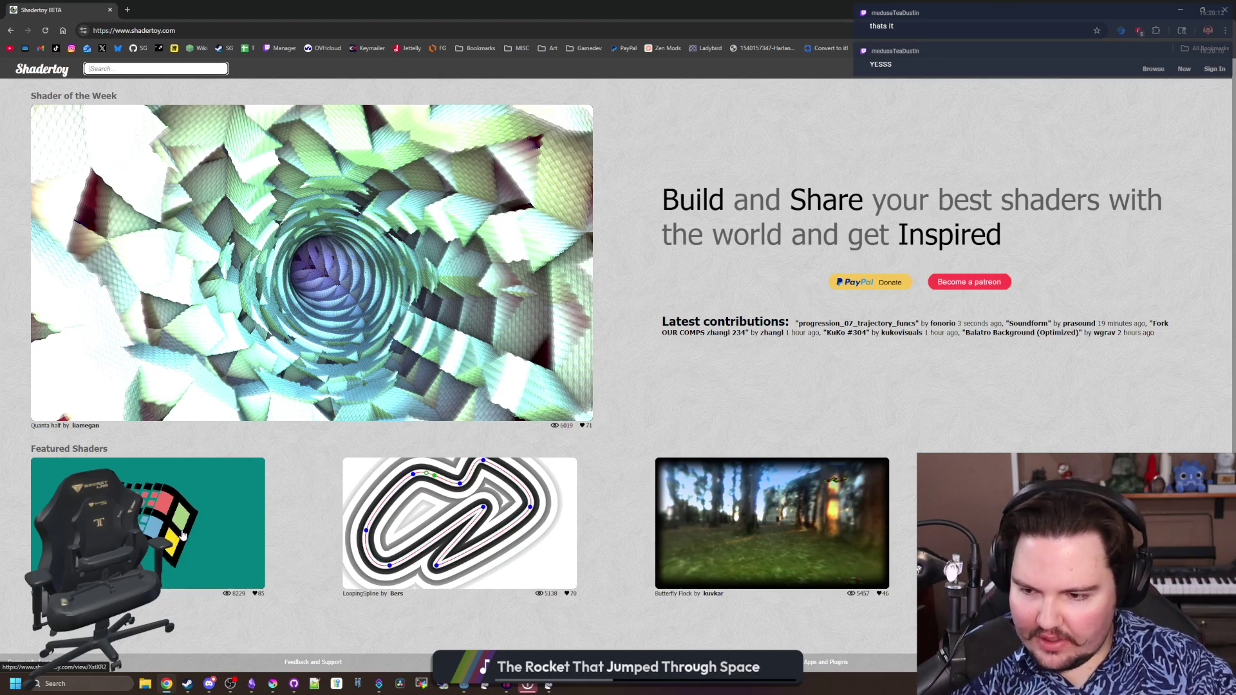
scroll(286, 415, down, 1)
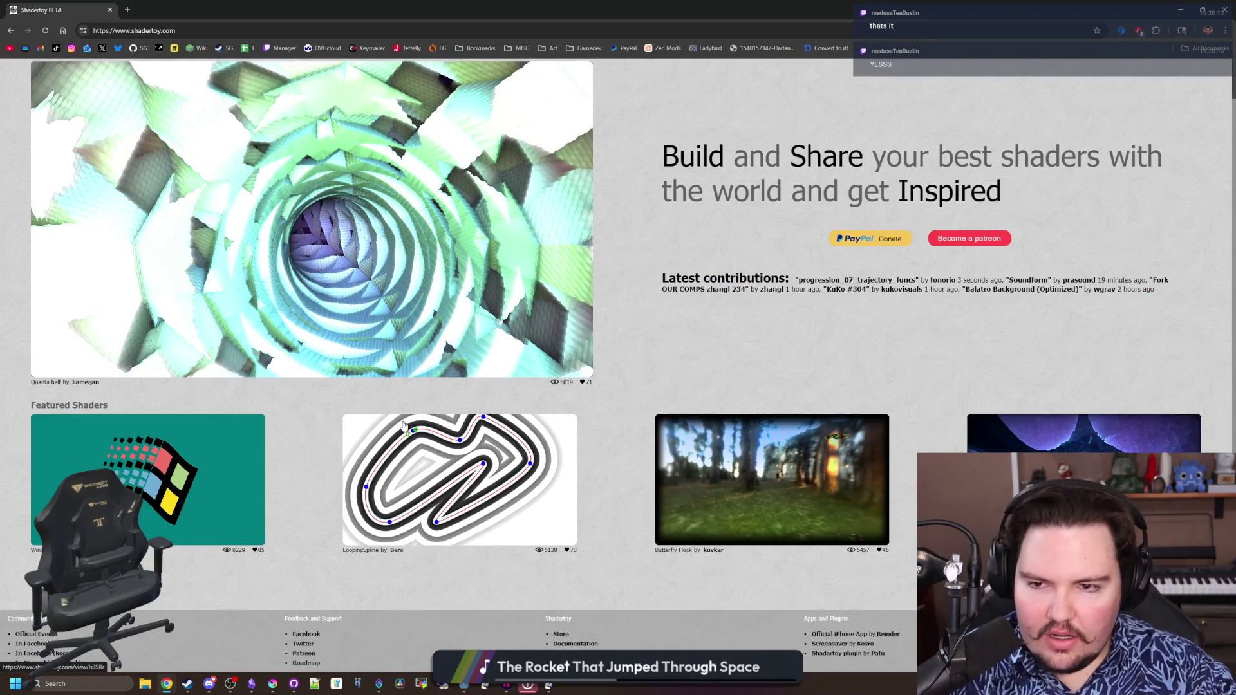
scroll(287, 415, up, 1)
click(374, 260)
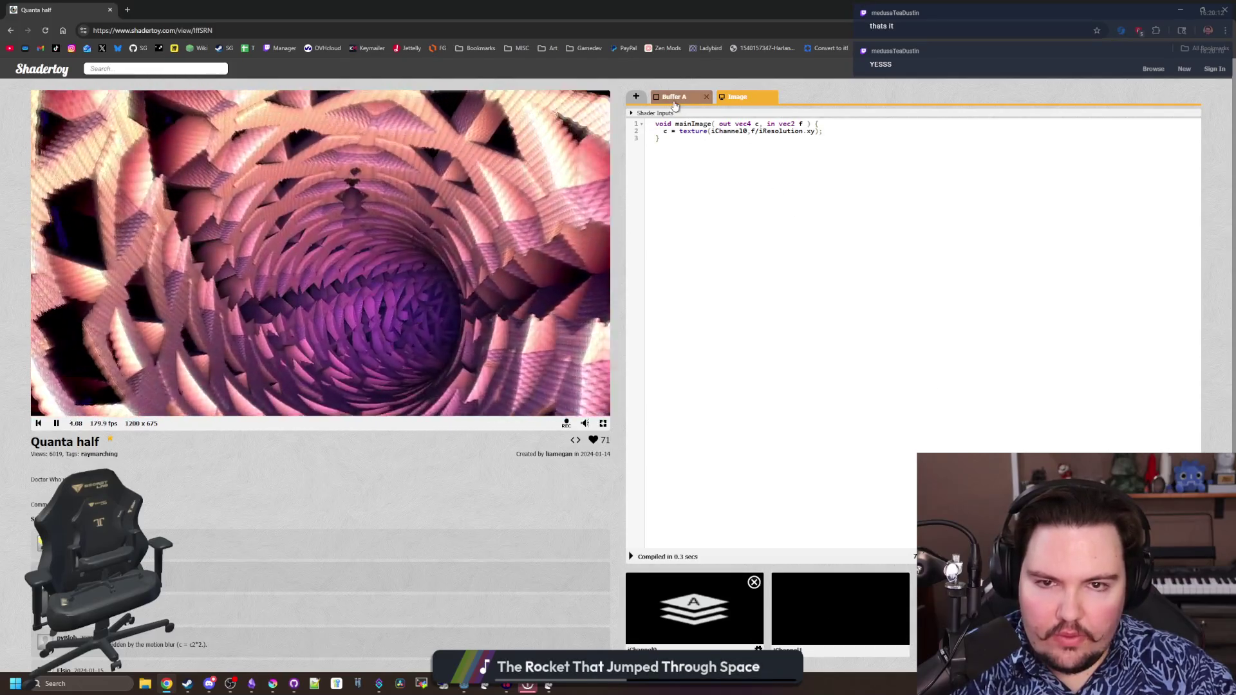
Look at Quanta half's iChannel0 inputs and Buffer A code, then return to the Shadertoy homepage
click(719, 614)
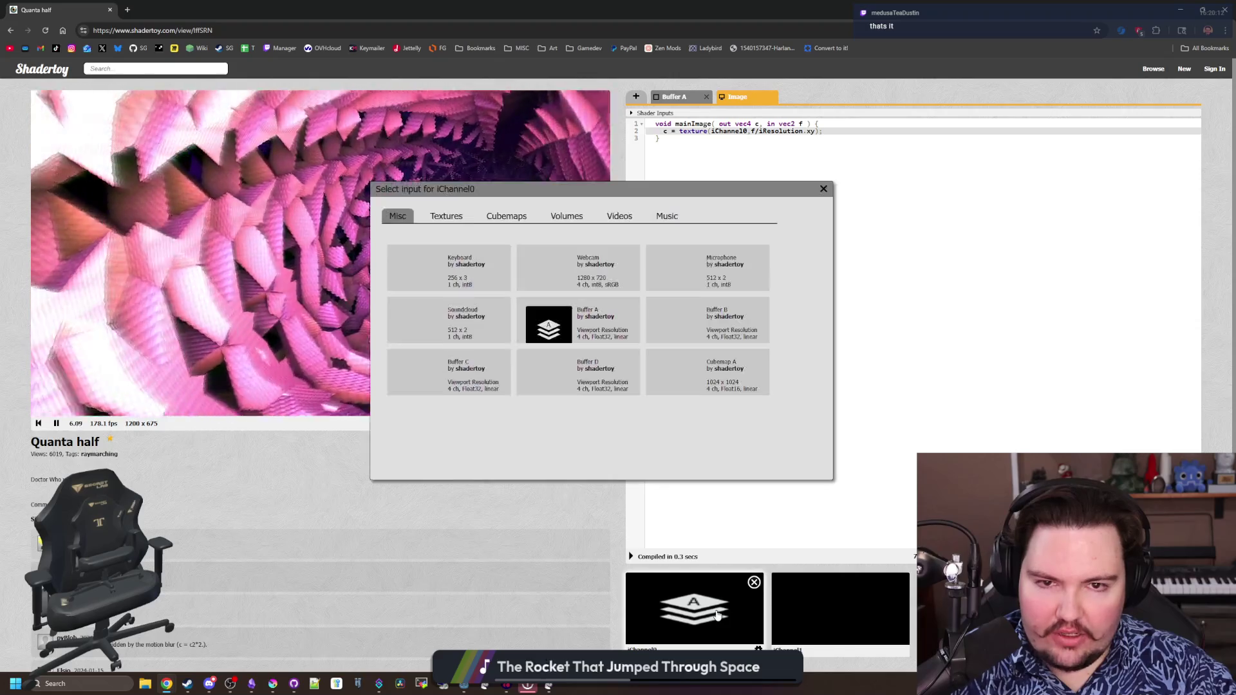
click(823, 191)
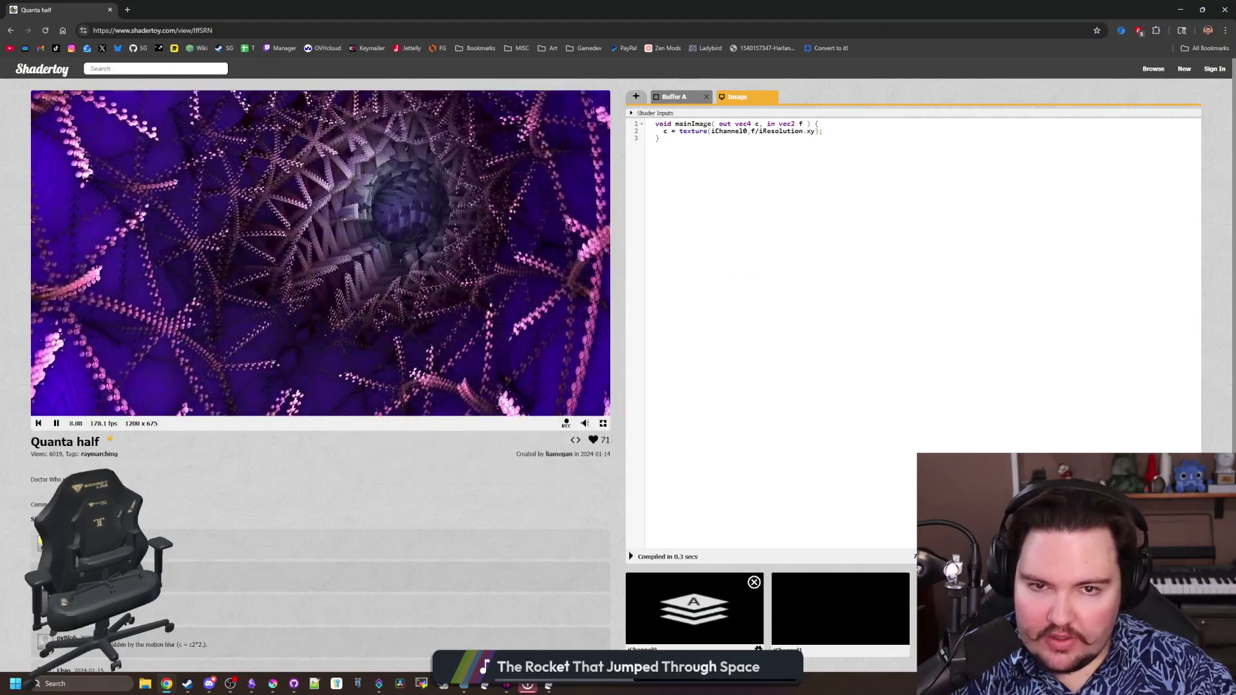
click(674, 100)
scroll(869, 338, down, 10)
scroll(869, 338, down, 5)
scroll(870, 339, down, 3)
scroll(869, 338, up, 5)
scroll(869, 338, up, 5)
scroll(869, 339, up, 3)
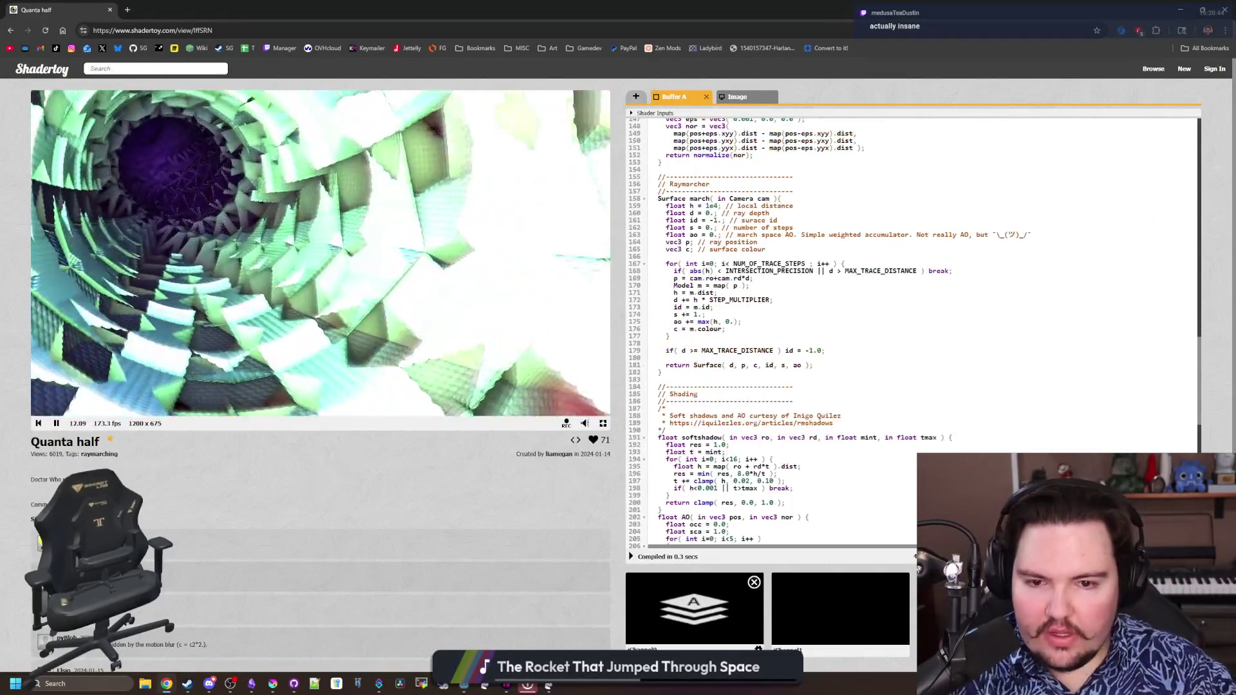
scroll(869, 338, up, 5)
scroll(870, 339, up, 5)
scroll(869, 338, up, 5)
scroll(869, 338, up, 4)
scroll(869, 338, up, 3)
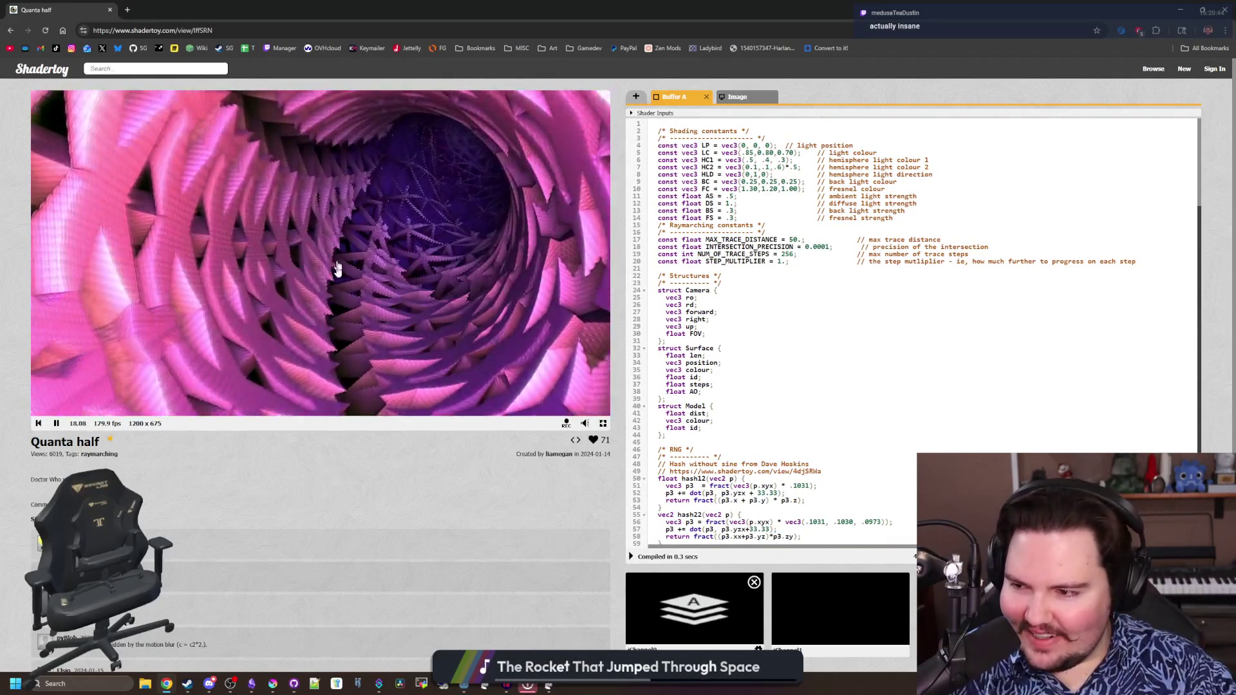
click(60, 70)
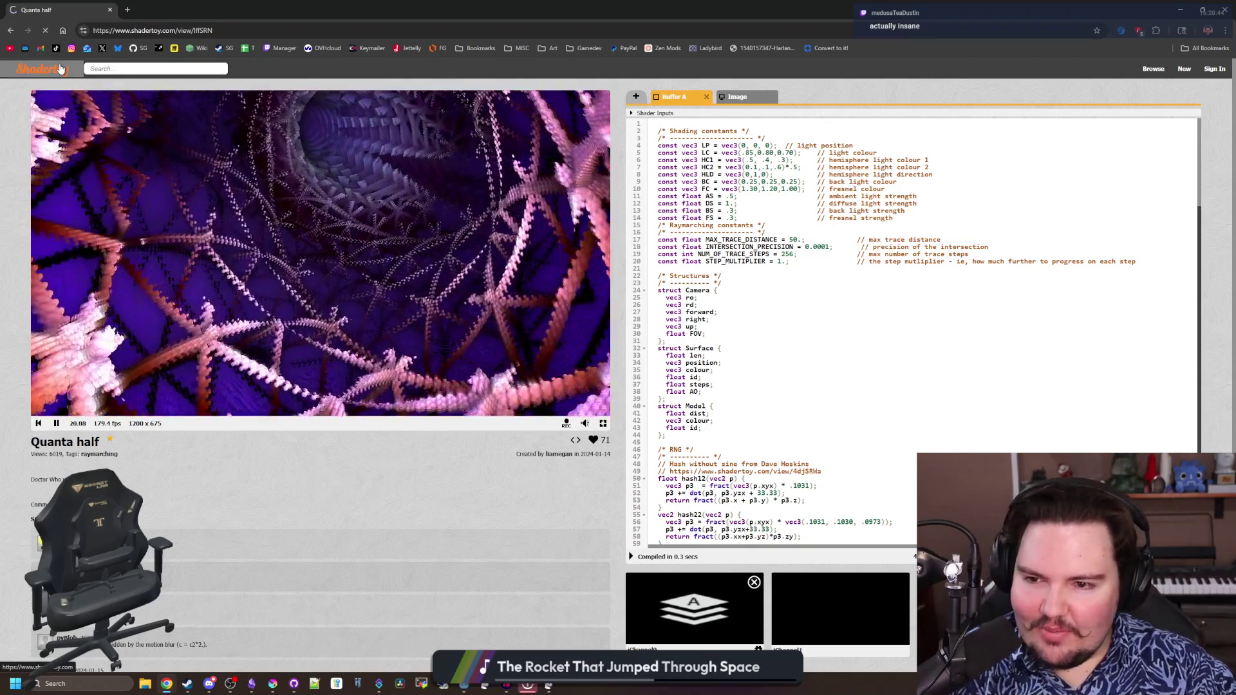
scroll(221, 297, down, 1)
scroll(220, 298, up, 1)
scroll(221, 298, down, 1)
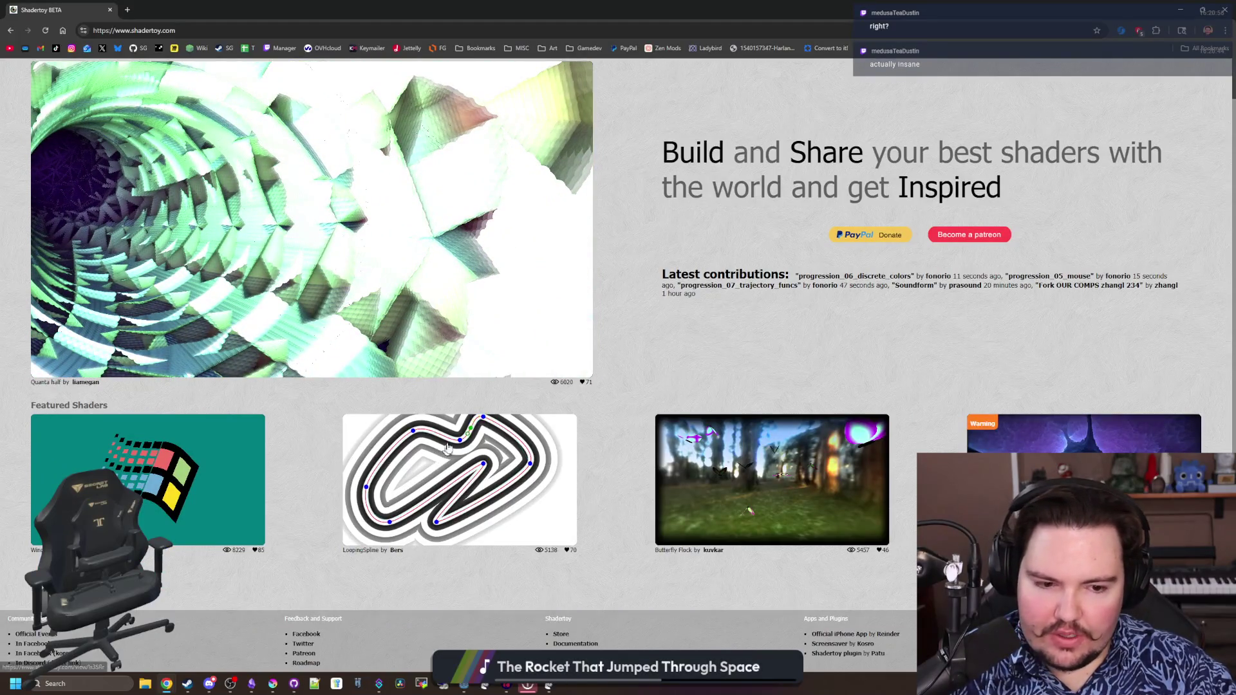
scroll(413, 288, up, 1)
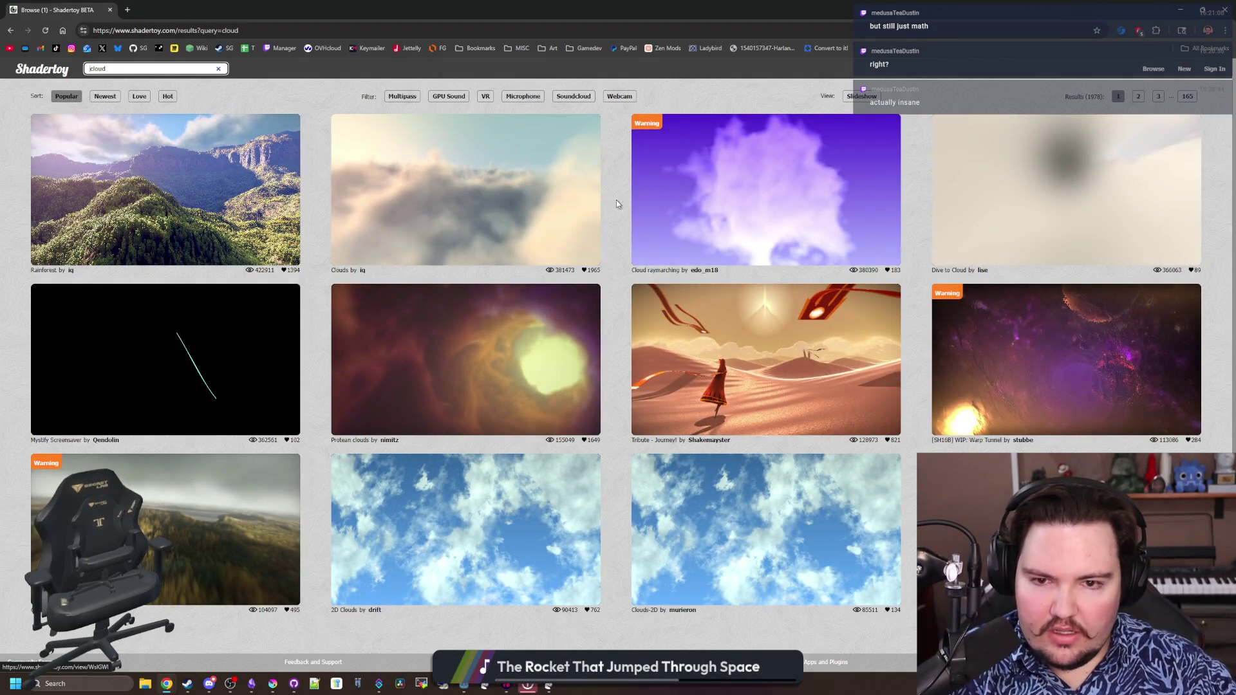
mouse_move(466, 189)
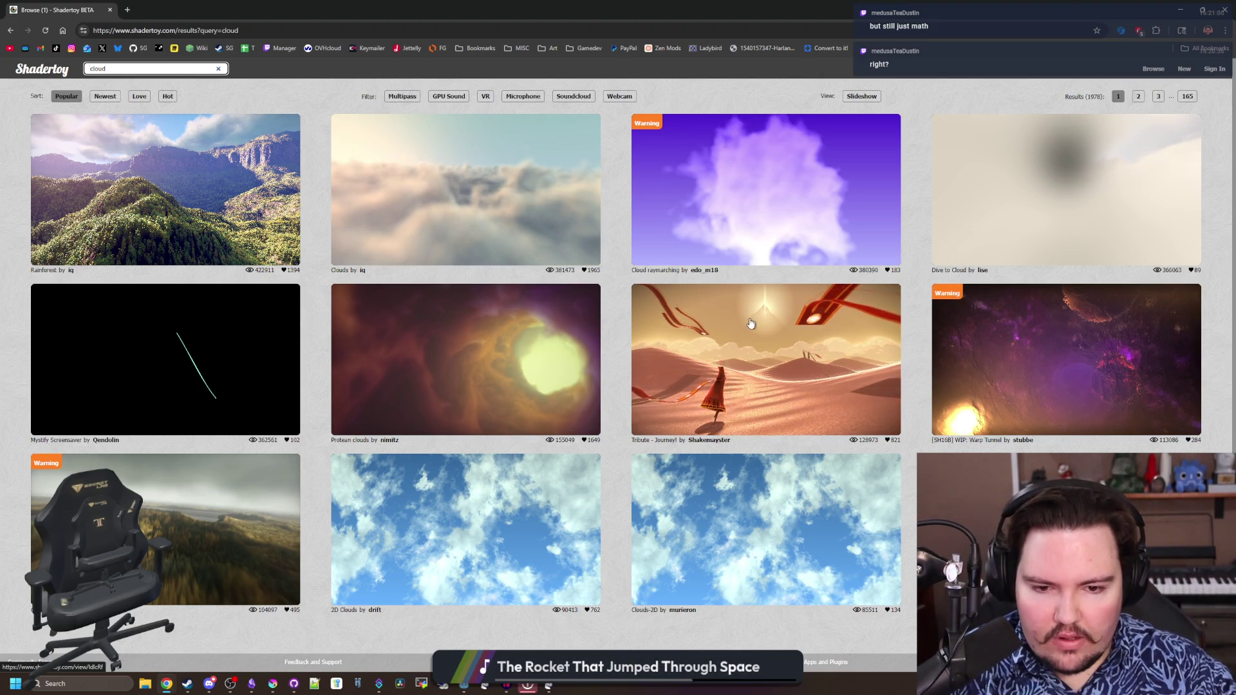
scroll(431, 347, down, 1)
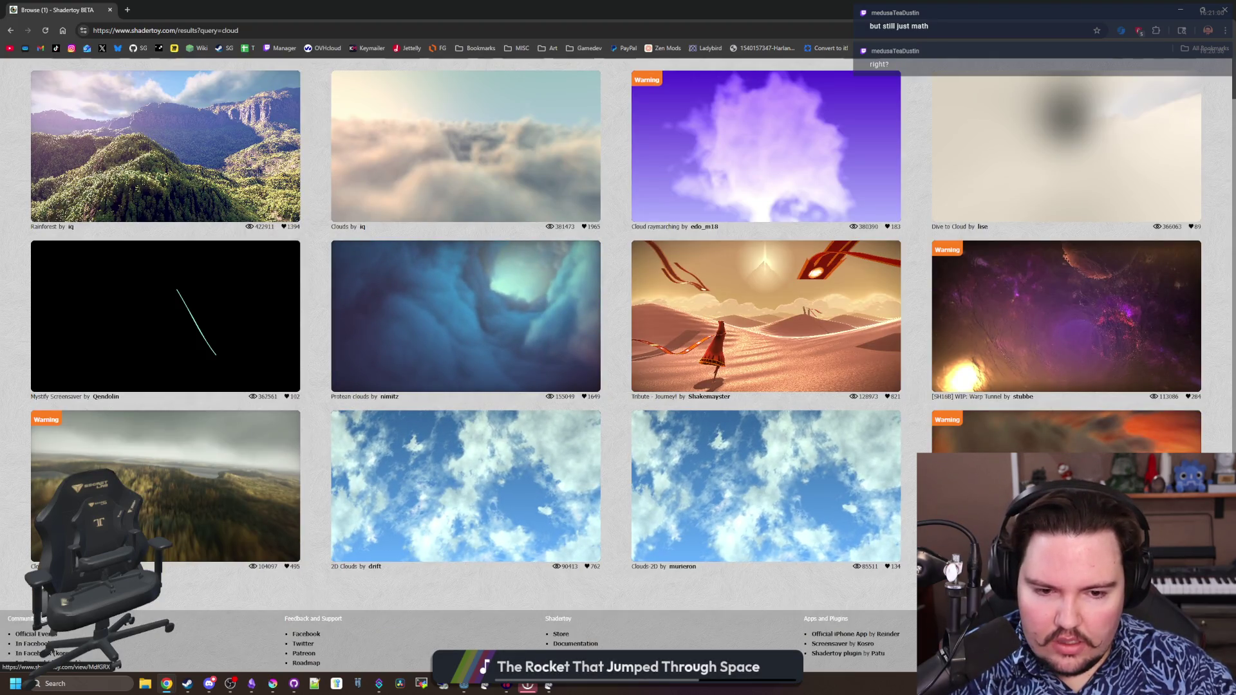
mouse_move(164, 359)
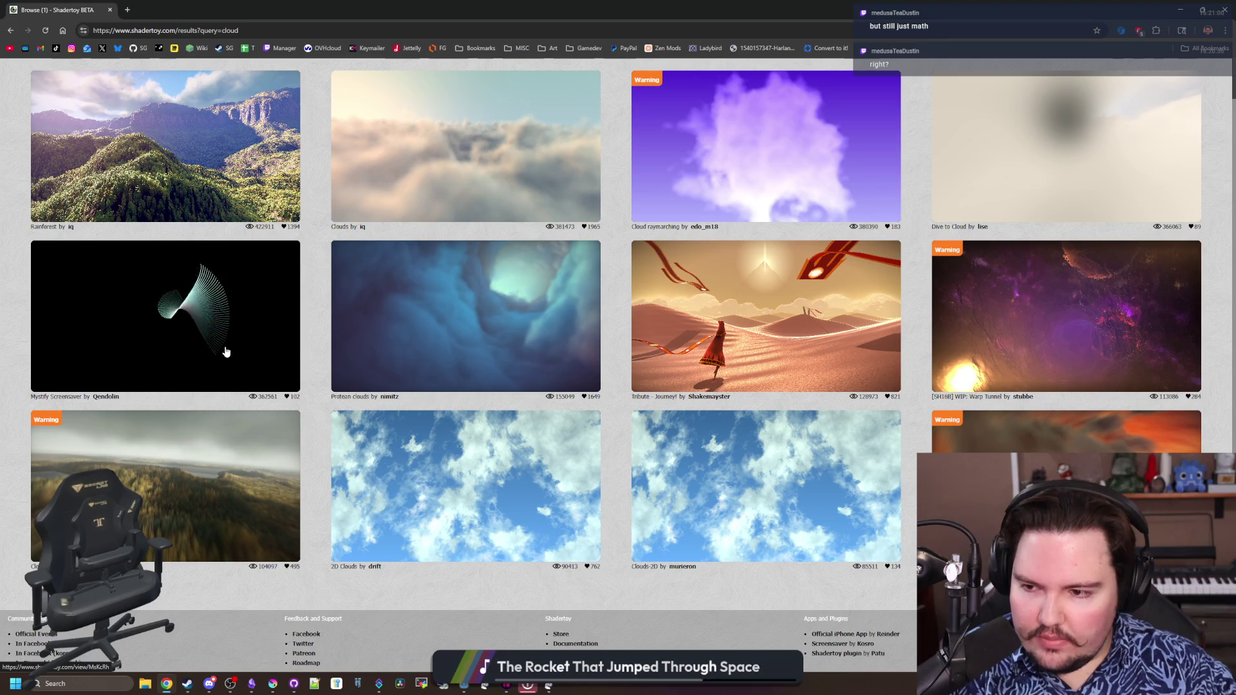
scroll(167, 470, up, 1)
View the Clouds shader page and its description, then go to Shadertoy's terms of service
click(468, 200)
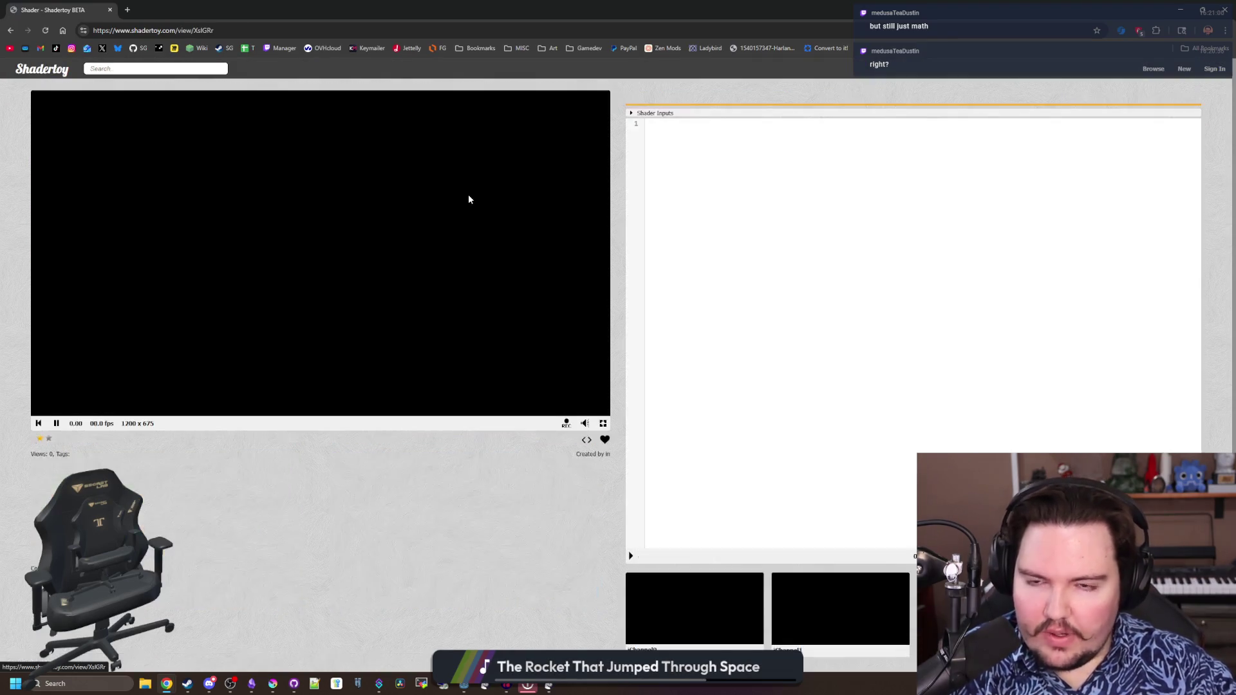
scroll(461, 507, down, 3)
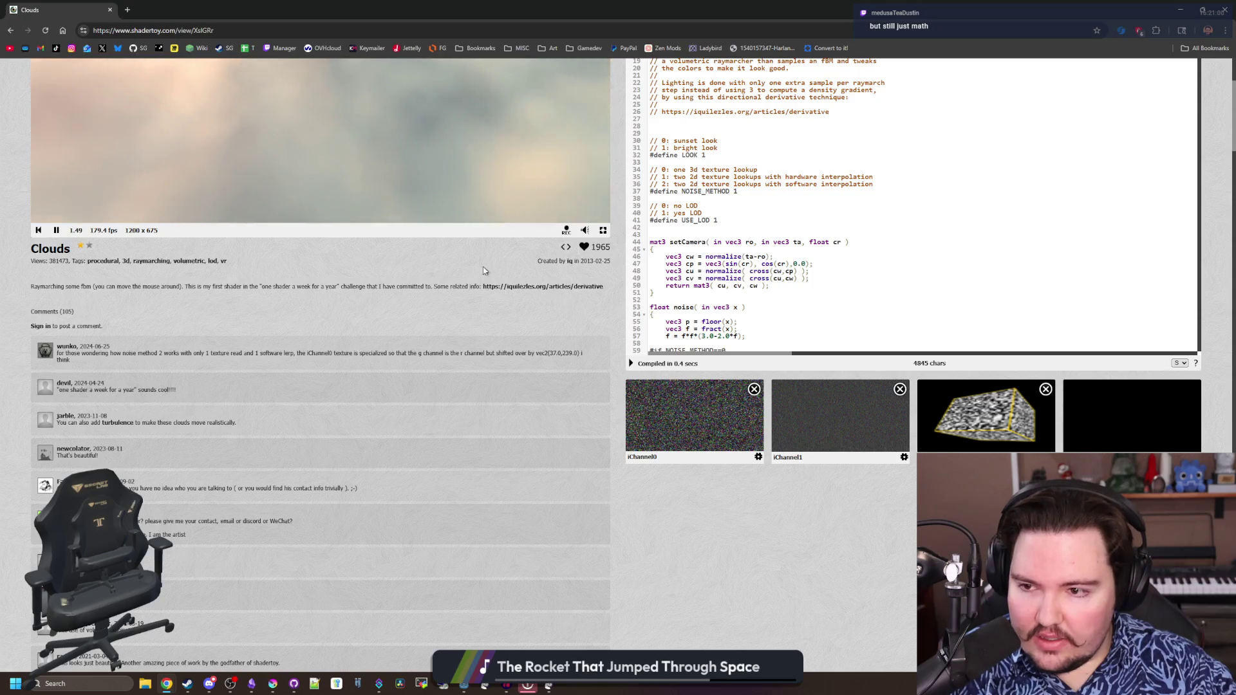
drag(77, 287, 425, 286)
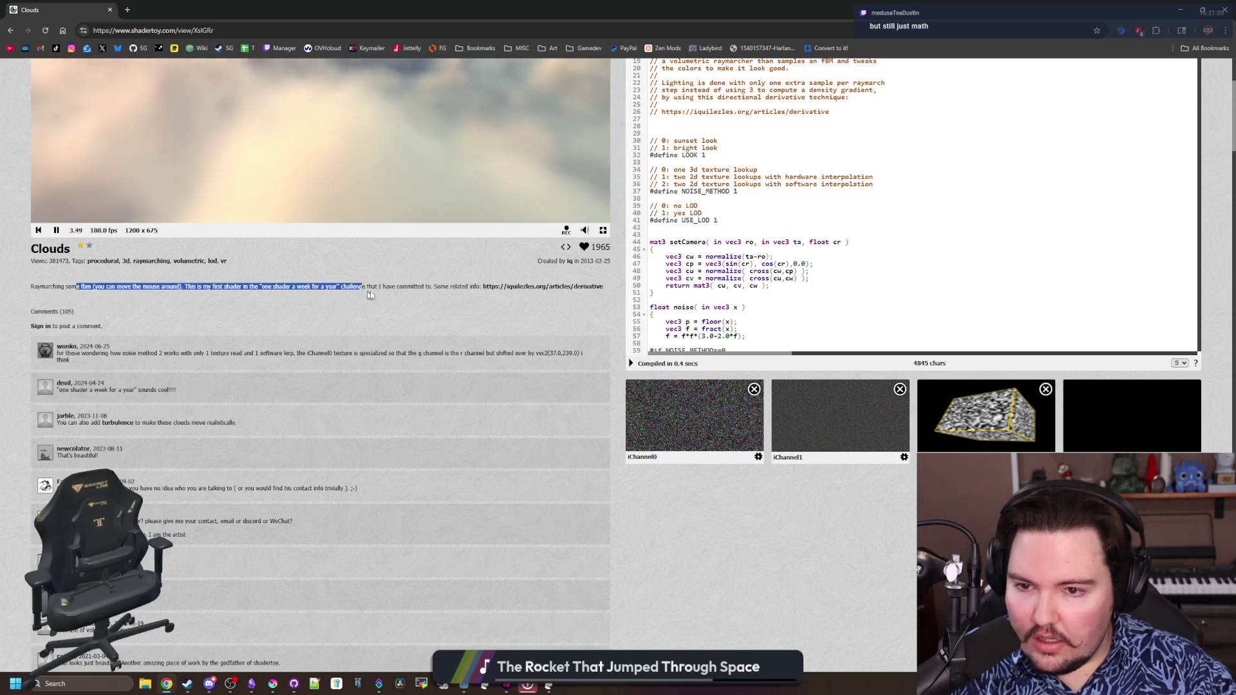
click(334, 302)
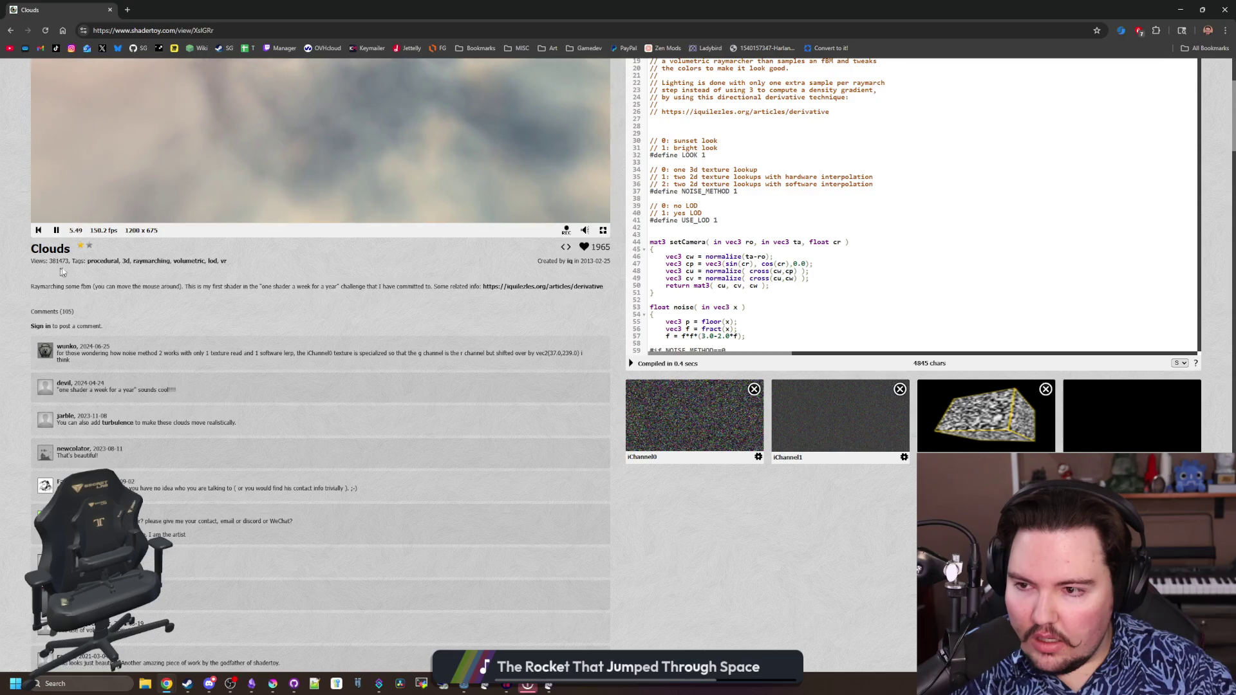
scroll(334, 301, down, 10)
scroll(302, 324, down, 10)
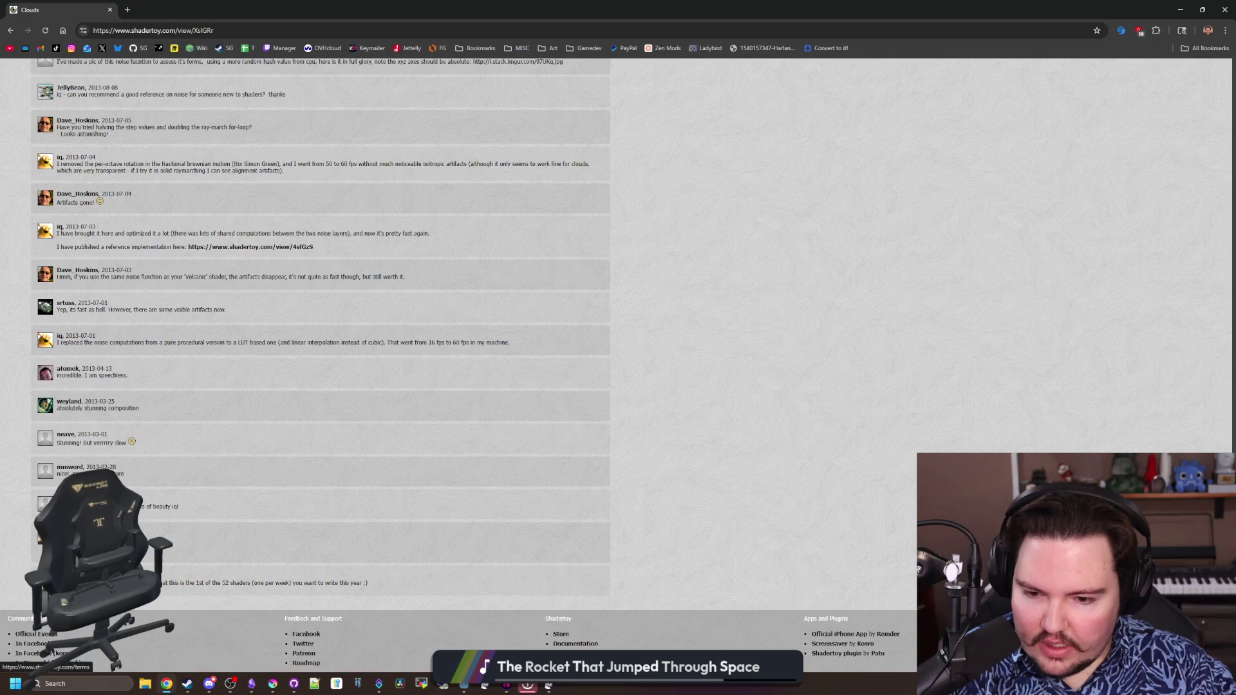
click(177, 10)
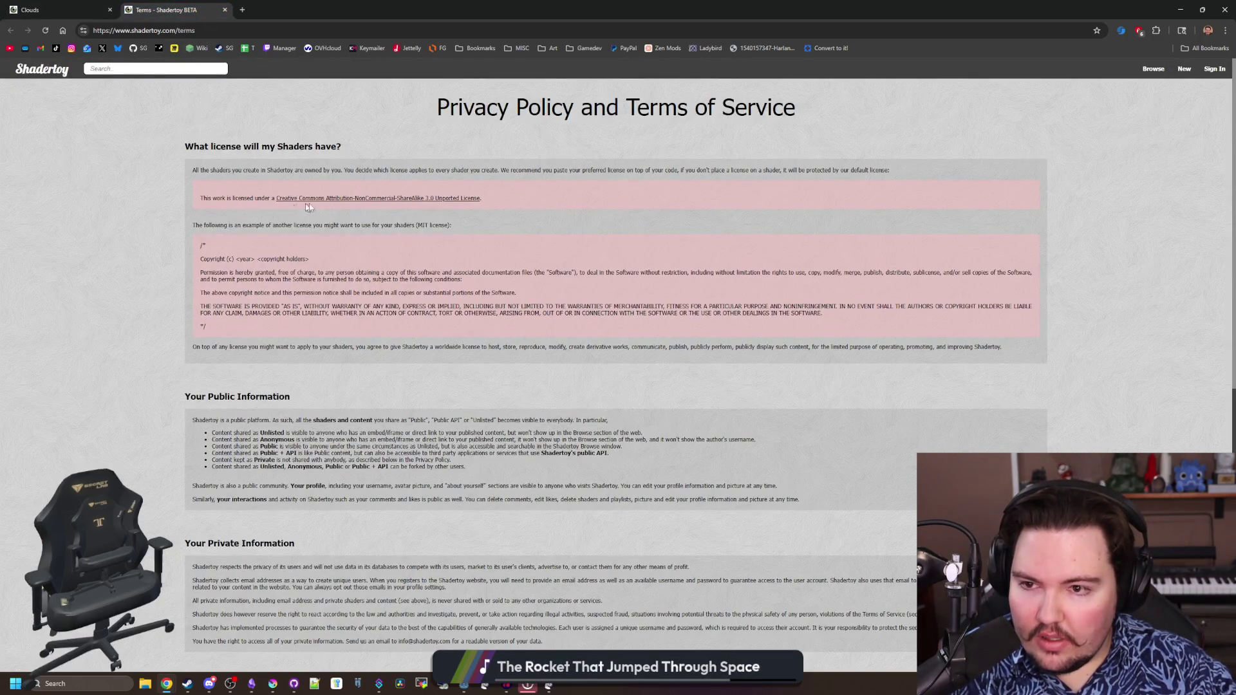
Read the Creative Commons BY-NC-SA 3.0 deed, noting the NonCommercial condition
click(290, 11)
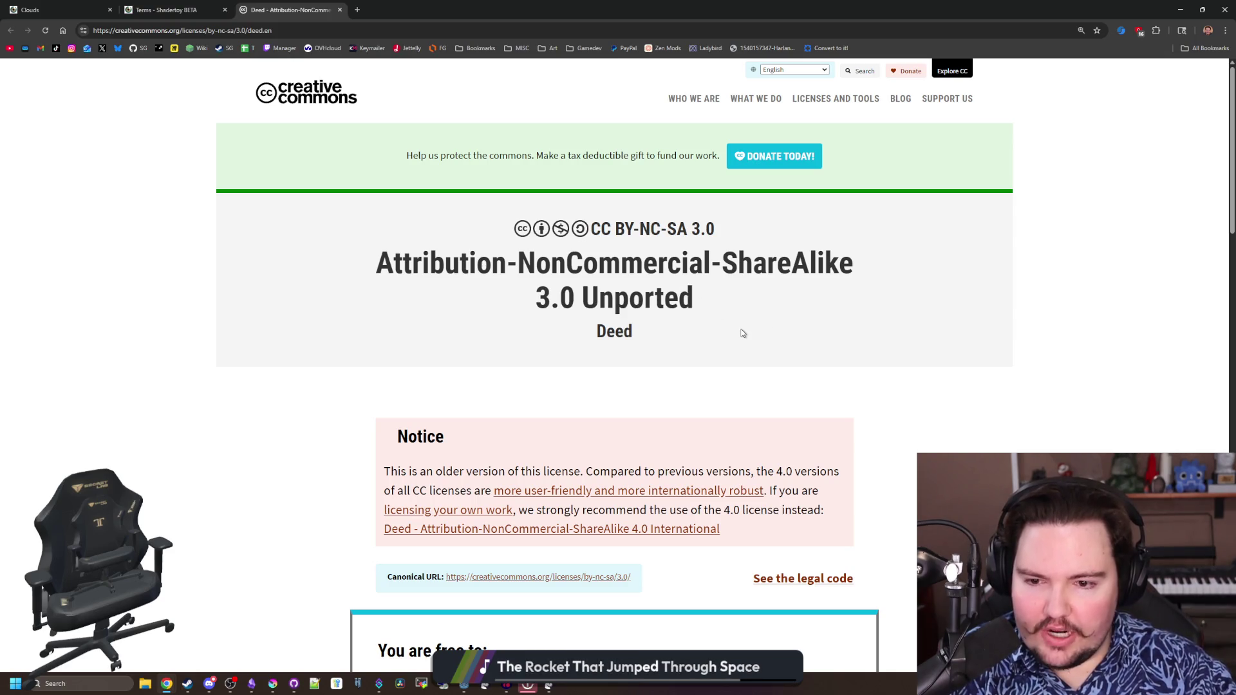
scroll(742, 334, down, 3)
scroll(739, 332, down, 2)
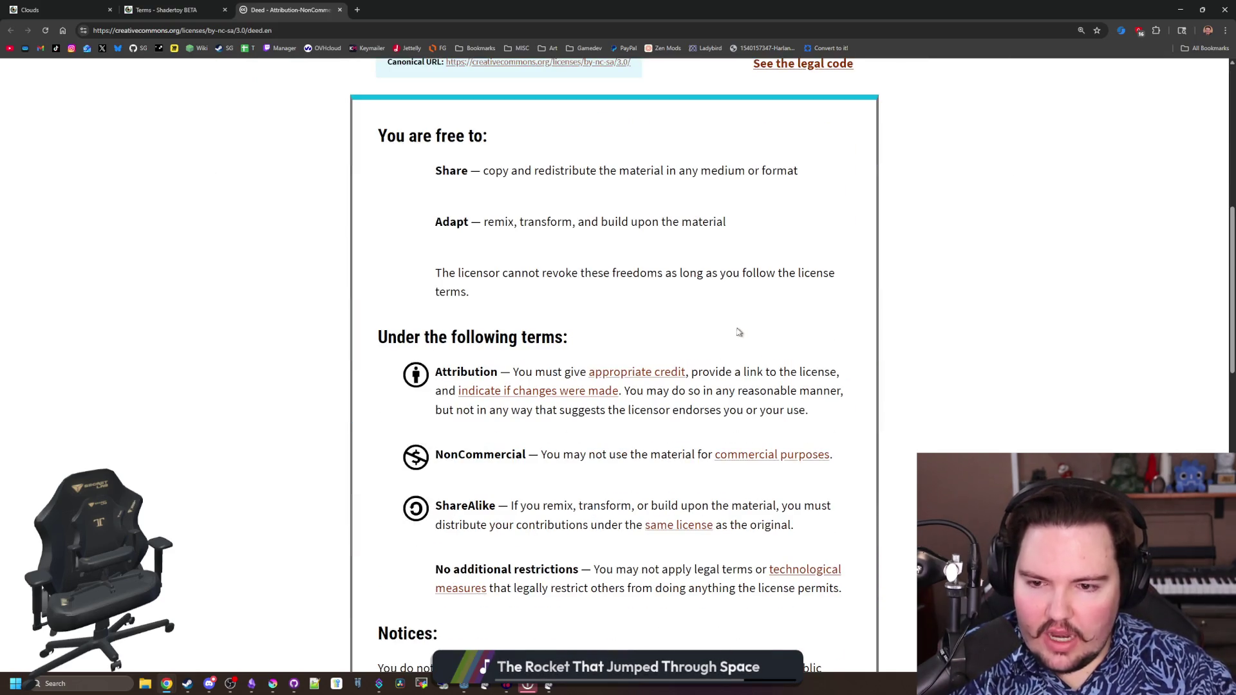
drag(589, 454, 698, 454)
drag(771, 462, 833, 456)
click(850, 459)
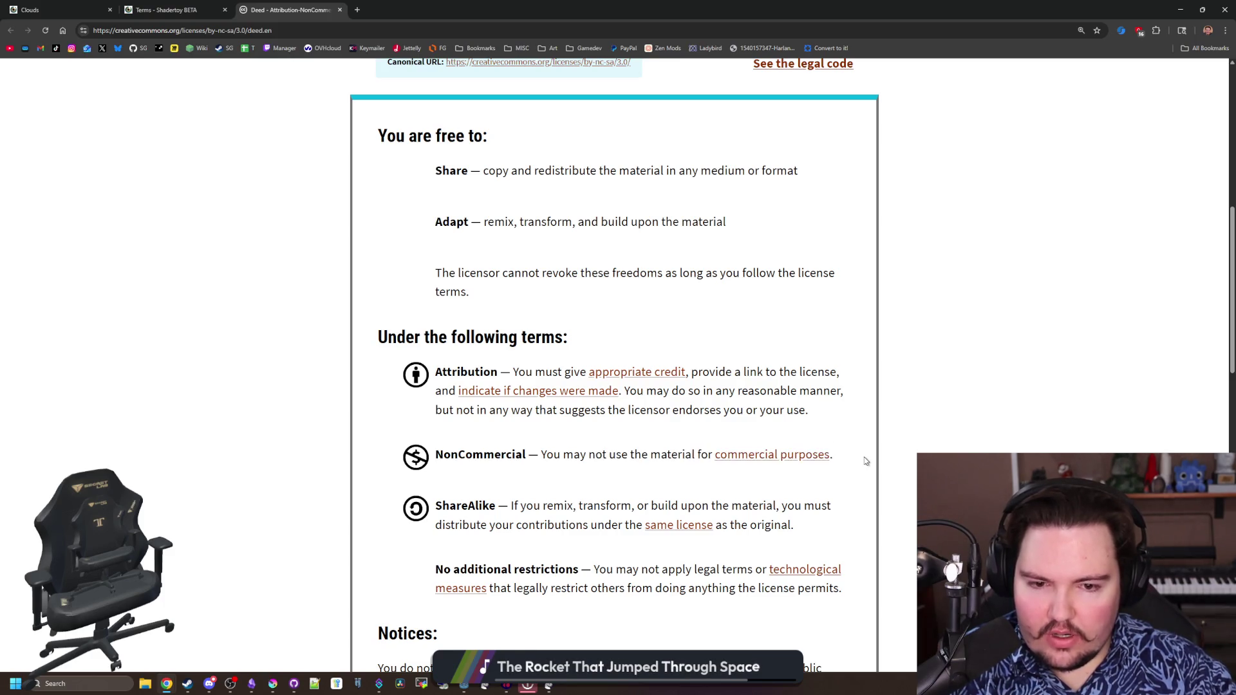
scroll(329, 177, up, 3)
Close the license deed and Shadertoy terms tabs and return to the Godot editor
click(340, 10)
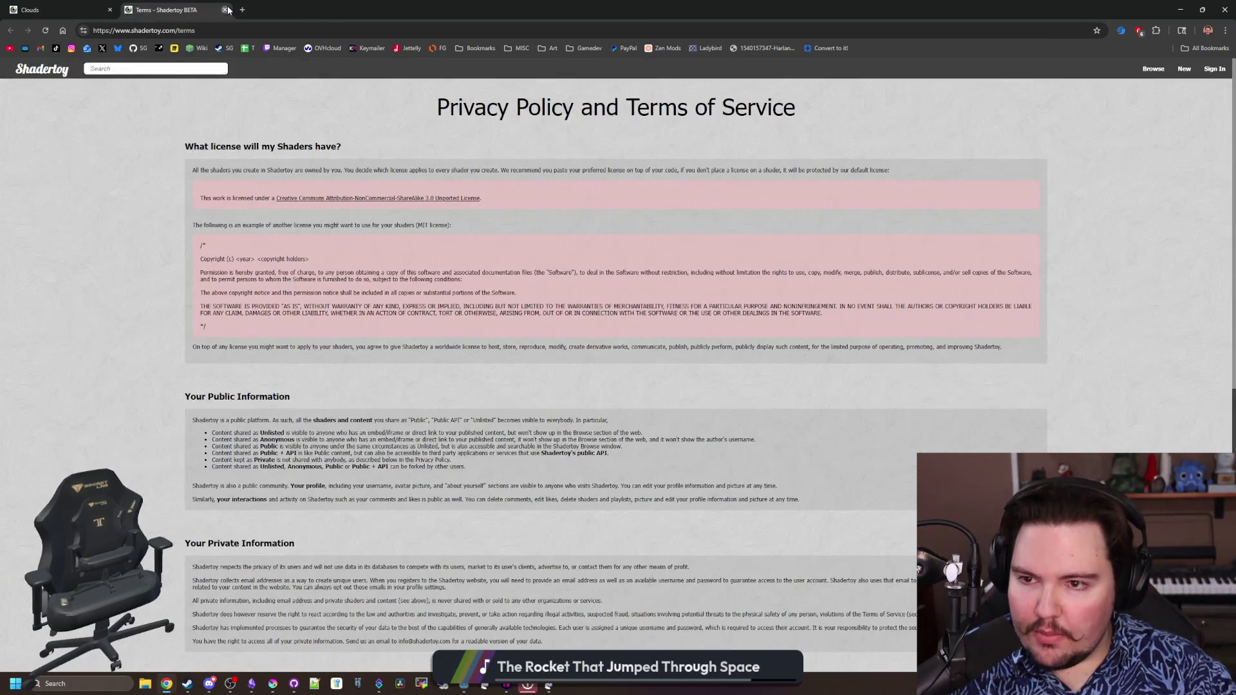
click(226, 11)
key(alt+Tab)
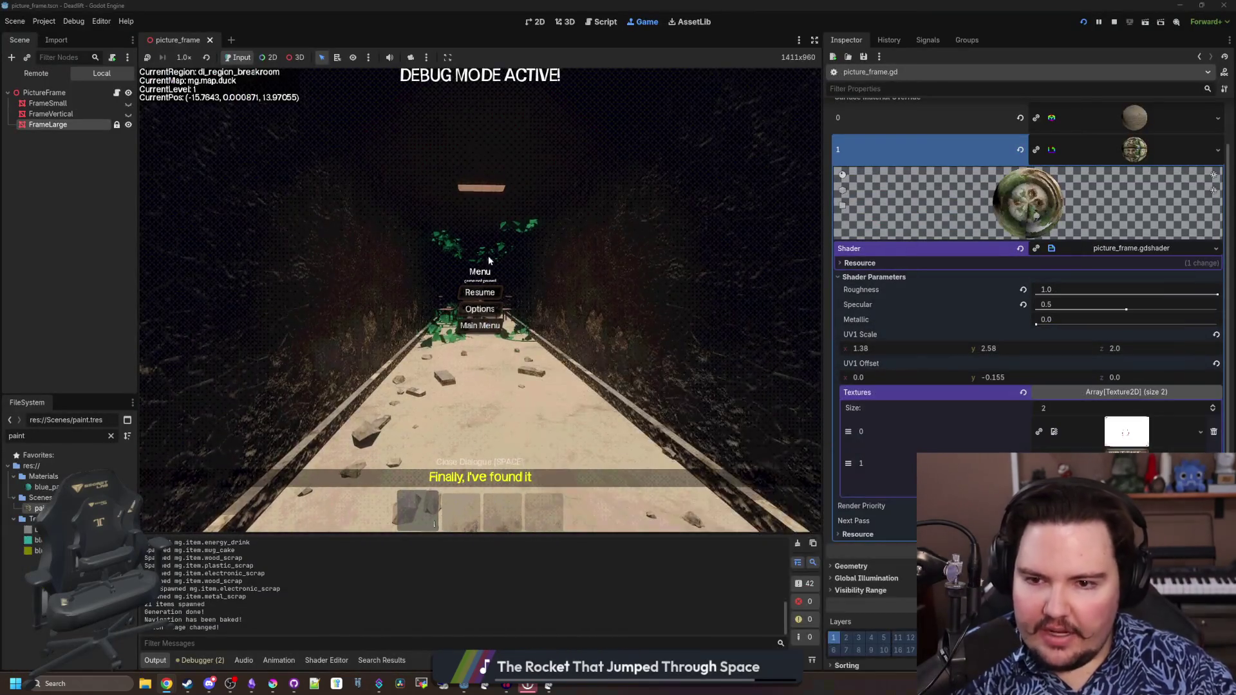
Walk through the overgrown room to view the large picture frame up close, then pause the game
key(Escape)
key(w)
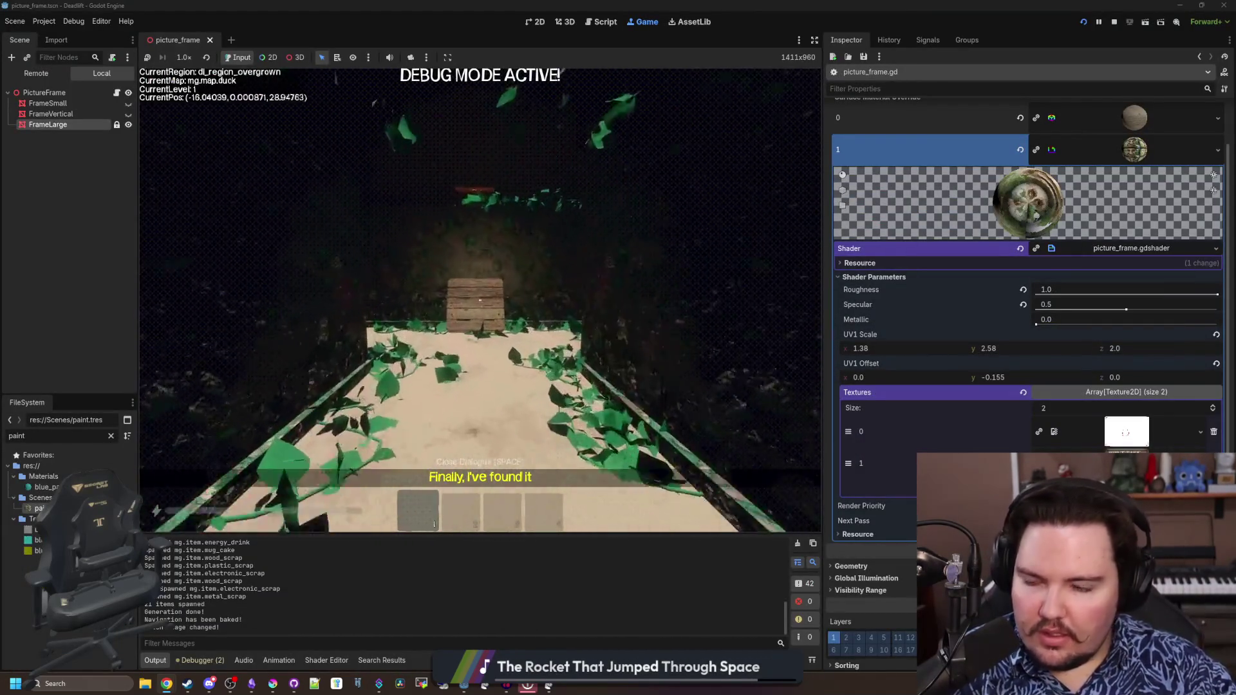
key(w)
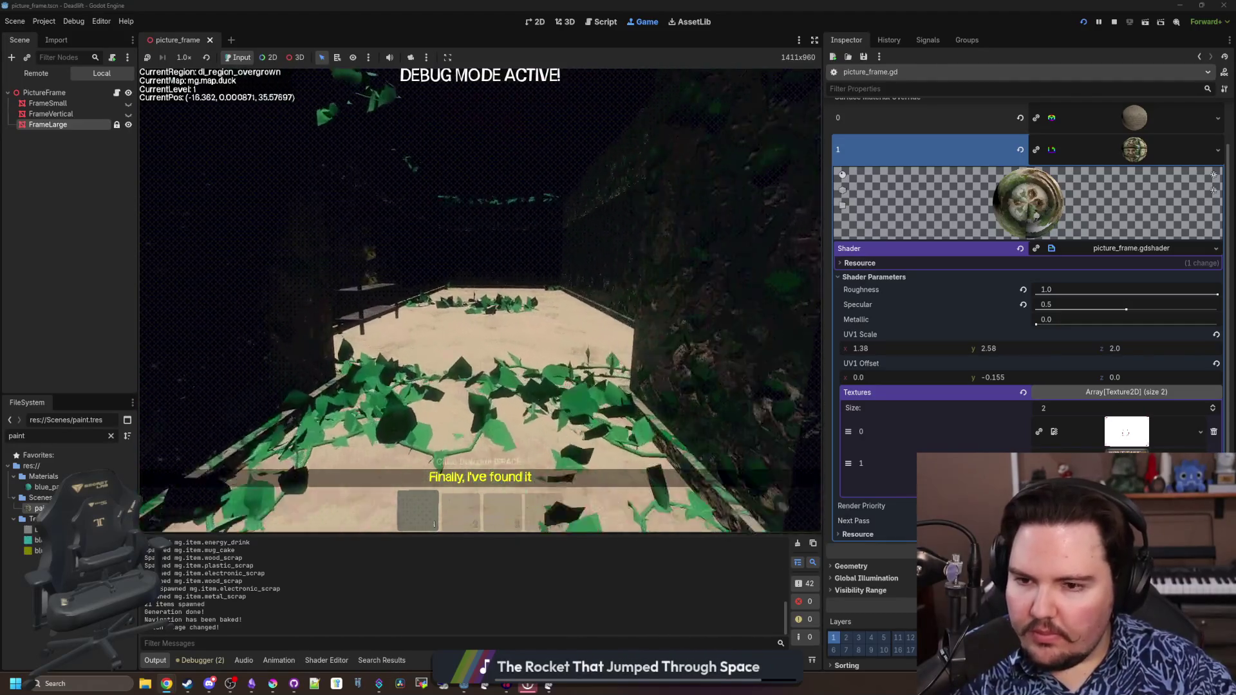
key(w)
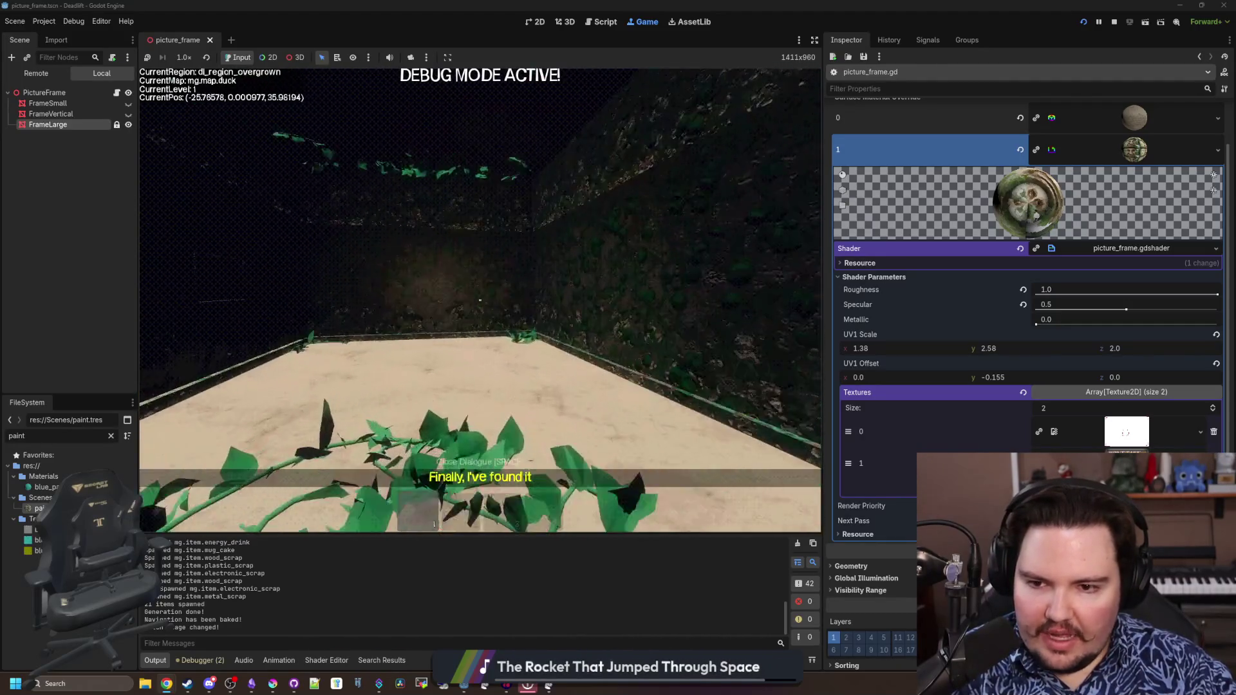
key(w)
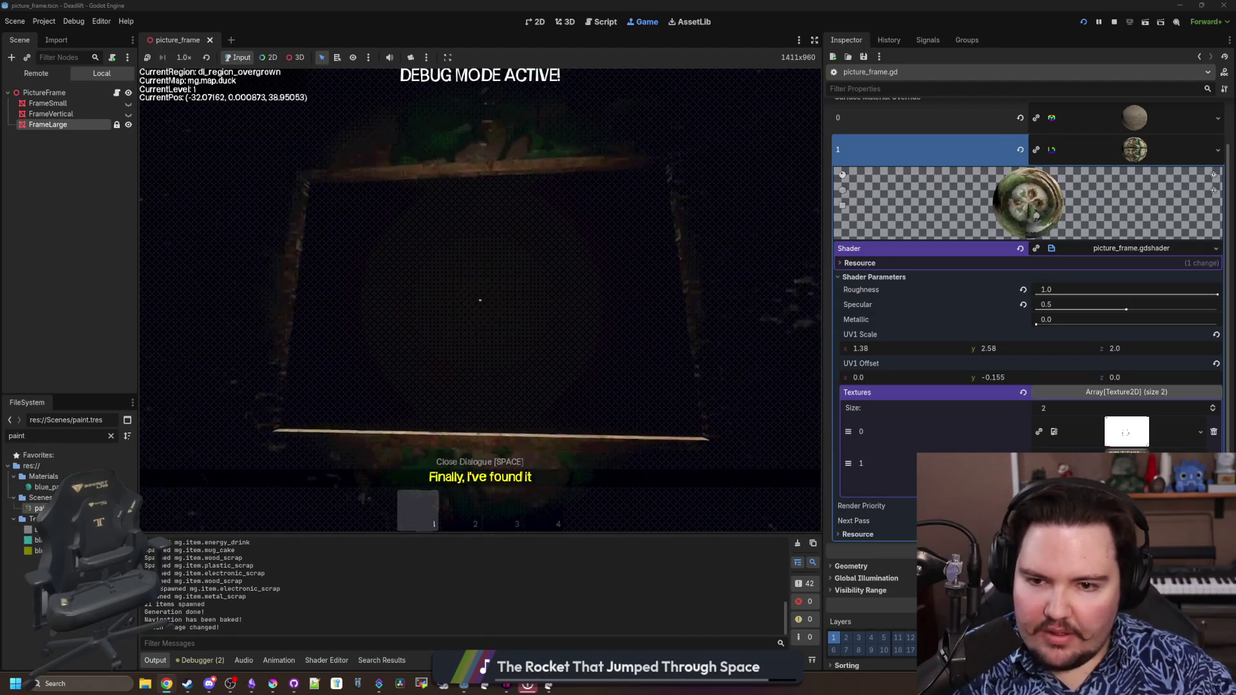
key(w)
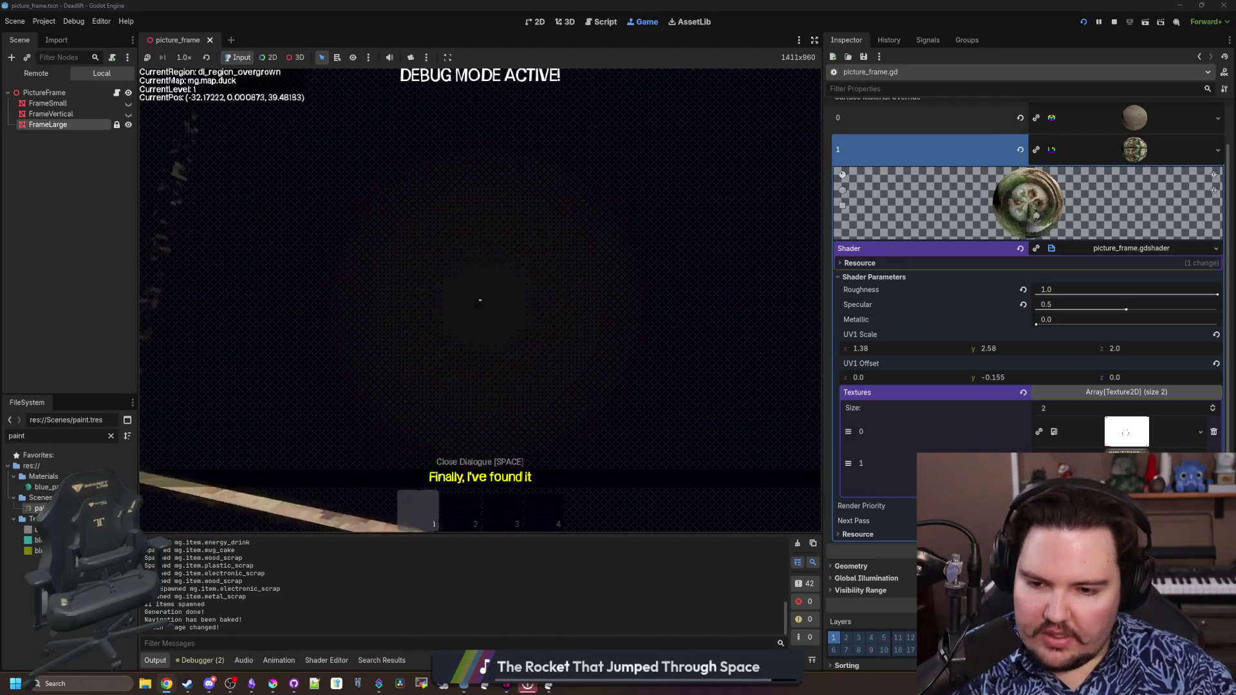
key(Escape)
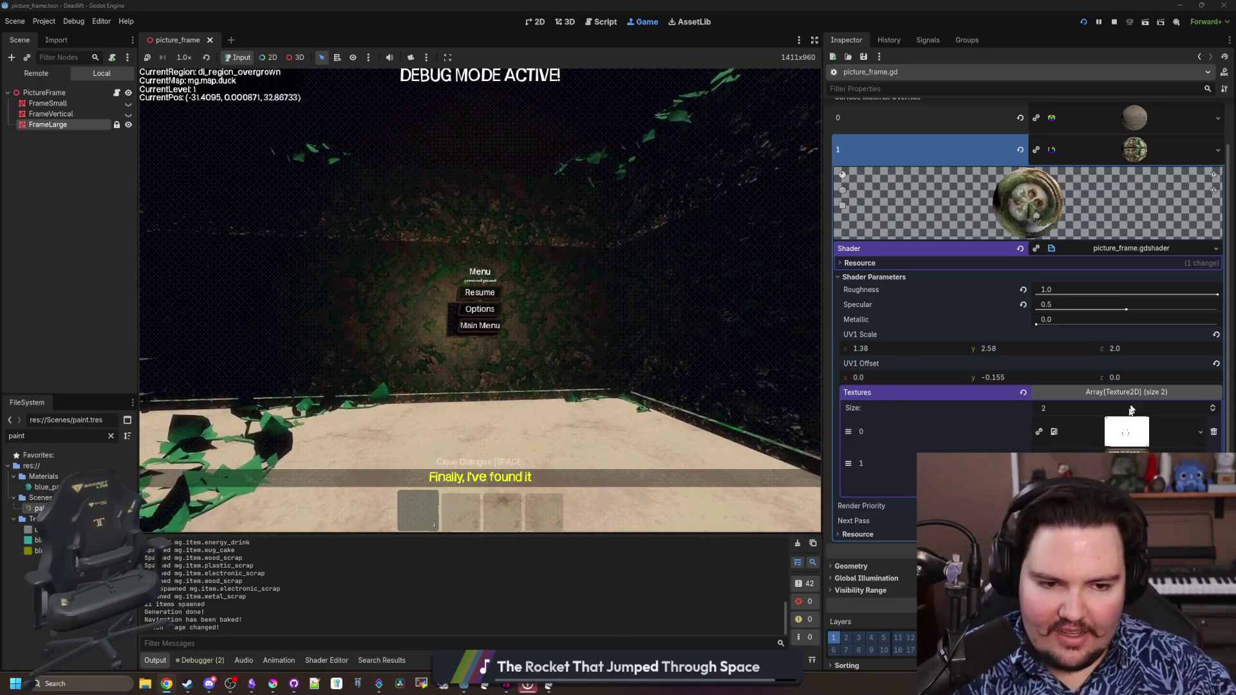
scroll(1128, 386, down, 1)
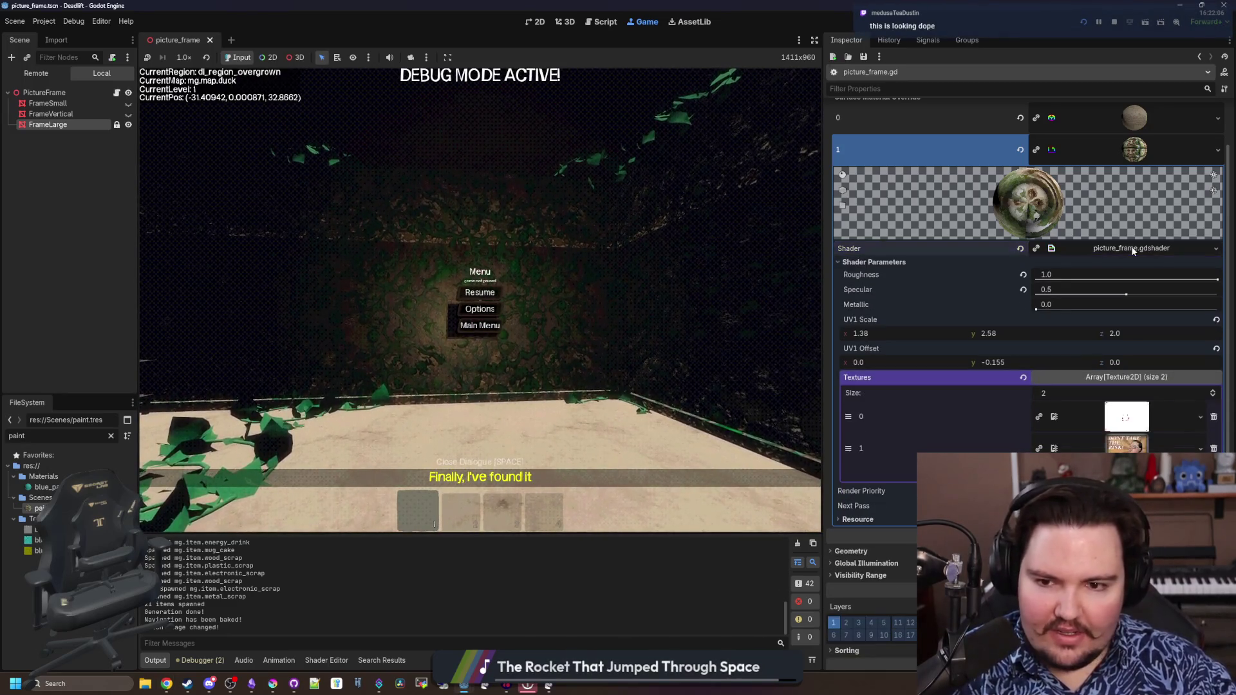
Stop the game and bring up picture_frame.gd beside the picture frame shader, saving the scene
click(1133, 248)
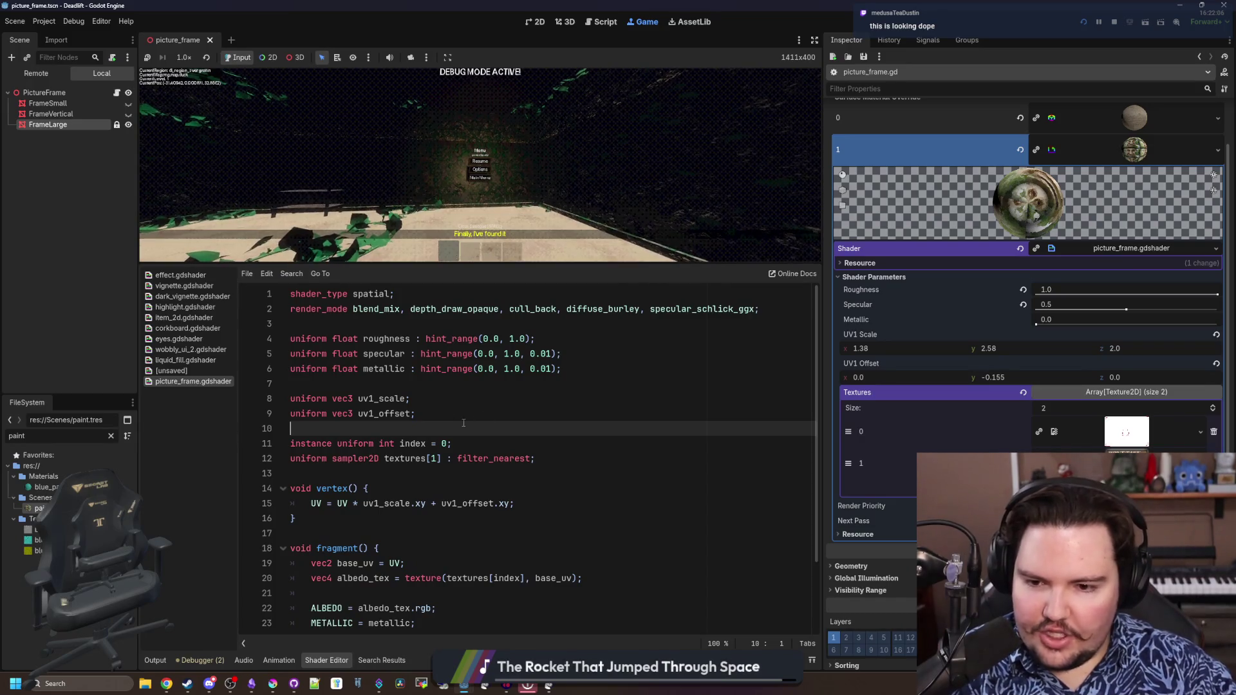
scroll(464, 424, down, 3)
key(F8)
click(118, 92)
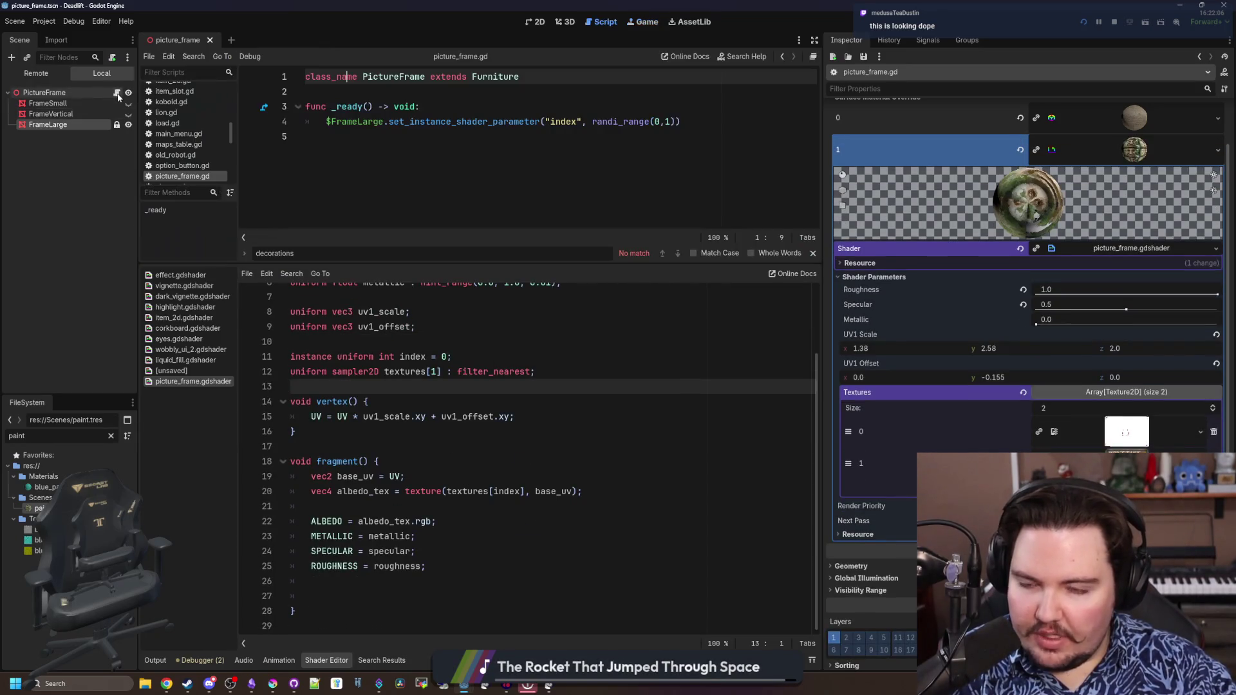
click(511, 183)
key(ctrl+s)
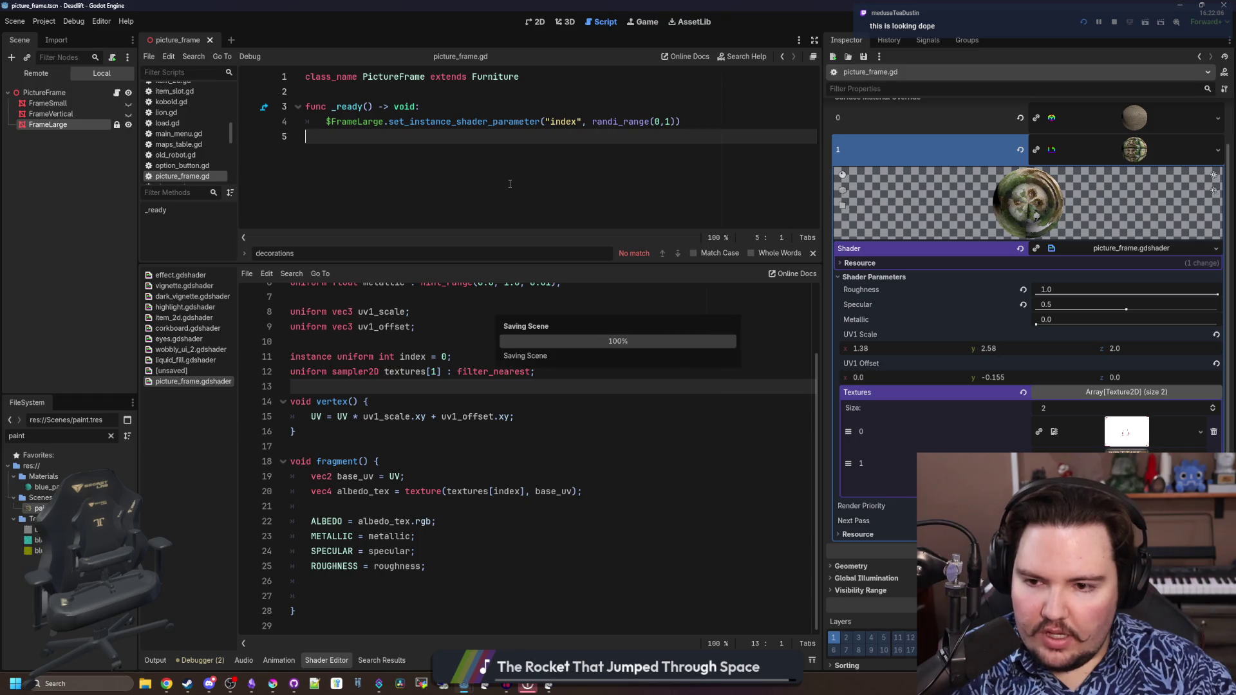
key(ctrl+s)
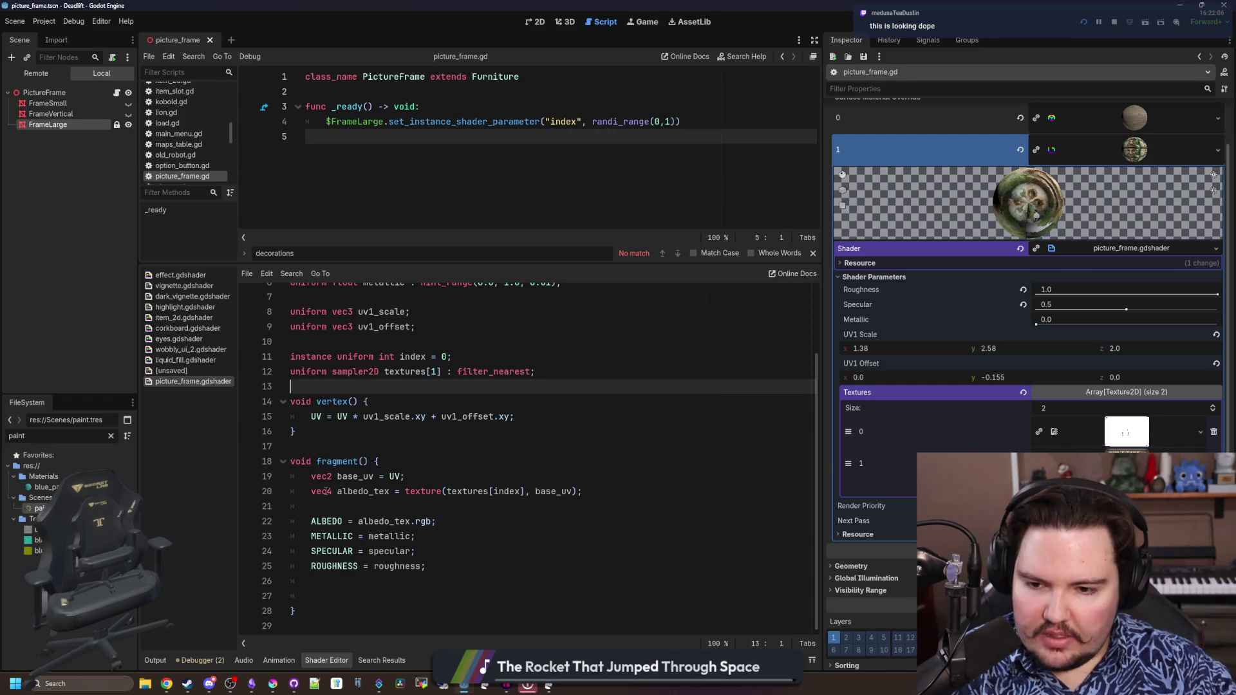
Remove the trailing blank lines before fragment()'s closing brace in the shader
drag(457, 492, 512, 492)
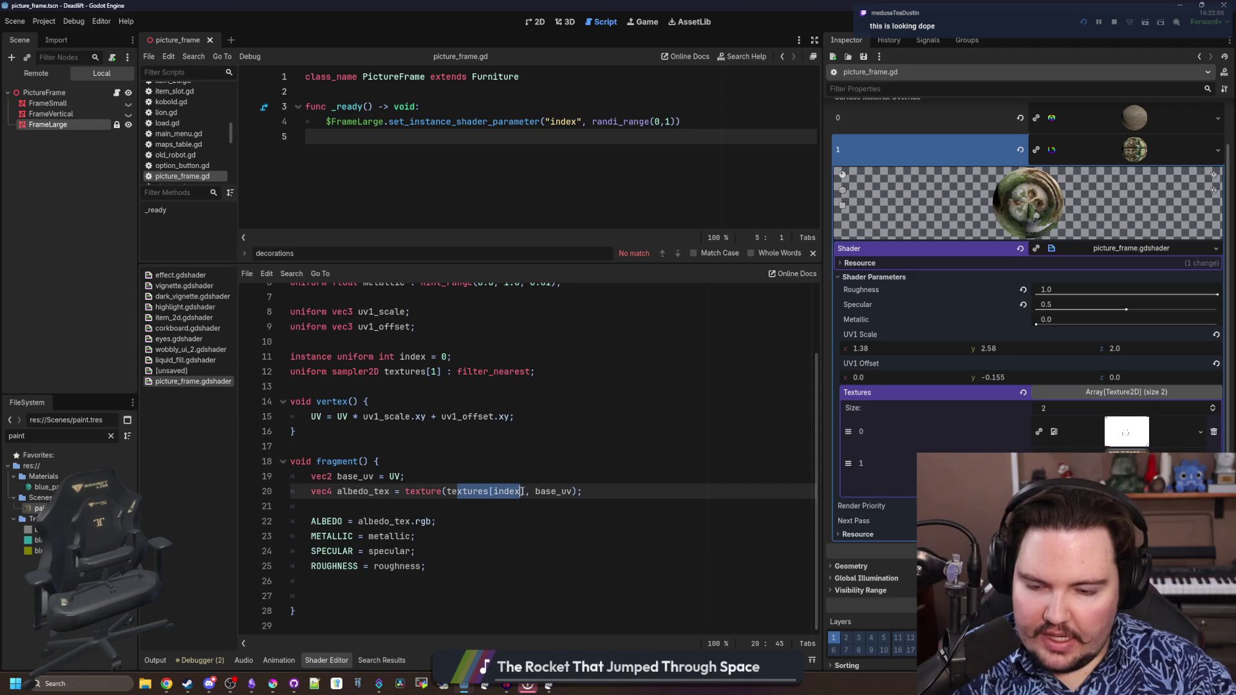
click(510, 475)
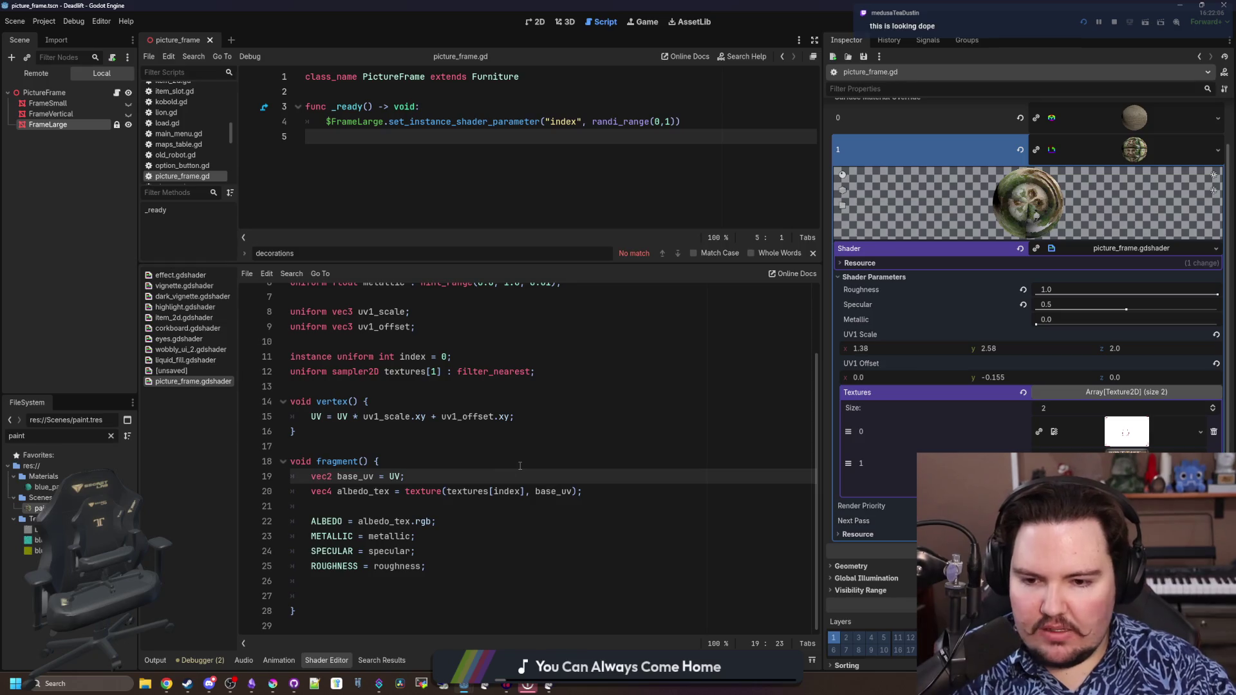
click(446, 444)
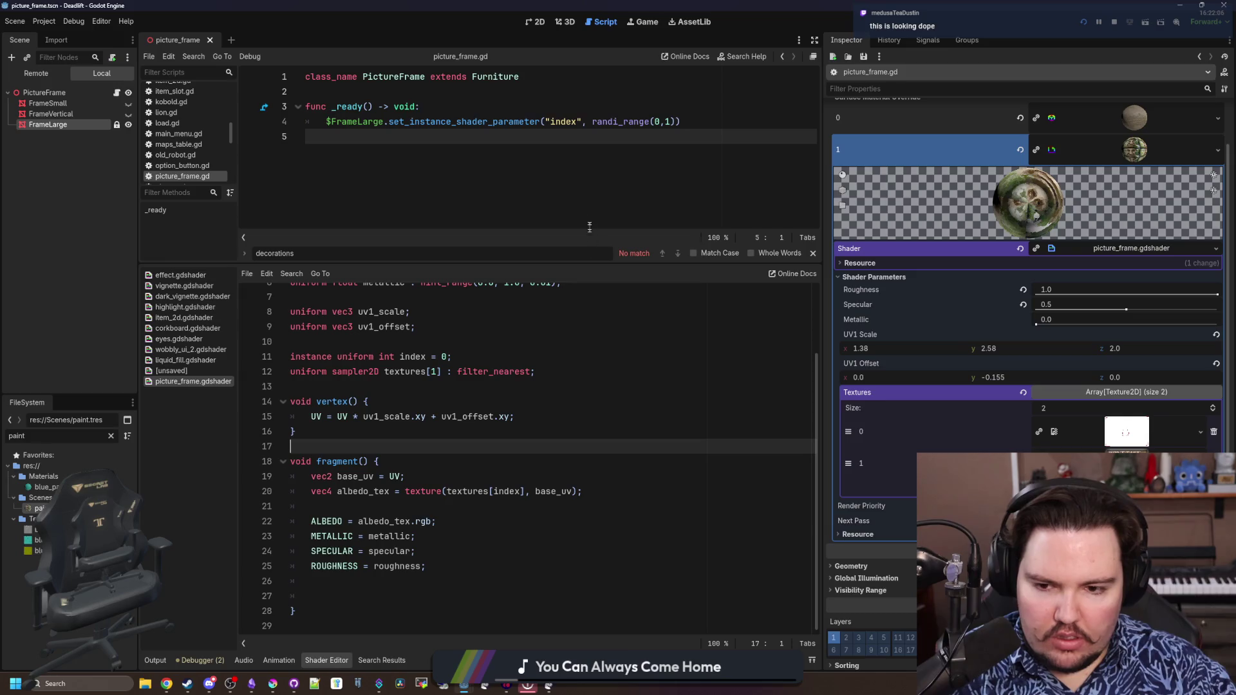
click(435, 596)
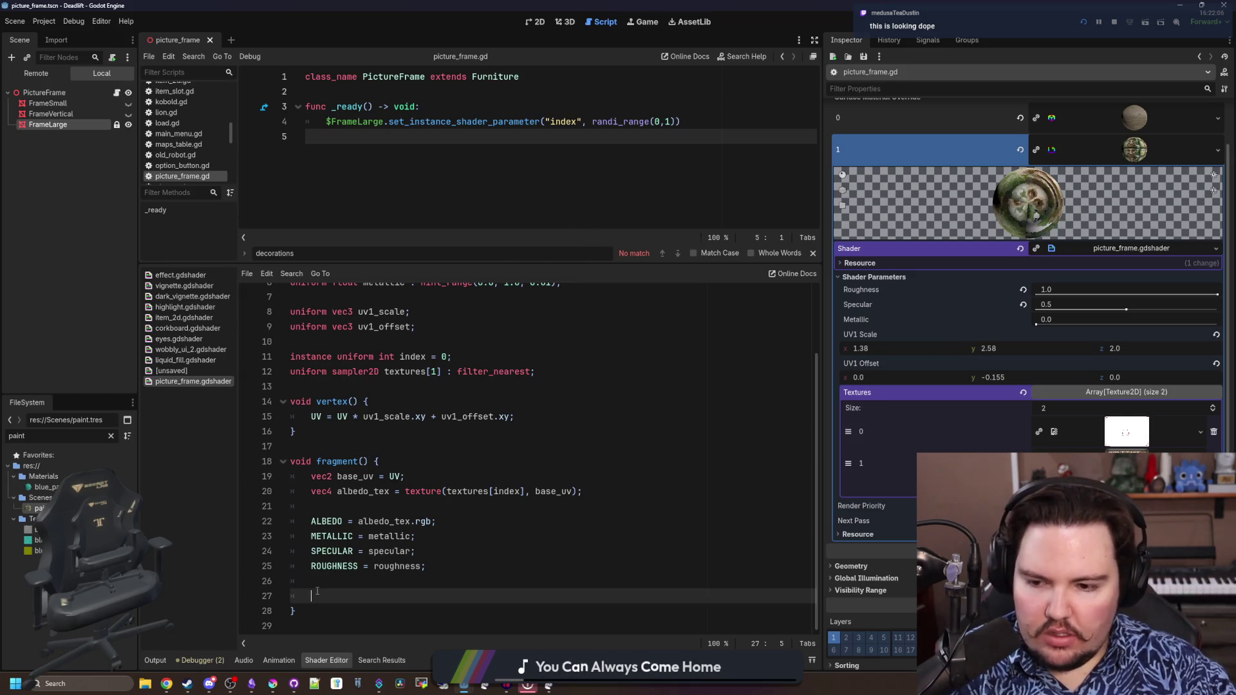
key(BackSpace)
key(BackSpace)
click(436, 476)
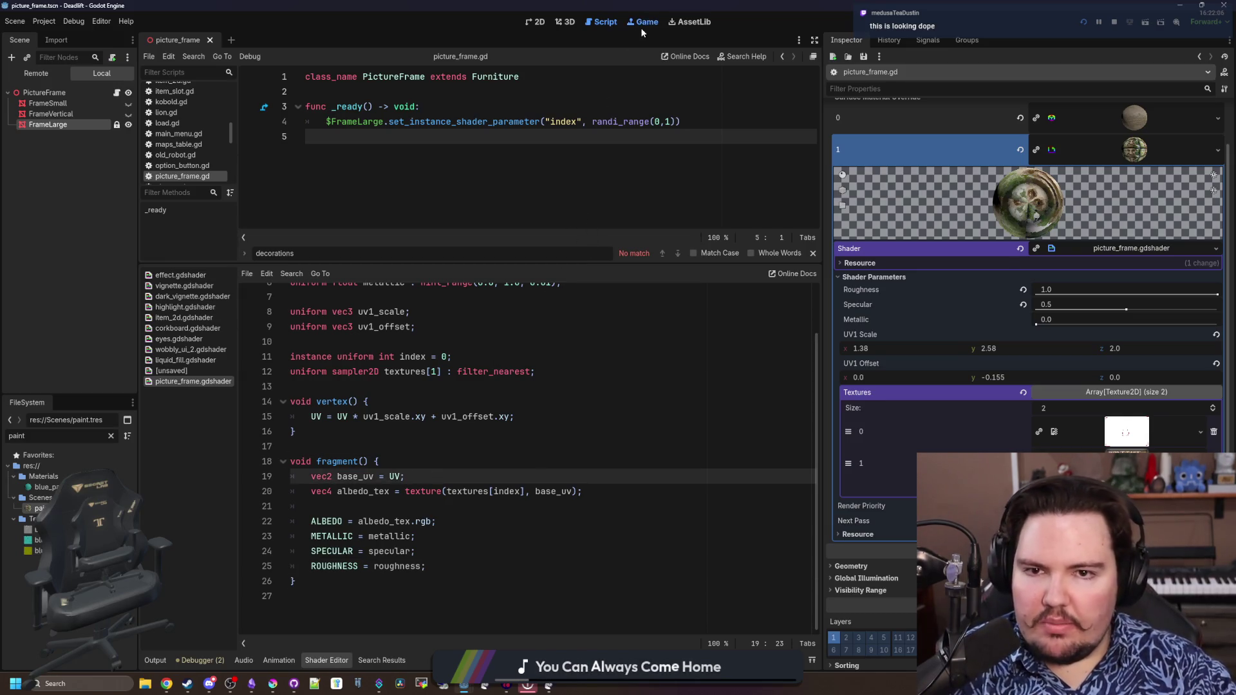
key(F5)
drag(785, 266, 785, 508)
click(480, 291)
key(w)
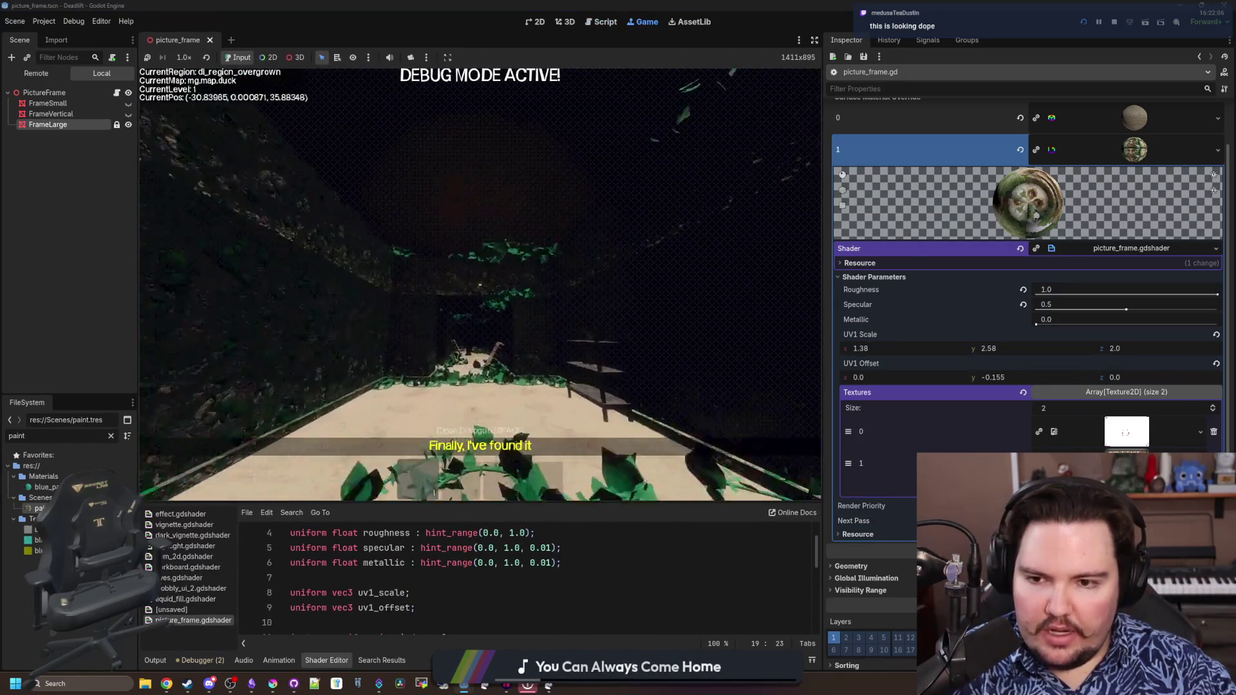
key(w)
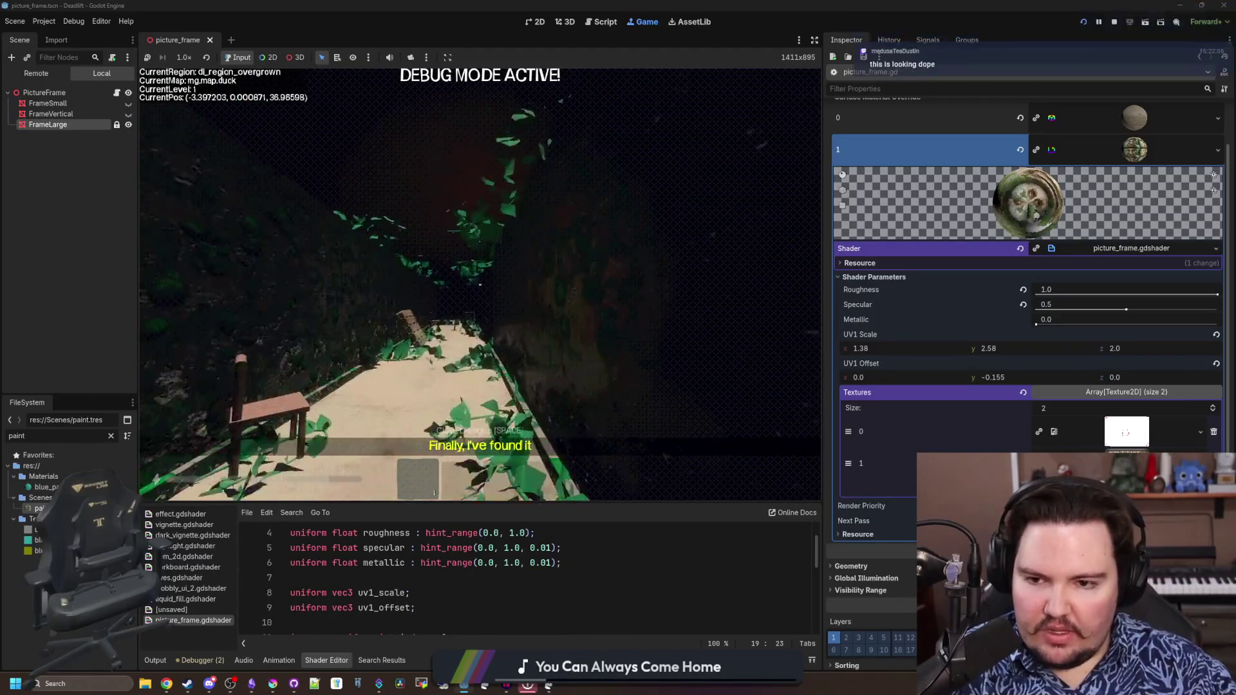
key(w)
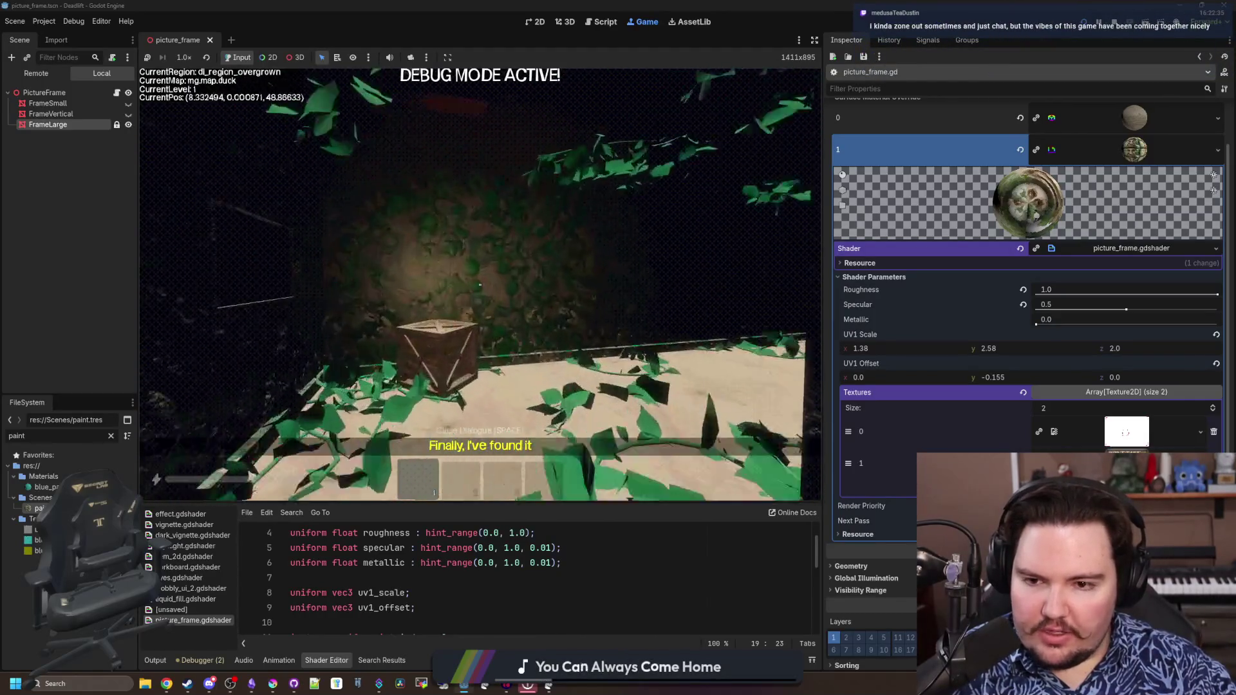
key(w)
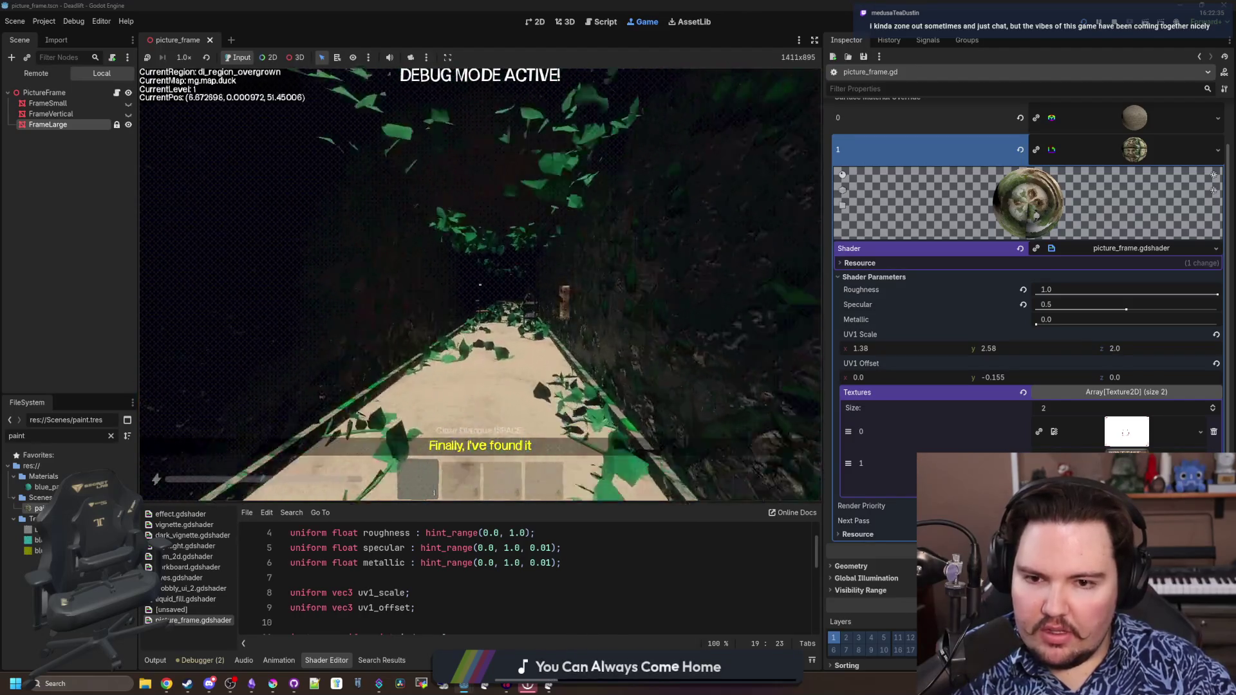
key(w)
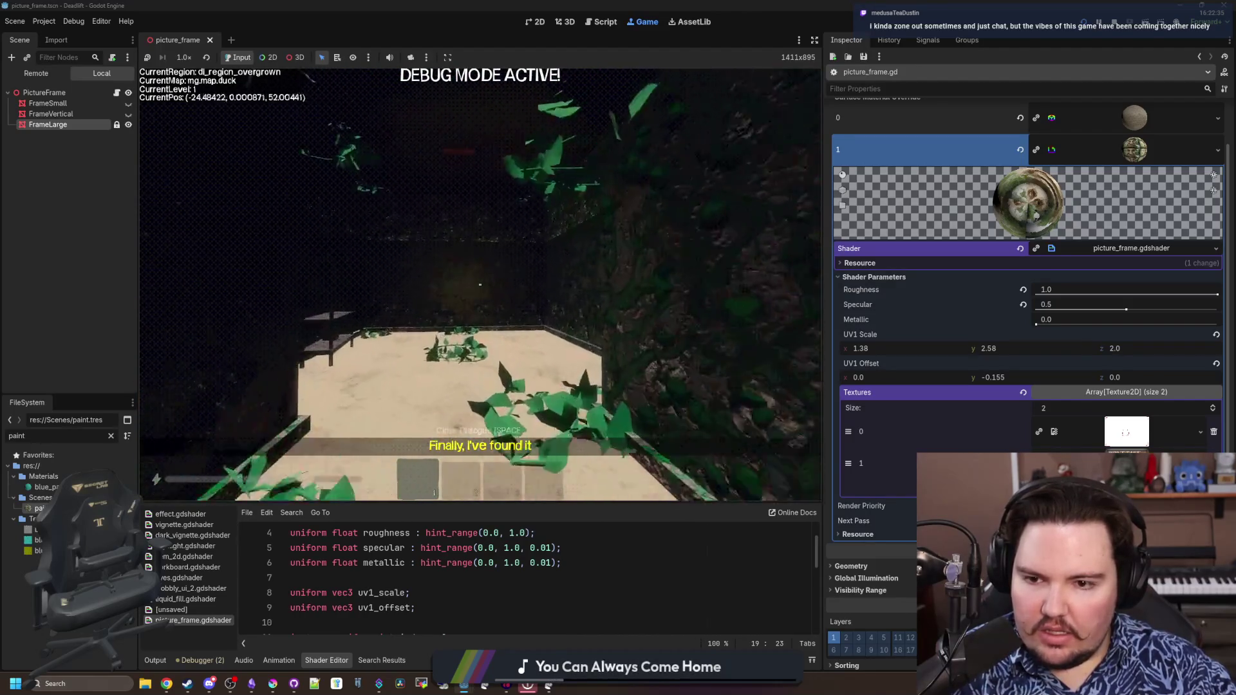
key(w)
key(Escape)
key(ctrl+F3)
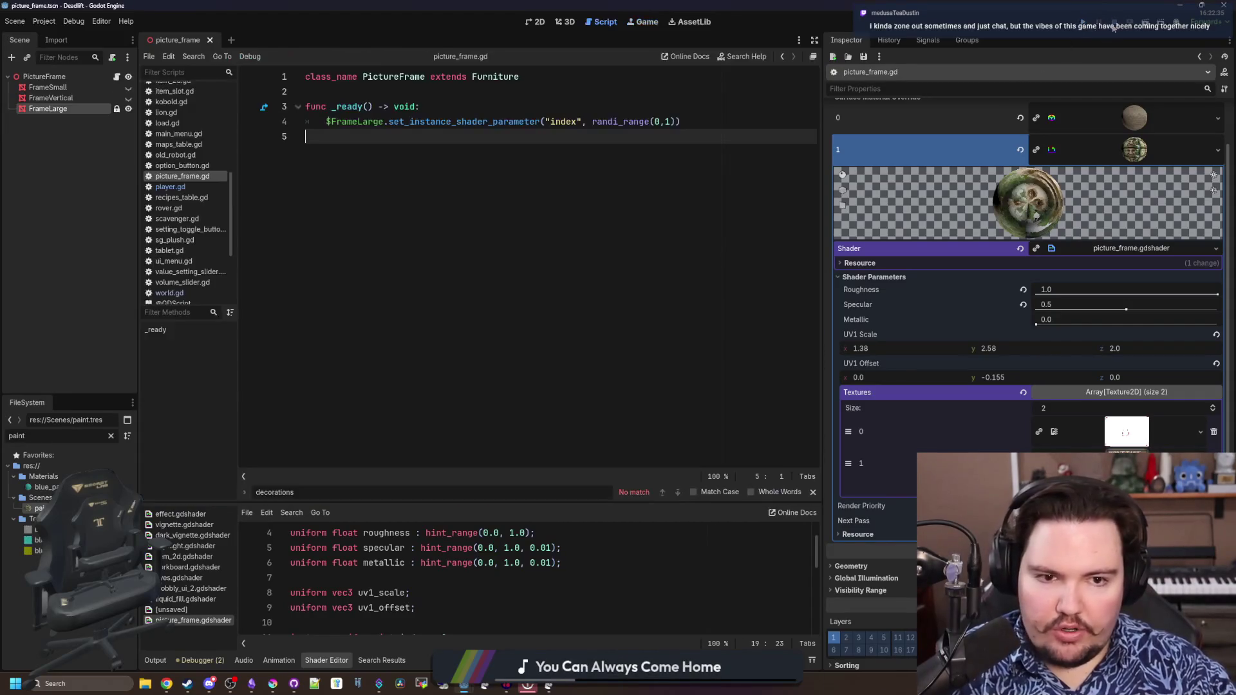
Reset the material's Textures array to empty and clear the shader parameter call after $FrameLarge on line 4
click(874, 535)
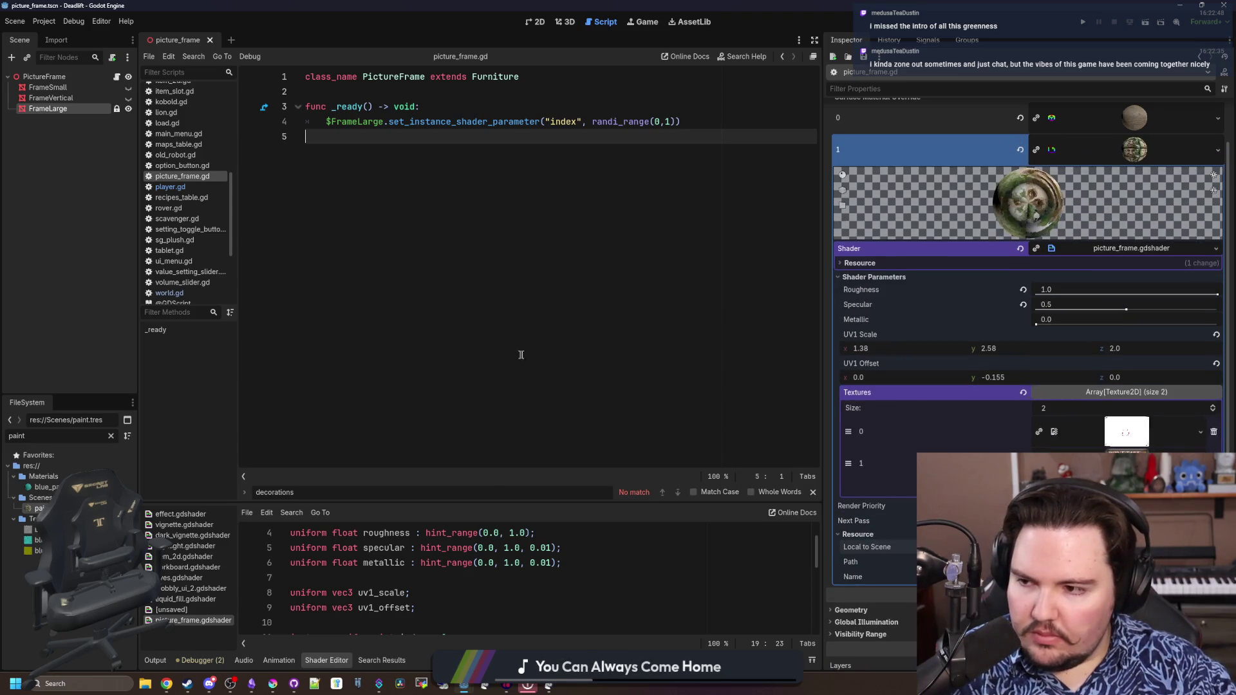
click(1024, 395)
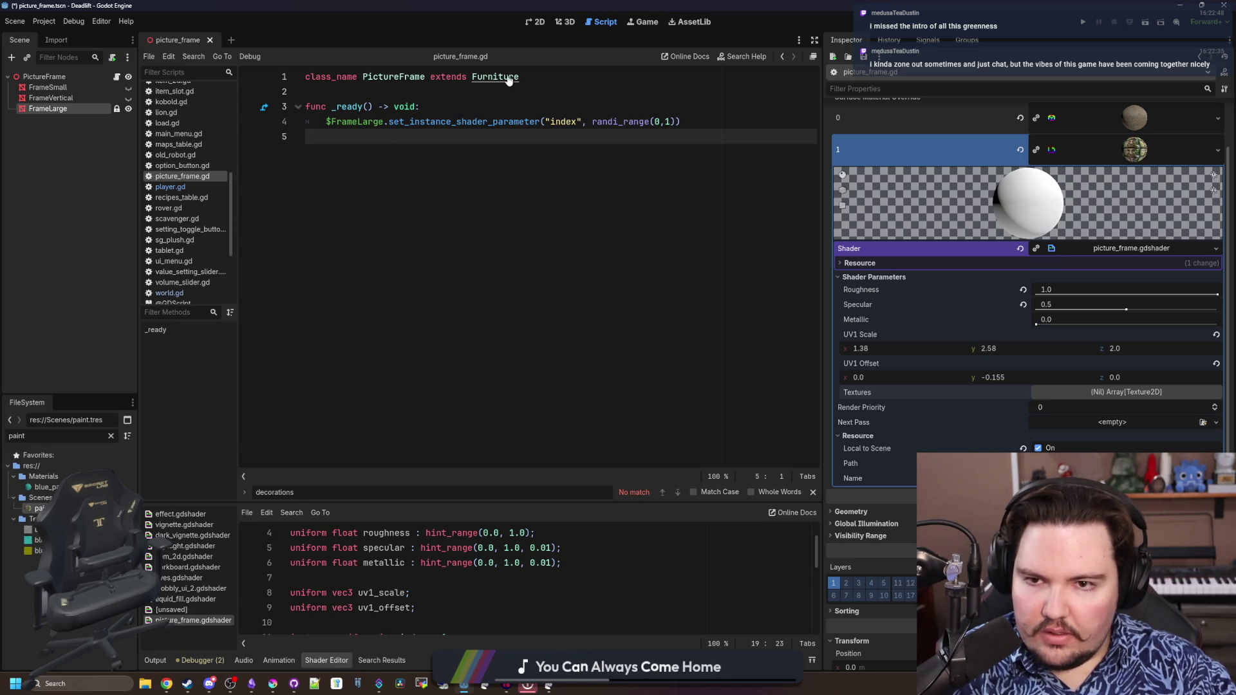
ctrl+click(404, 78)
click(711, 124)
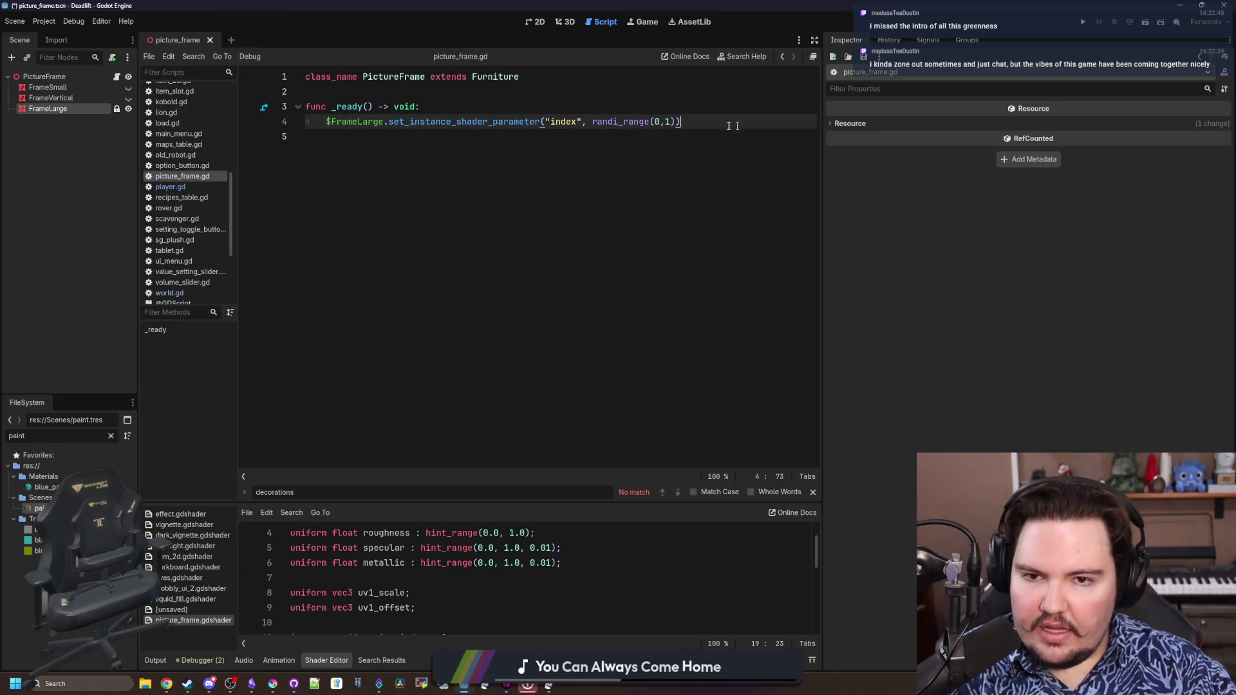
drag(682, 122, 388, 121)
text(material)
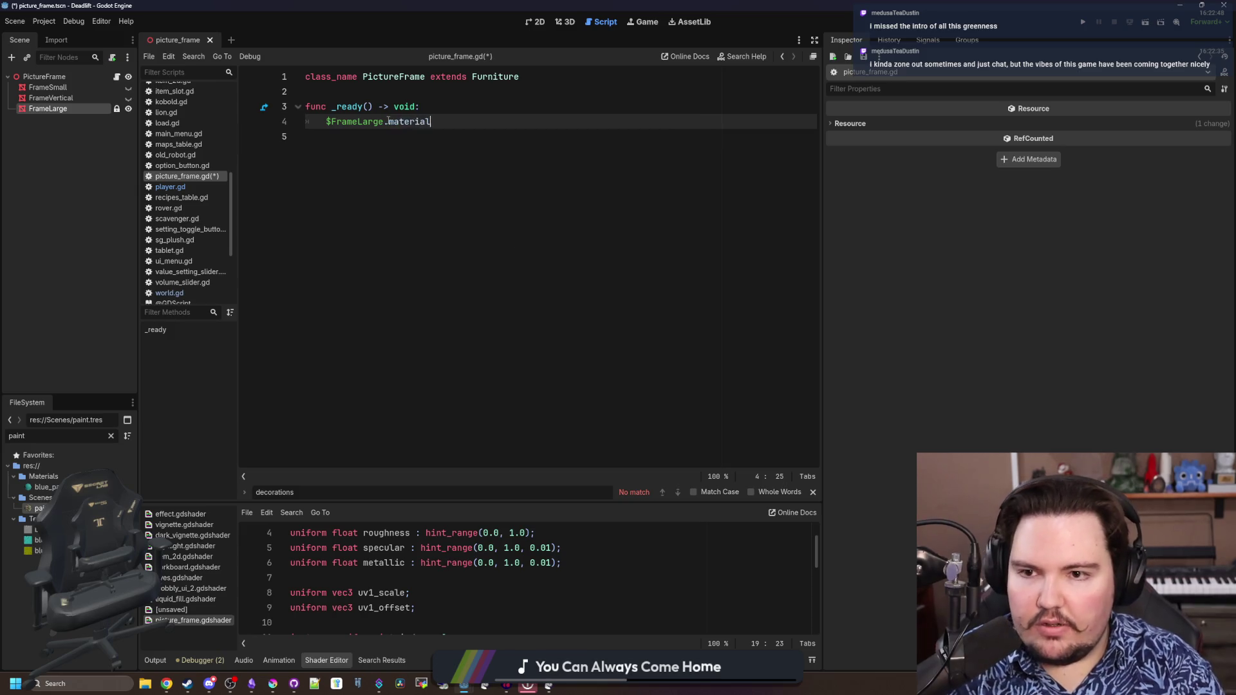
text(.set_shader_)
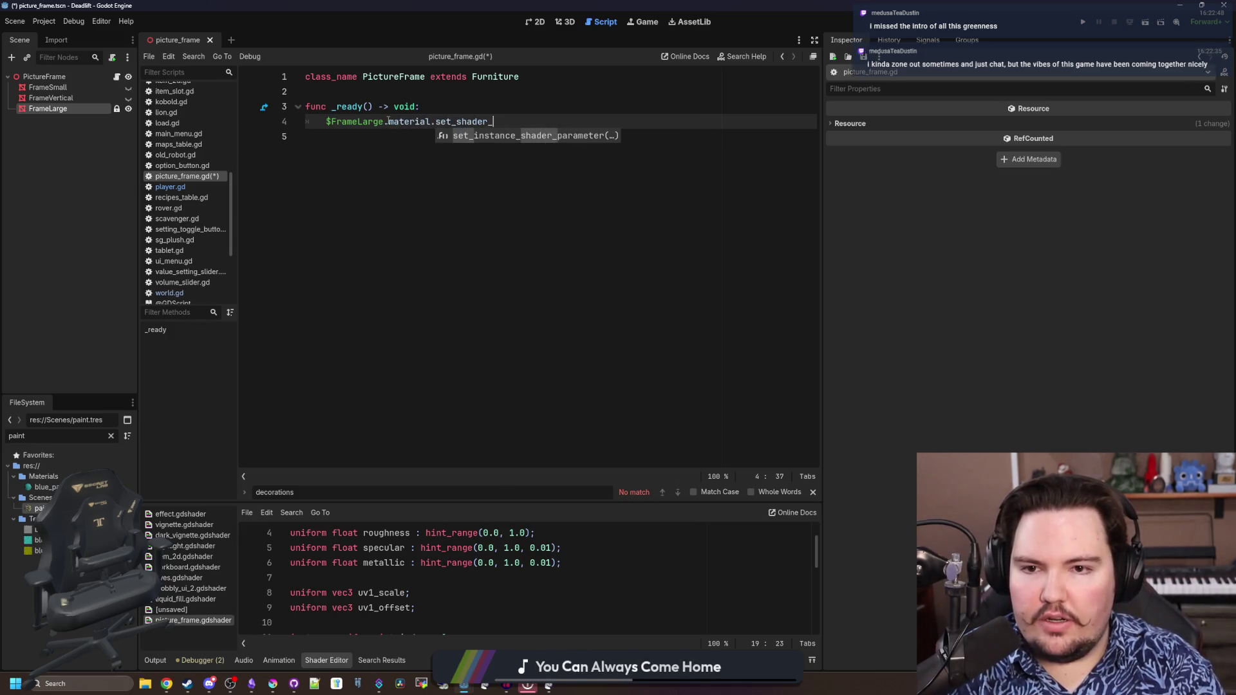
key(Escape)
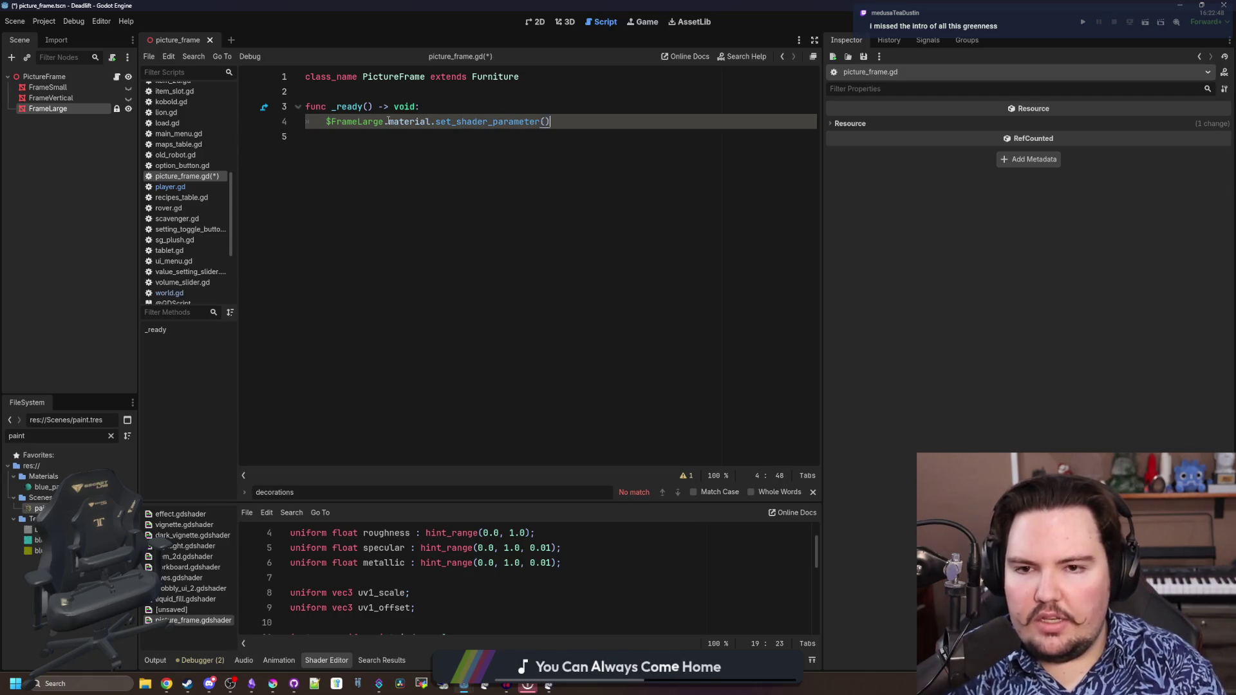
click(48, 108)
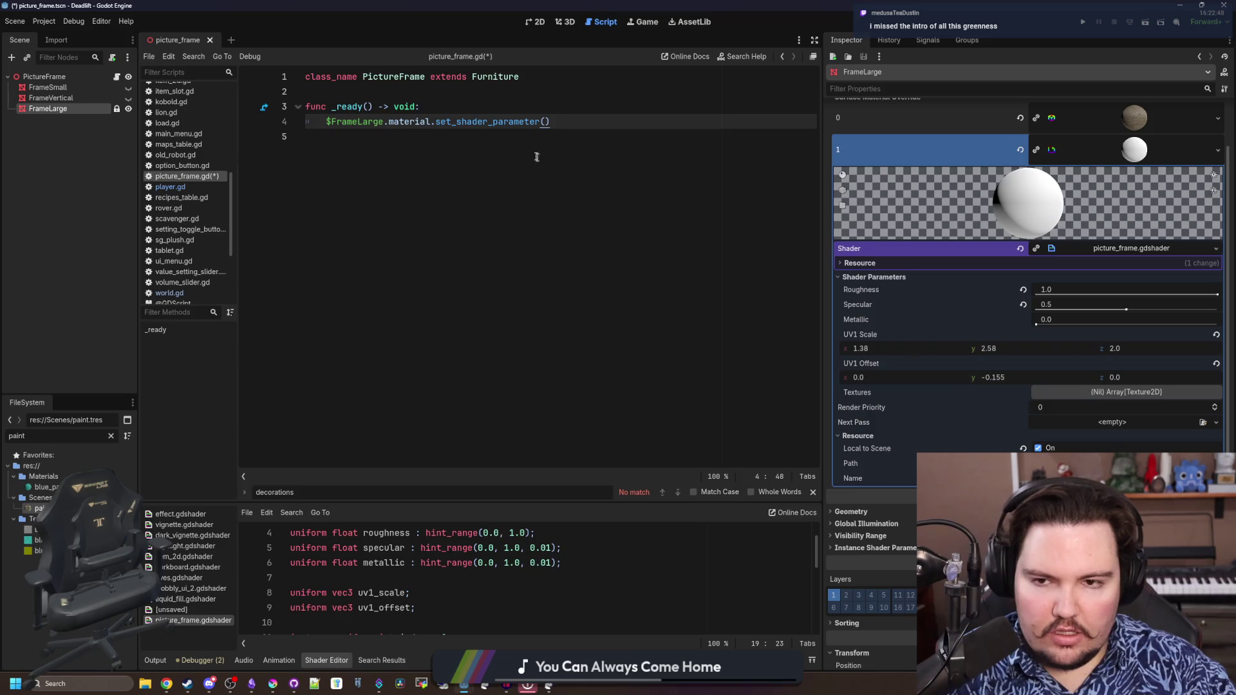
scroll(908, 248, up, 2)
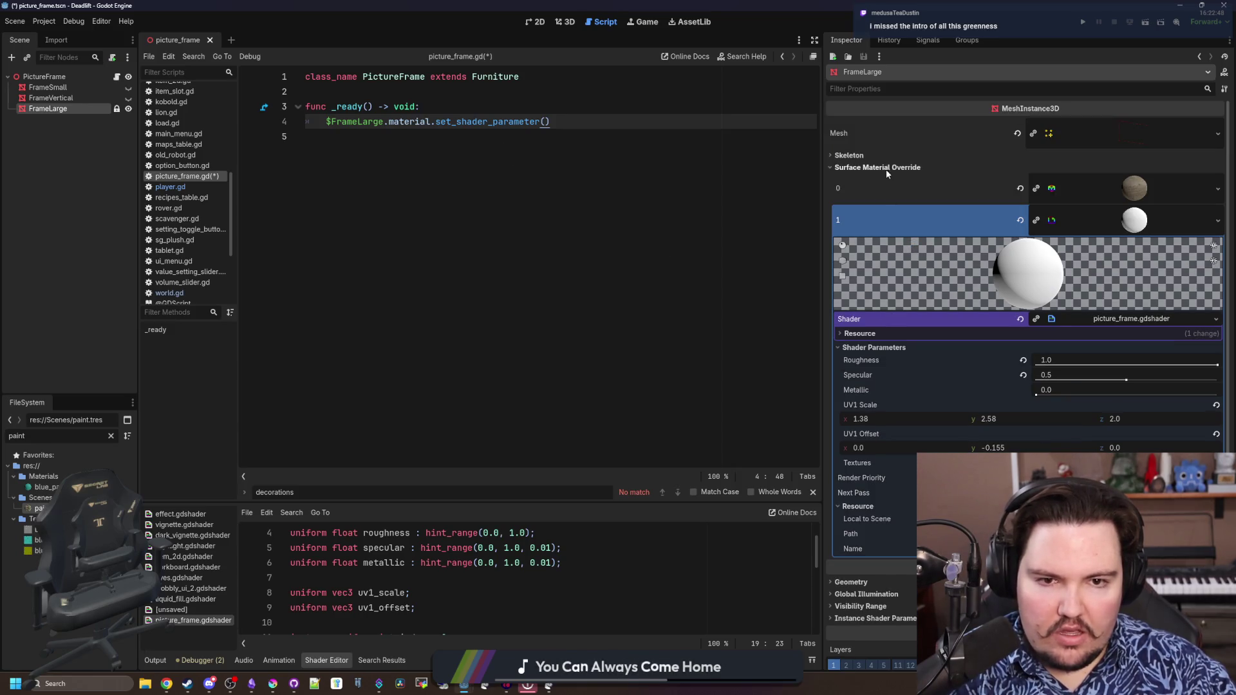
Make line 4 call get_surface_override_material(1) on FrameLarge and look up its MeshInstance3D documentation
double_click(406, 122)
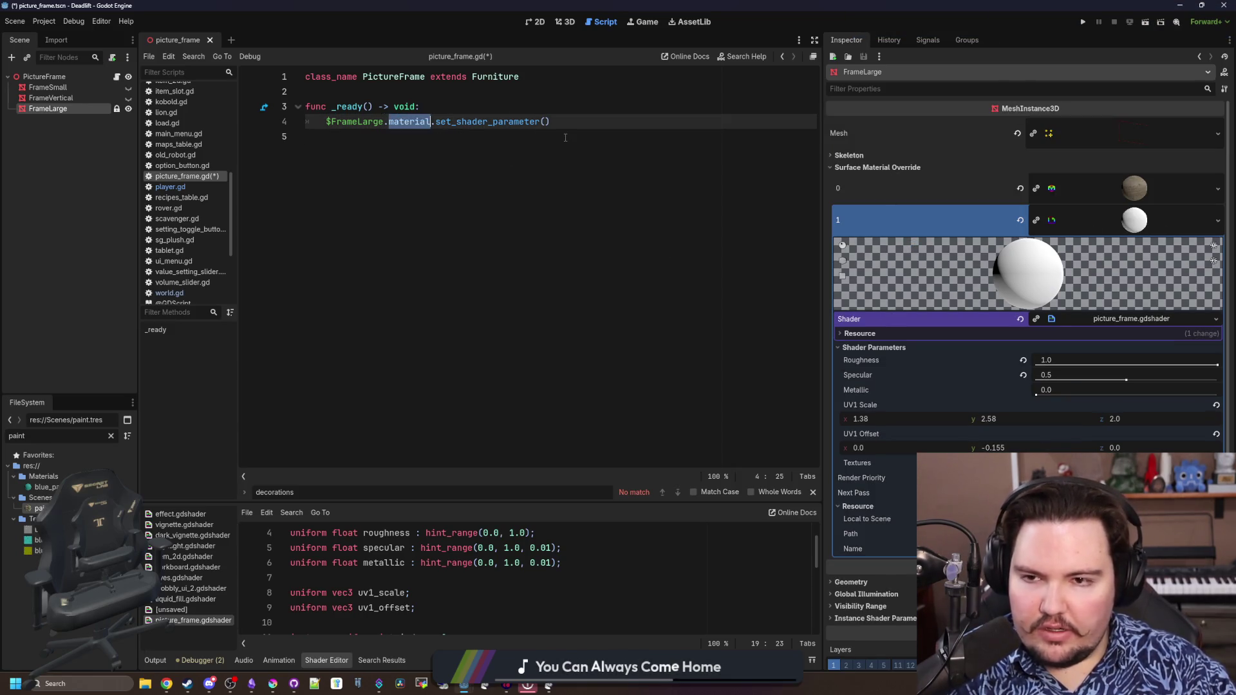
text(s)
drag(516, 122, 393, 122)
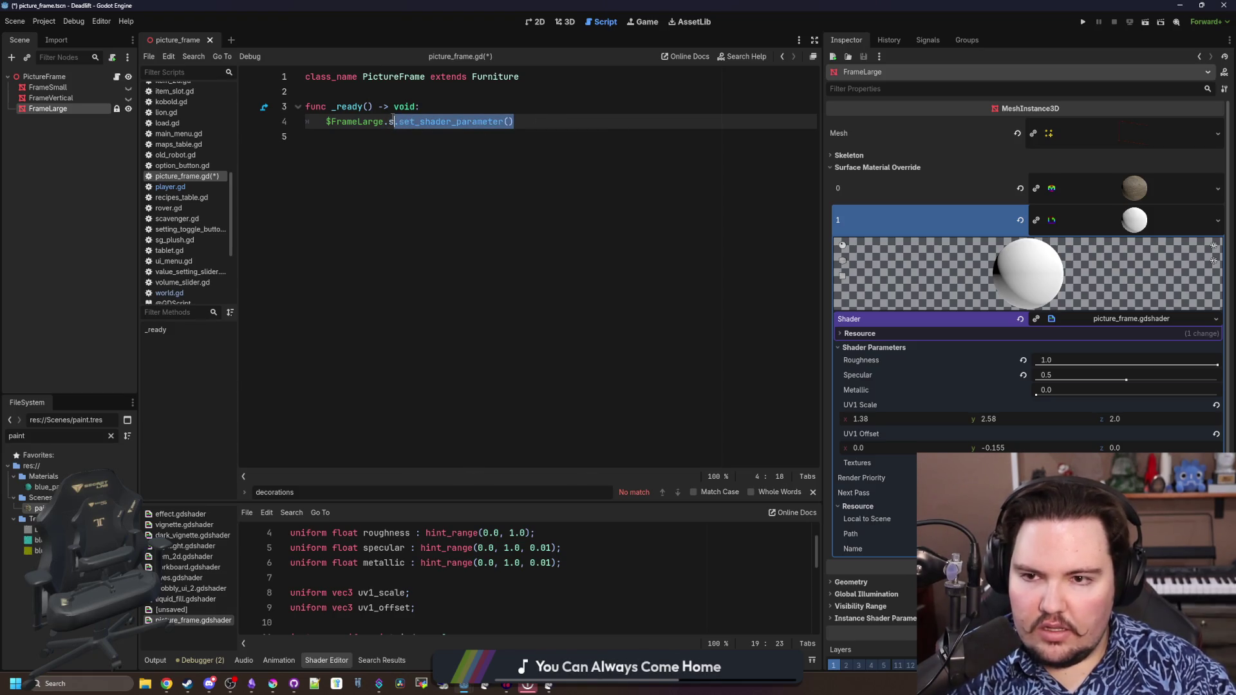
text(get_surfac)
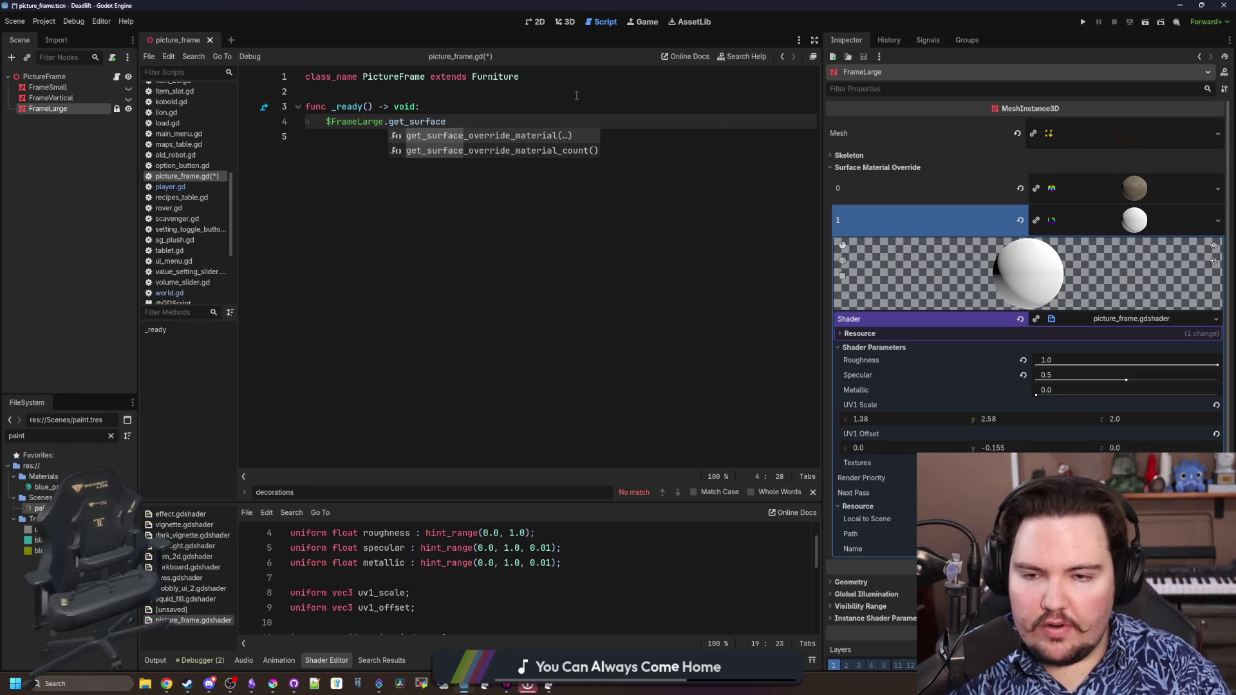
key(Return)
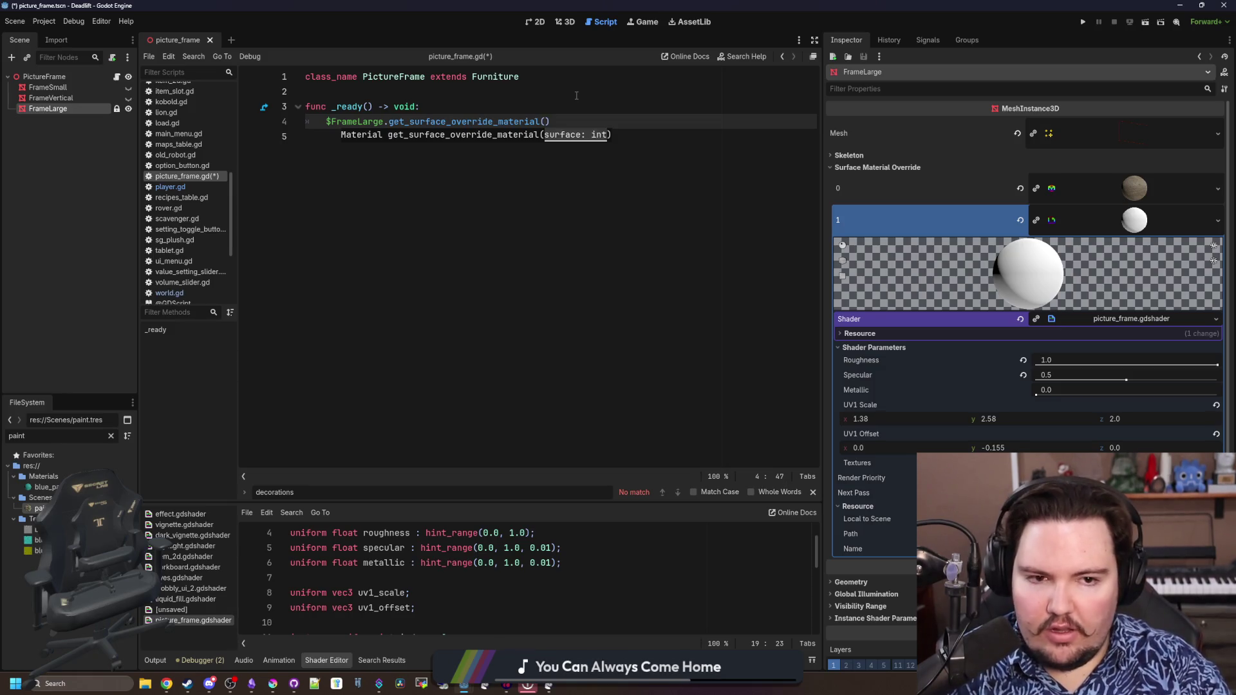
text(.s)
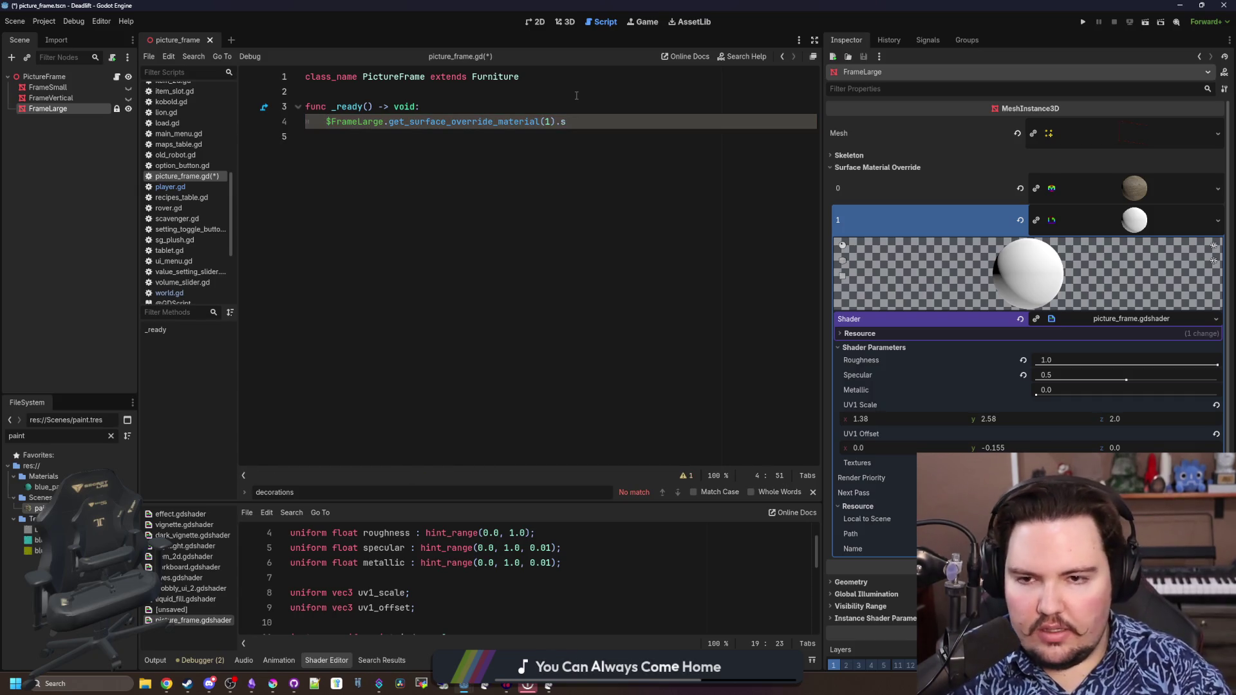
ctrl+click(503, 123)
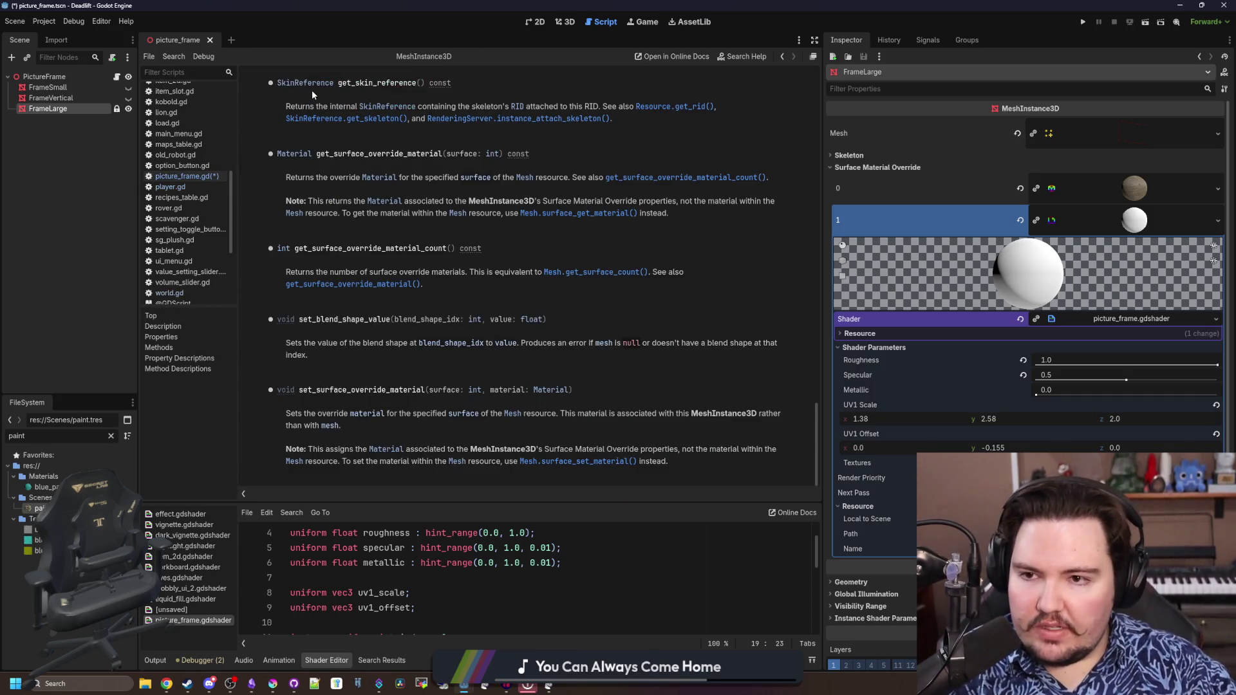
Return from the documentation to picture_frame.gd to chain set_shader_parameter("tex") on line 4
key(alt+Left)
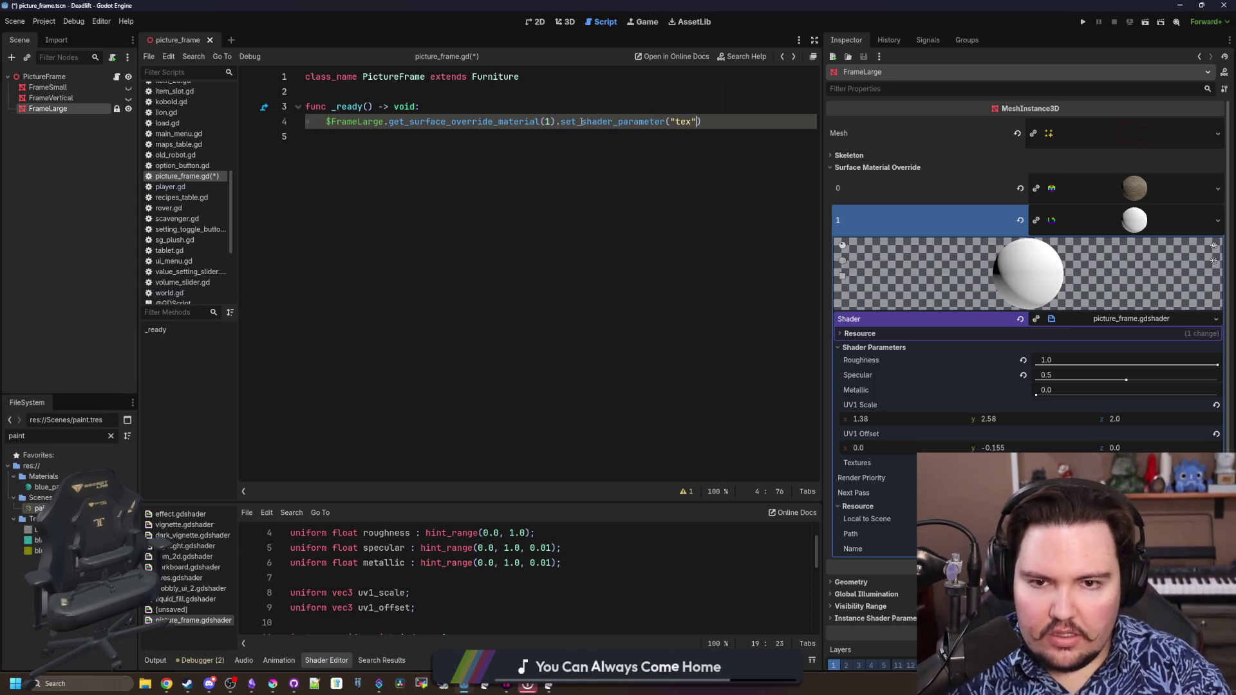
text(, preload(")
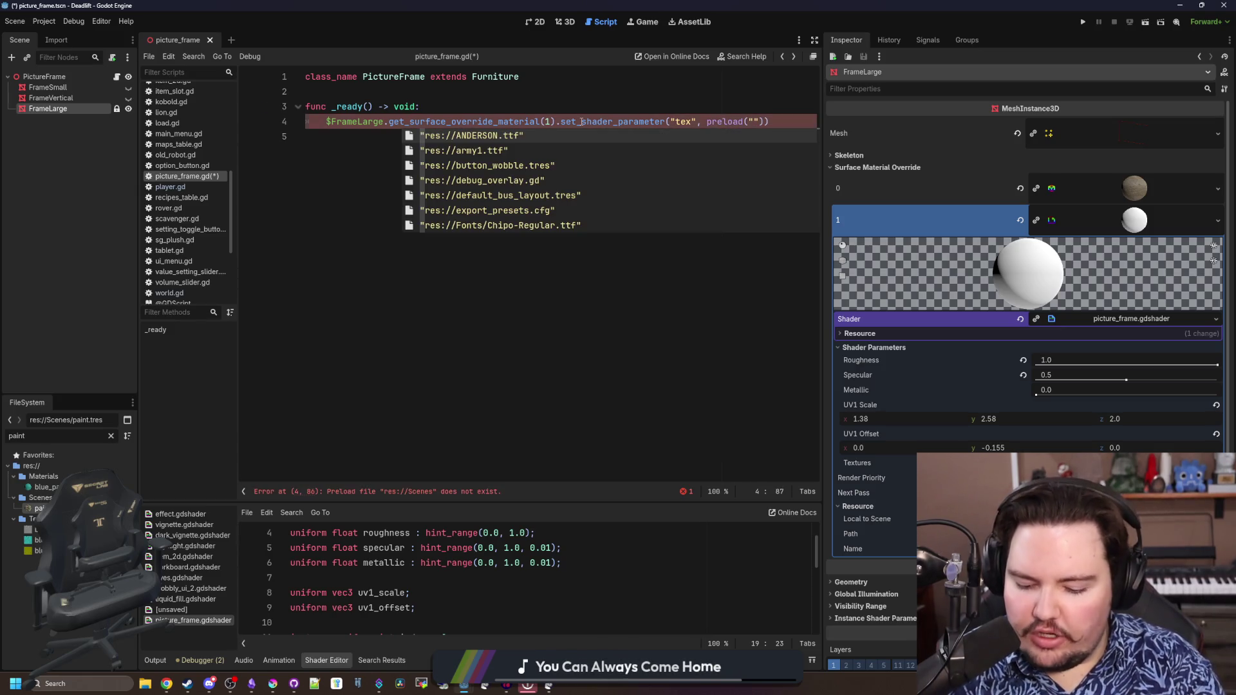
text(pa)
Pass preload("res://Sprites/large_frame_image_1.png") as the tex value and widen the editor to show the line
key(BackSpace)
key(BackSpace)
text(tree)
key(BackSpace)
key(BackSpace)
key(BackSpace)
text(_1)
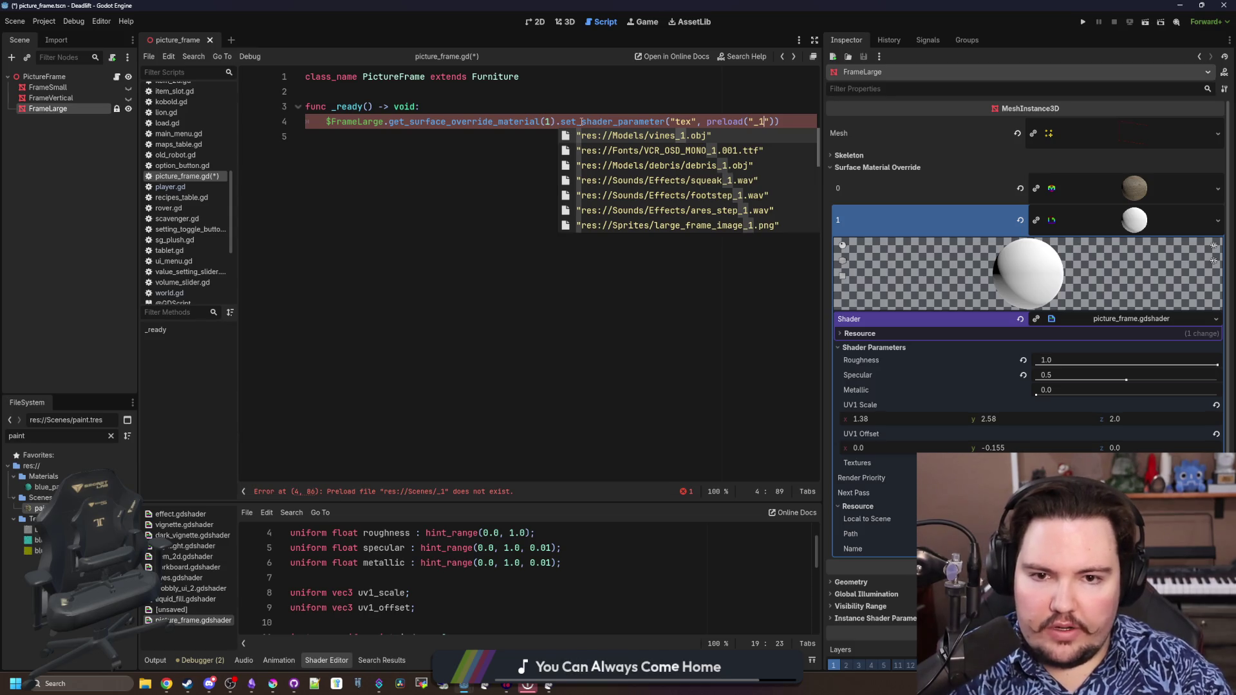
key(Down)
key(Down)
key(Down)
key(Down)
key(Down)
key(Down)
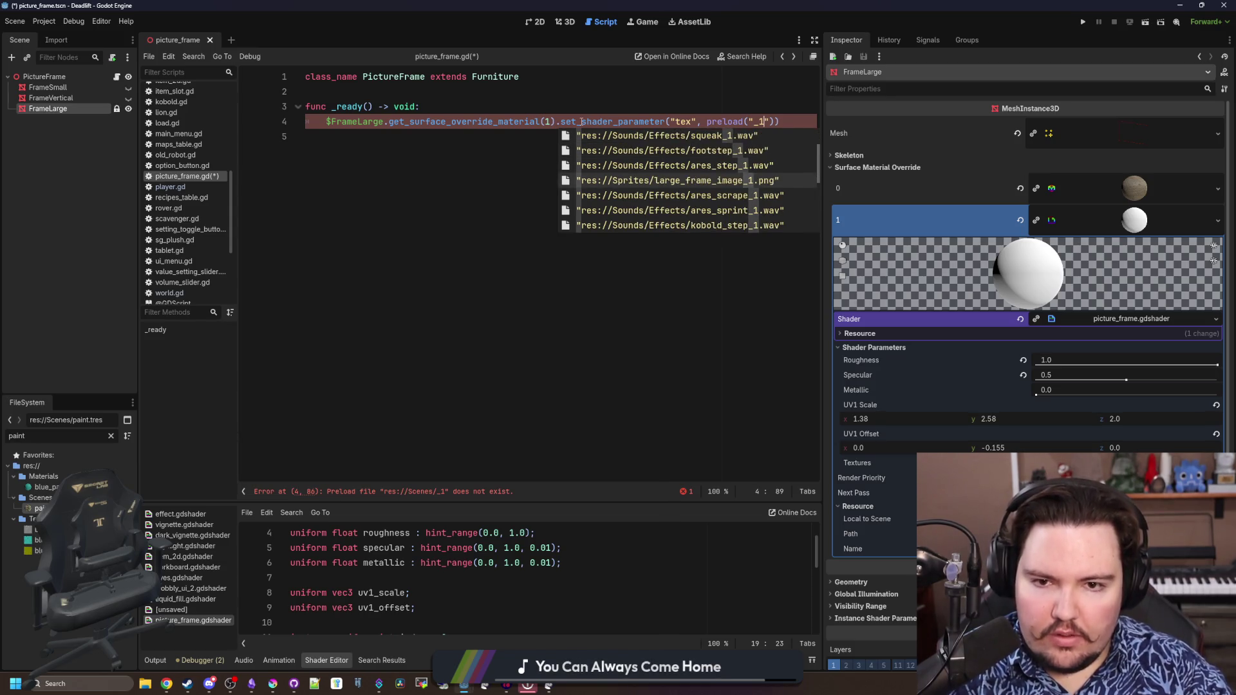
key(Return)
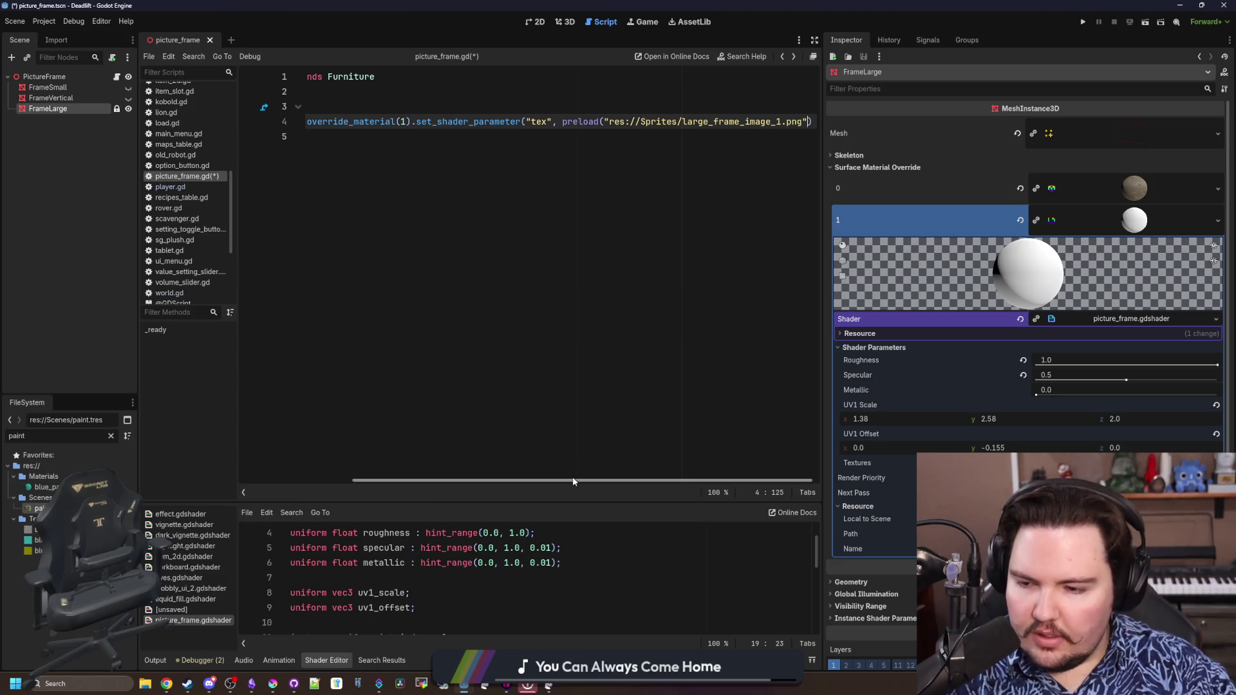
drag(484, 480, 253, 480)
click(428, 302)
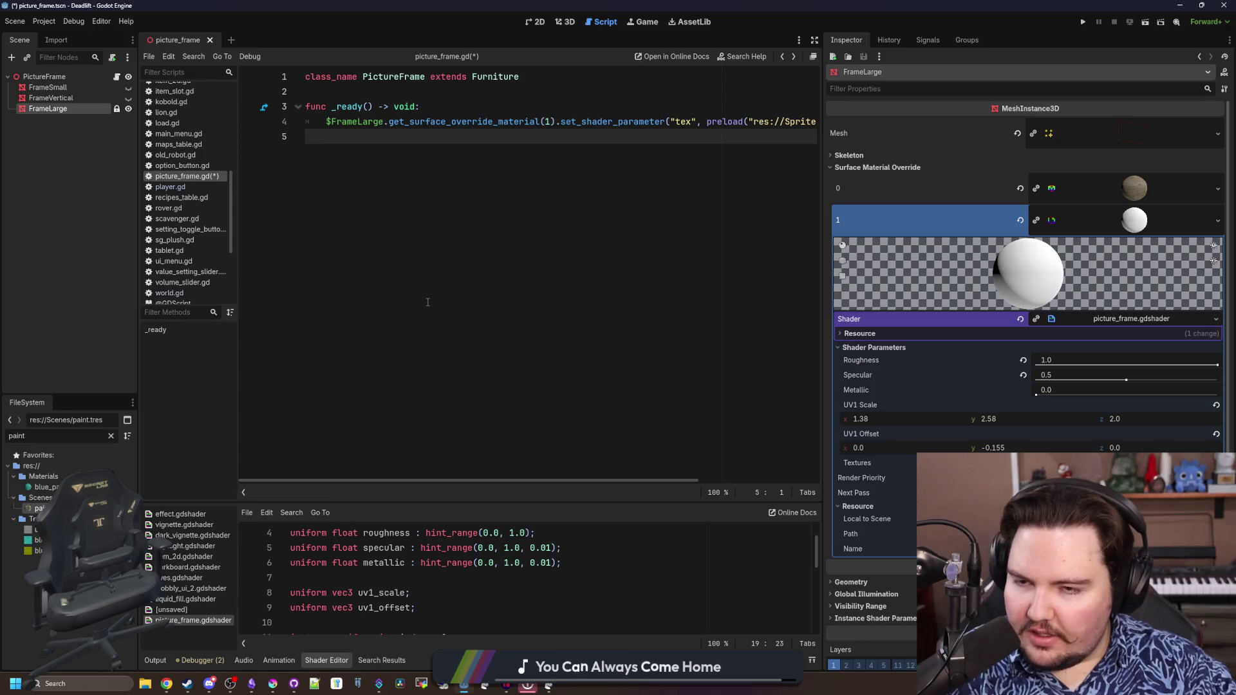
mouse_move(821, 247)
mouse_down()
mouse_move(983, 224)
mouse_move(808, 224)
mouse_up()
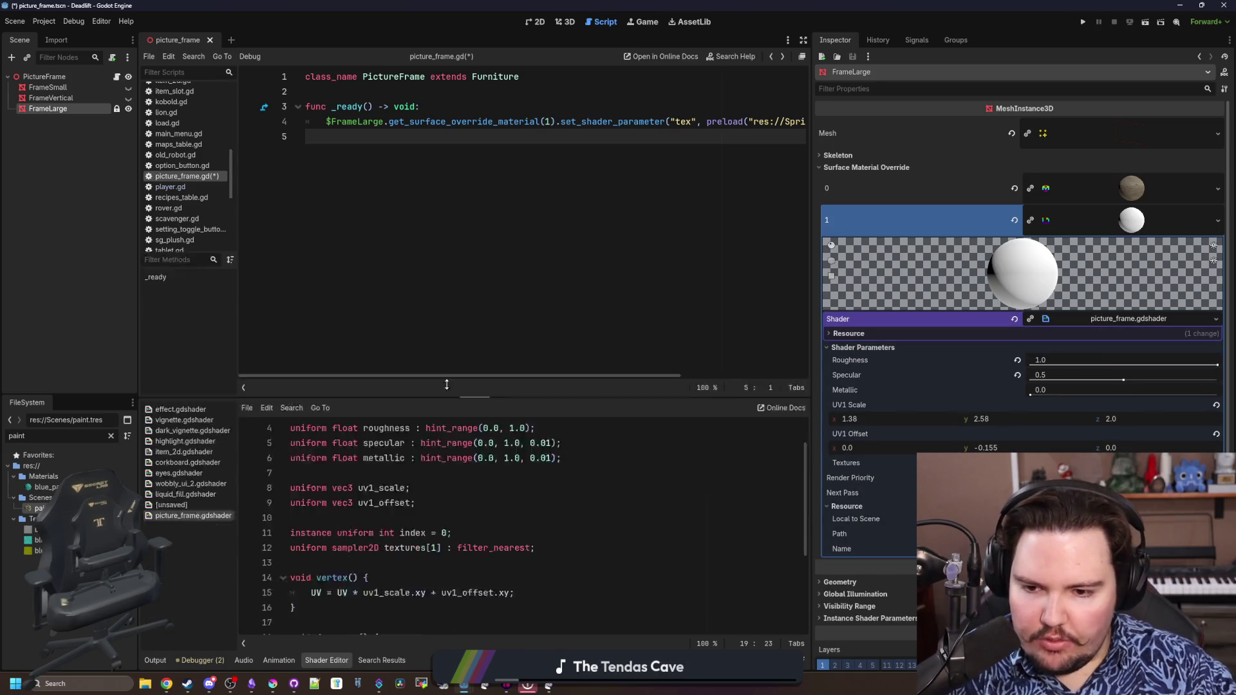
Remove the instance uniform index line from the shader's uniforms
drag(450, 495, 450, 300)
scroll(470, 461, down, 3)
scroll(471, 461, up, 5)
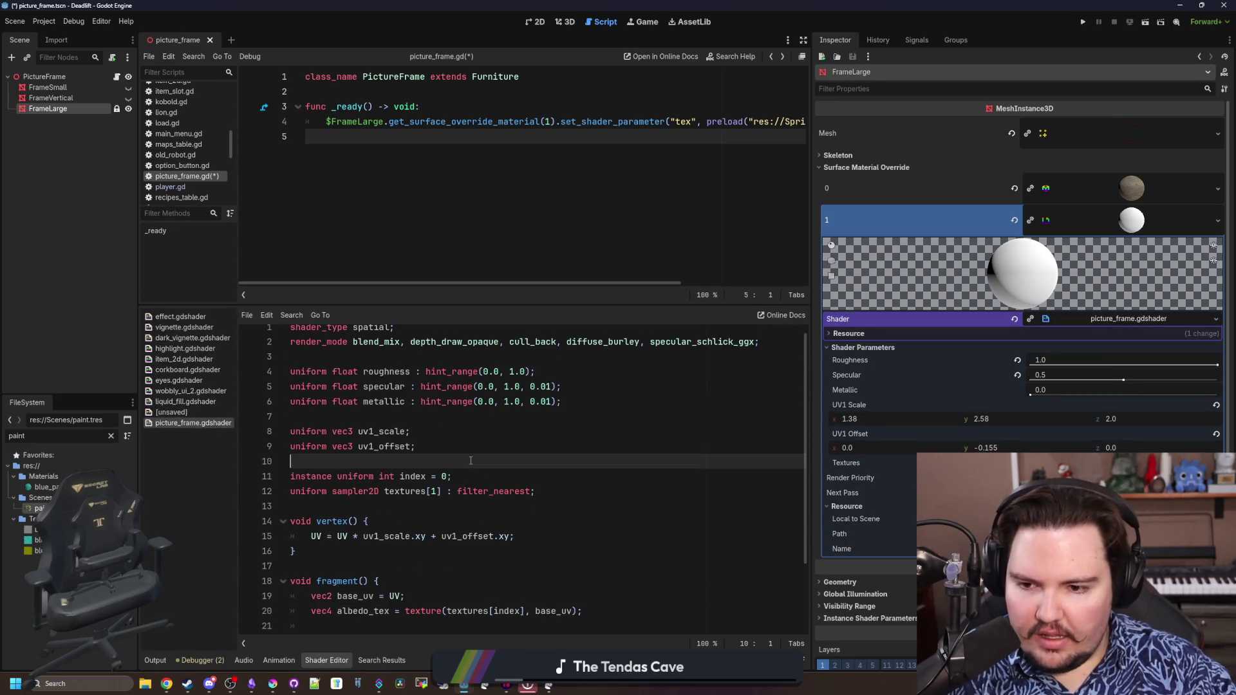
click(548, 491)
key(Down)
double_click(312, 491)
key(BackSpace)
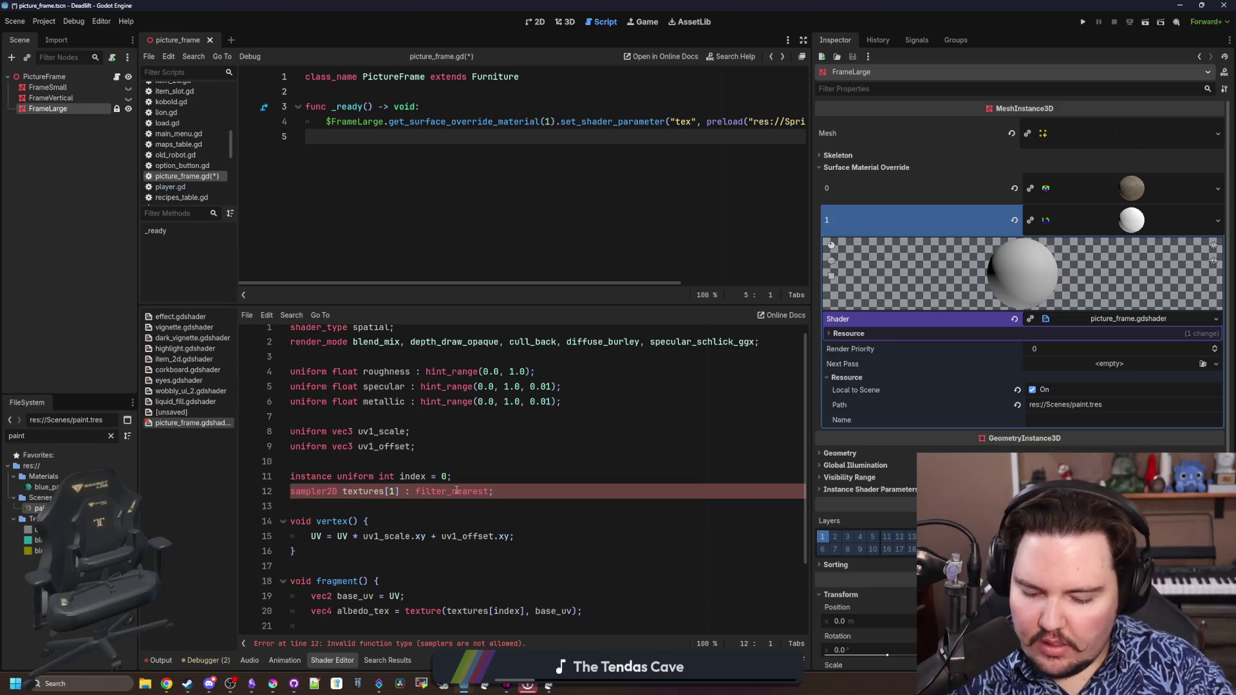
text(uniform)
key(Up)
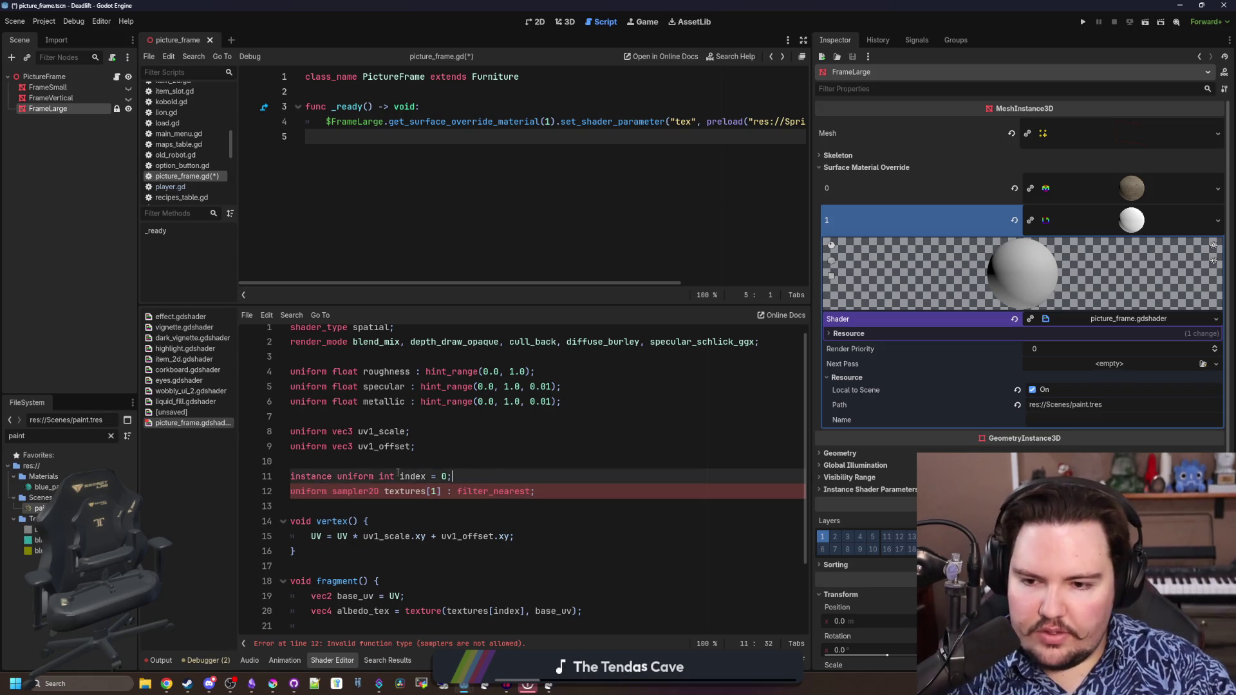
key(ctrl+shift+k)
key(Down)
Rename textures[1] to a single sampler2D tex, sample tex in fragment(), save and run the game
drag(441, 476, 397, 476)
text(x)
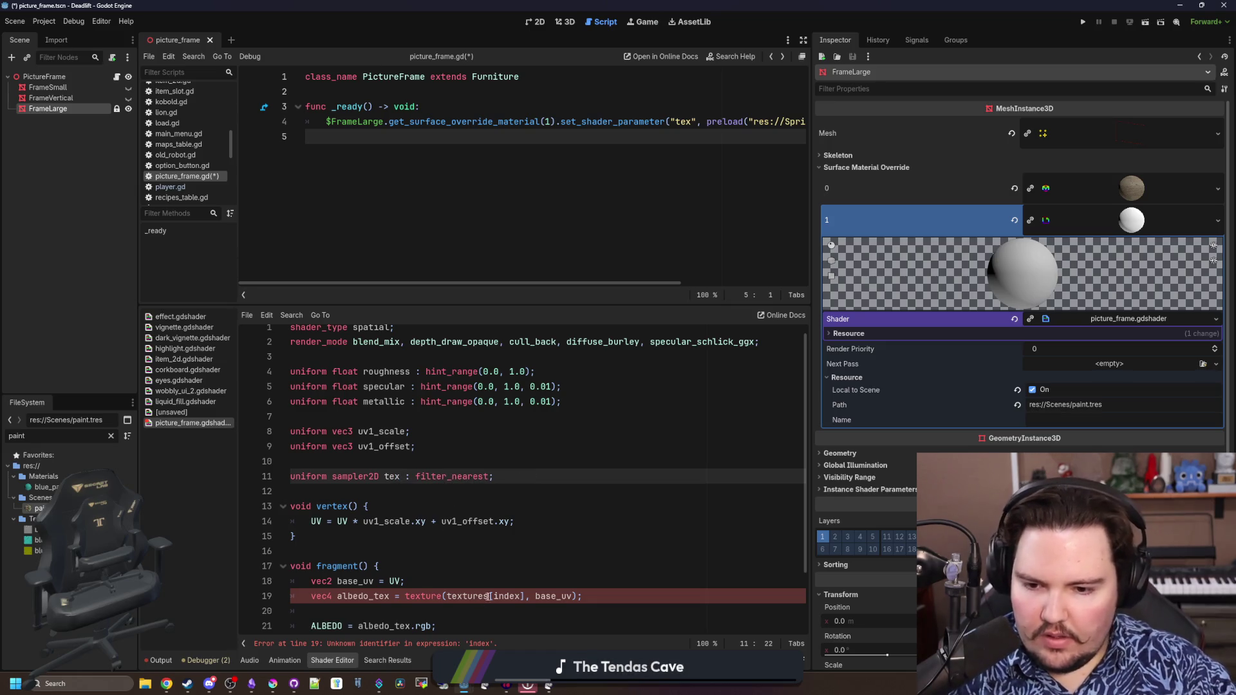
drag(523, 596, 448, 596)
text(tex)
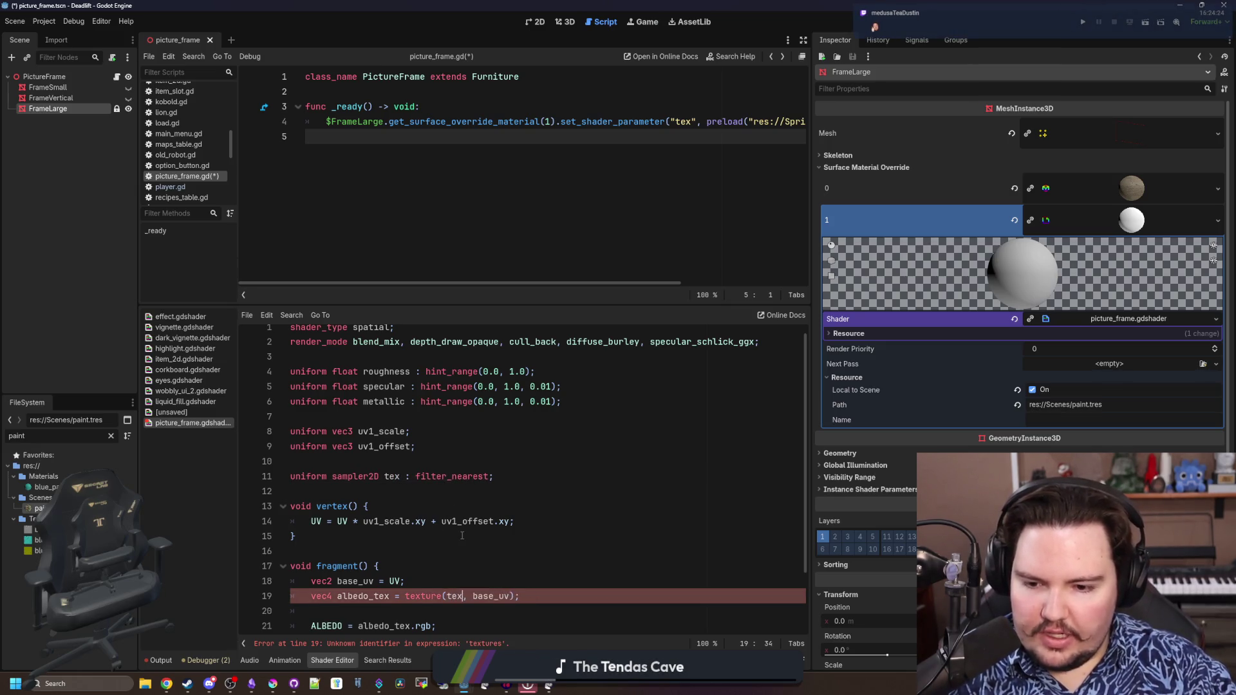
click(461, 536)
key(ctrl+s)
scroll(463, 536, down, 3)
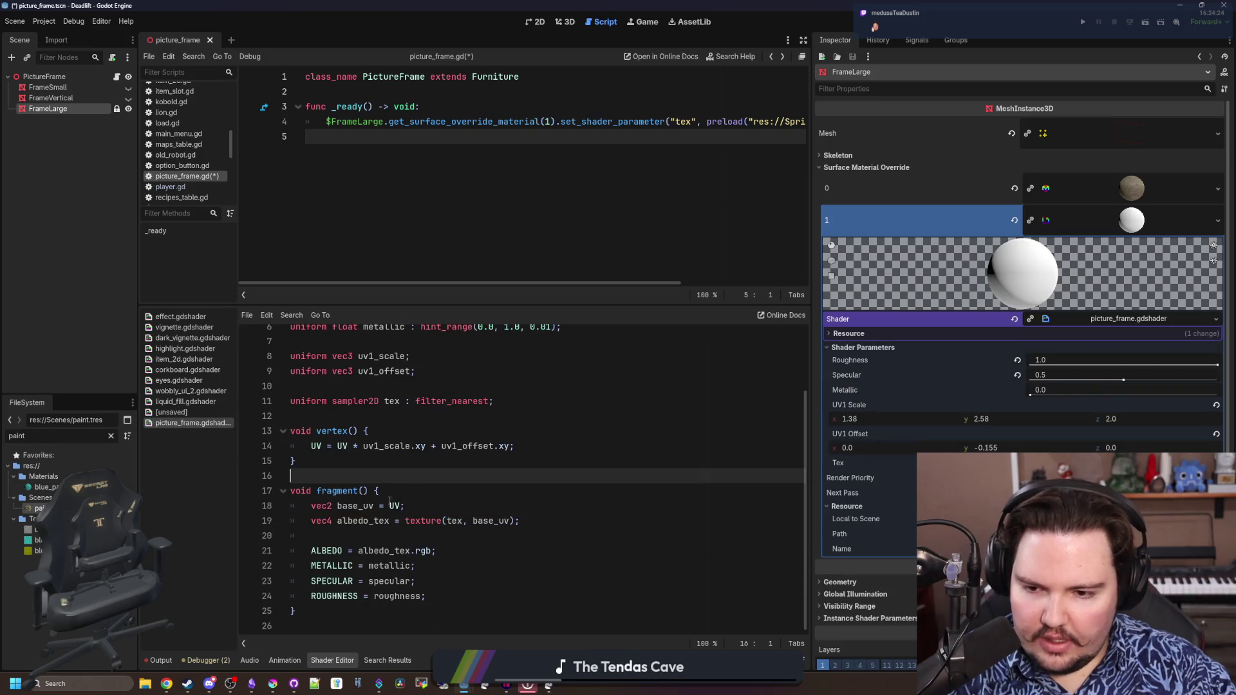
key(F5)
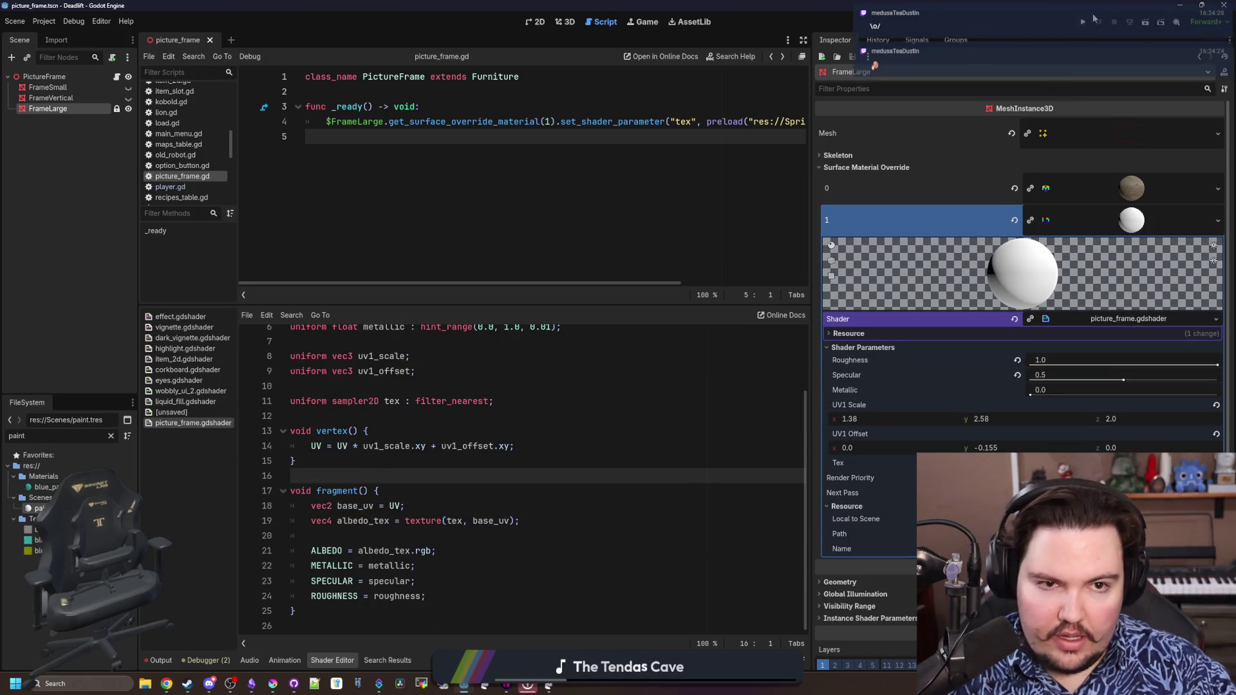
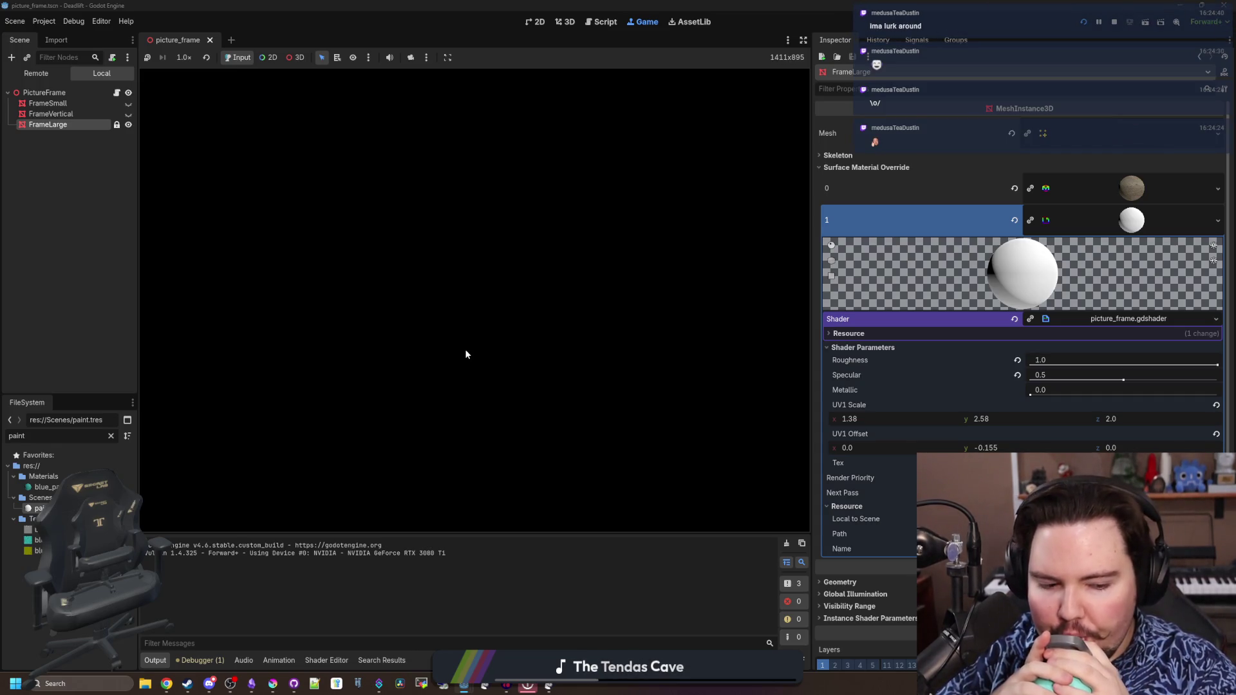
key(ctrl+F3)
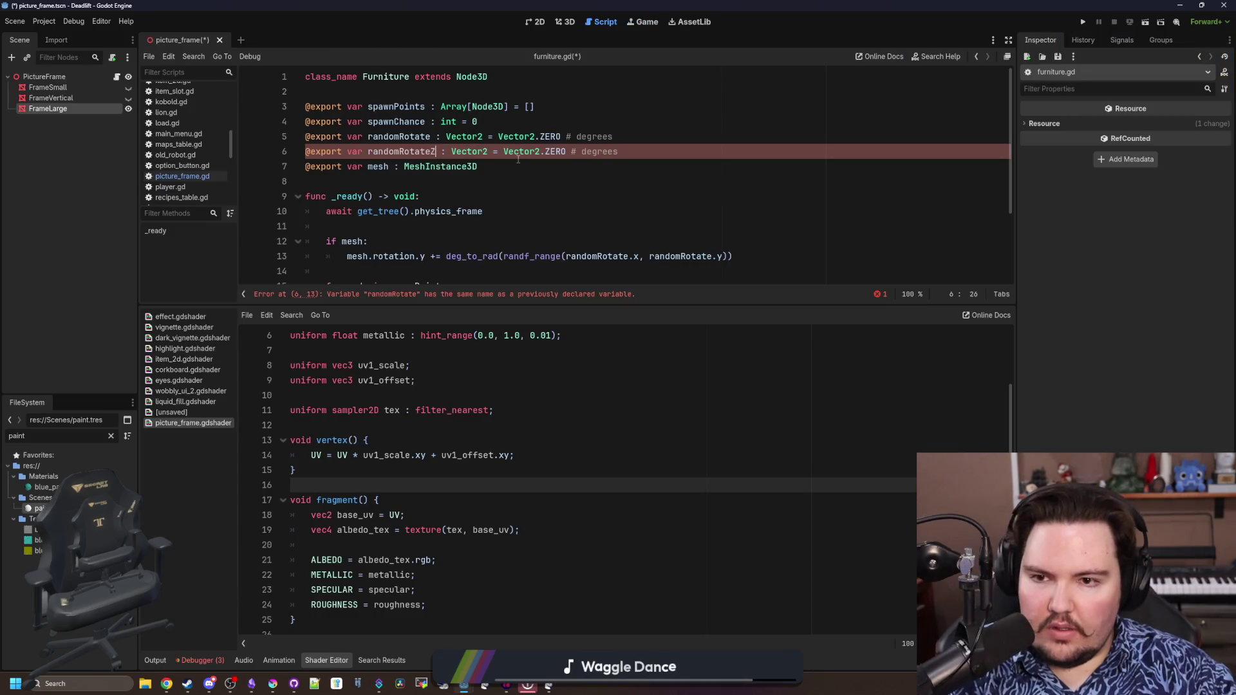
click(513, 168)
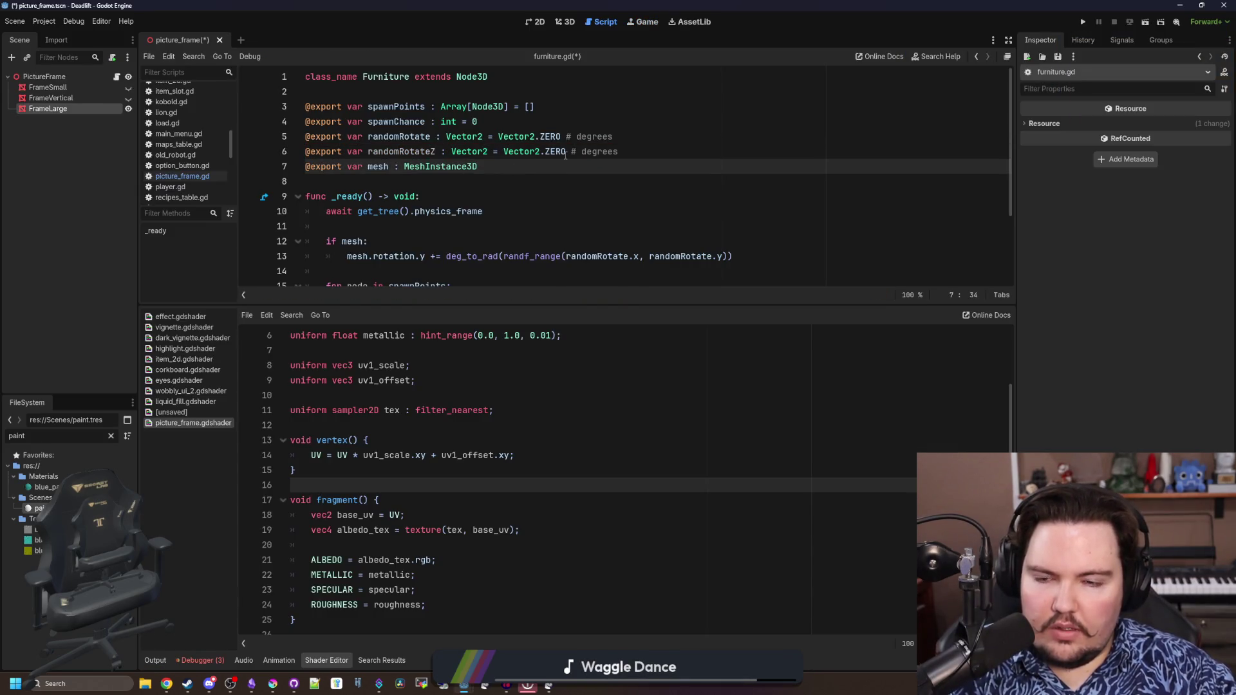
key(ctrl+s)
Assign FrameLarge as the PictureFrame's Mesh property and save the scene
click(45, 76)
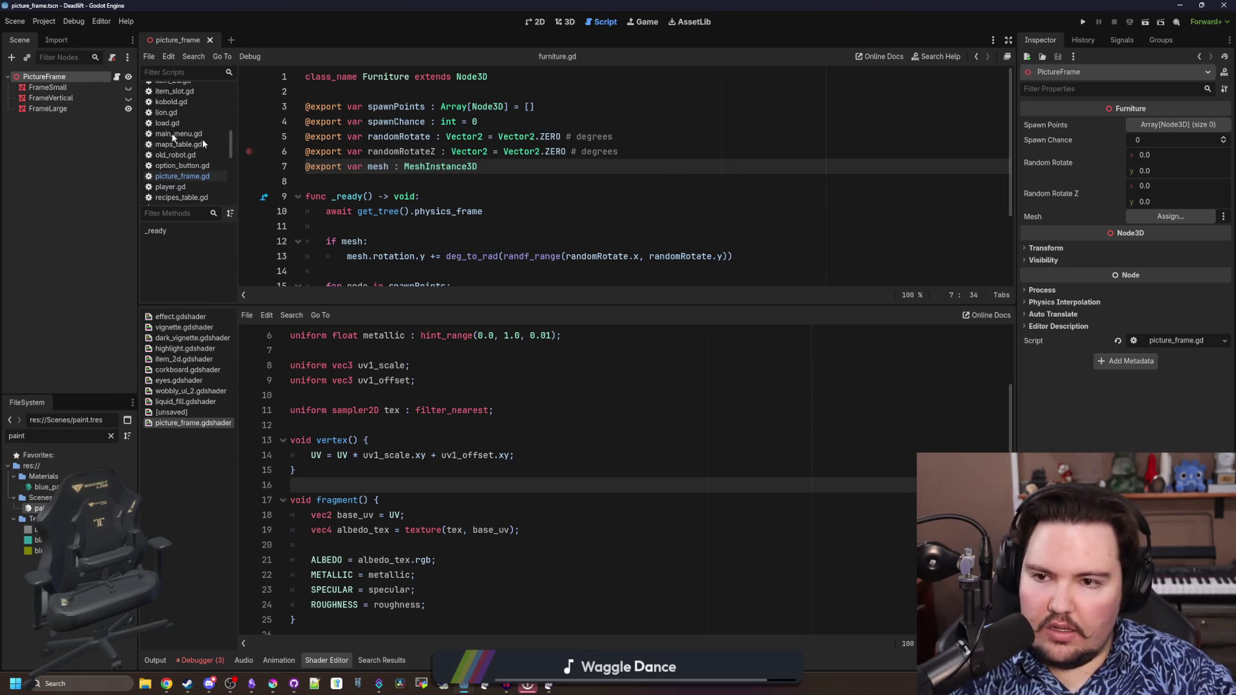
click(48, 108)
drag(49, 108, 1169, 217)
click(396, 181)
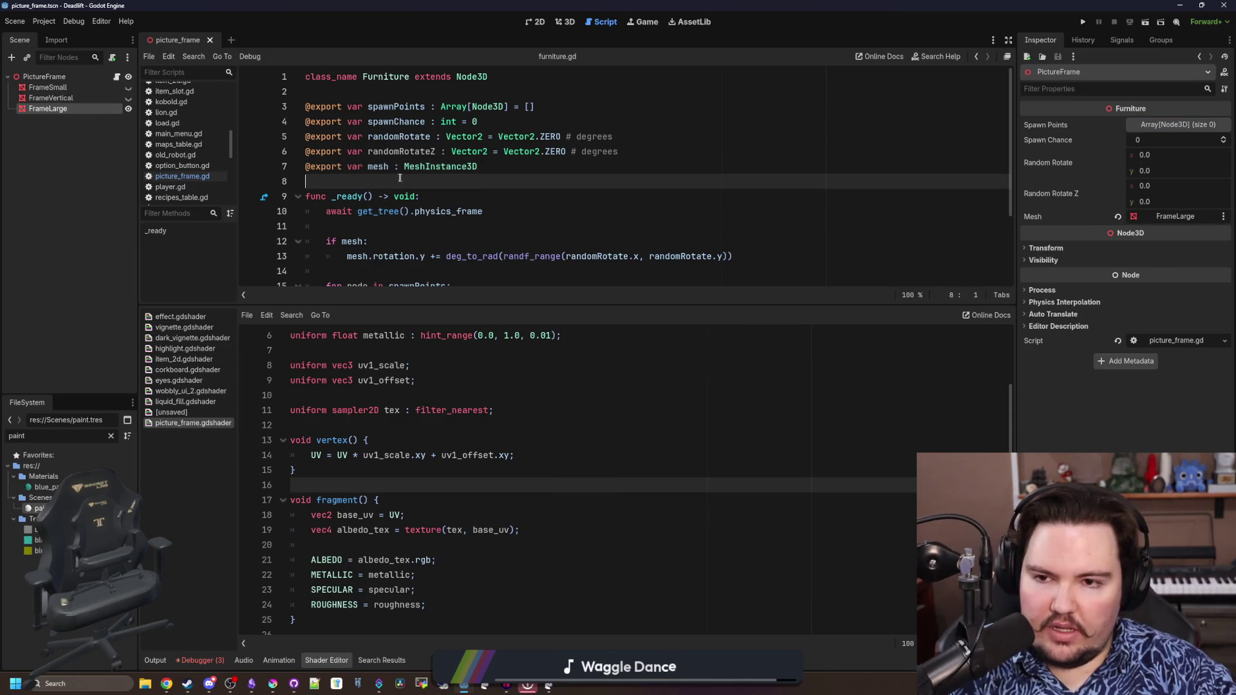
key(Up)
key(ctrl+s)
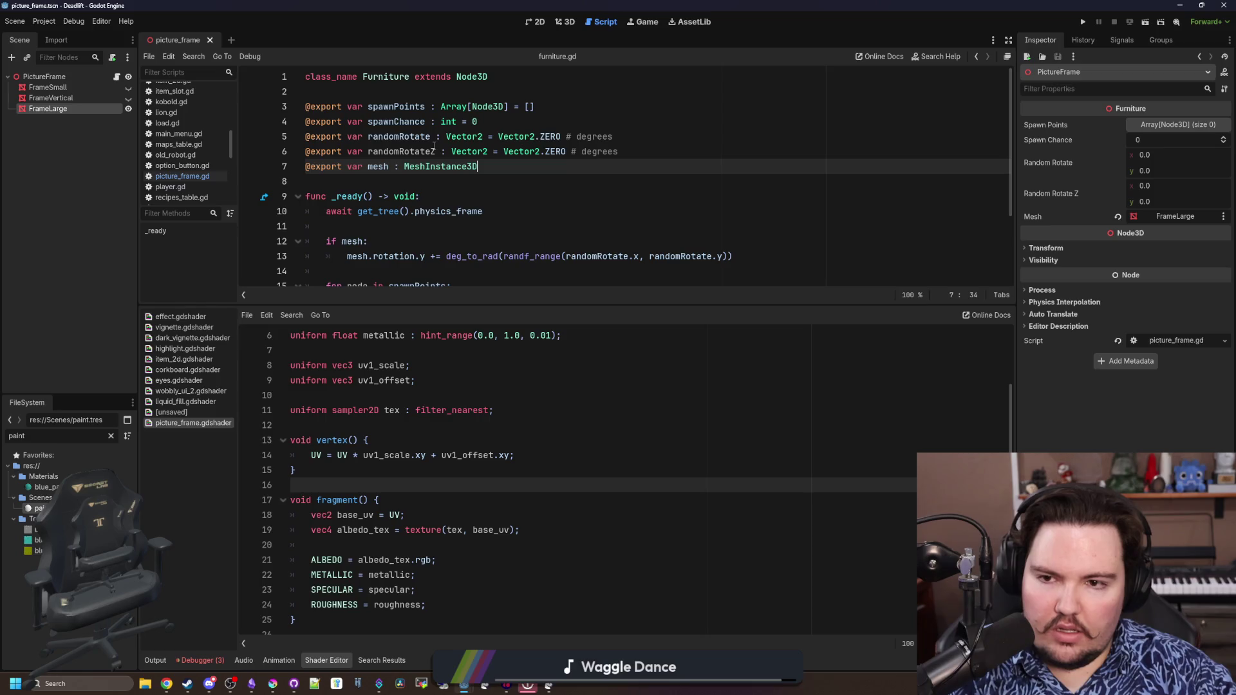
scroll(437, 146, down, 2)
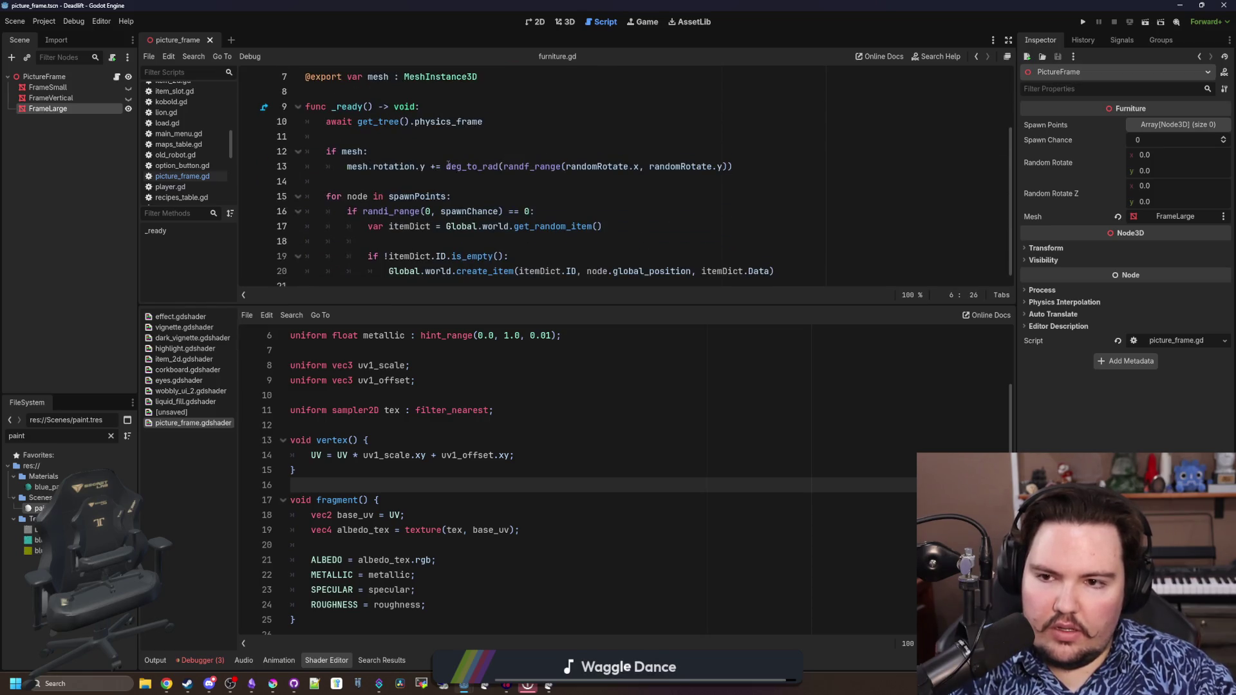
scroll(425, 152, up, 2)
scroll(425, 152, down, 3)
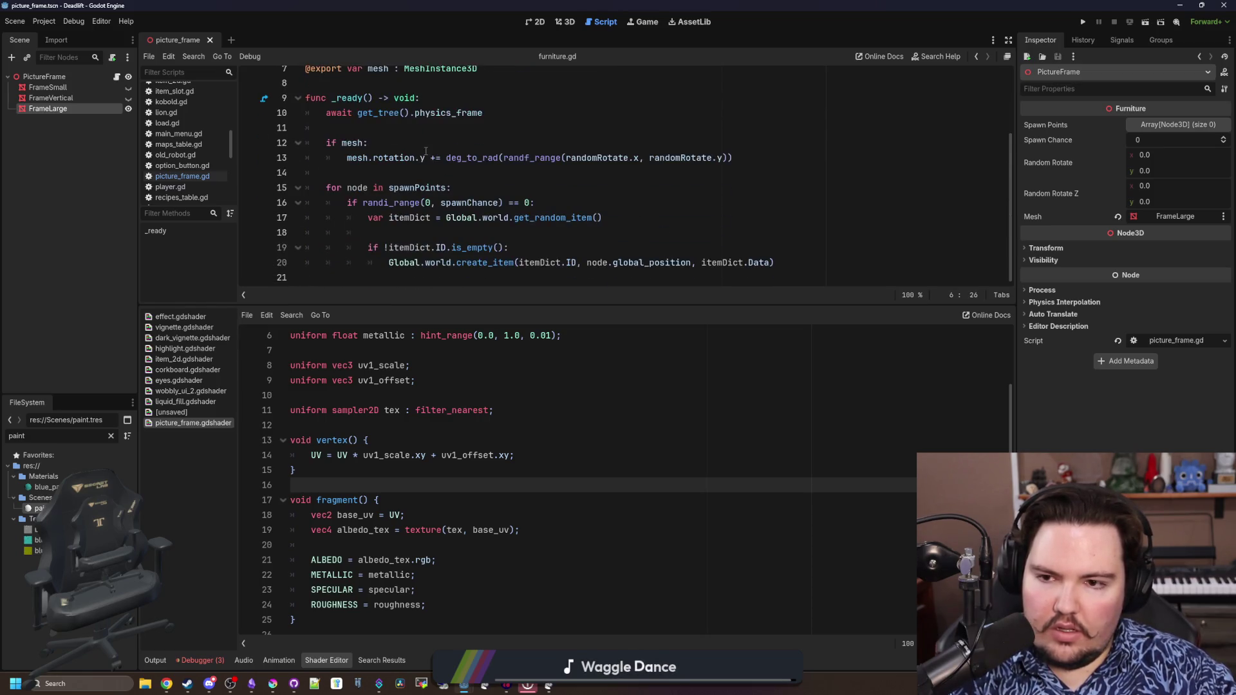
scroll(365, 157, up, 1)
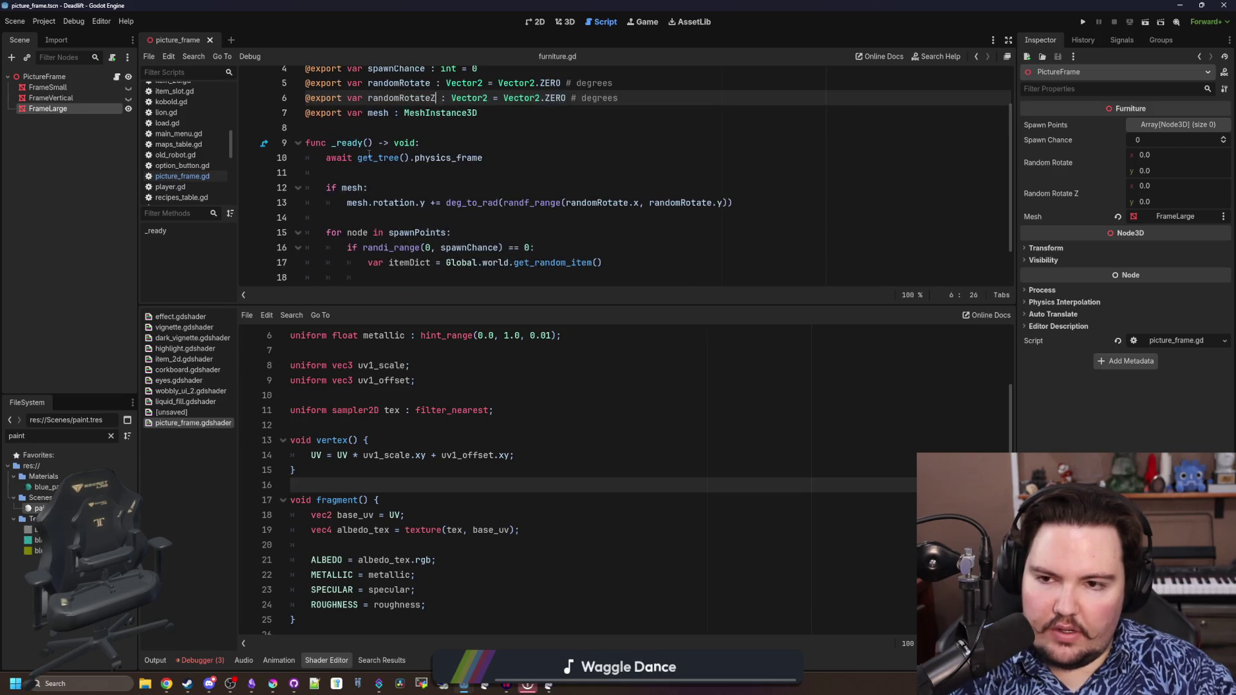
click(367, 174)
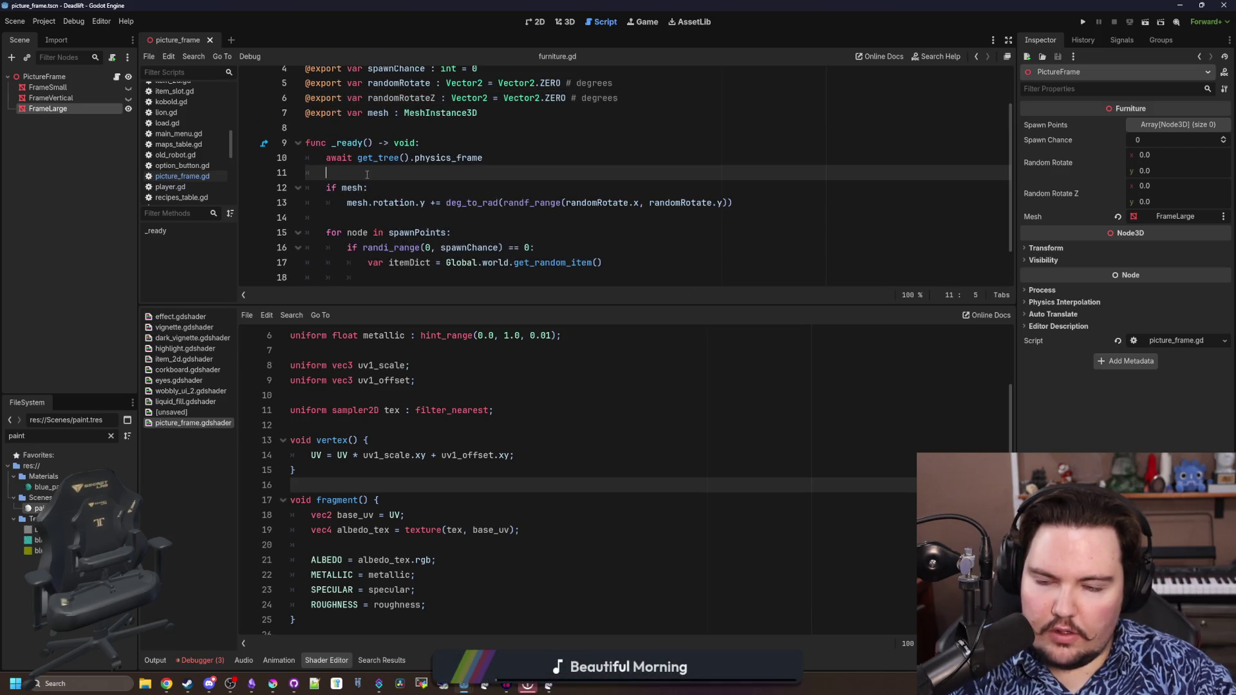
Add mesh.rotation.z += deg_to_rad(randf_range(randomRotateZ.x, randomRotateZ.y)) in _ready and save furniture.gd
click(360, 217)
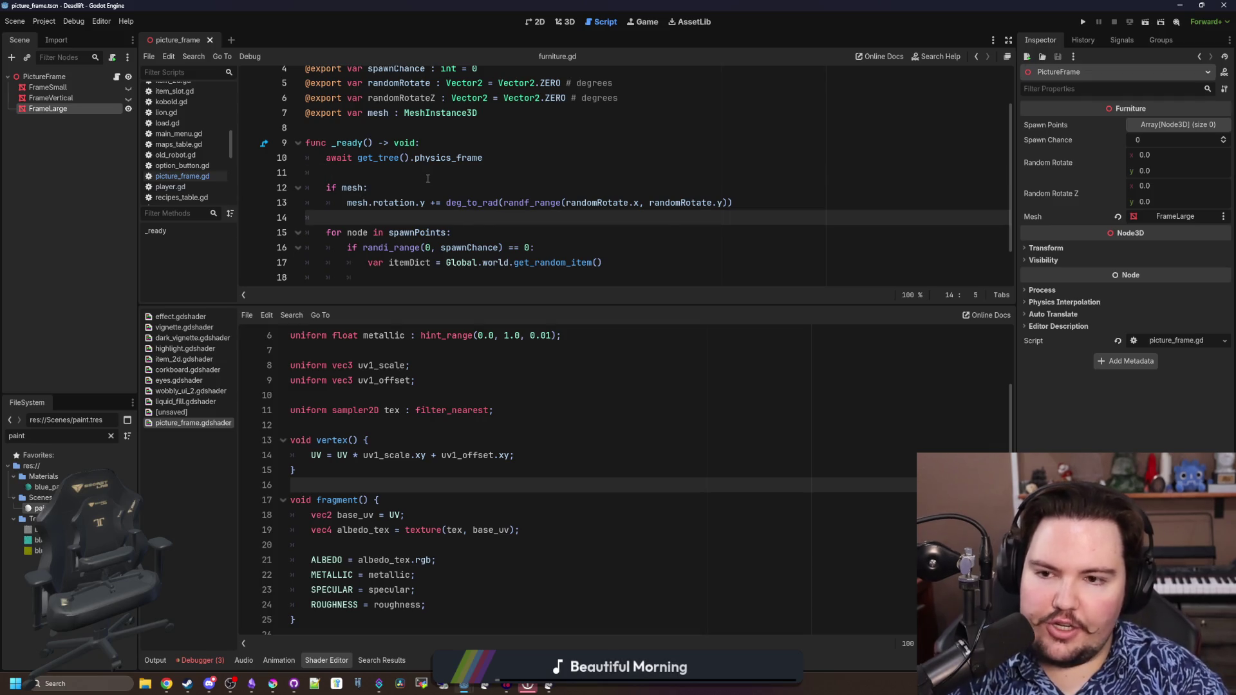
key(Return)
key(Return)
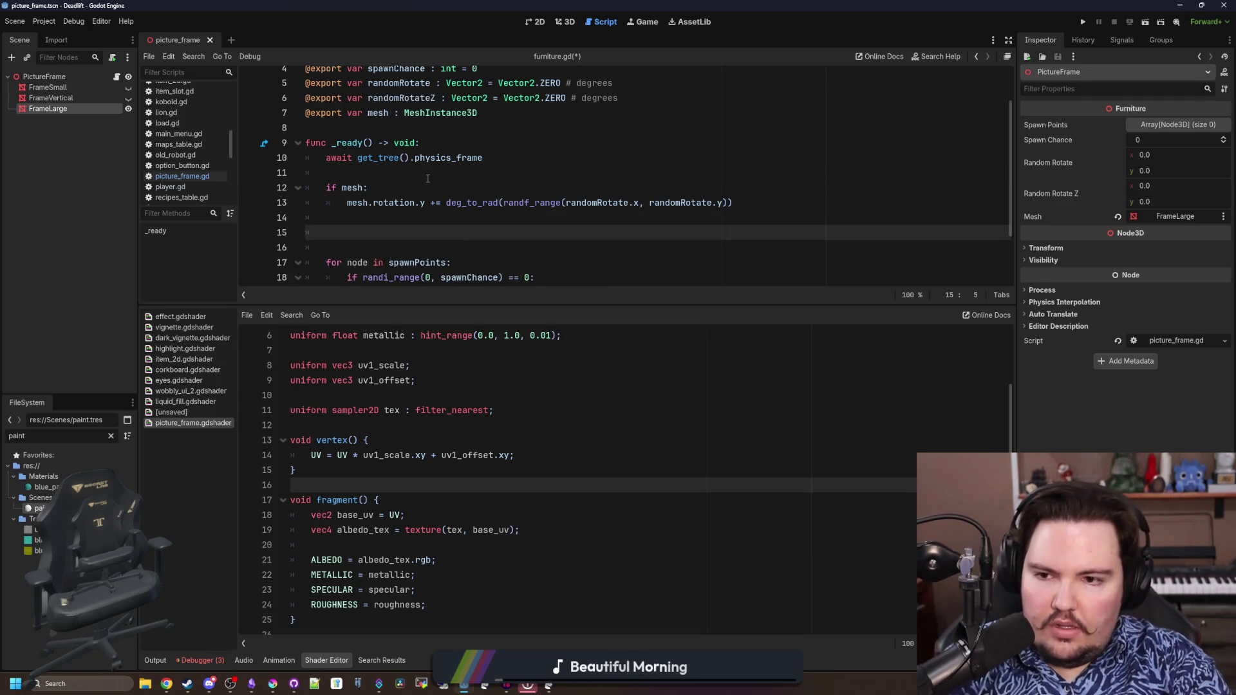
key(BackSpace)
key(BackSpace)
text(.rot)
text(ation.z =)
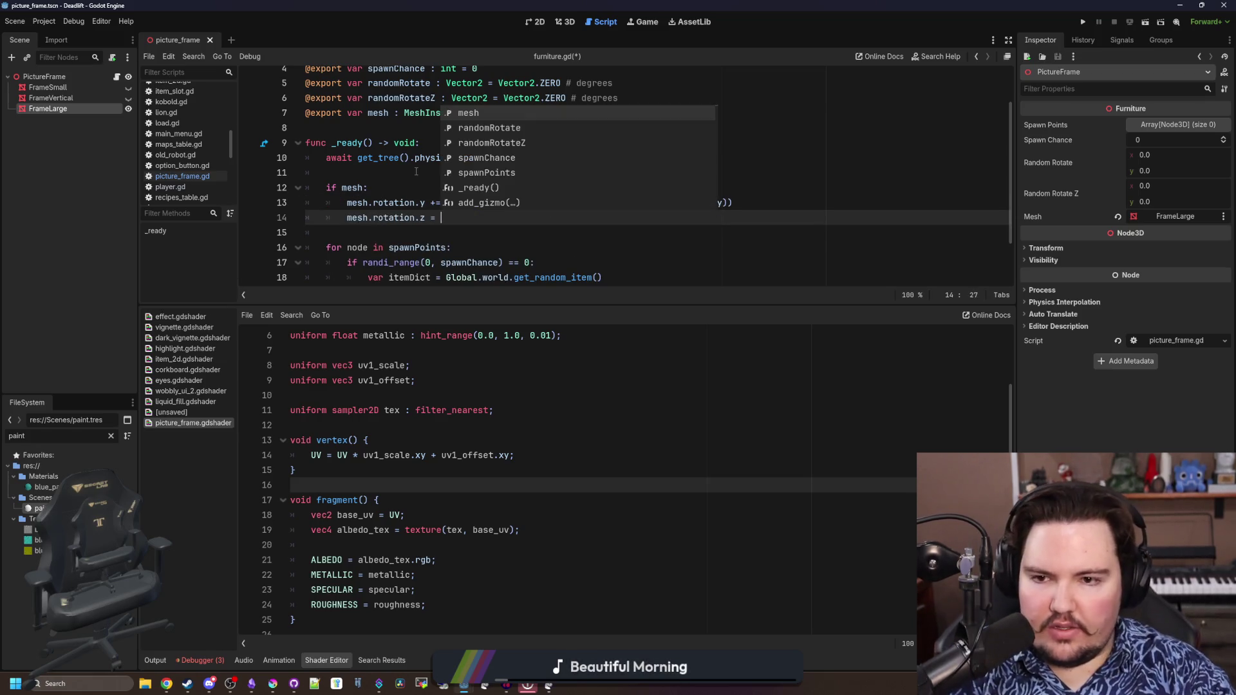
drag(734, 211, 431, 210)
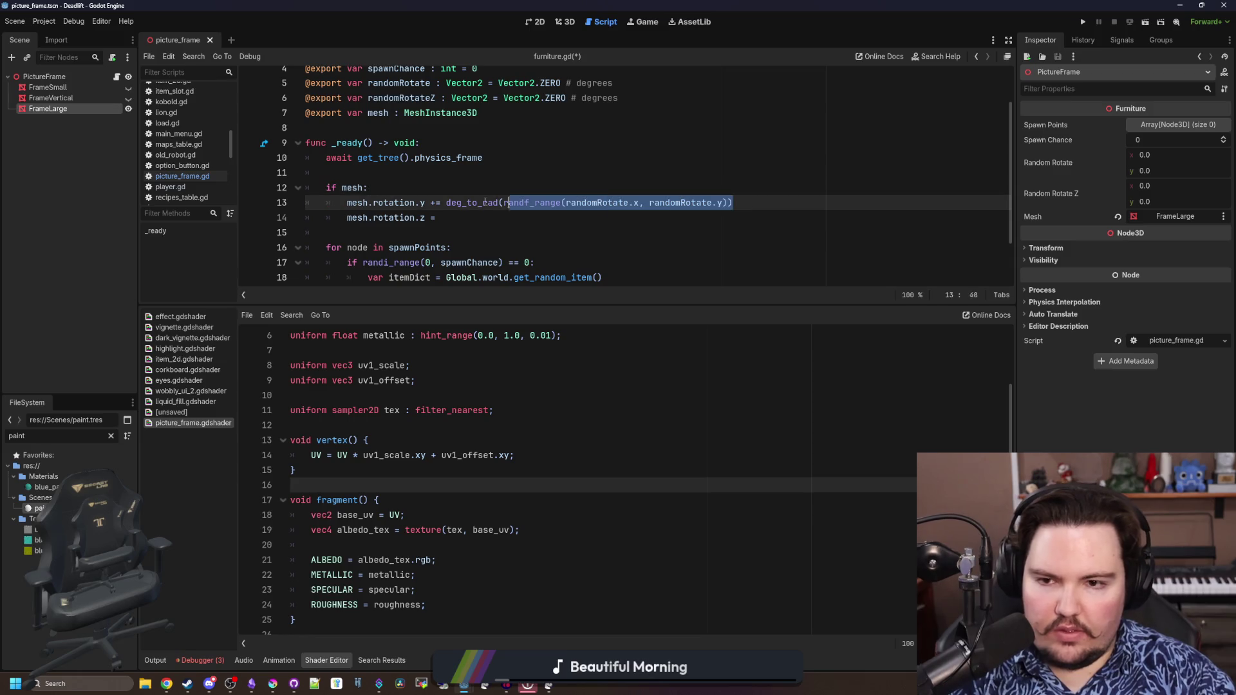
key(ctrl+c)
click(444, 227)
key(BackSpace)
key(BackSpace)
key(ctrl+v)
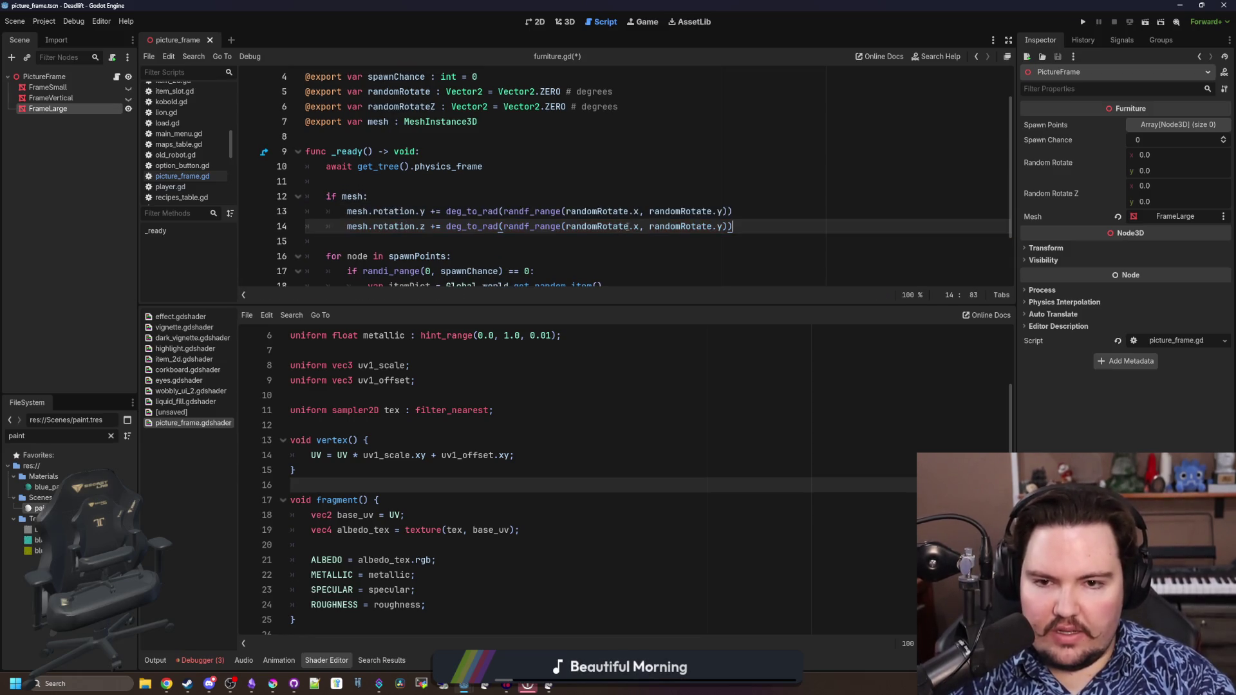
text(Z)
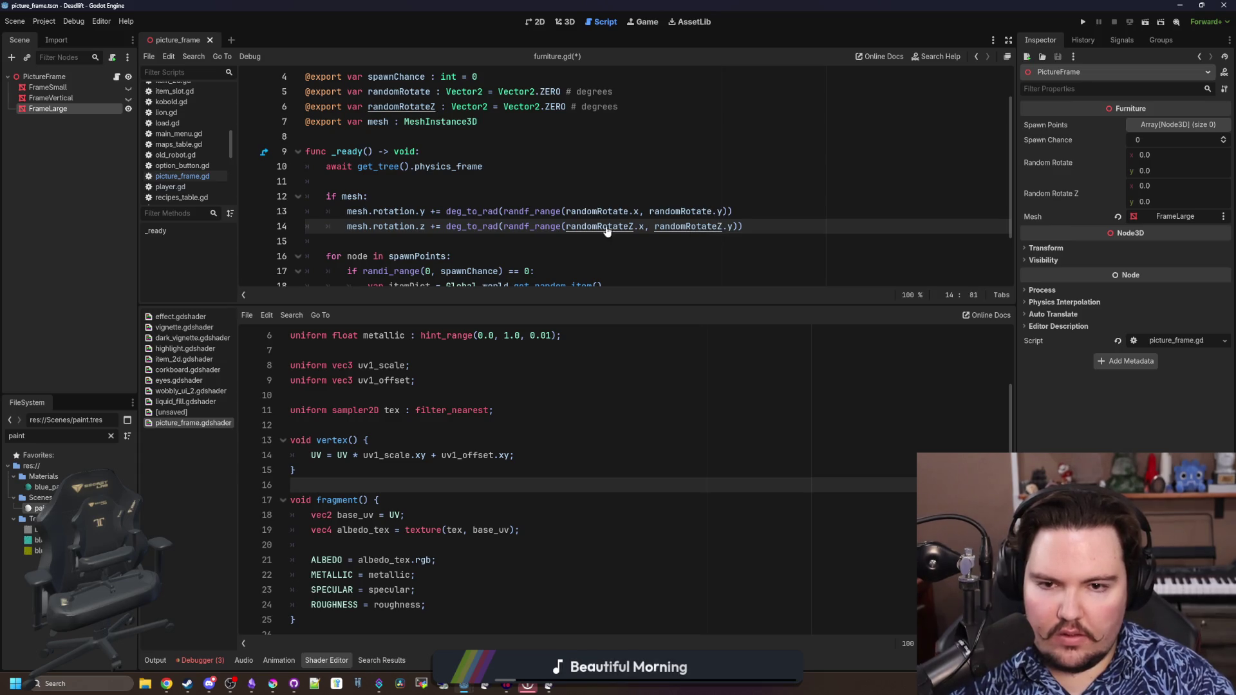
click(579, 181)
key(ctrl+s)
scroll(568, 205, up, 3)
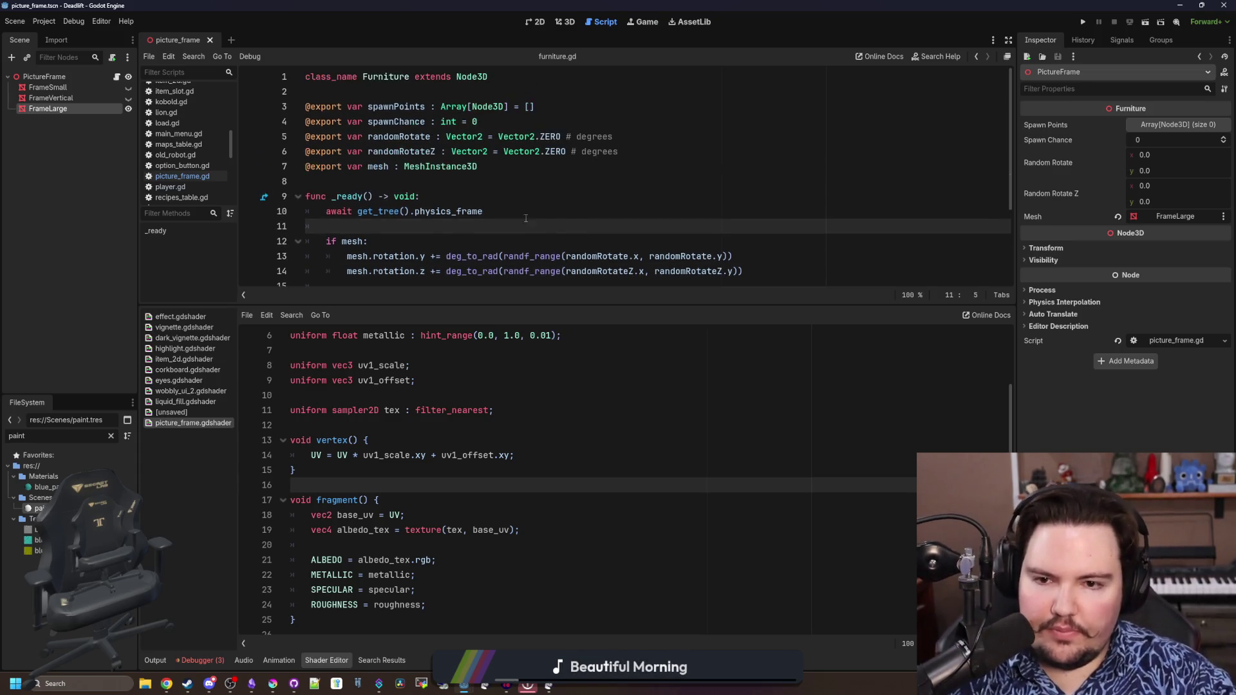
click(580, 181)
Set PictureFrame's Random Rotate Z to -20 and 20, save the scene and run the game
click(44, 77)
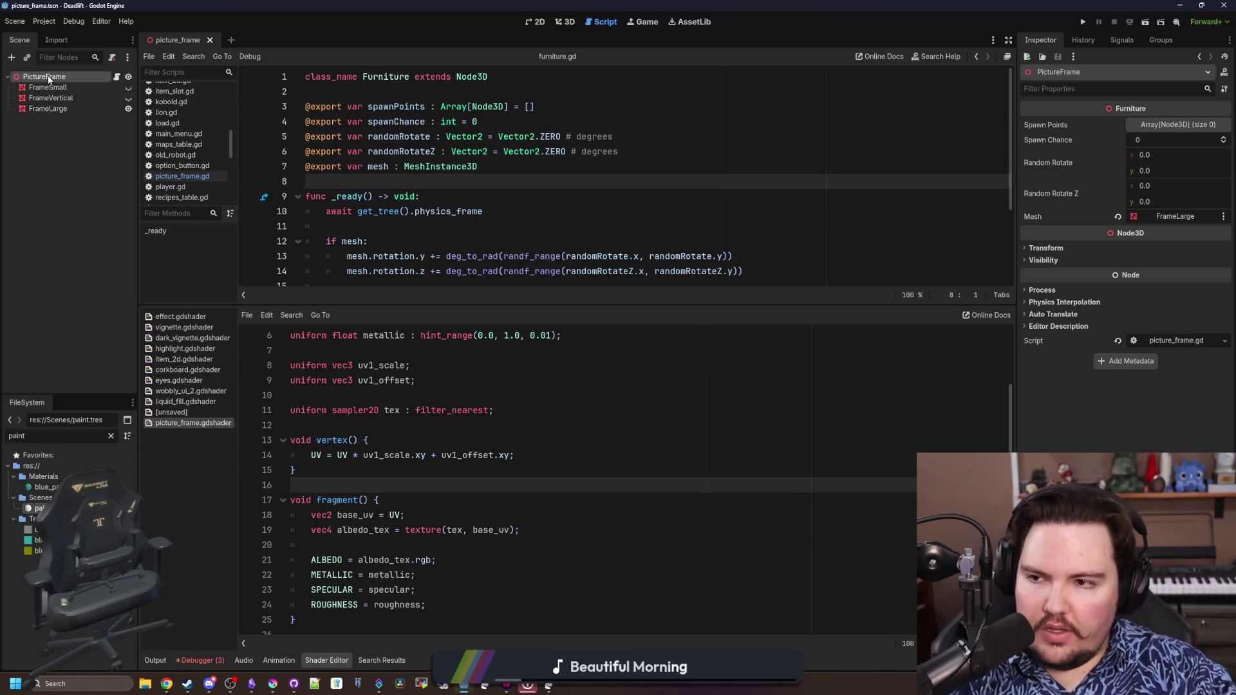
click(1172, 190)
text(-20)
key(Return)
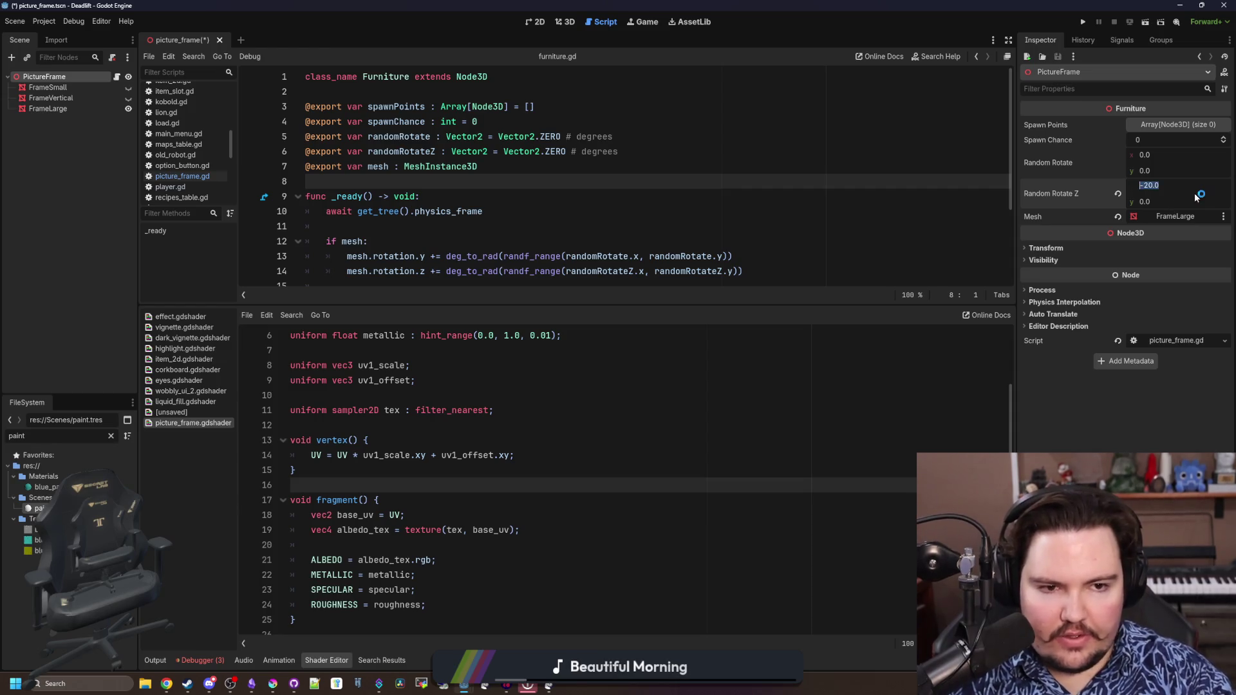
text(20)
key(Return)
key(ctrl+s)
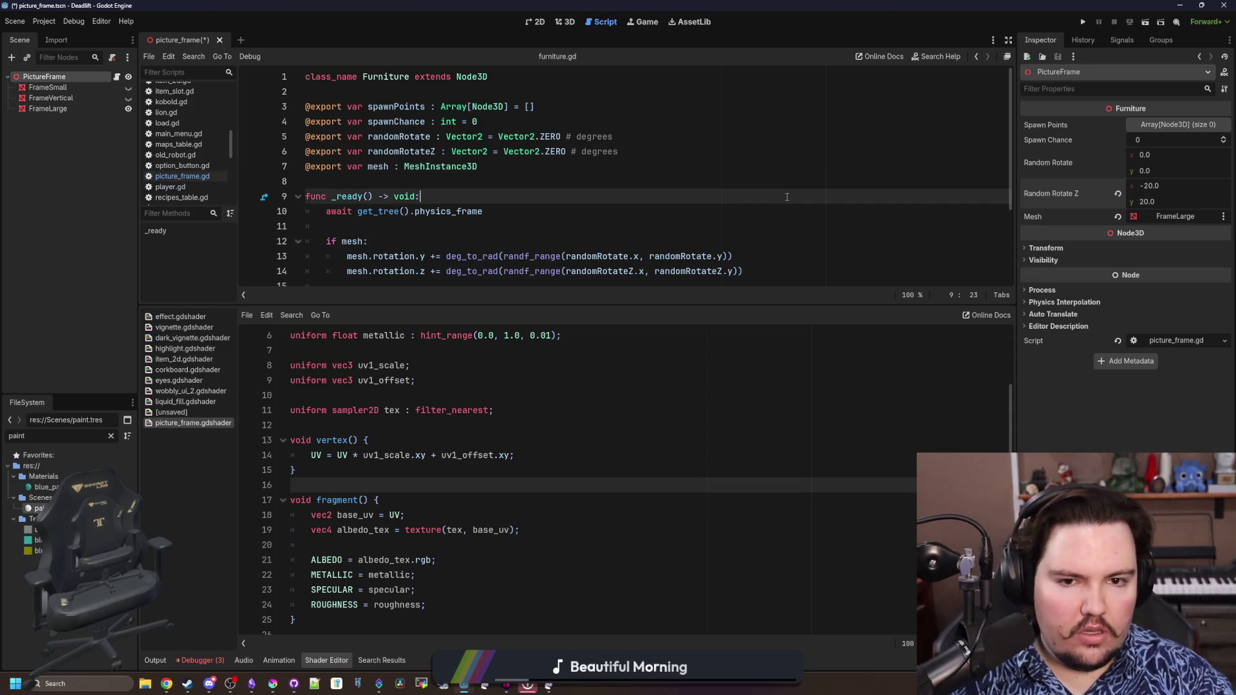
click(1087, 22)
key(alt+Tab)
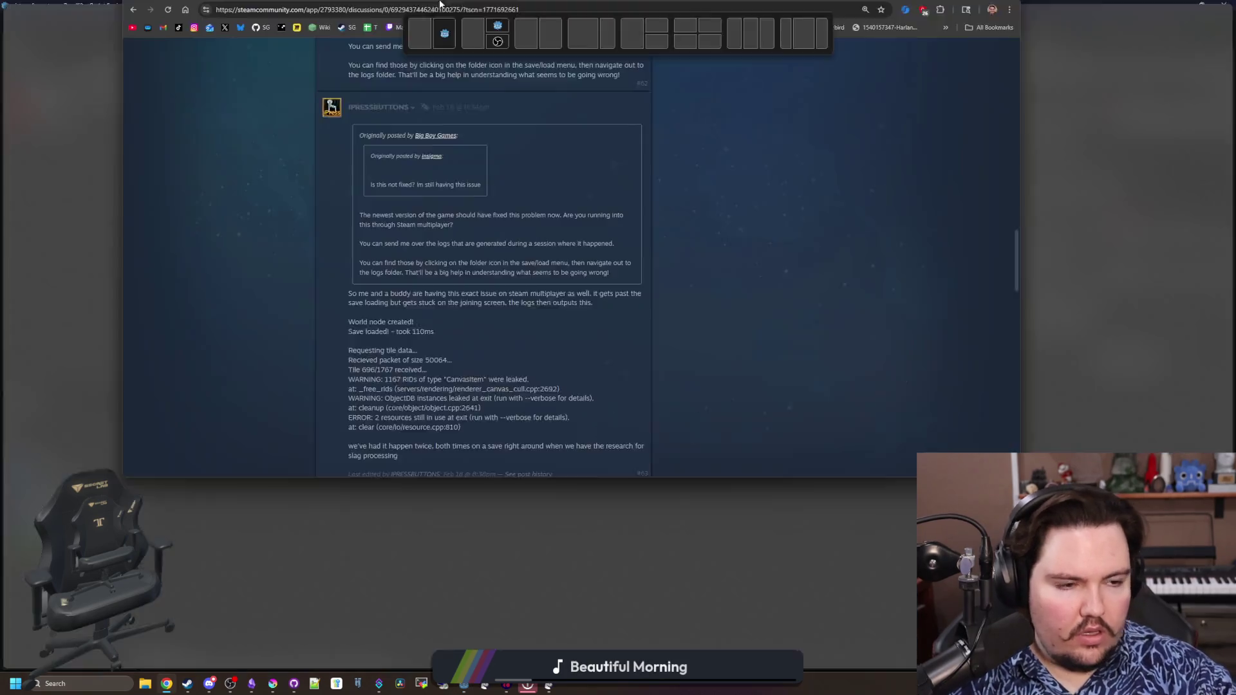
scroll(427, 467, down, 3)
scroll(426, 466, down, 10)
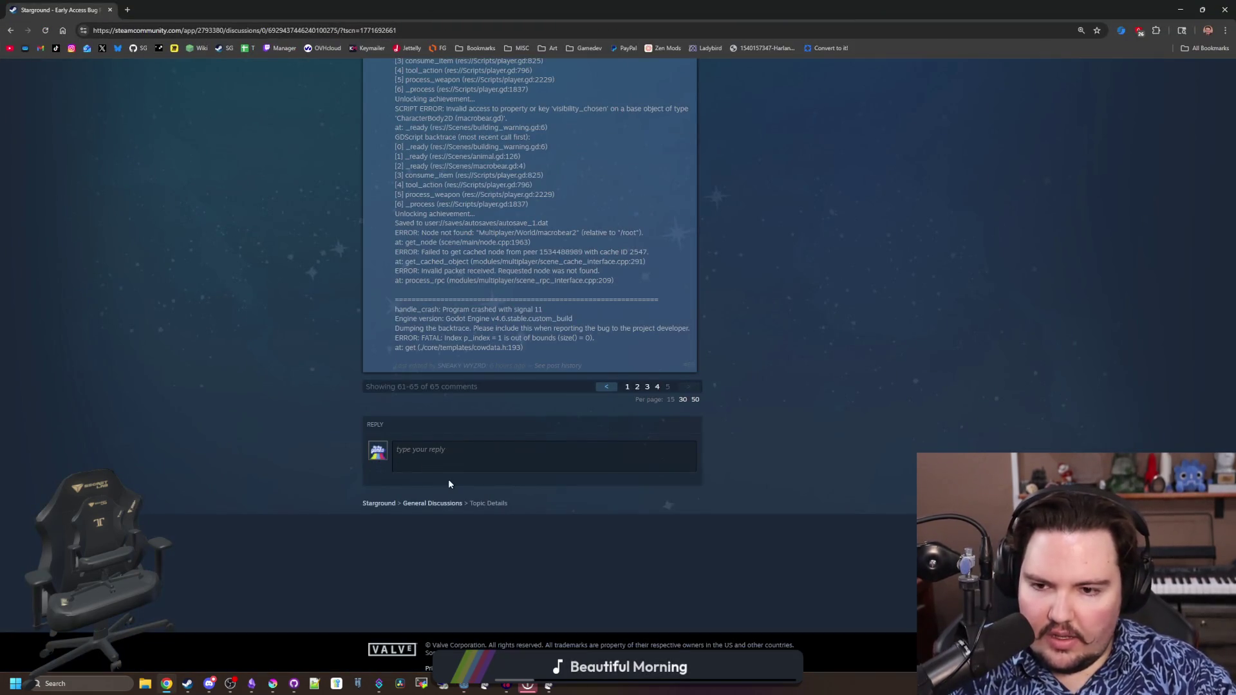
scroll(449, 479, up, 2)
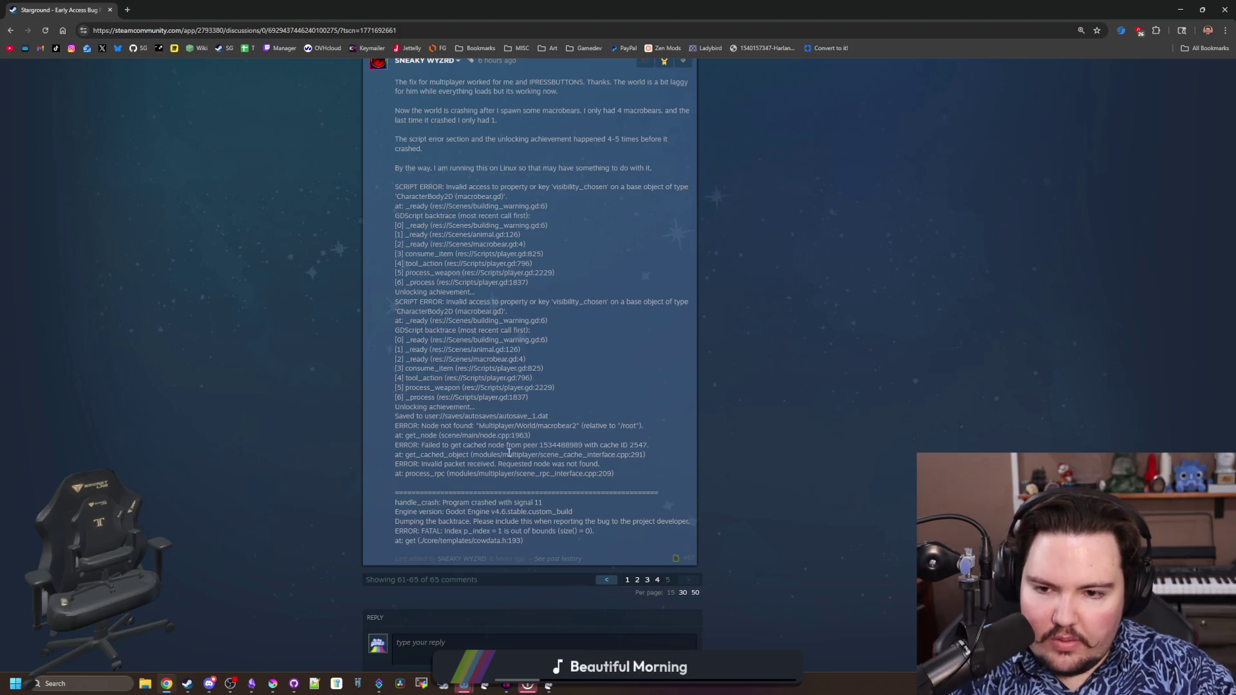
scroll(490, 428, up, 1)
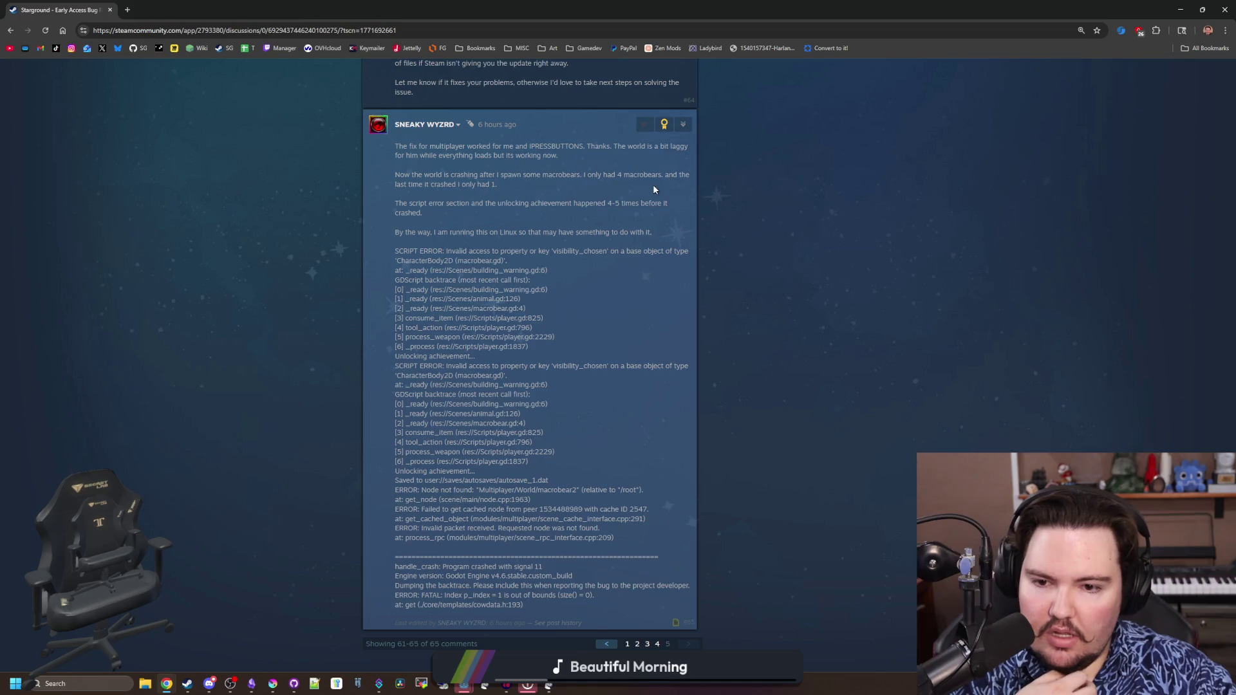
Quote the latest crash report post into a new reply in the Steam discussion
click(685, 124)
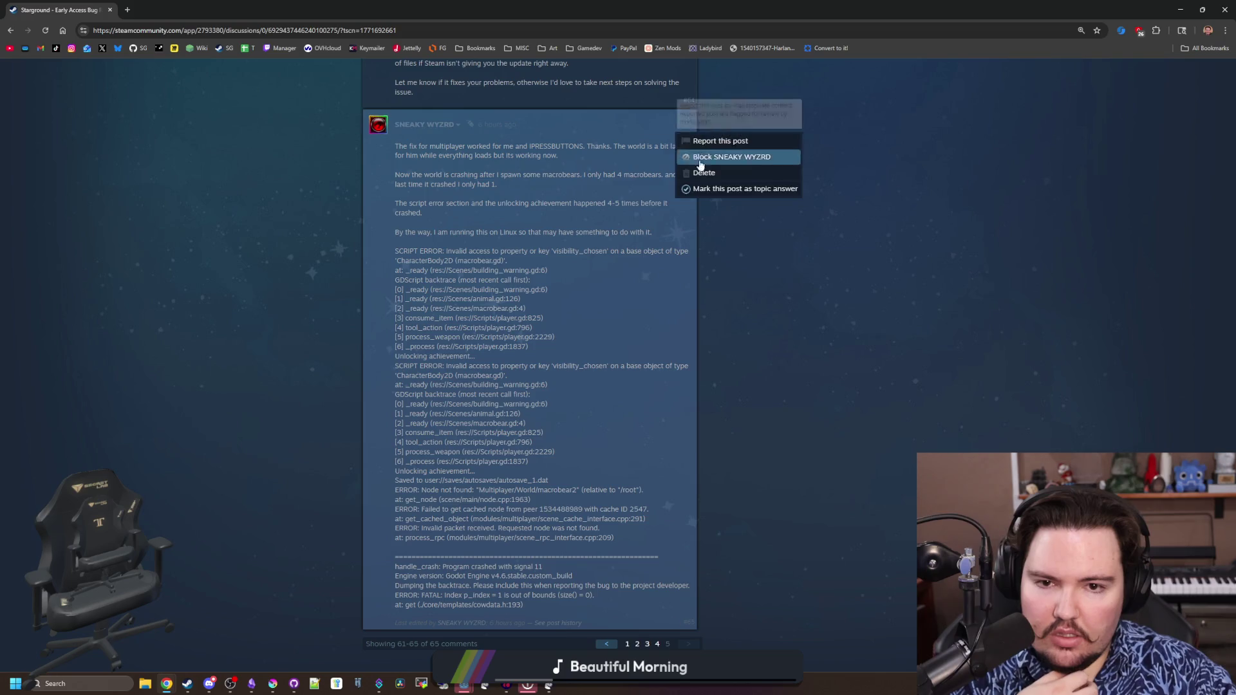
click(716, 271)
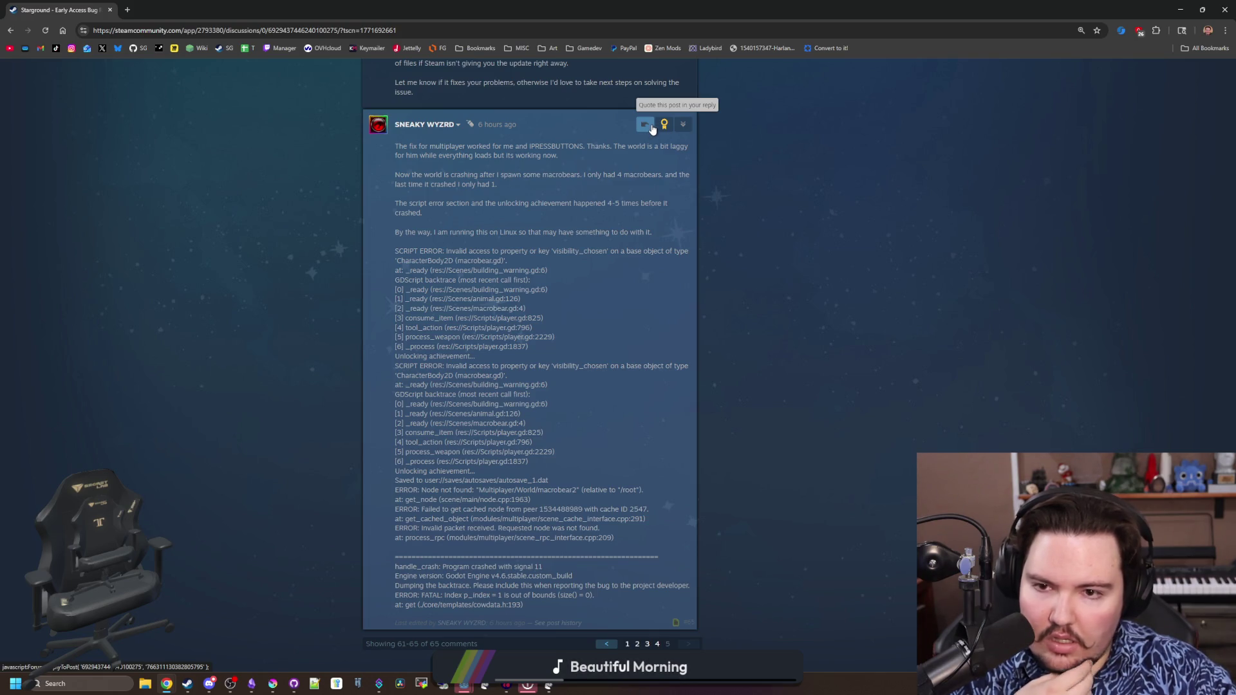
click(647, 125)
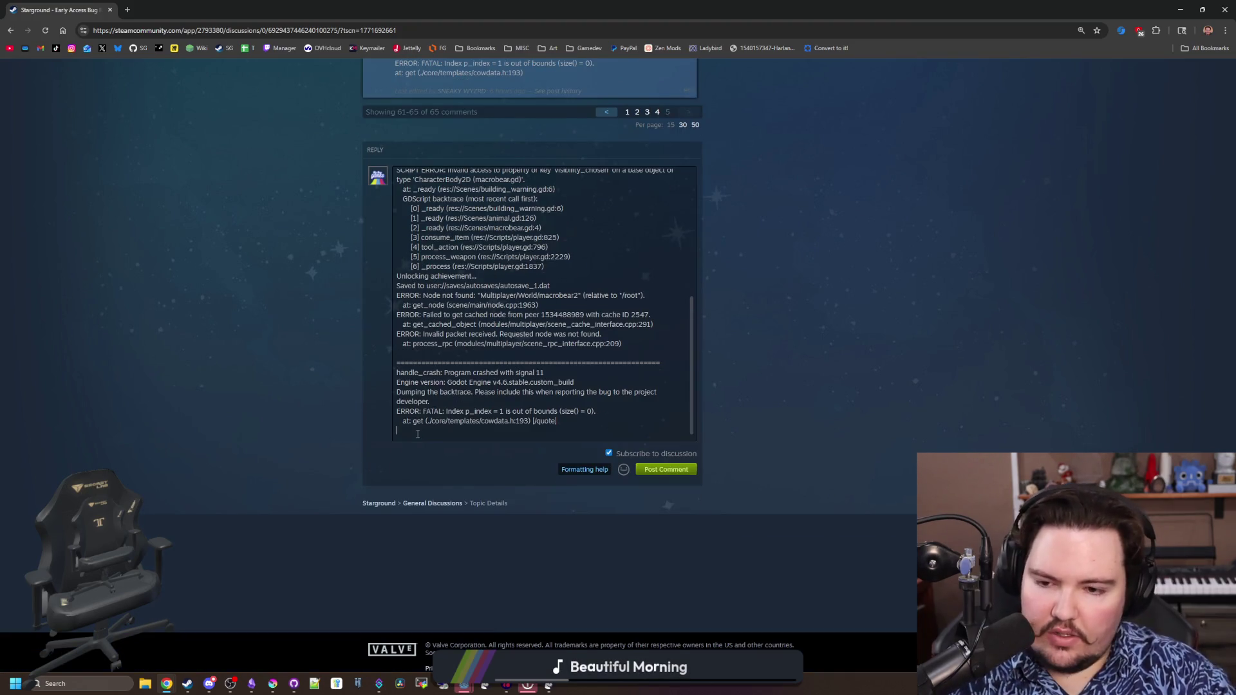
Write the thank-you message promising a fix, post the comment and return to Godot
key(Return)
key(Return)
text(tHANK)
key(BackSpace)
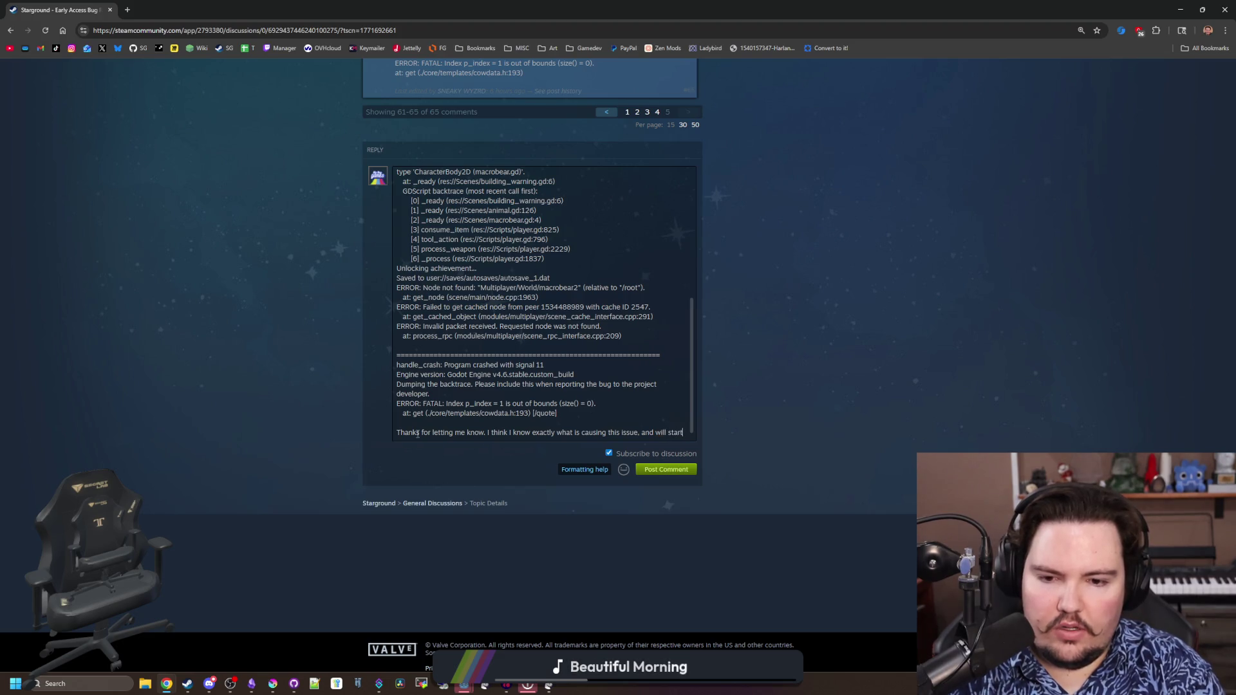
text(working on a f)
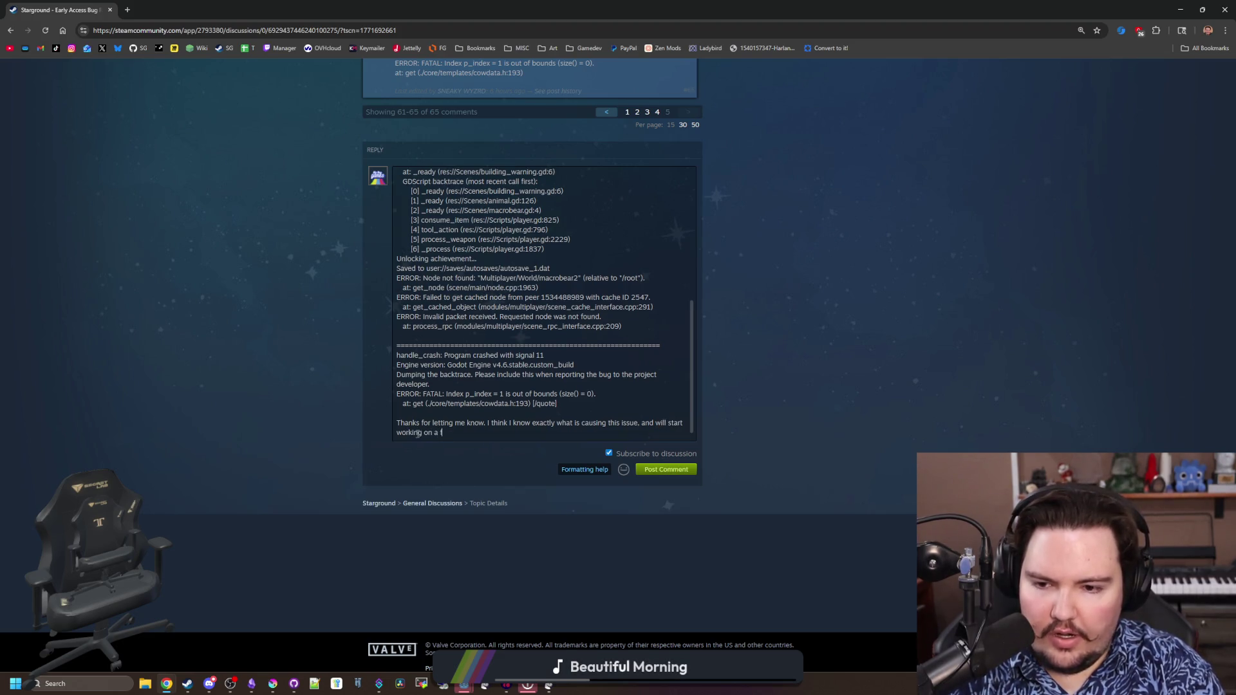
text(ght away.)
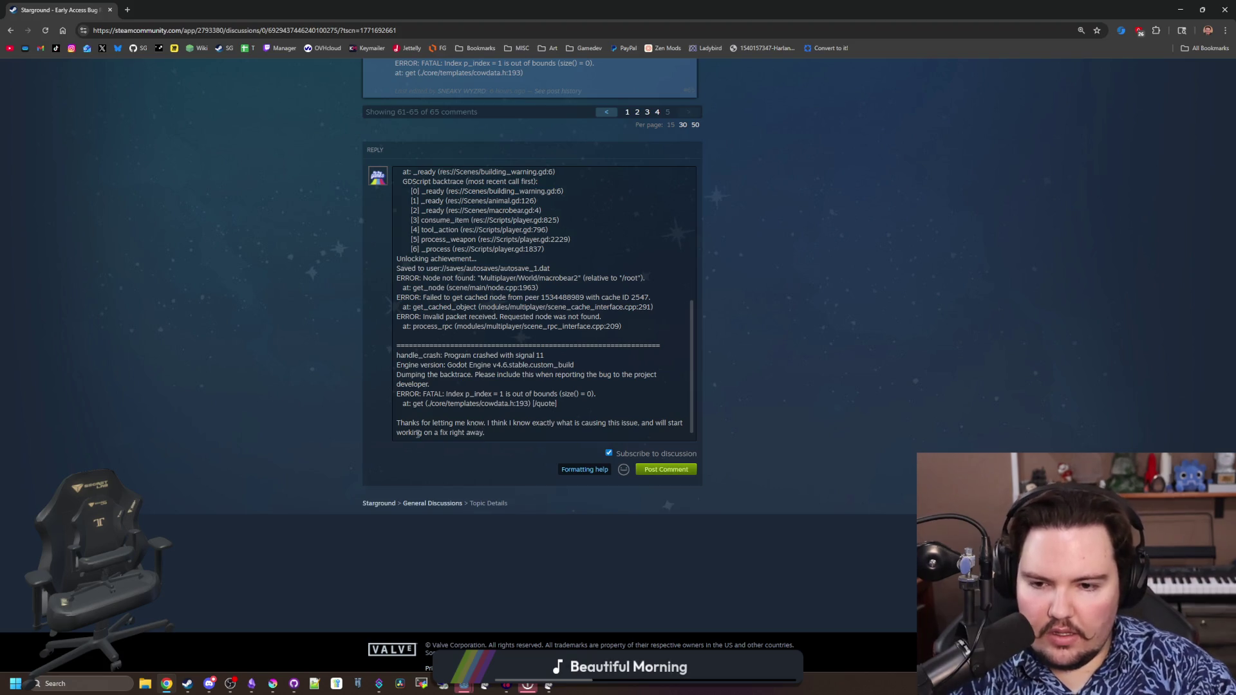
click(665, 469)
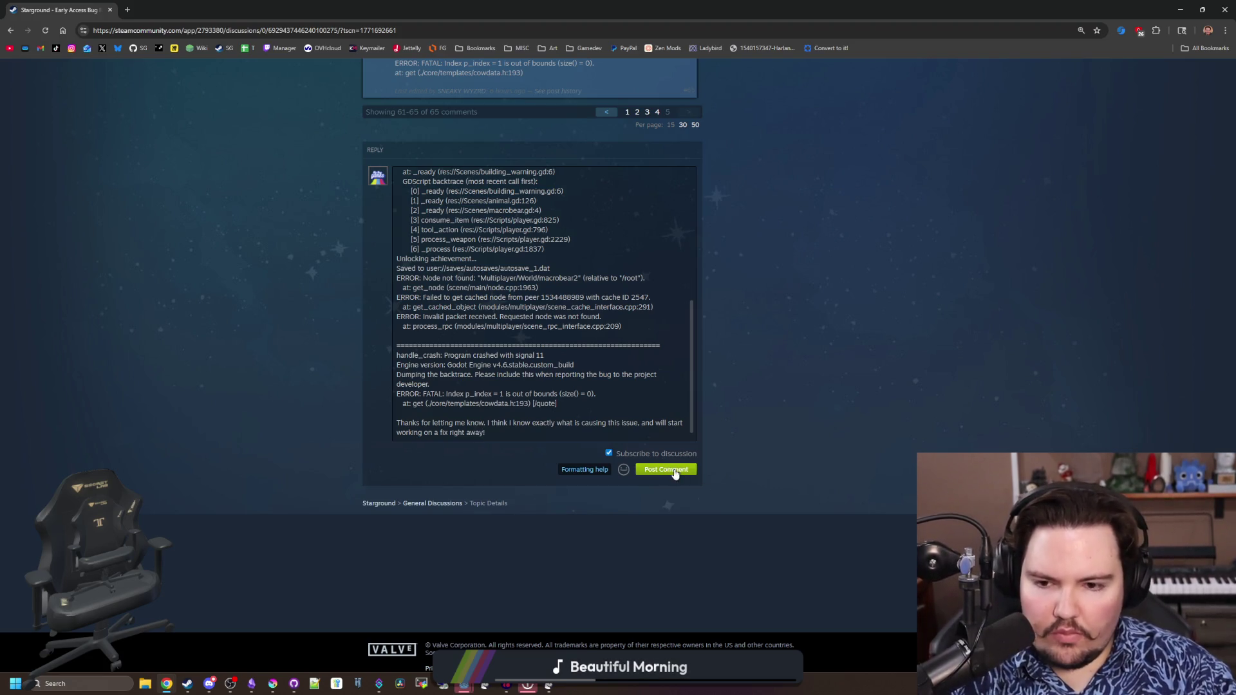
key(alt+Tab)
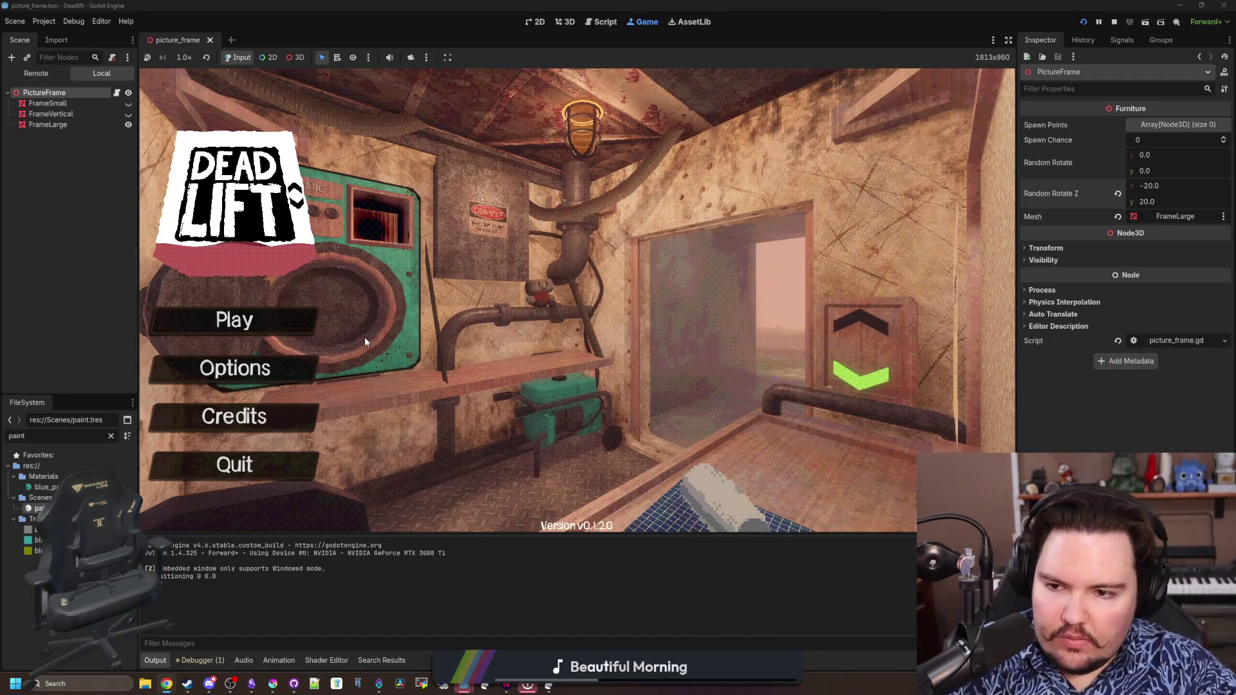
Begin a Dead Lift run and walk the breakroom and corridors checking the wall picture frames
click(236, 320)
click(578, 352)
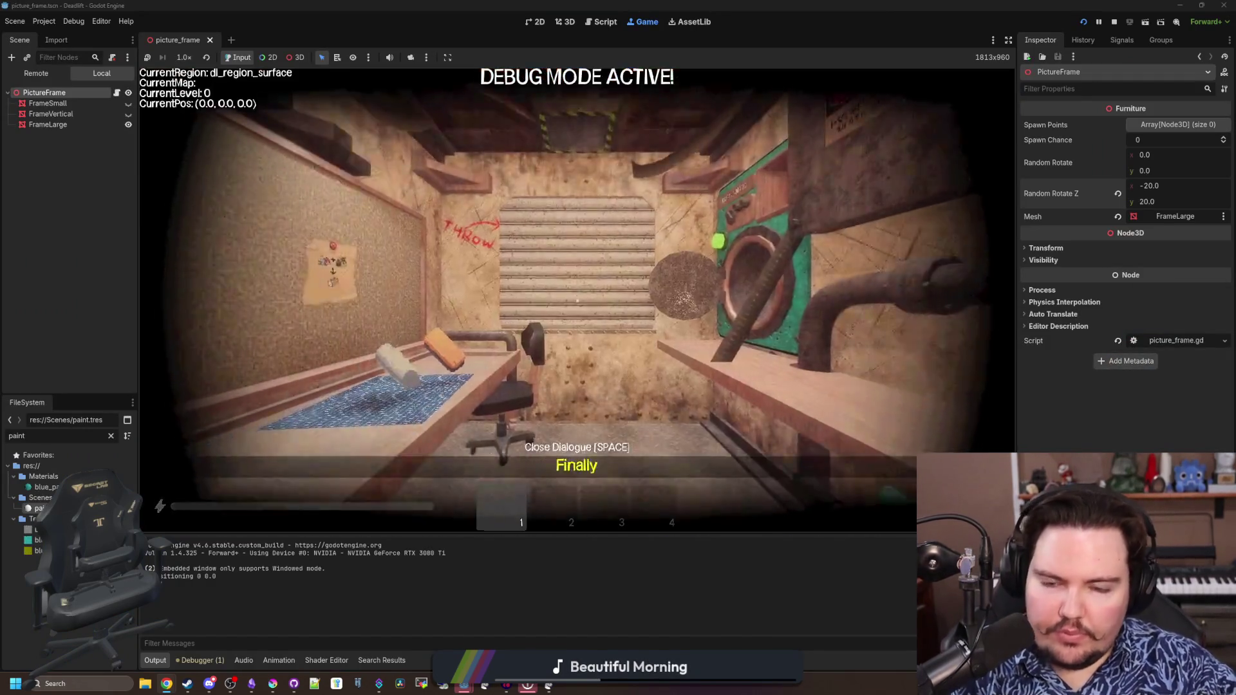
key(w)
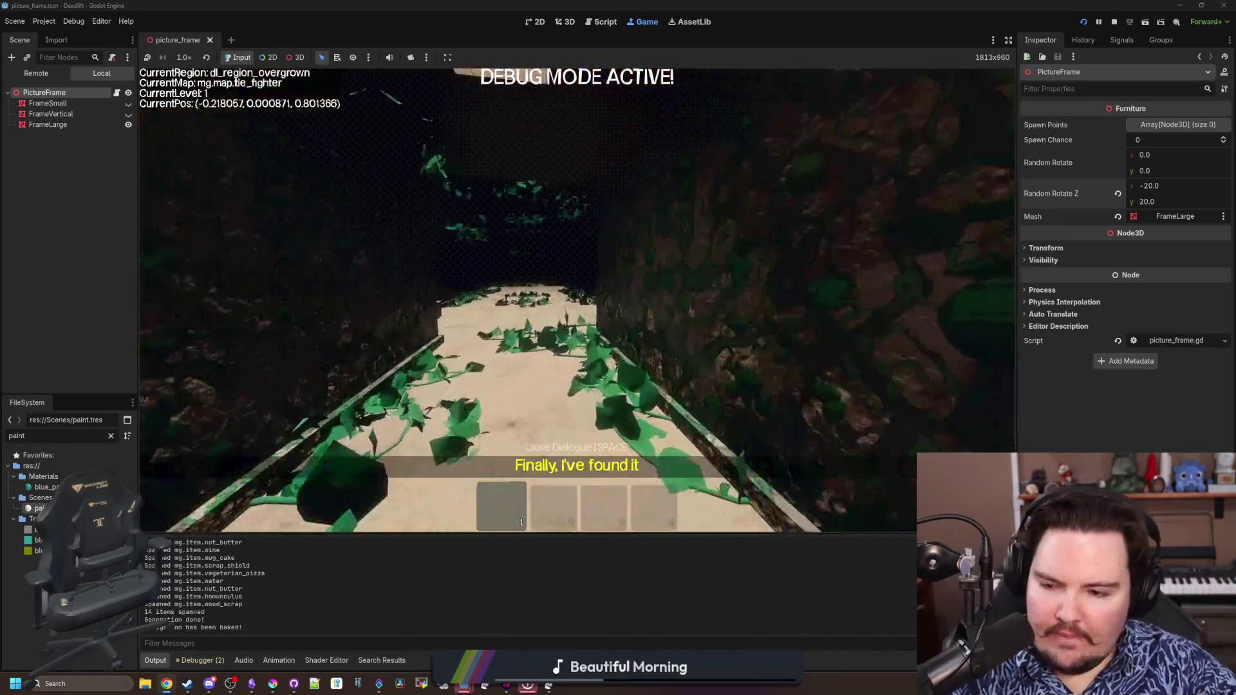
key(w)
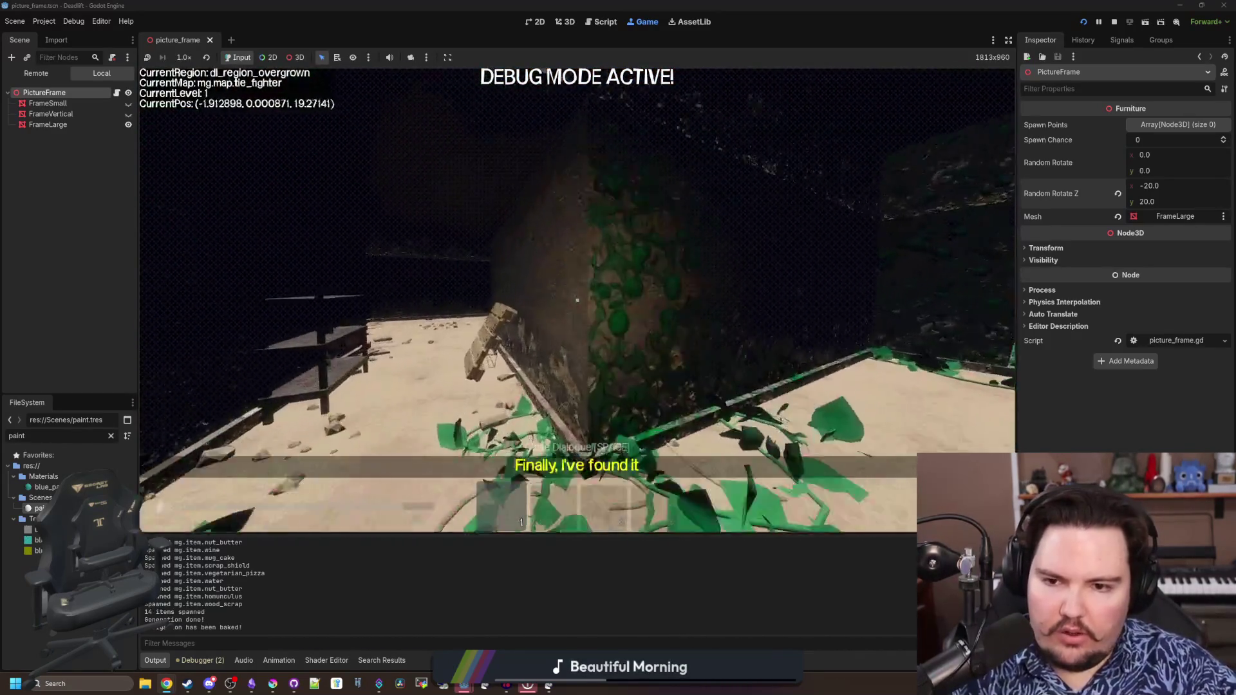
key(w)
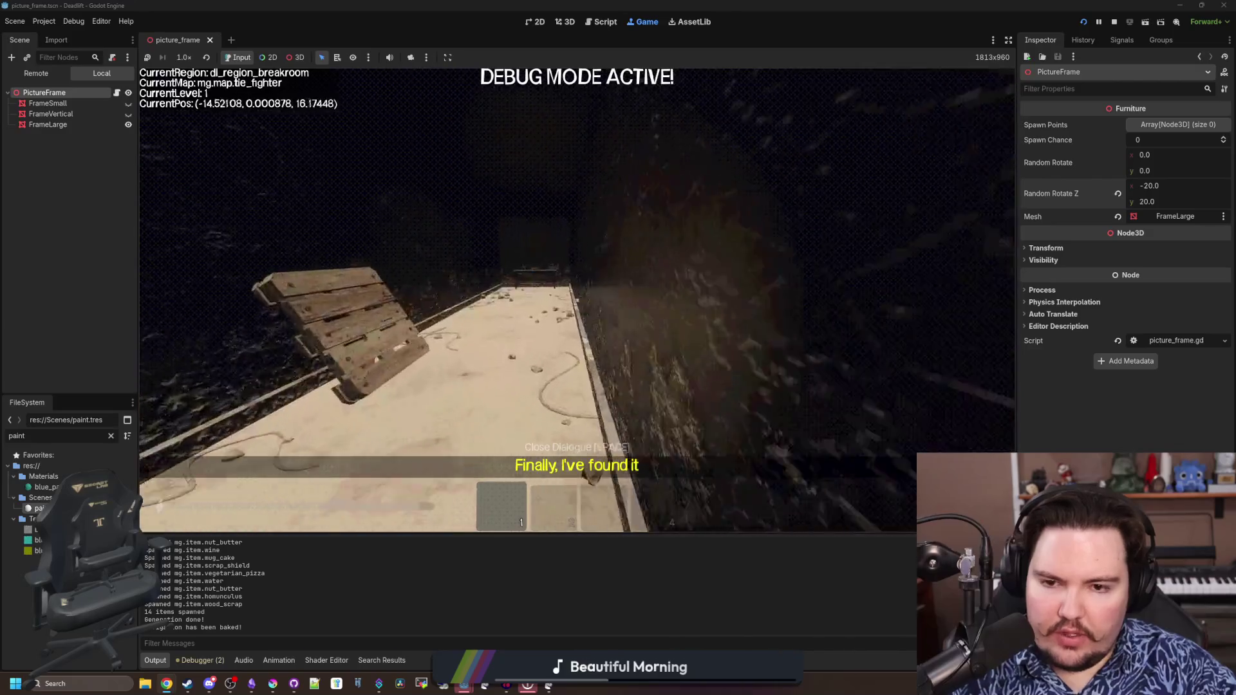
key(w)
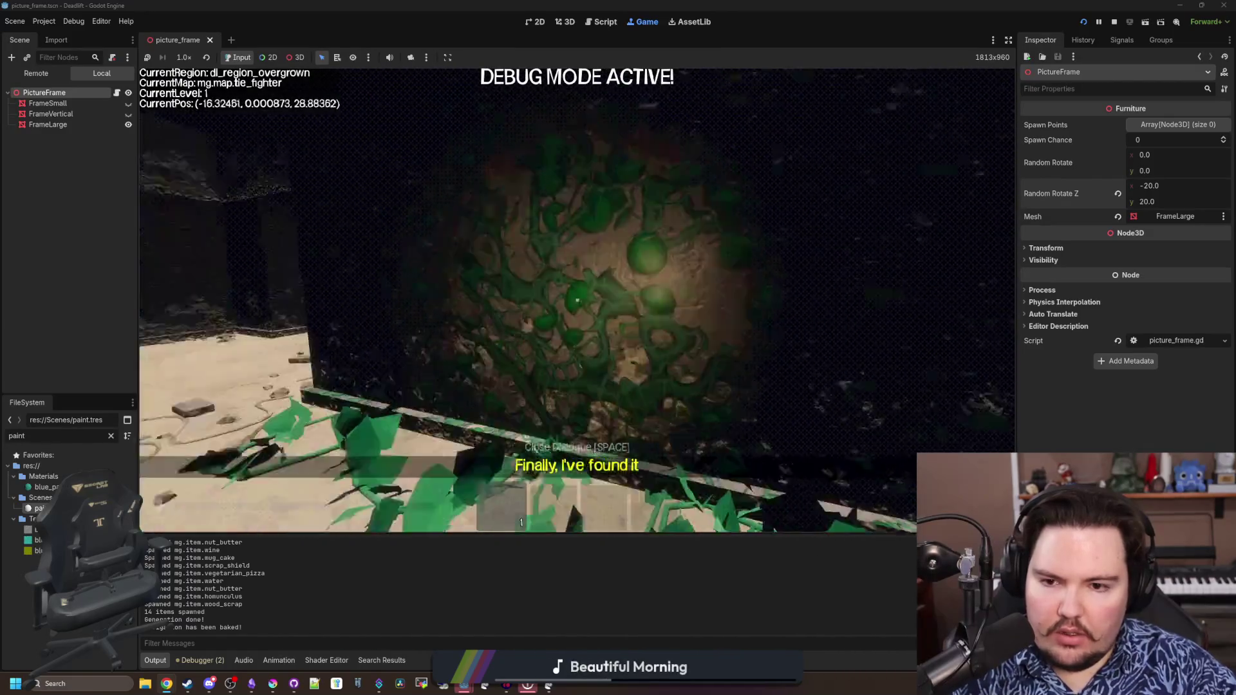
key(w)
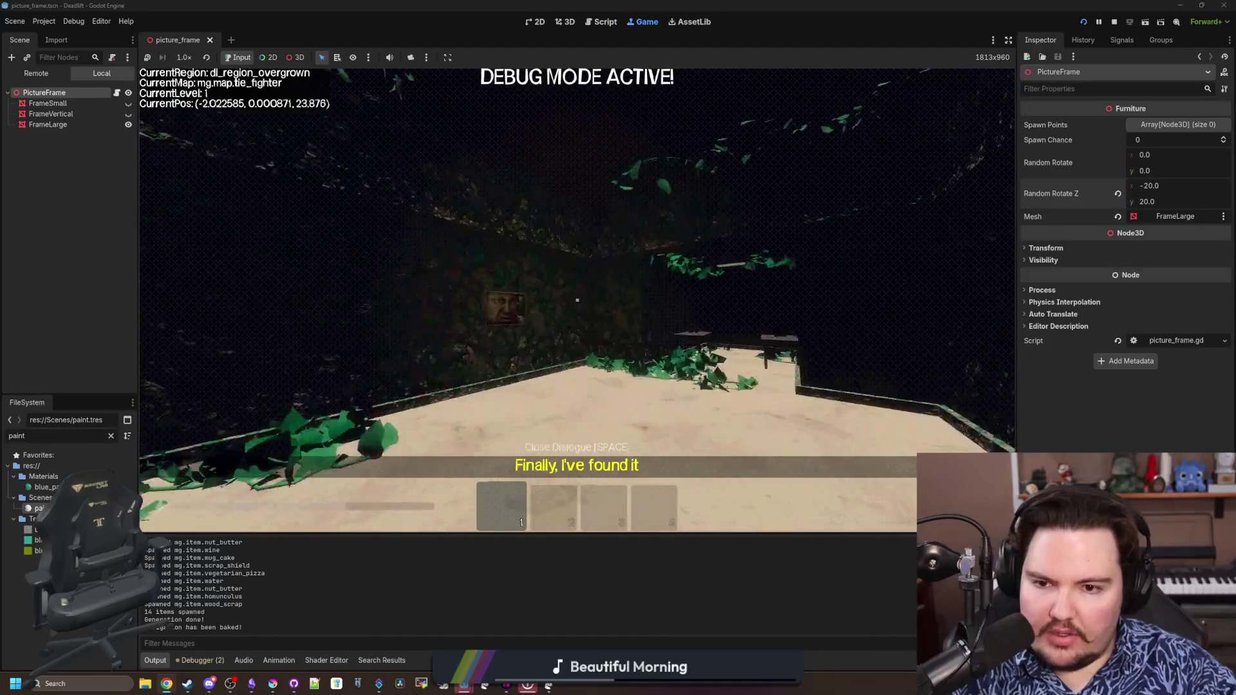
key(w)
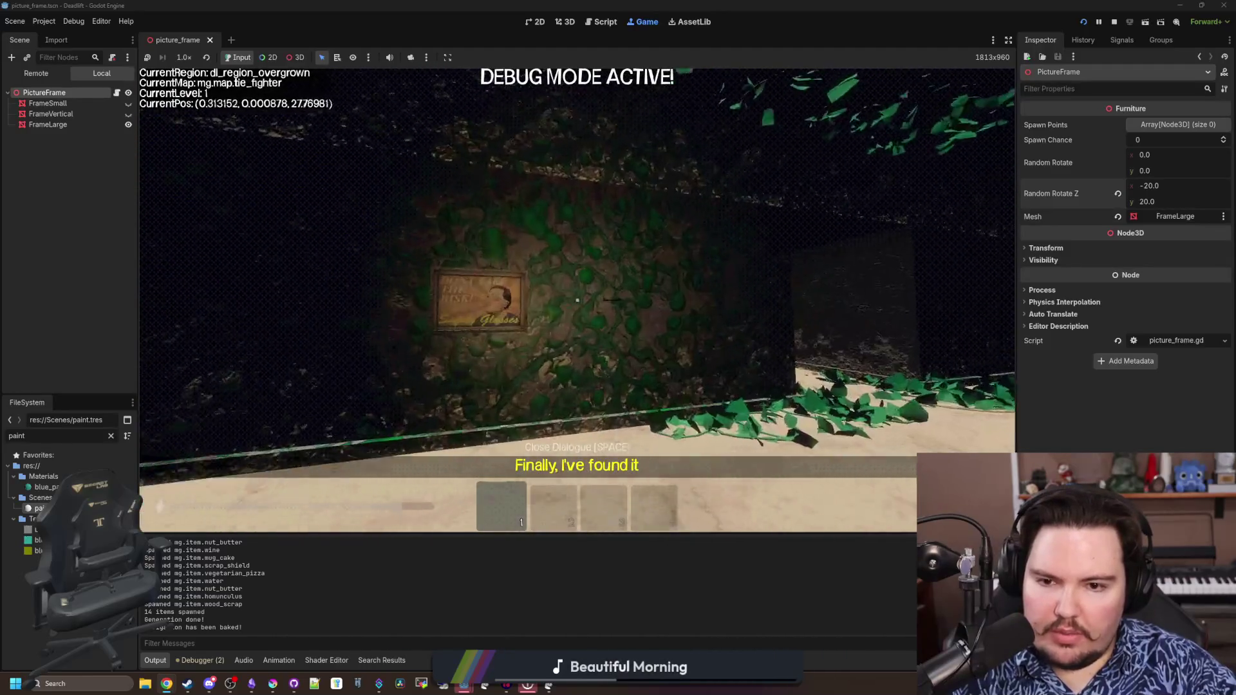
key(w)
key(s)
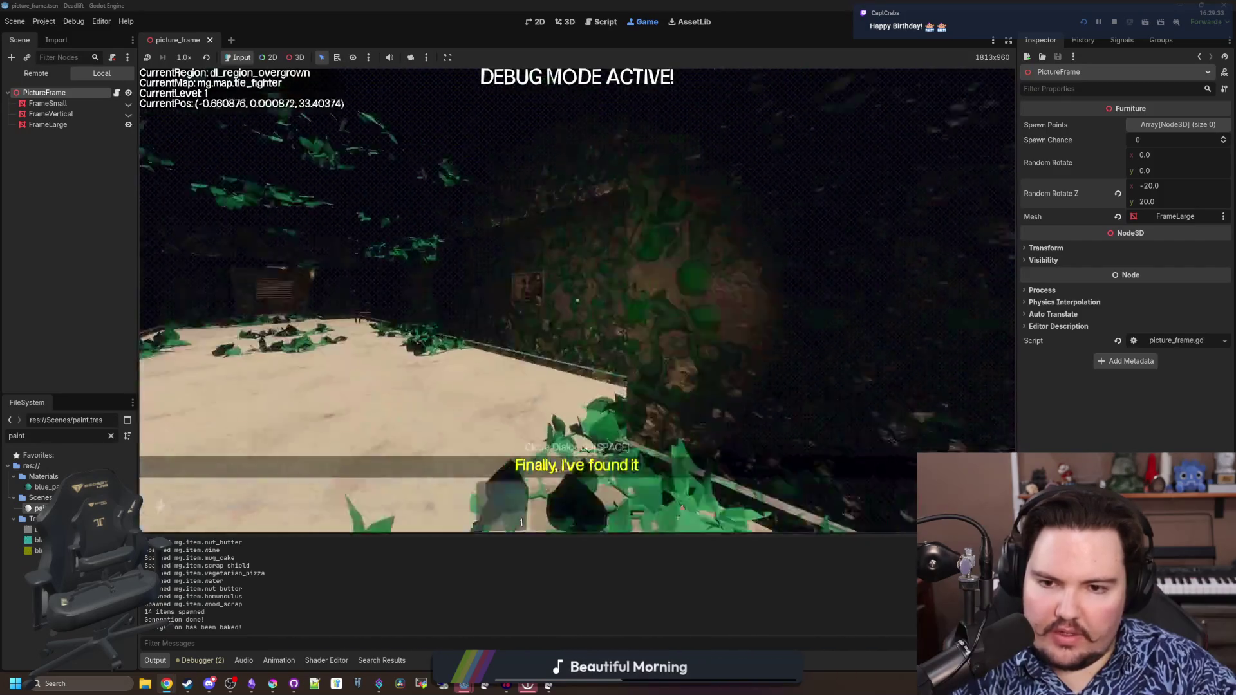
key(w)
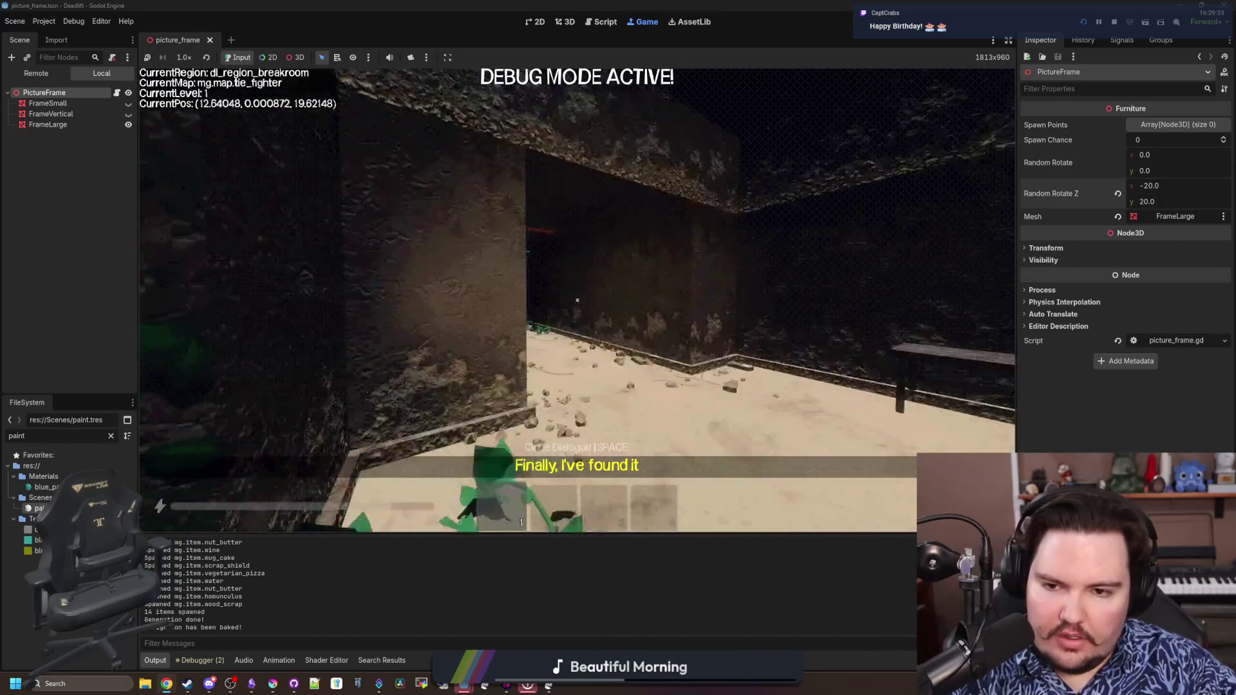
key(w)
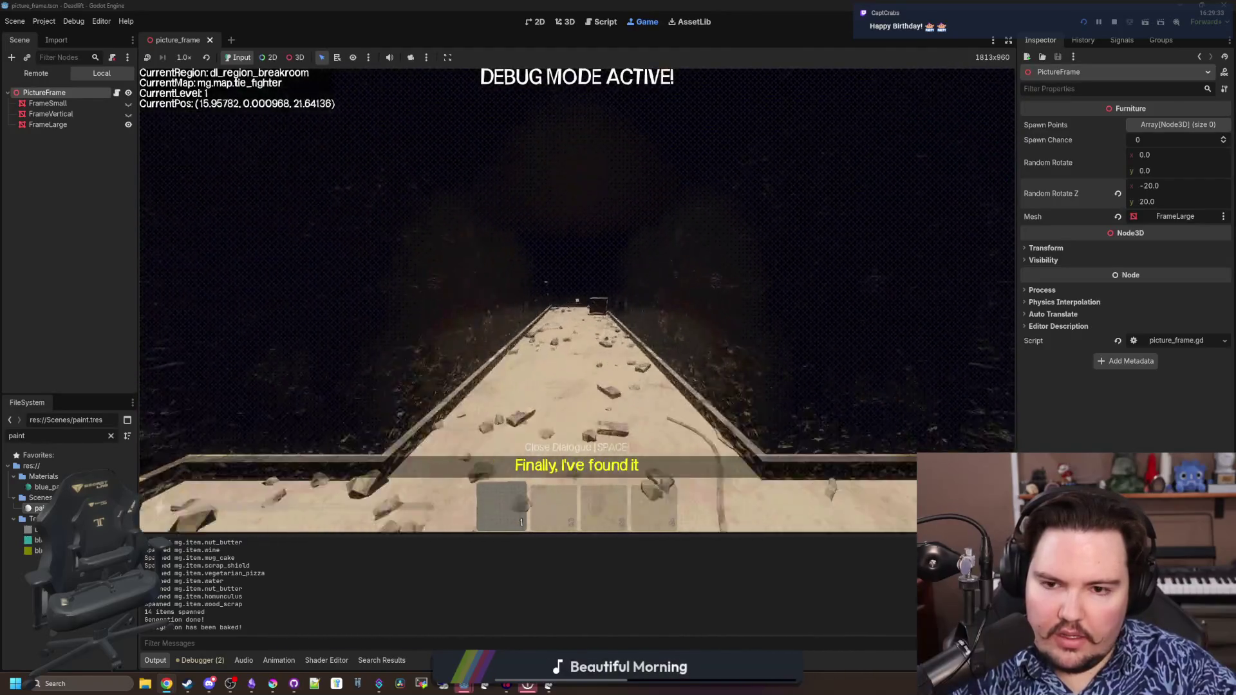
key(w)
key(Escape)
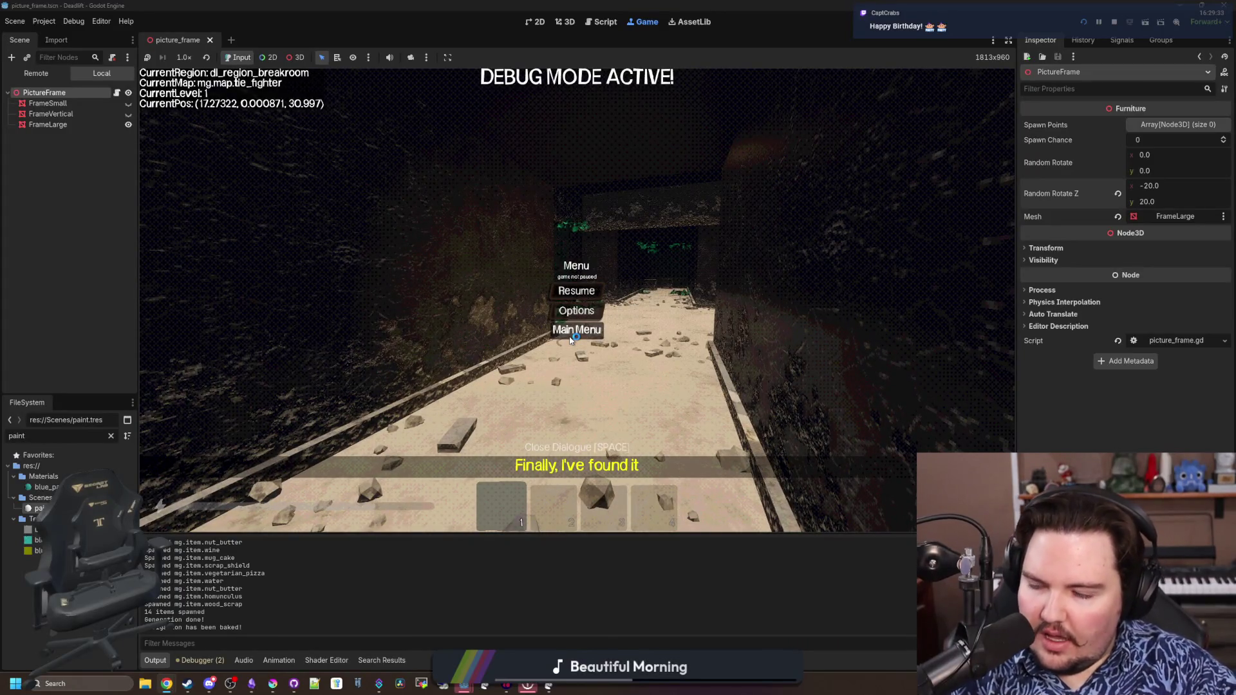
Restart from the main menu, walk to a breakroom painting, then pause and bring up picture_frame.gd
click(576, 329)
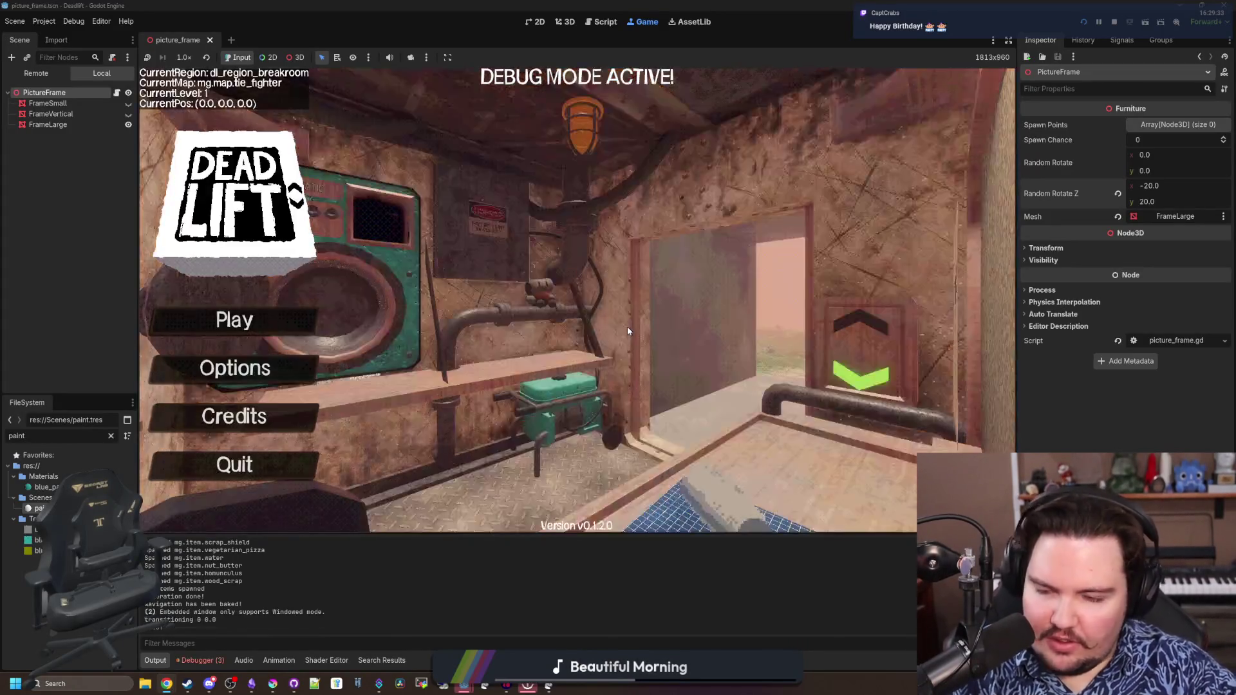
click(235, 320)
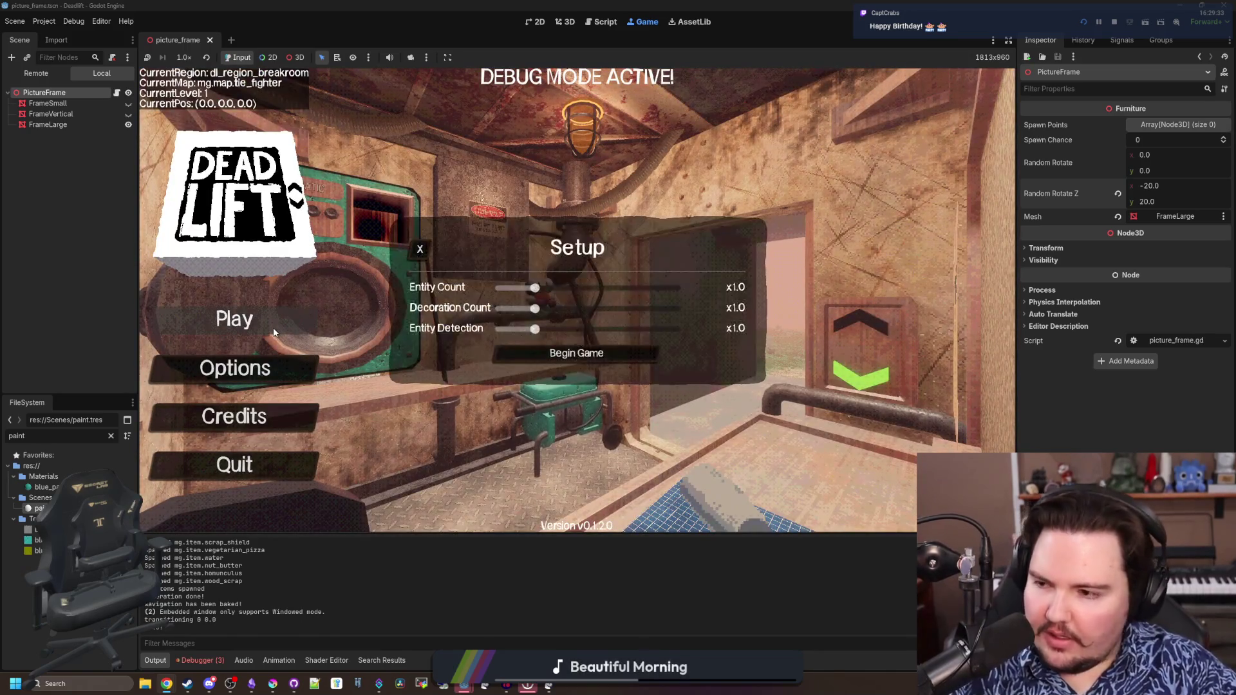
click(577, 351)
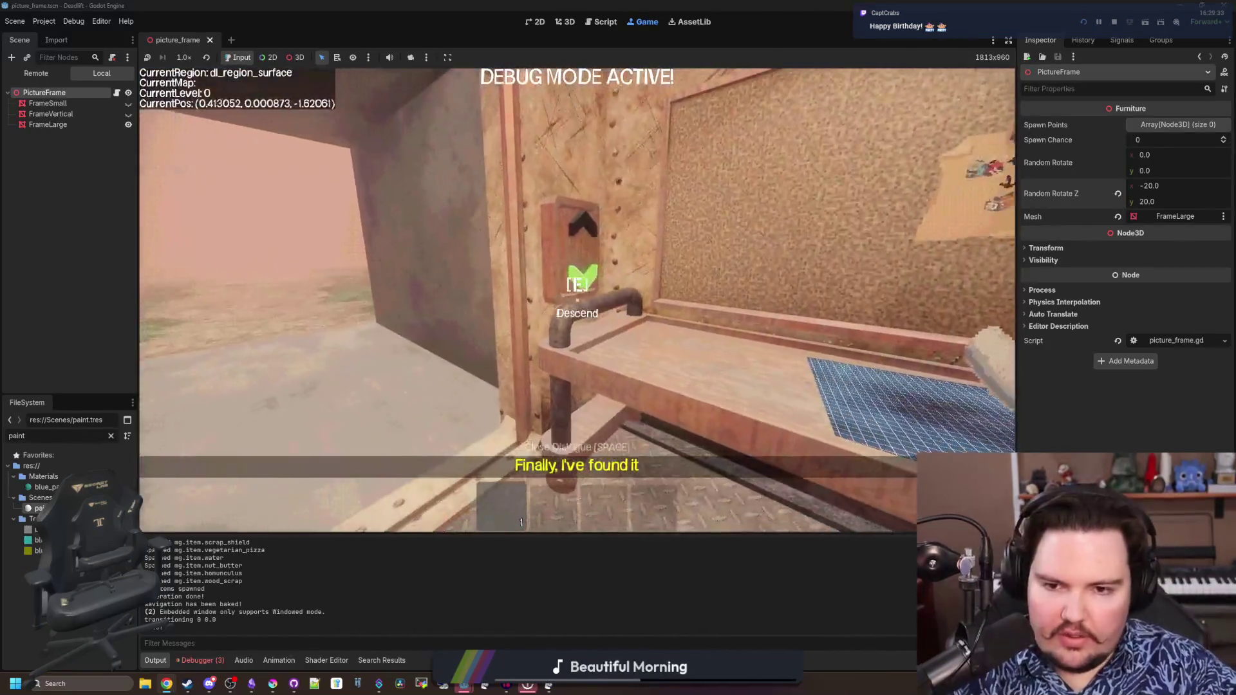
key(w)
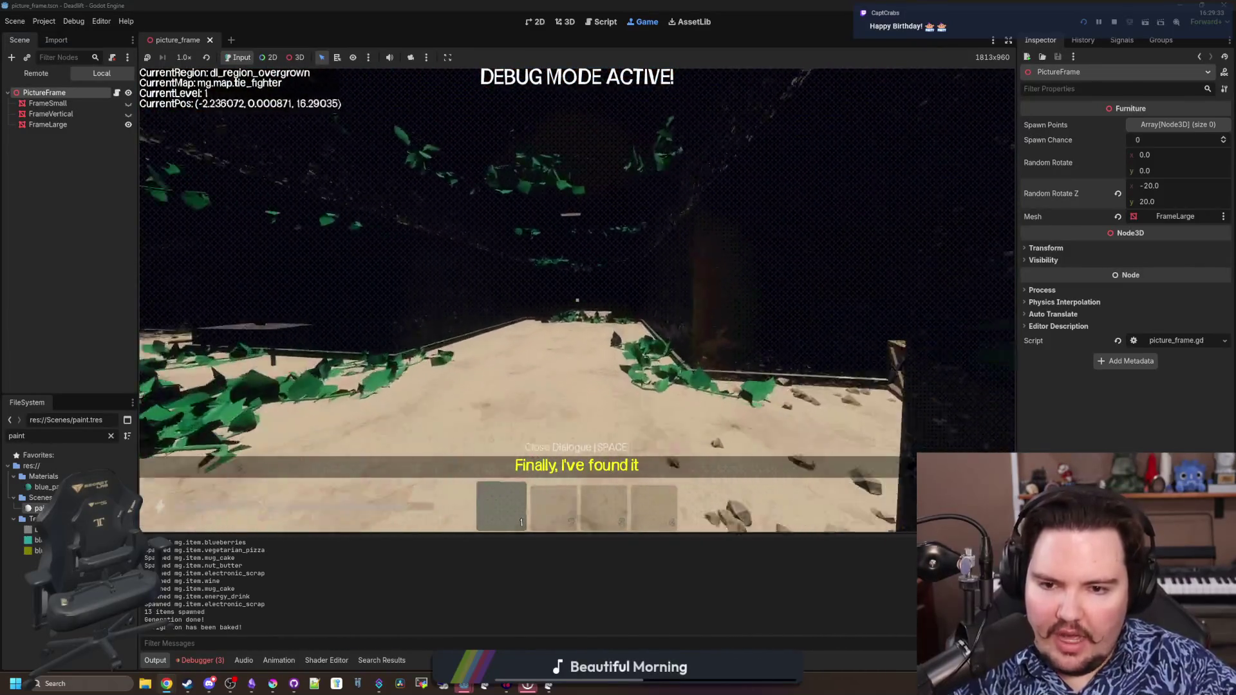
key(w)
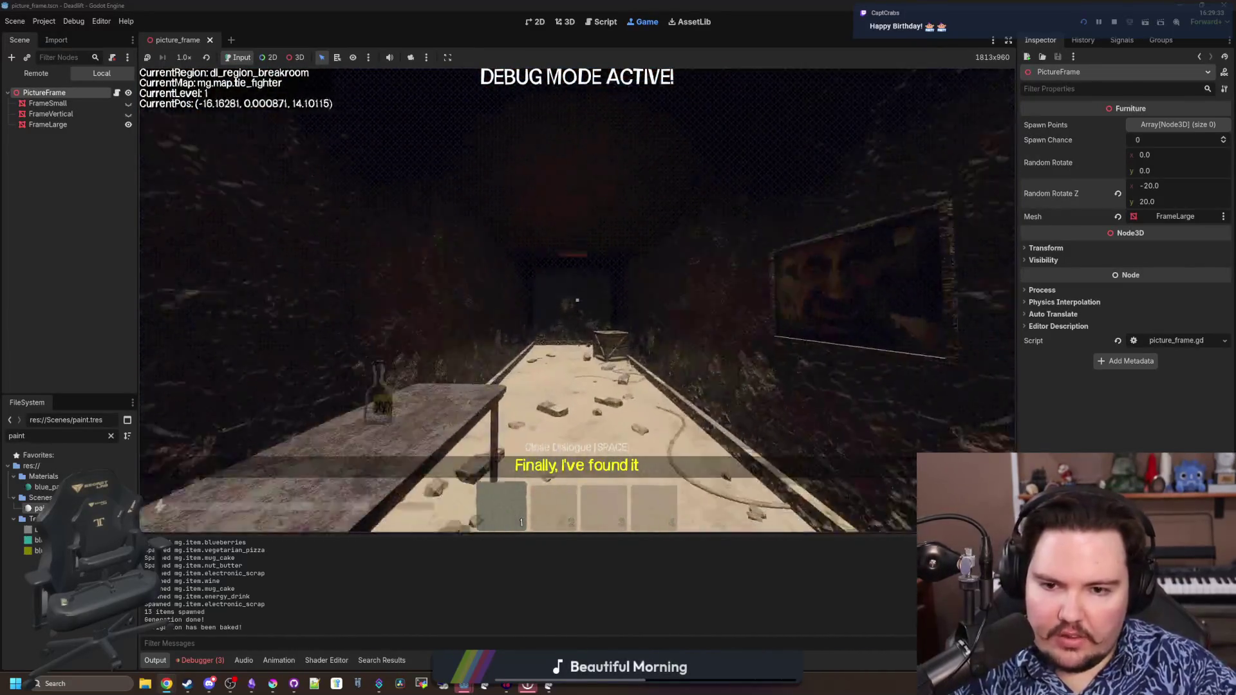
key(s)
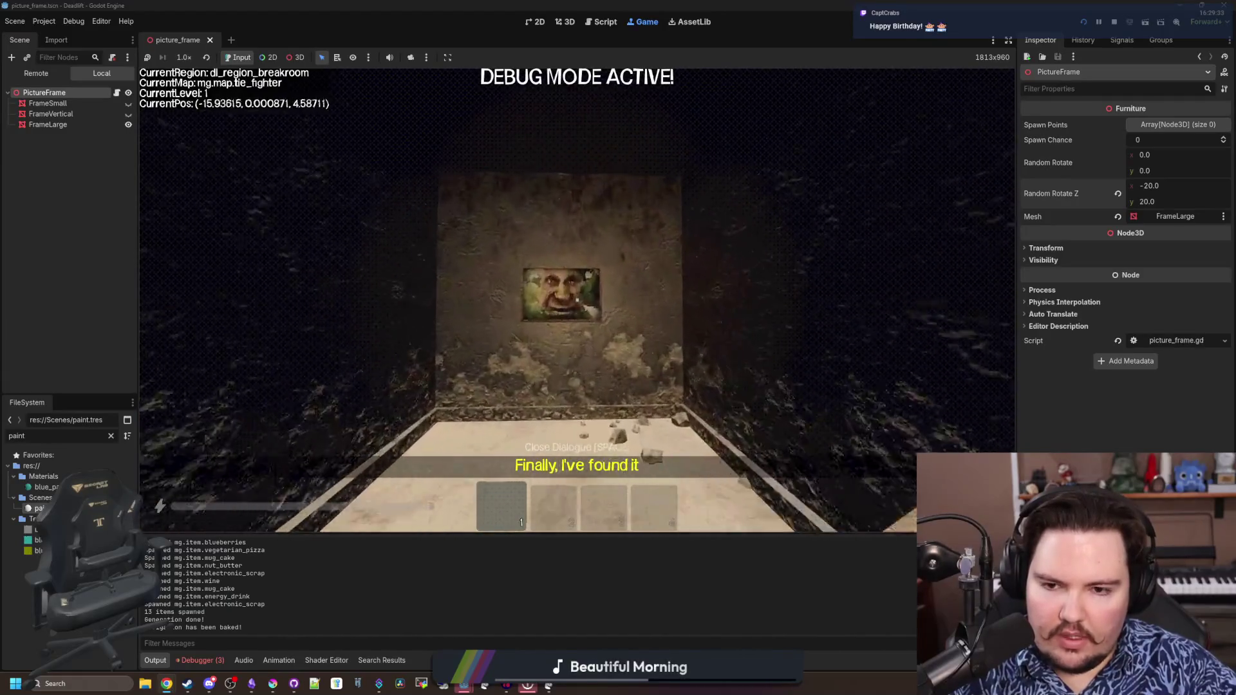
key(Escape)
key(ctrl+F3)
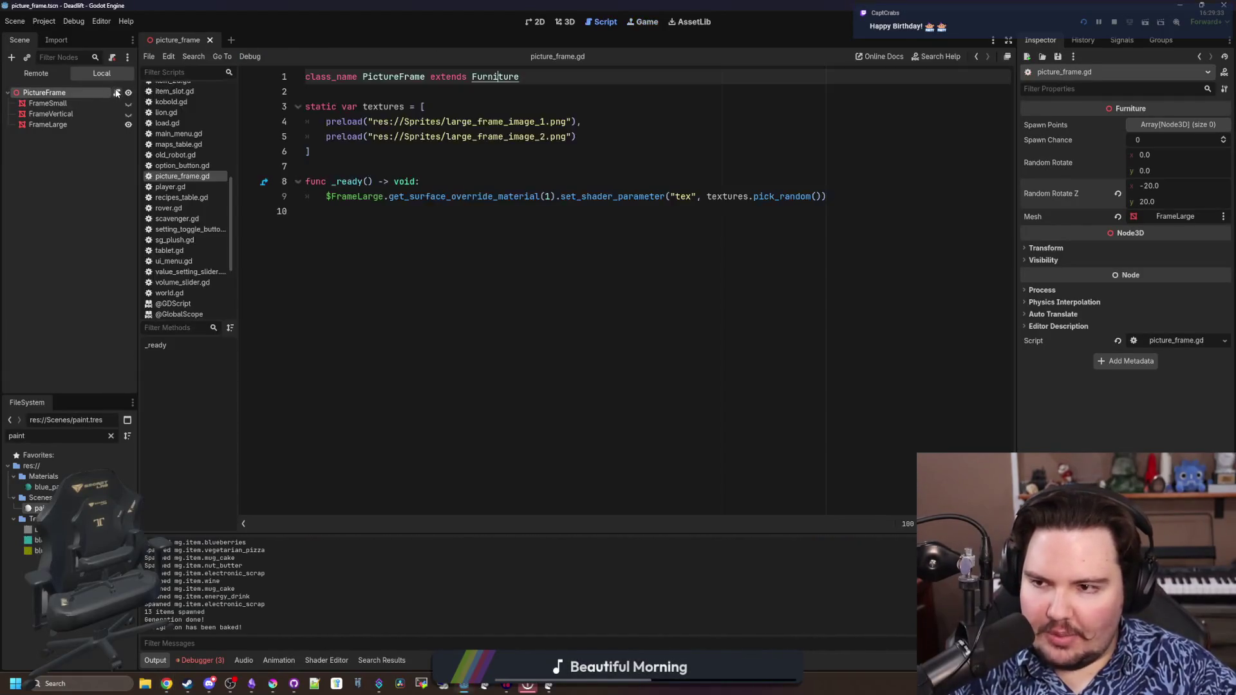
Call super() at the start of picture_frame.gd's _ready, save, and return to the running game
click(456, 182)
key(Return)
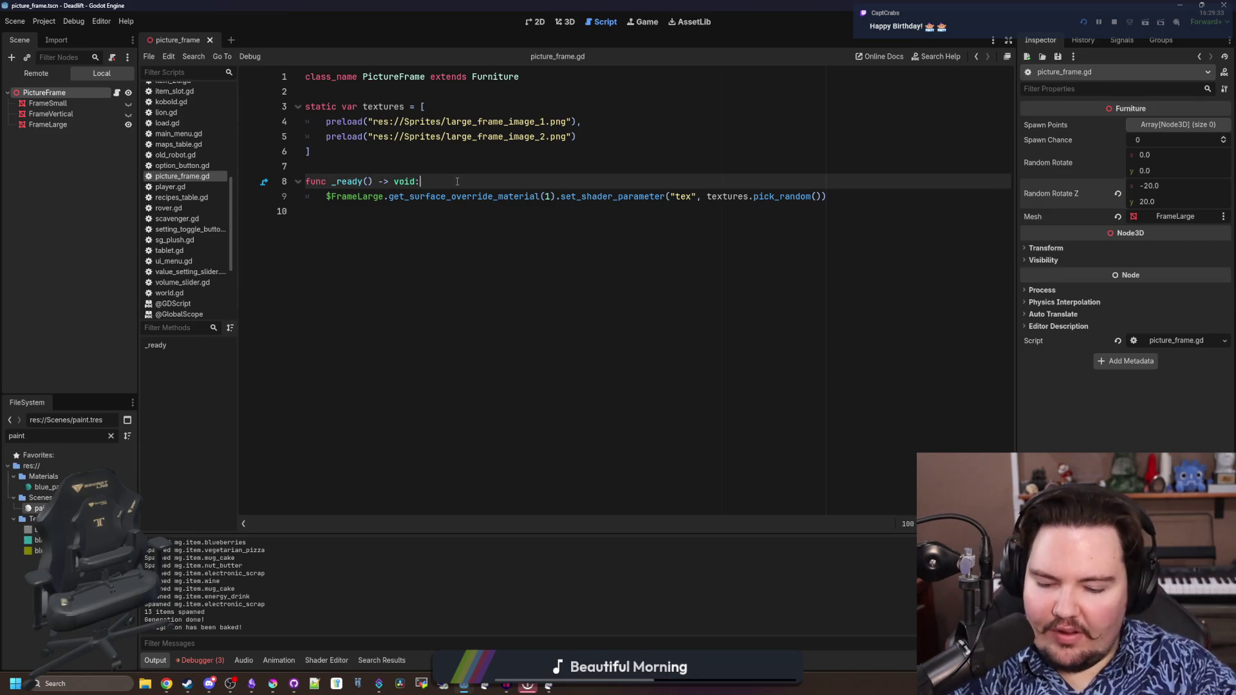
text(supoe)
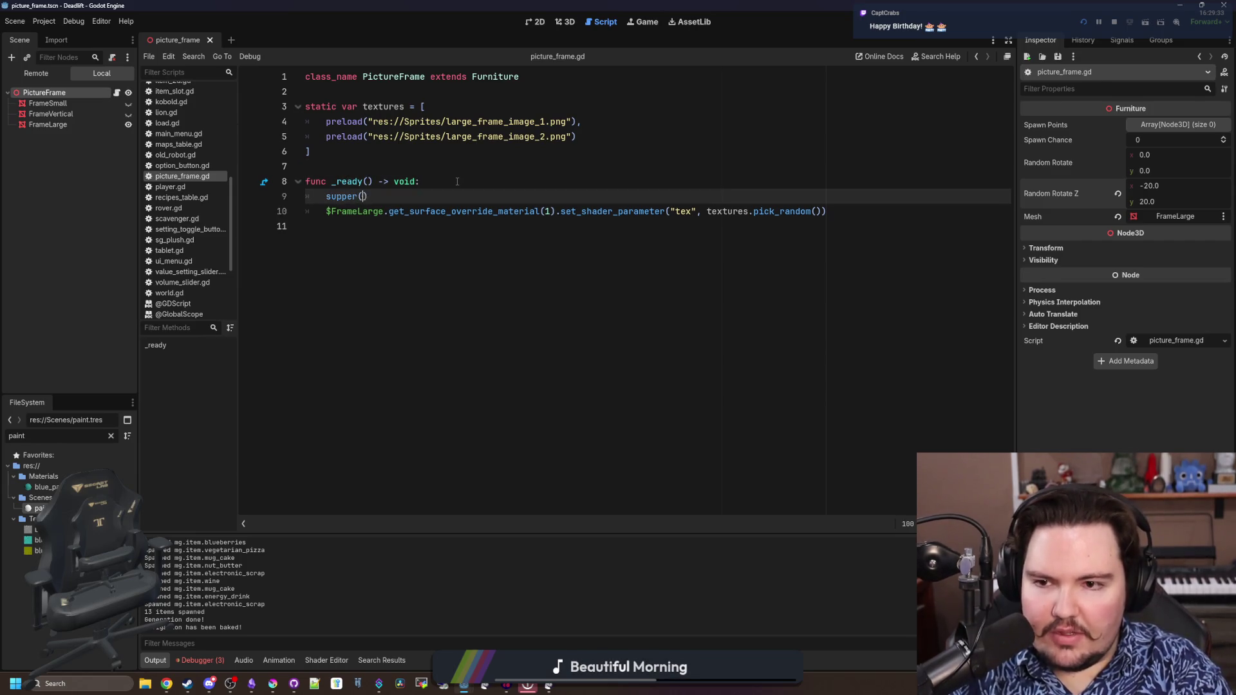
key(BackSpace)
key(BackSpace)
key(ctrl+s)
key(Up)
key(Up)
key(ctrl+s)
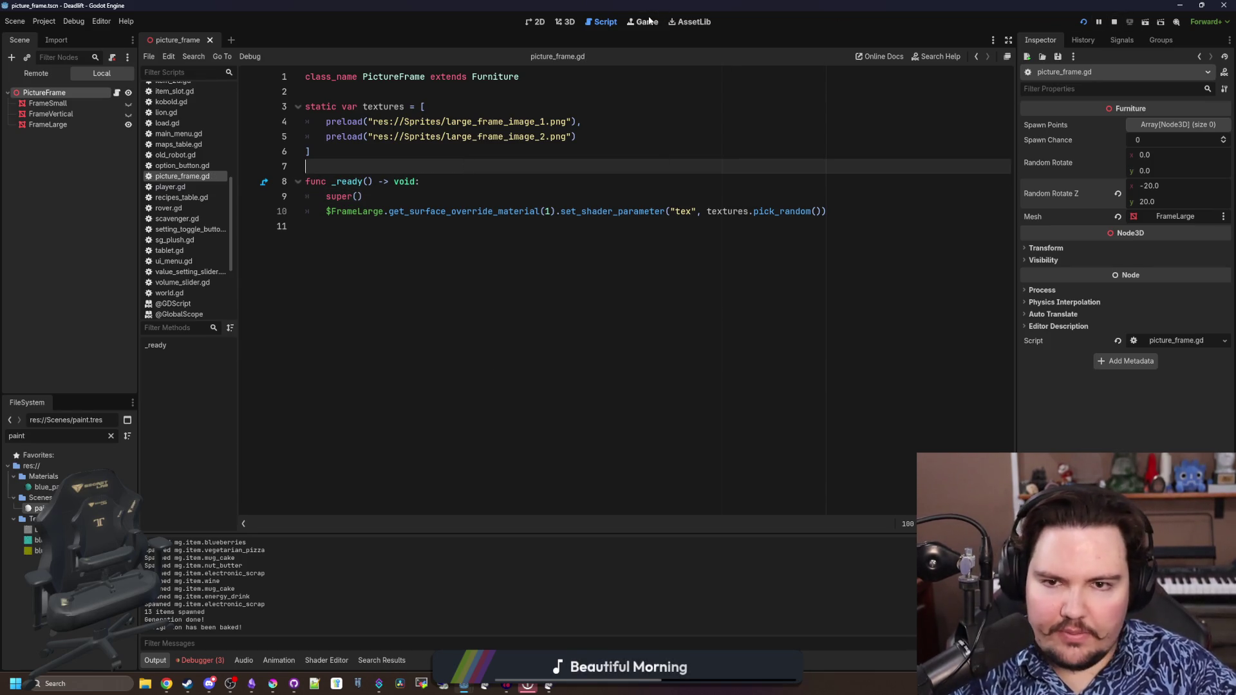
click(648, 21)
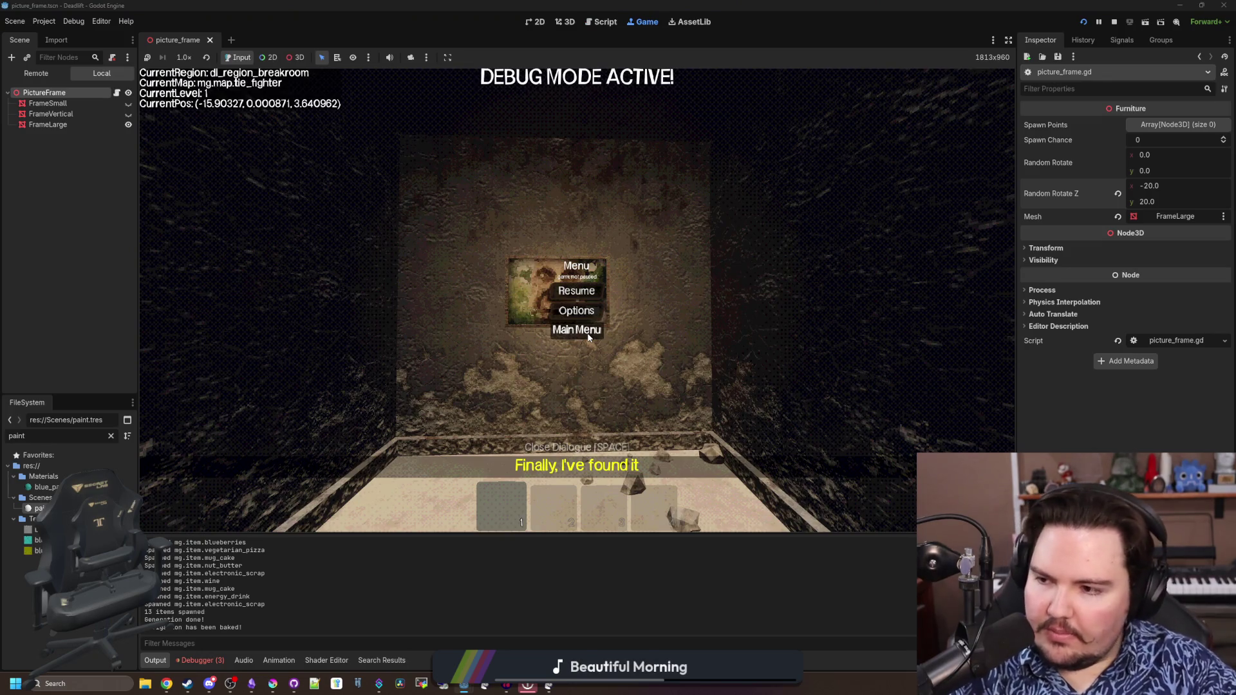
Start a fresh run, walk to a tilted breakroom picture, pause and inspect the remote PictureFrame node
click(577, 330)
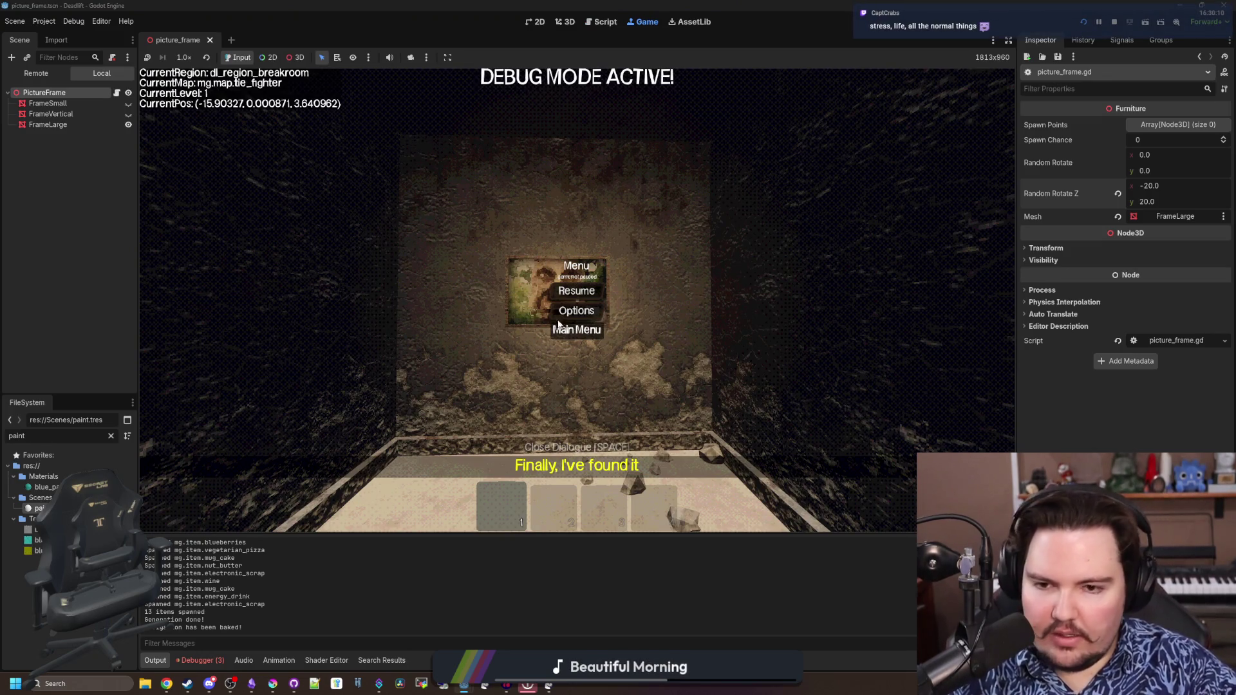
click(235, 320)
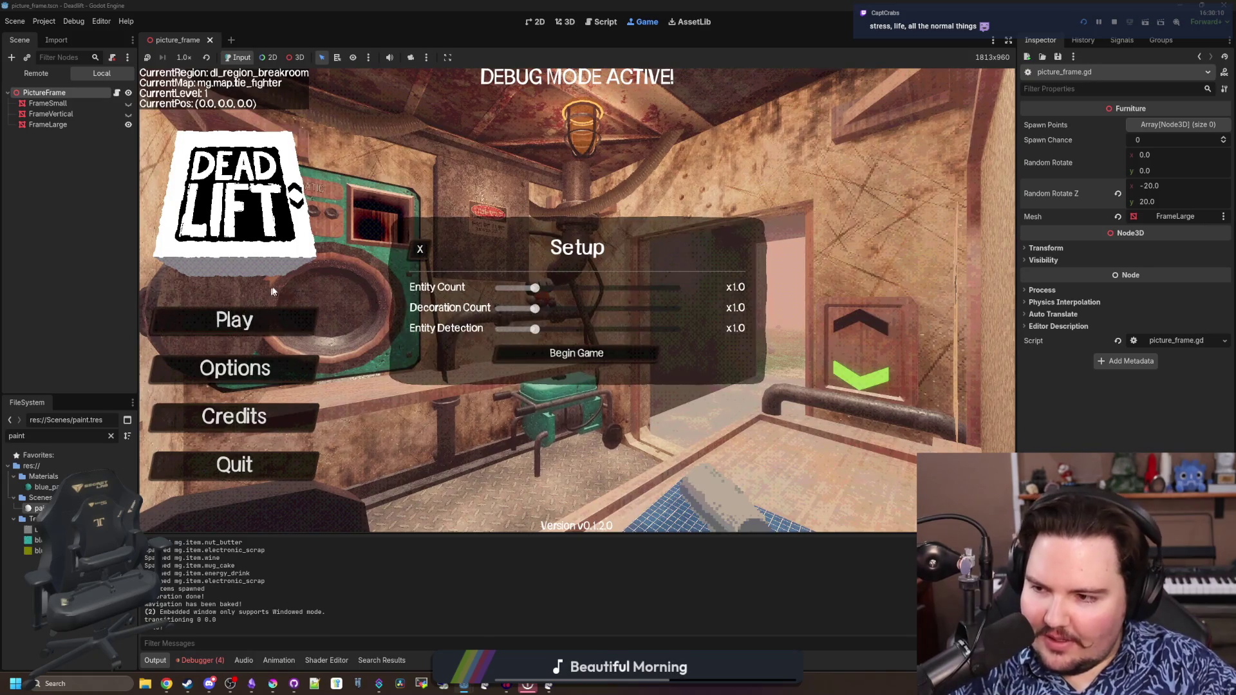
key(w)
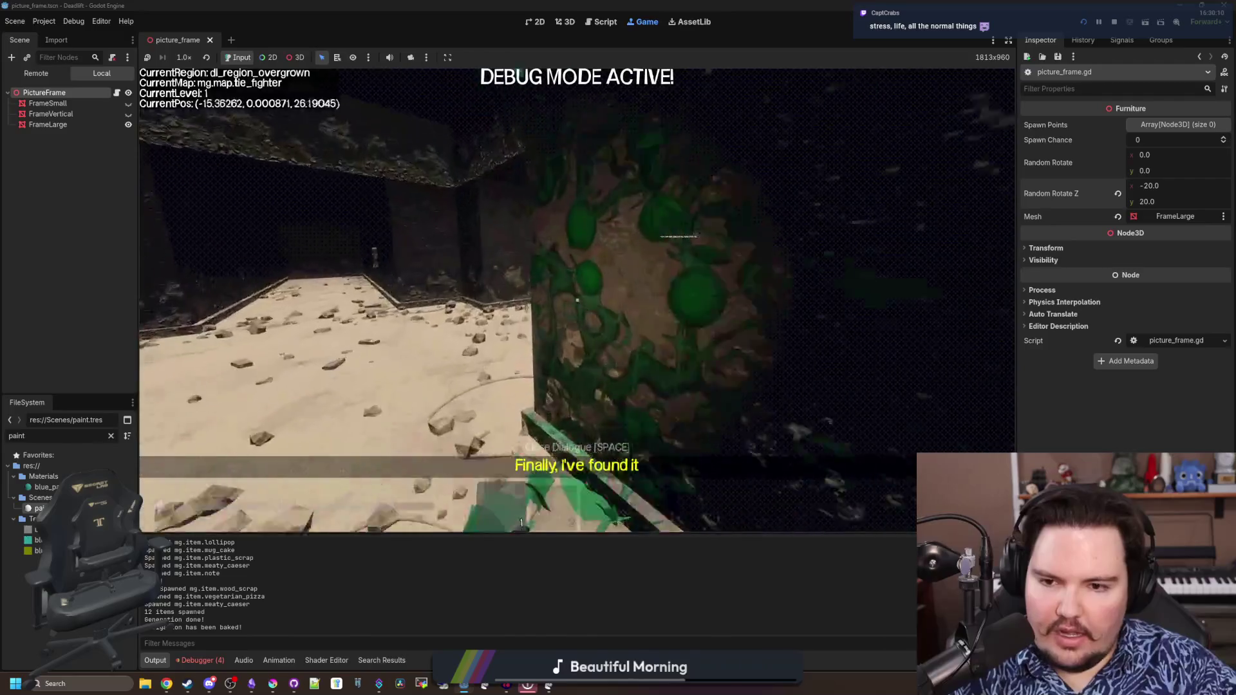
key(w)
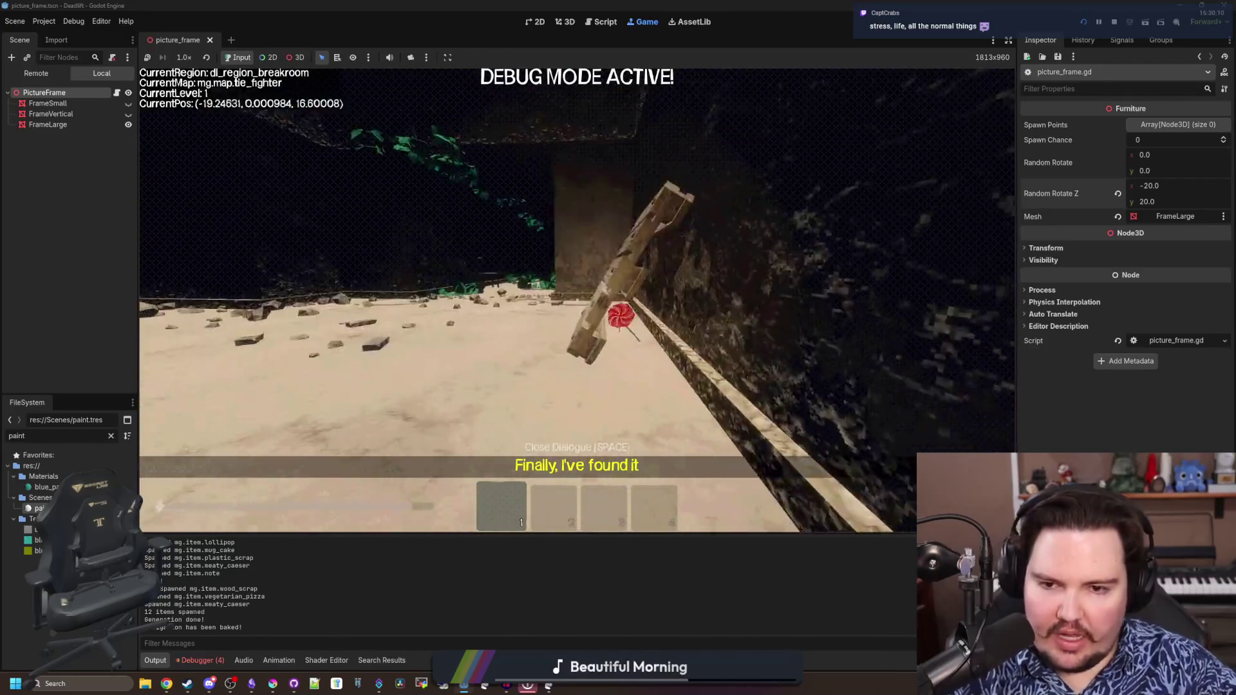
key(w)
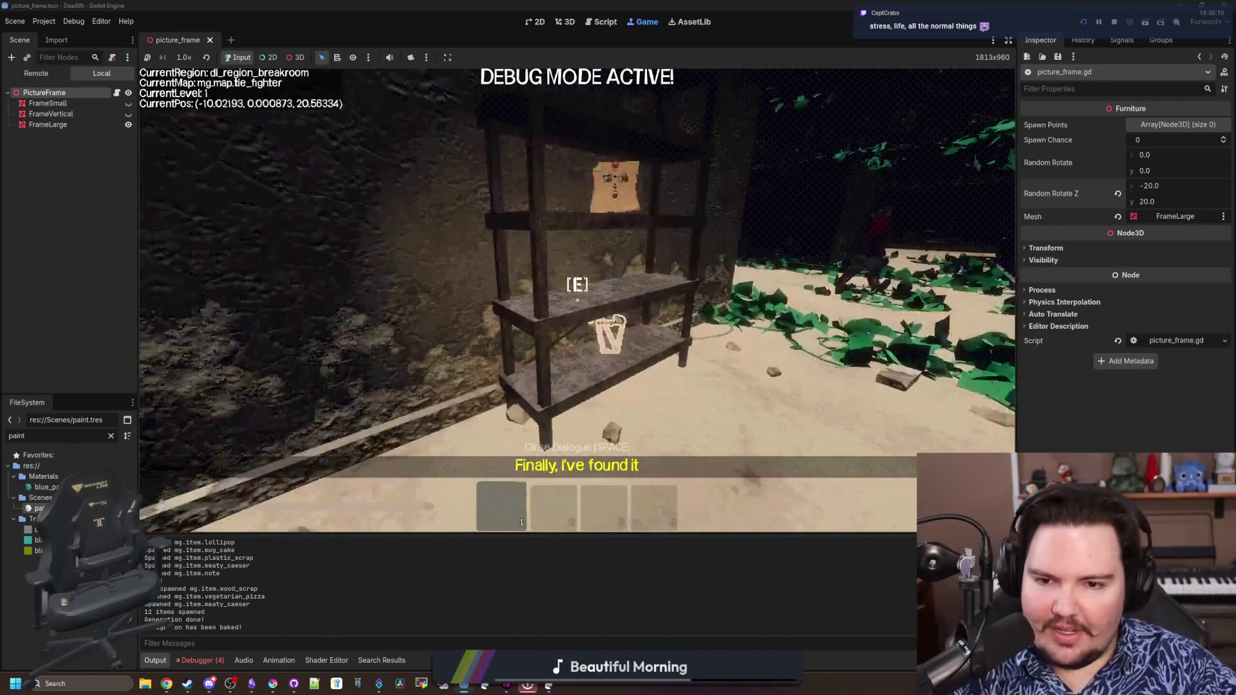
key(w)
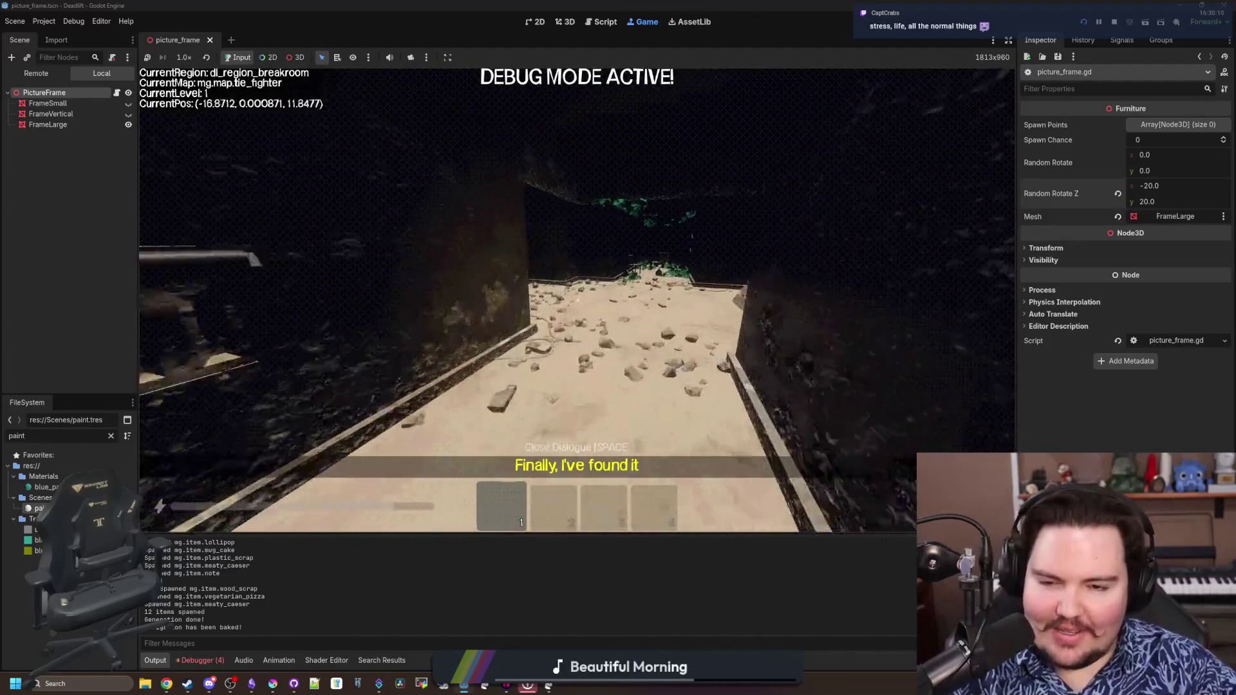
key(w)
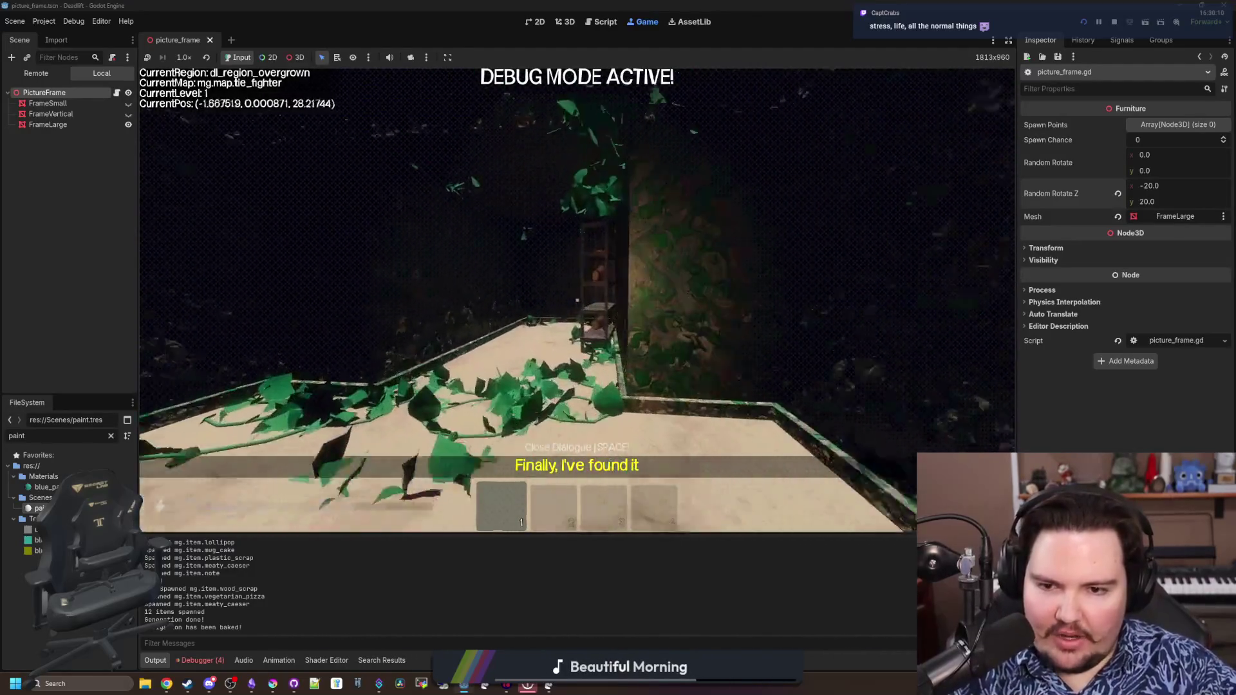
key(w)
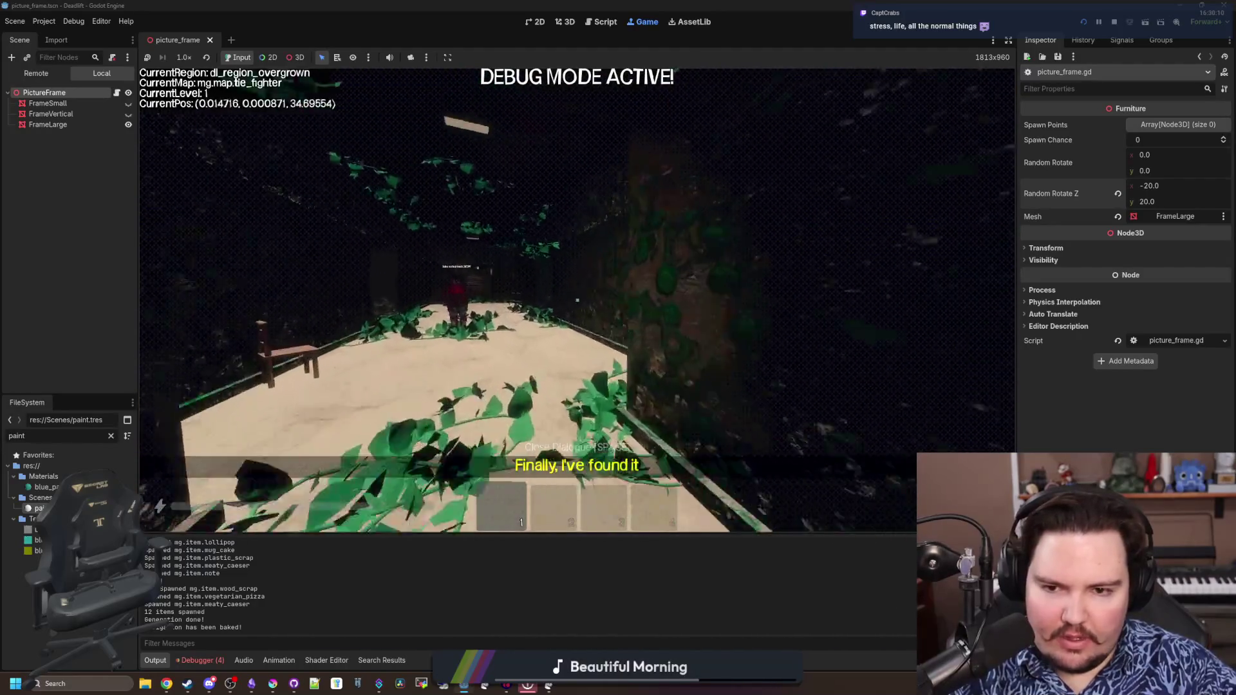
key(w)
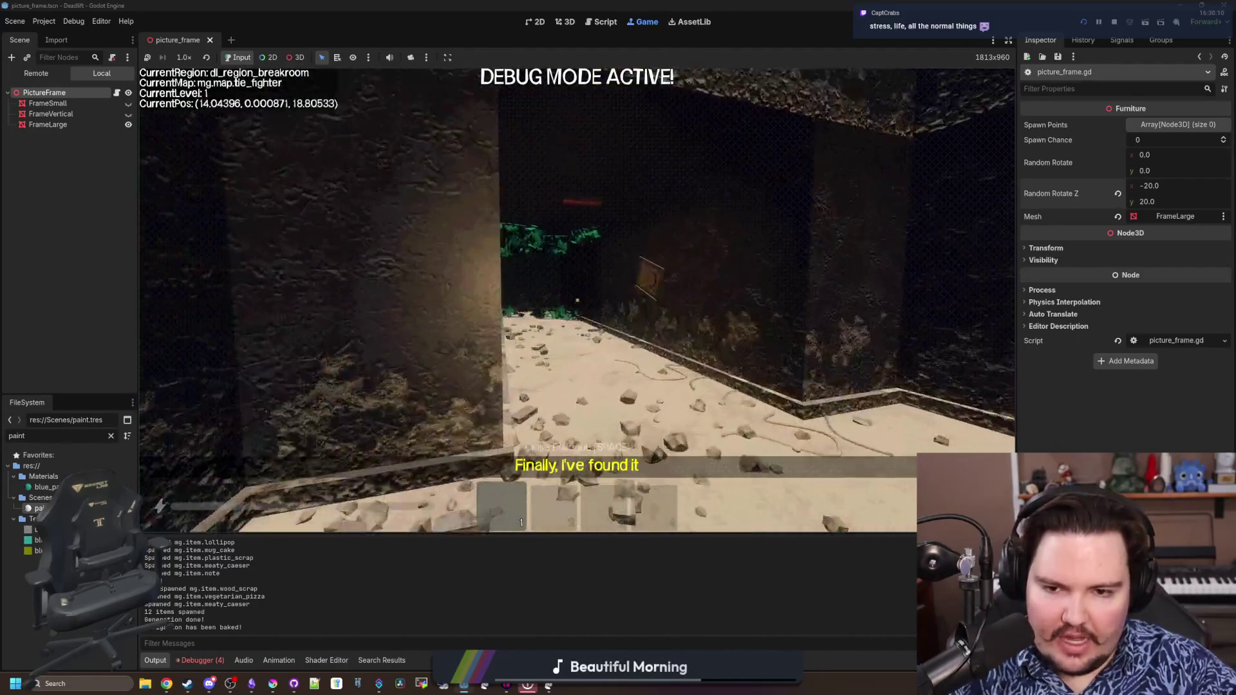
key(w)
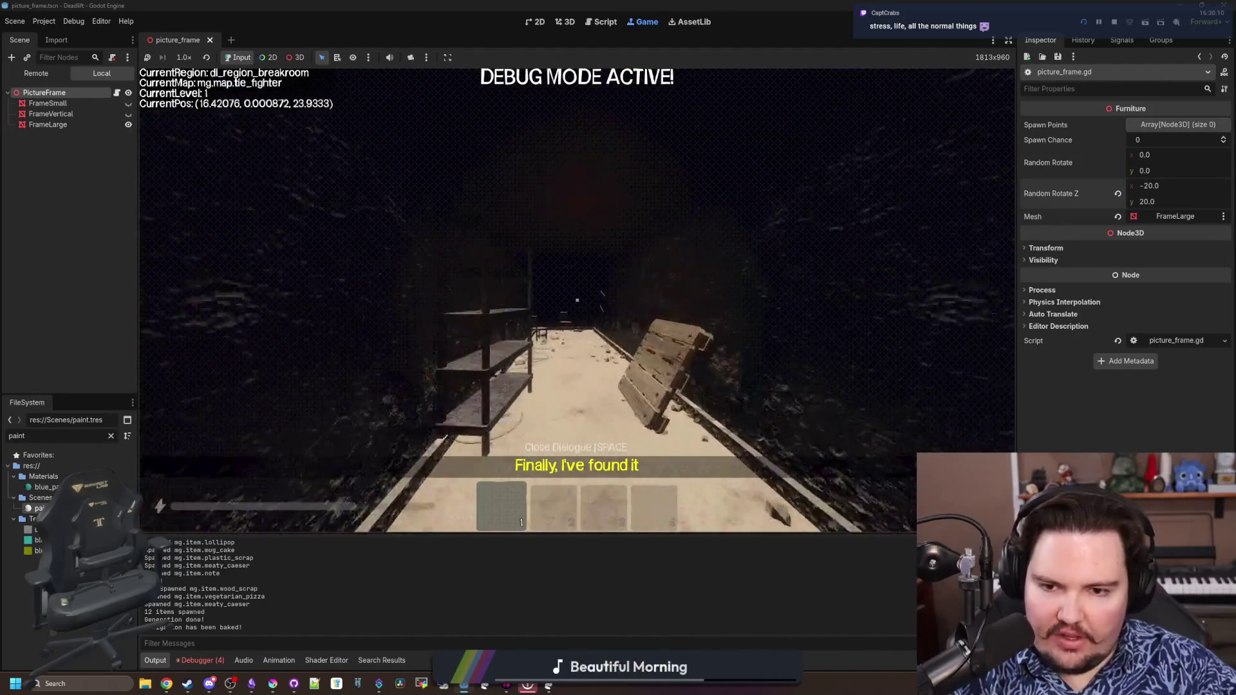
key(w)
key(Escape)
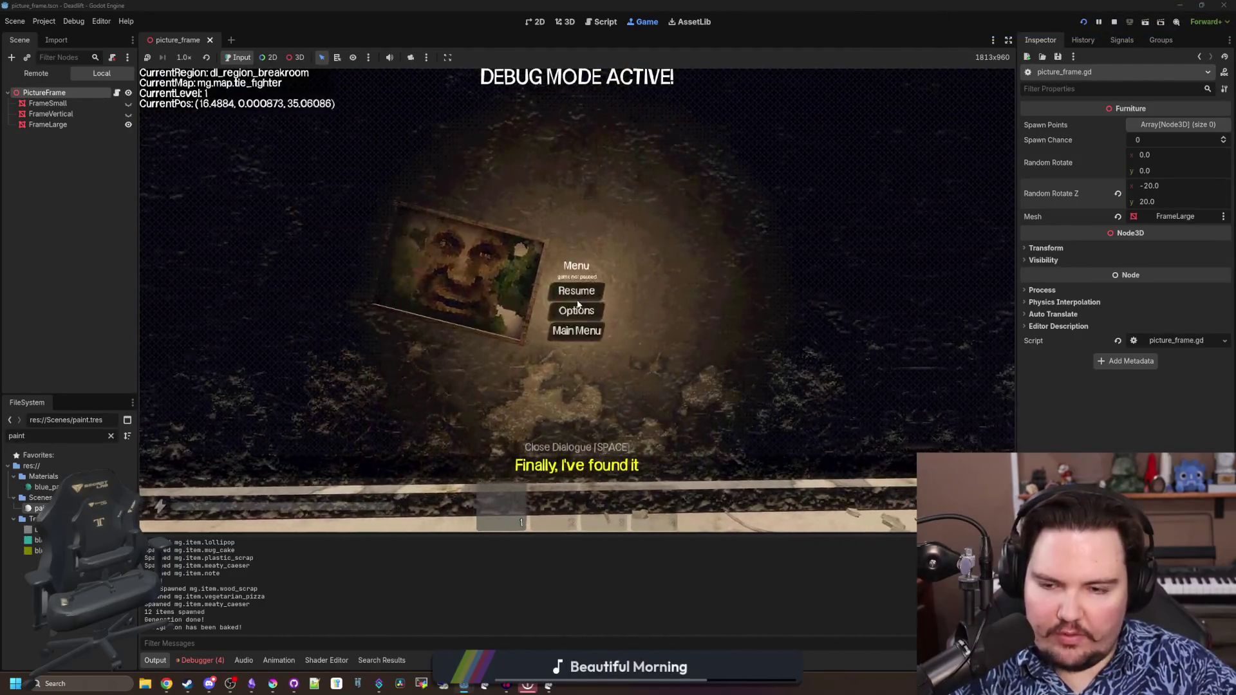
click(47, 103)
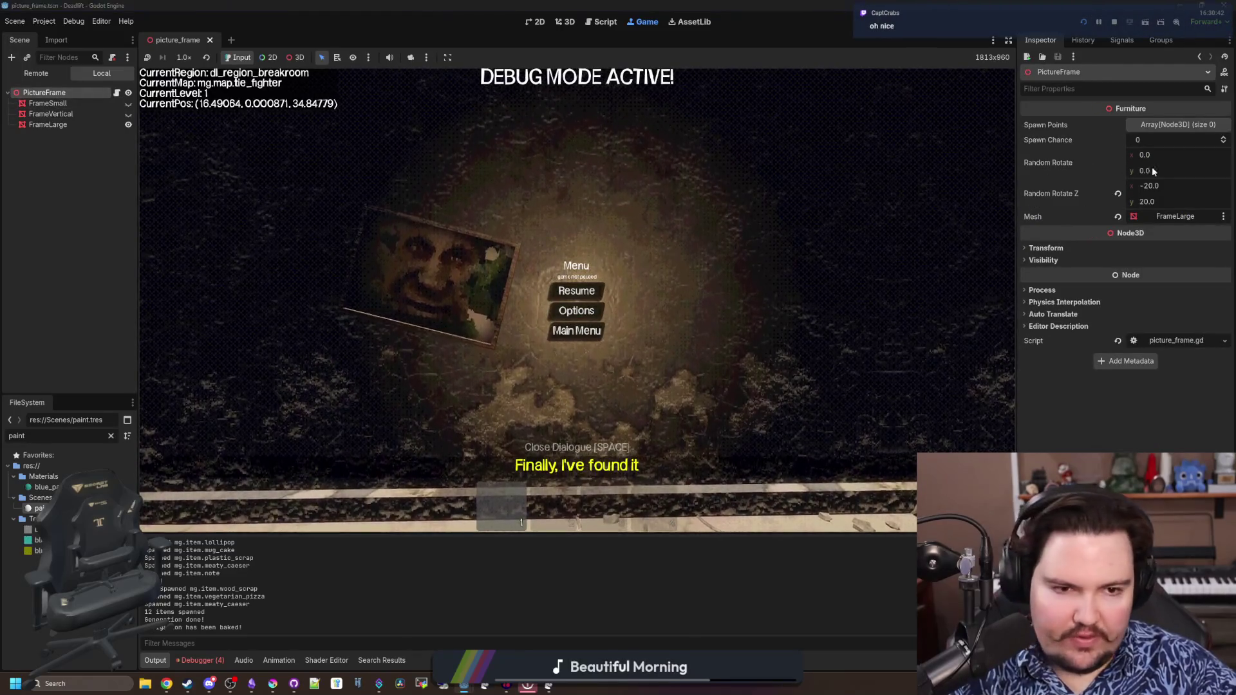
text(-10)
Narrow Random Rotate Z to -10 and 10, resume and look around the overgrown level
key(Return)
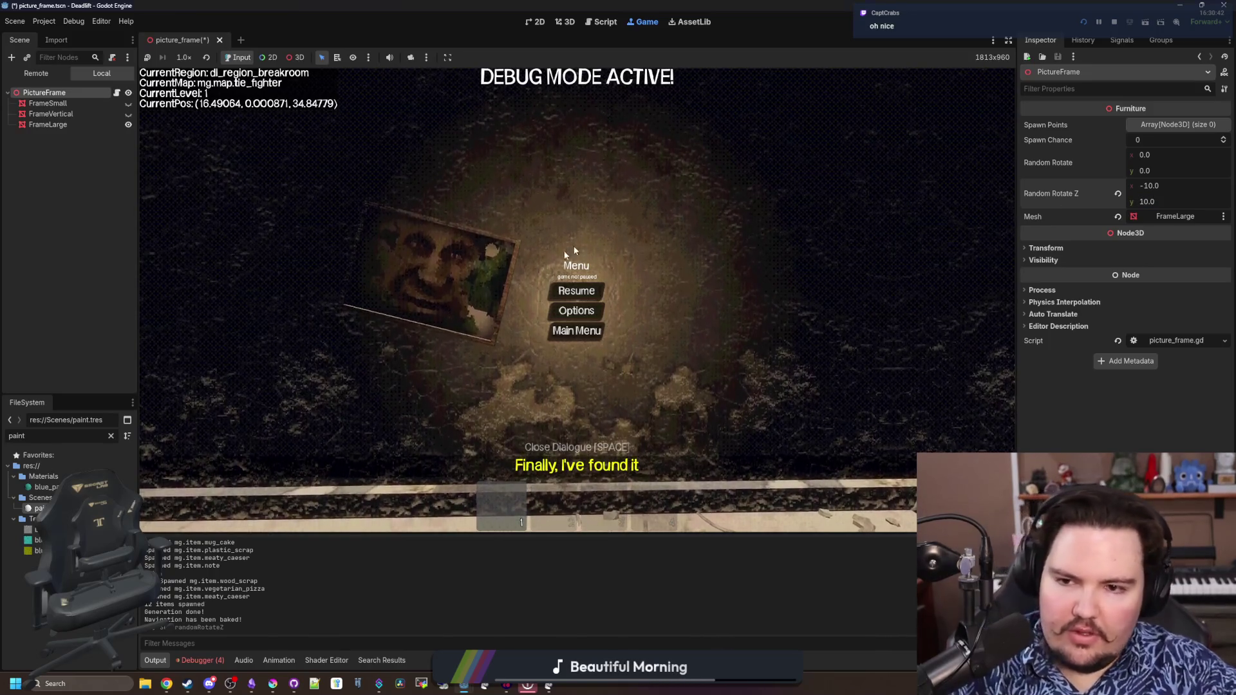
click(576, 289)
key(w)
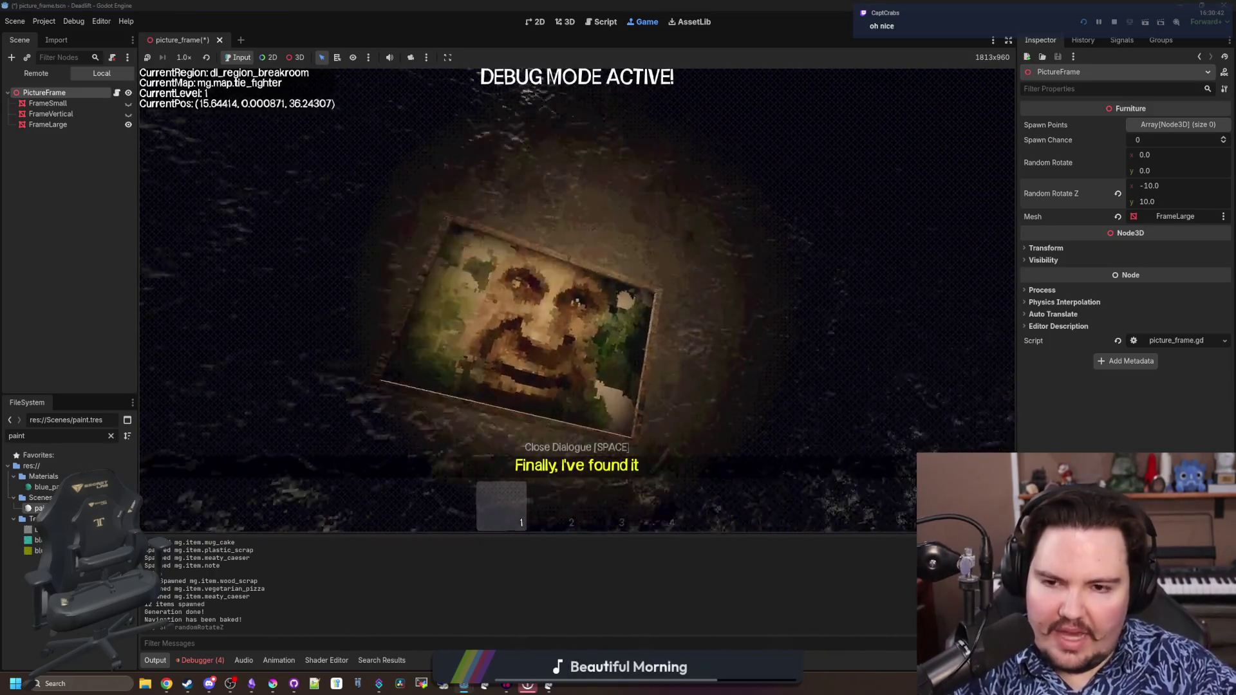
key(w)
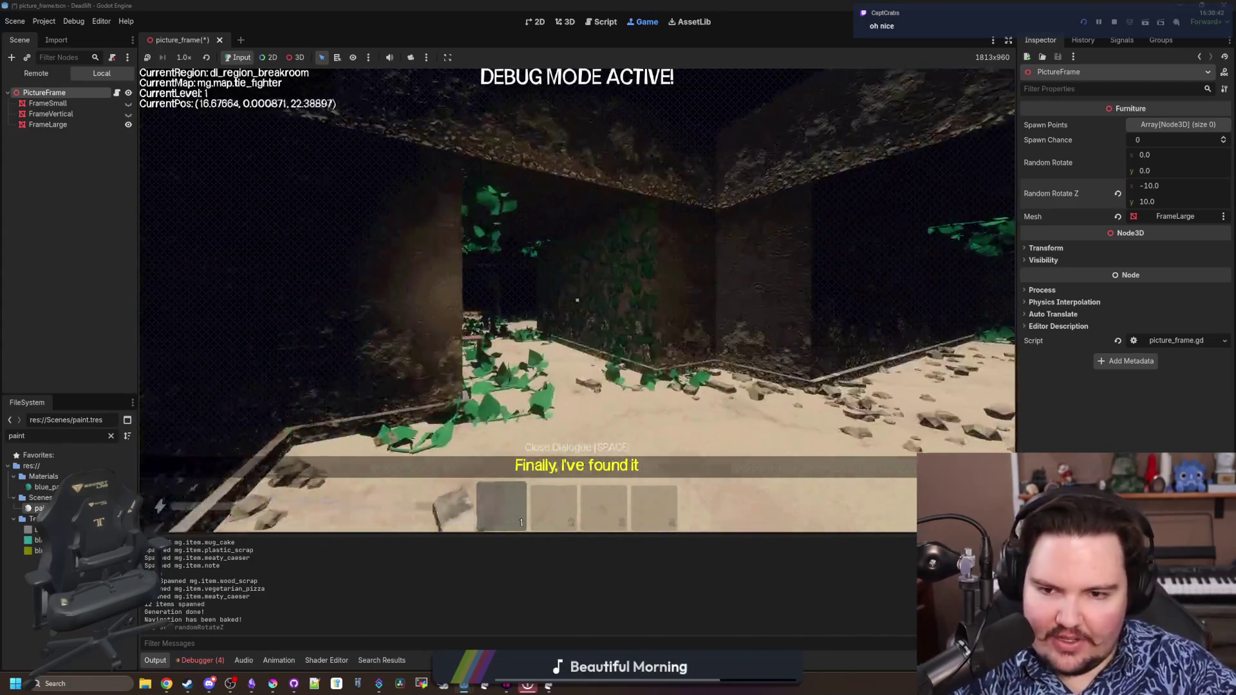
key(w)
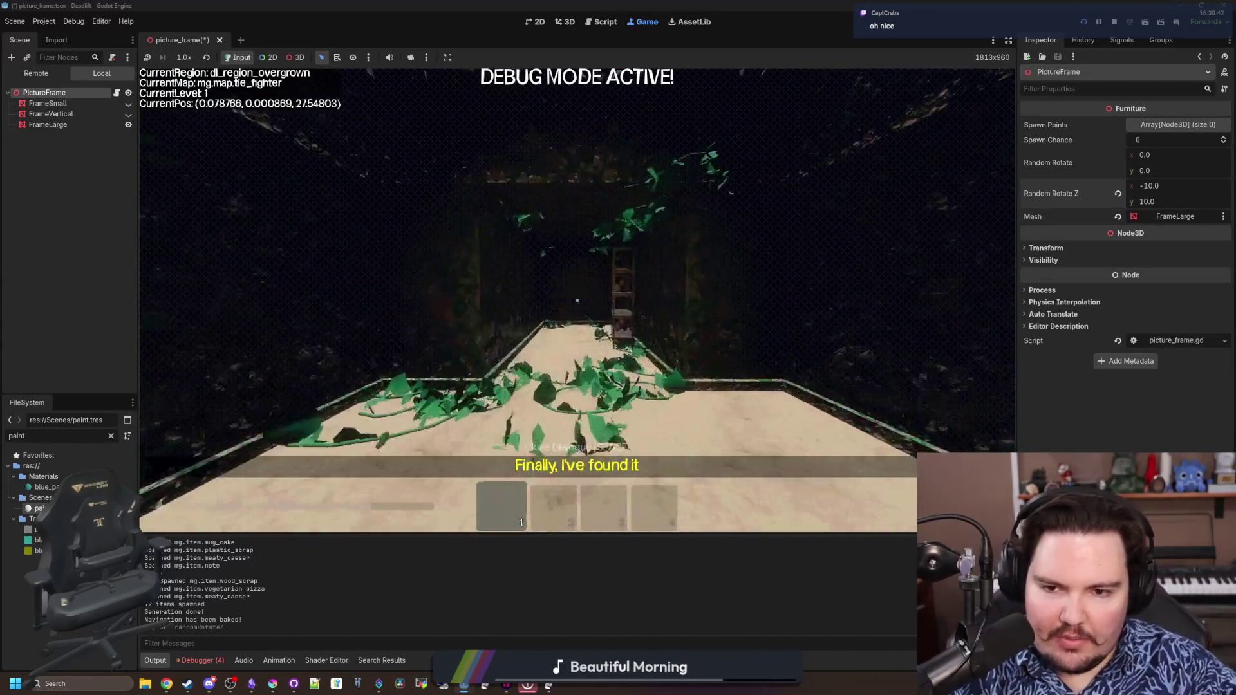
key(Escape)
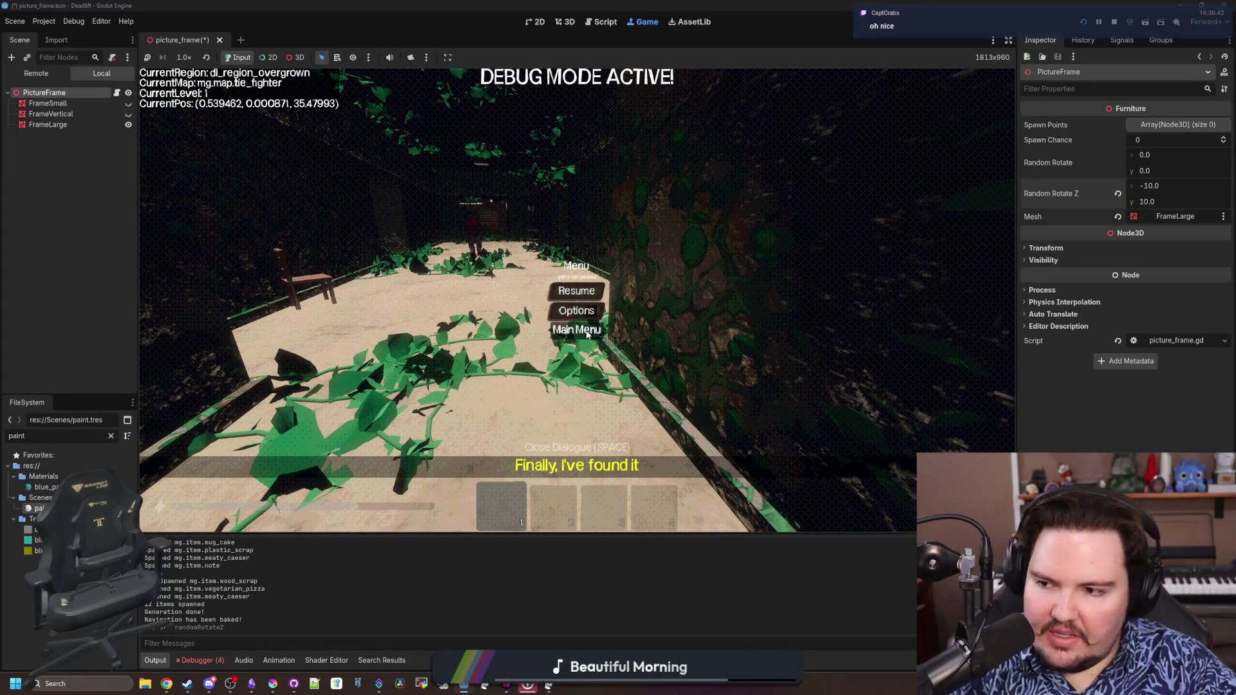
Start a new run, check the safety-glasses frame in the breakroom, then pause and view picture_frame.gd
click(587, 334)
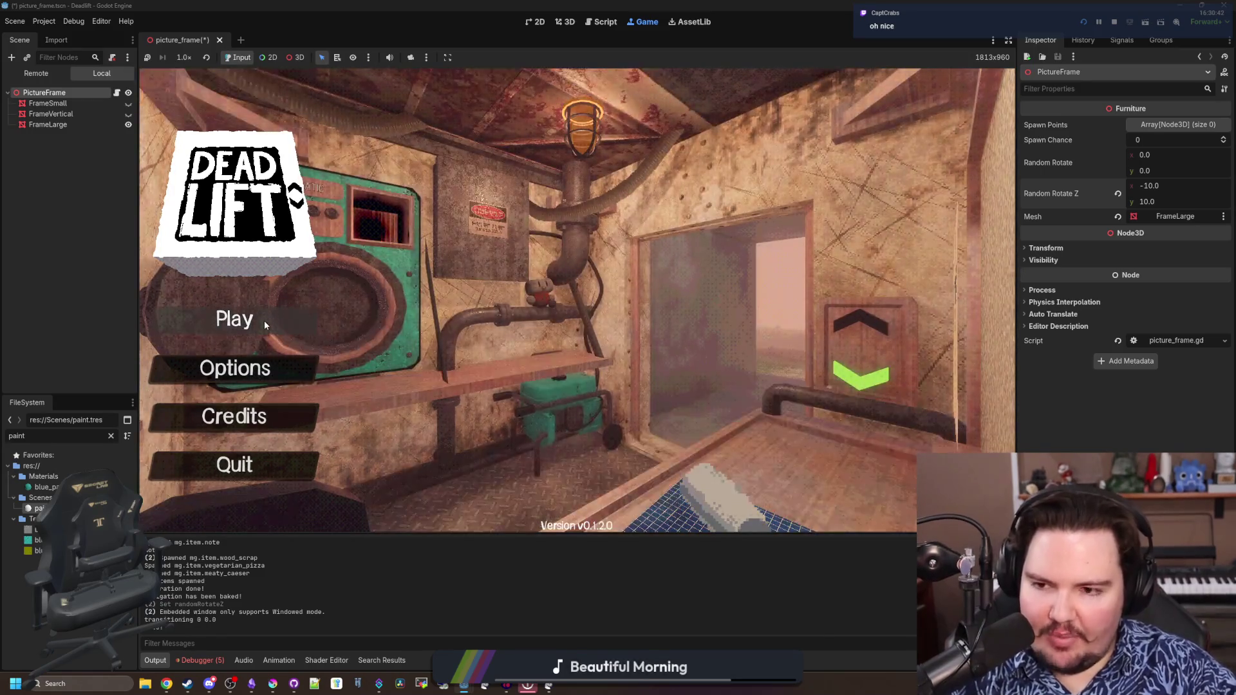
click(264, 320)
click(577, 353)
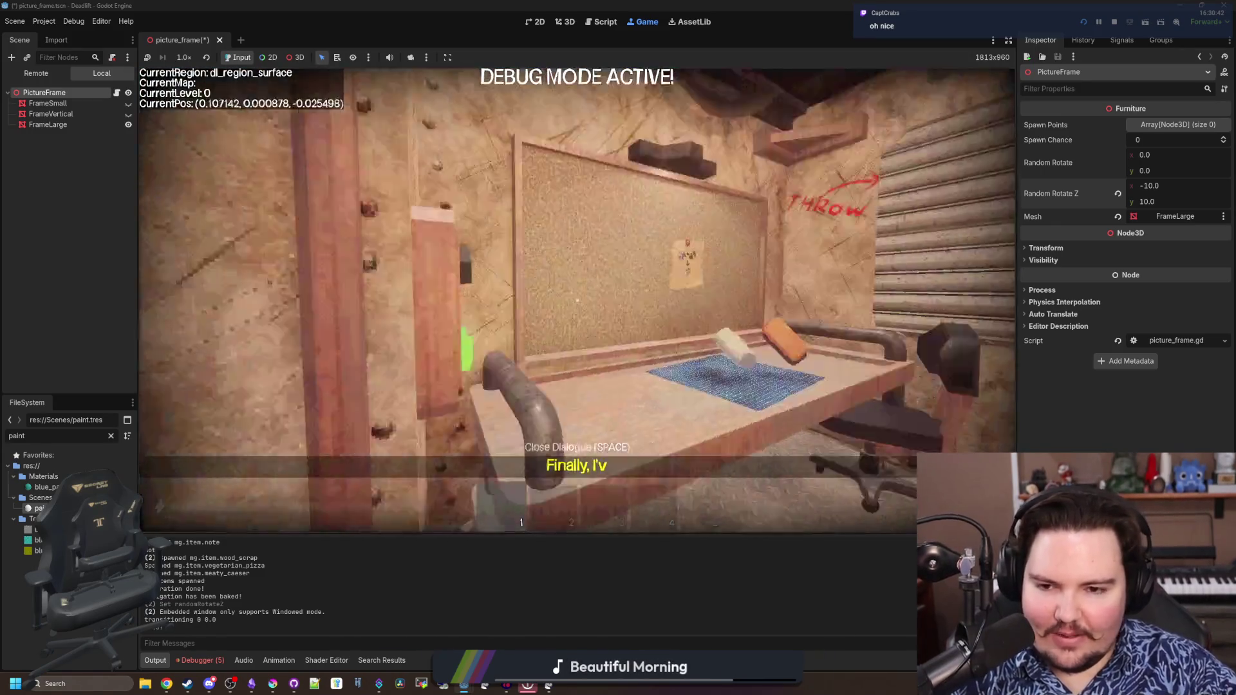
key(e)
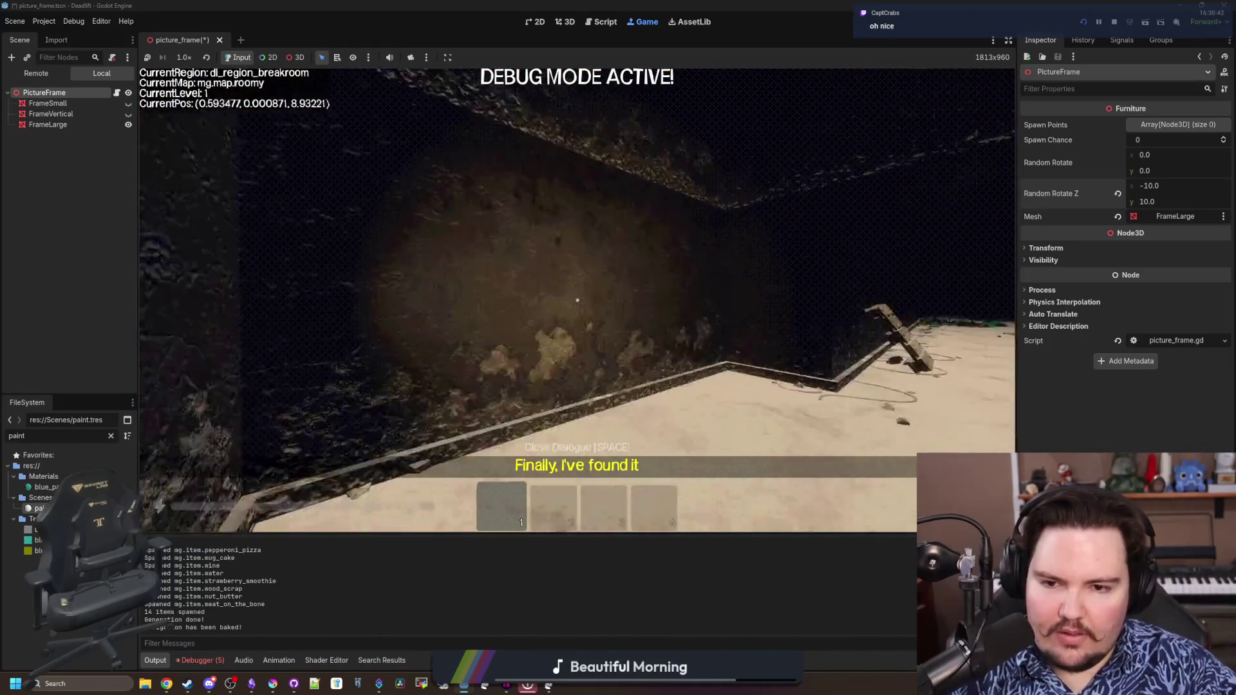
key(w)
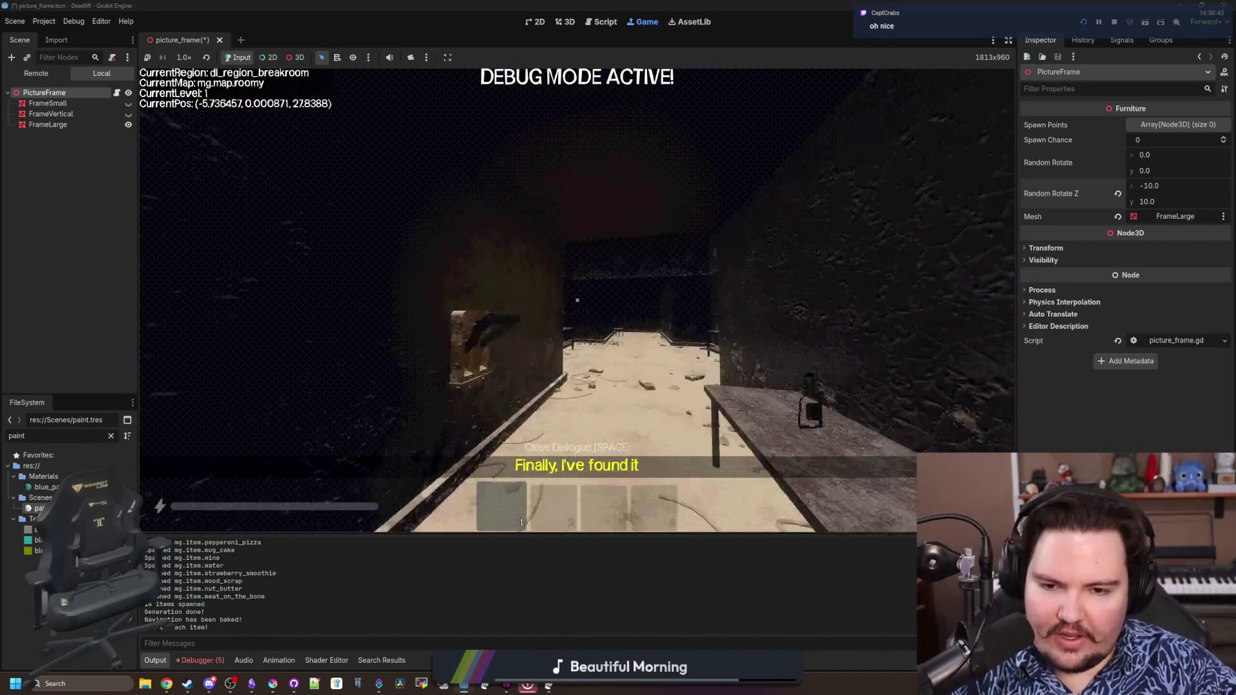
key(w)
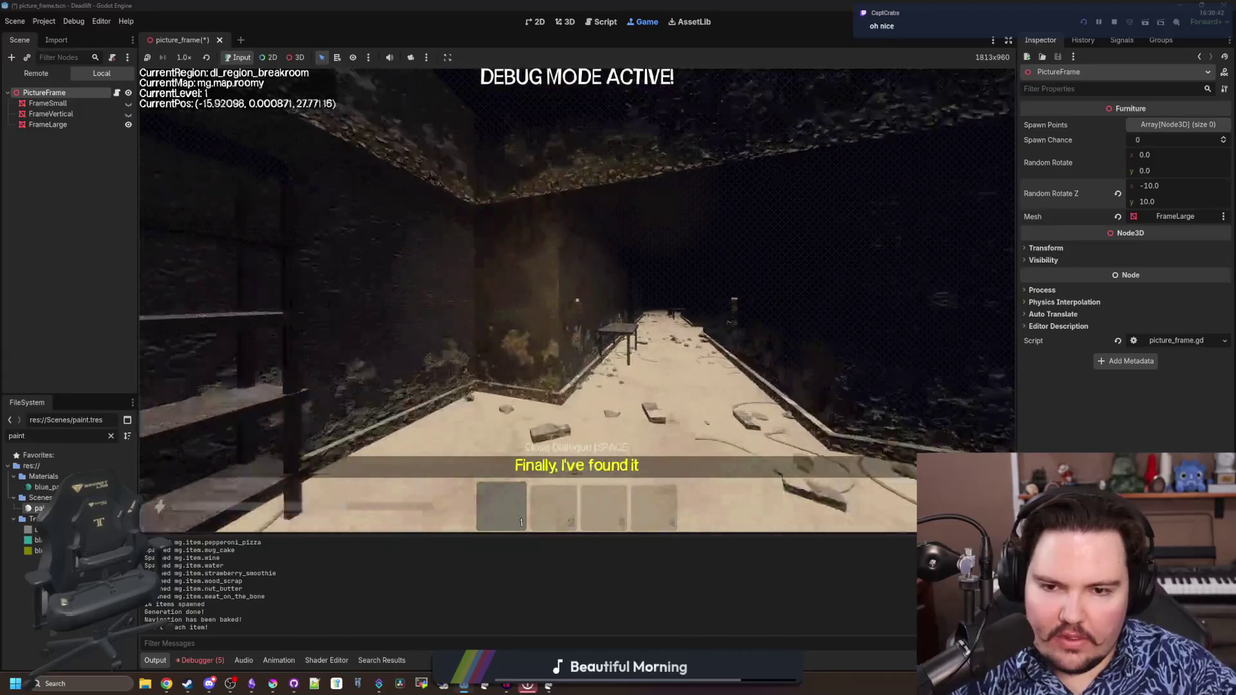
key(w)
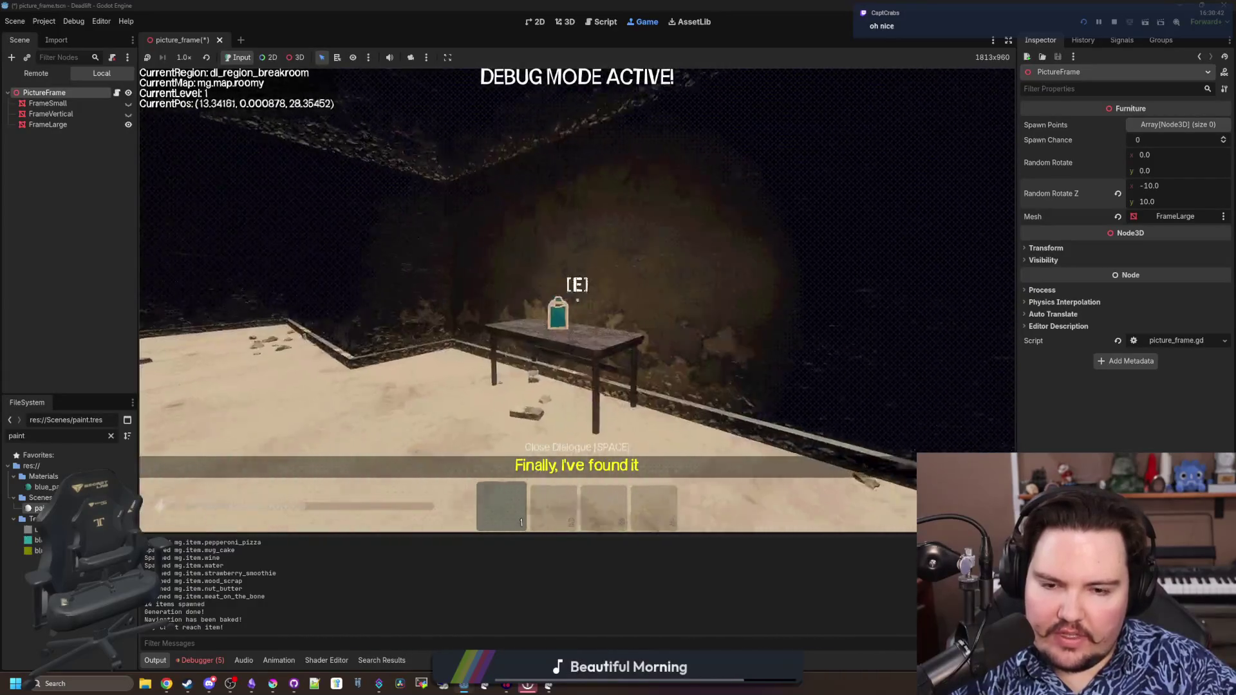
key(w)
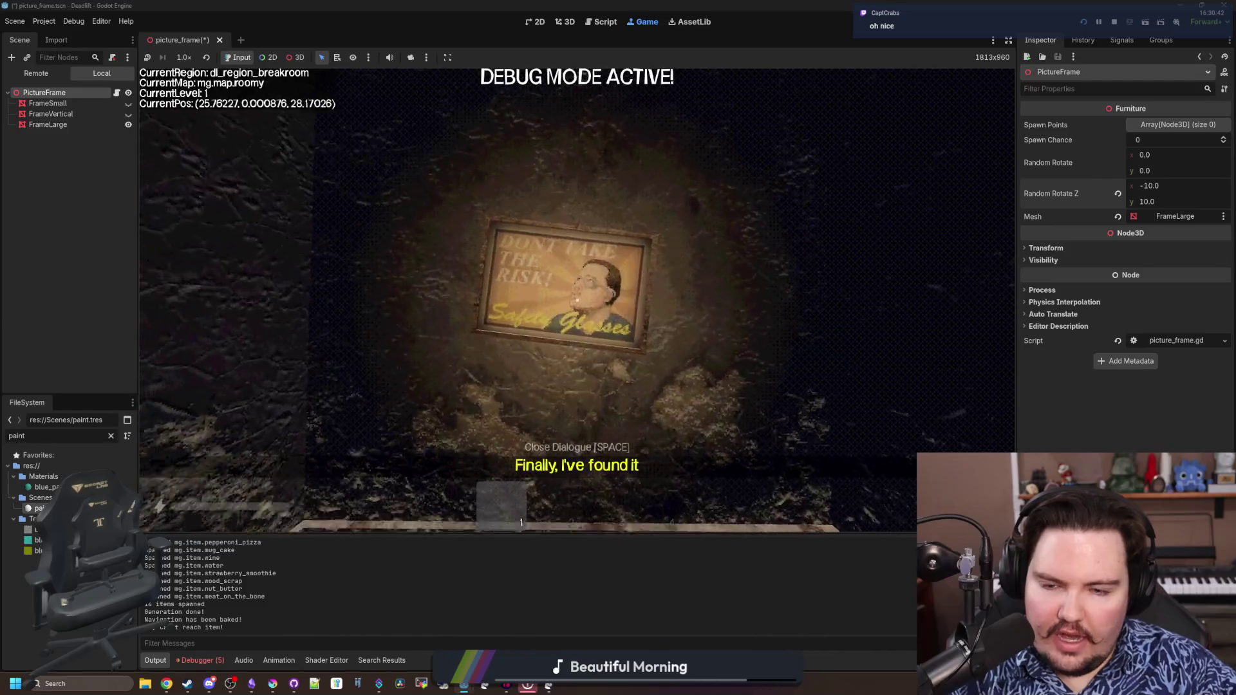
key(Escape)
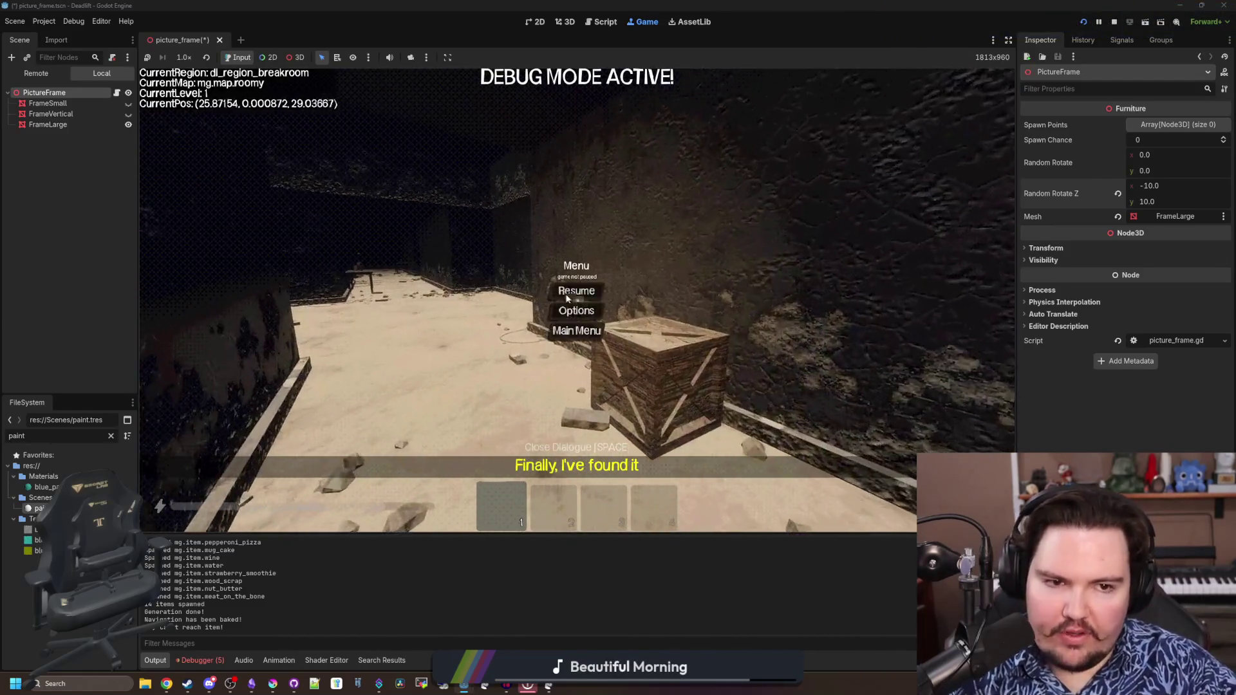
key(ctrl+F3)
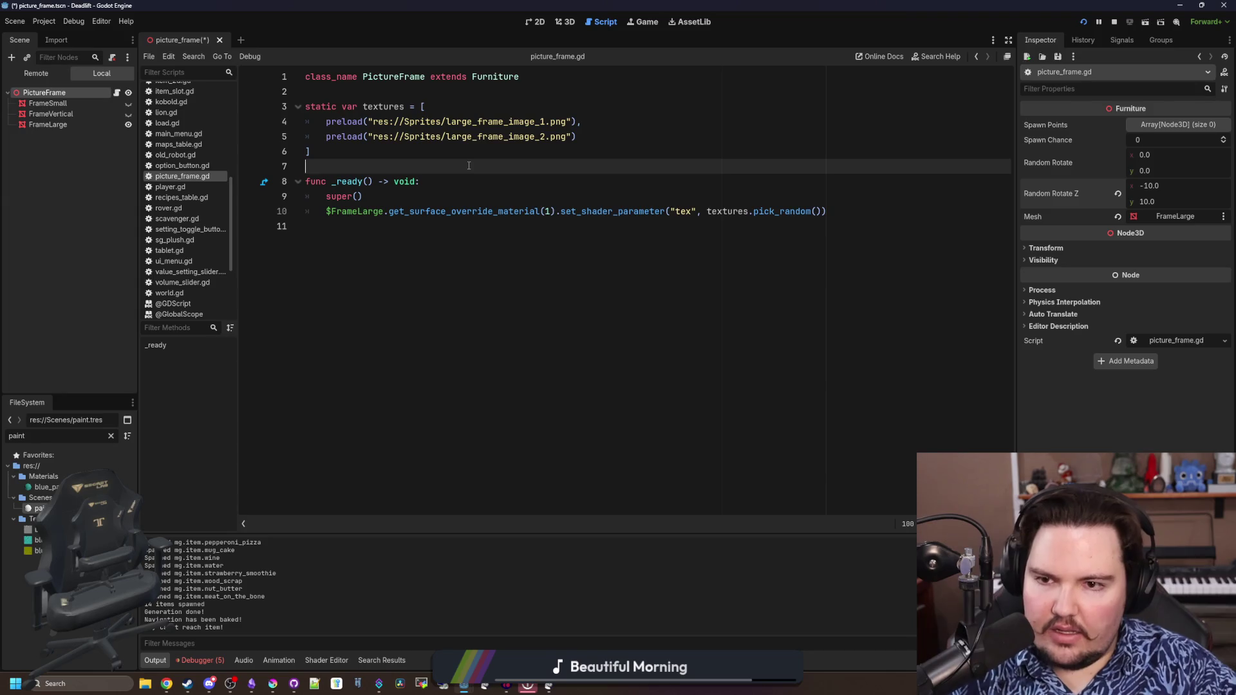
Review the Furniture parent script's rotation code, then resume and explore the overgrown level for frames
ctrl+click(495, 77)
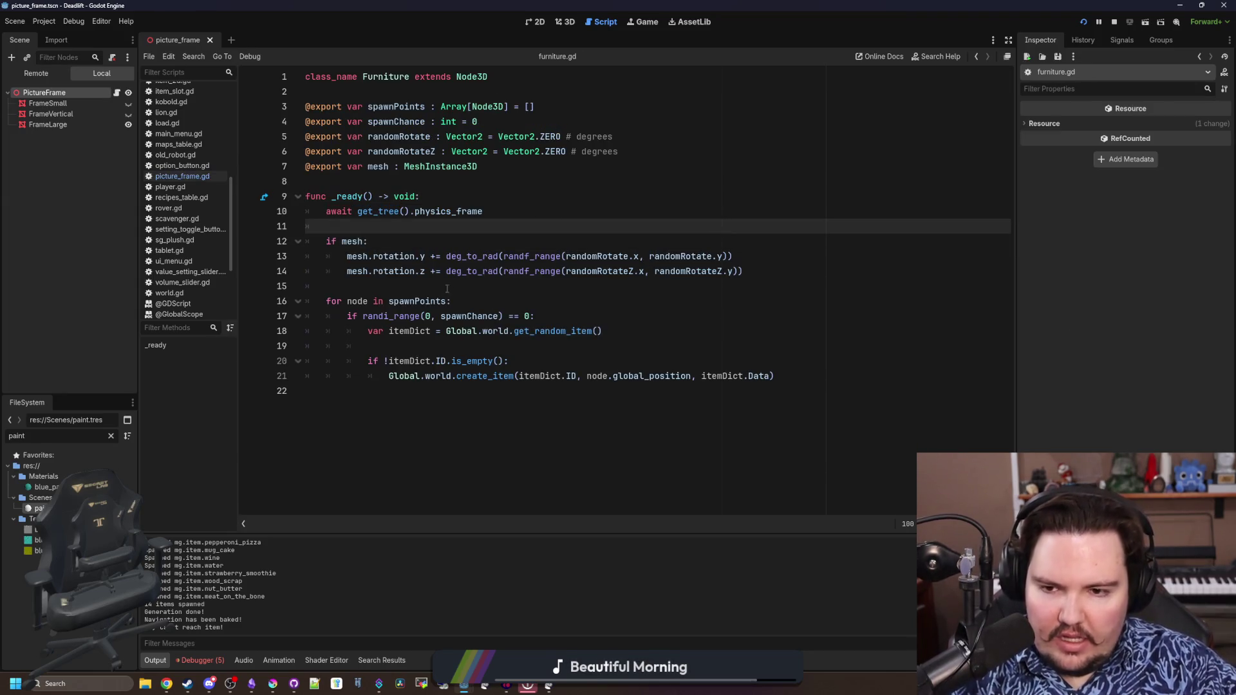
click(642, 21)
click(592, 287)
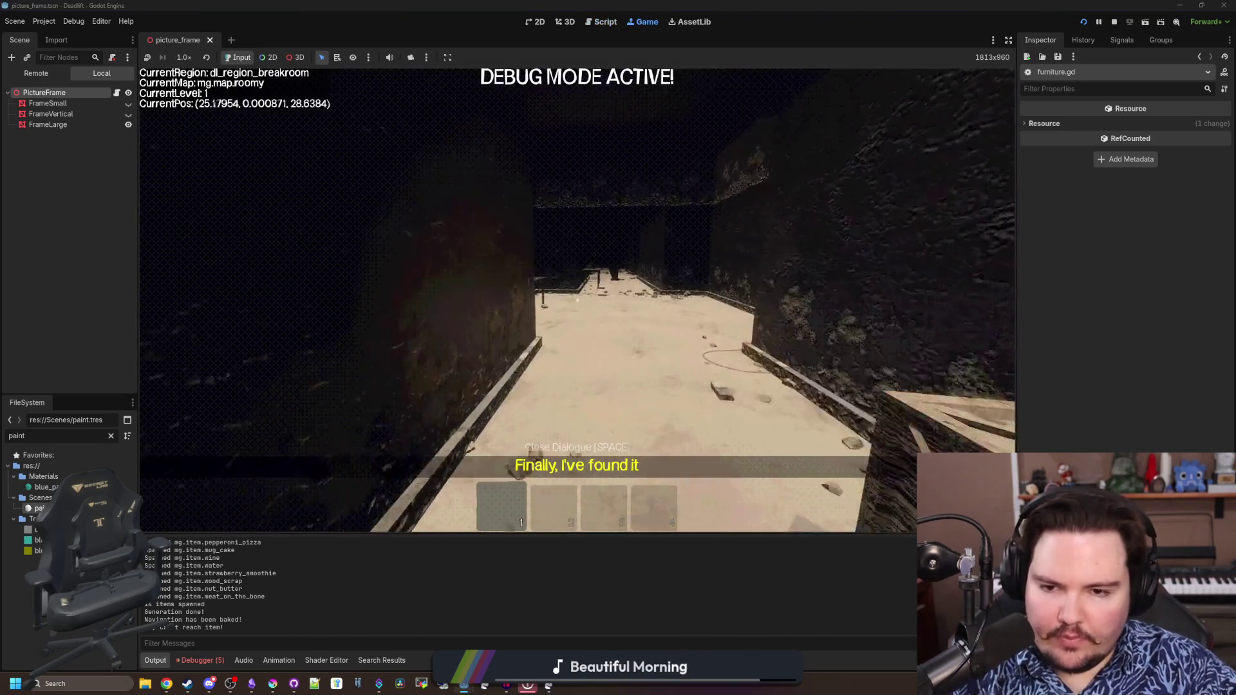
key(w)
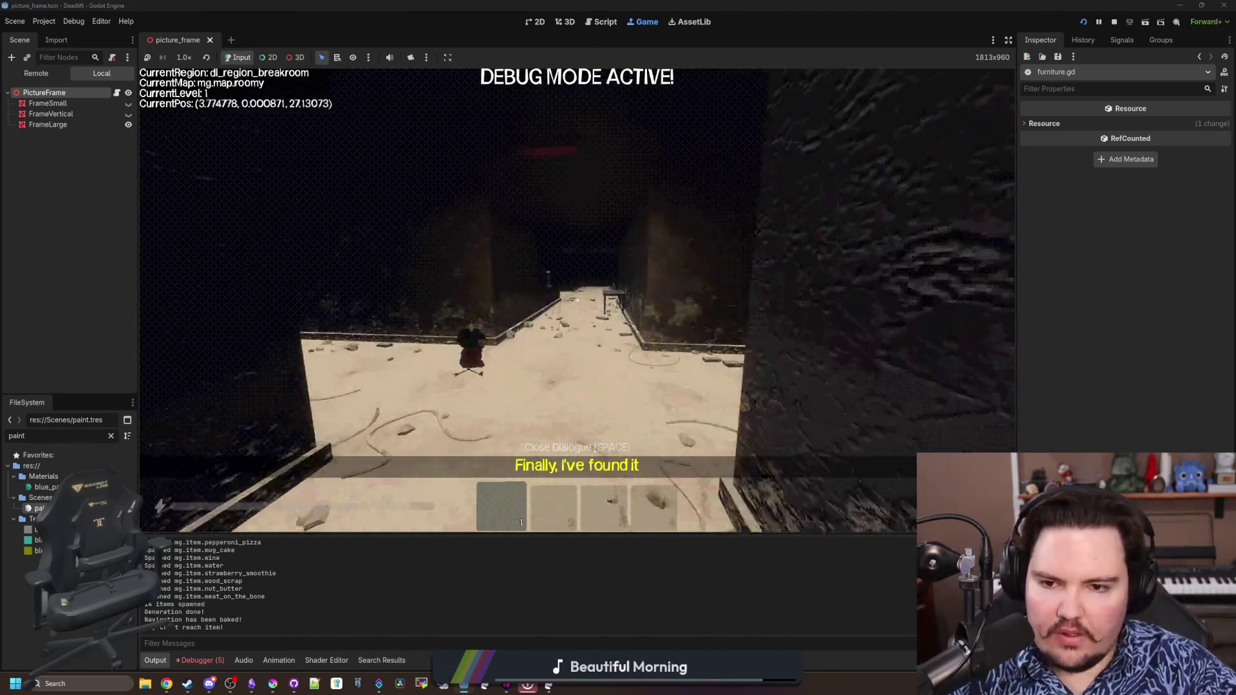
key(w)
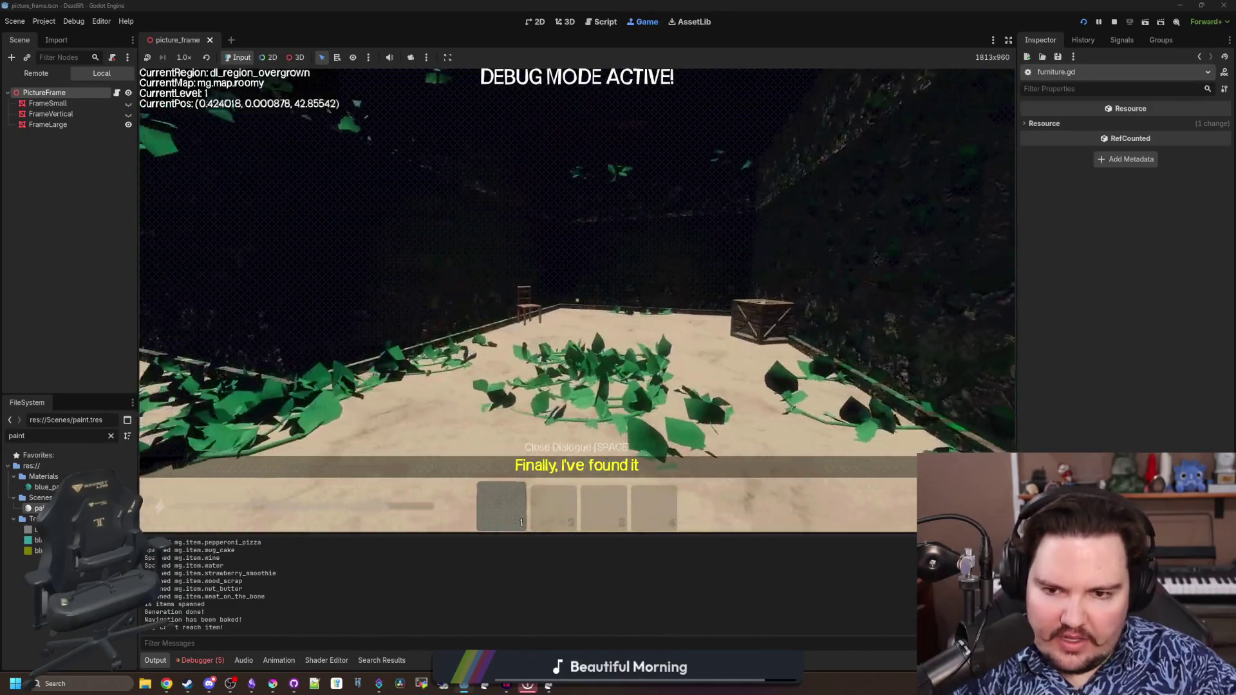
key(w)
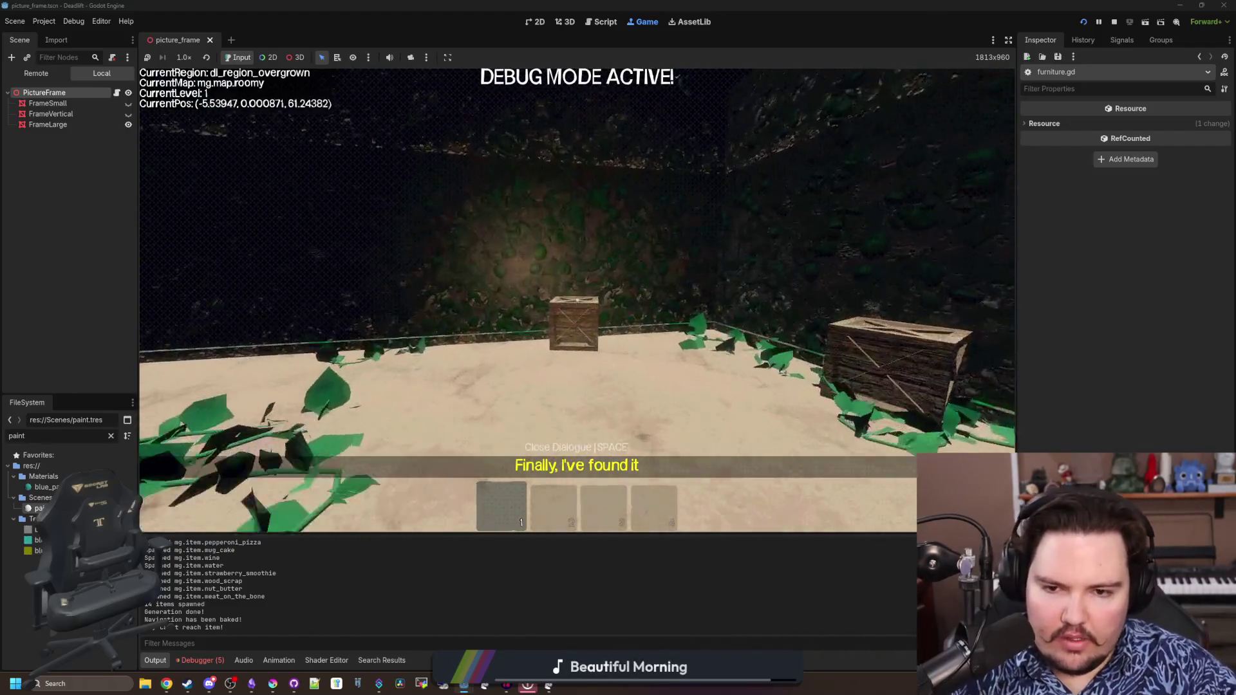
key(w)
key(w)
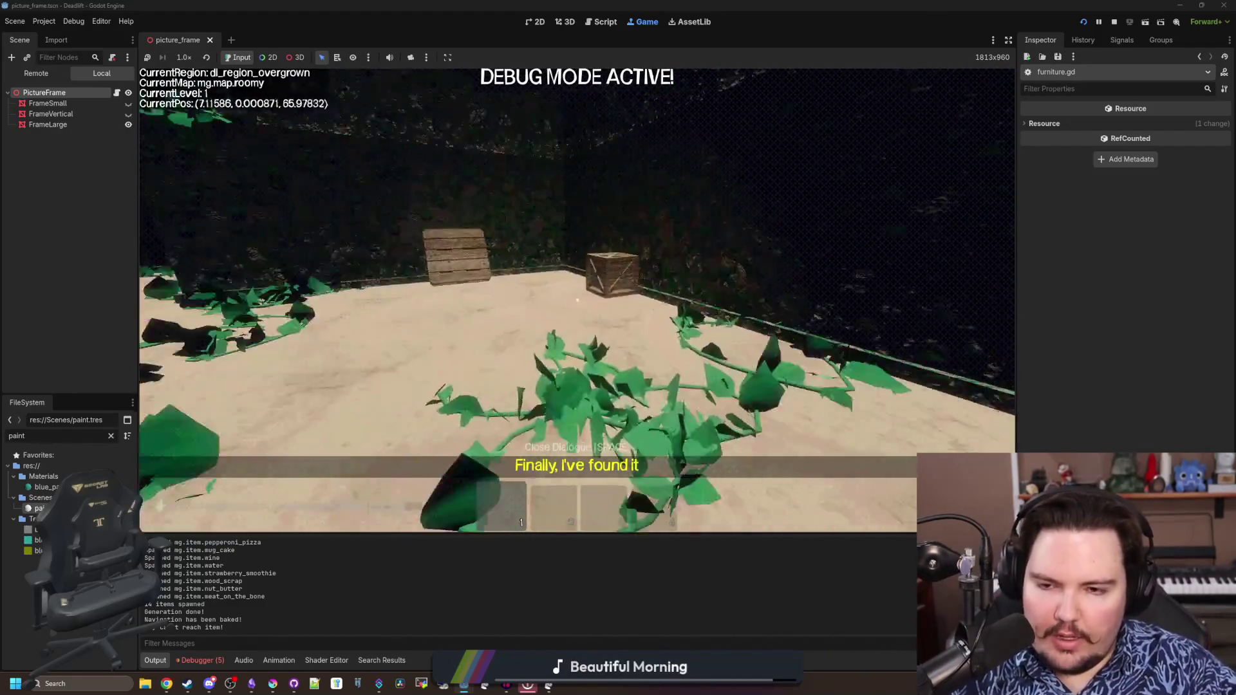
key(w)
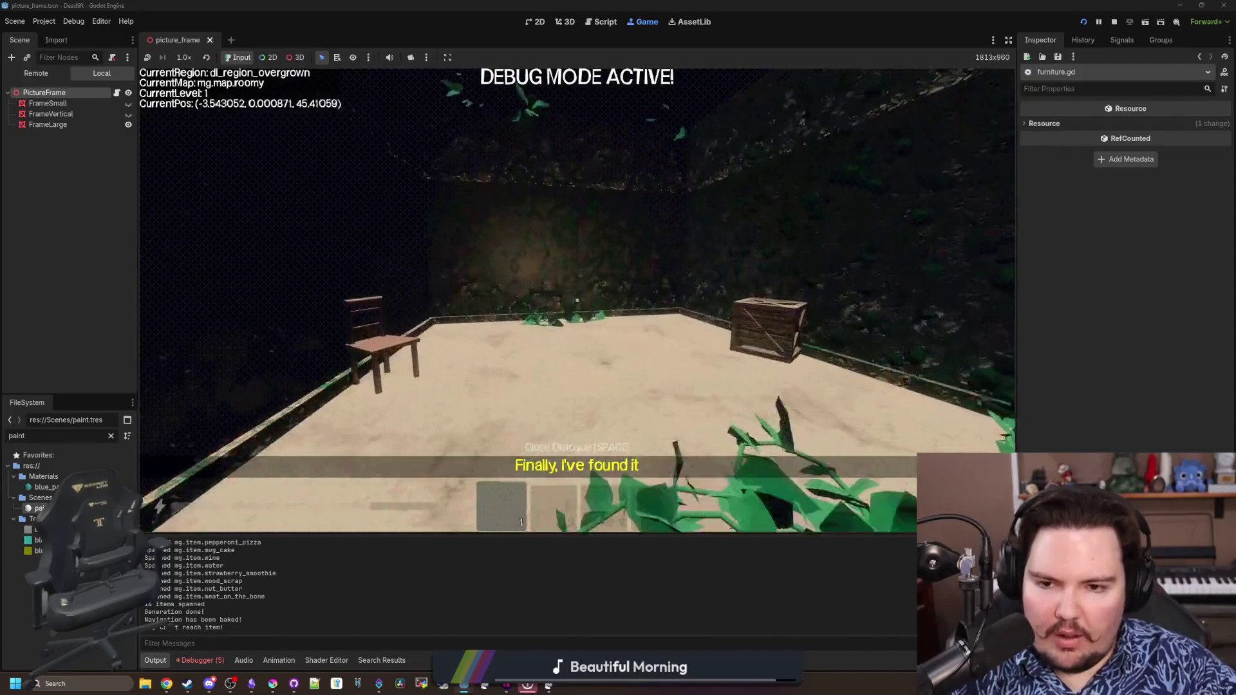
key(w)
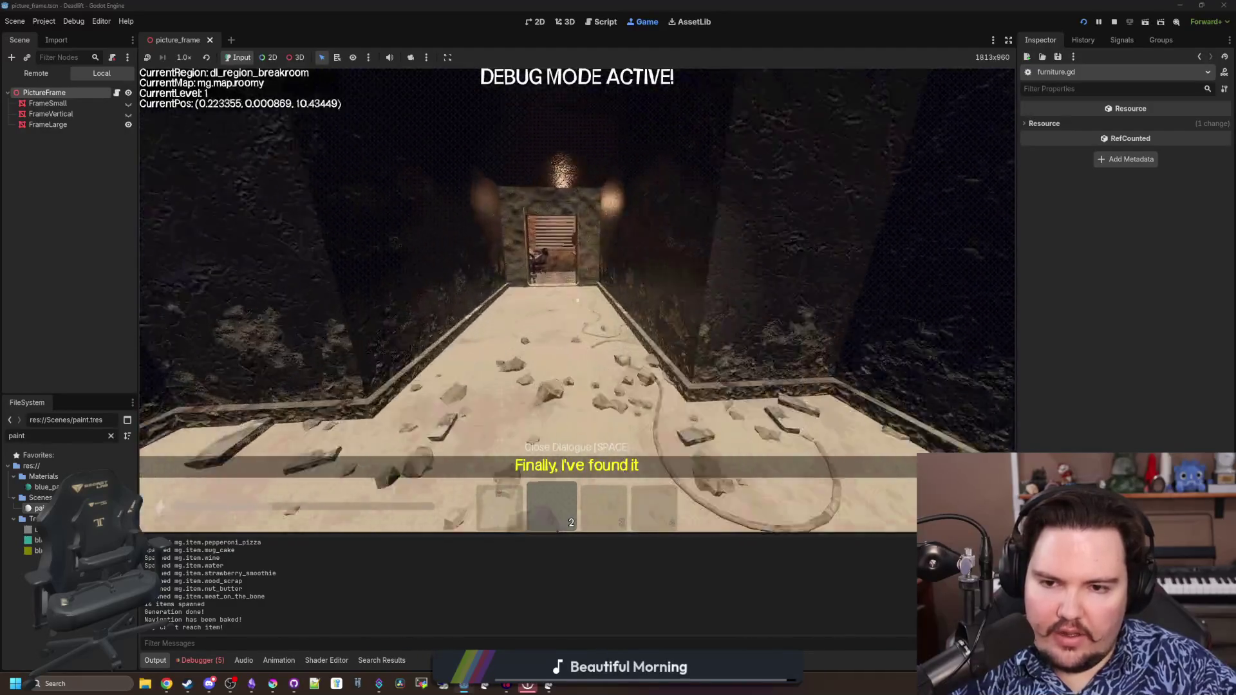
Walk into the elevator and switch over to the Relaxing Event 2026 application form
key(w)
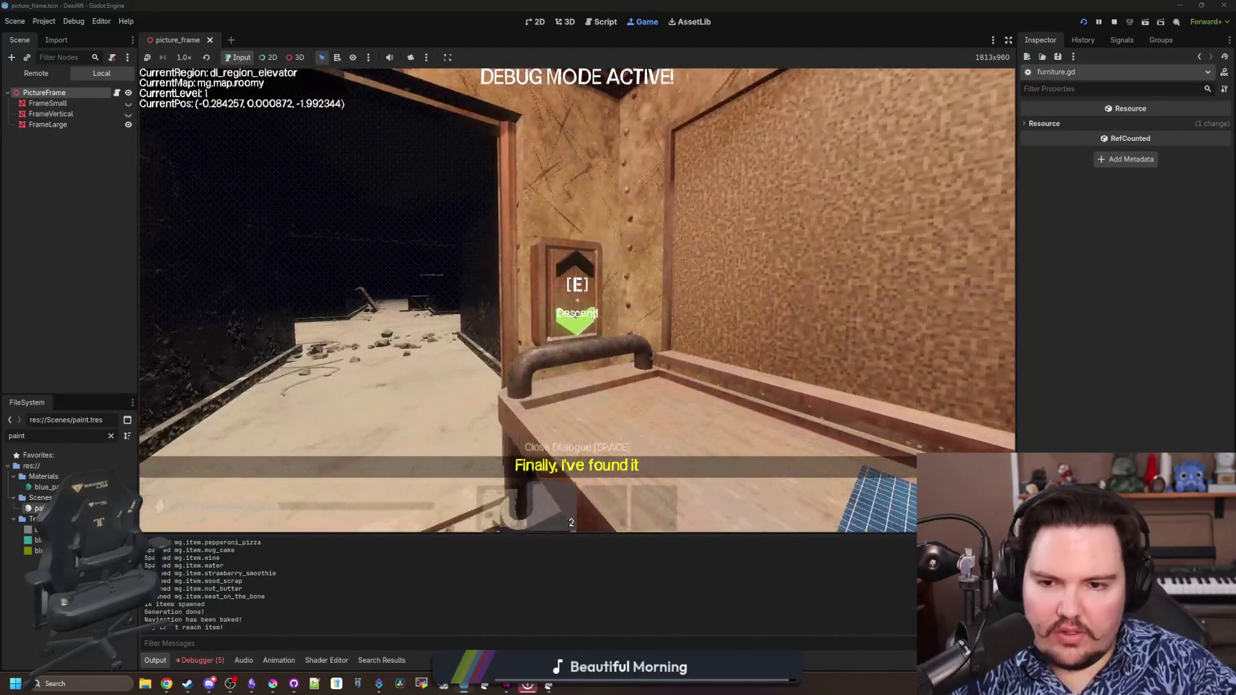
key(w)
key(super)
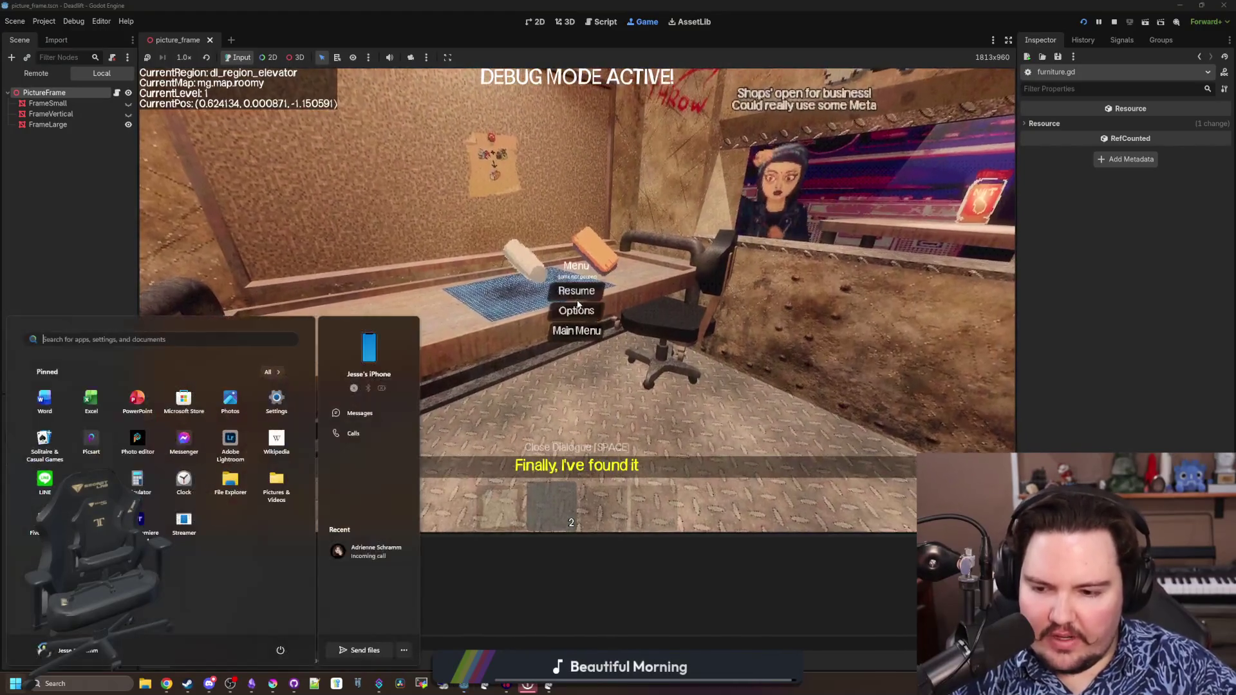
click(696, 589)
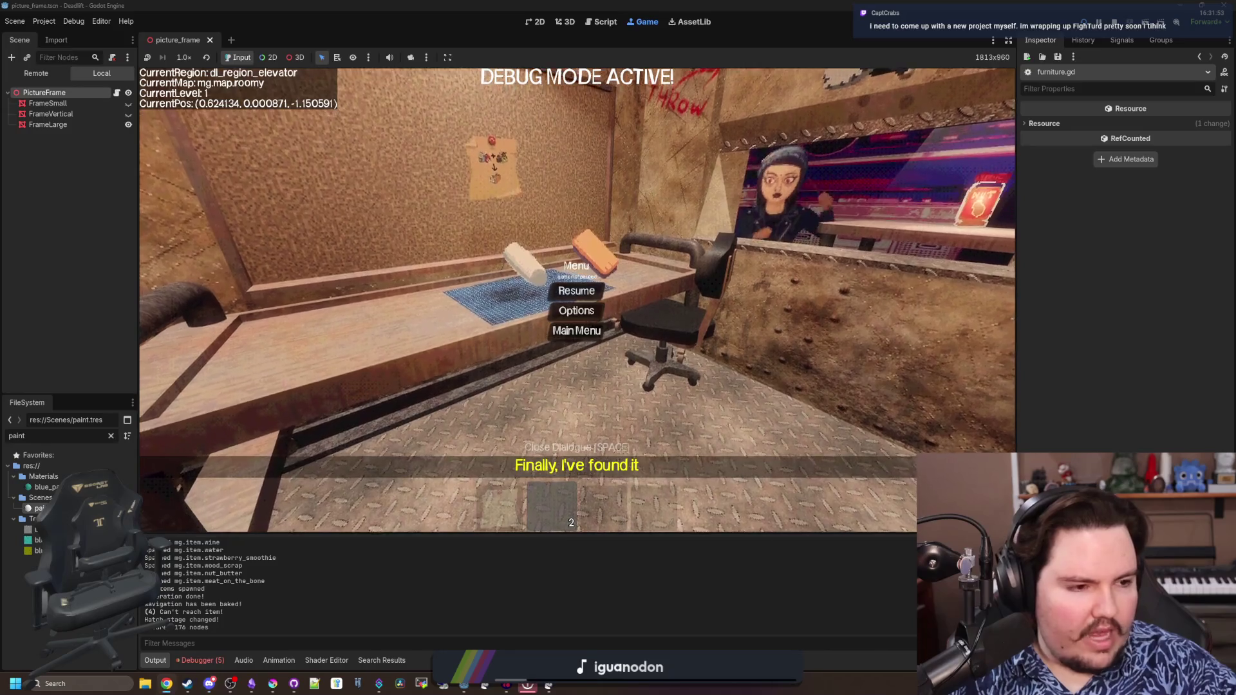
key(alt+Tab)
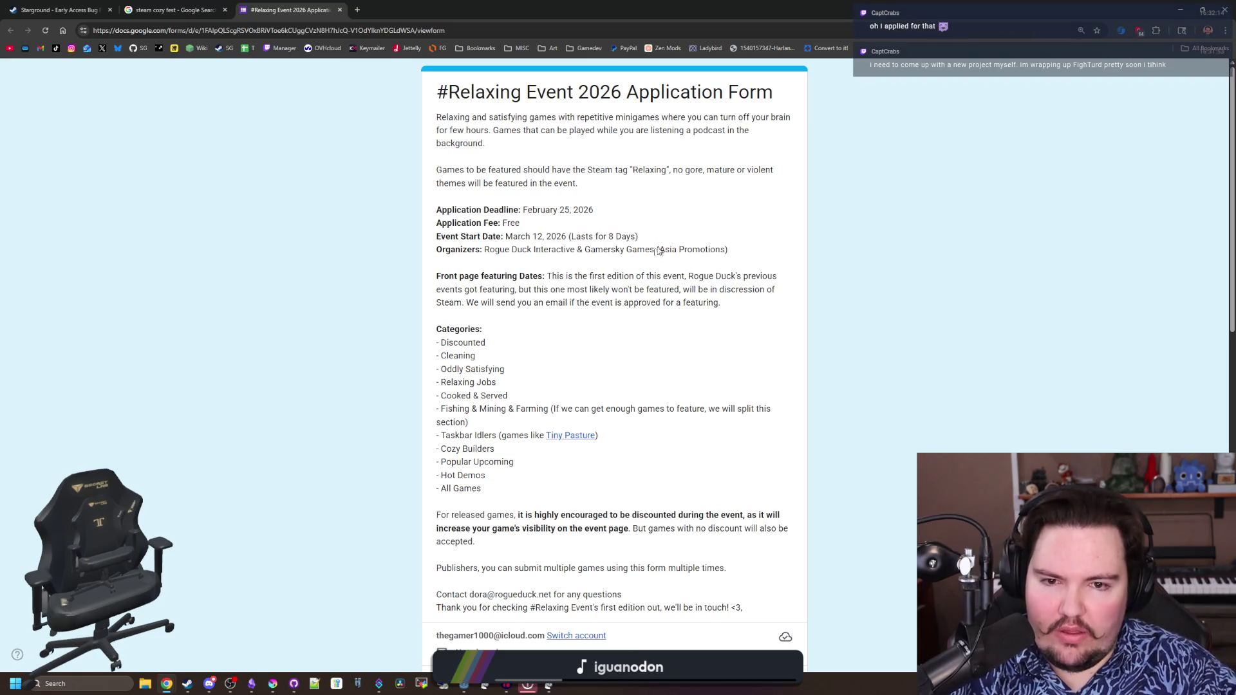
scroll(662, 246, down, 2)
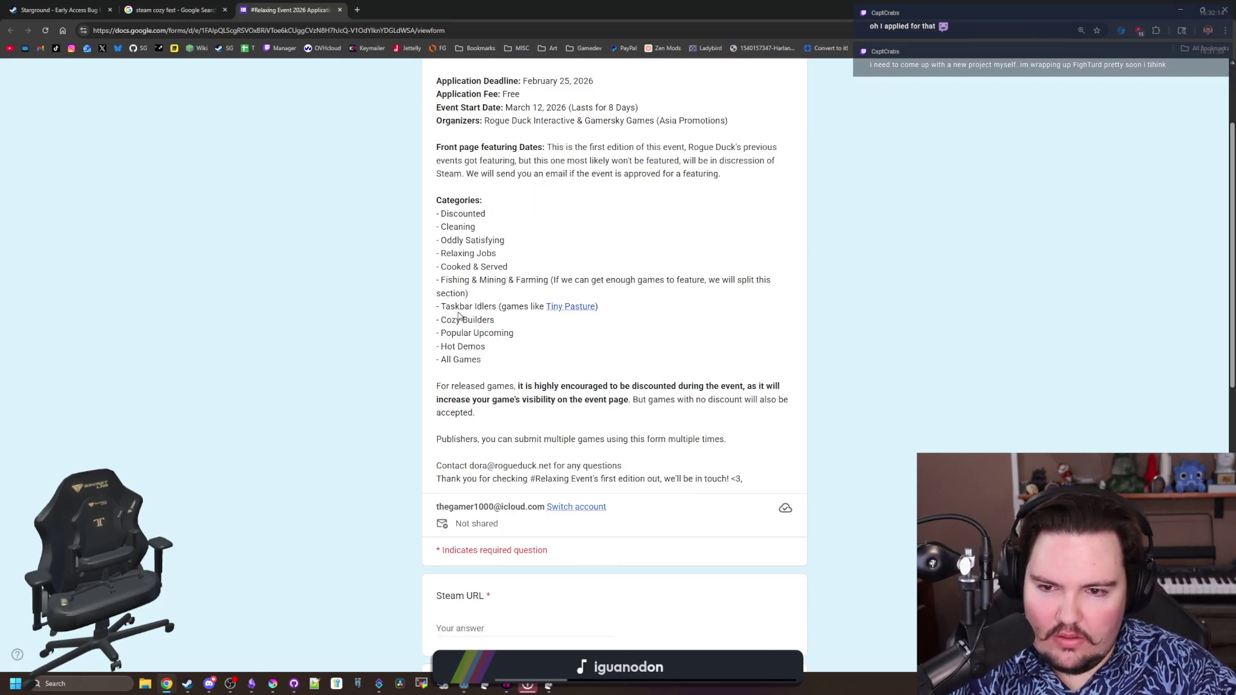
scroll(465, 237, up, 2)
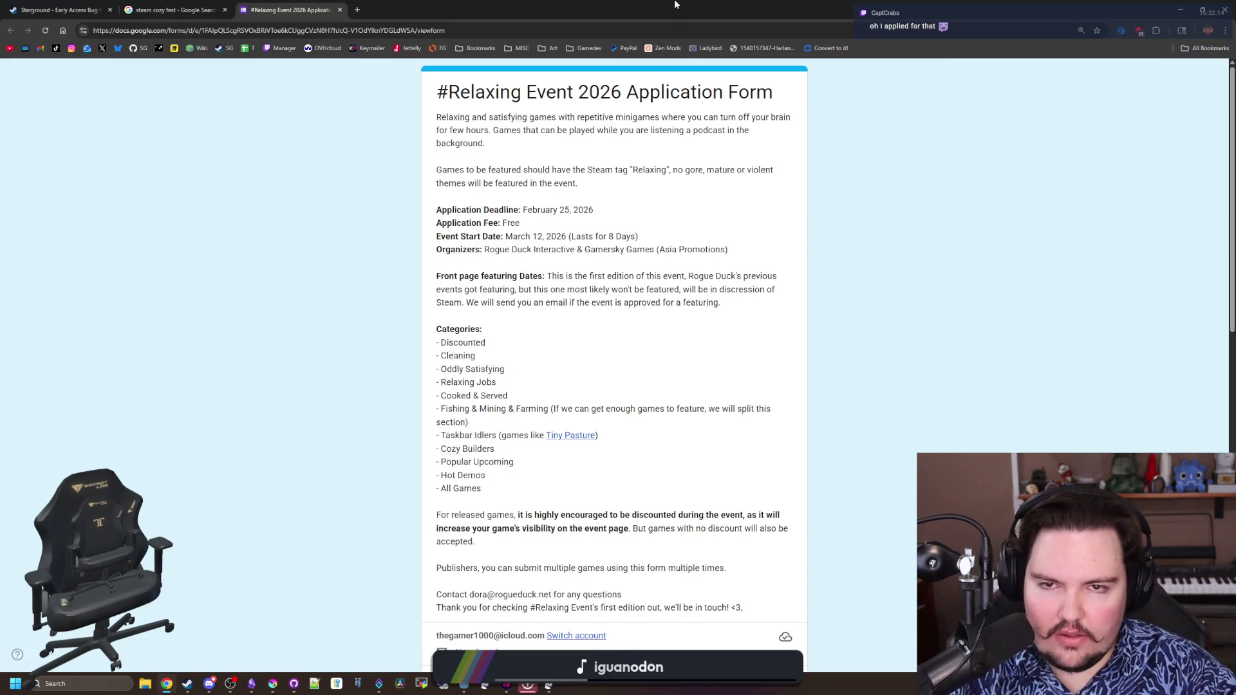
Return from the Google Form to the paused Dead Lift game in Godot
key(alt+Tab)
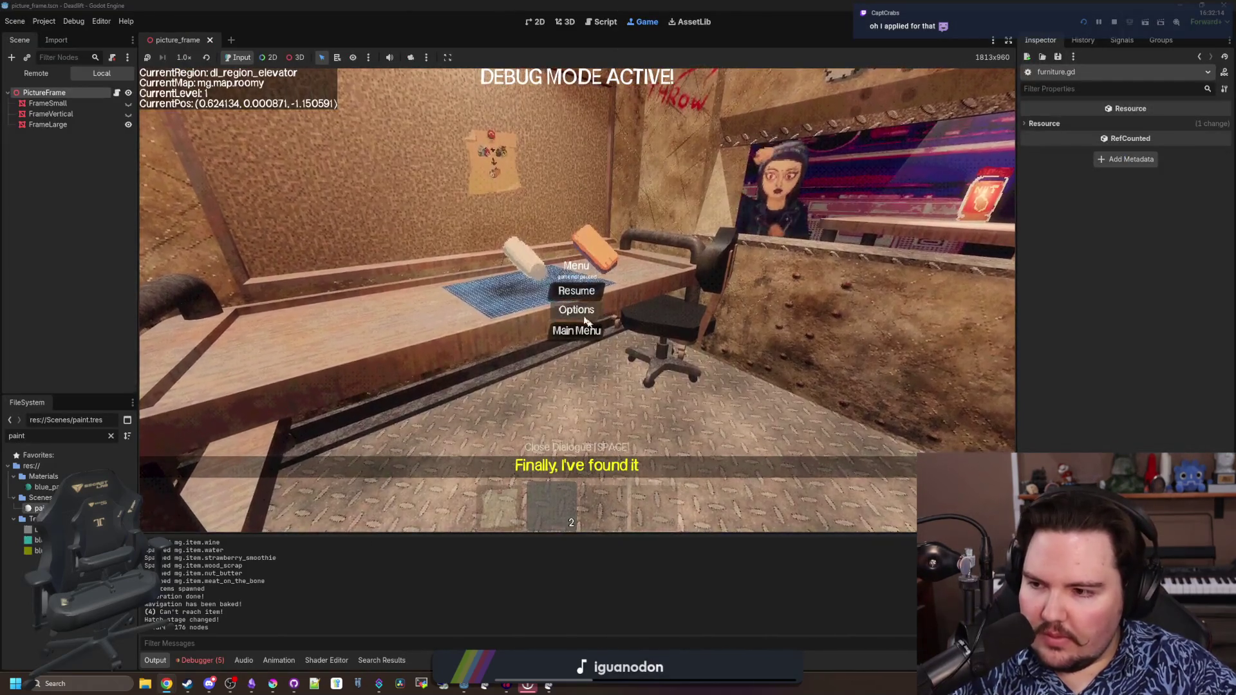
Resume the game, walk through the elevator room to the desk and skip the dialogs into the loop level
click(577, 291)
drag(580, 290, 387, 290)
key(w)
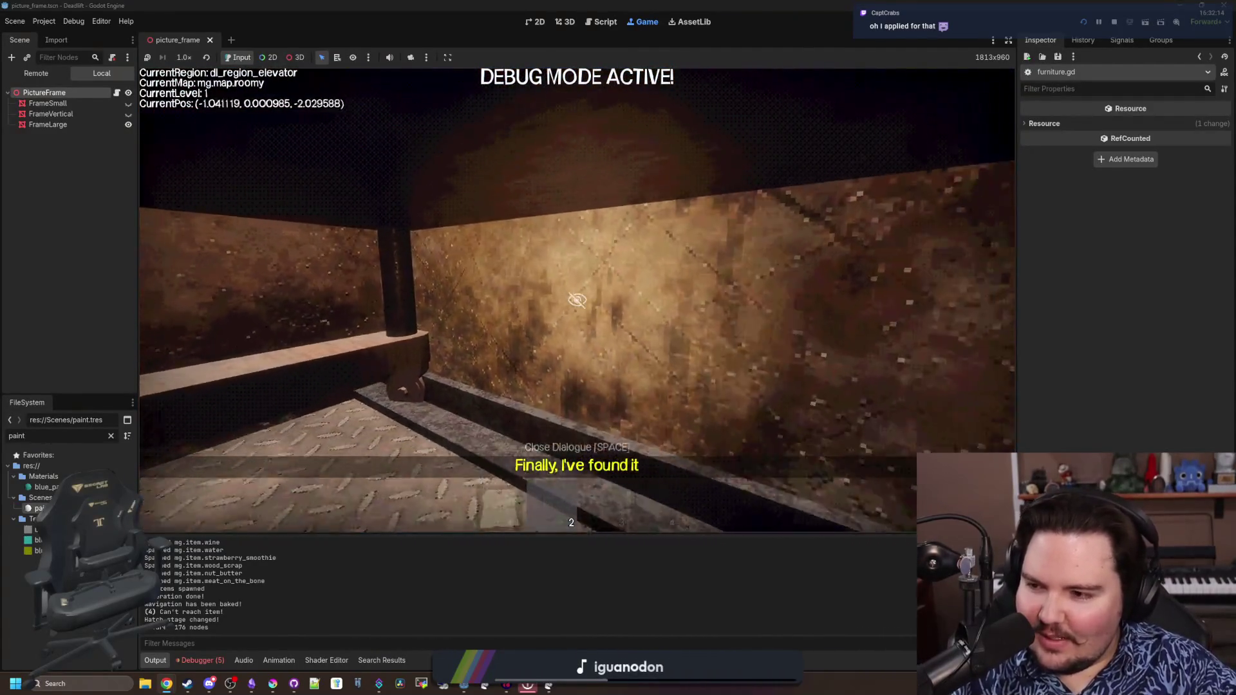
key(w)
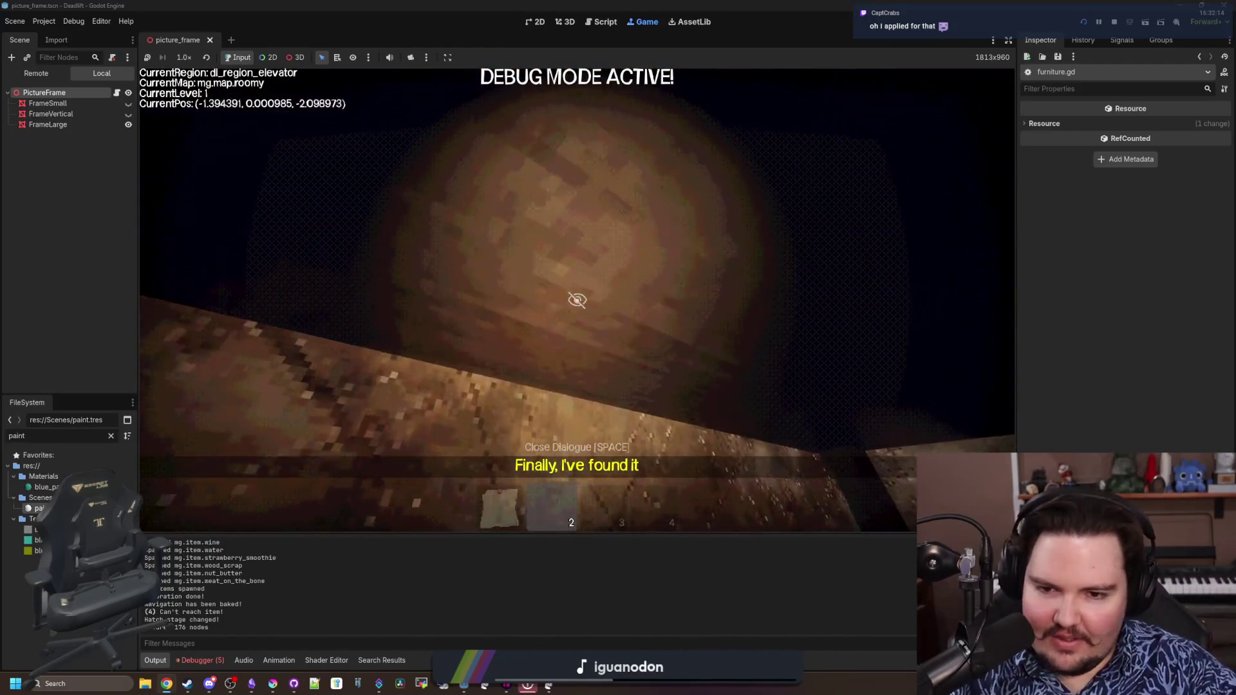
key(w)
key(w)
key(w)
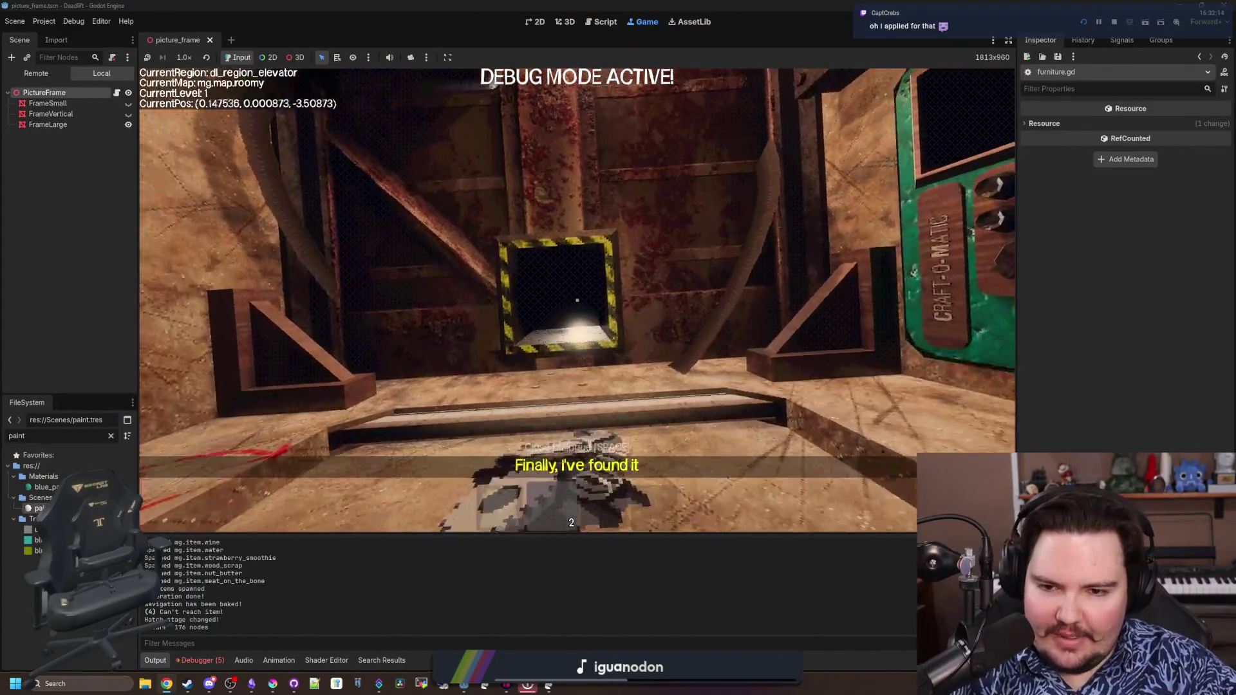
key(w)
key(e)
key(w)
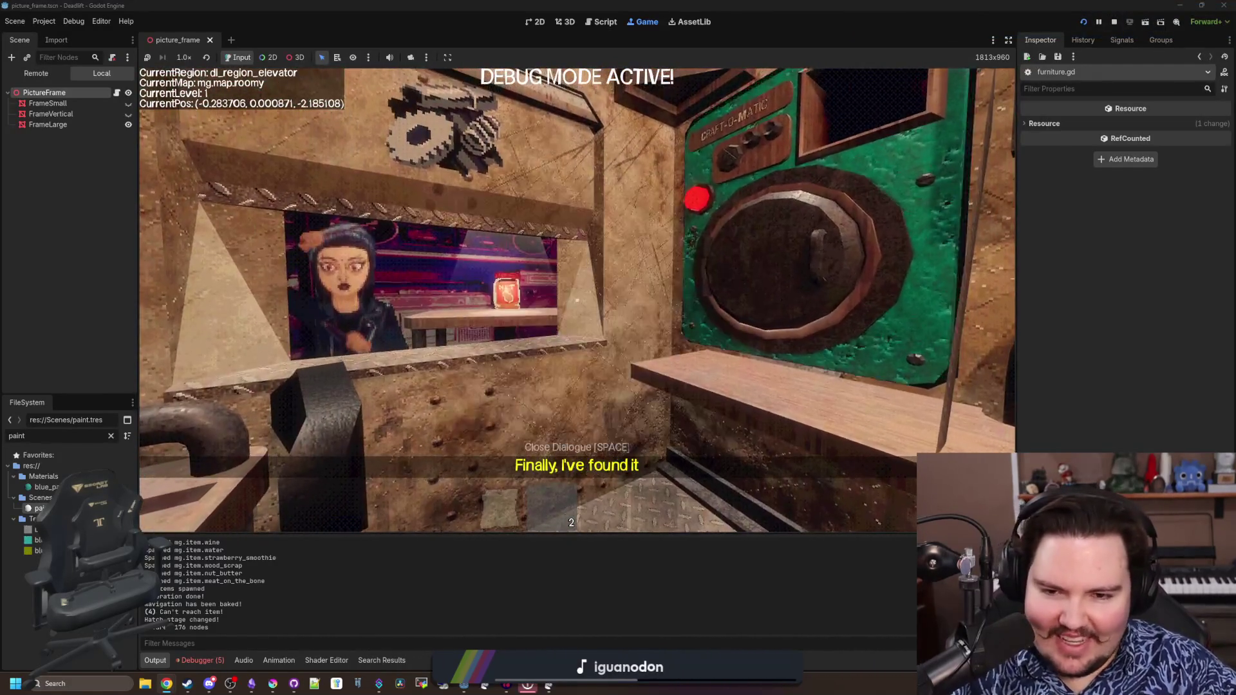
key(w)
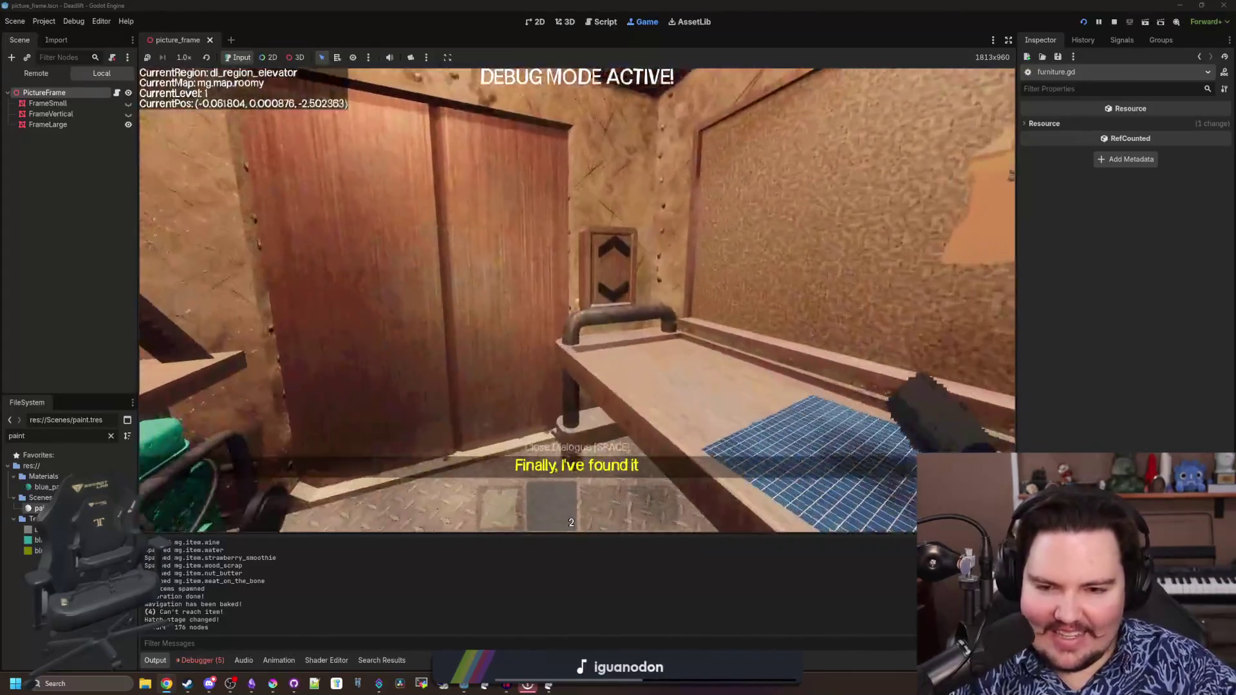
key(e)
key(Return)
key(Return)
Walk through the breakroom and down the overgrown corridor looking for picture frames
key(w)
key(w)
key(w)
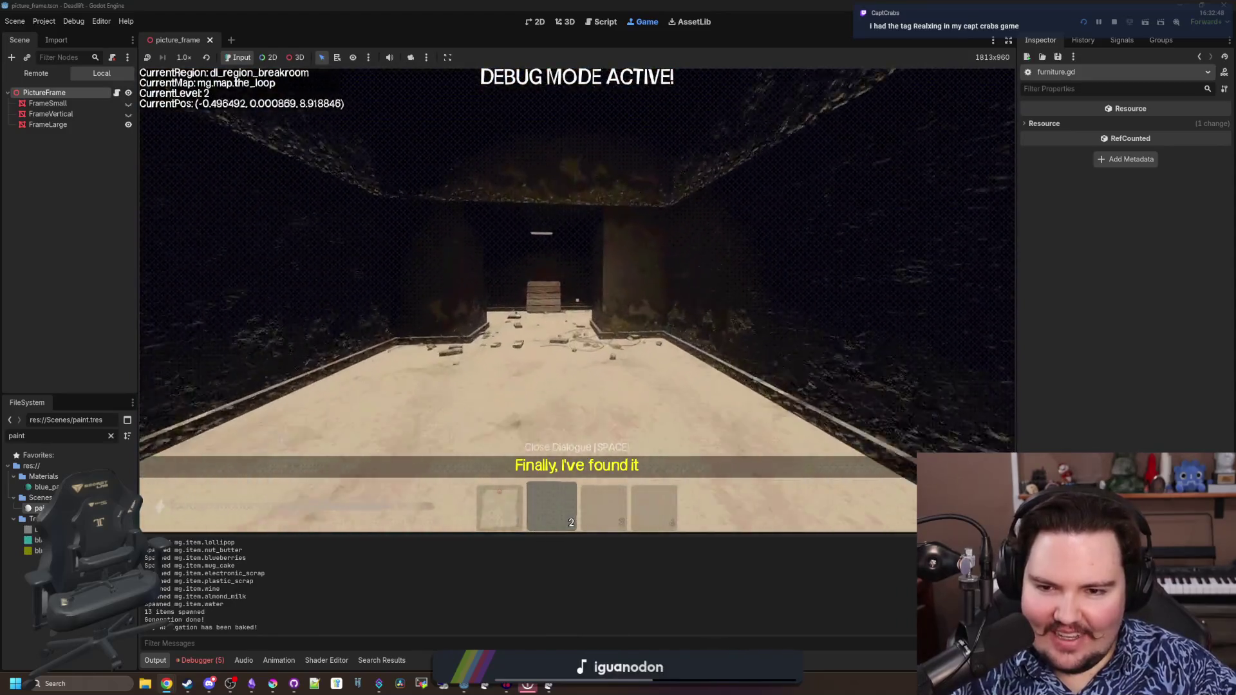
key(w)
key(w)
key(w)
key(w)
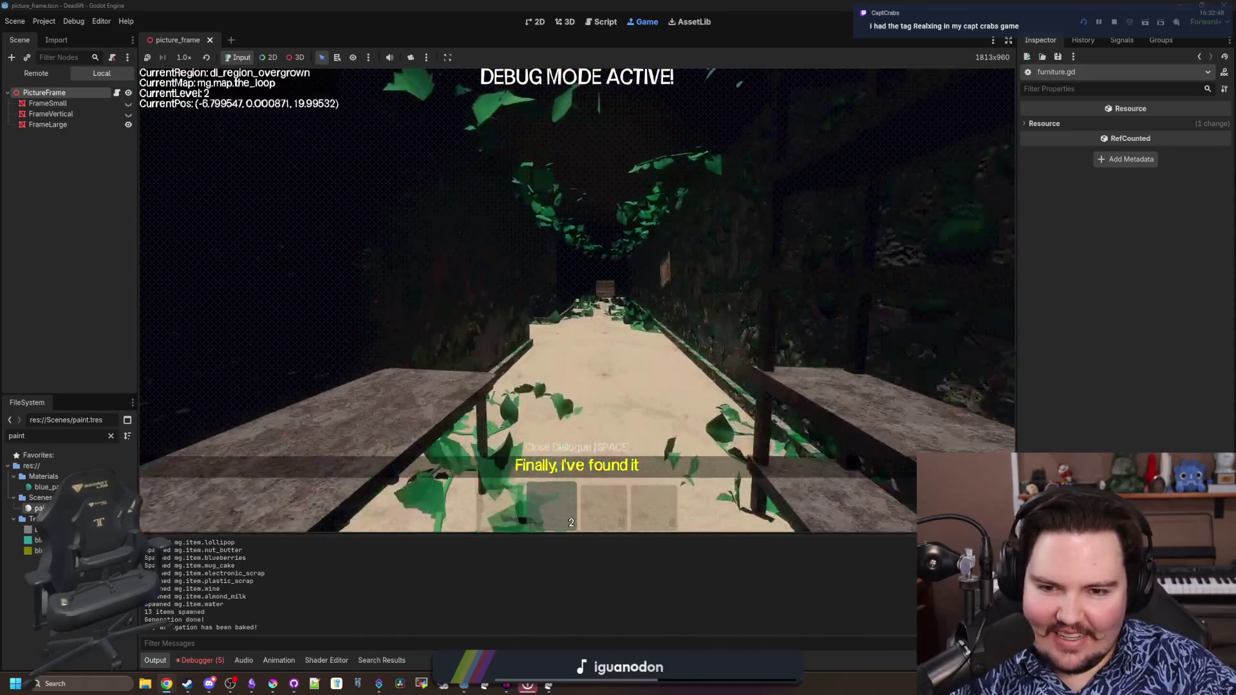
key(w)
key(w)
key(w)
key(w)
key(w)
key(w)
key(w)
key(w)
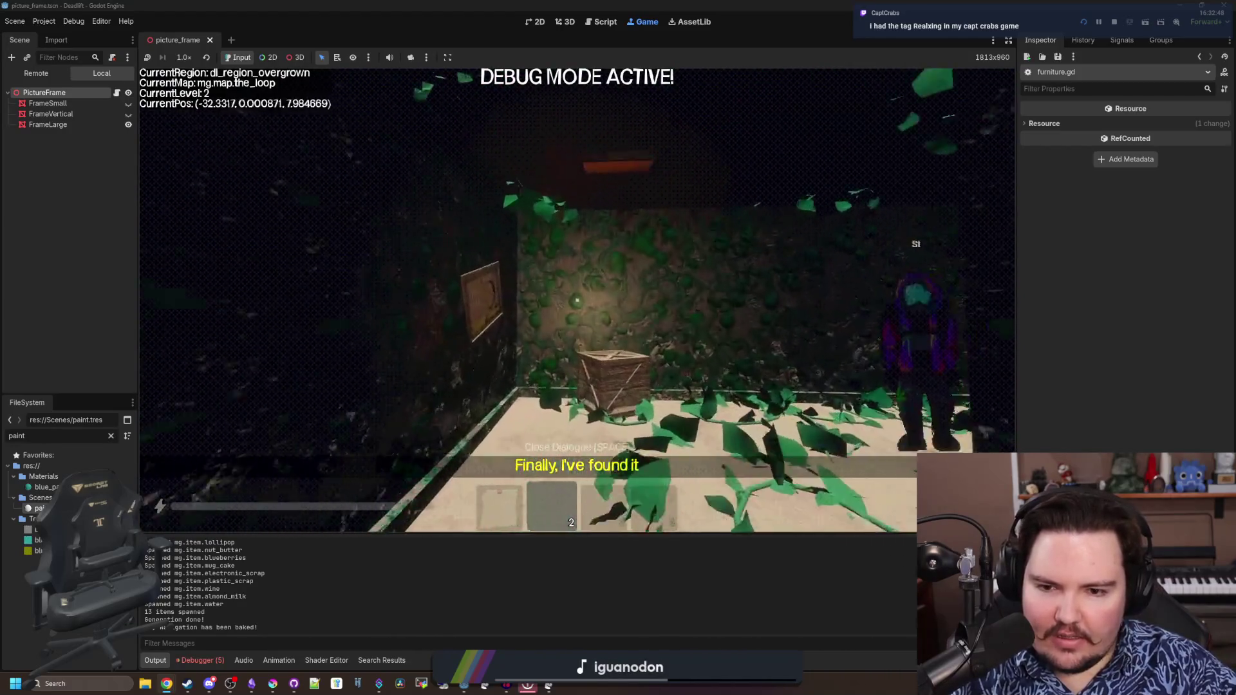
key(w)
key(w)
key(w)
key(w)
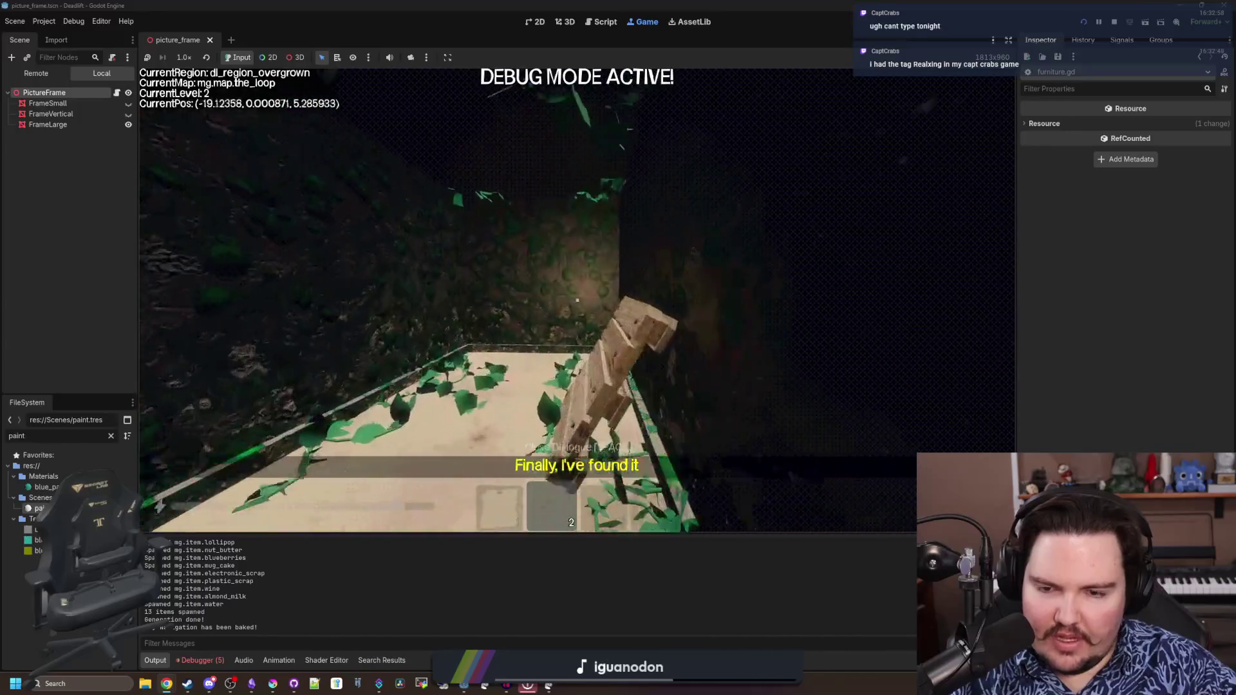
key(w)
key(w)
key(w)
key(w)
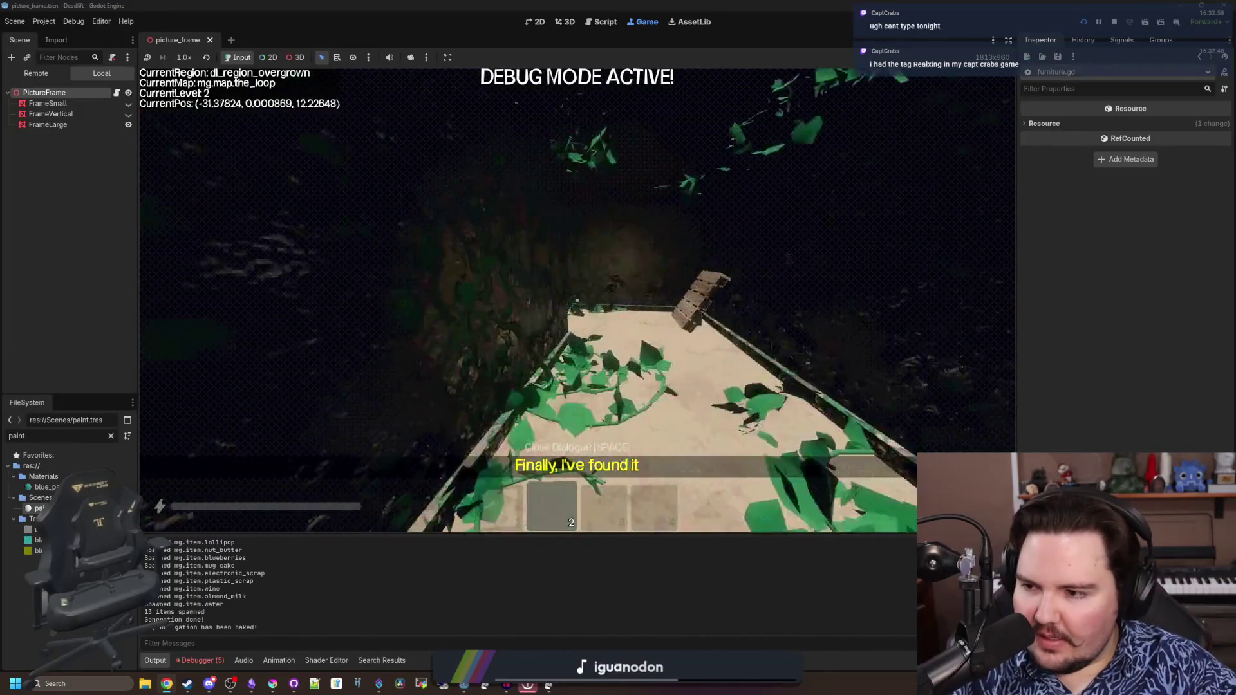
key(w)
key(w)
key(w)
key(w)
key(w)
key(w)
key(w)
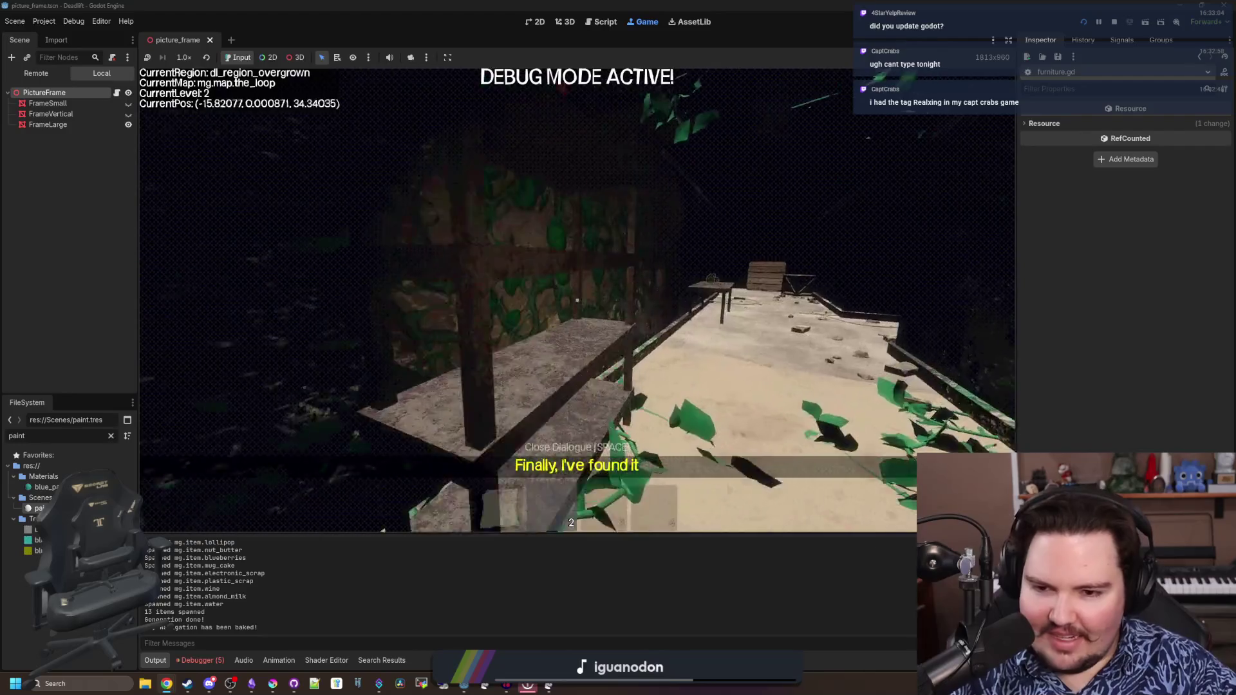
key(w)
key(w)
key(w)
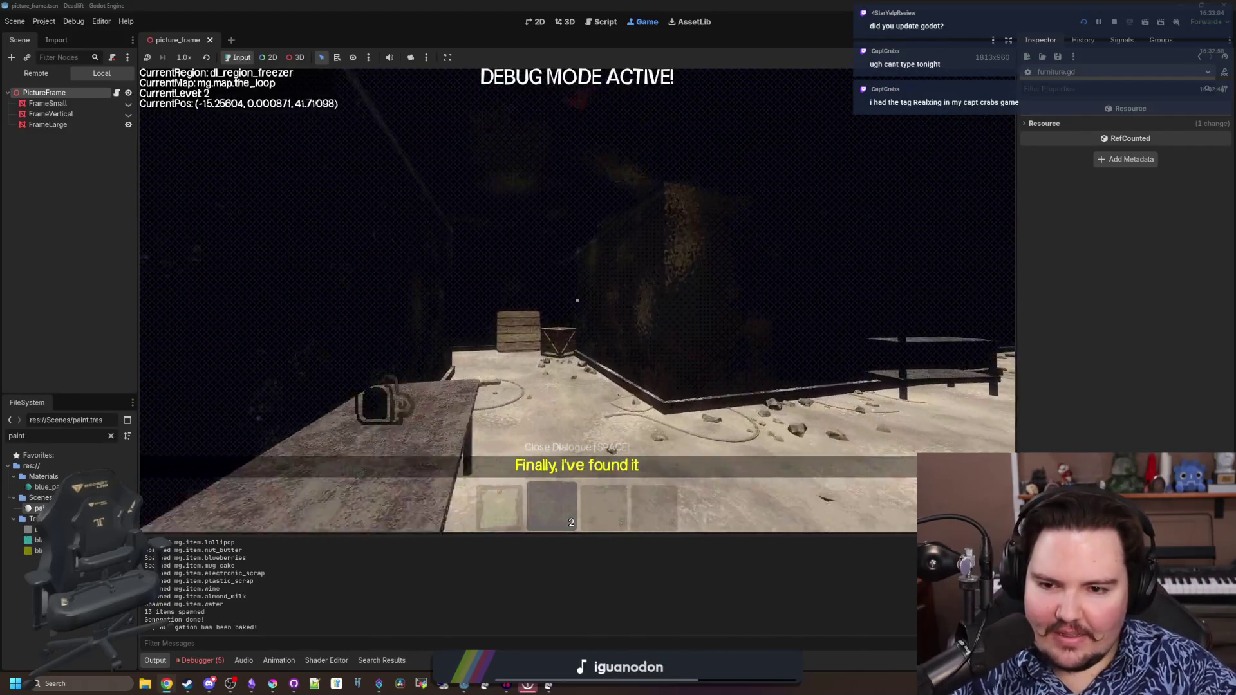
key(w)
key(w)
key(w)
key(w)
key(w)
key(w)
Pass through the freezer area and back into the overgrown region, then pause and select the PictureFrame node
key(w)
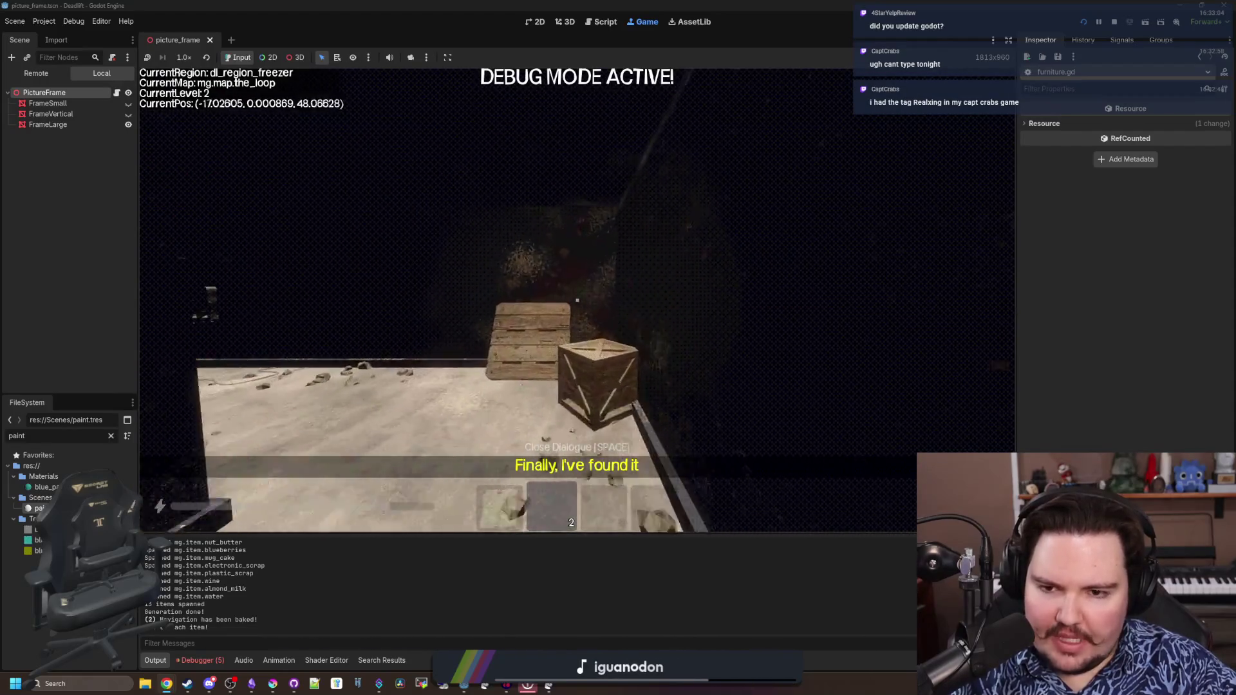
key(w)
key(w)
key(w)
key(w)
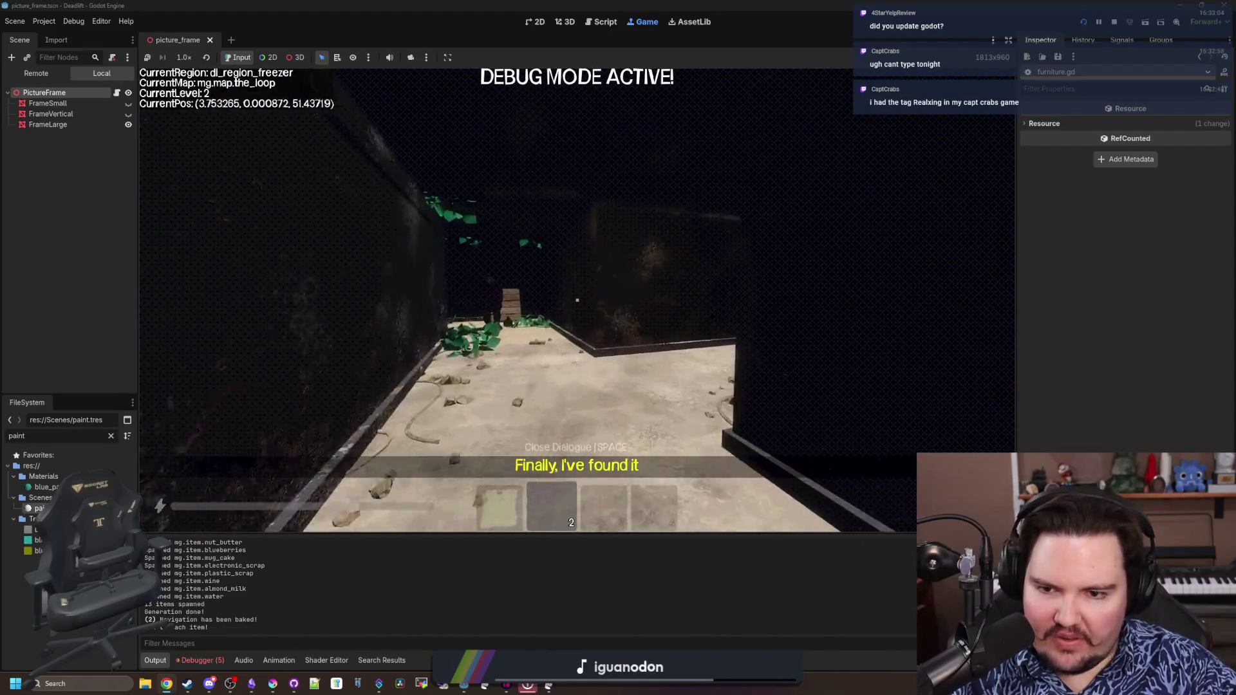
key(w)
key(s)
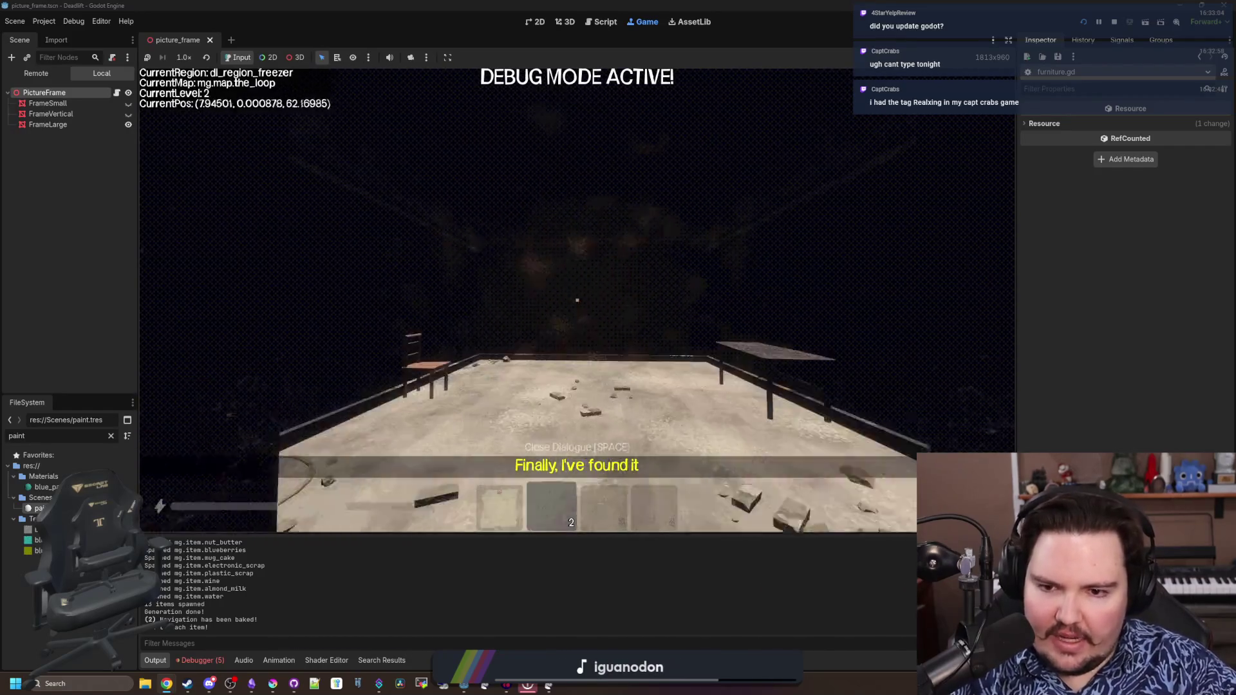
key(a)
key(w)
key(w)
key(w)
key(w)
key(w)
key(w)
key(w)
key(w)
key(w)
key(w)
key(w)
key(w)
key(w)
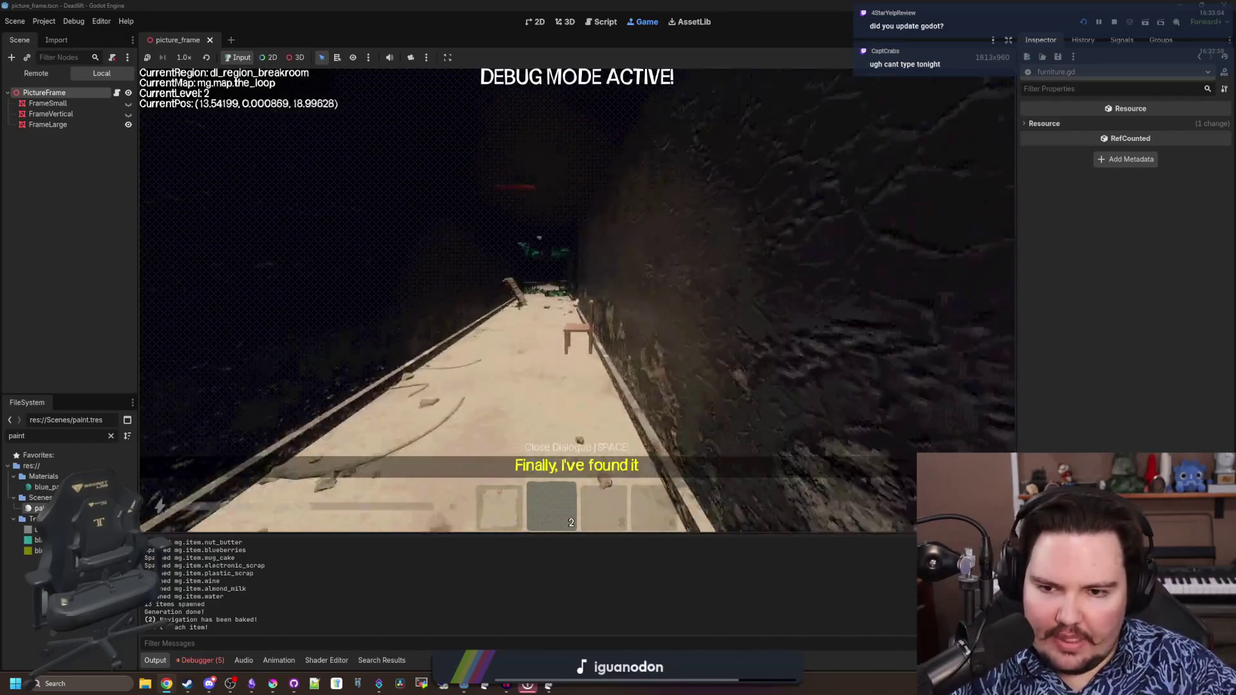
key(w)
key(w)
key(w)
key(w)
key(w)
key(w)
key(w)
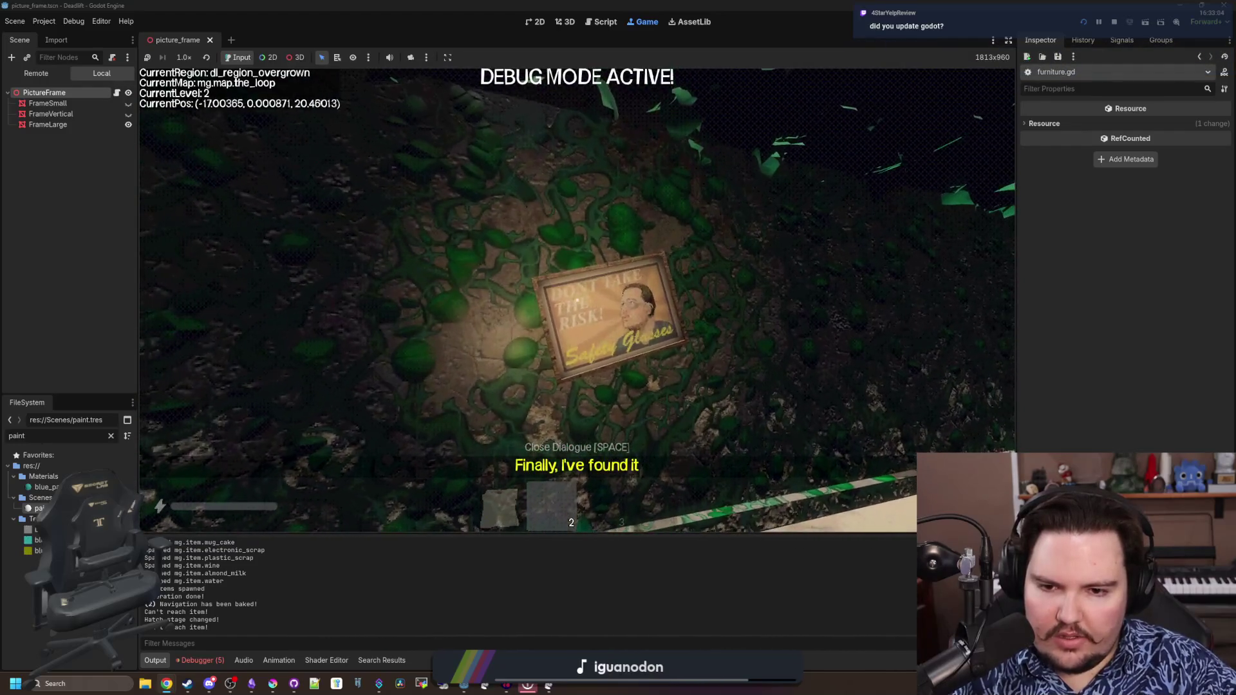
key(Escape)
click(46, 92)
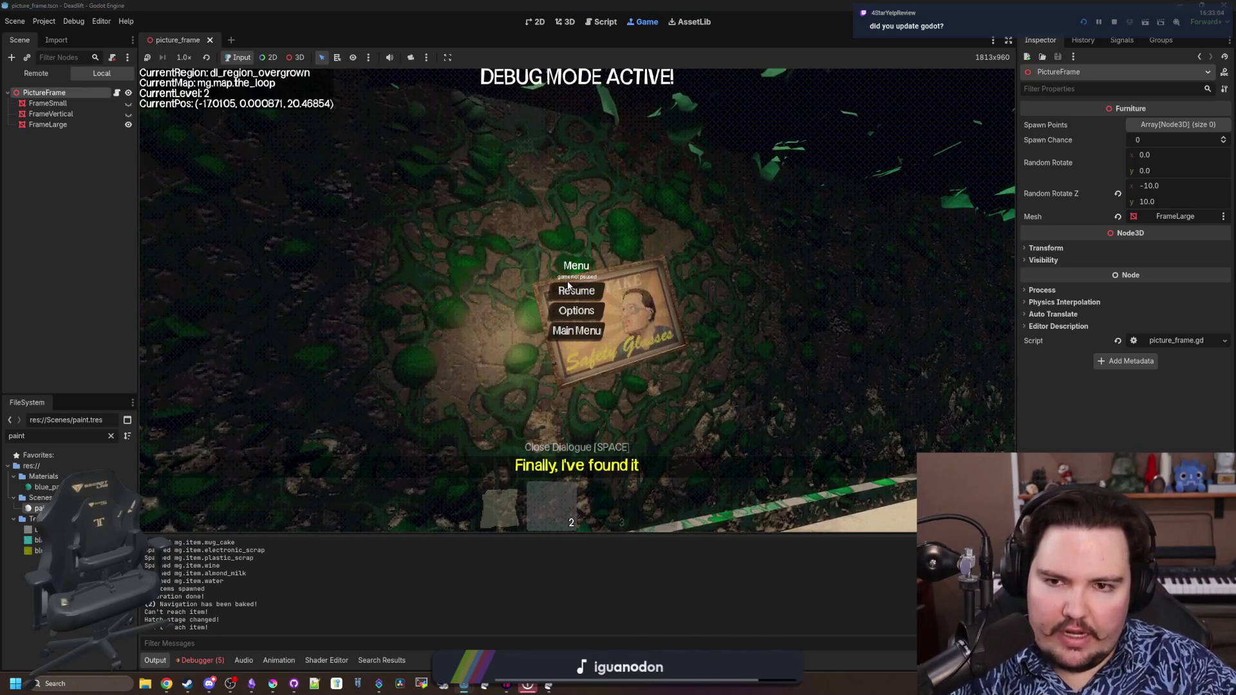
Stop and relaunch the Dead Lift game, then open the Godot 4.6.1 release article from Discord full screen
key(F8)
click(1081, 24)
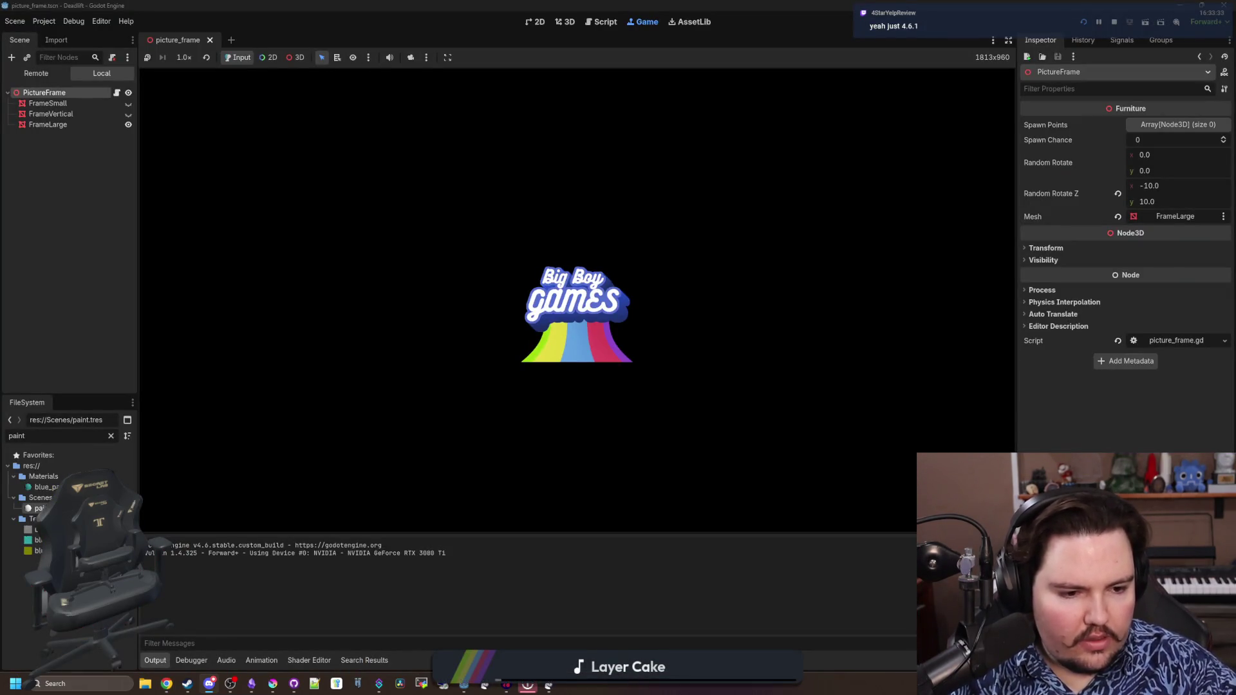
key(alt+Tab)
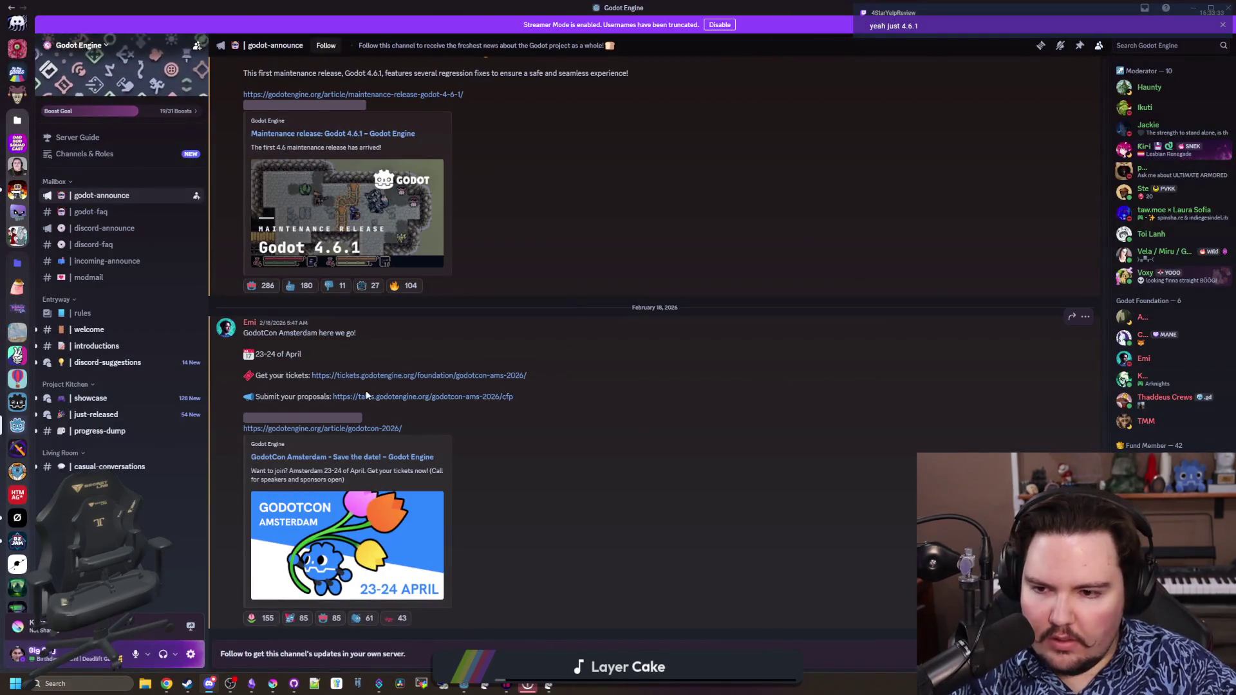
scroll(340, 380, up, 3)
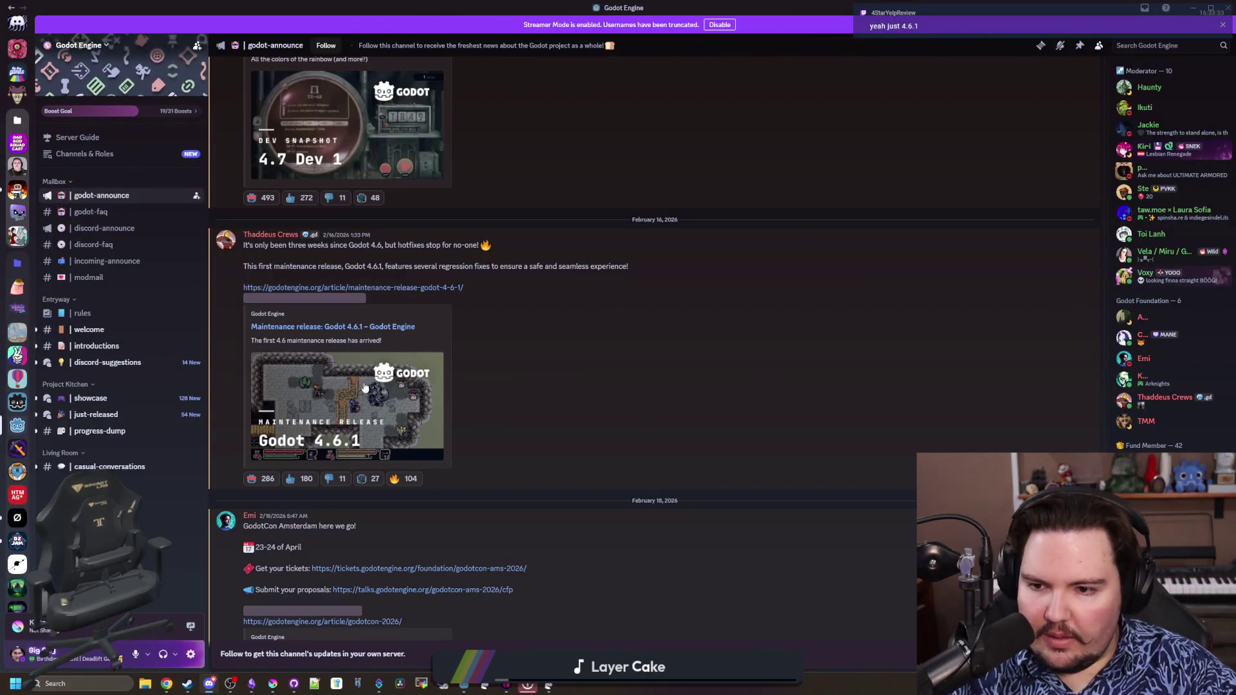
click(420, 288)
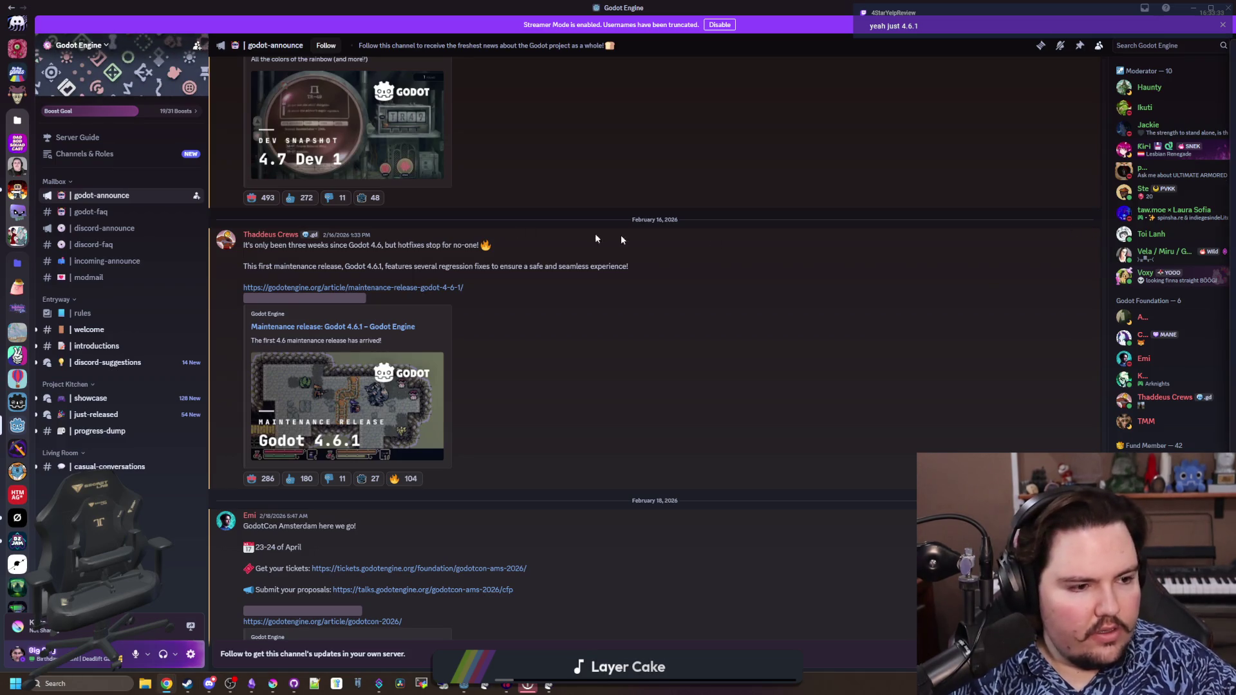
double_click(563, 238)
scroll(676, 386, down, 5)
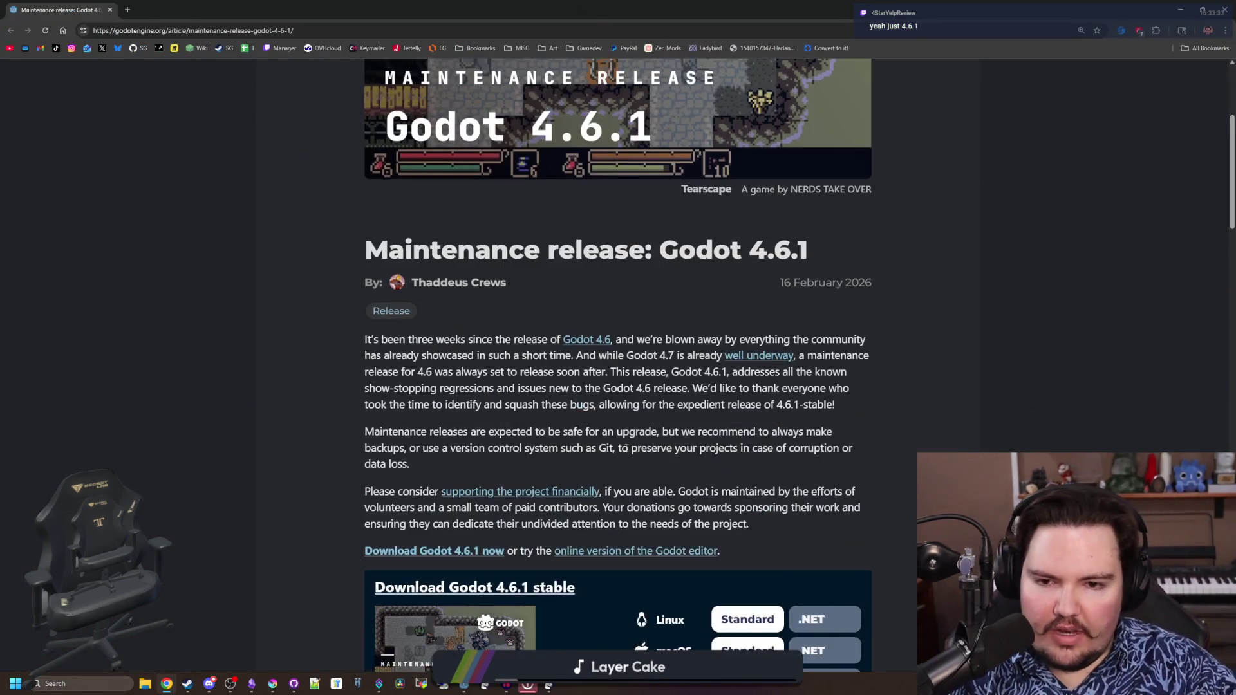
scroll(678, 494, down, 5)
scroll(647, 441, down, 5)
scroll(606, 387, down, 4)
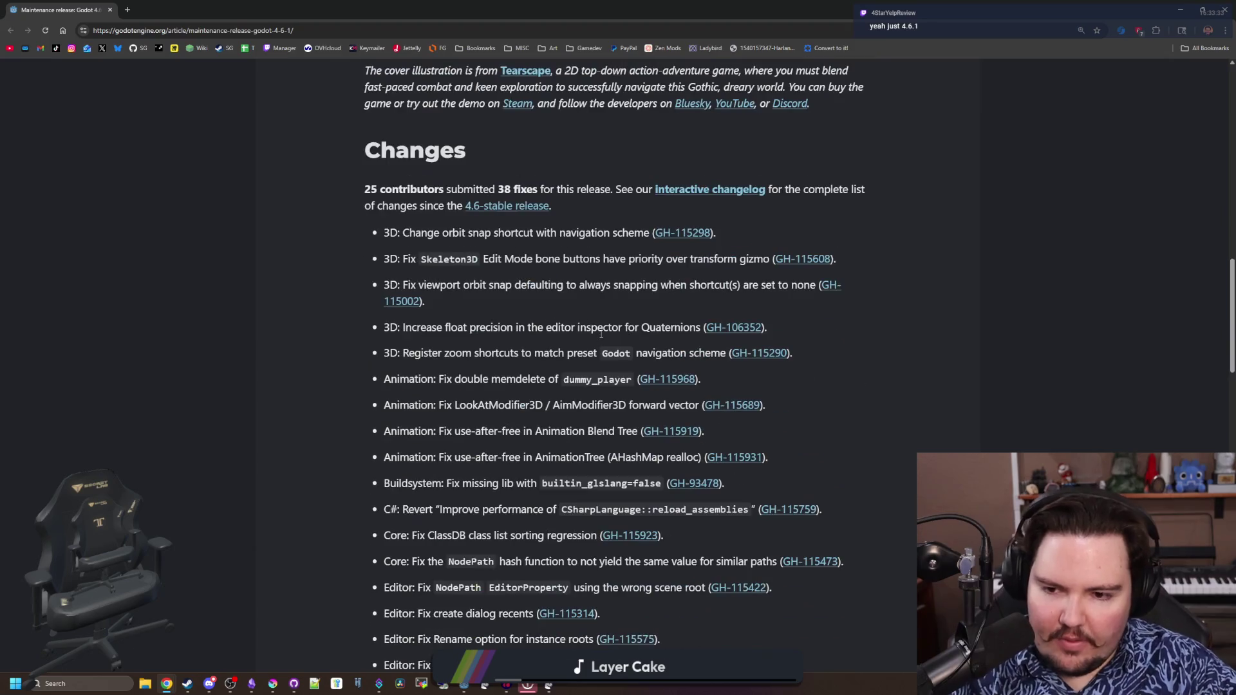
scroll(600, 334, up, 5)
scroll(590, 352, up, 6)
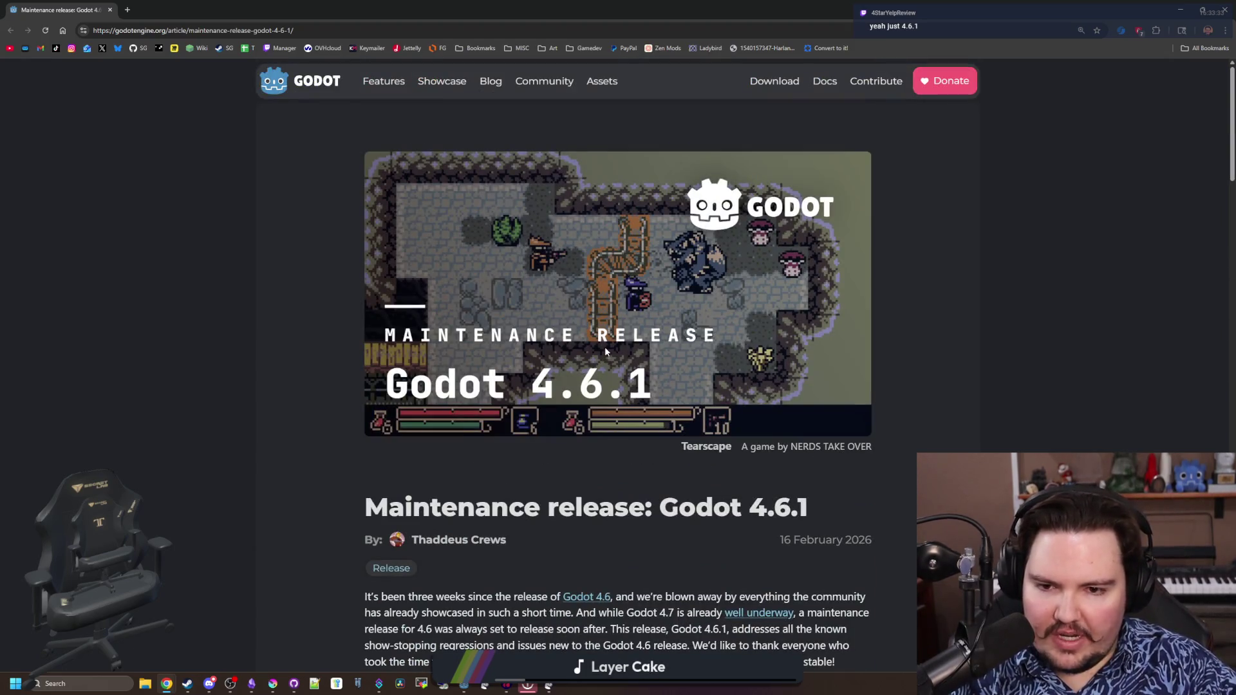
scroll(604, 347, down, 3)
scroll(606, 390, down, 4)
scroll(605, 391, down, 3)
scroll(607, 367, down, 3)
scroll(609, 335, down, 3)
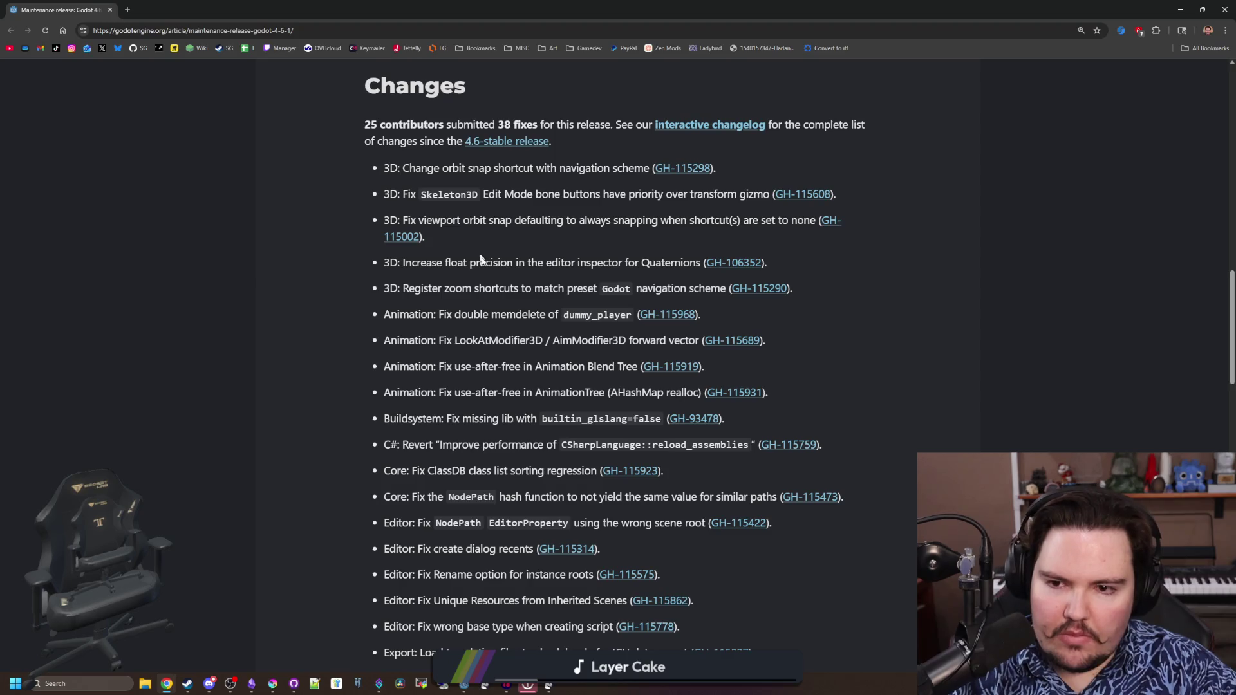
Read through the 4.6.1 Changes list, highlighting a few change entries
drag(402, 167, 564, 343)
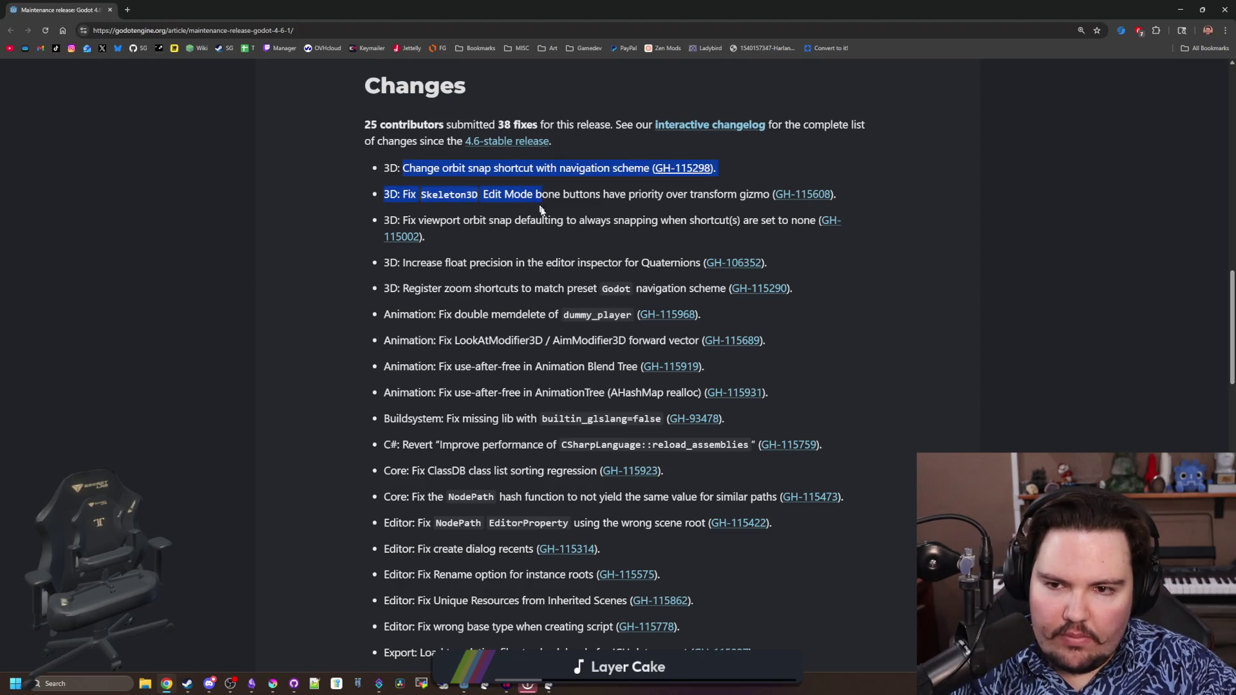
click(433, 212)
mouse_move(441, 220)
mouse_down()
mouse_move(676, 263)
mouse_move(506, 394)
mouse_move(523, 417)
mouse_up()
click(523, 417)
scroll(522, 418, down, 2)
scroll(498, 370, down, 2)
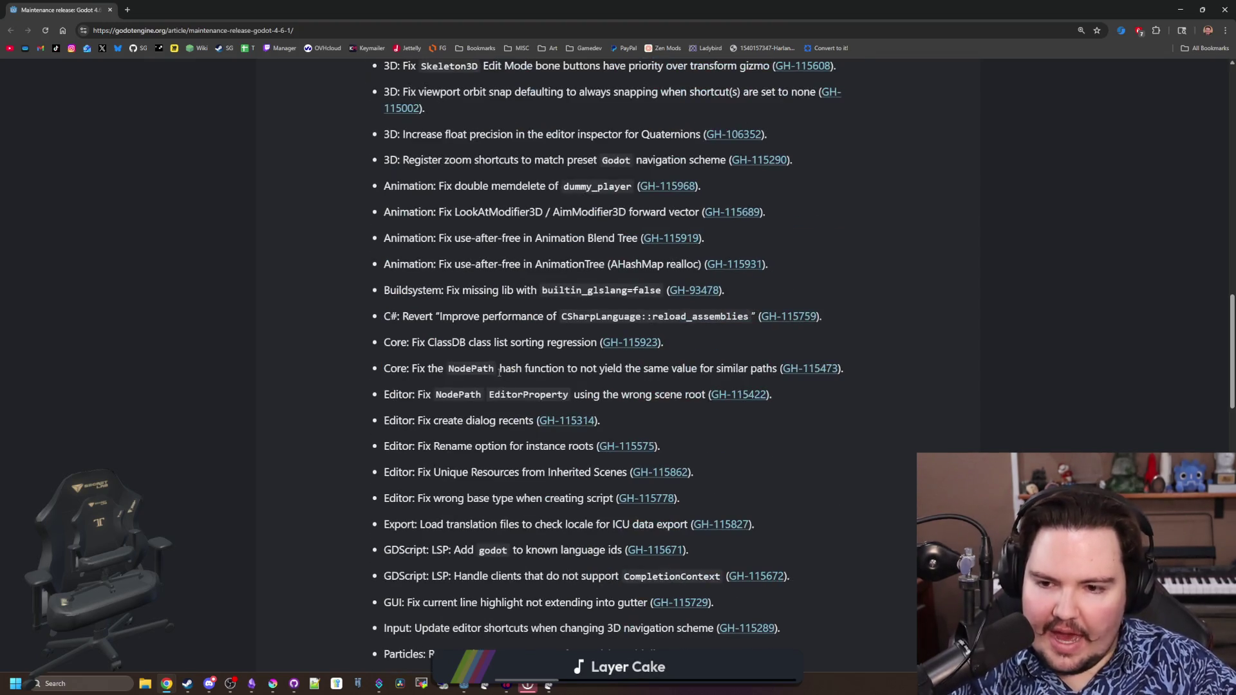
scroll(499, 369, down, 1)
scroll(436, 372, down, 2)
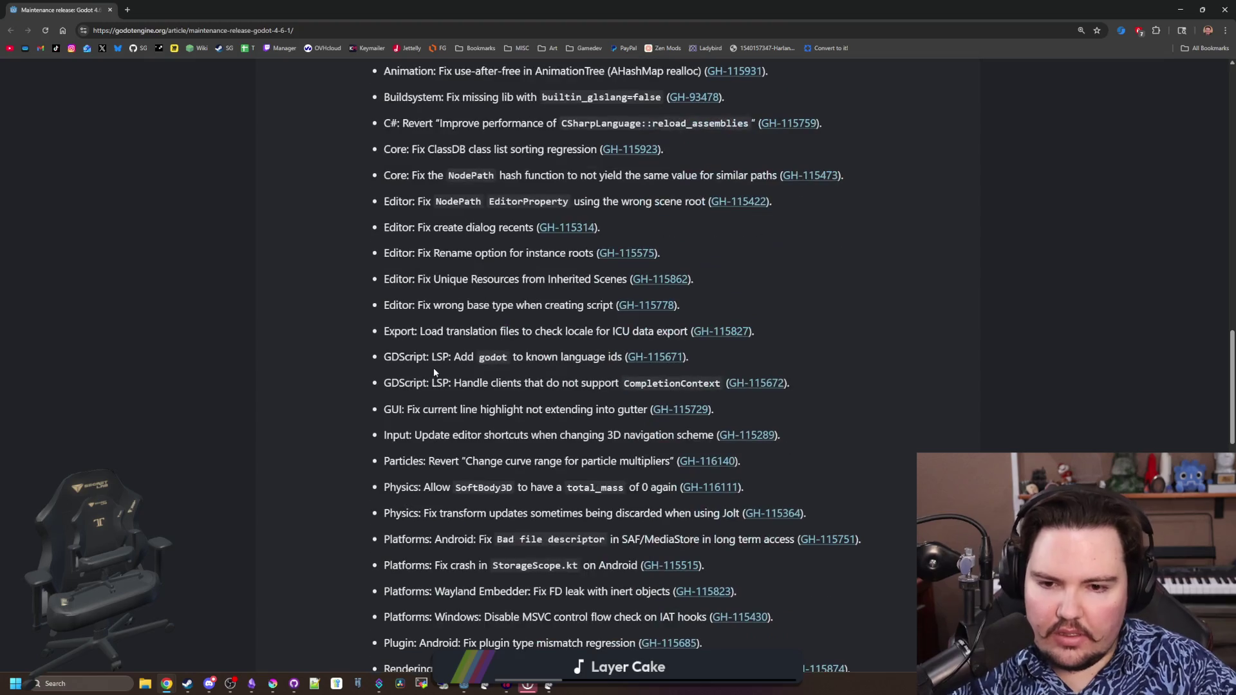
scroll(448, 349, down, 3)
scroll(448, 350, down, 2)
scroll(448, 350, down, 1)
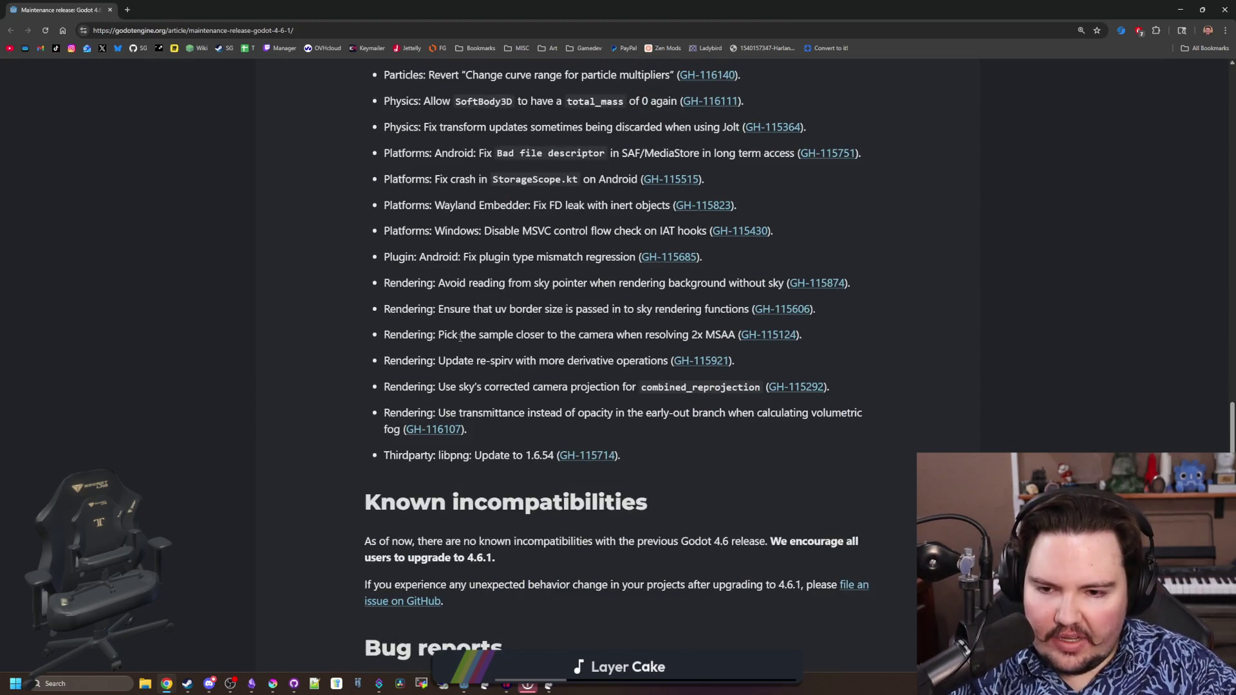
Shrink and close the browser, return to Godot and open the game's setup panel from the main menu
drag(423, 10, 421, 381)
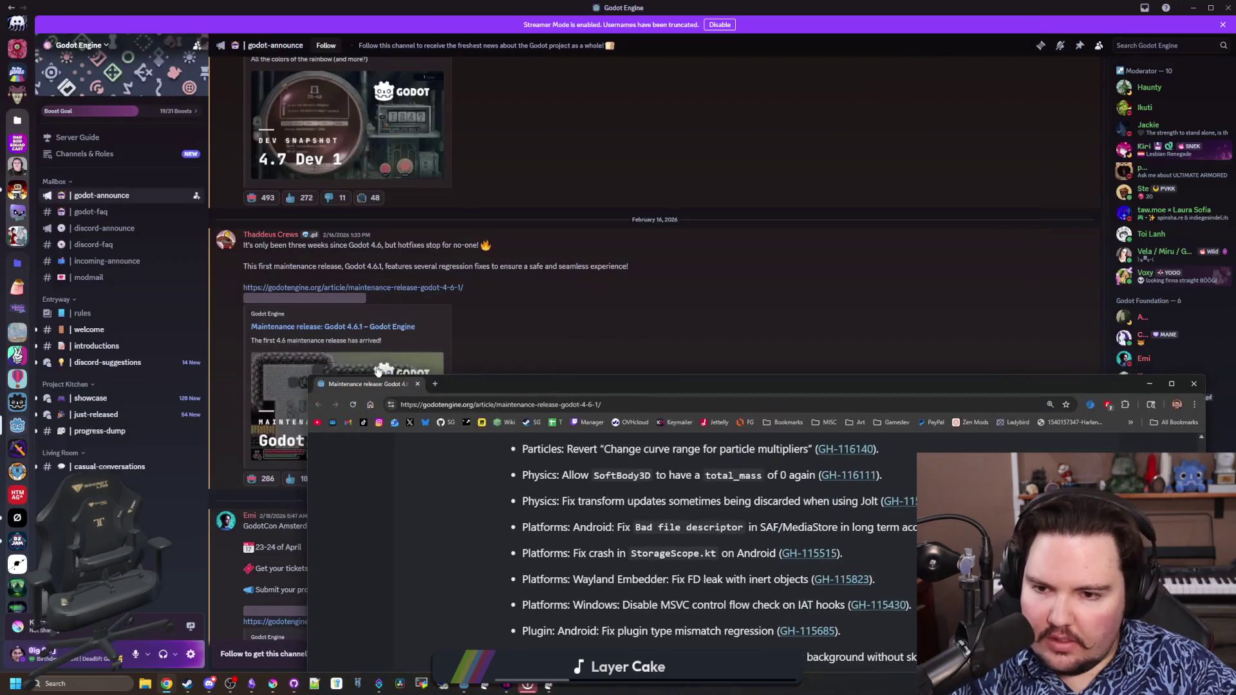
click(418, 383)
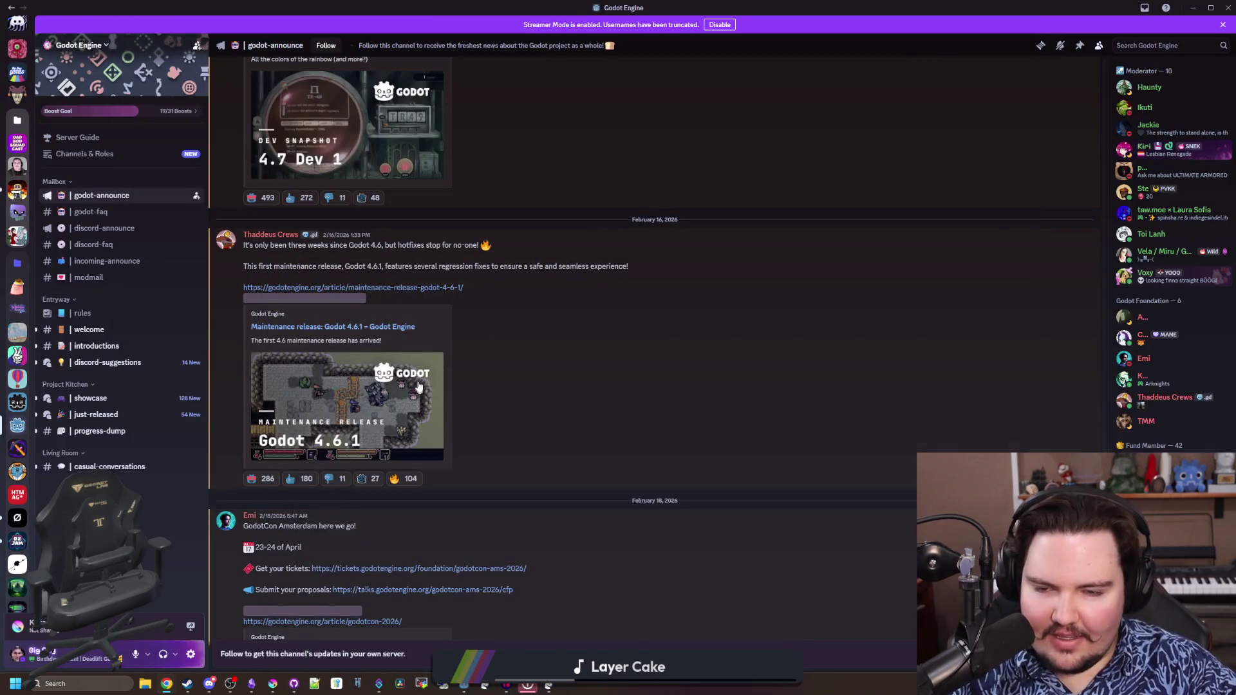
key(alt+Tab)
click(292, 323)
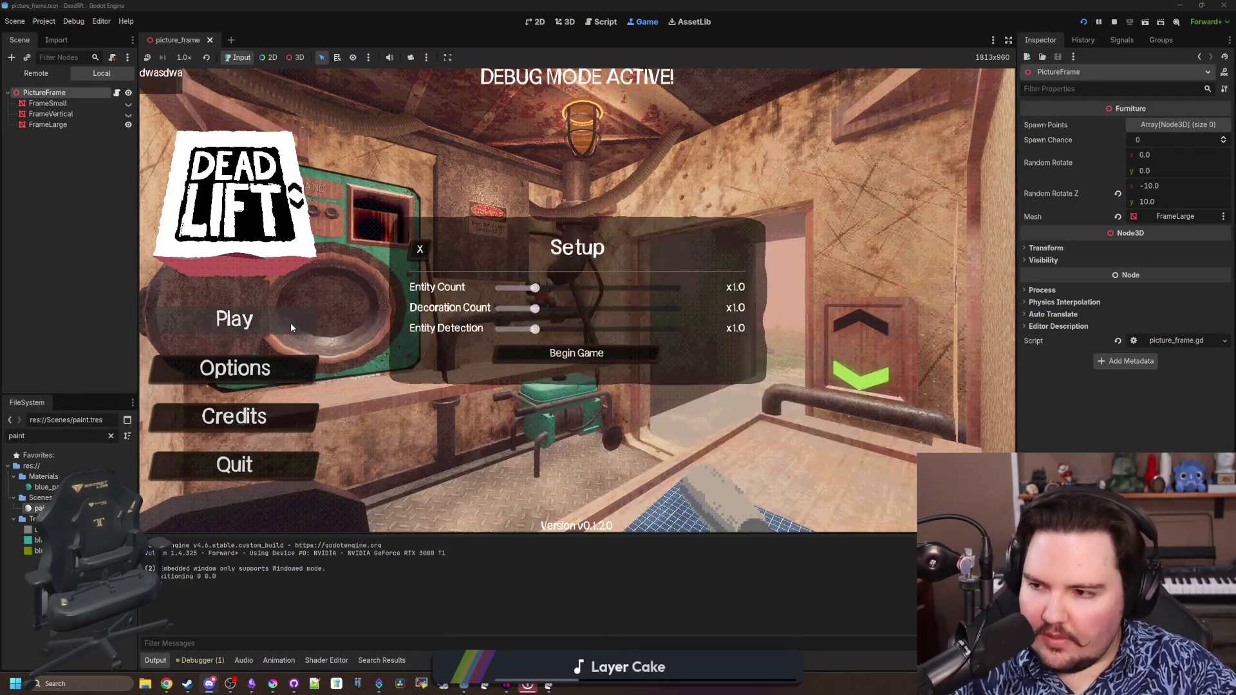
Start the game with default setup, briefly open a bookmarked browser page, then resume the paused game
click(576, 354)
key(Escape)
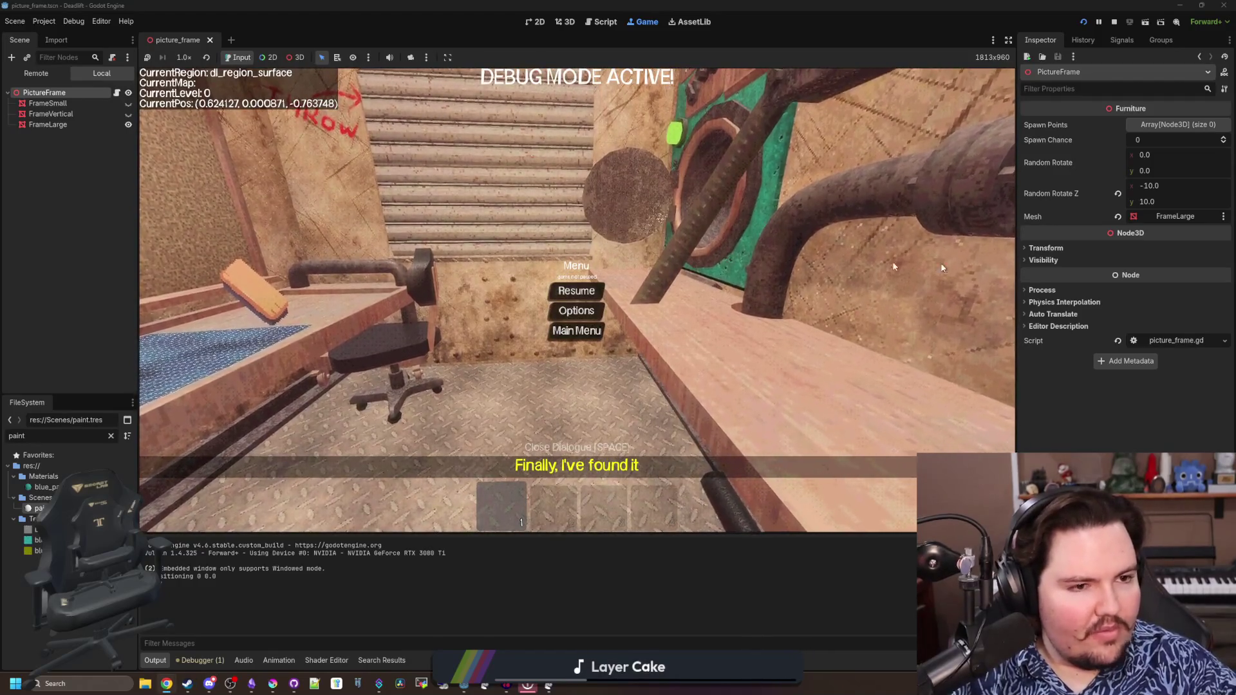
key(alt+Tab)
click(448, 284)
key(alt+Tab)
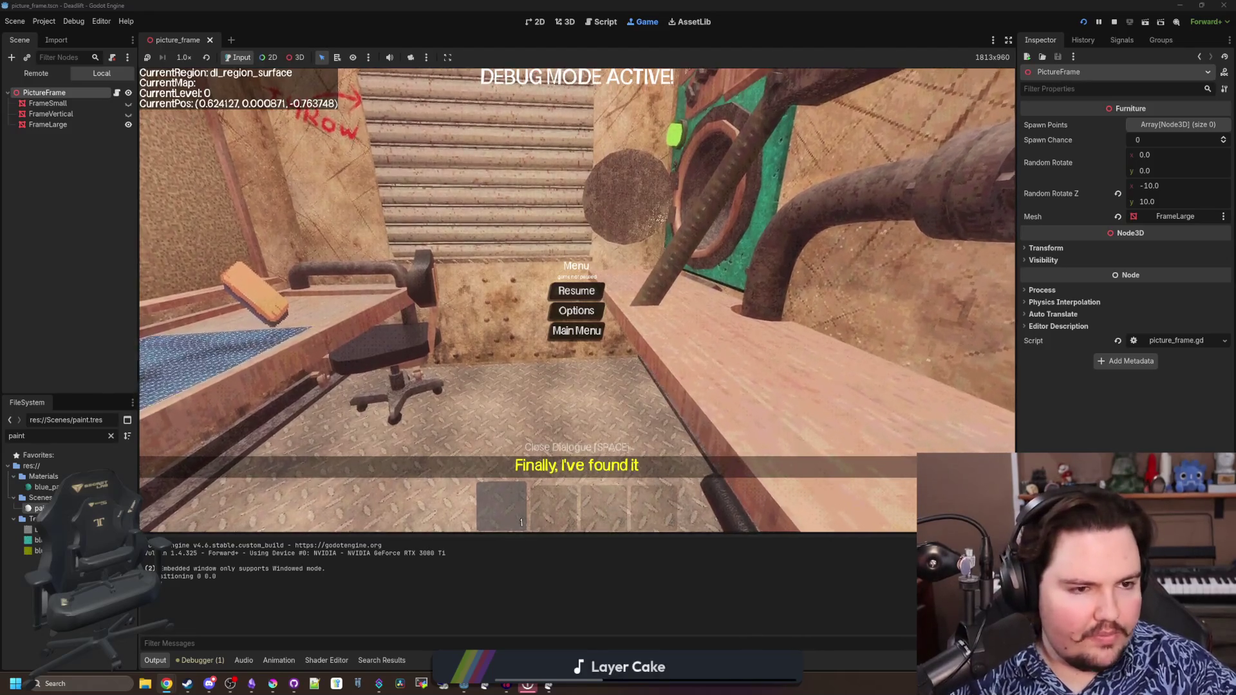
click(576, 290)
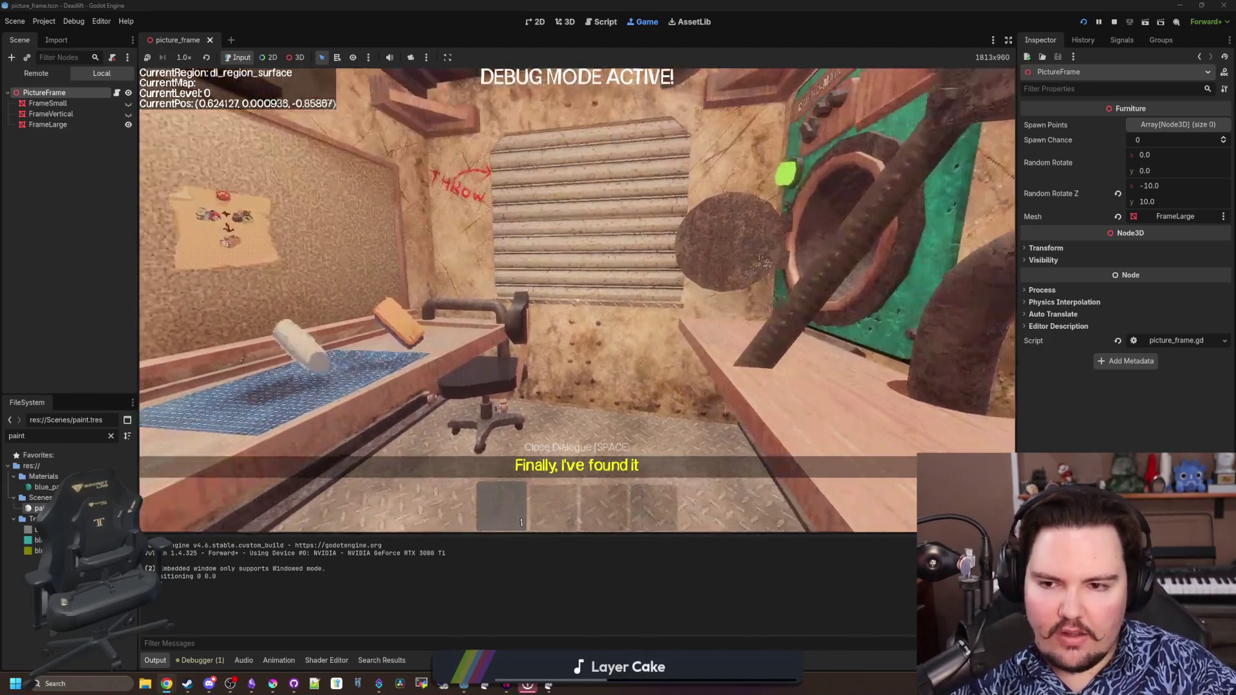
Walk out into the forest and pick up several rocks into the hotbar
key(w)
key(w)
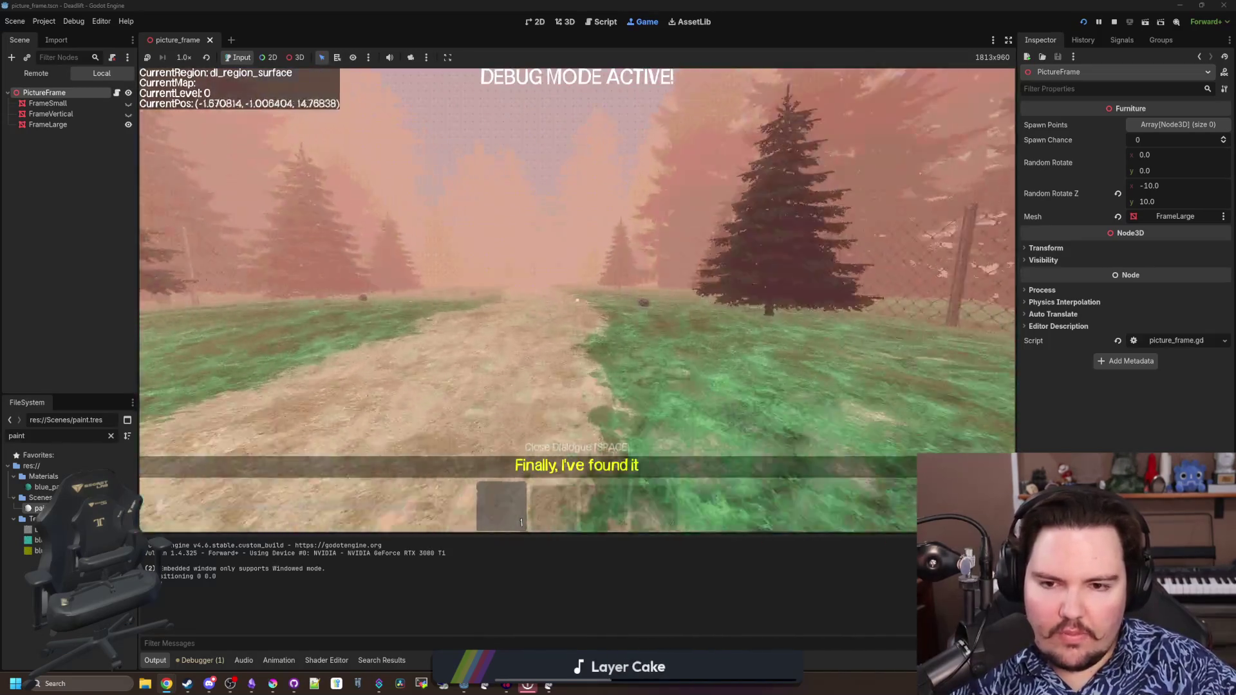
key(e)
key(w)
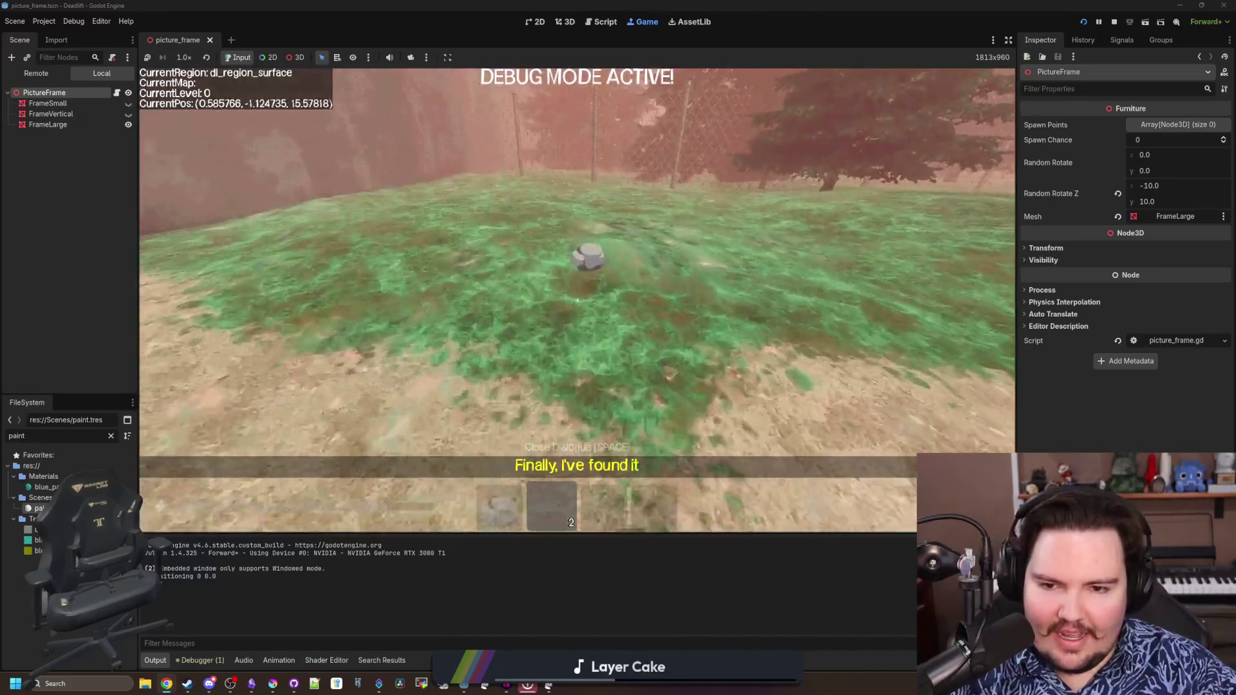
key(e)
key(e)
key(w)
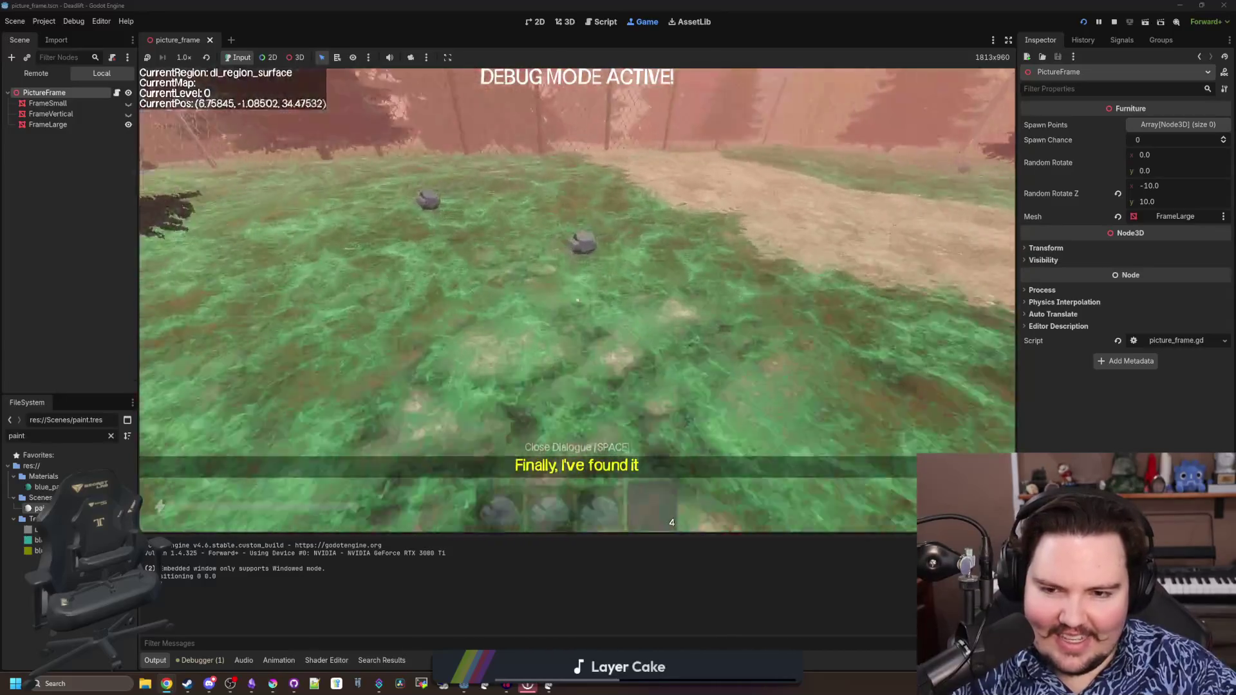
key(e)
Pause and resume the game, then walk through the forest toward the building entrance
key(Escape)
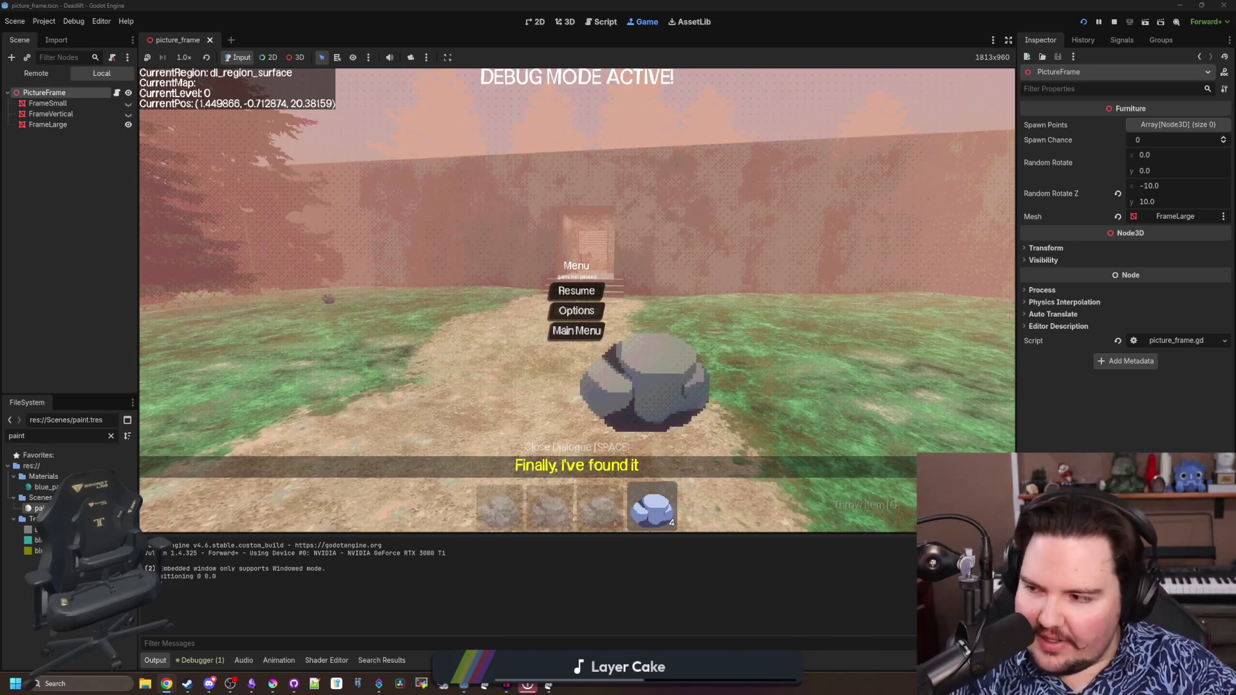
click(555, 288)
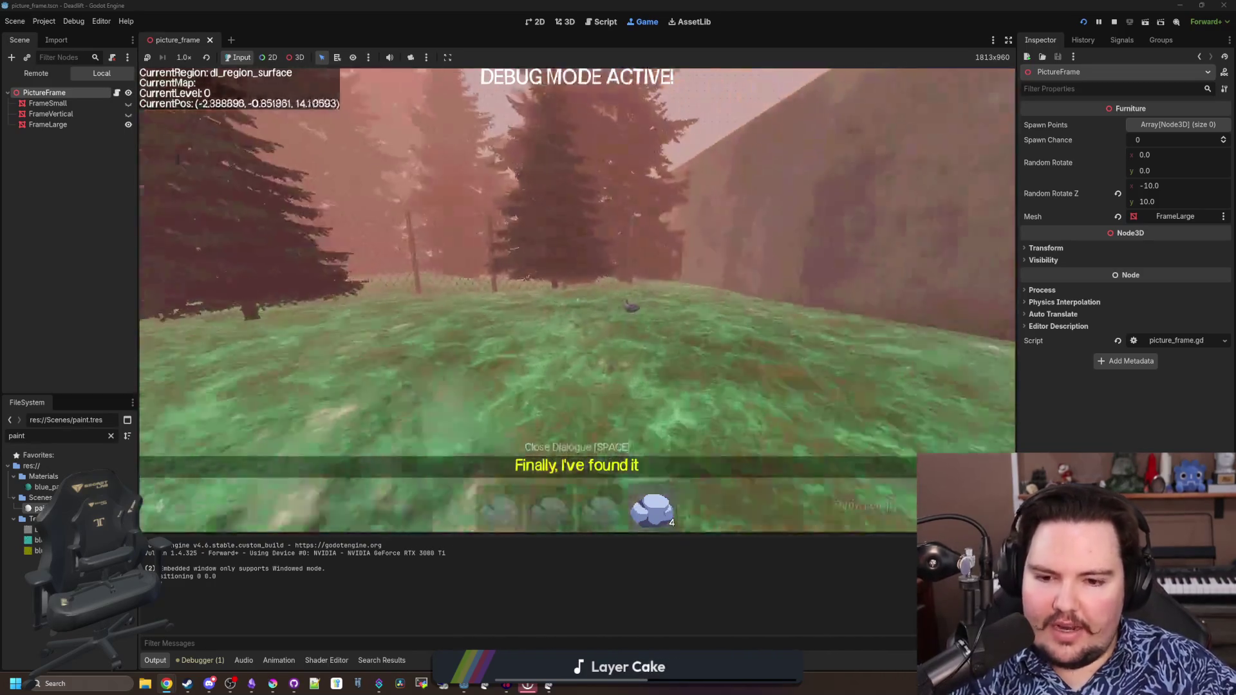
key(w)
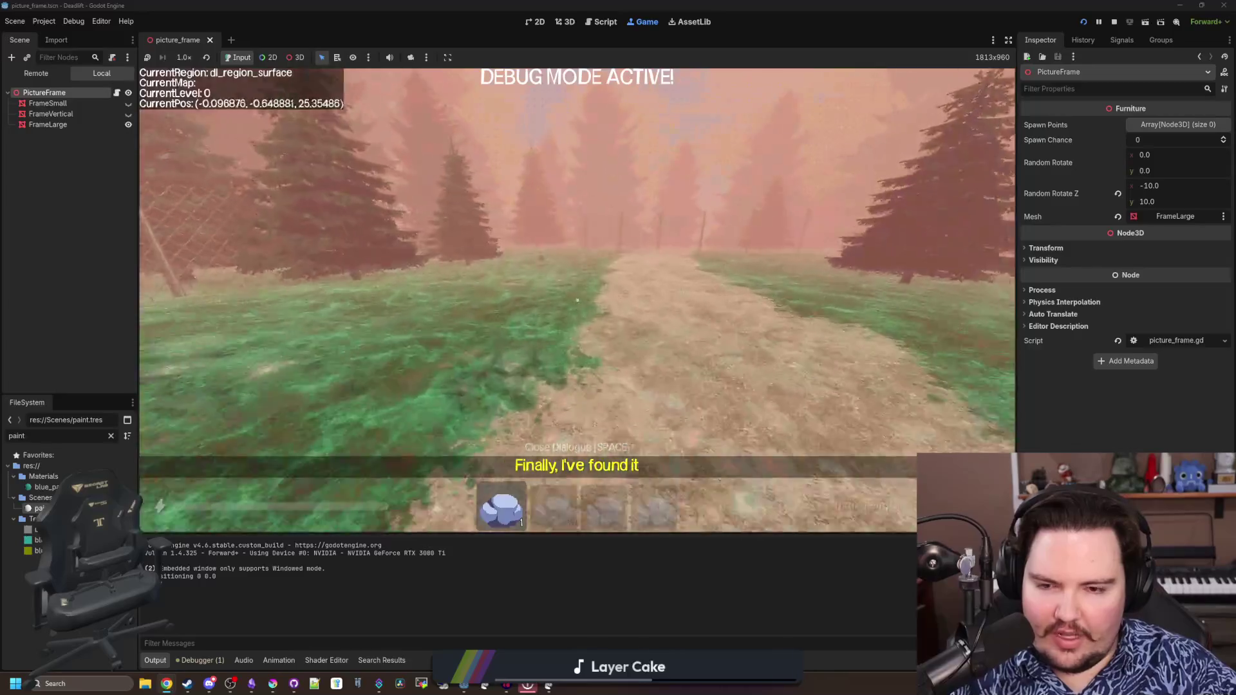
key(w)
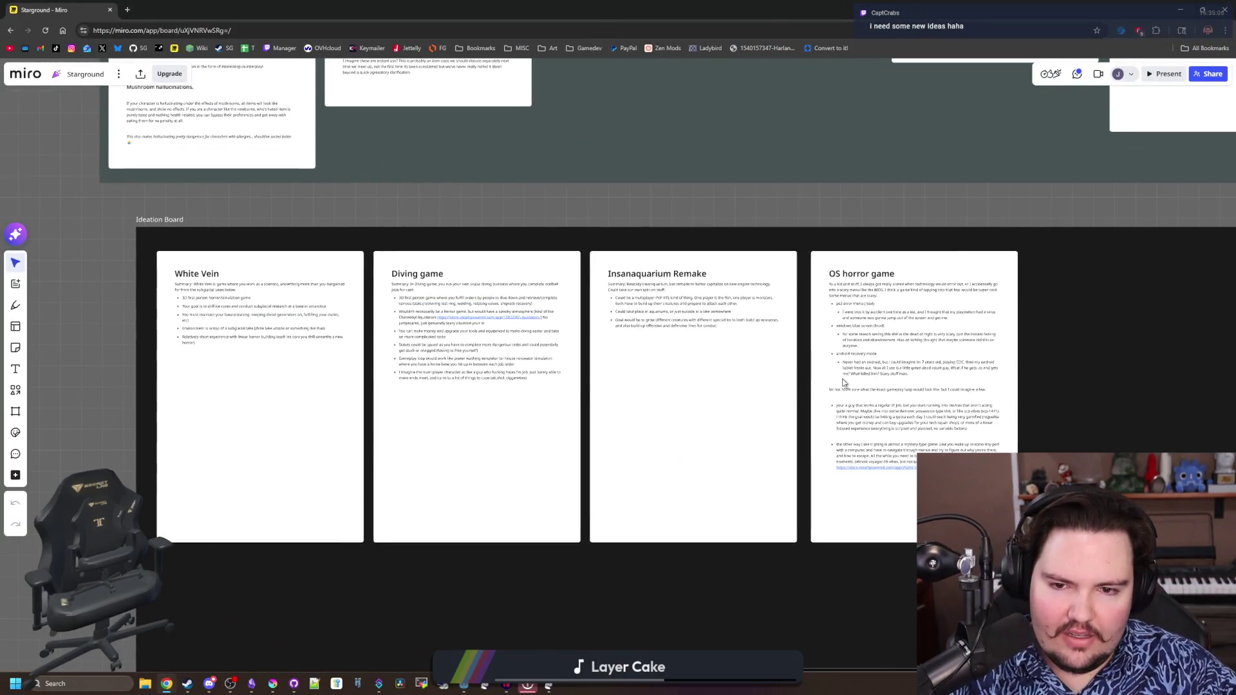
scroll(676, 338, up, 3)
scroll(628, 290, up, 3)
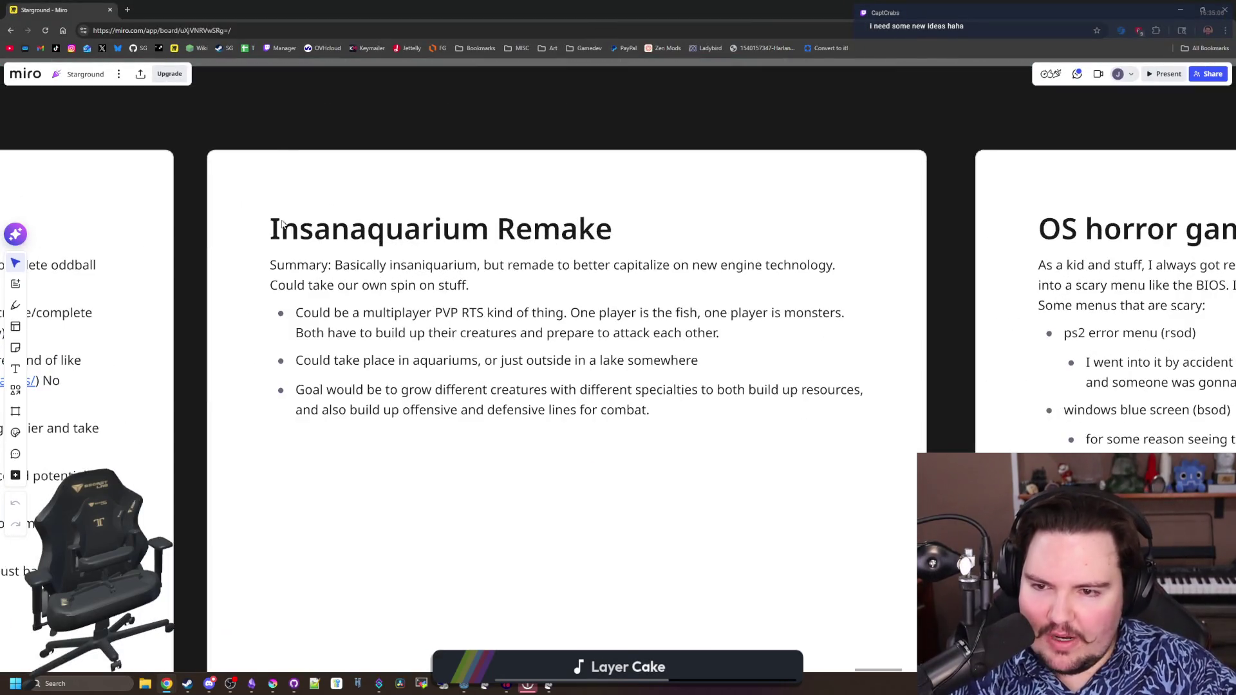
scroll(396, 270, down, 3)
scroll(324, 240, up, 2)
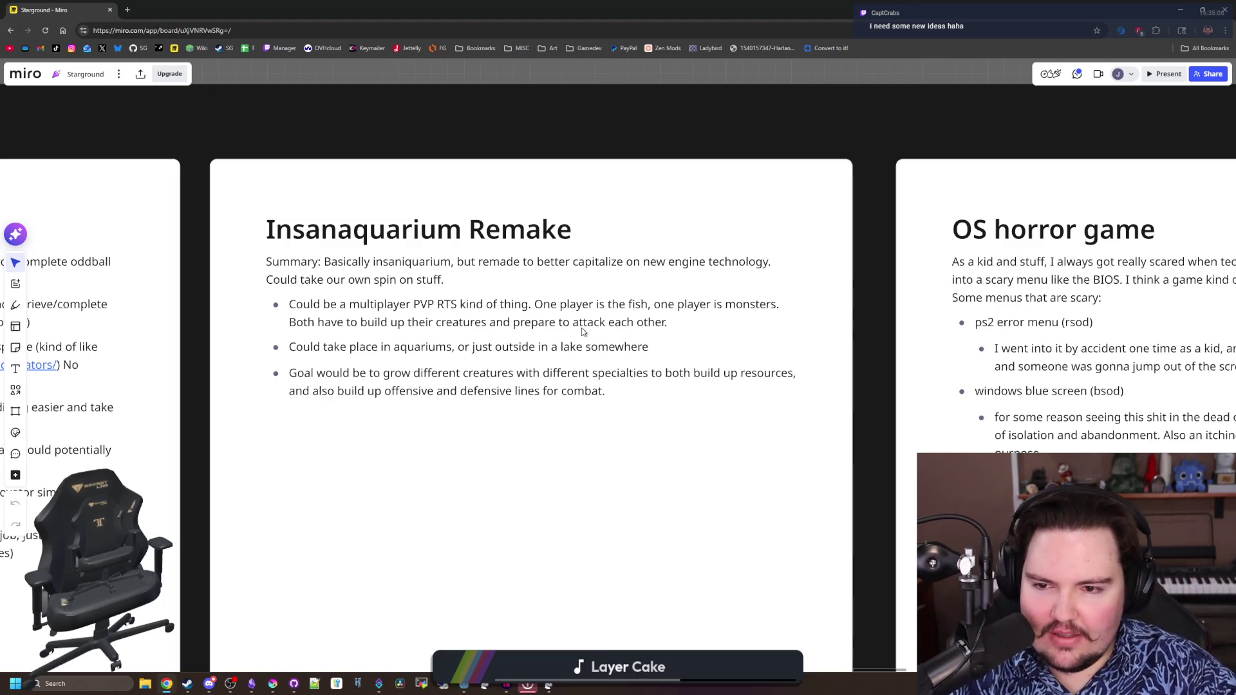
scroll(371, 340, down, 3)
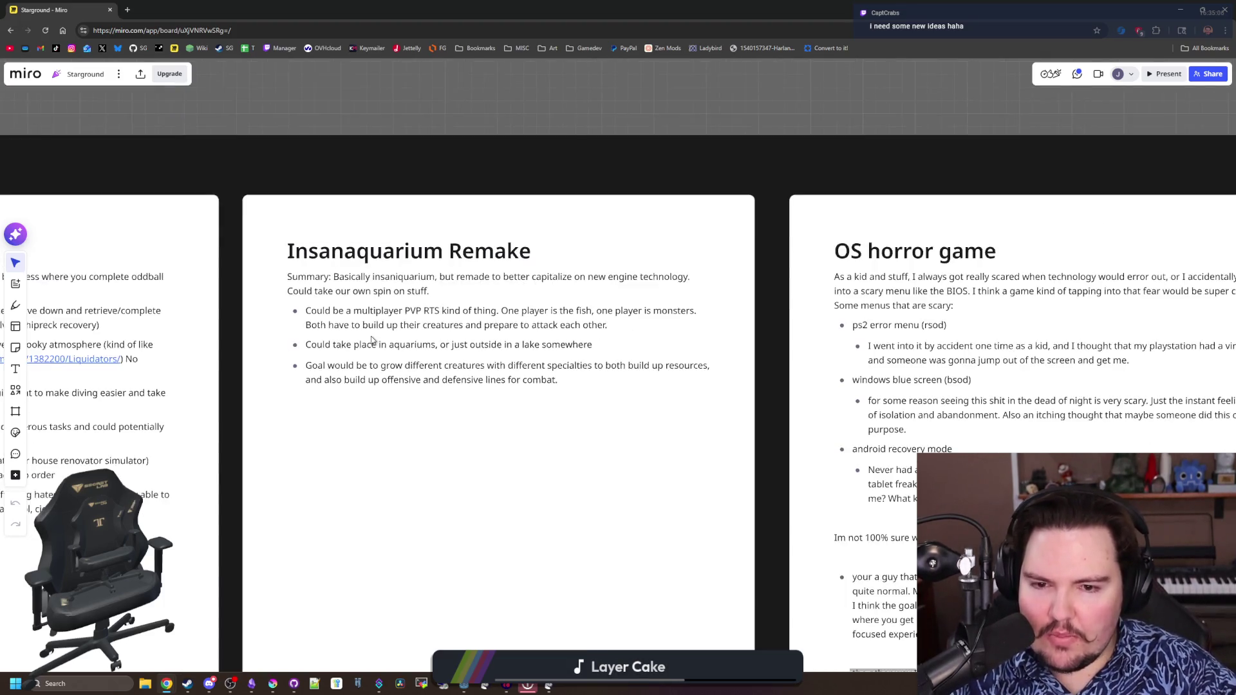
scroll(371, 340, down, 1)
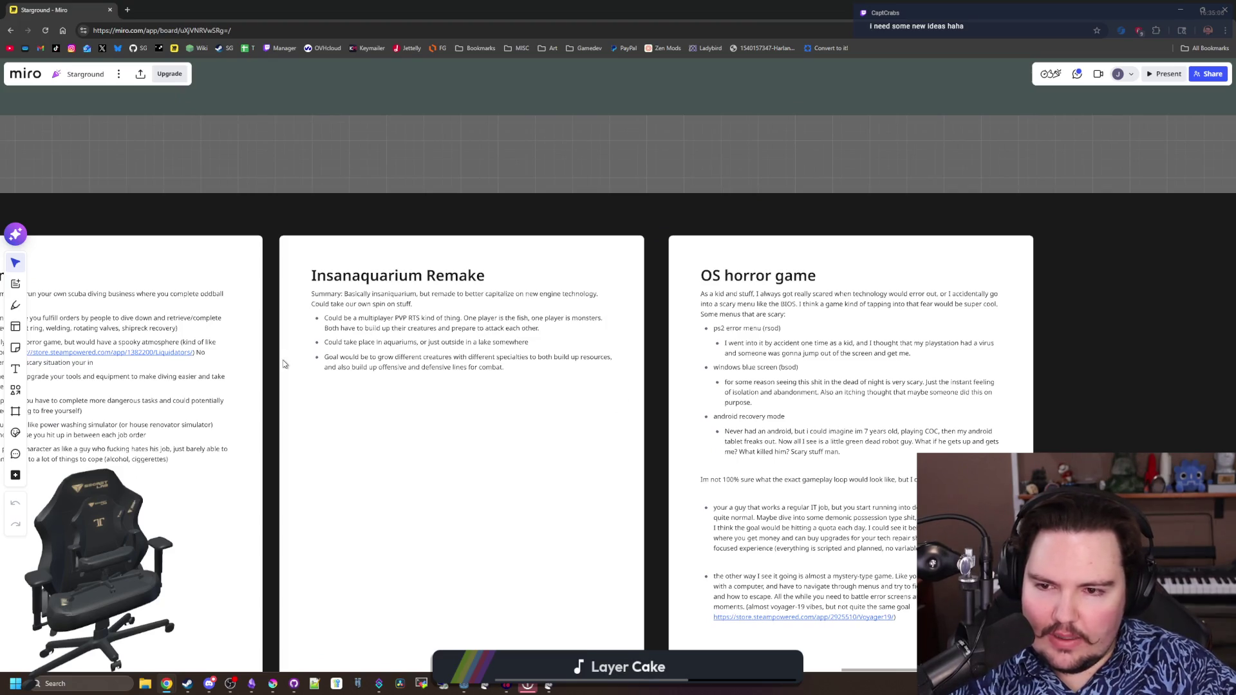
Pan the Miro board to the Diving game, Insanaquarium Remake and OS horror cards
drag(285, 364, 720, 363)
scroll(708, 368, up, 3)
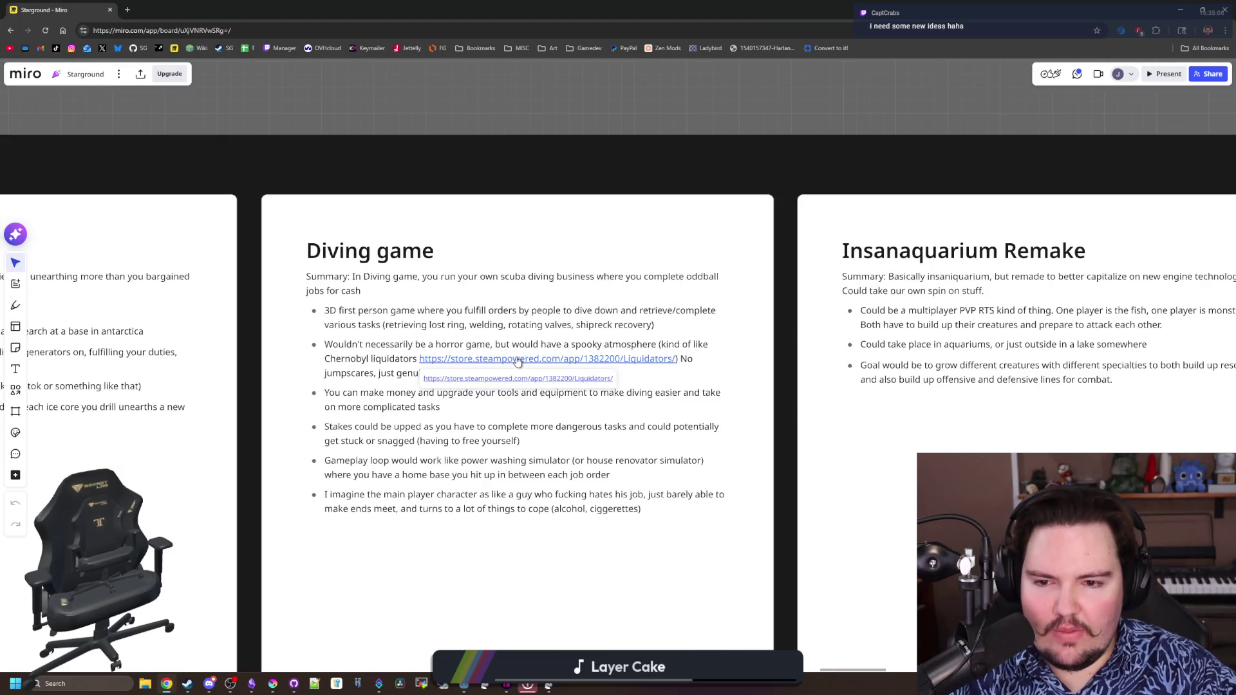
scroll(518, 362, down, 3)
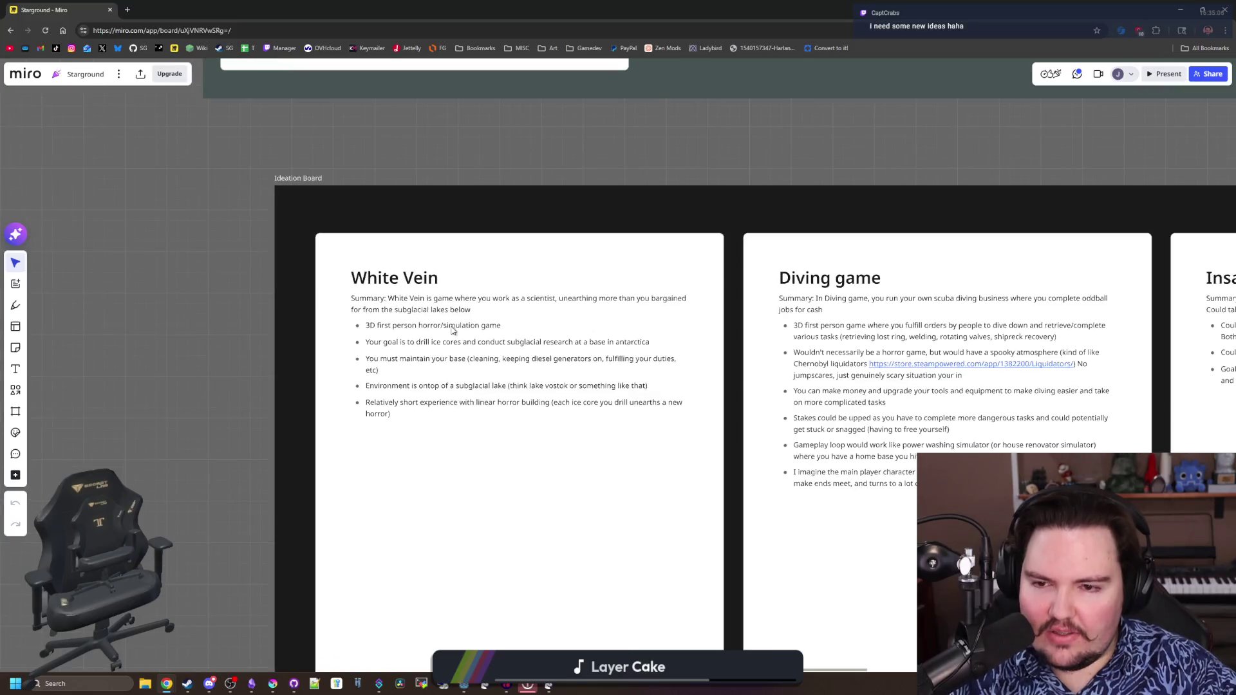
scroll(438, 368, up, 3)
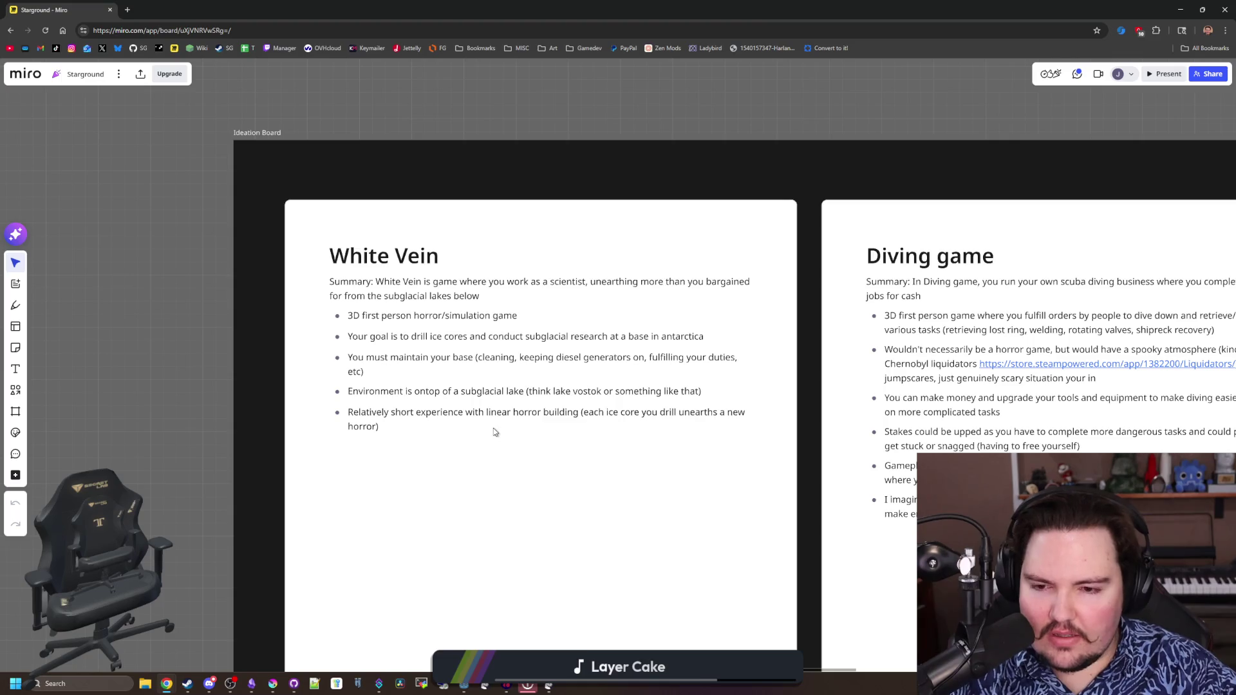
scroll(456, 322, down, 2)
scroll(468, 324, down, 2)
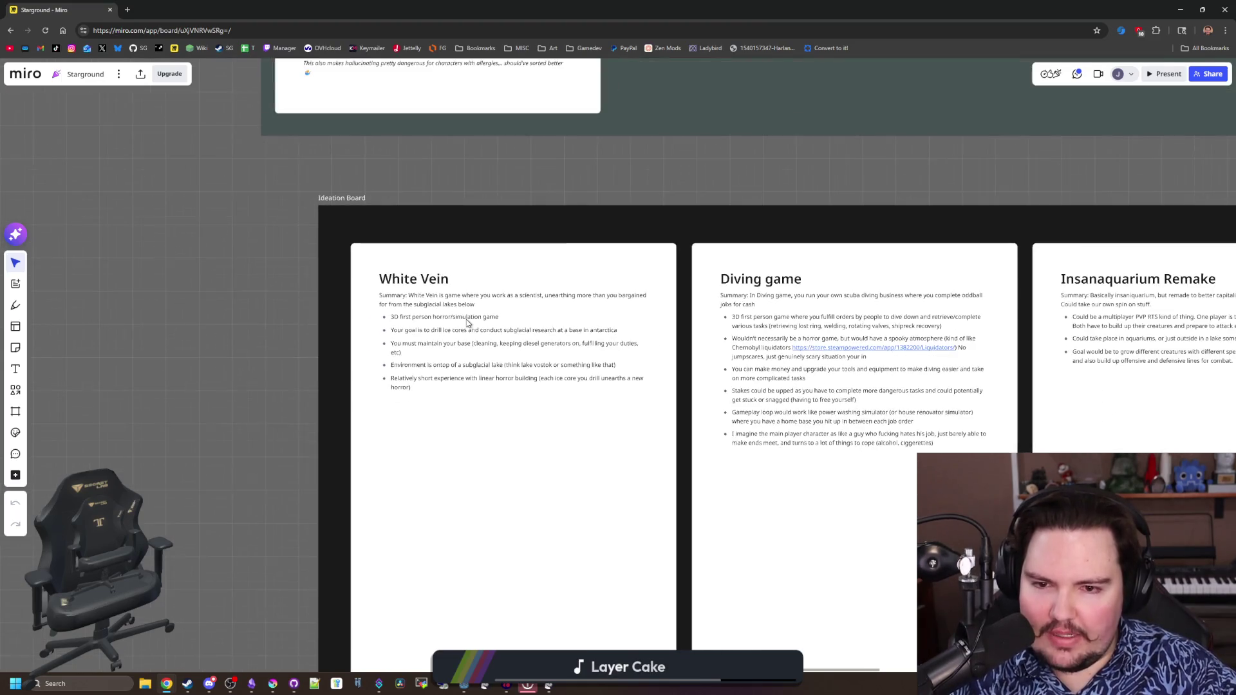
drag(906, 193, 495, 240)
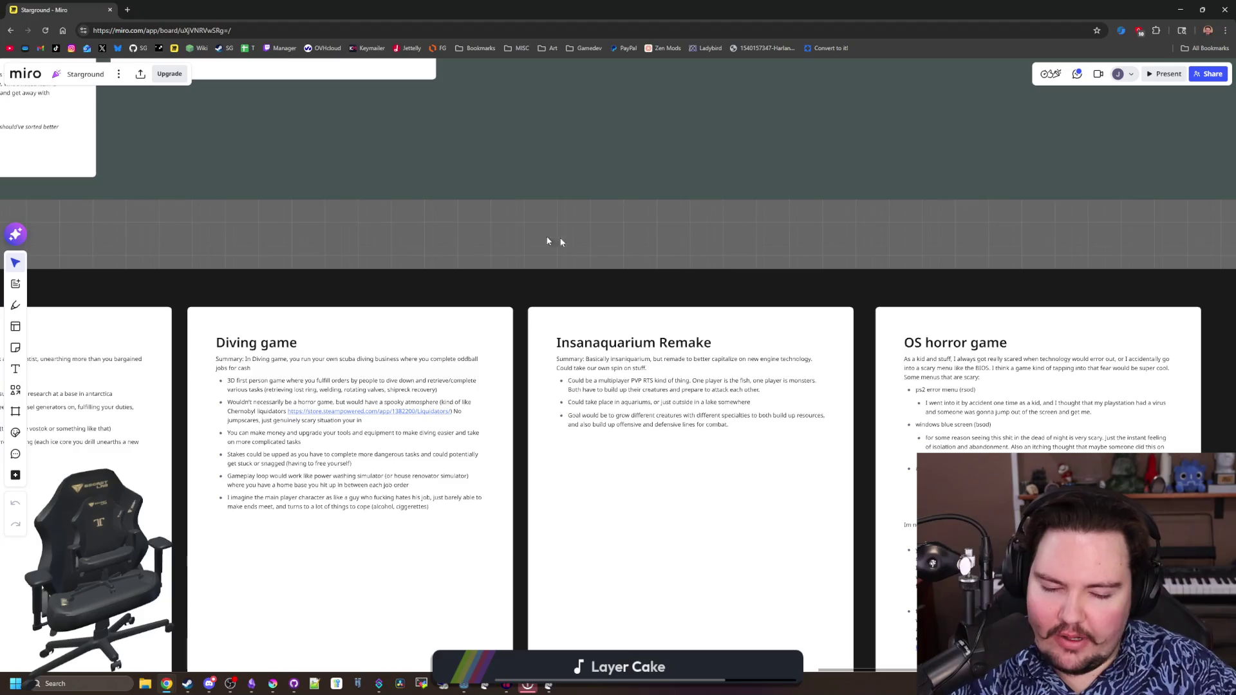
click(127, 10)
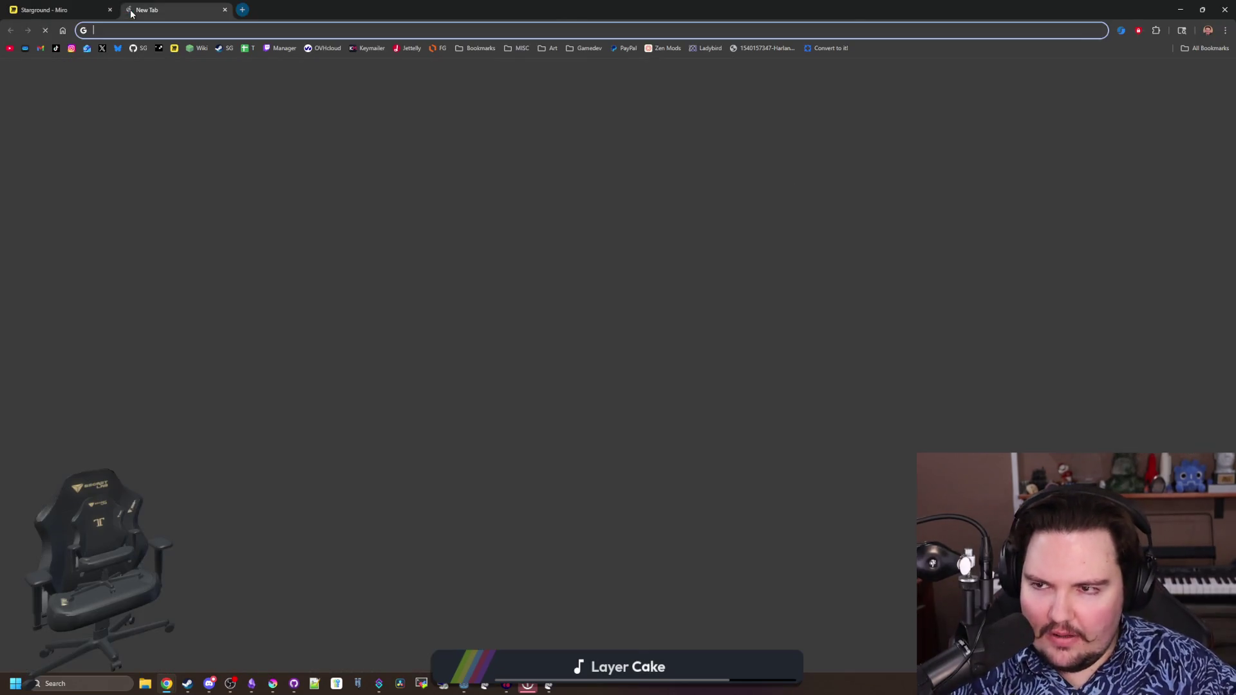
text(voices of the void)
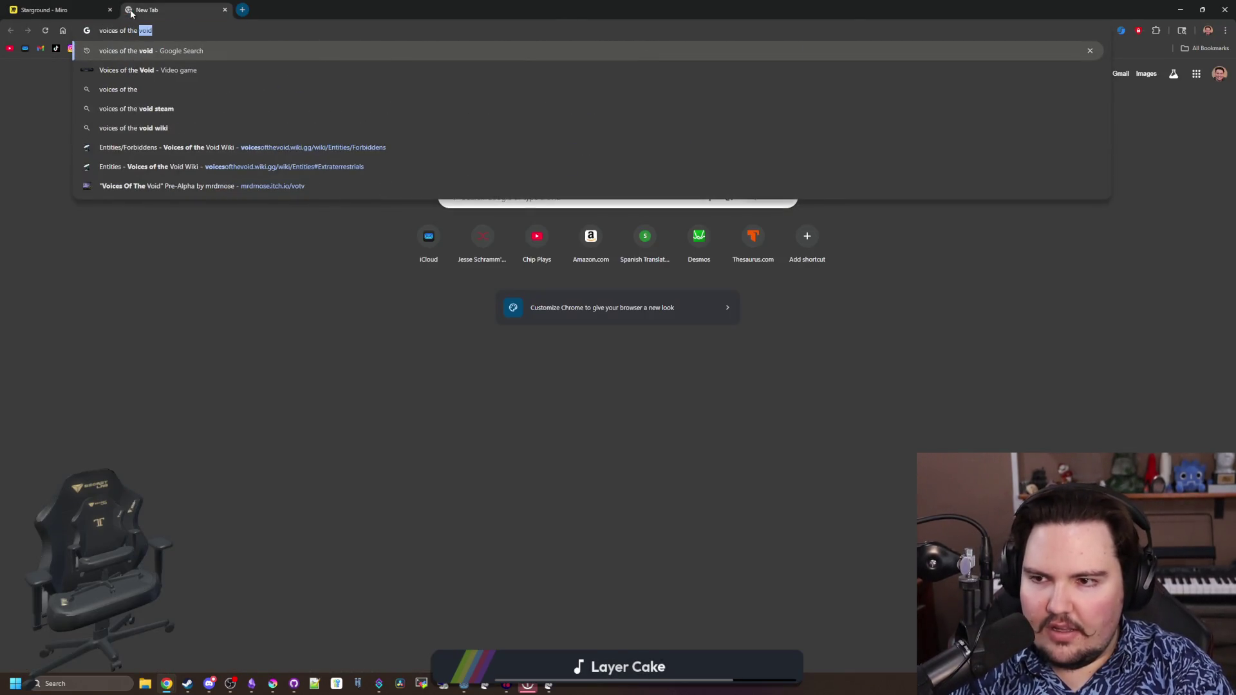
Search Google for Voices of the Void and open its itch.io page
key(Return)
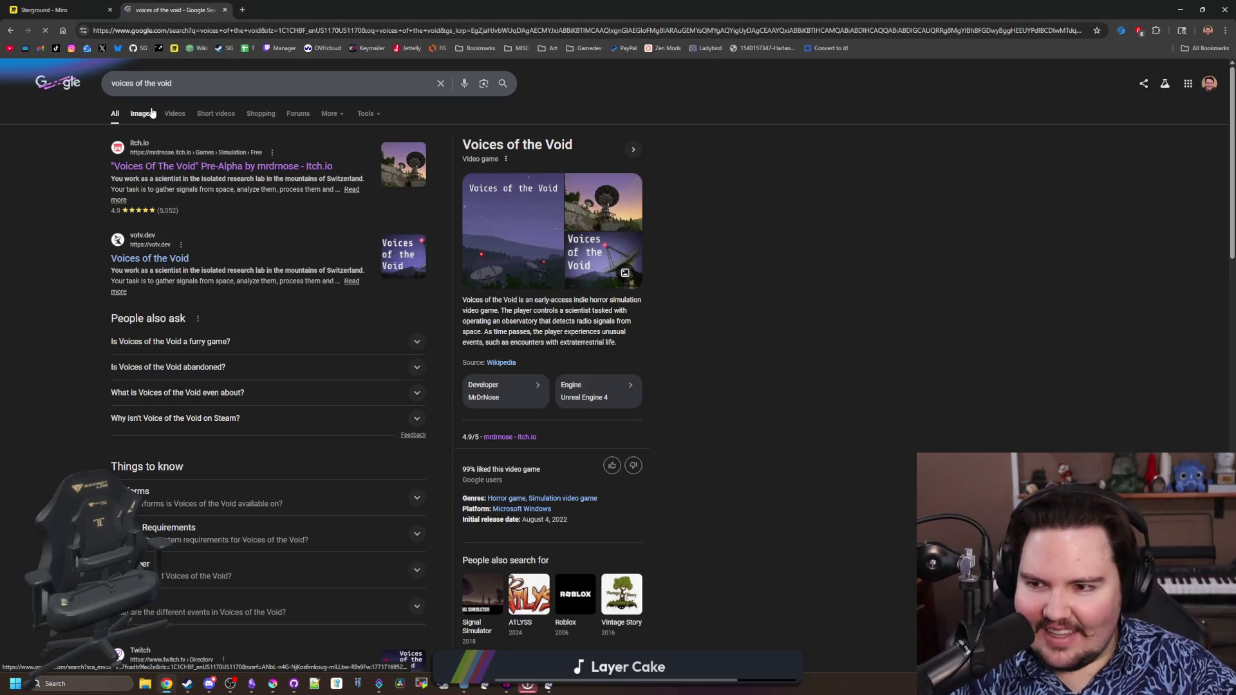
ctrl+click(142, 171)
click(289, 9)
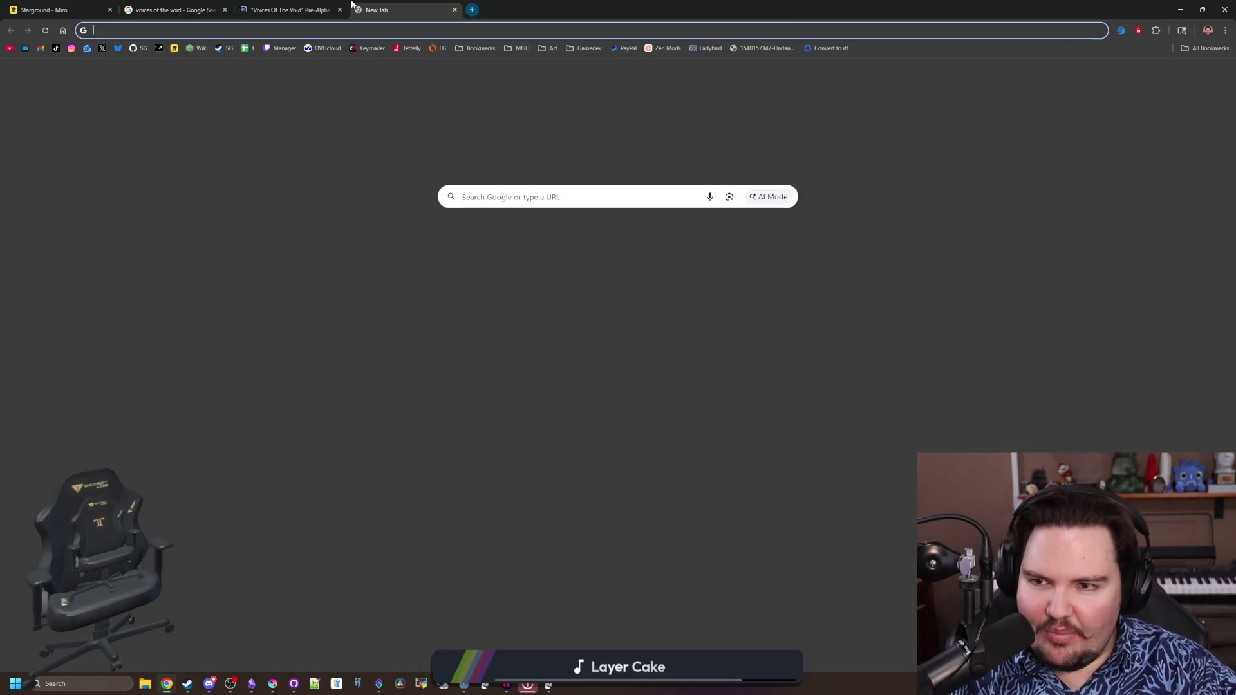
Enlarge the first screenshot and step through the gallery past the radio dish, night road and storage room shots
click(789, 409)
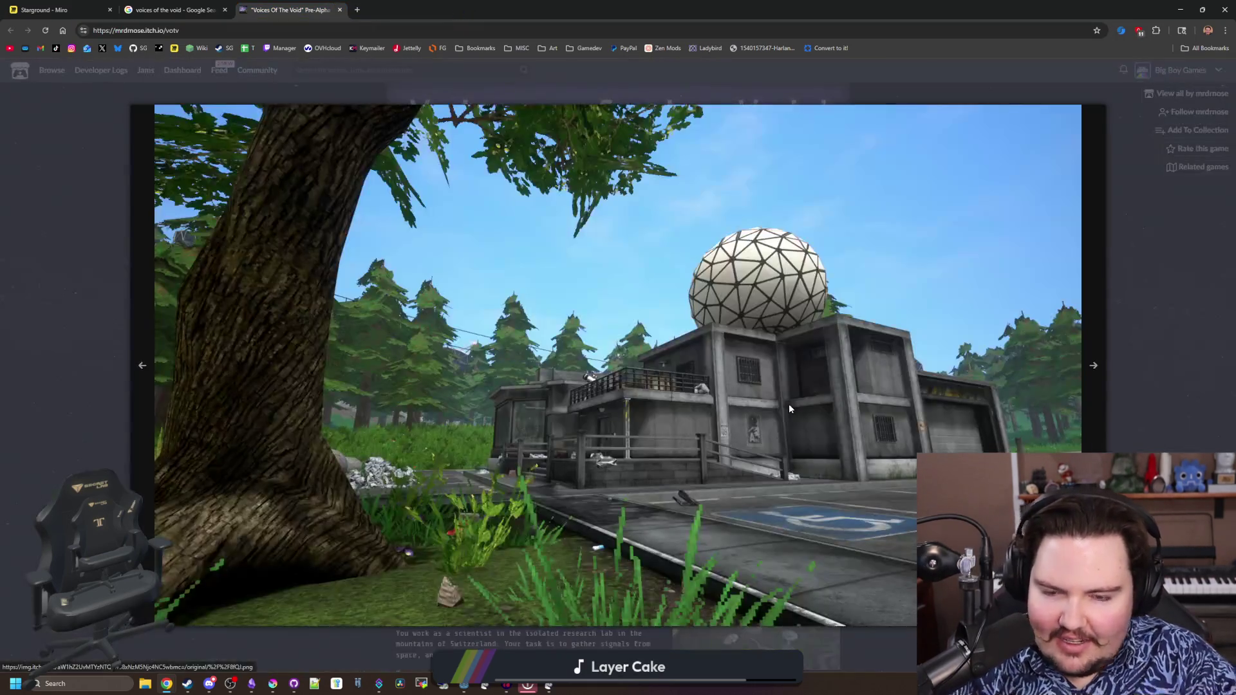
click(1095, 363)
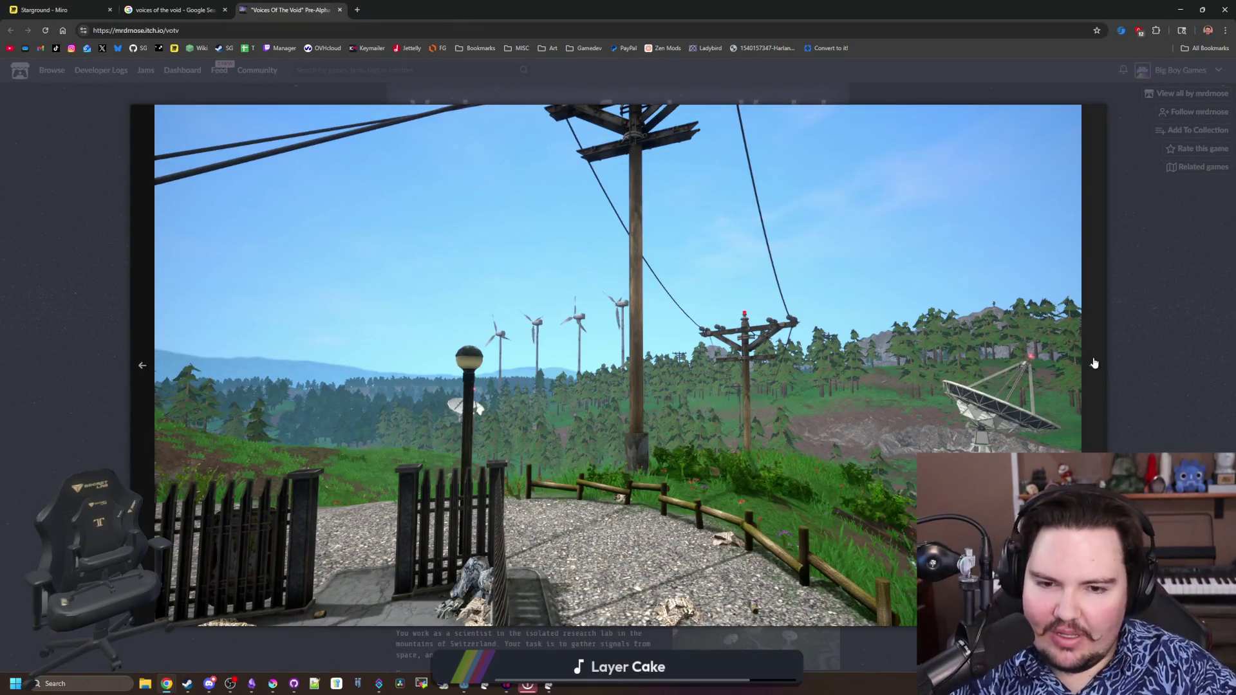
click(1094, 363)
click(1095, 366)
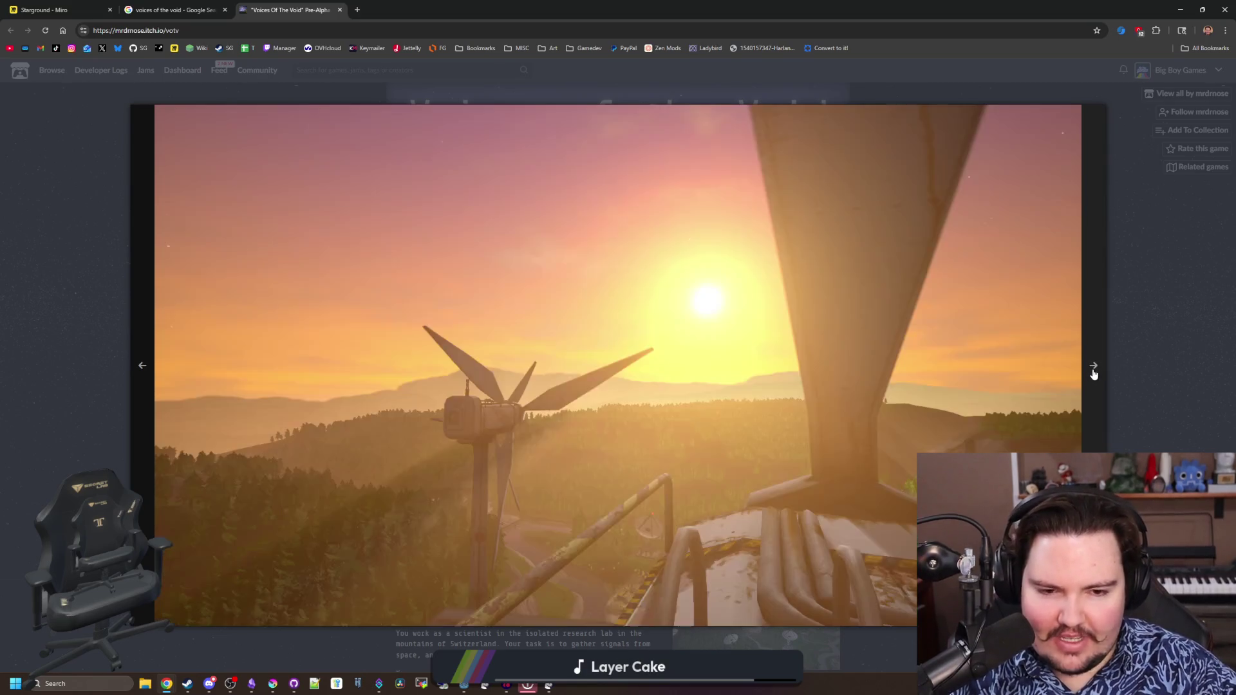
click(1088, 377)
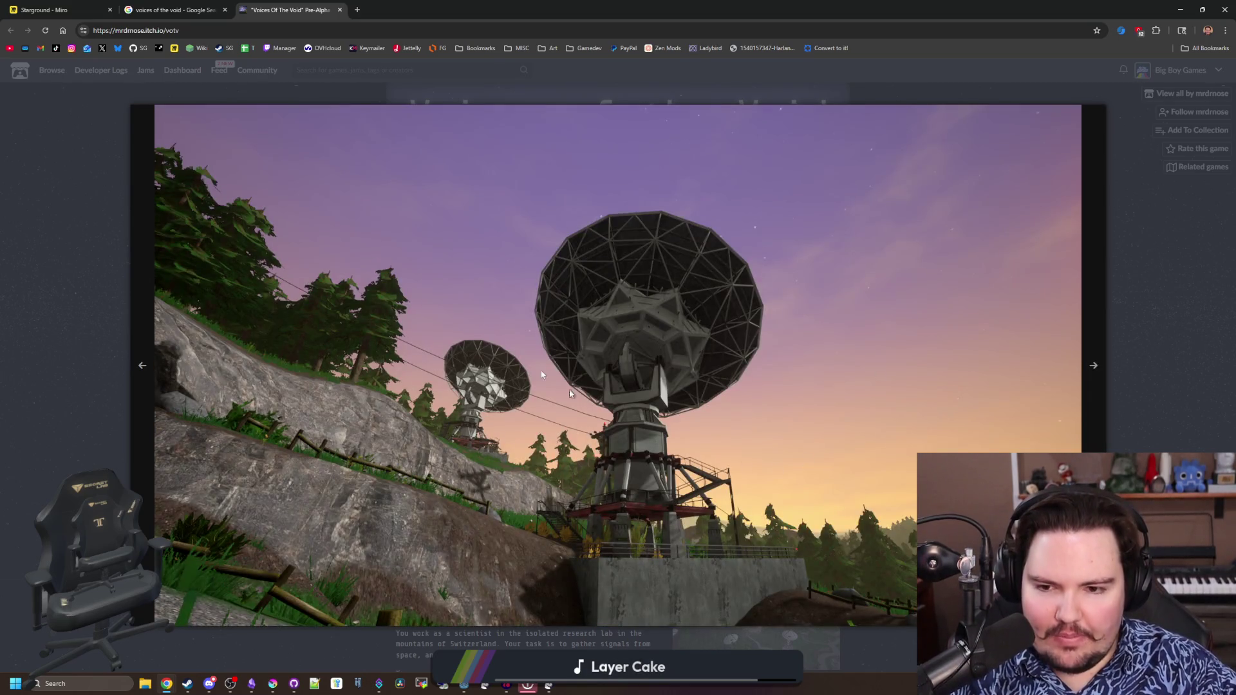
click(1087, 387)
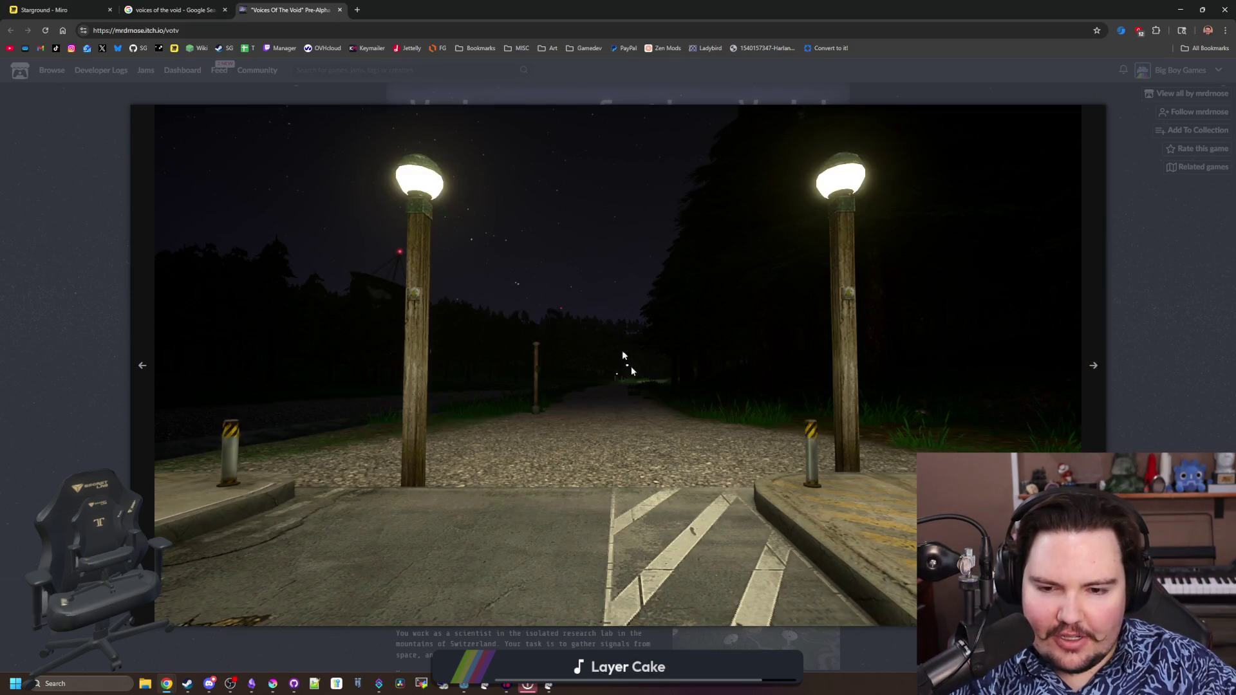
click(1090, 381)
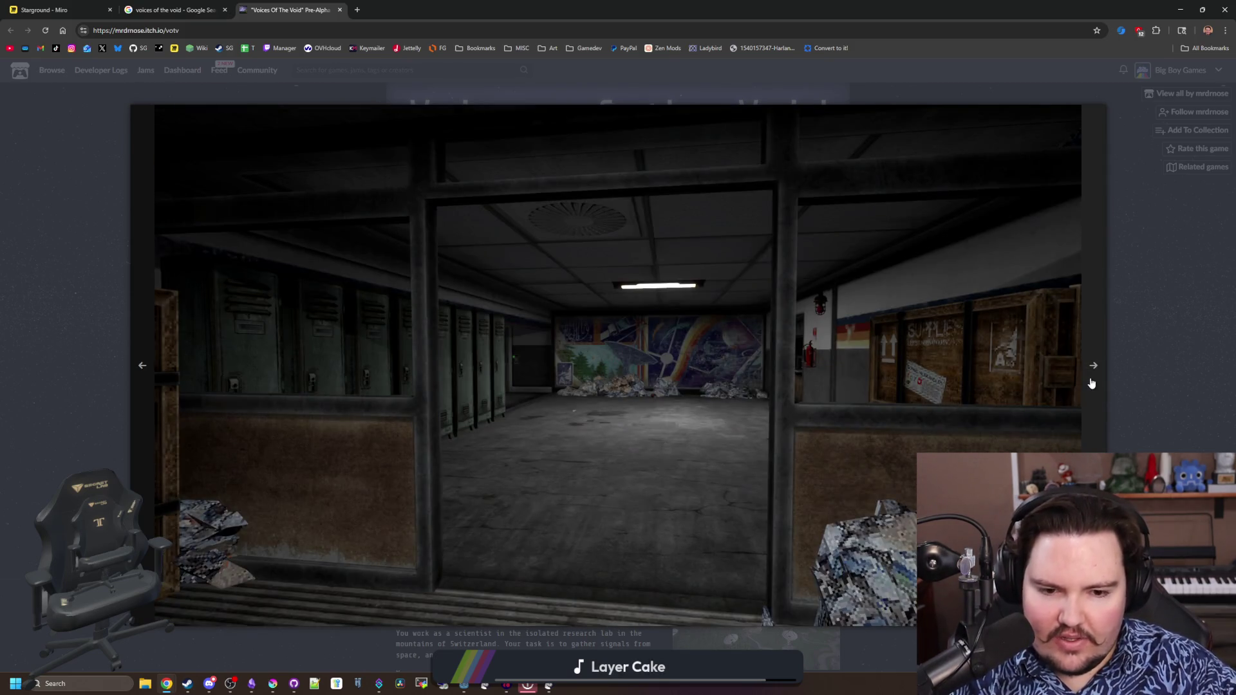
click(1092, 383)
click(1092, 384)
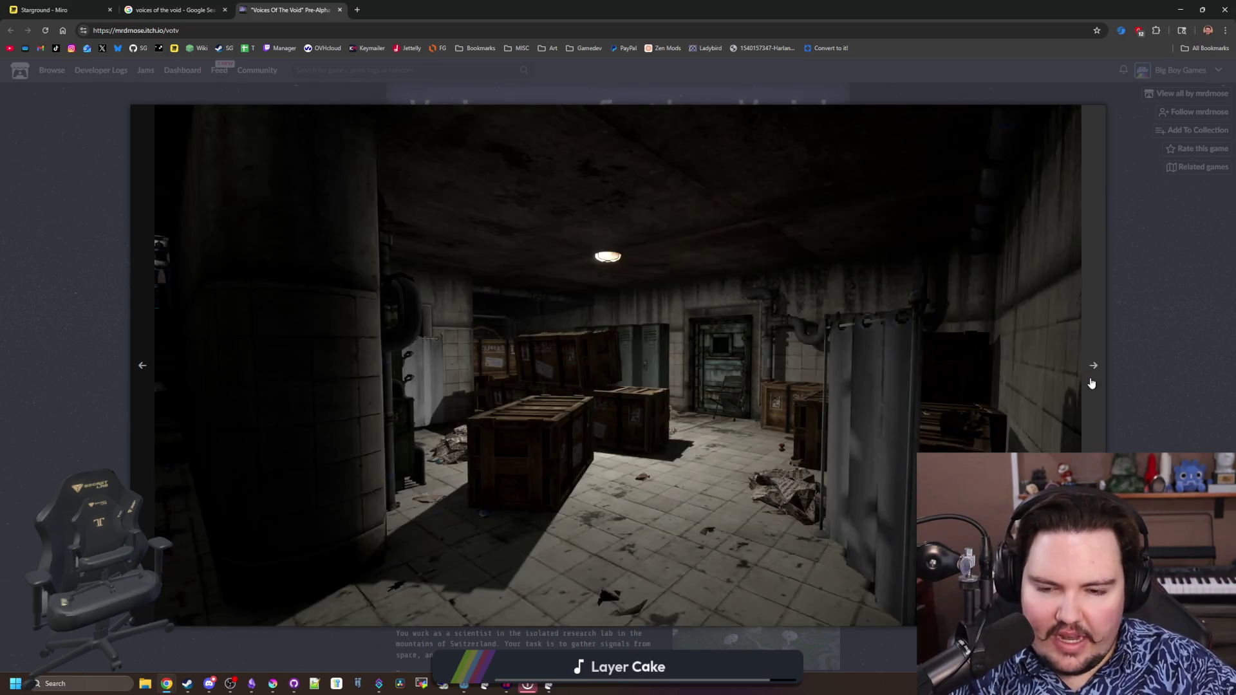
Continue through the remaining screenshots from the windmill valley, close the gallery and switch to the Miro tab
click(1090, 386)
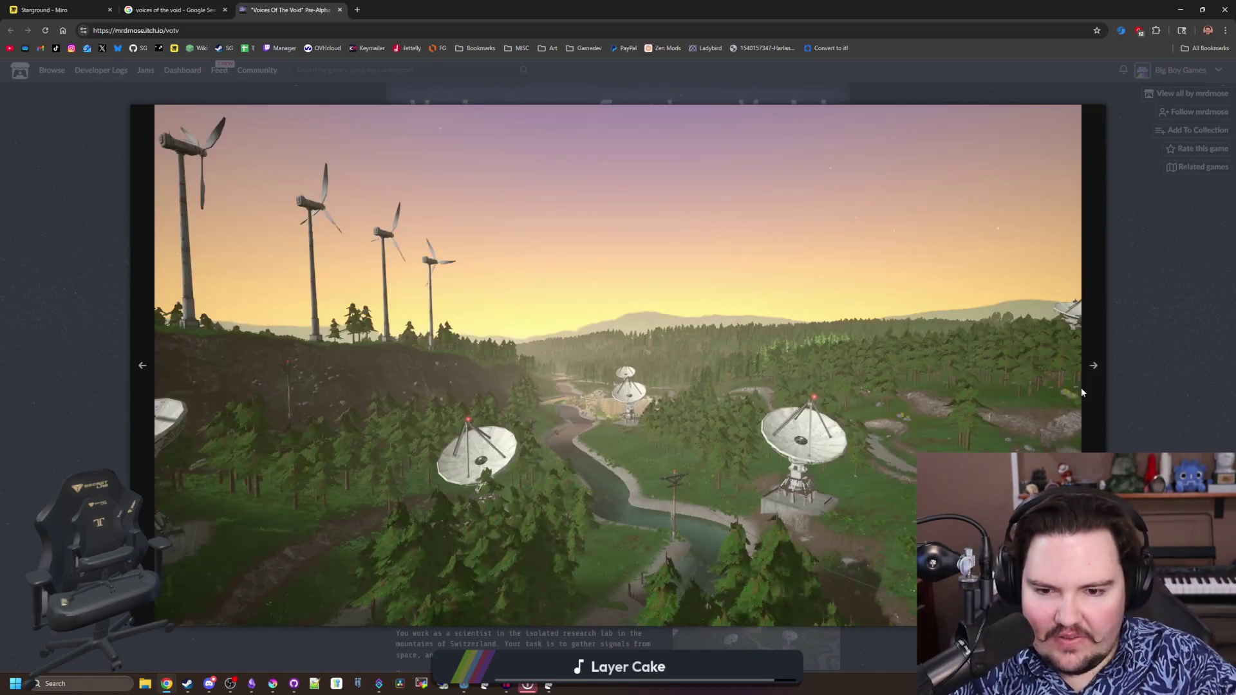
click(1091, 367)
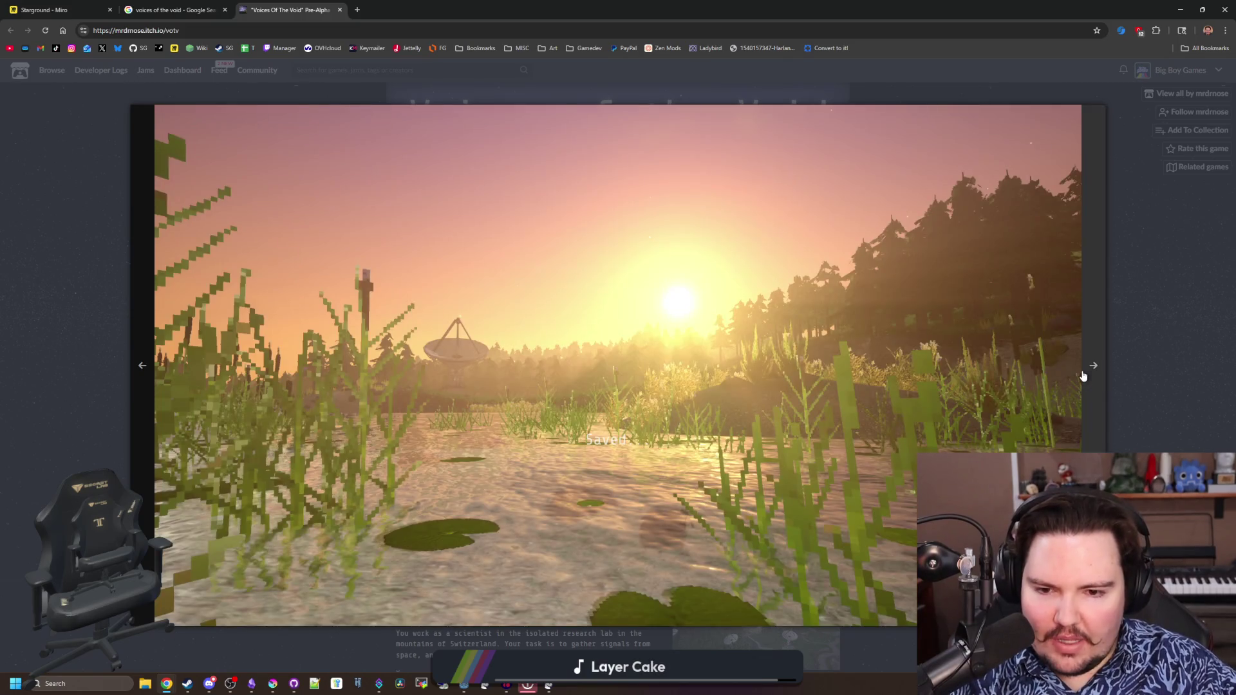
click(1090, 372)
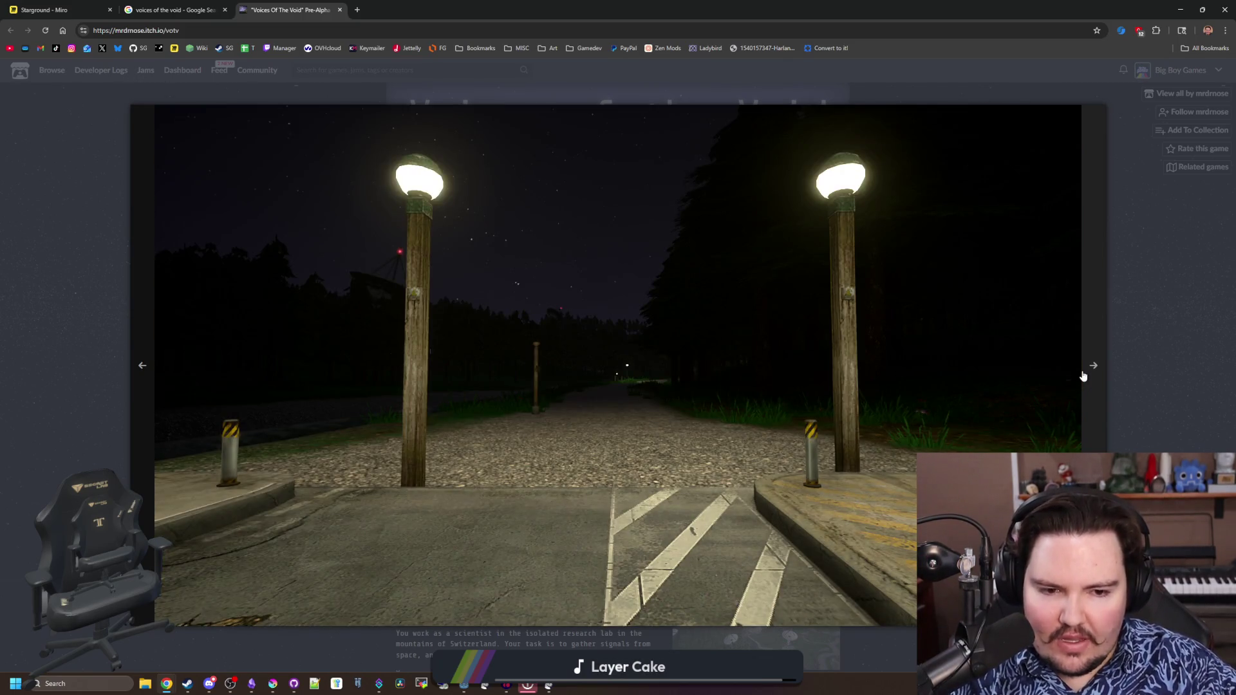
click(1084, 377)
click(1084, 376)
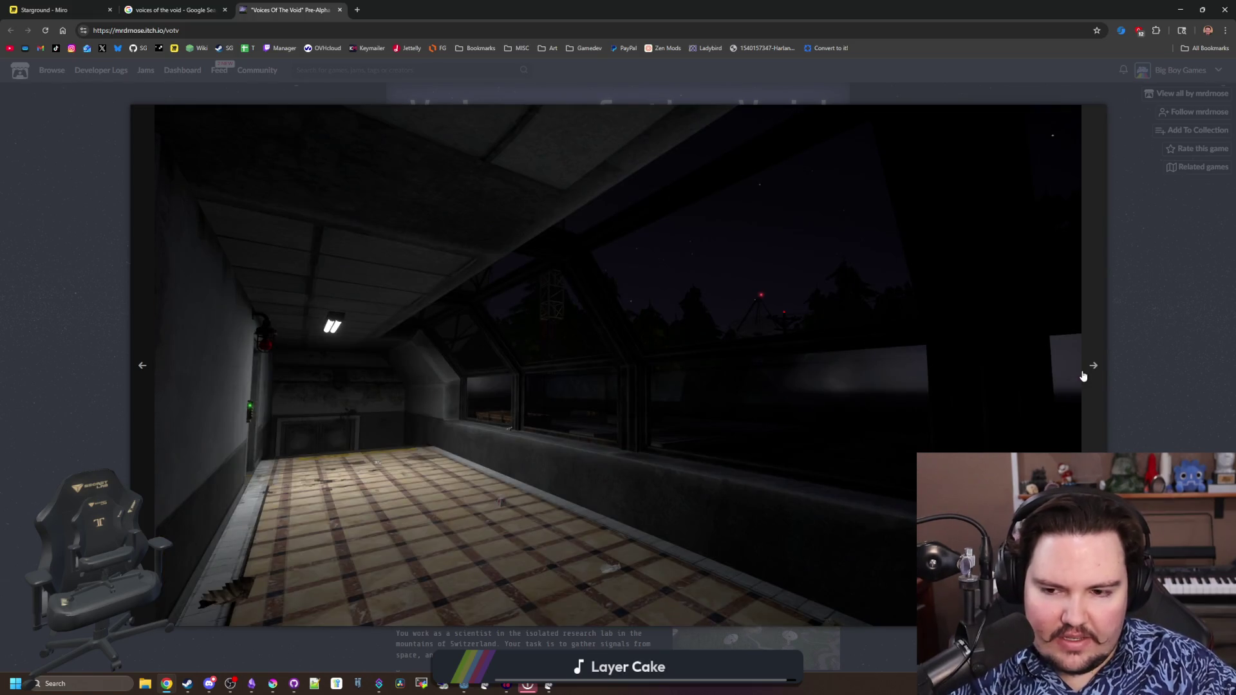
click(1083, 376)
click(1084, 376)
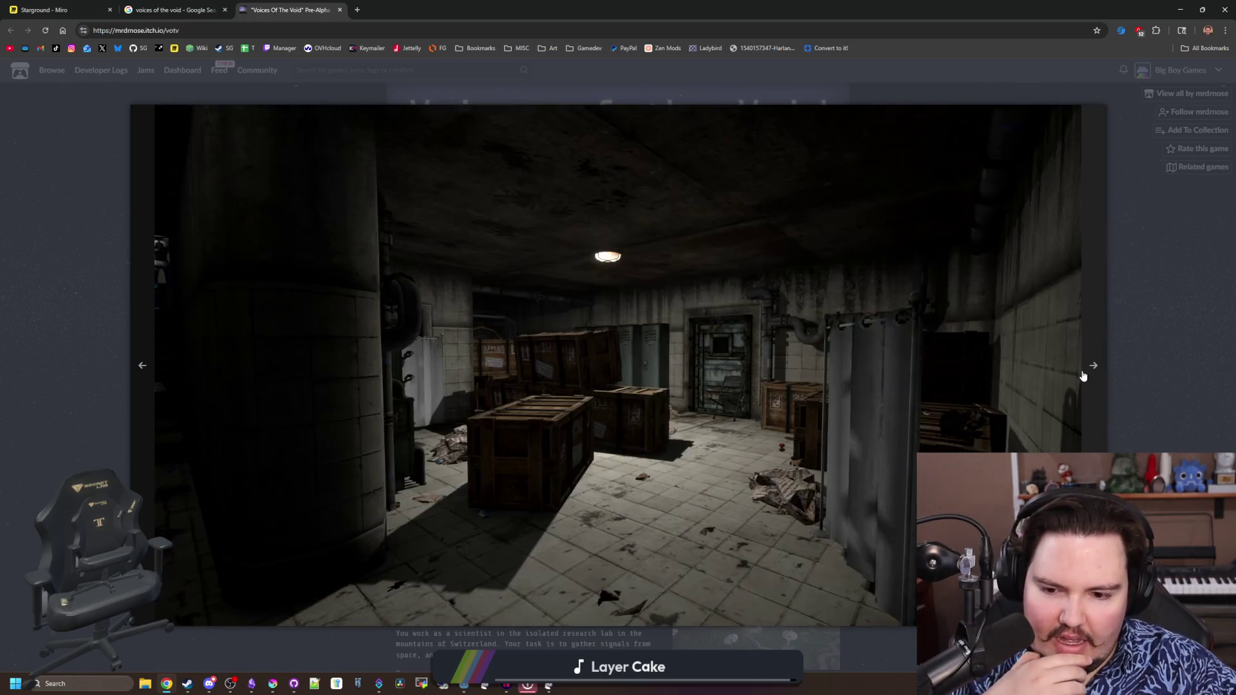
click(1084, 376)
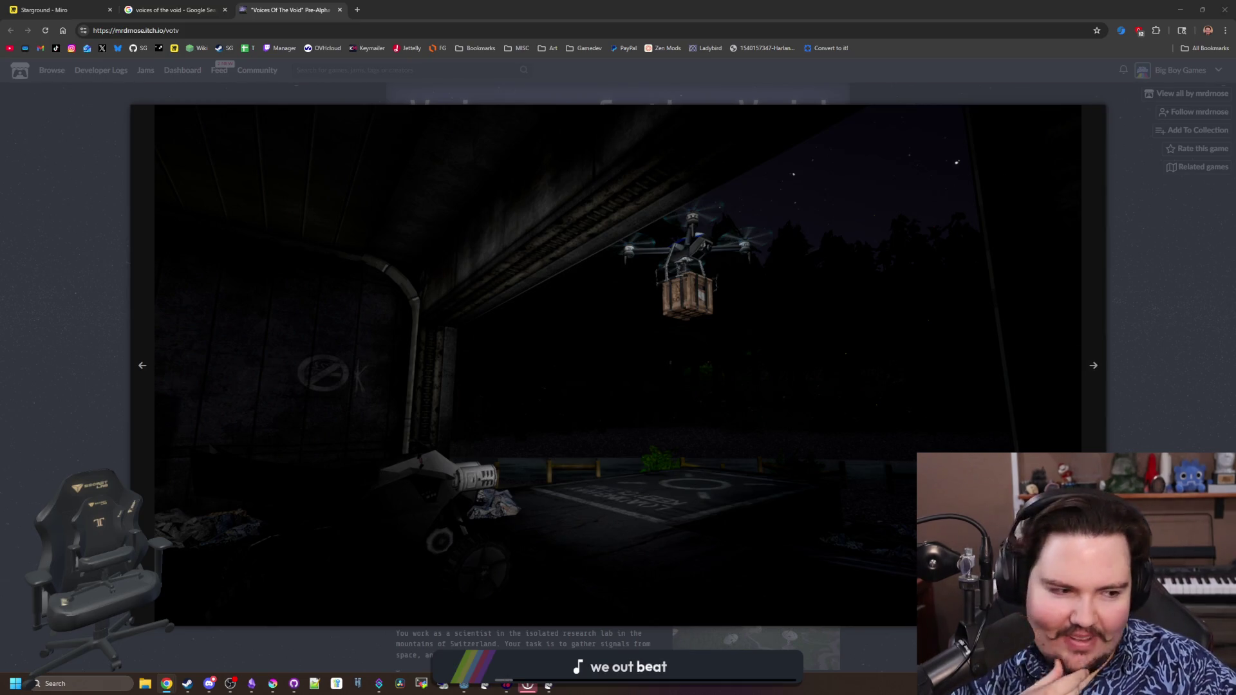
click(1143, 264)
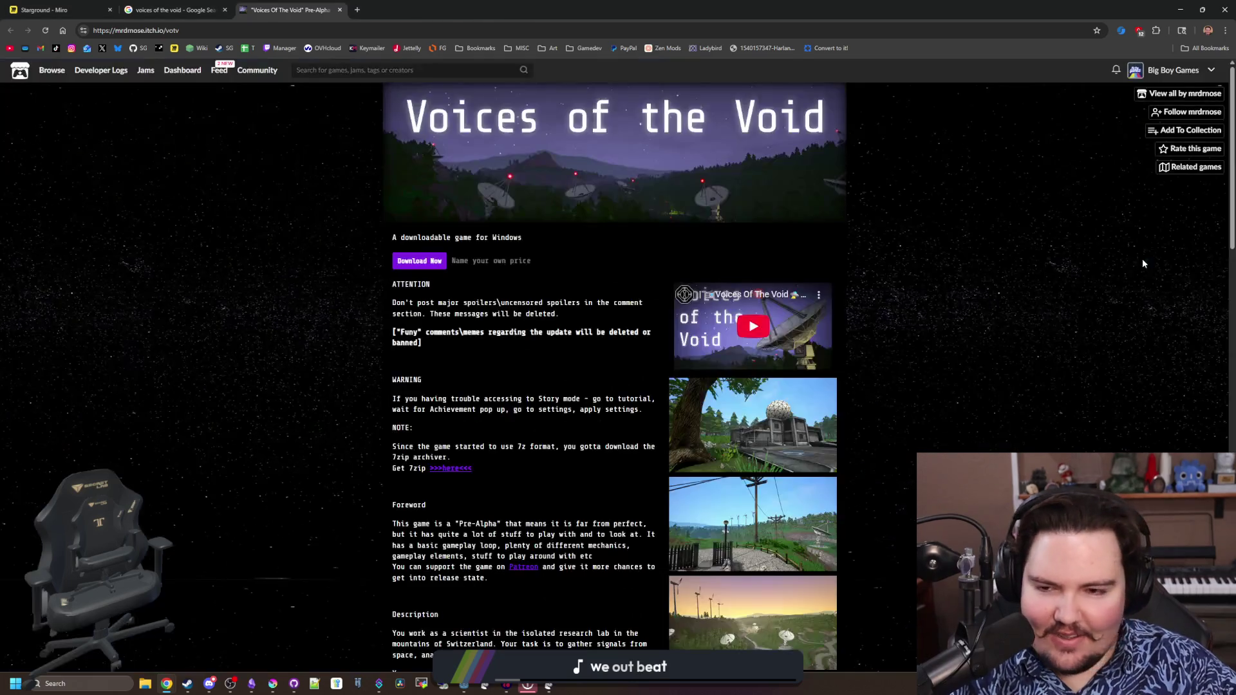
click(43, 9)
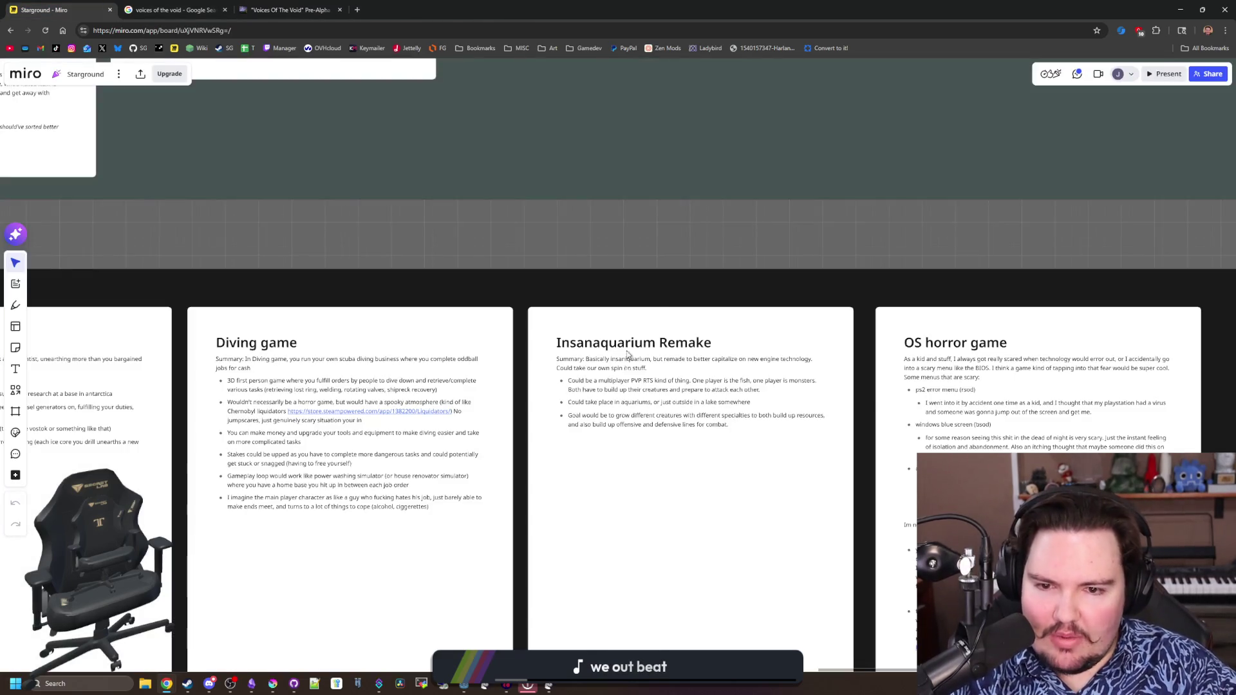
Pan across the idea cards, then un-maximize the browser to reveal the Godot editor
drag(850, 261, 499, 230)
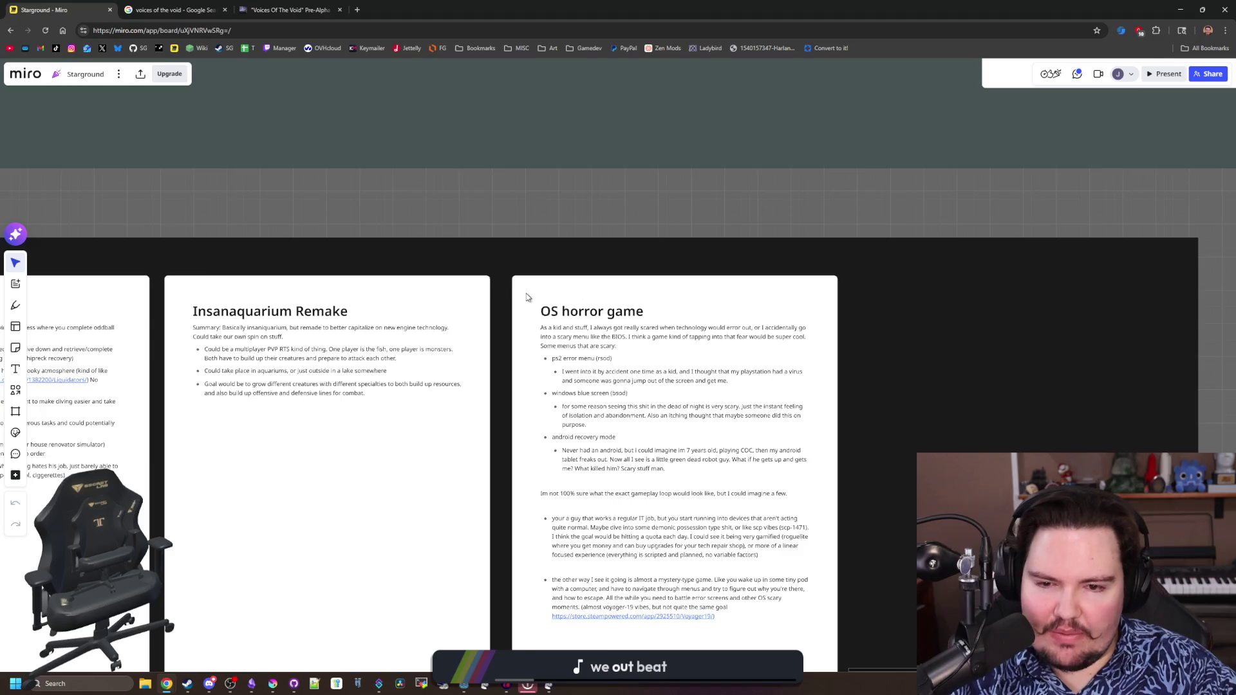
scroll(527, 297, down, 2)
scroll(633, 340, up, 1)
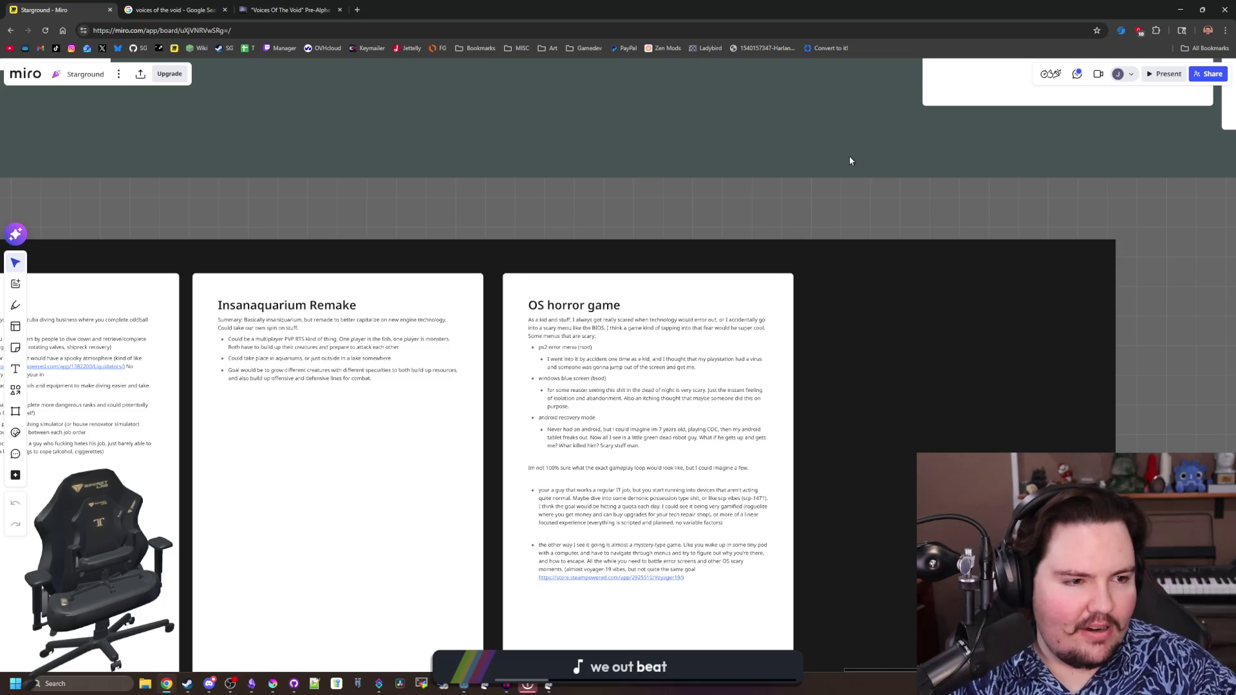
drag(652, 4, 735, 398)
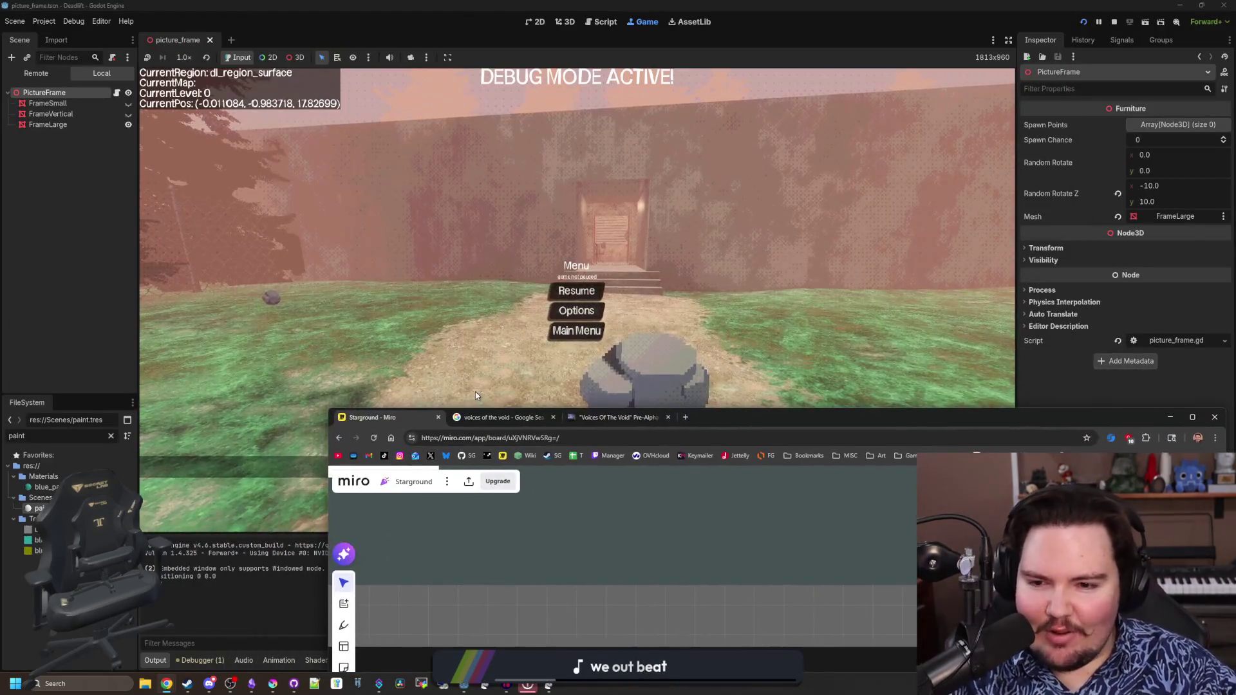
Close the remaining browser pages and resume the paused Dead Lift game
click(439, 419)
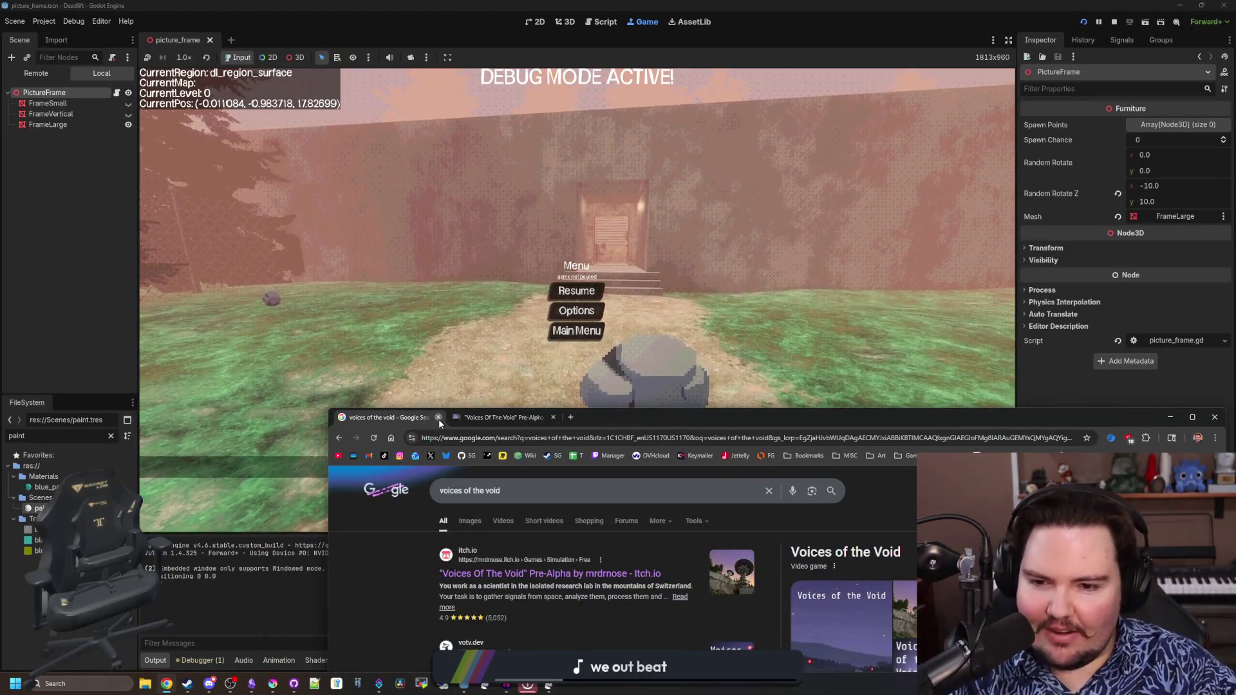
click(439, 420)
click(576, 290)
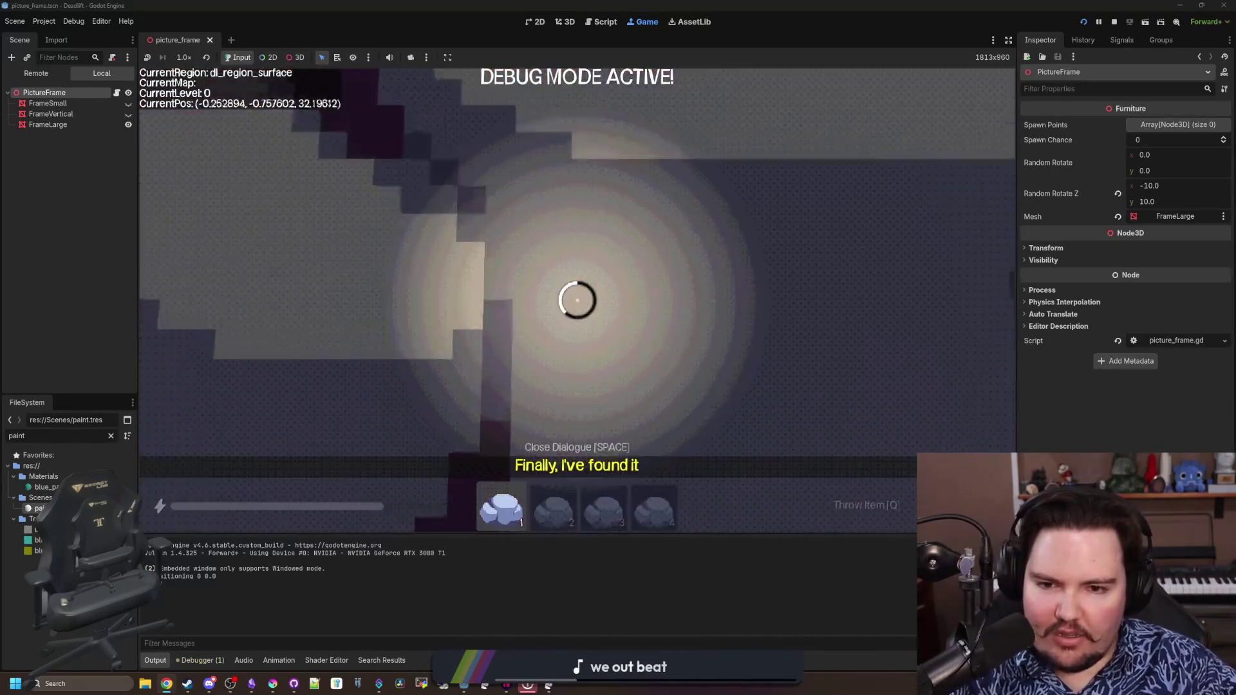
Pick up and throw rocks along the path and in the workshop, ending with a rock held ready
click(576, 290)
click(576, 300)
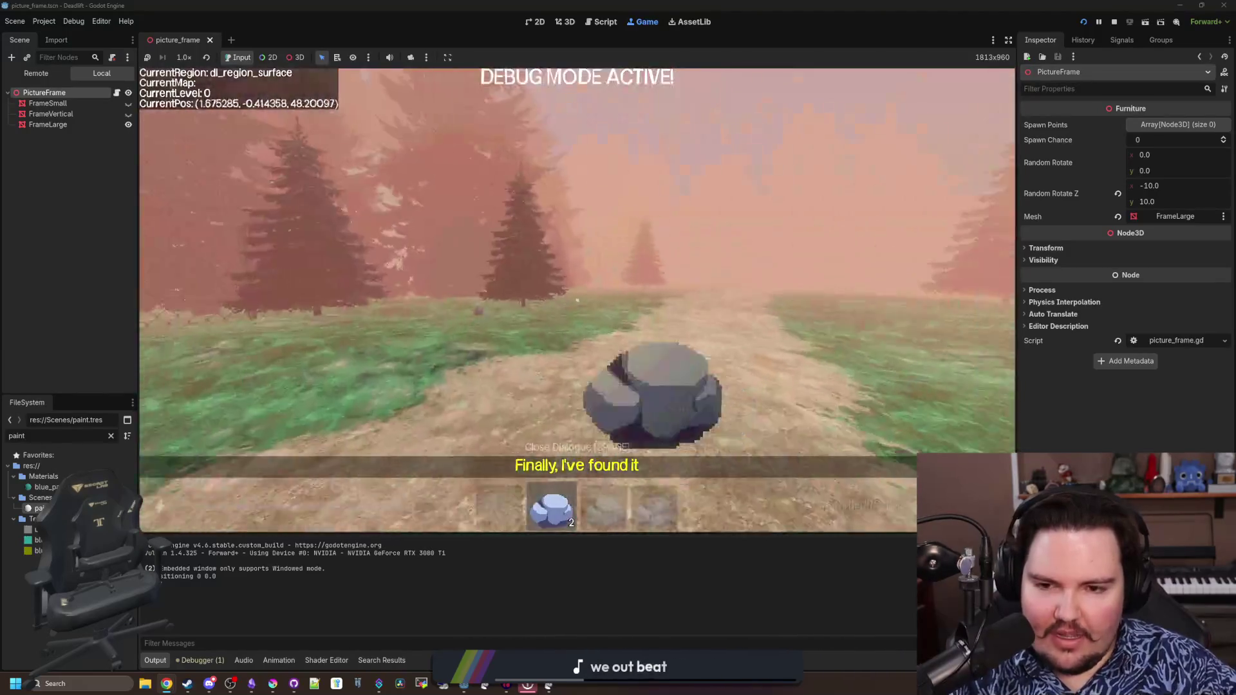
click(576, 300)
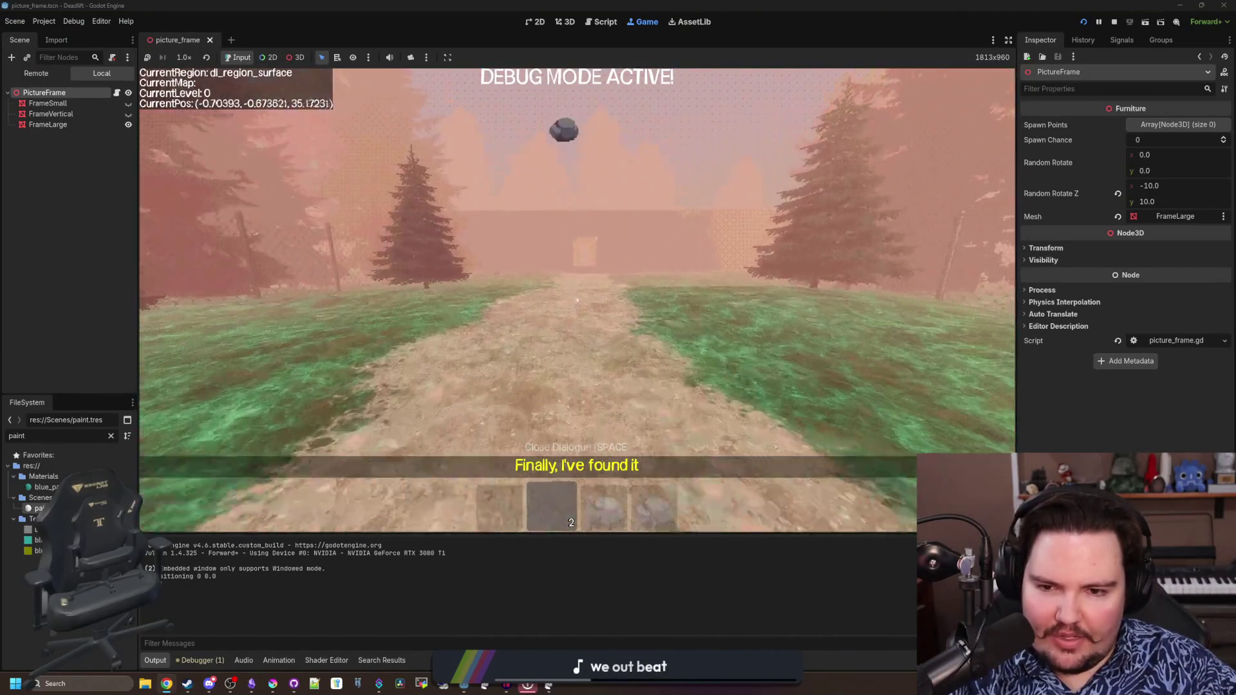
click(576, 299)
click(576, 299)
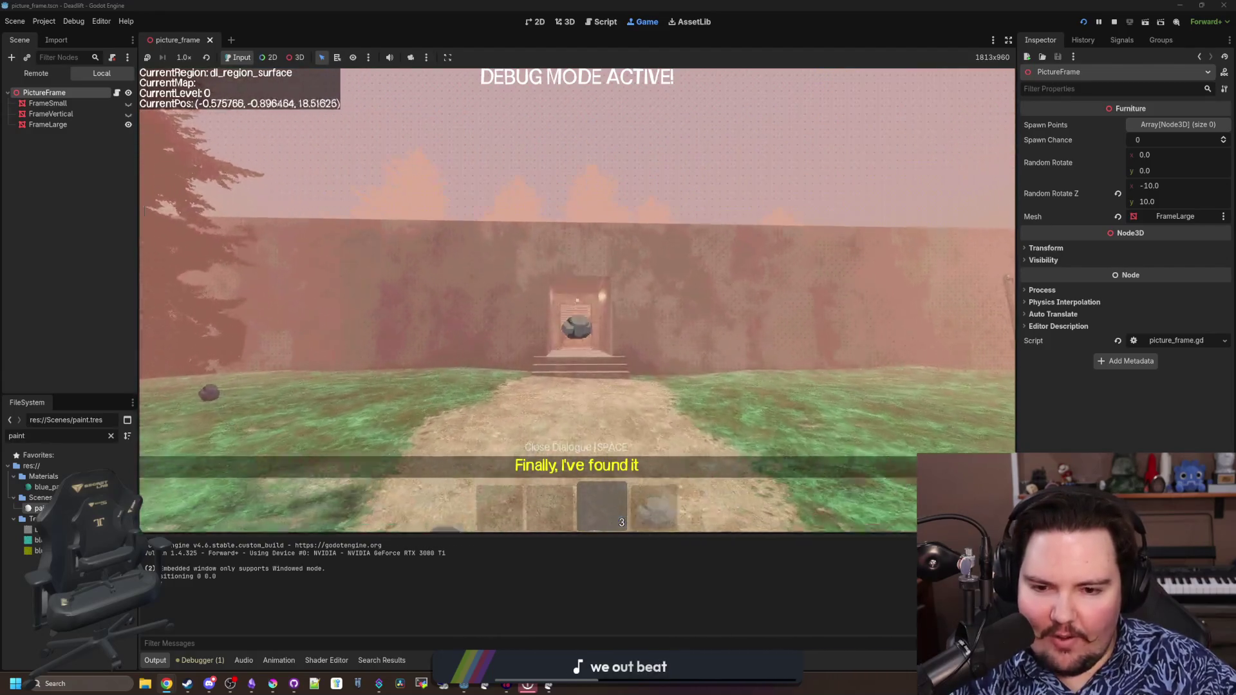
key(w)
click(576, 299)
key(w)
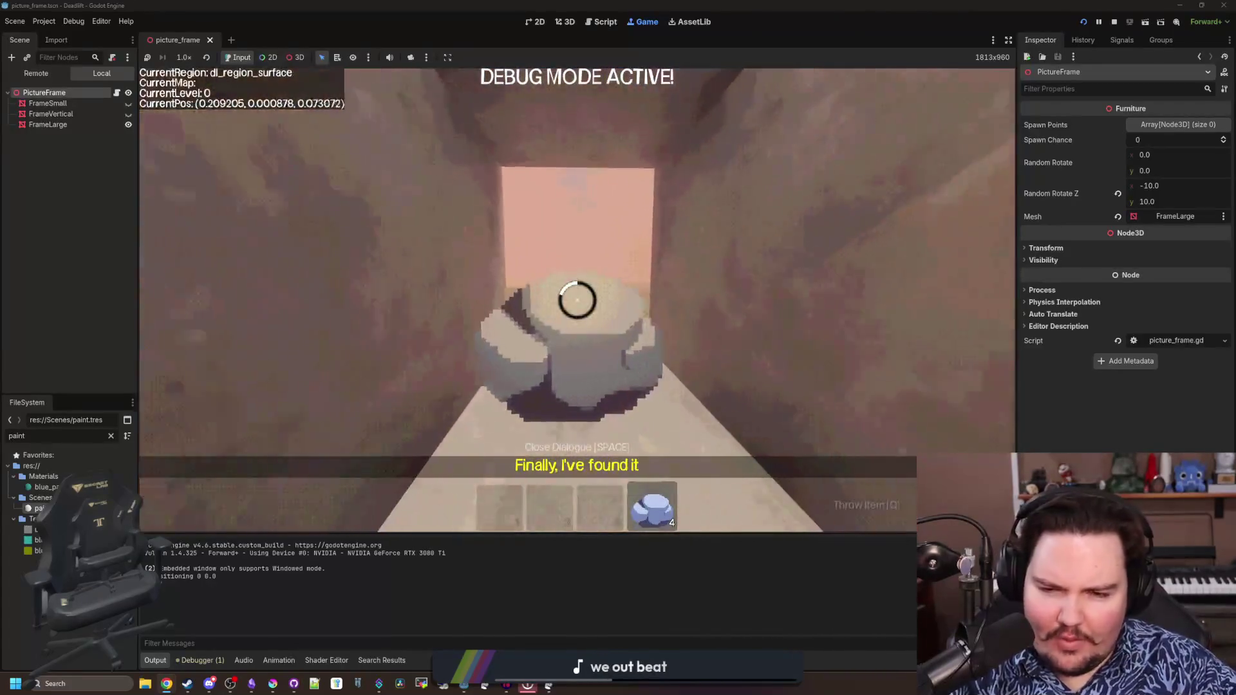
click(576, 300)
key(e)
click(576, 299)
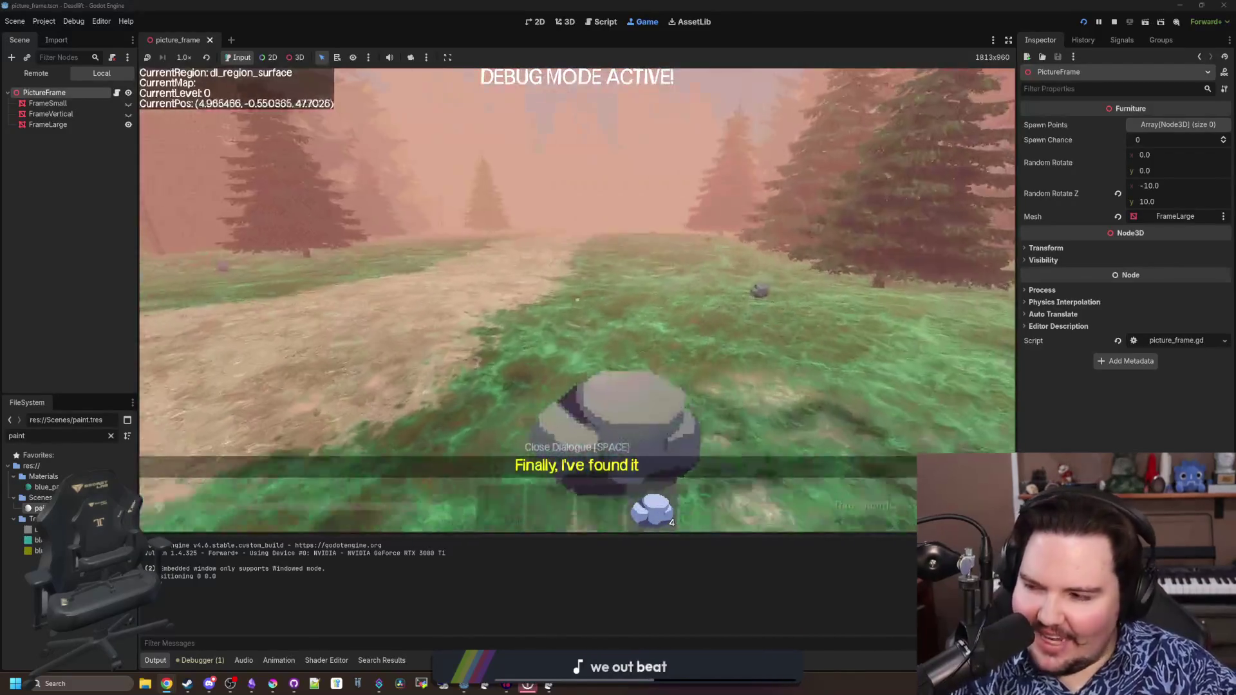
Walk across the field past the trees, workbench and chain-link fence toward the wall doorway
key(w)
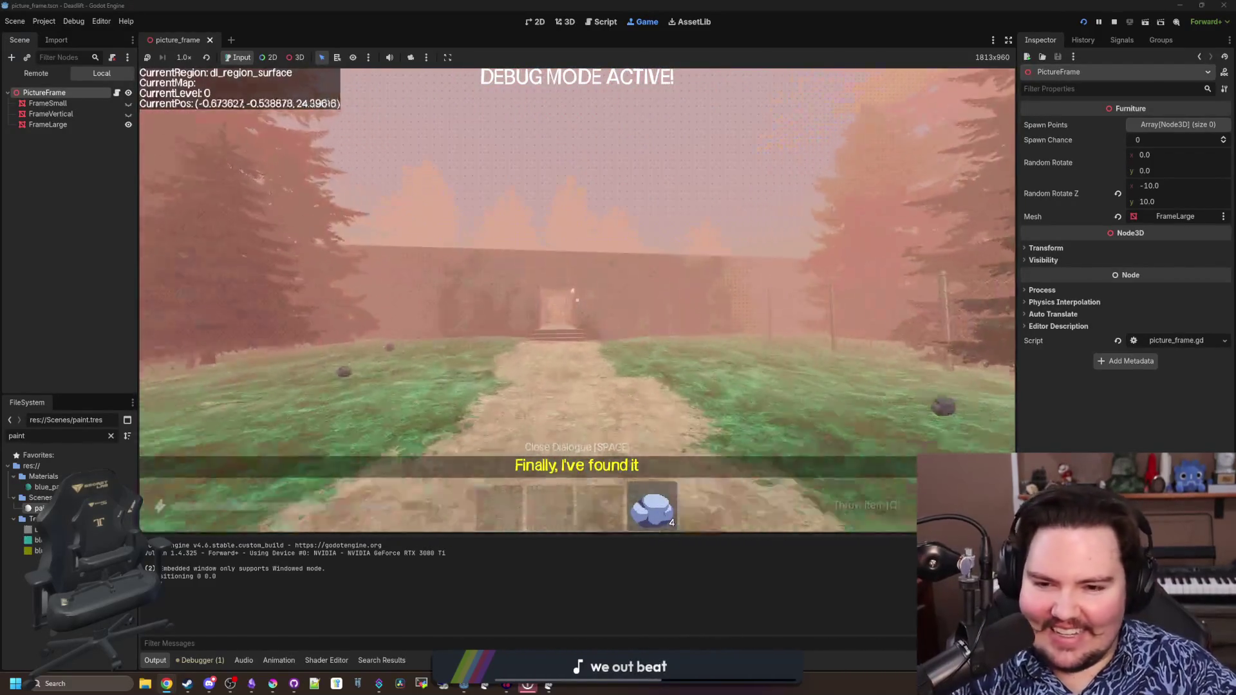
key(w)
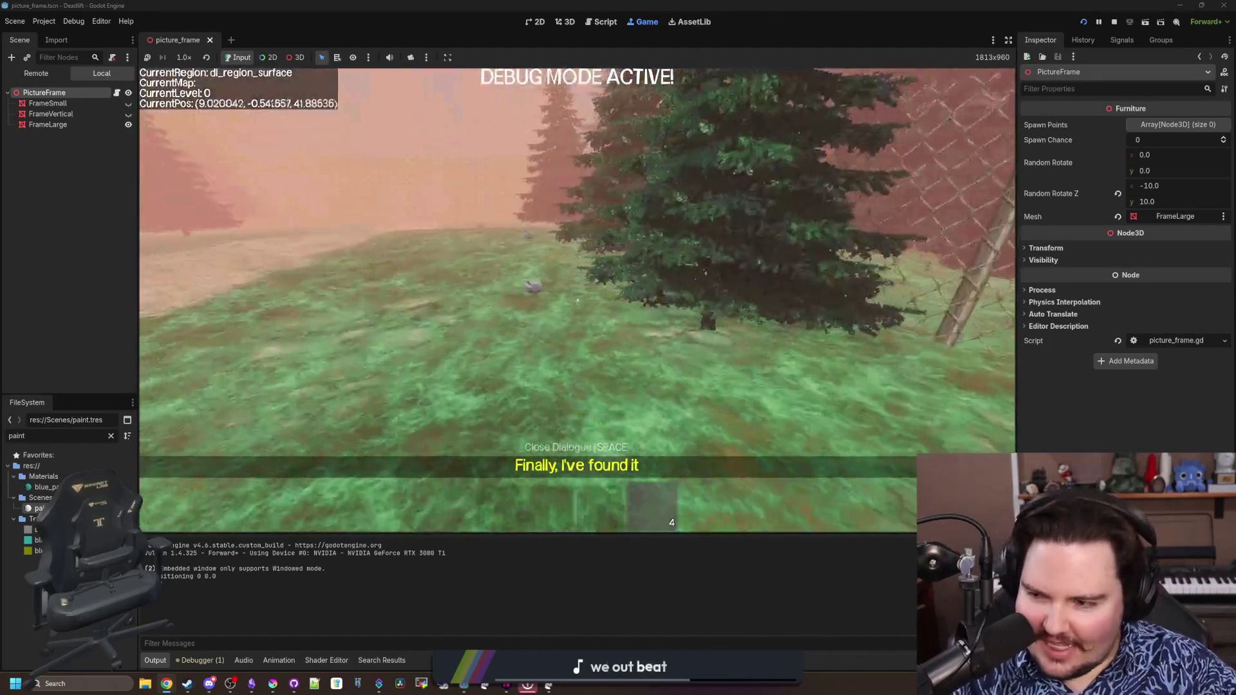
key(w)
key(w)
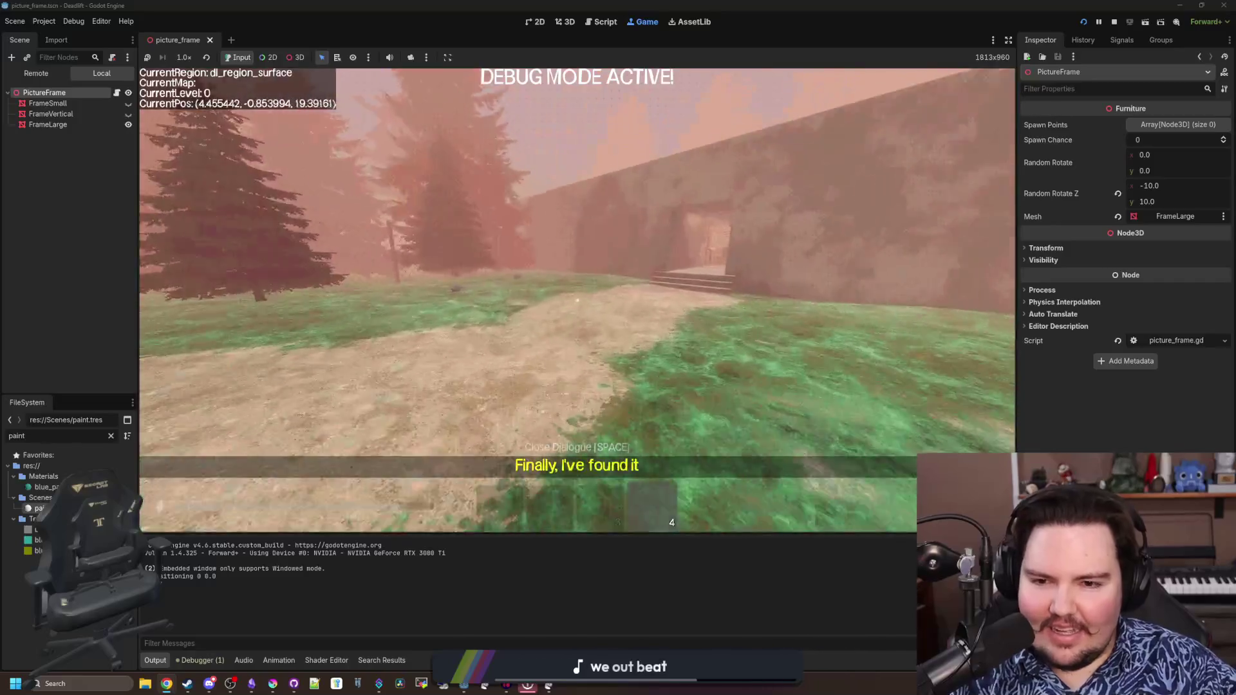
key(w)
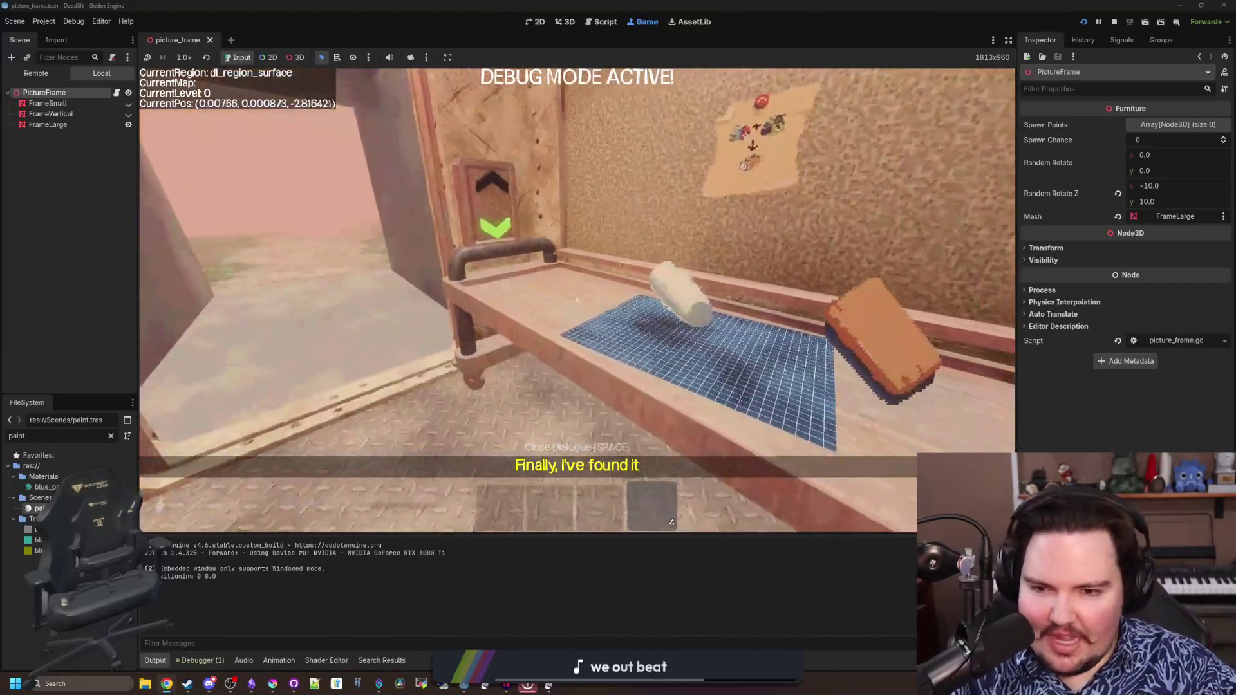
key(w)
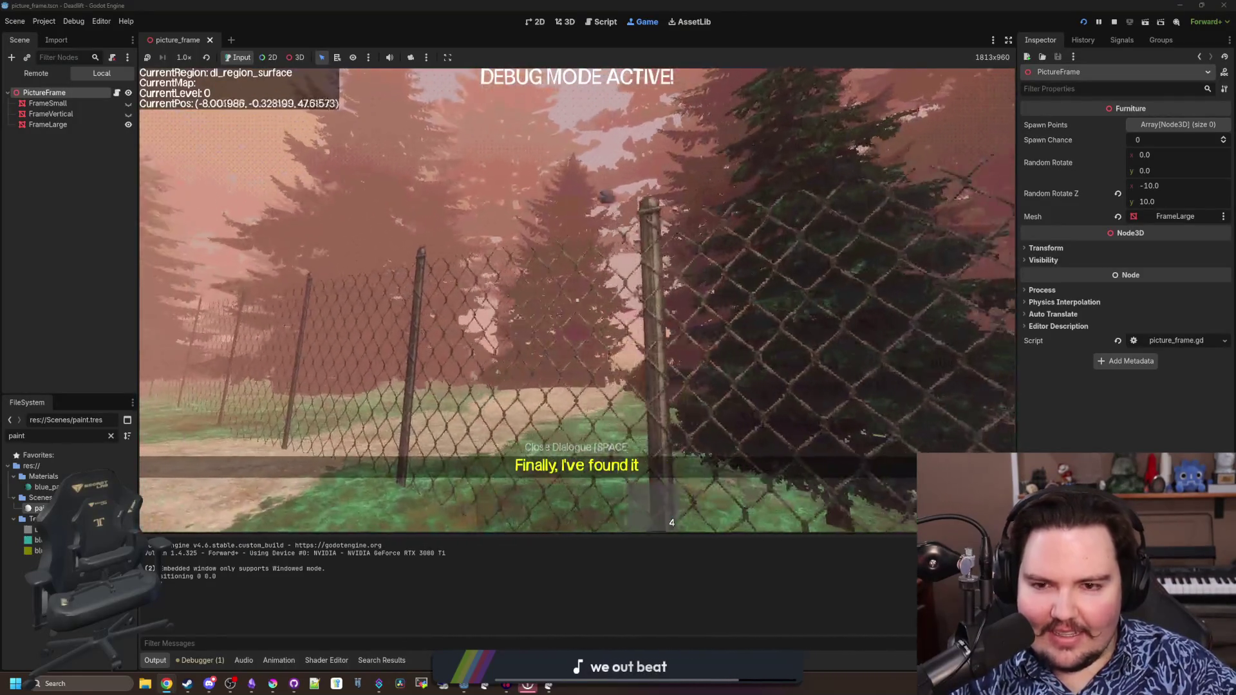
key(w)
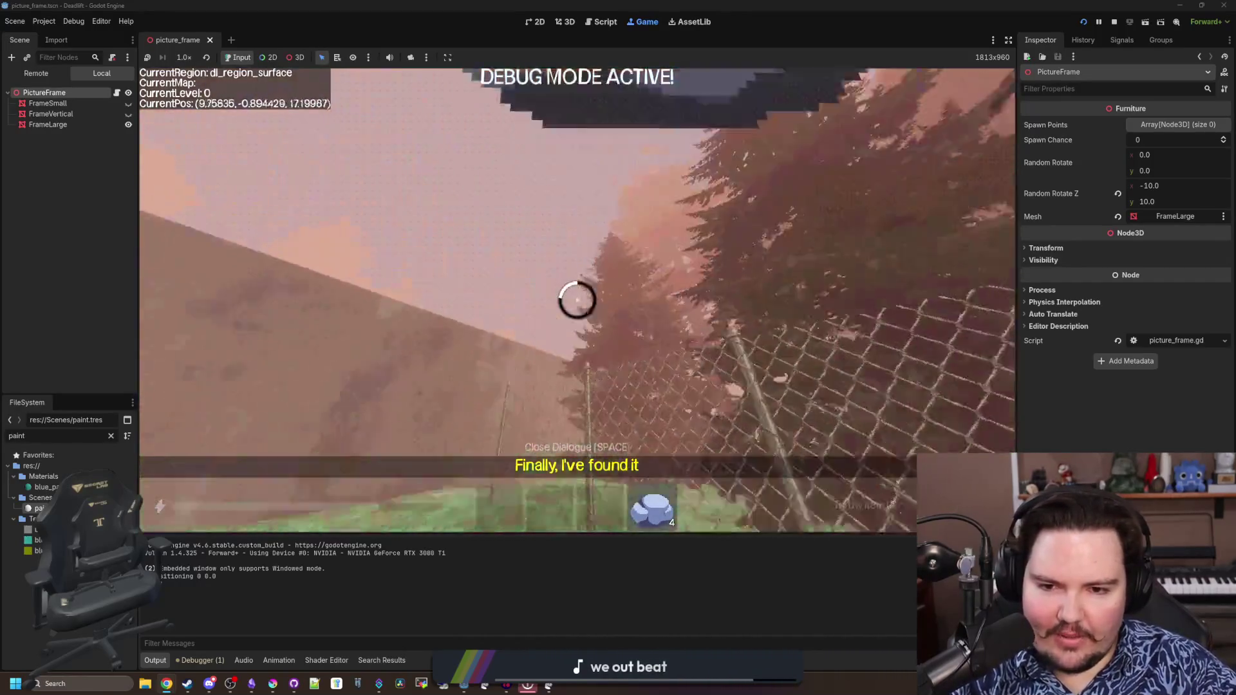
key(w)
key(w)
key(w)
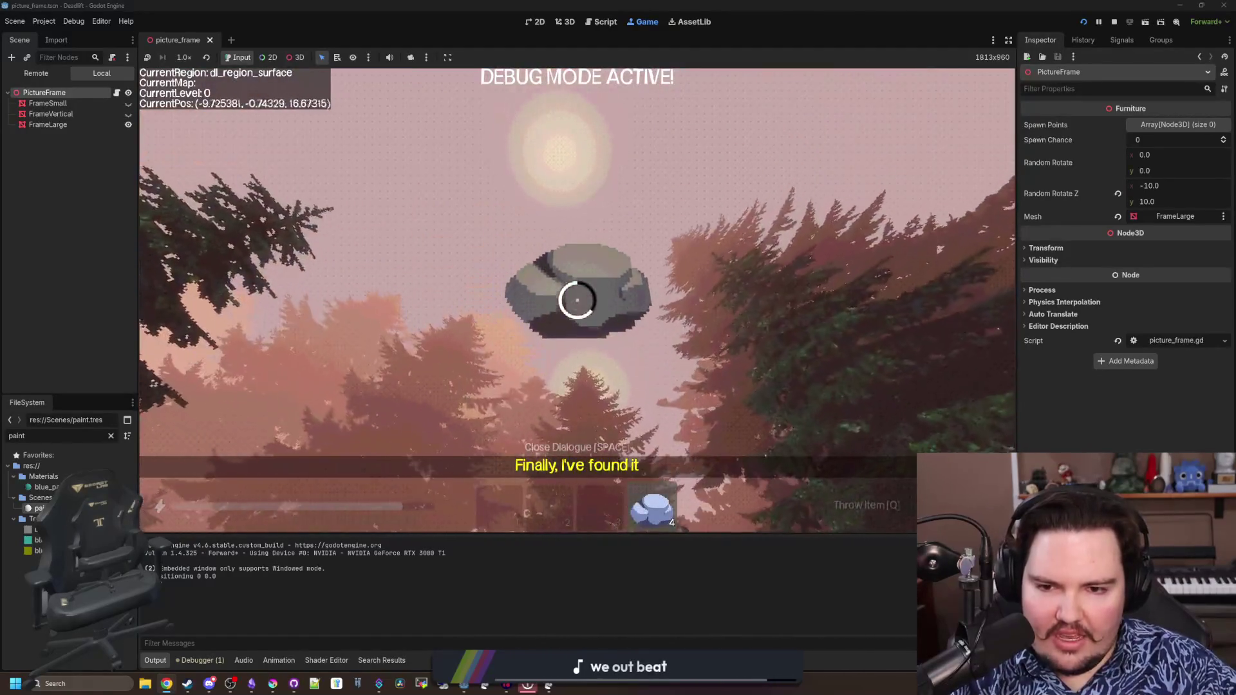
Pick up another rock, throw it toward the fence and walk through the doorway into the room
key(e)
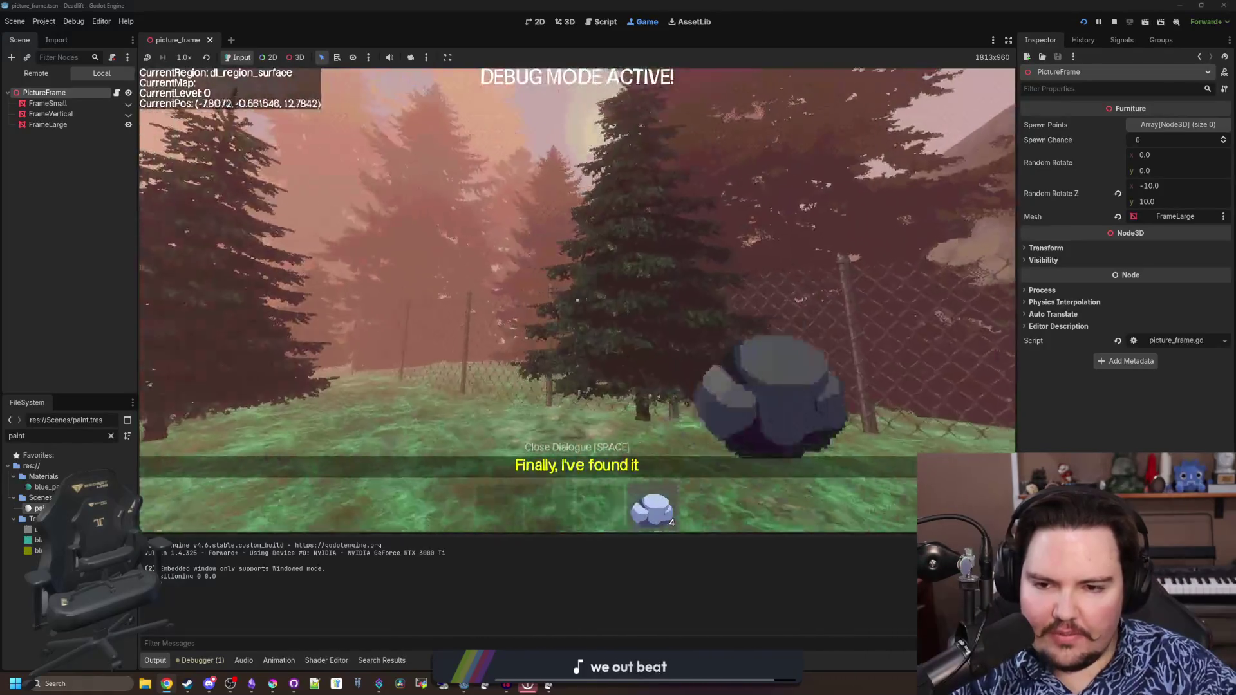
key(w)
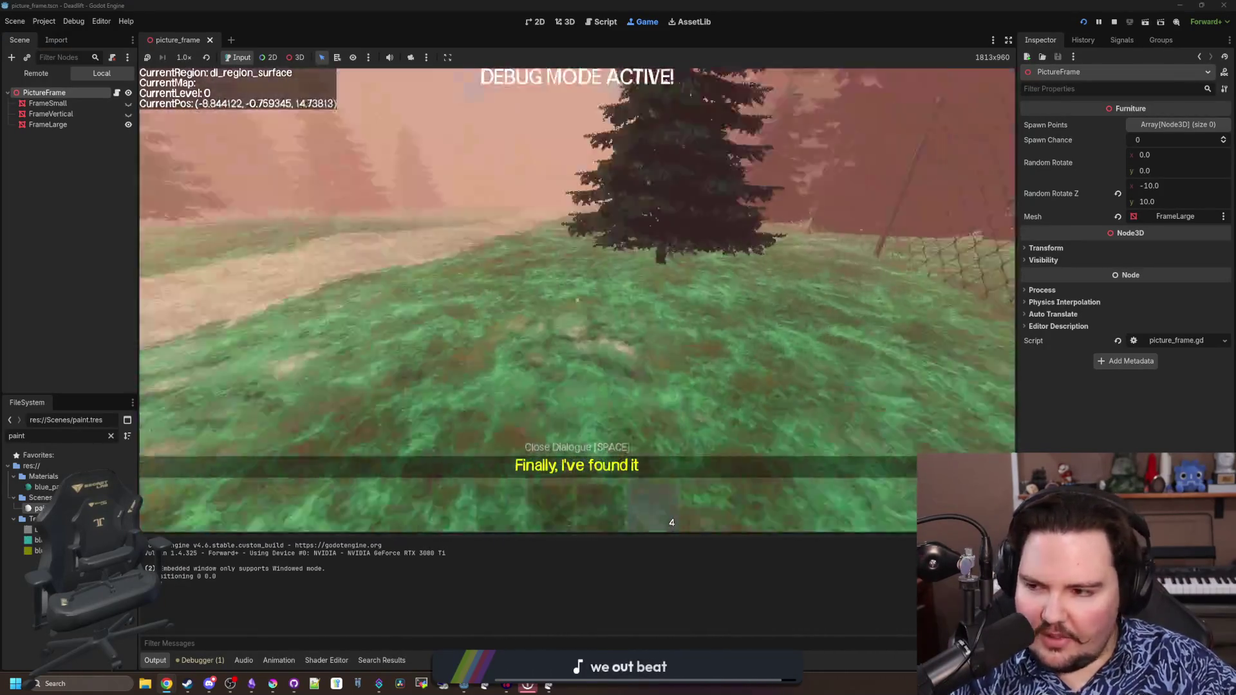
key(w)
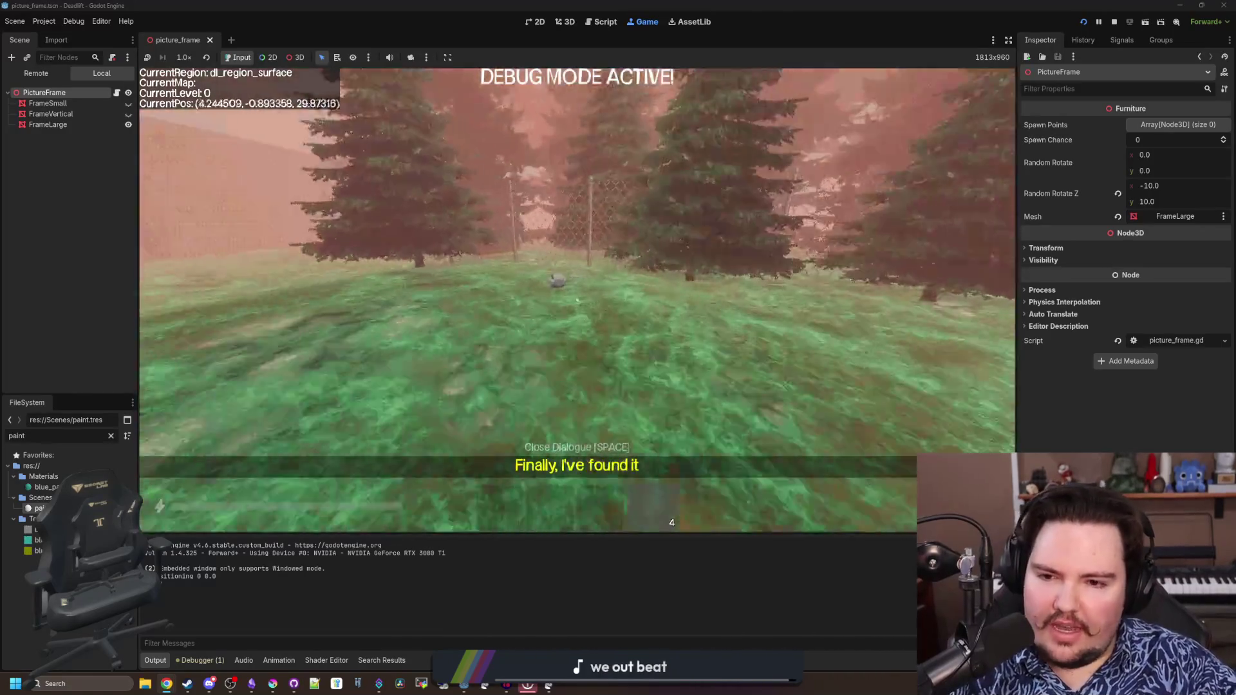
key(w)
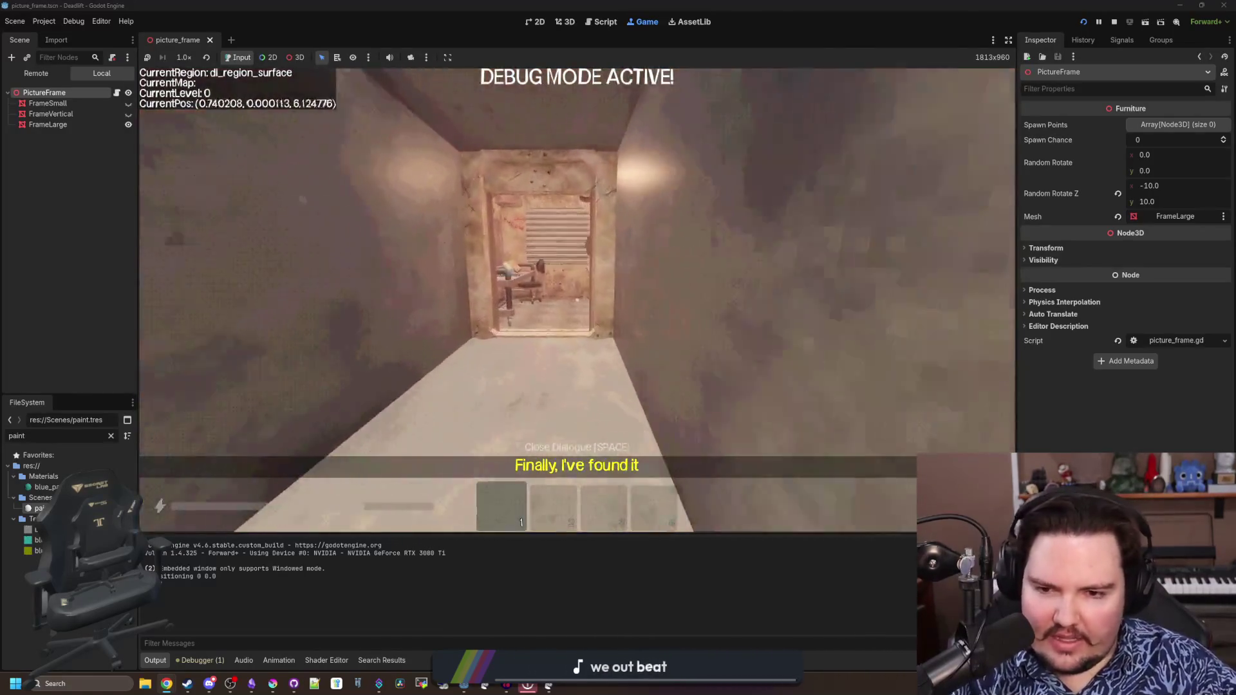
Descend the lift to the overgrown level and look at the wall with the picture frame
key(w)
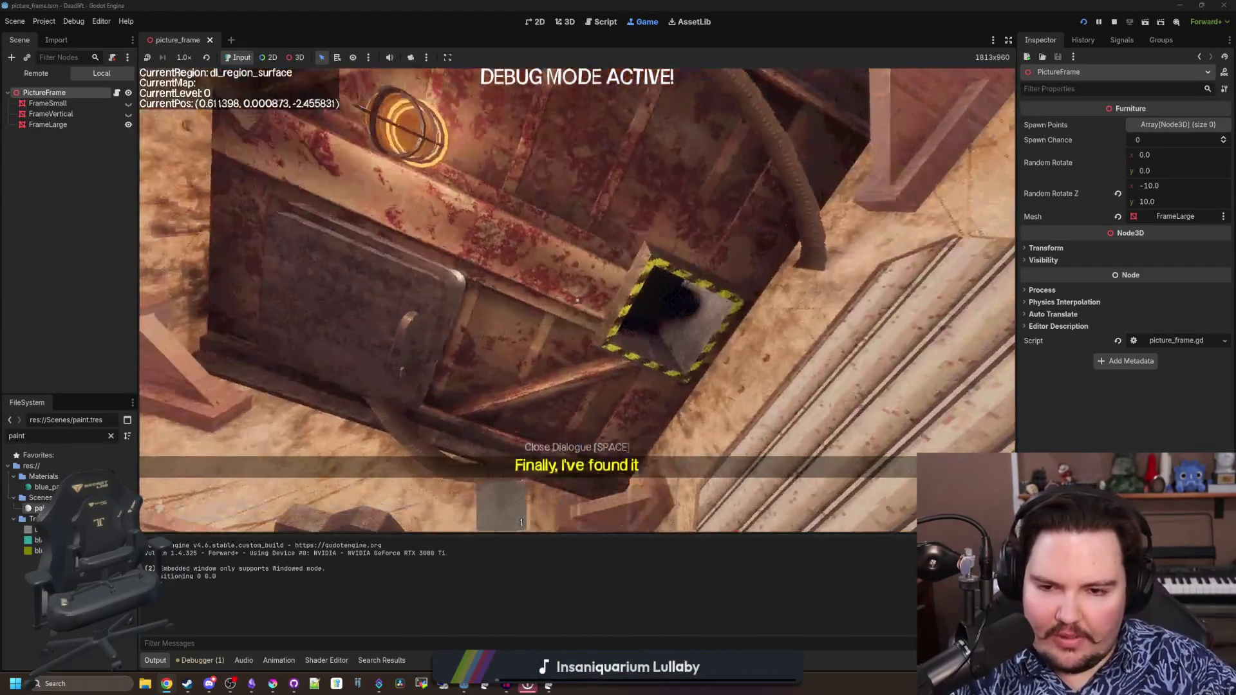
key(w)
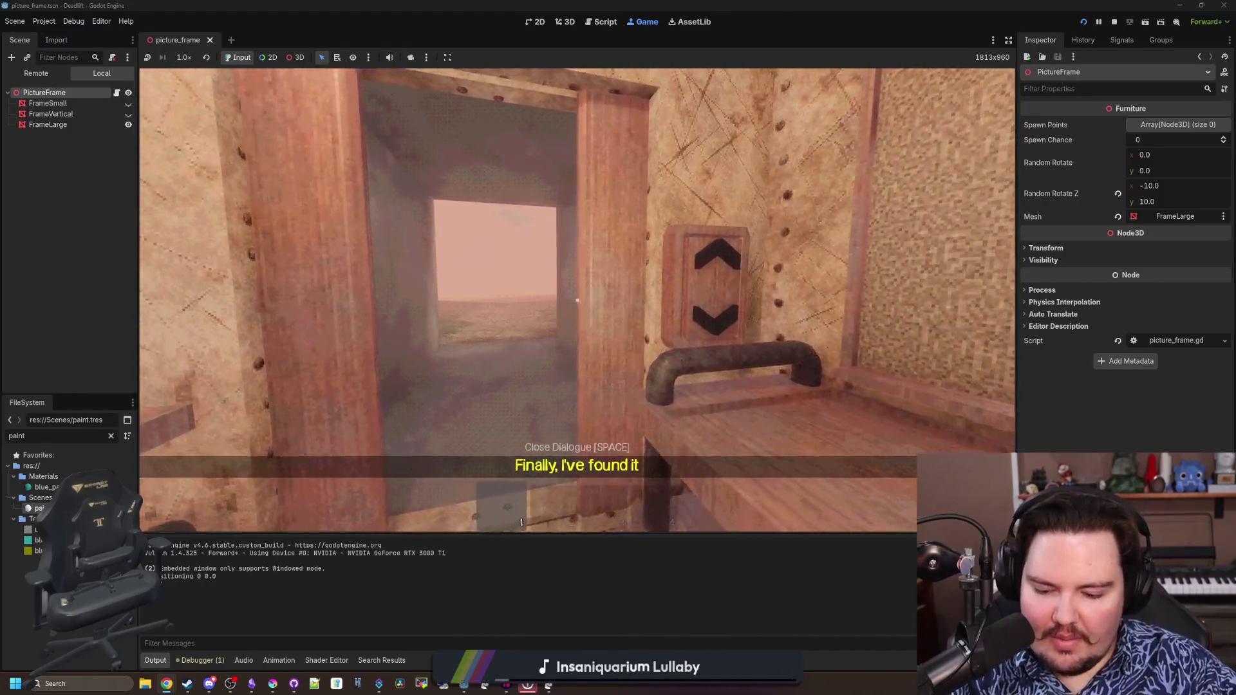
key(F3)
key(e)
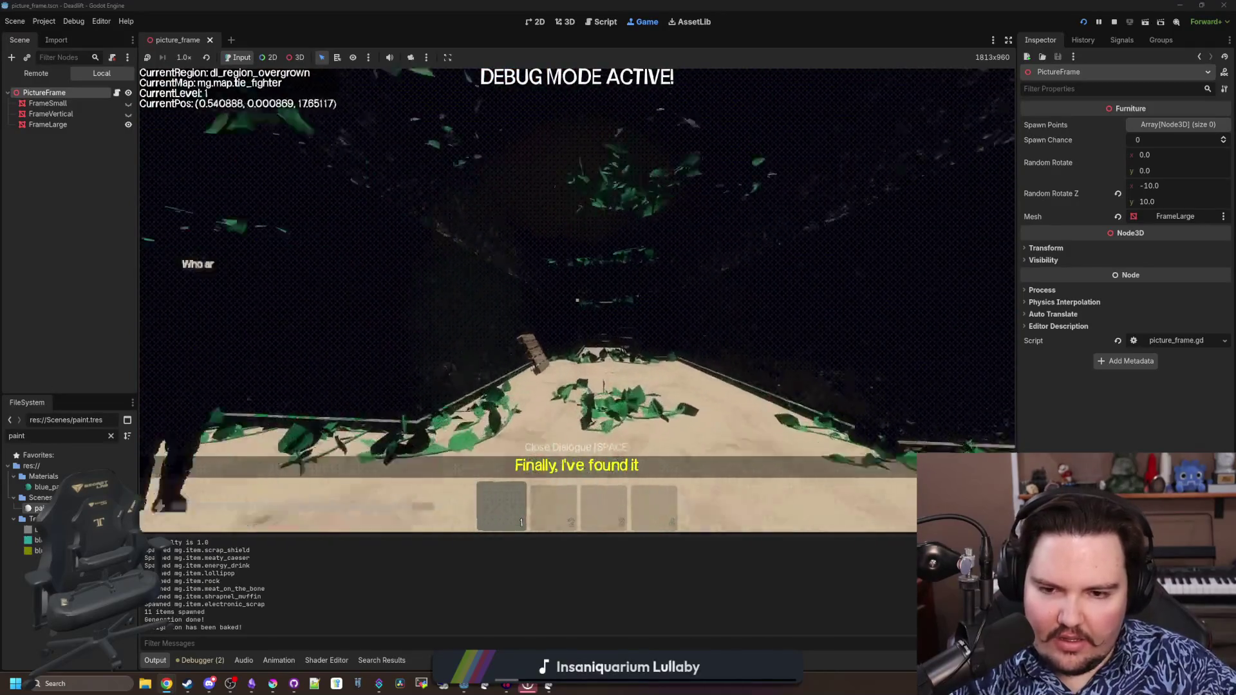
key(w)
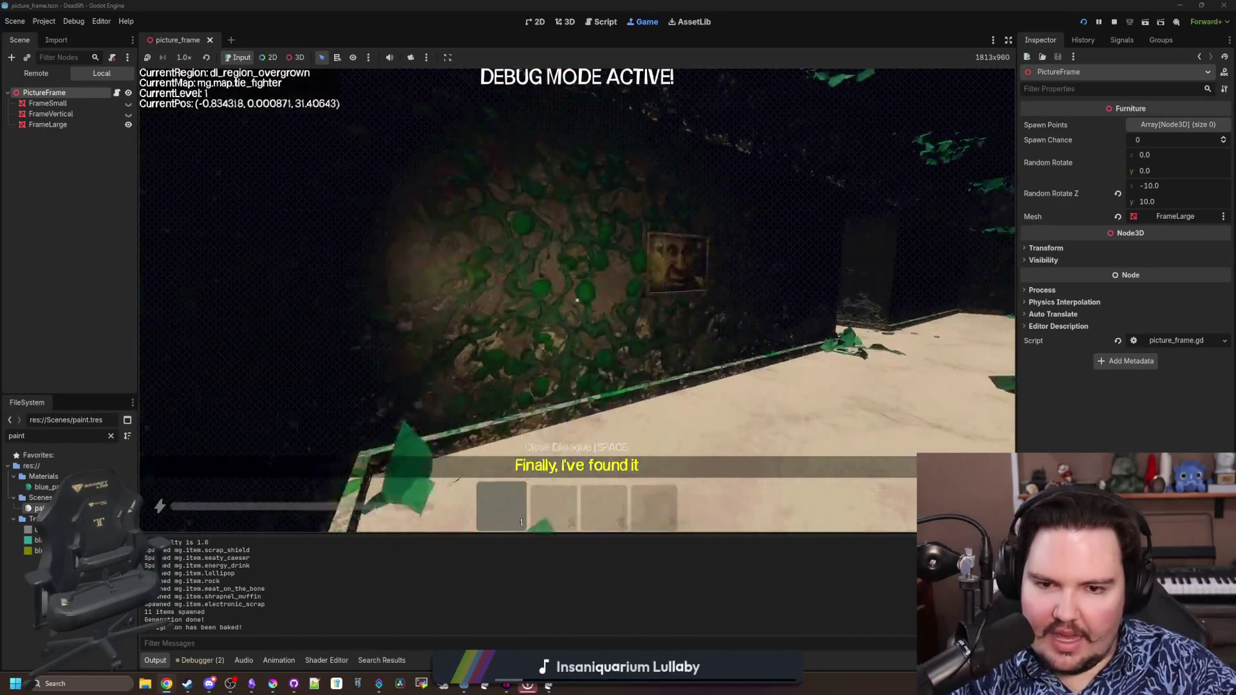
key(w)
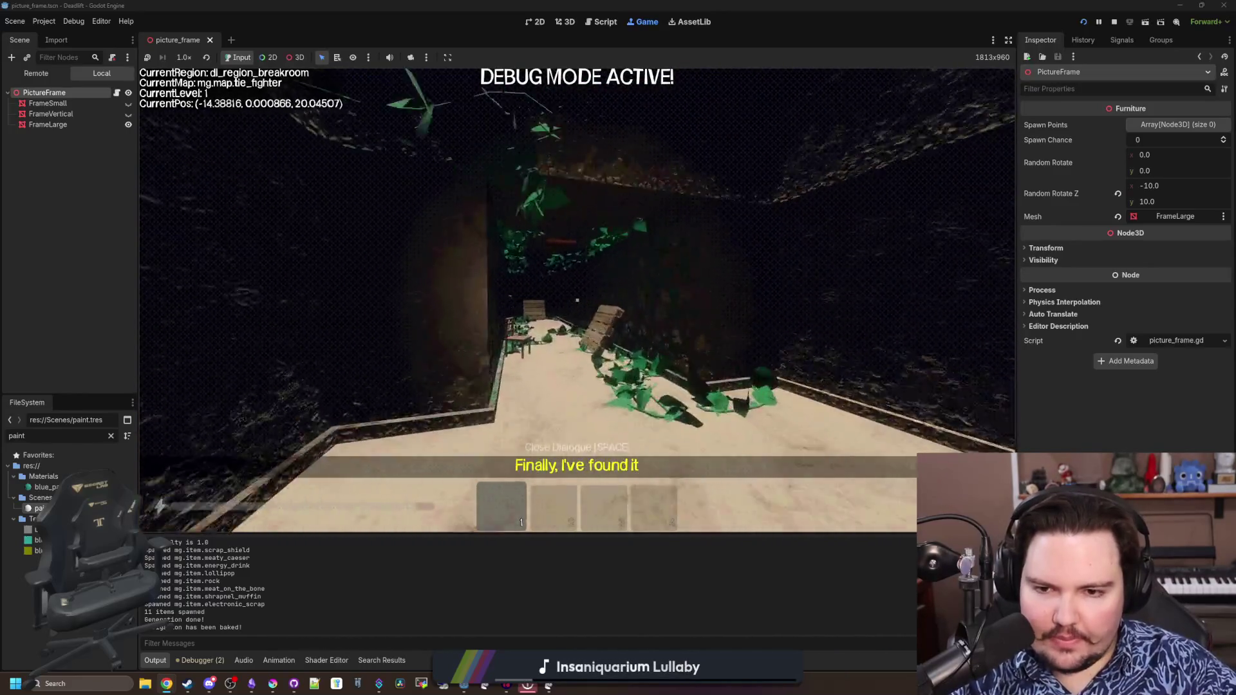
Walk through the breakroom walkway back to the elevator and use it to bring up the food prompt
key(w)
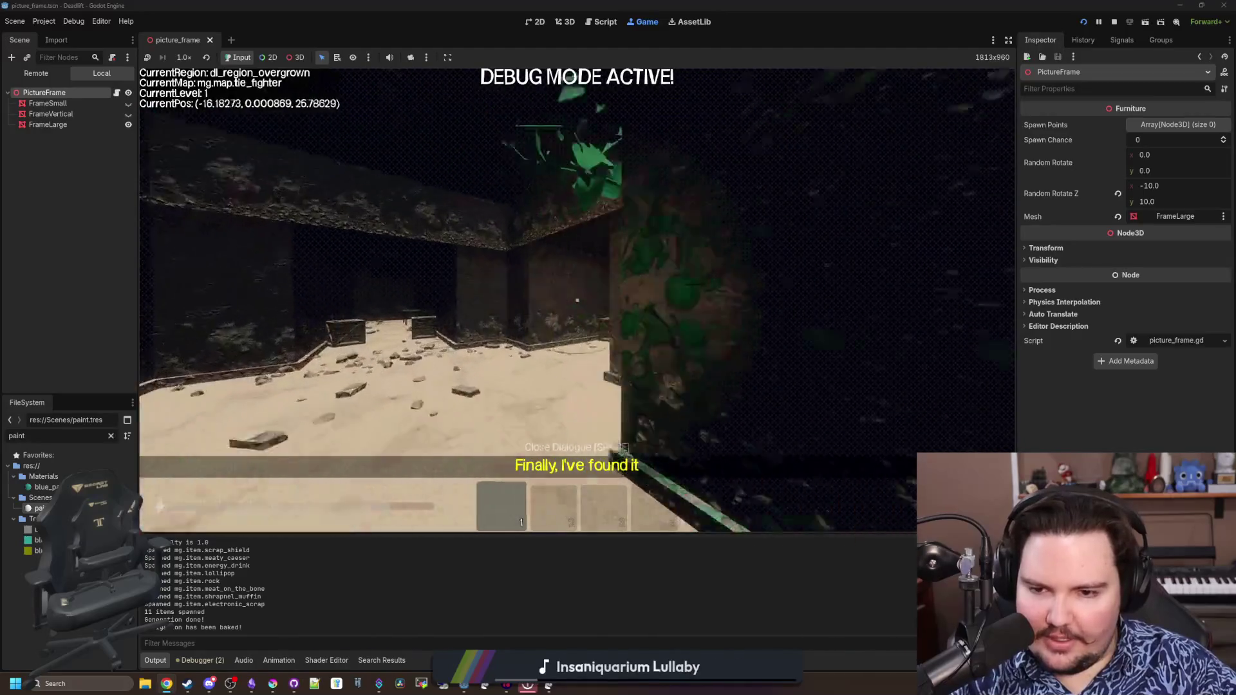
key(w)
key(w)
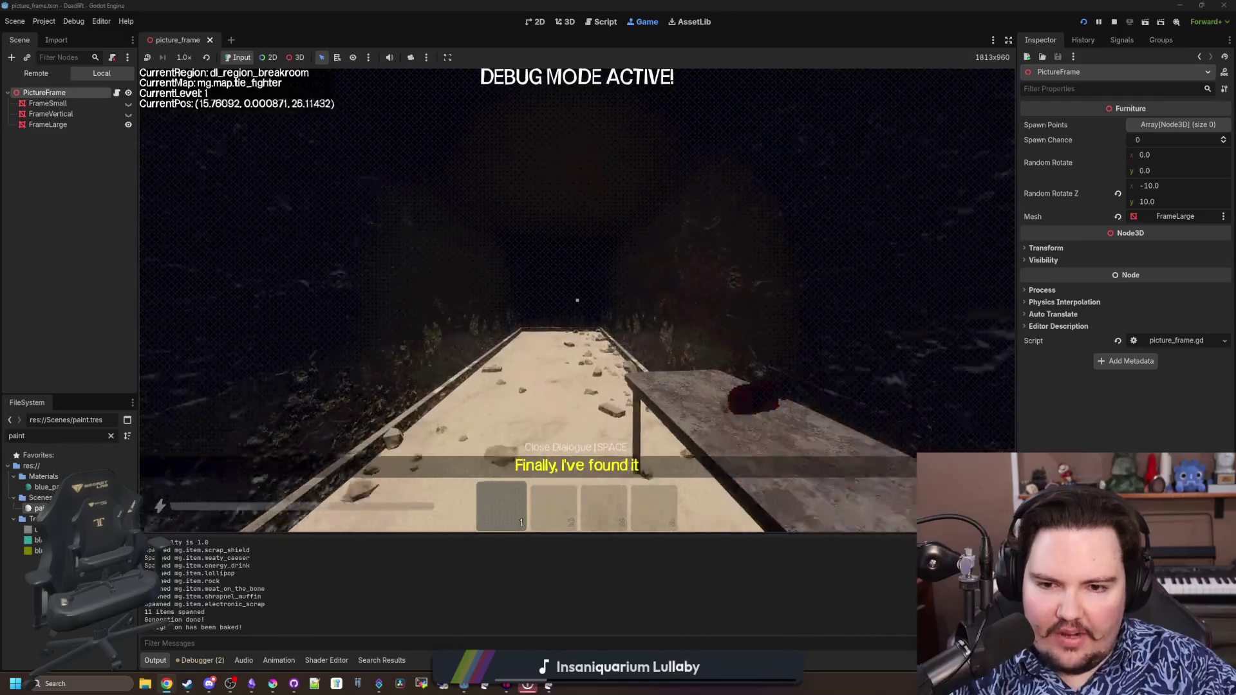
key(w)
key(w)
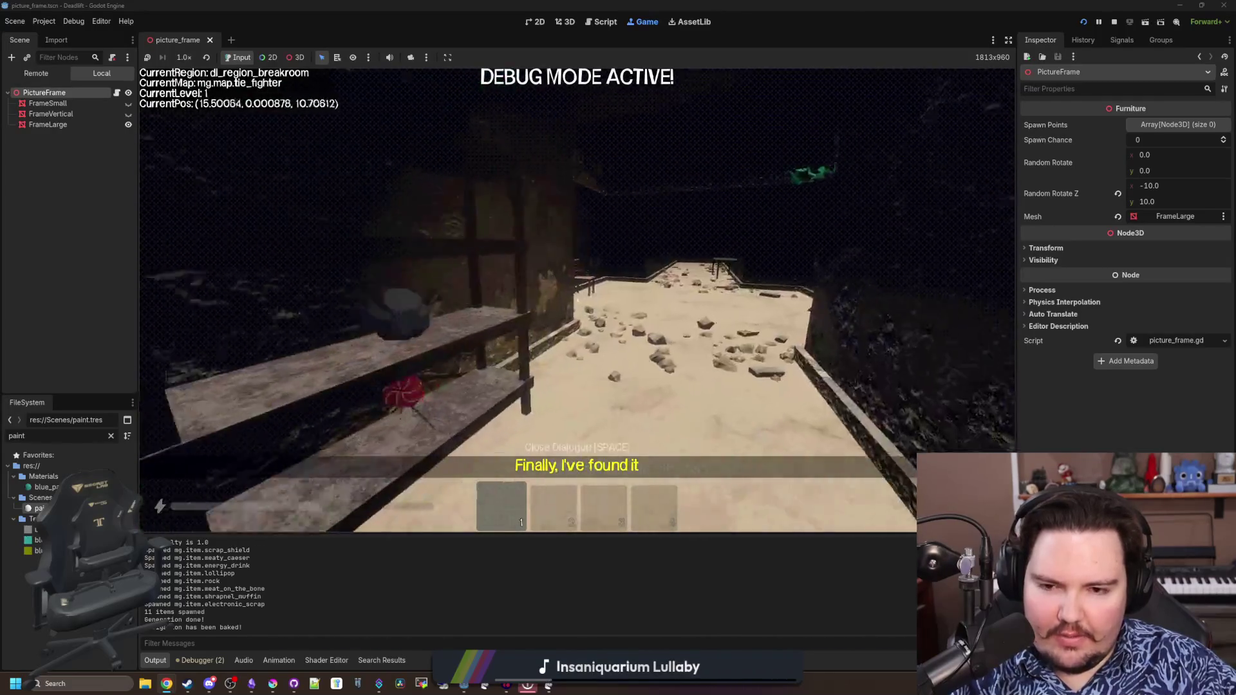
key(w)
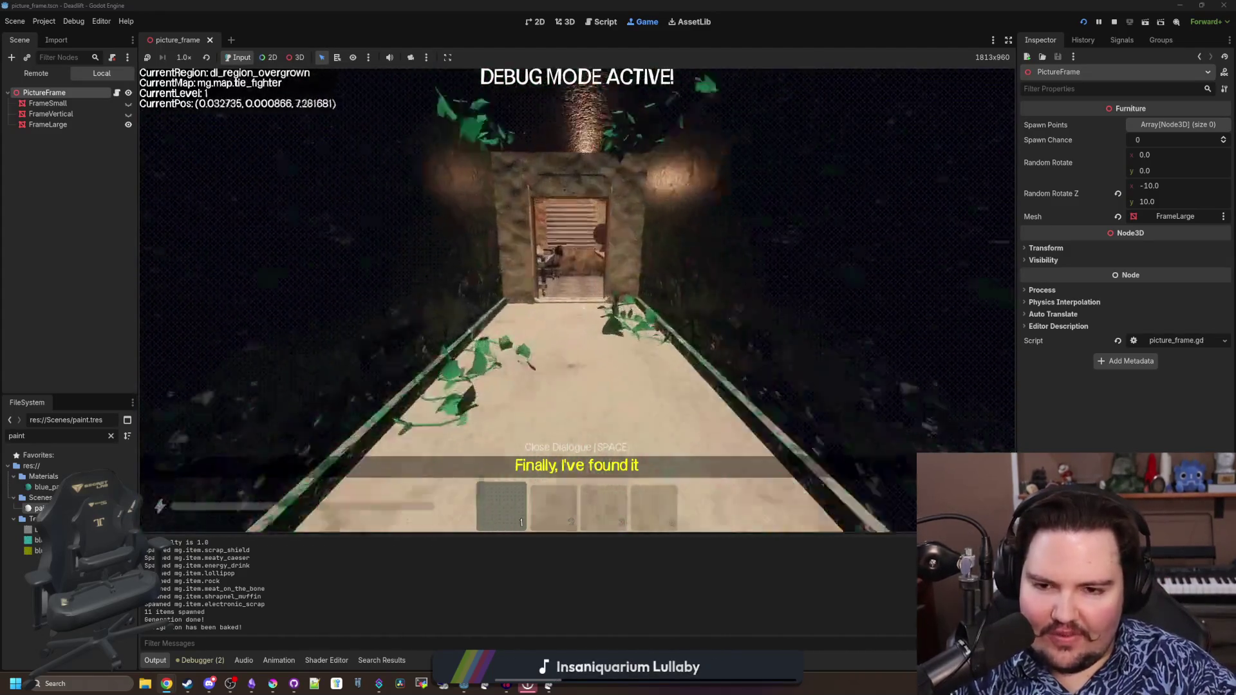
key(w)
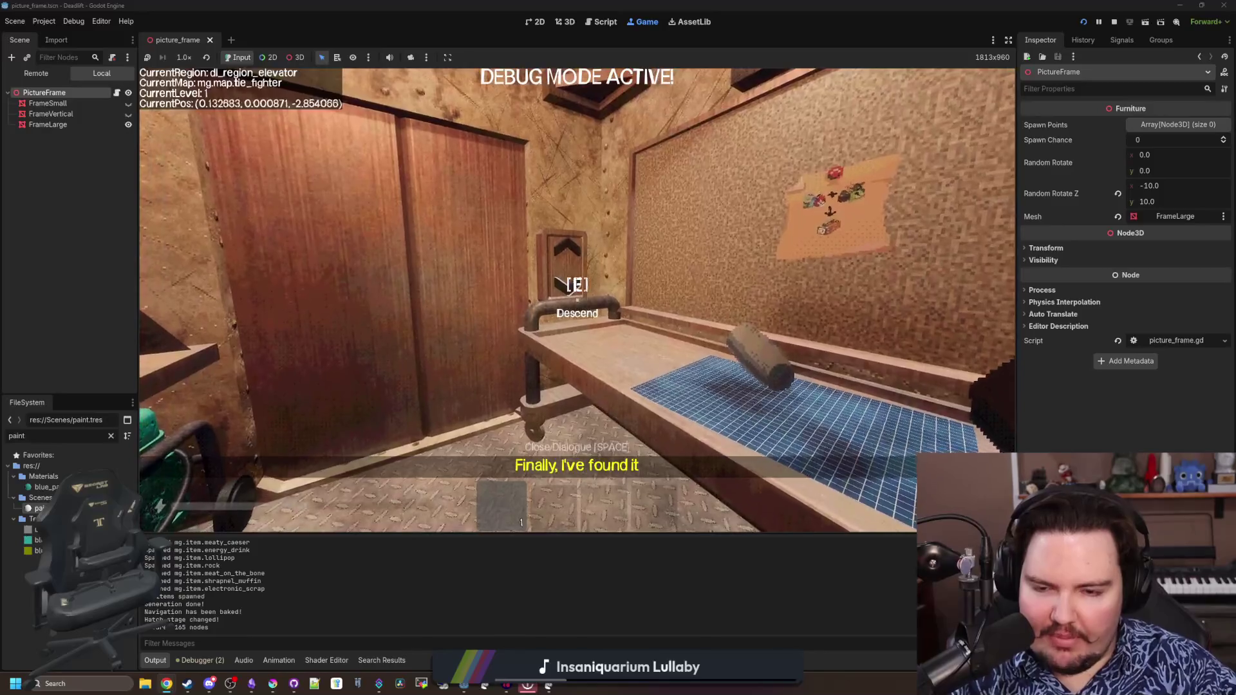
key(w)
key(e)
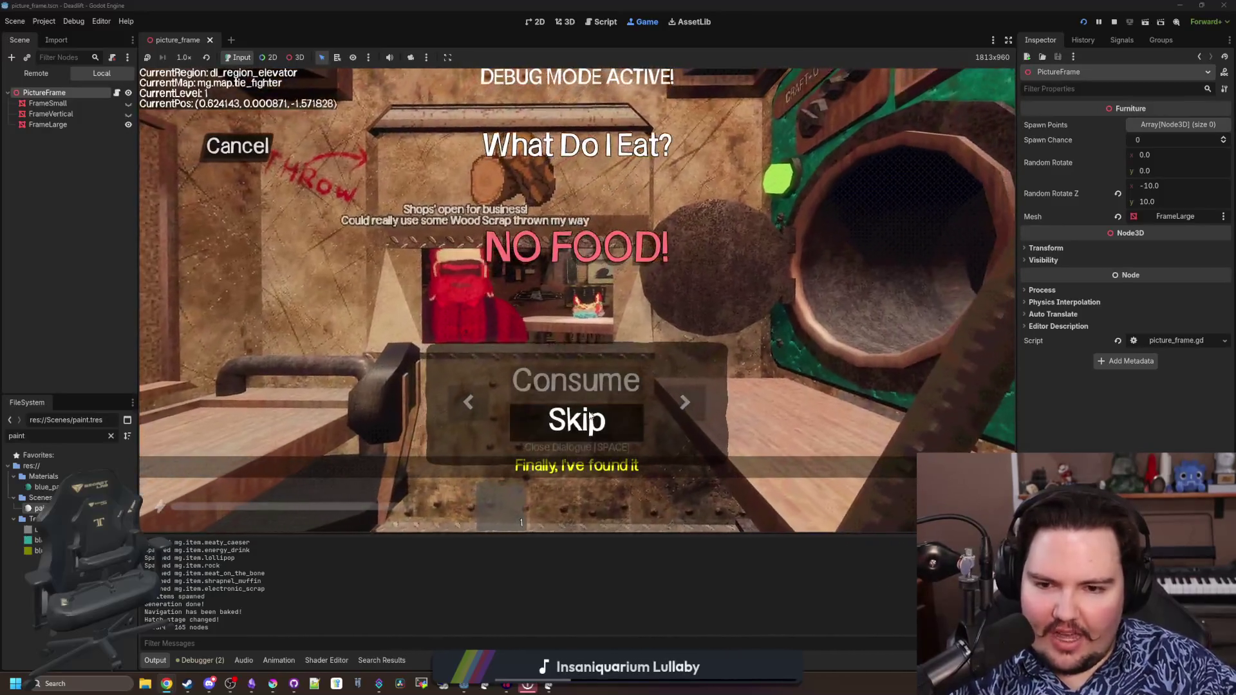
Skip eating to reach level 2 and walk up to the tilted picture frame on the wall
key(space)
key(w)
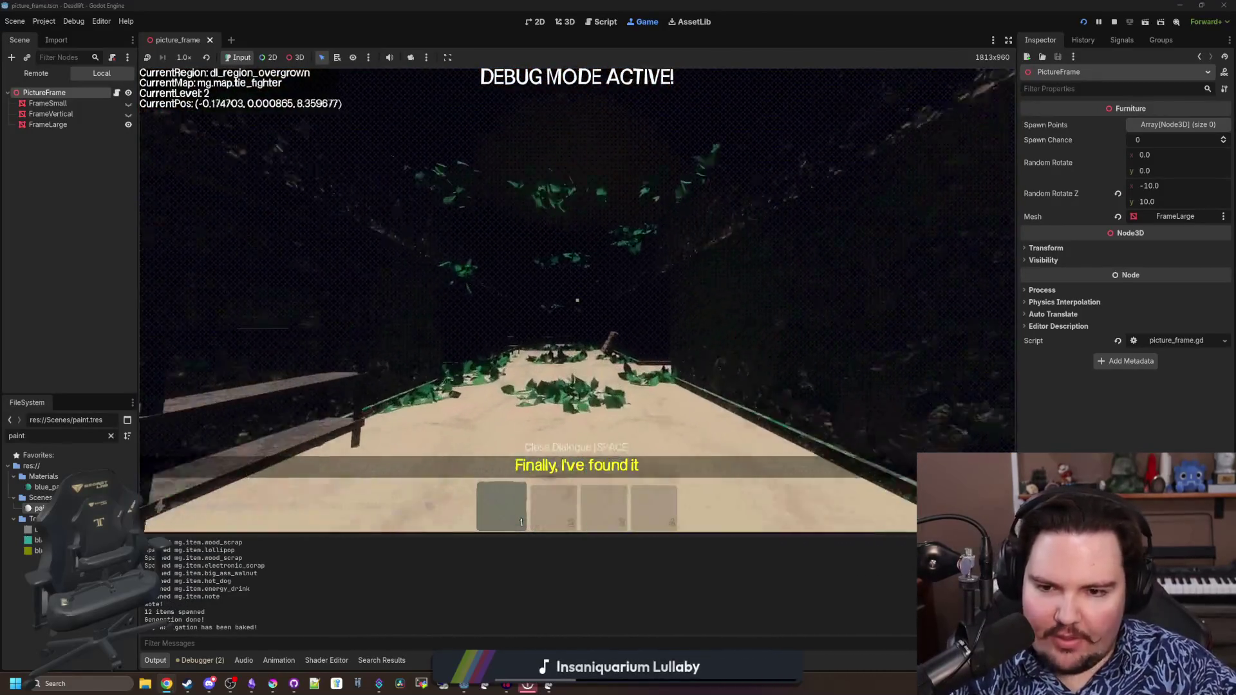
key(w)
key(w)
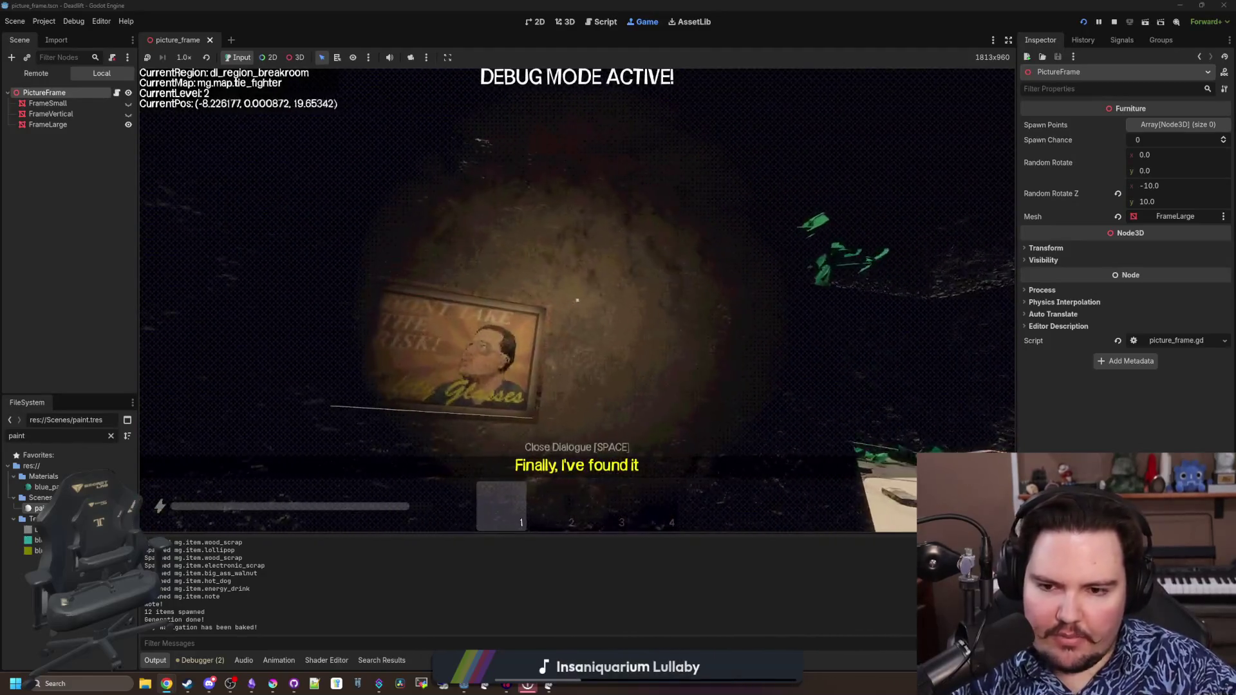
key(w)
key(w)
key(w)
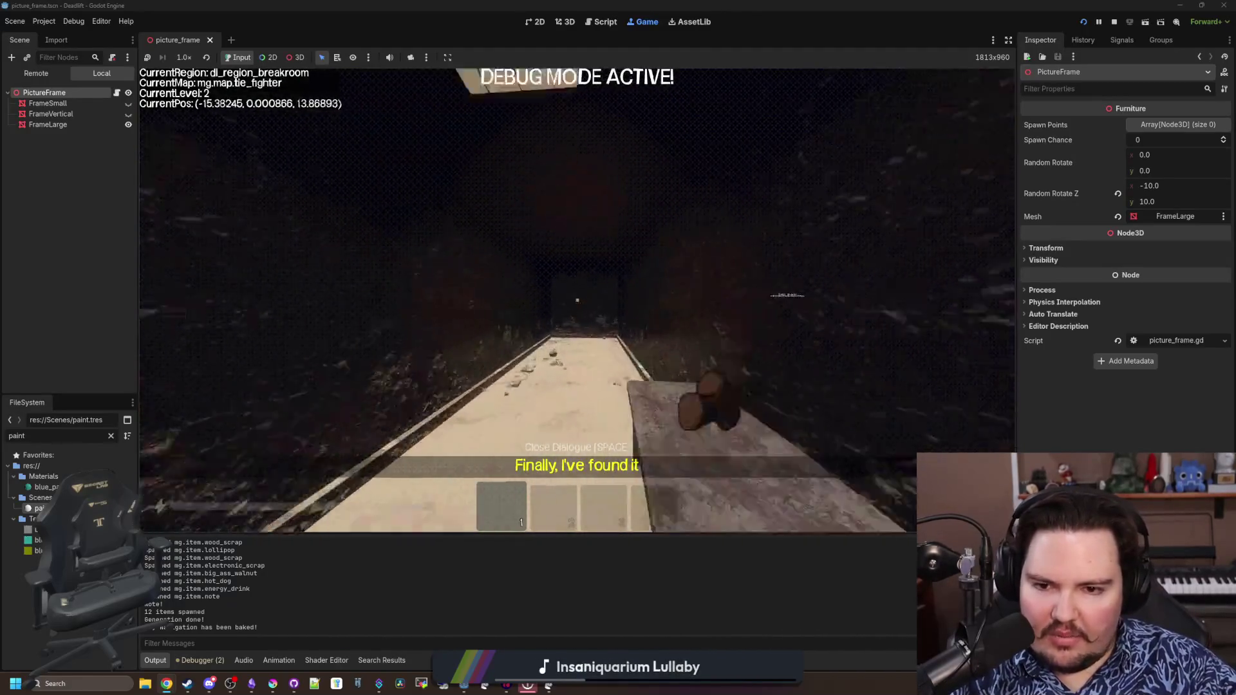
Pick up and throw away the paper note, then grab the lollipop from the shelf
key(w)
key(w)
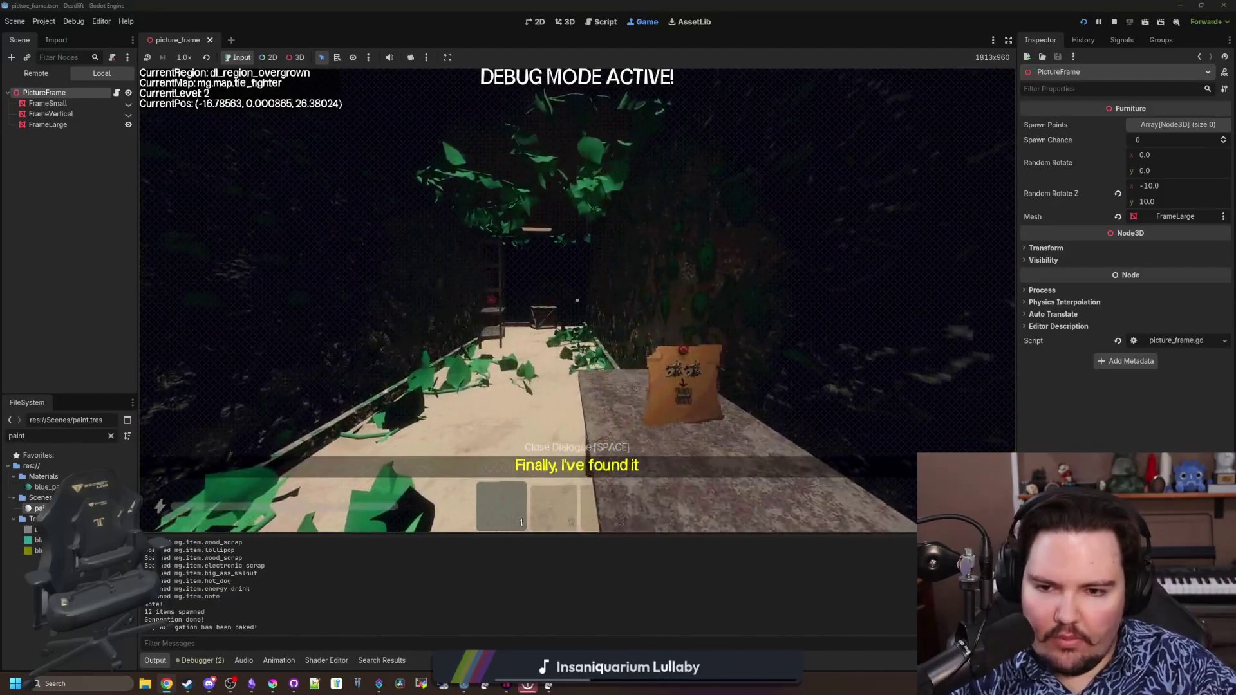
key(w)
key(e)
key(w)
key(q)
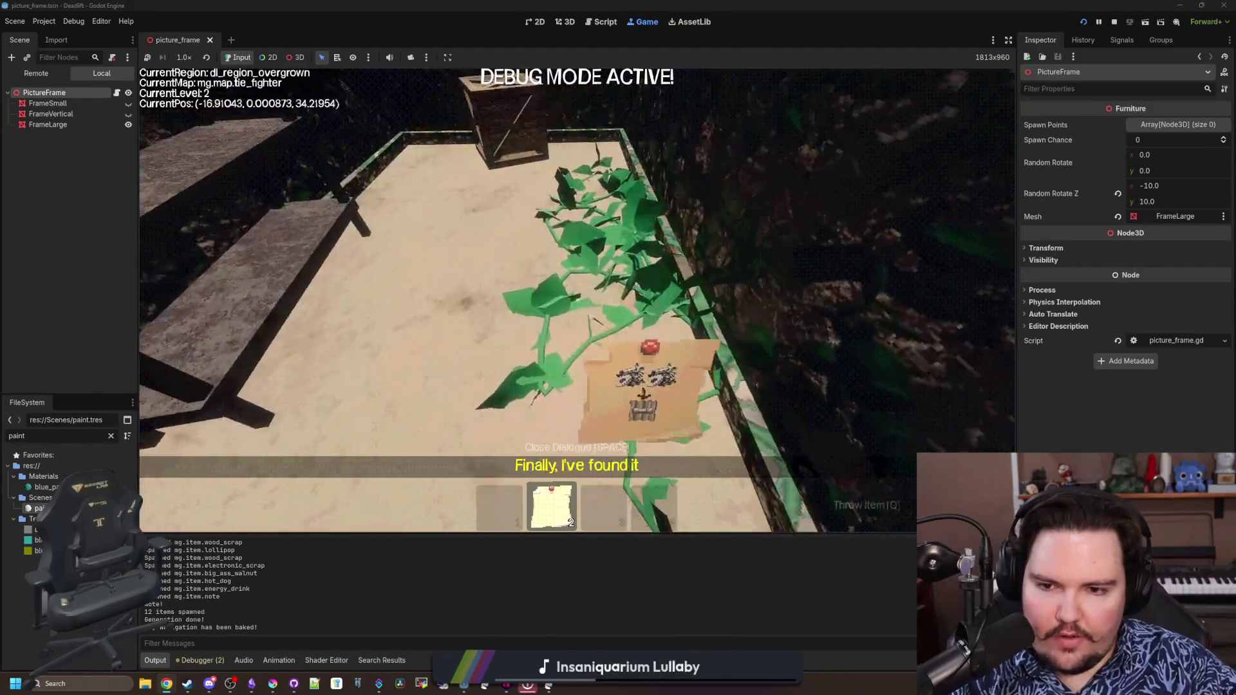
key(w)
key(w)
key(e)
key(w)
key(w)
key(w)
key(w)
key(w)
key(w)
Walk into the breakroom and collect the winged item and the orange shell item
key(w)
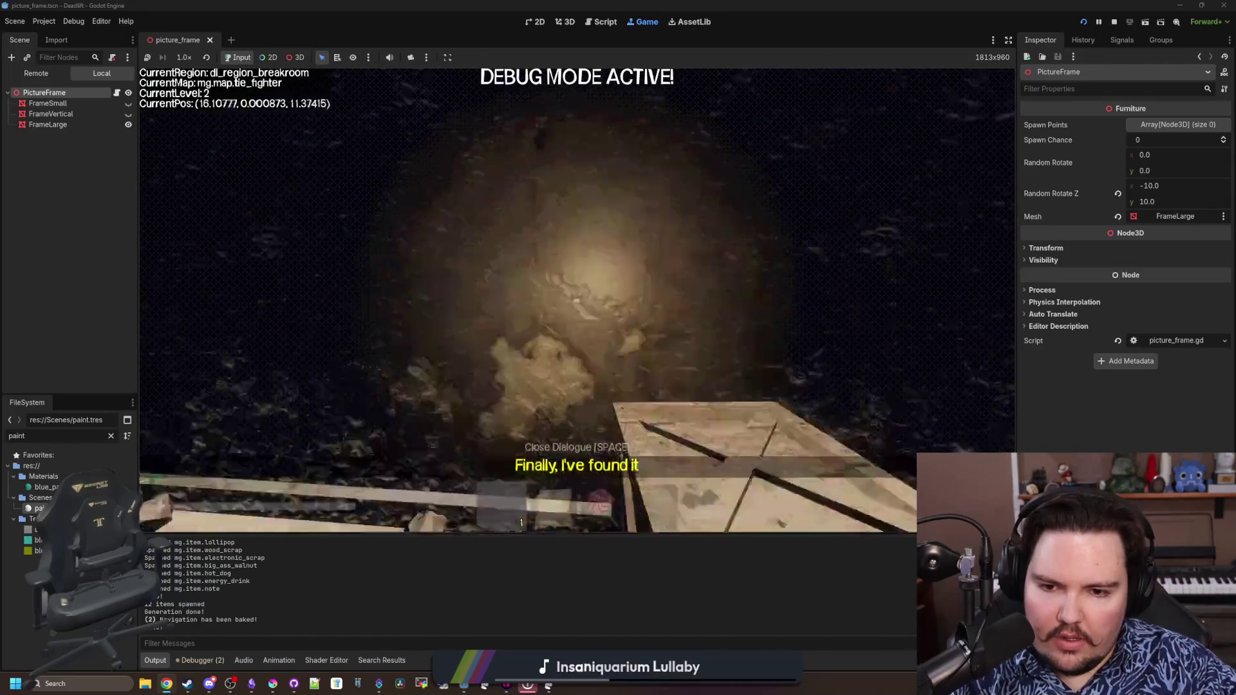
key(w)
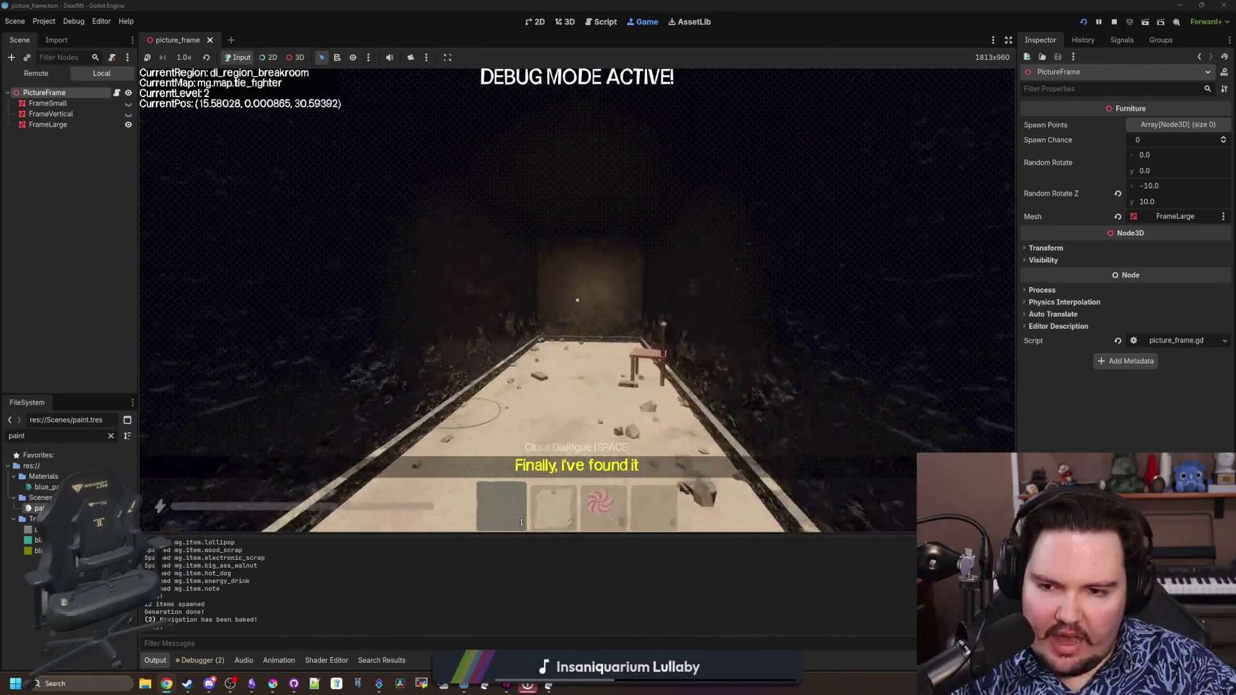
key(w)
key(w)
key(w)
key(e)
key(s)
key(s)
key(1)
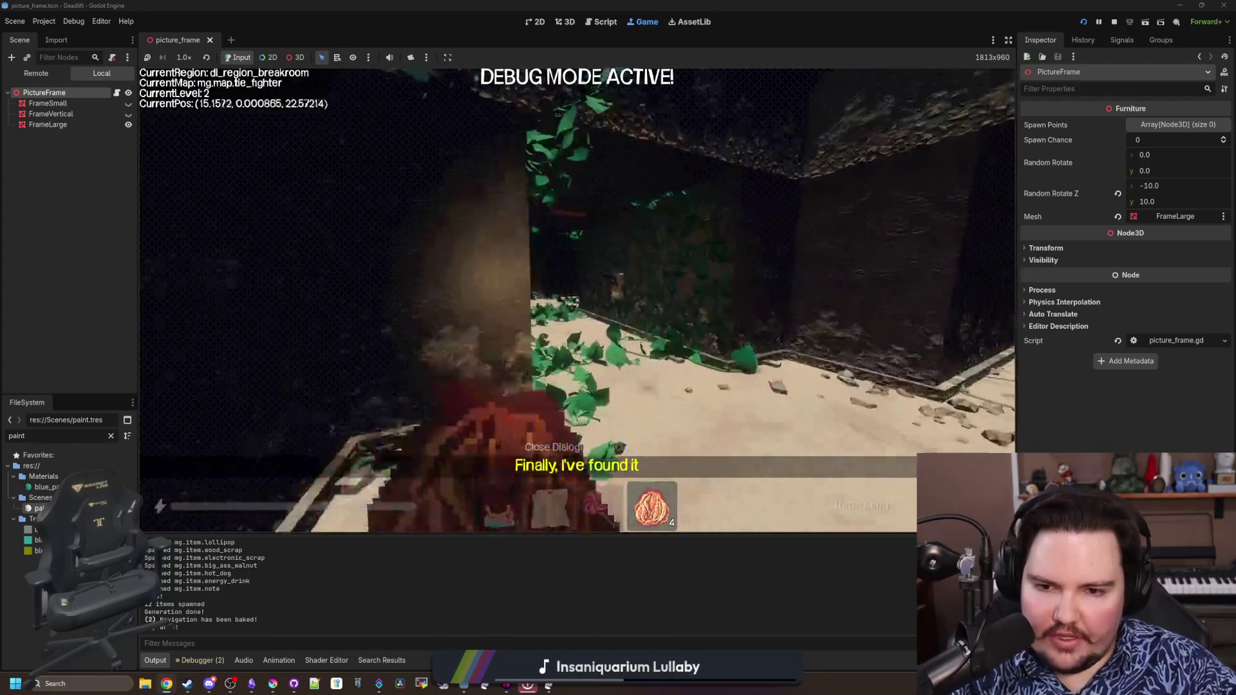
Cross the overgrown walkway and corridor back into the elevator
key(w)
key(w)
key(w)
key(w)
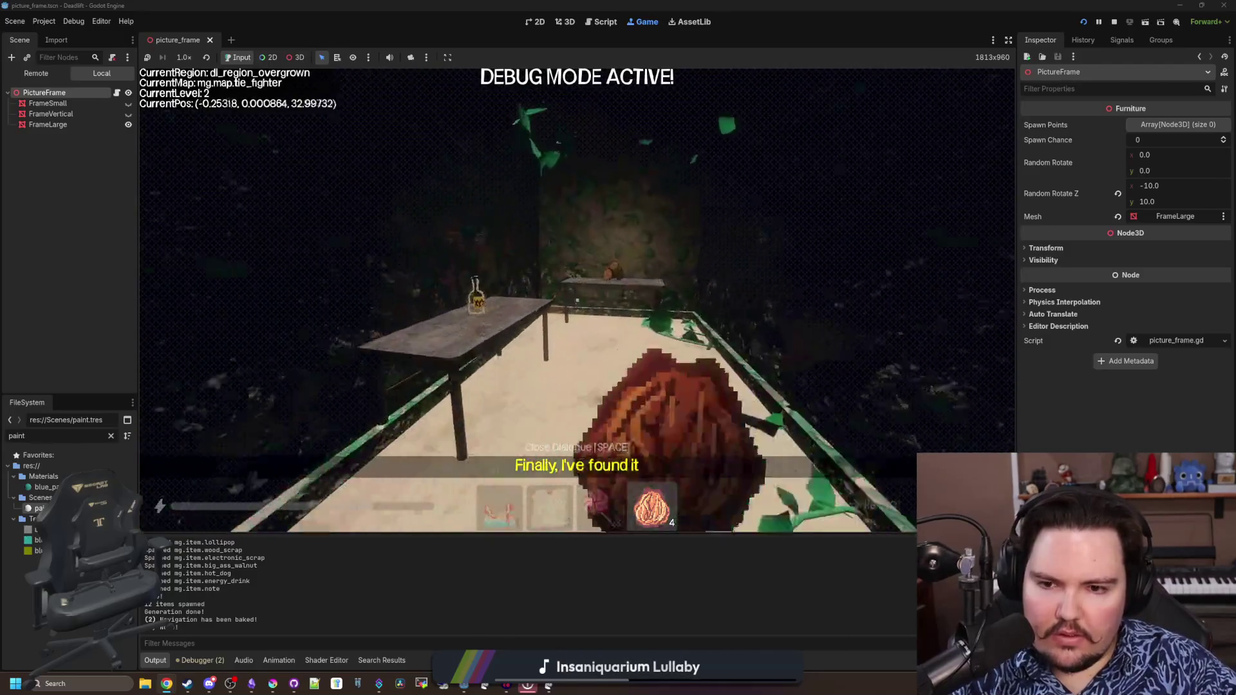
key(w)
key(w)
key(w)
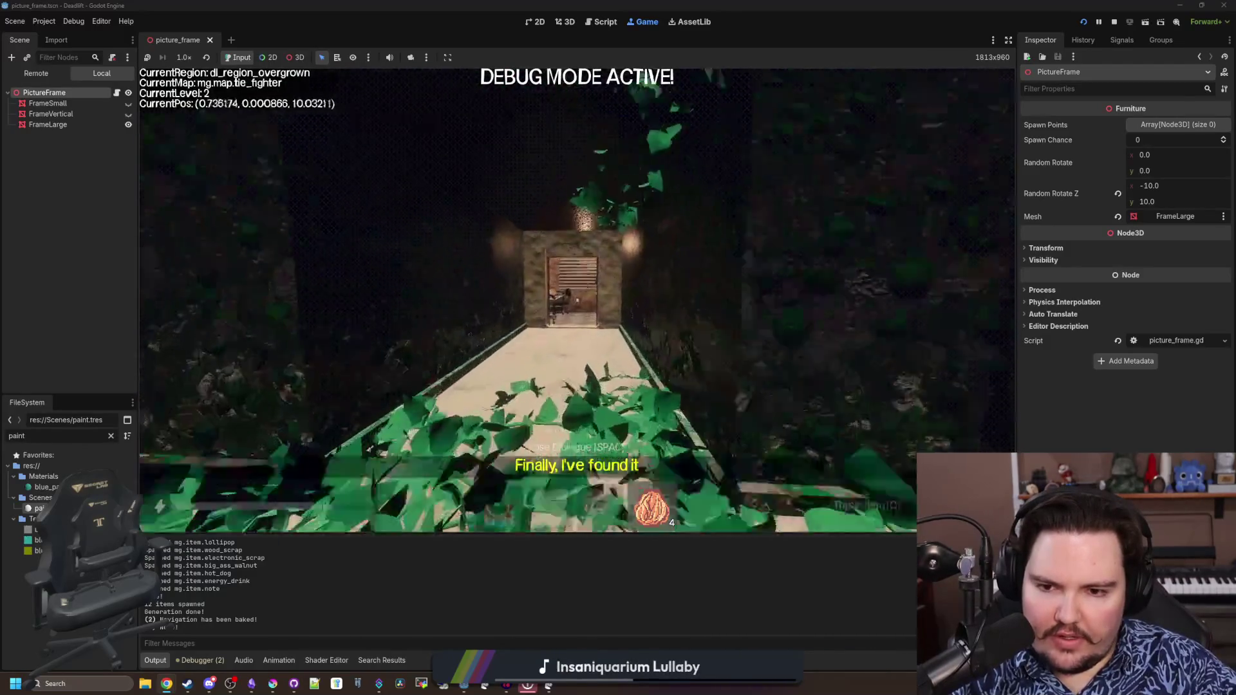
key(w)
key(w)
key(w)
key(w)
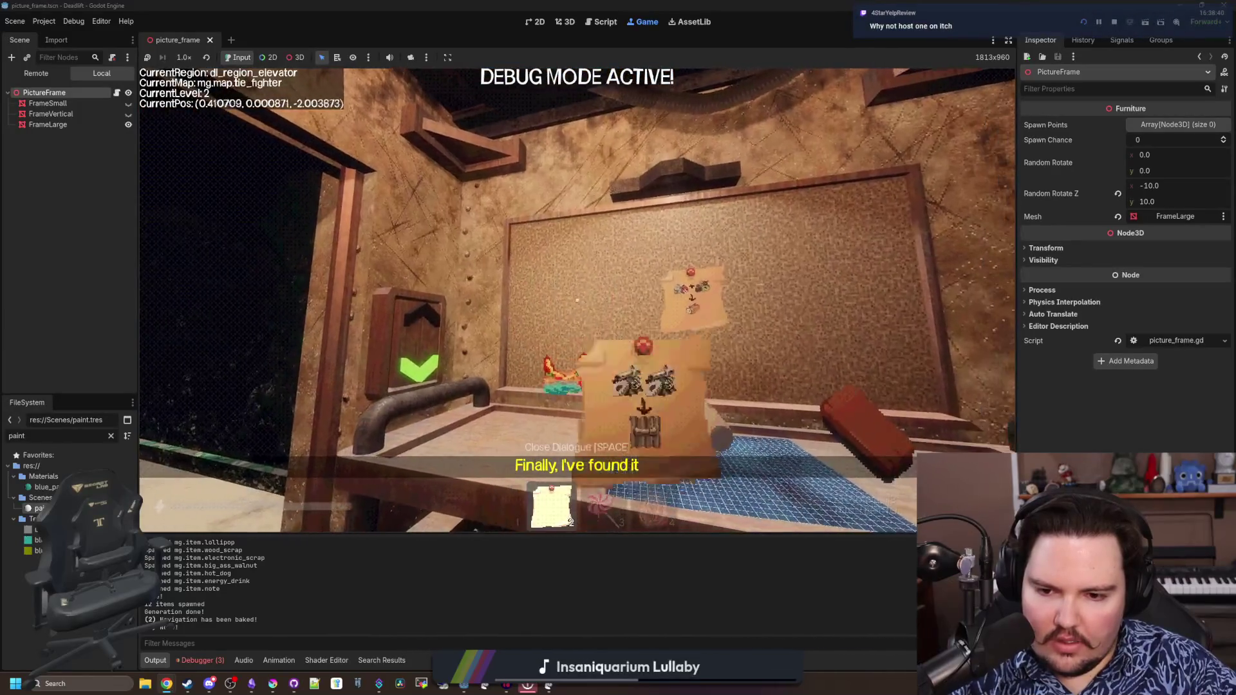
key(w)
key(w)
Hold the candy and walk the overgrown walkway around the table
key(w)
key(w)
key(4)
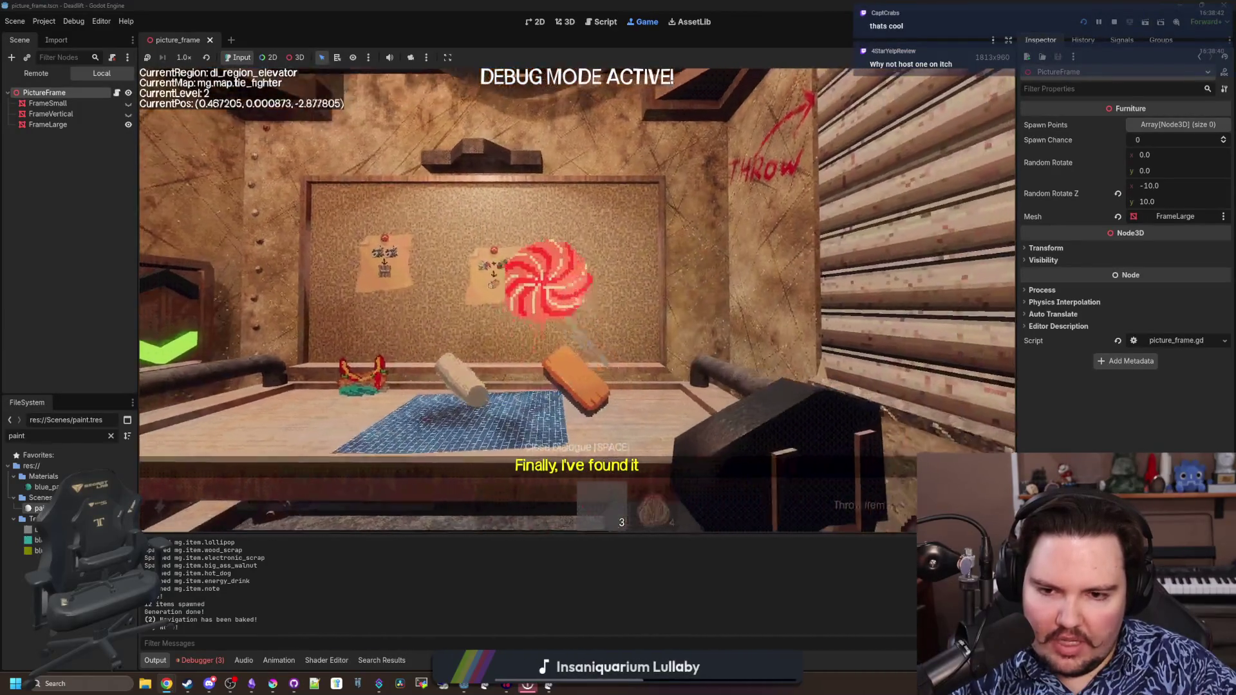
key(w)
key(w)
key(w)
key(w)
key(w)
key(w)
key(w)
key(w)
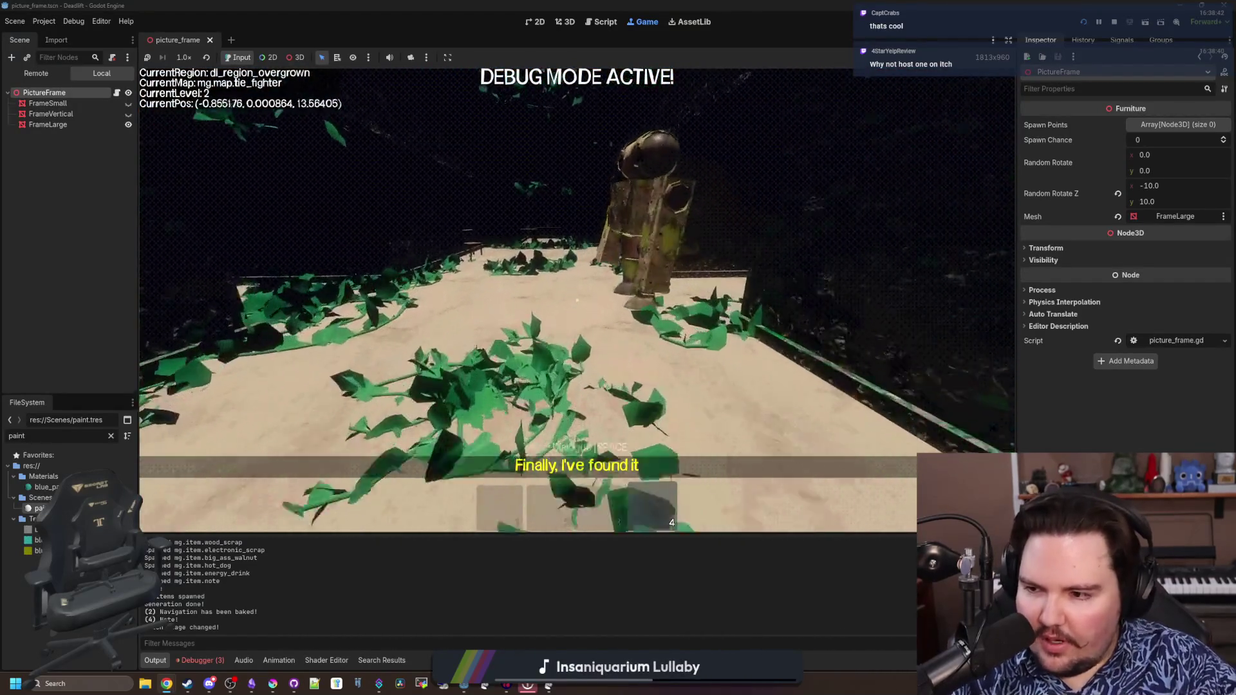
key(w)
key(w)
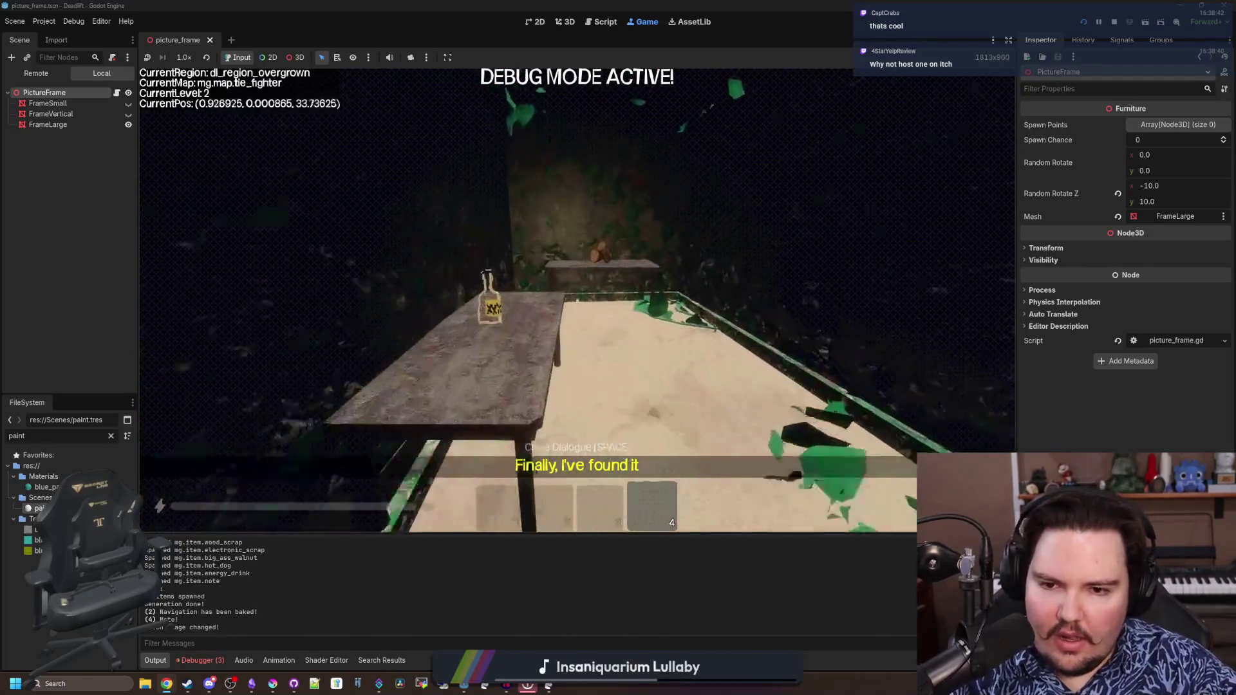
key(w)
key(w)
key(w)
key(d)
key(d)
key(a)
key(a)
key(w)
key(w)
key(w)
key(w)
key(w)
key(w)
key(w)
key(w)
key(w)
key(w)
key(w)
key(w)
key(w)
key(w)
key(w)
key(w)
key(w)
key(w)
Wander between the breakroom, corridor and overgrown area up to the wall switch and crate
key(w)
key(w)
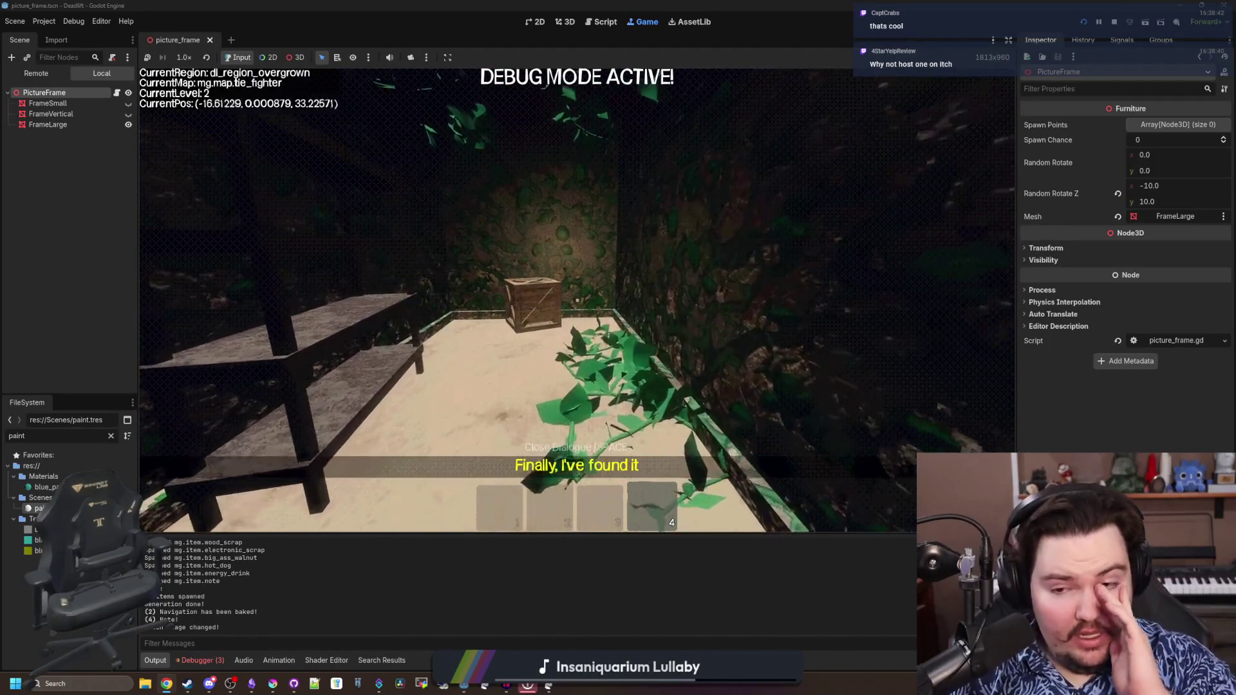
key(w)
key(w)
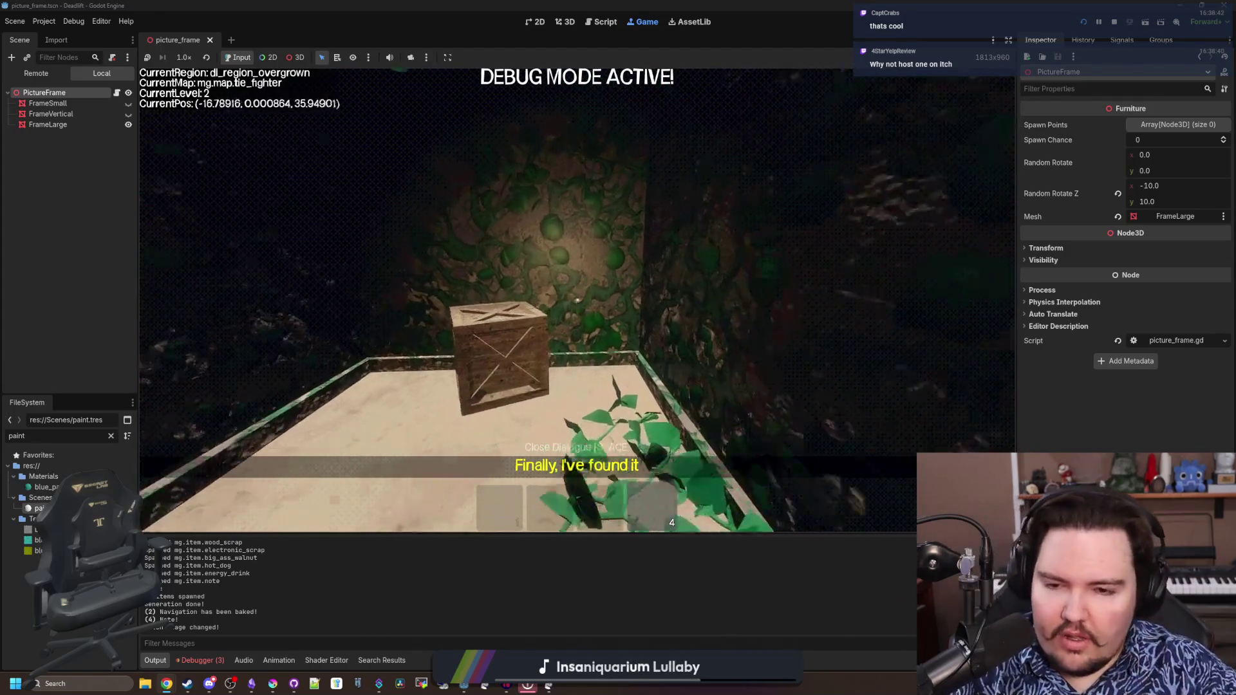
key(s)
key(s)
key(s)
key(s)
key(s)
key(s)
key(s)
key(s)
key(w)
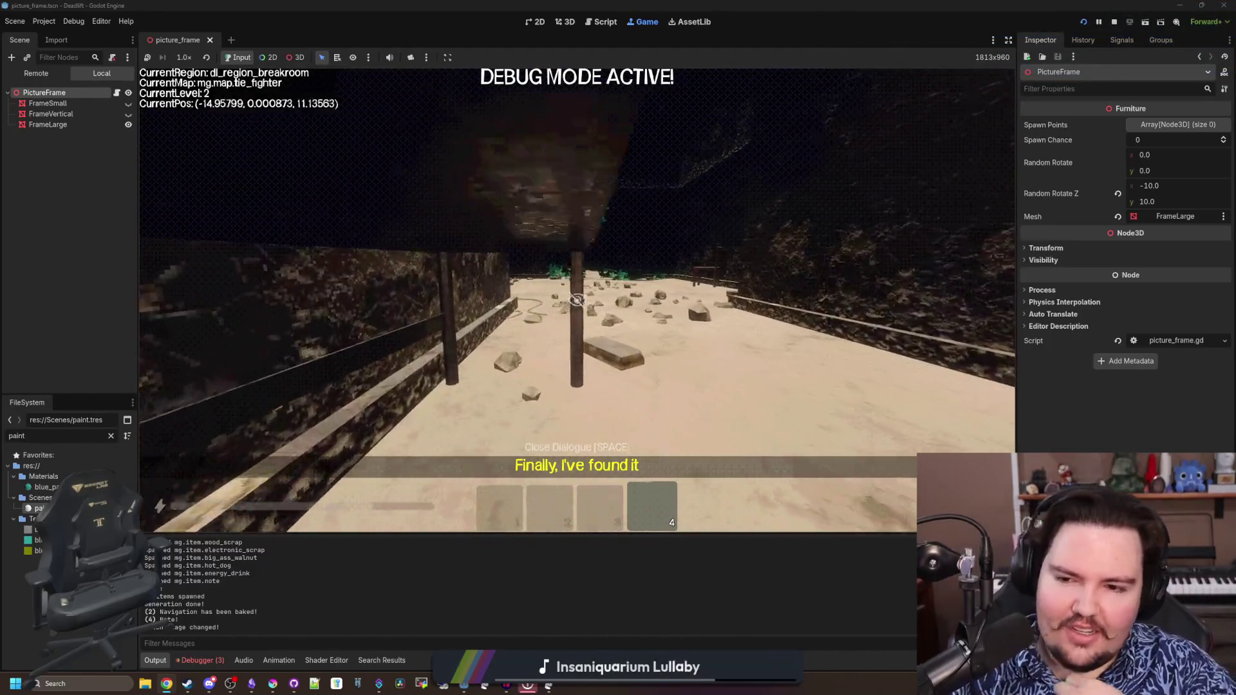
key(w)
key(w)
key(w)
key(w)
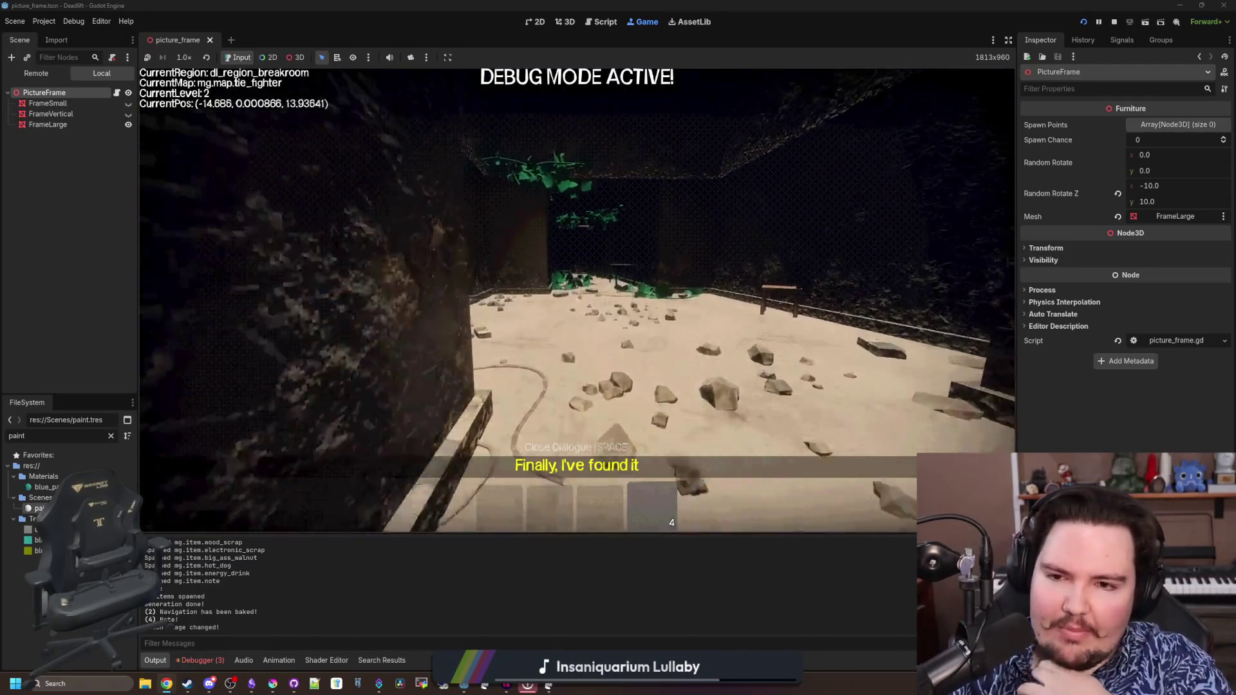
key(w)
key(w)
key(w)
key(w)
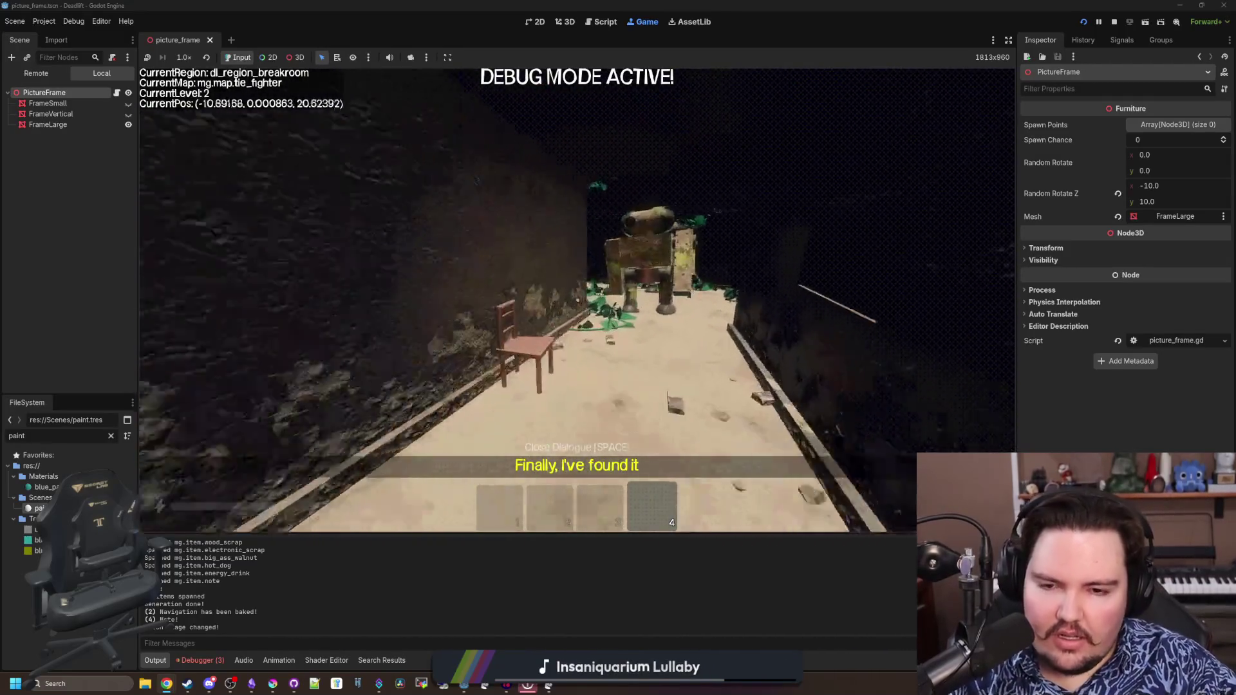
key(w)
key(w)
key(w)
key(w)
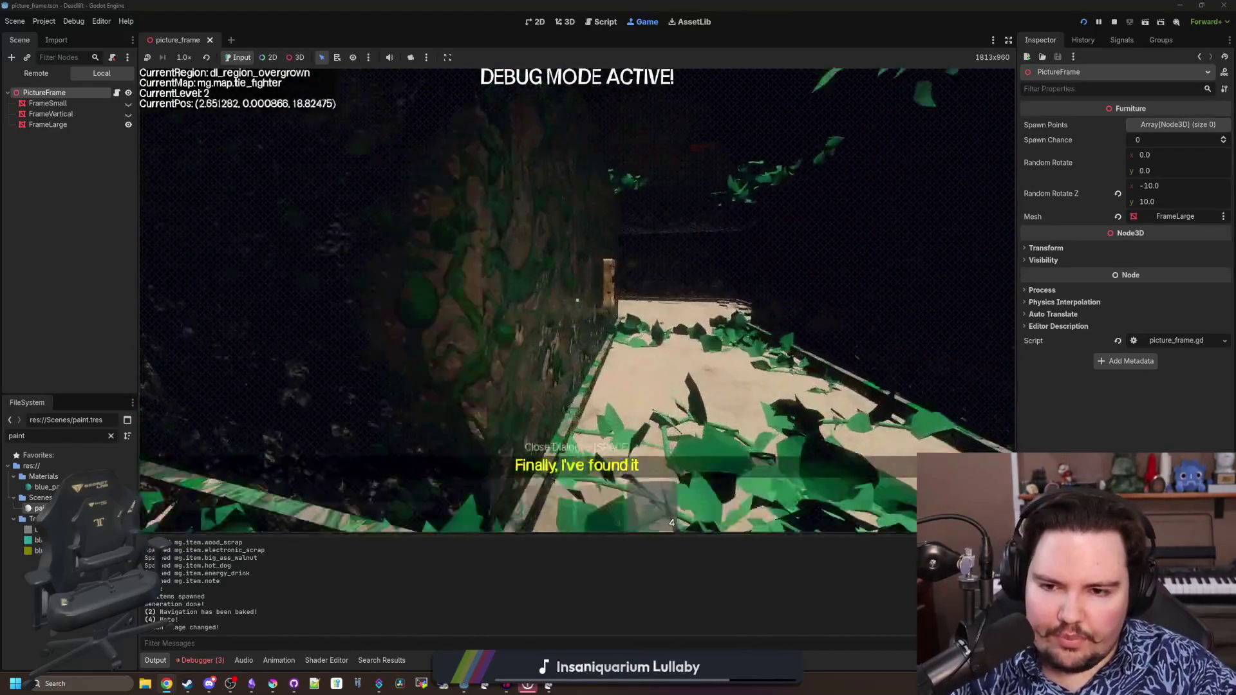
key(w)
key(w)
key(w)
key(w)
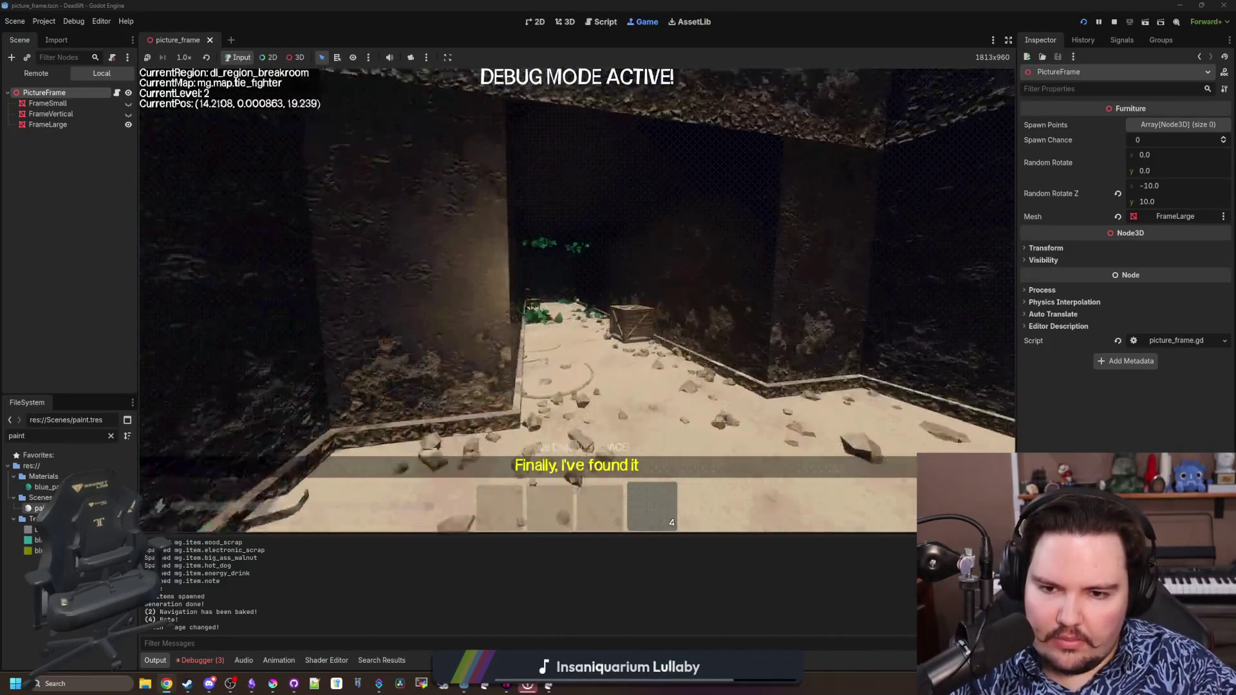
key(w)
key(w)
key(w)
key(w)
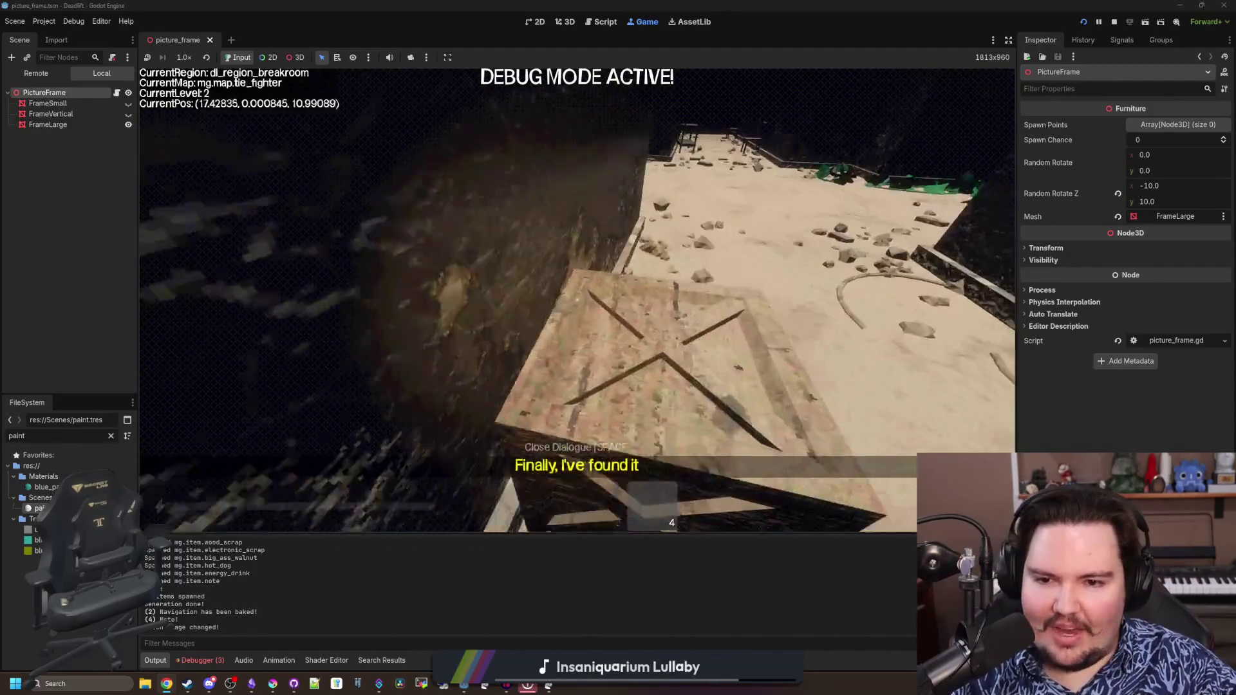
key(w)
key(w)
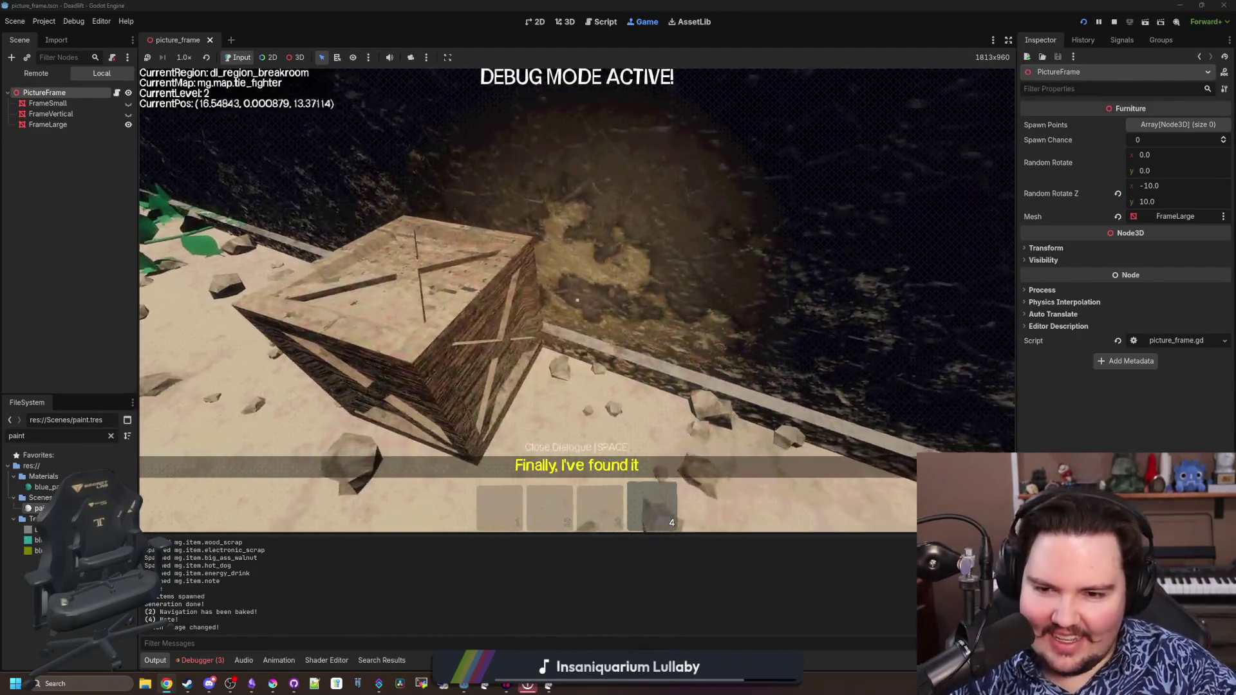
View the level briefly with debug lighting off via F3, then re-enable it and enter the elevator
key(F3)
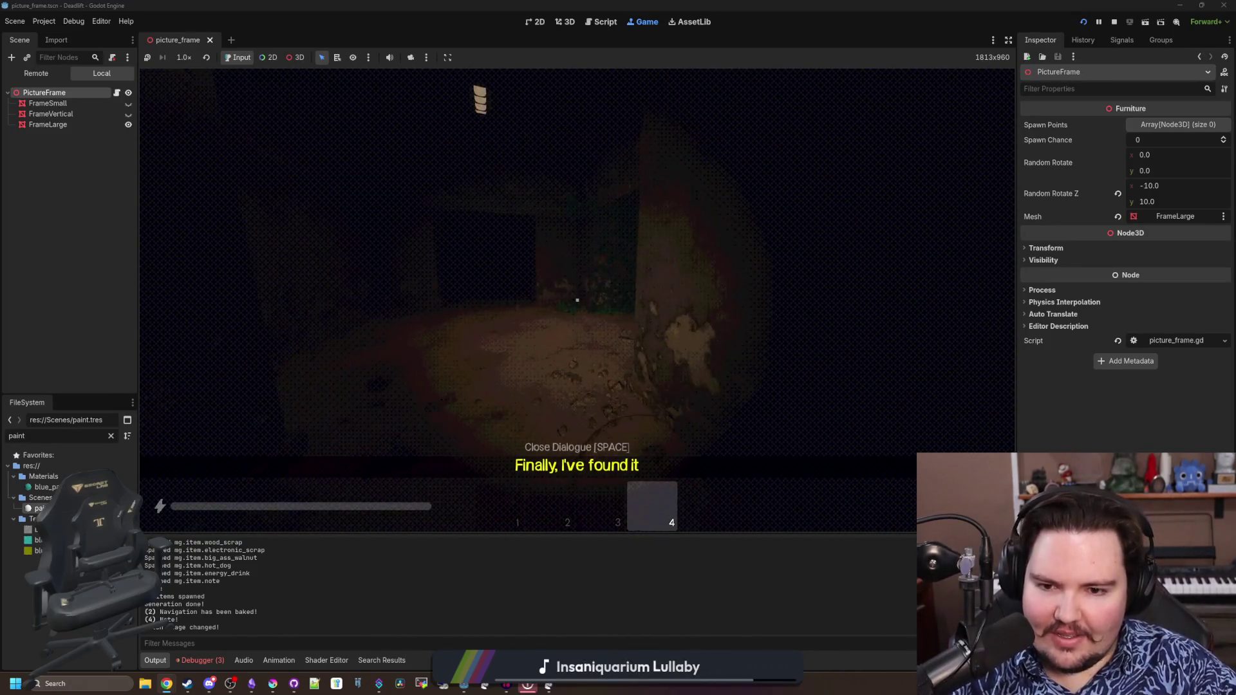
key(F3)
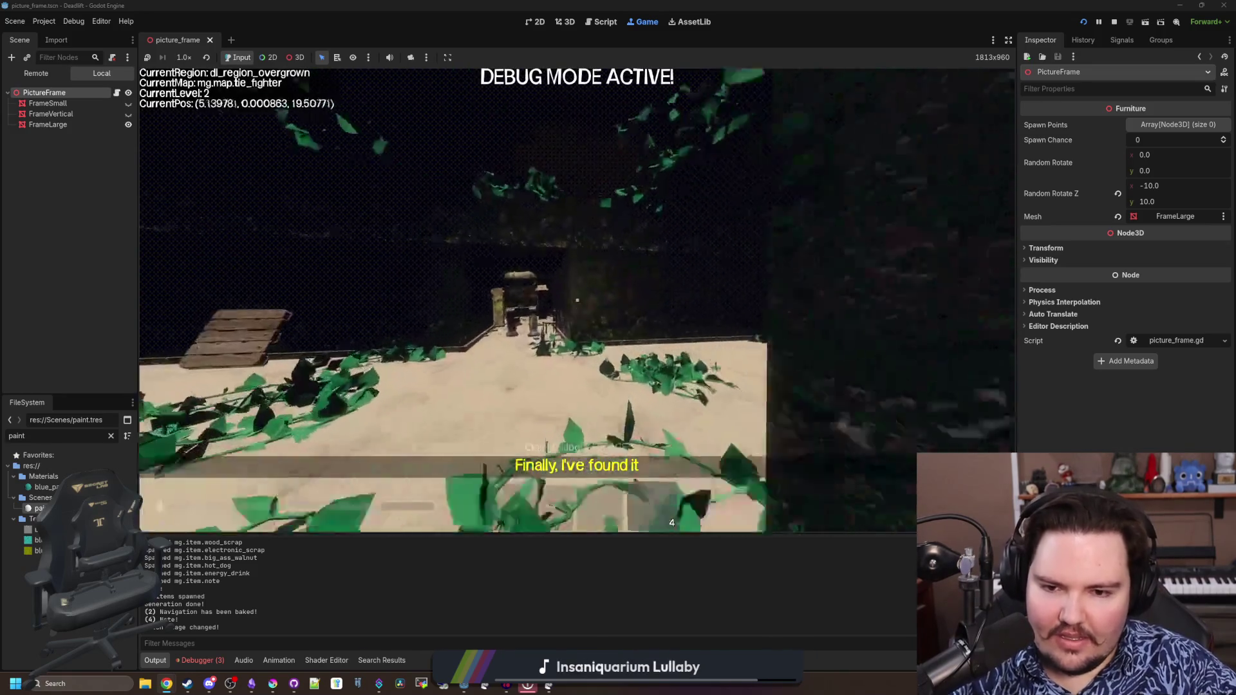
key(w)
key(w)
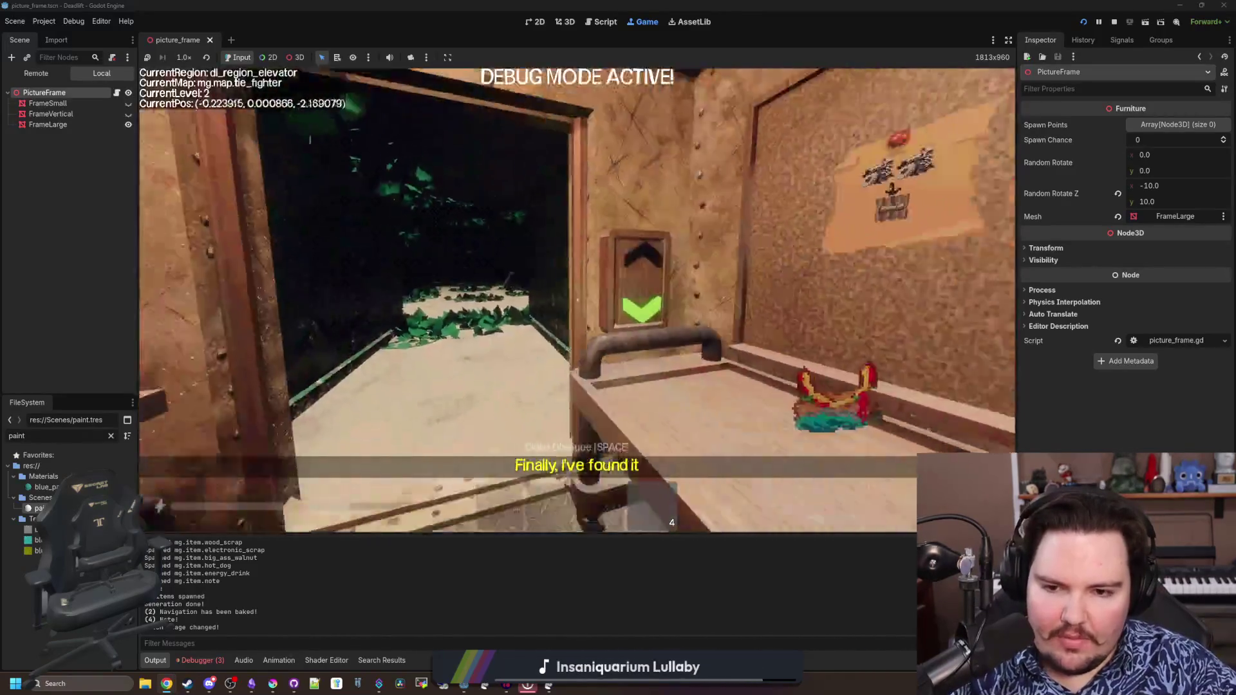
key(w)
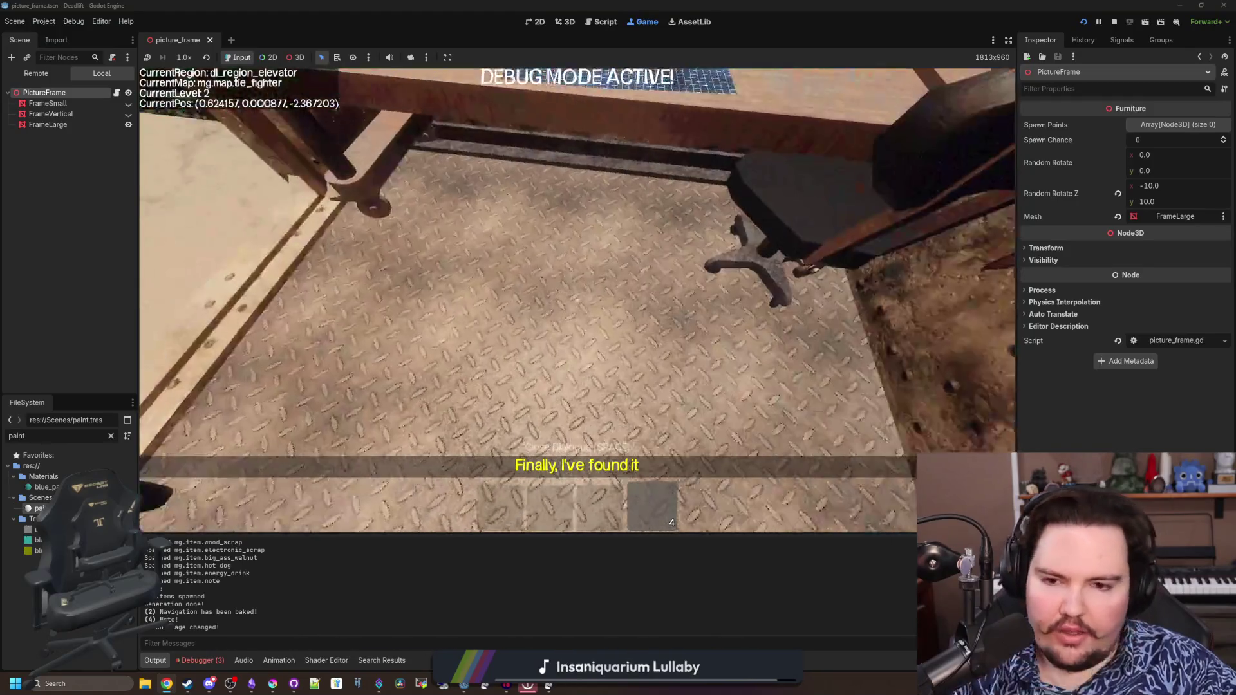
Walk up to the elevator controls, pausing and resuming the game along the way
key(w)
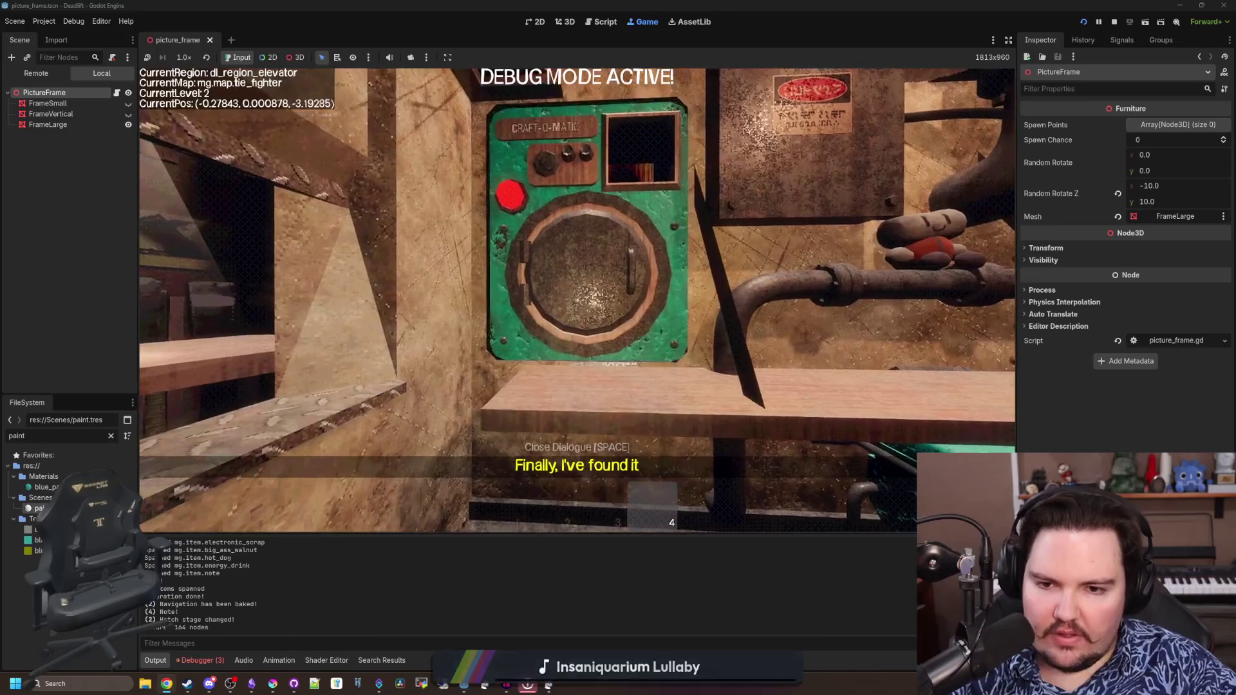
key(w)
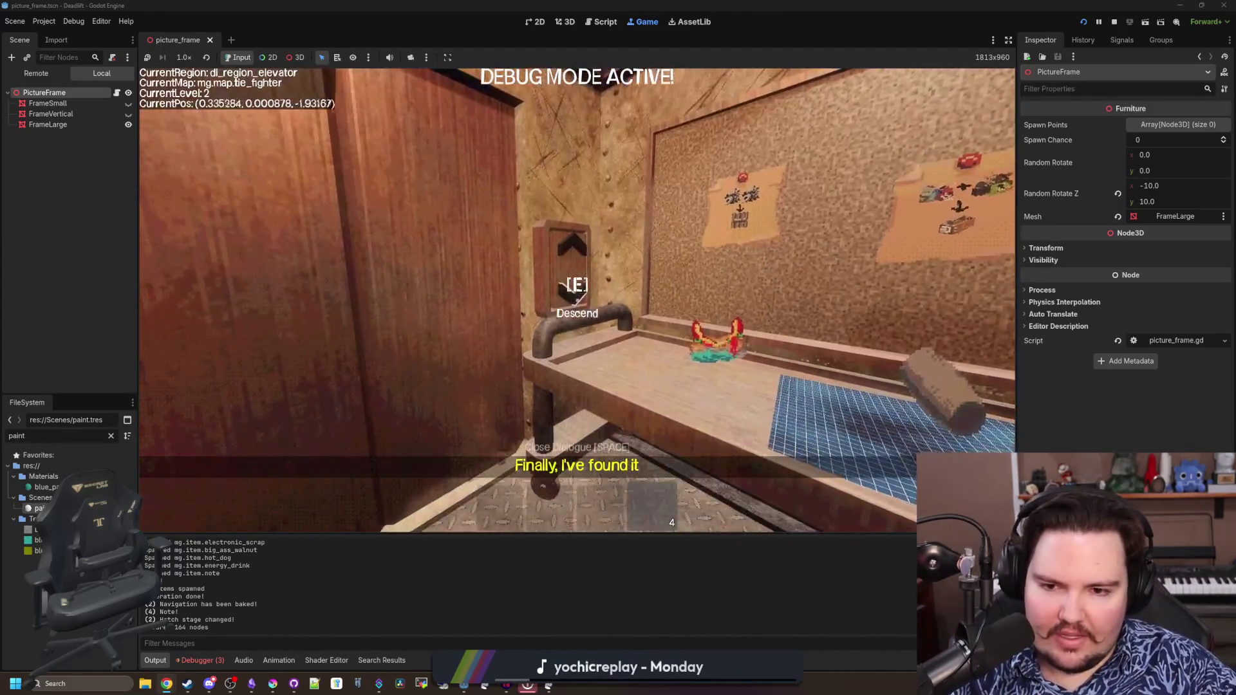
key(super)
key(super)
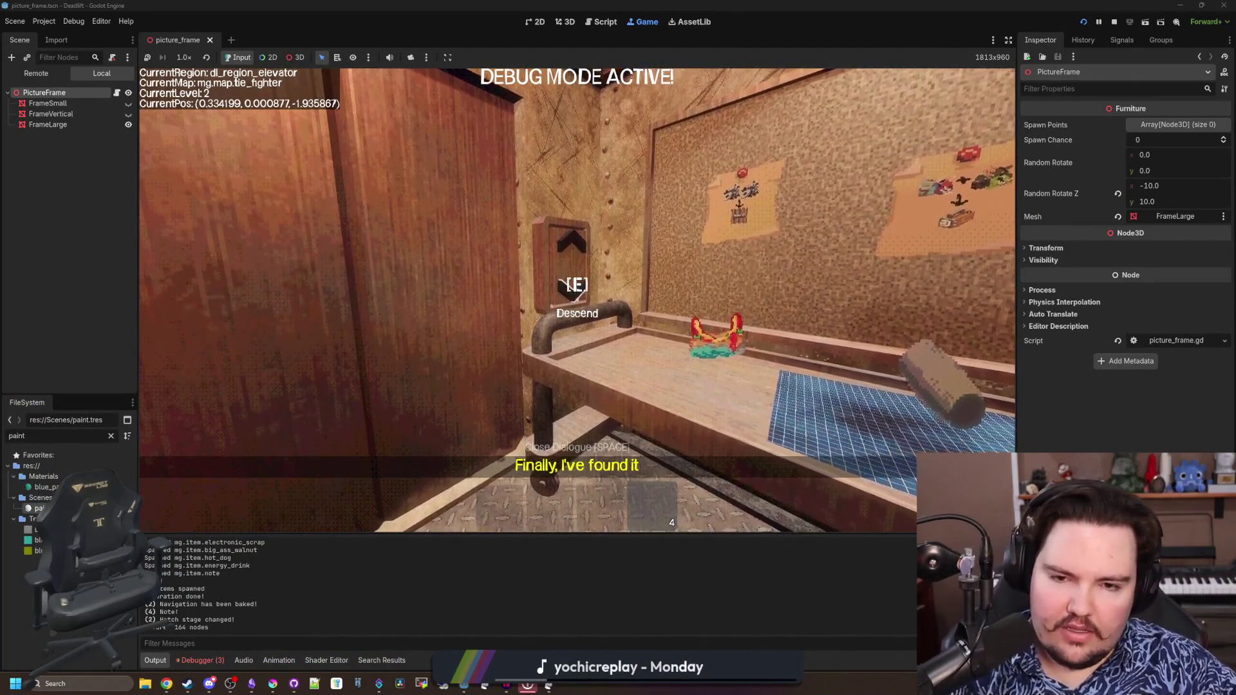
click(580, 290)
Use the elevator panel, skip the eat and drink prompts, and step into the level 3 corridor
key(e)
click(684, 403)
click(577, 420)
key(w)
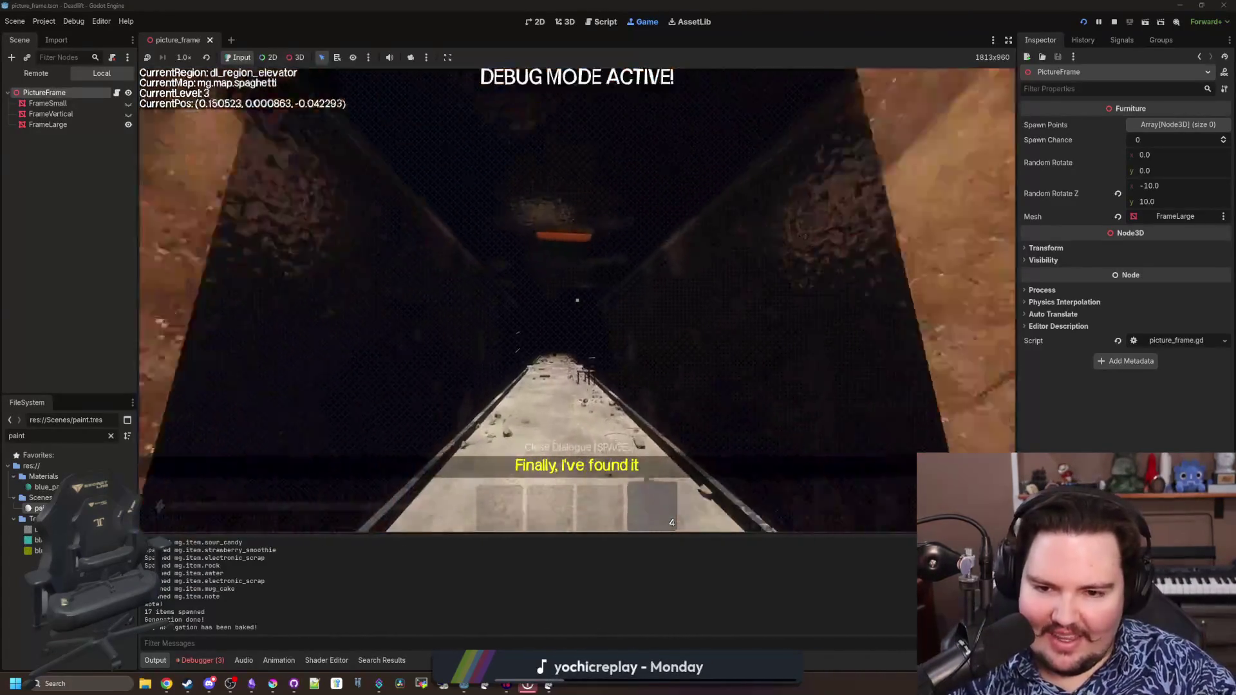
Walk the freezer corridor past the chair into the breakroom and face the framed poster
key(w)
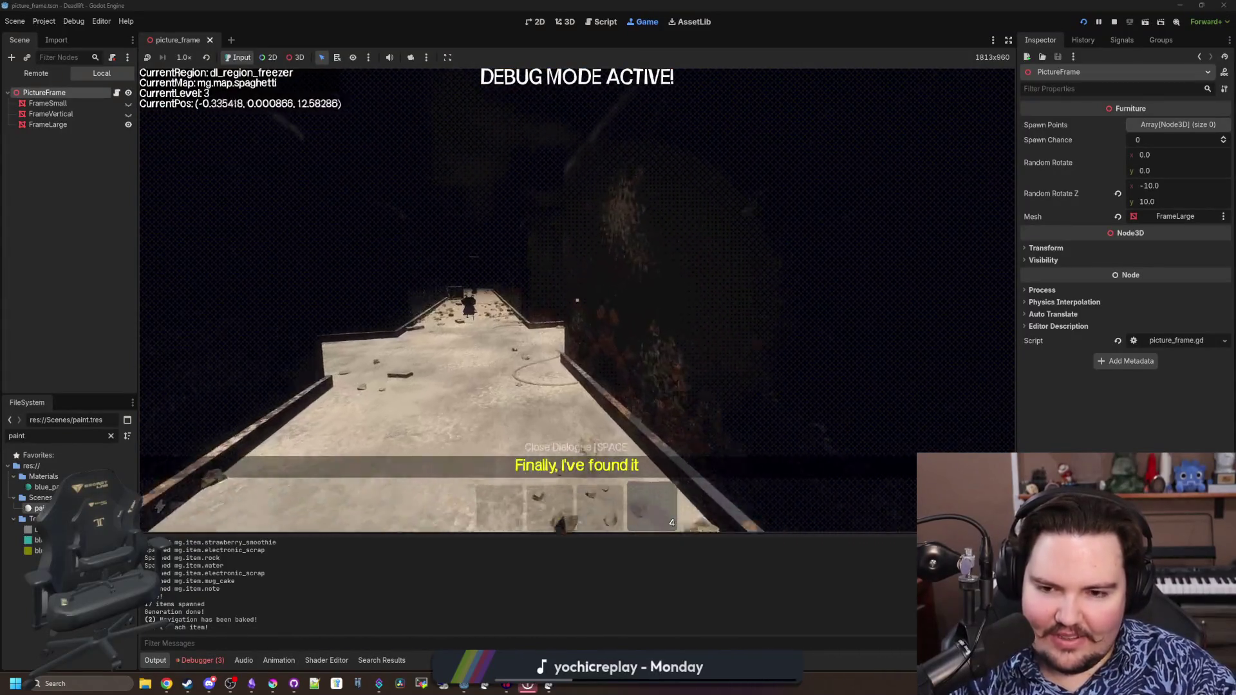
key(w)
key(w)
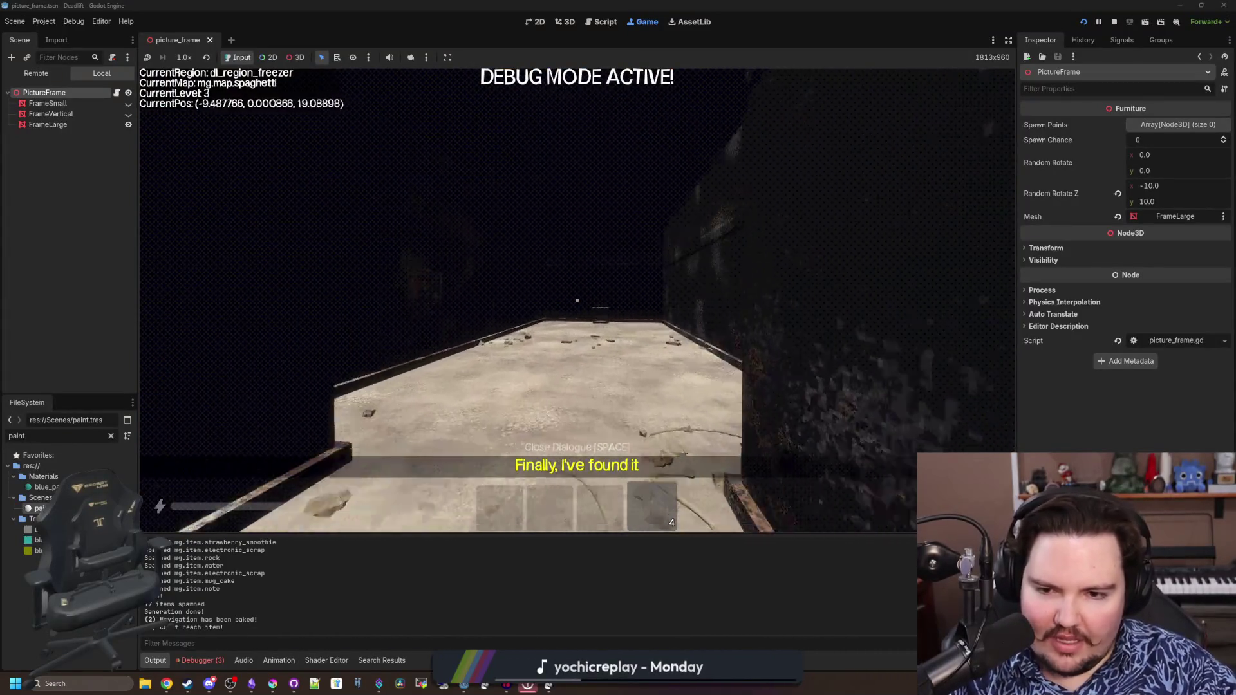
key(w)
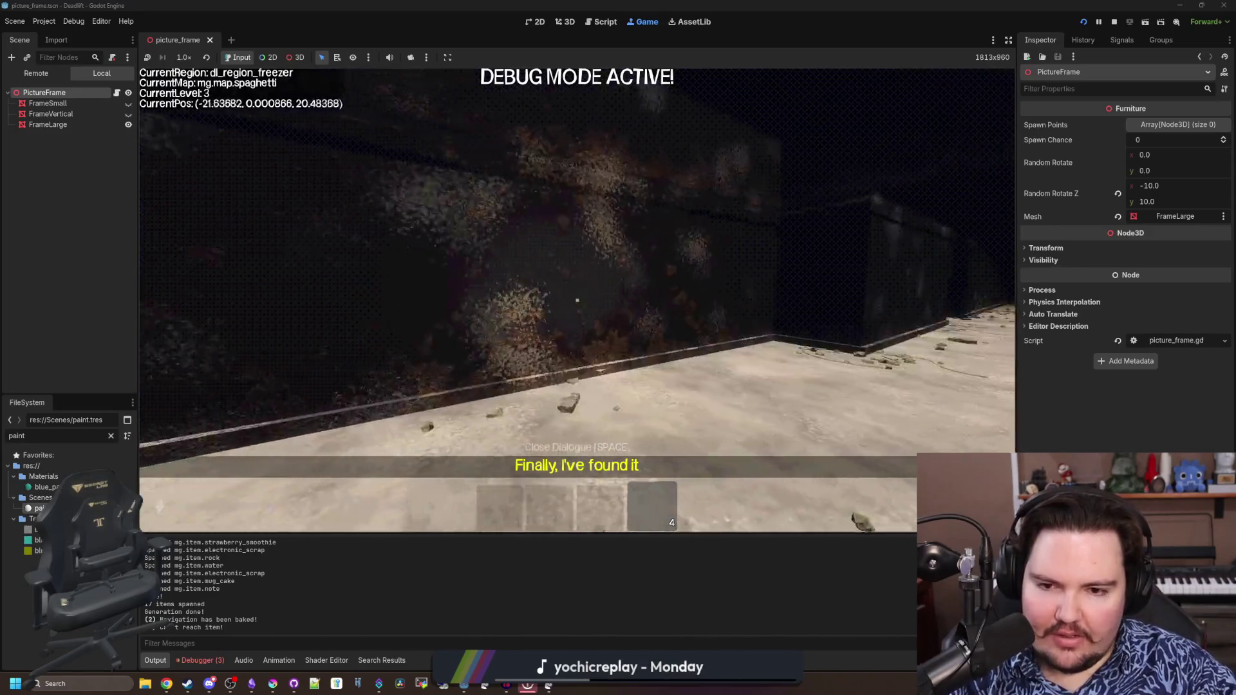
key(s)
key(w)
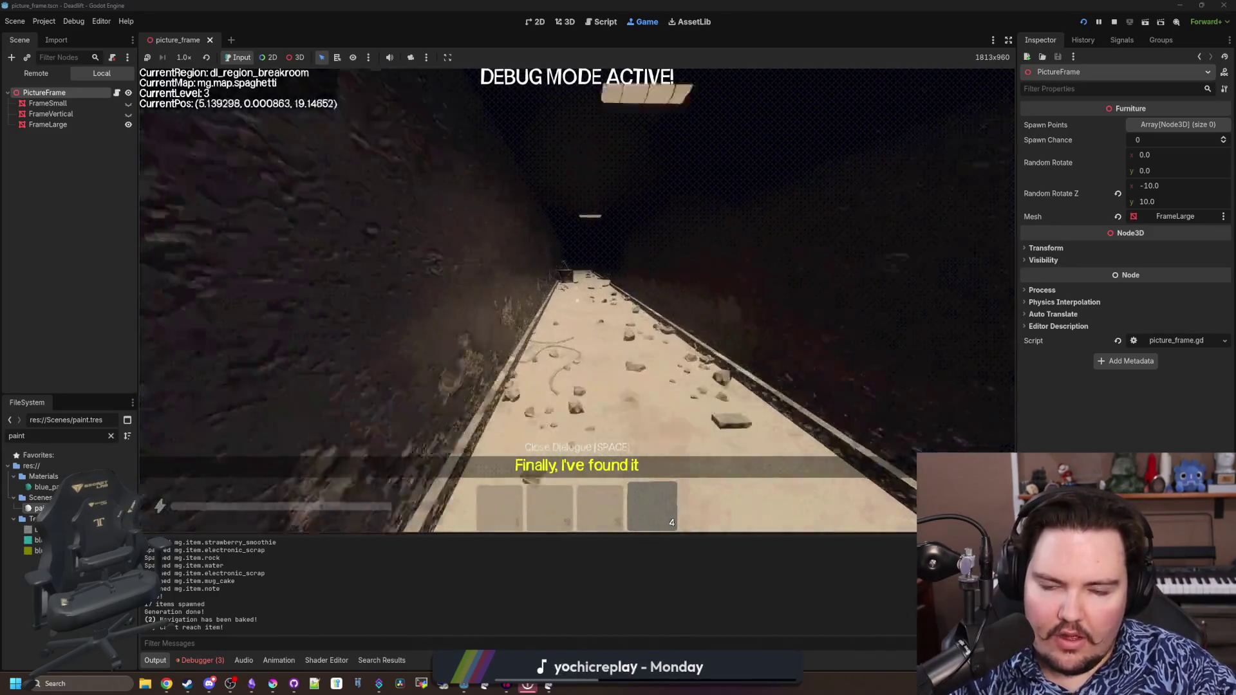
key(w)
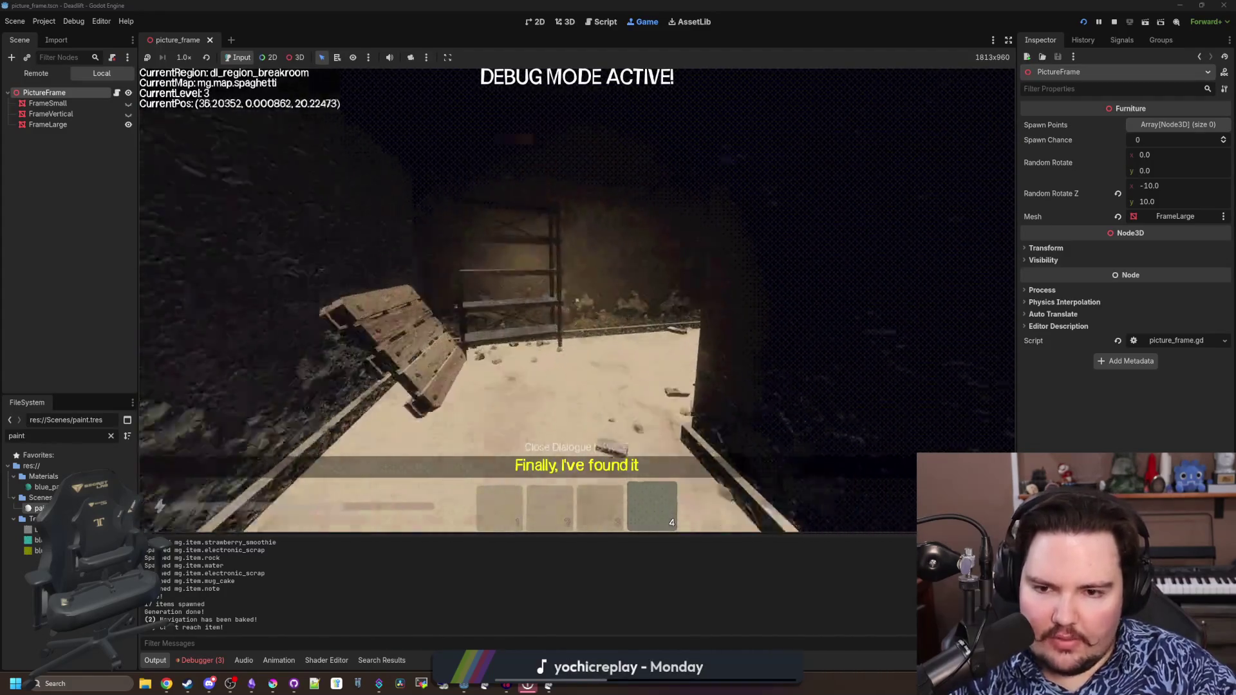
key(w)
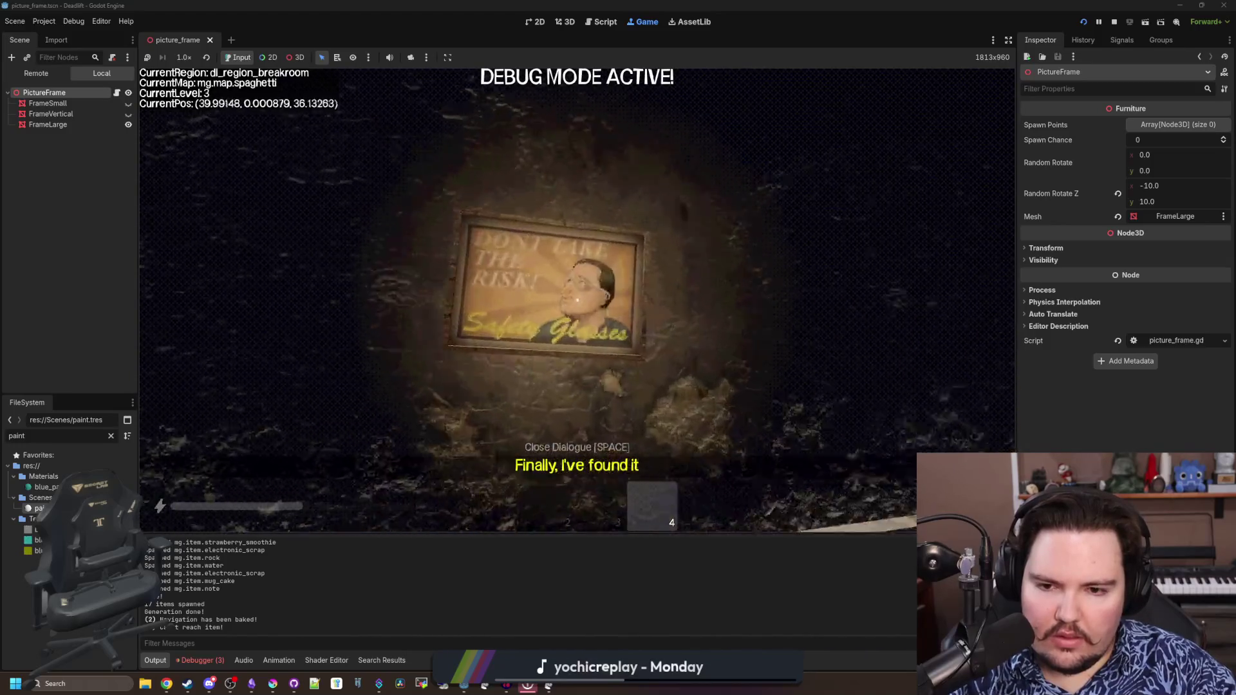
Head through the butchery to the framed face painting, then return to the freezer area
key(w)
key(w)
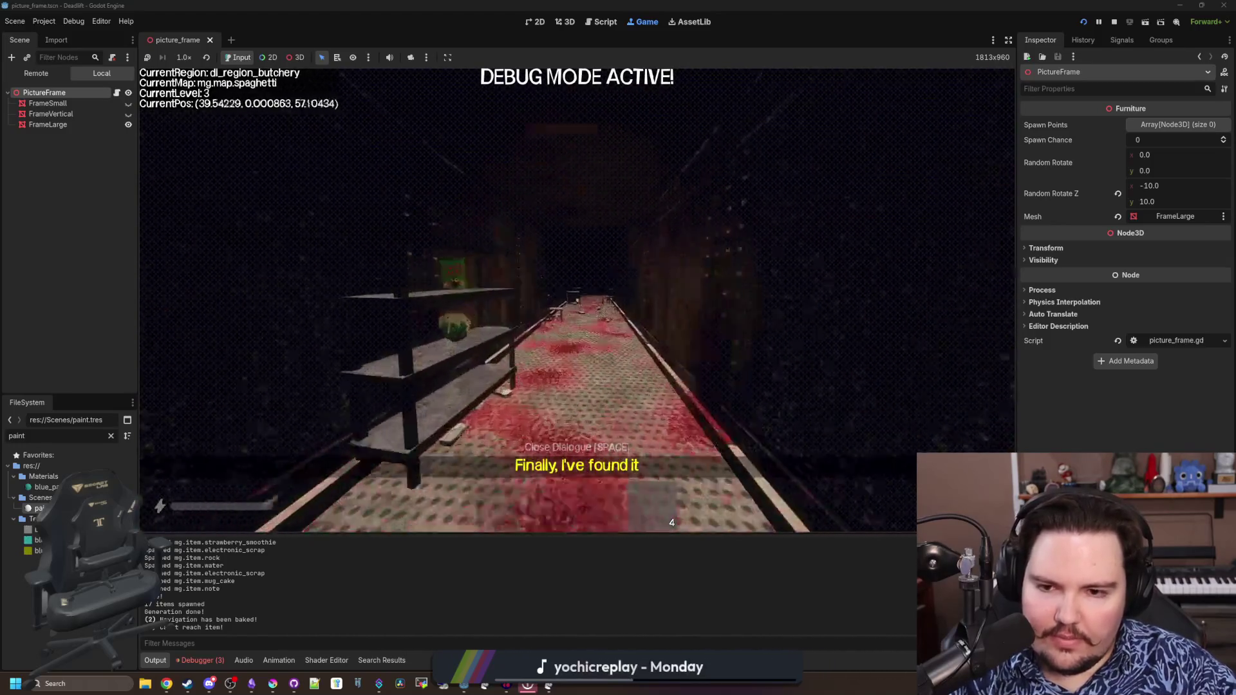
key(w)
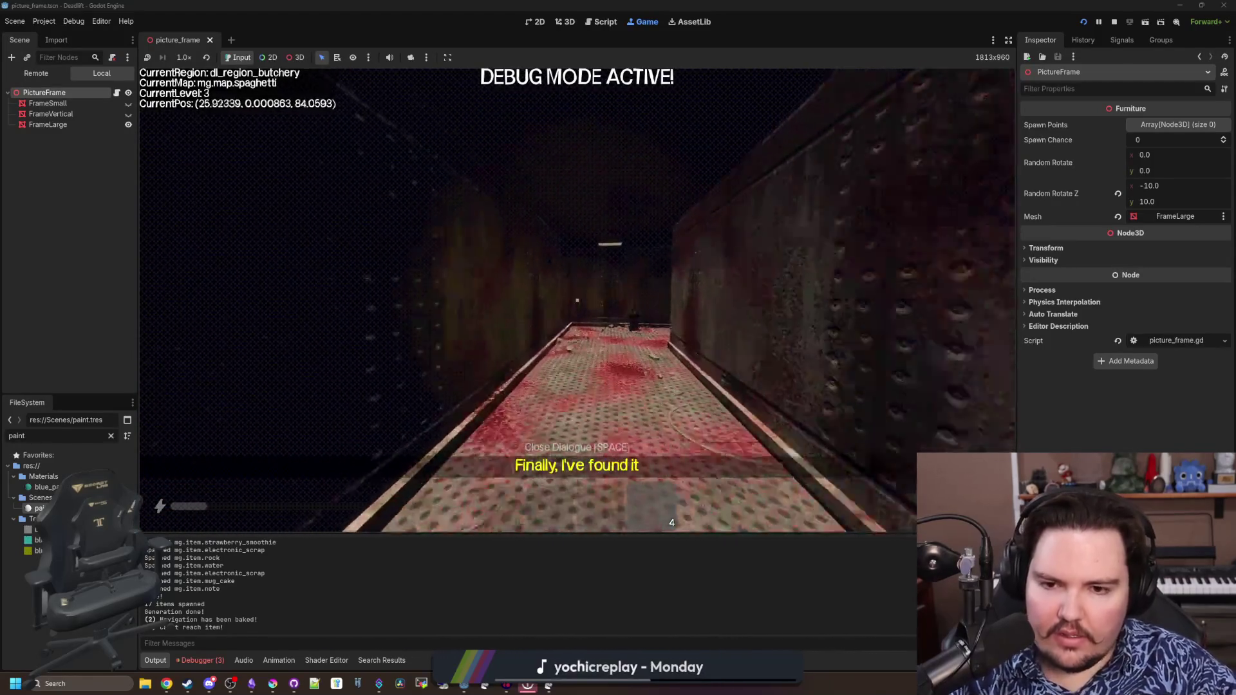
key(w)
key(w)
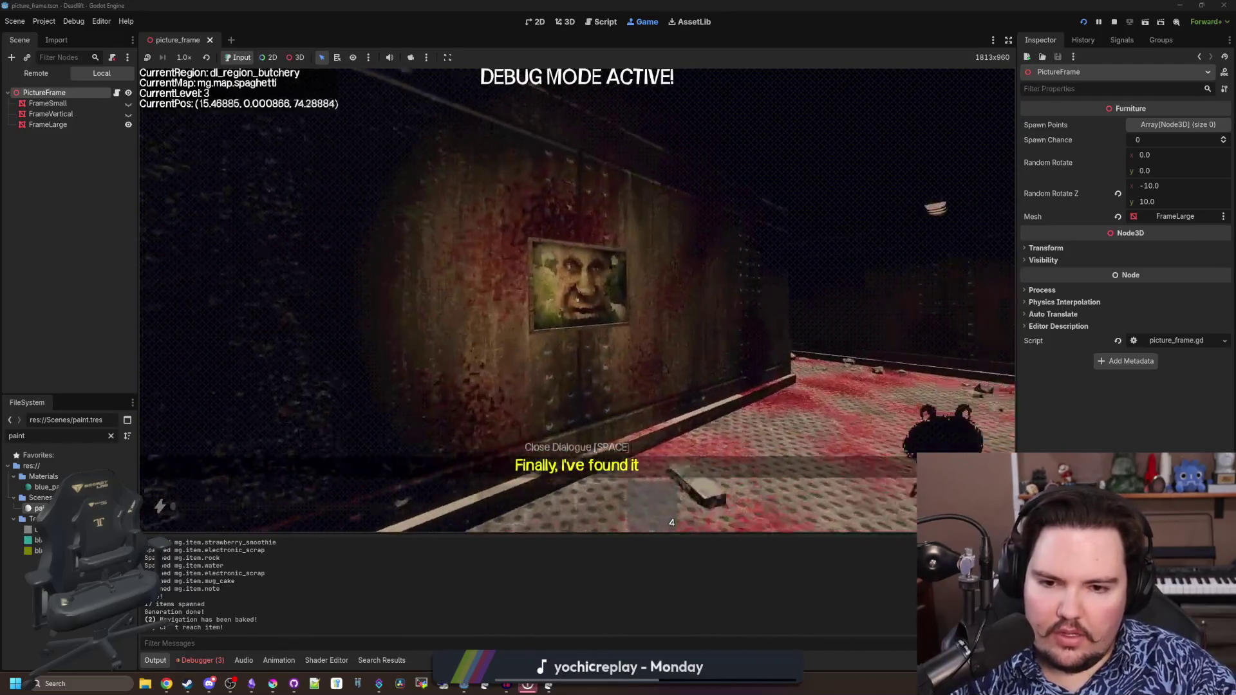
key(w)
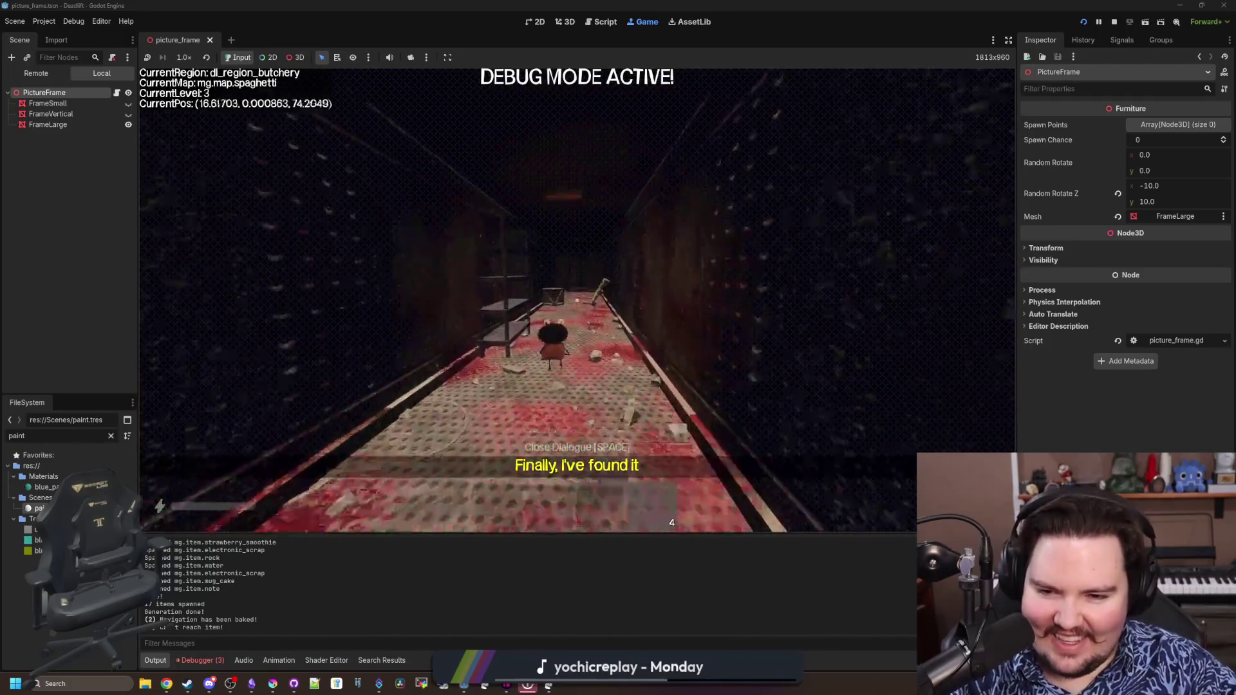
key(w)
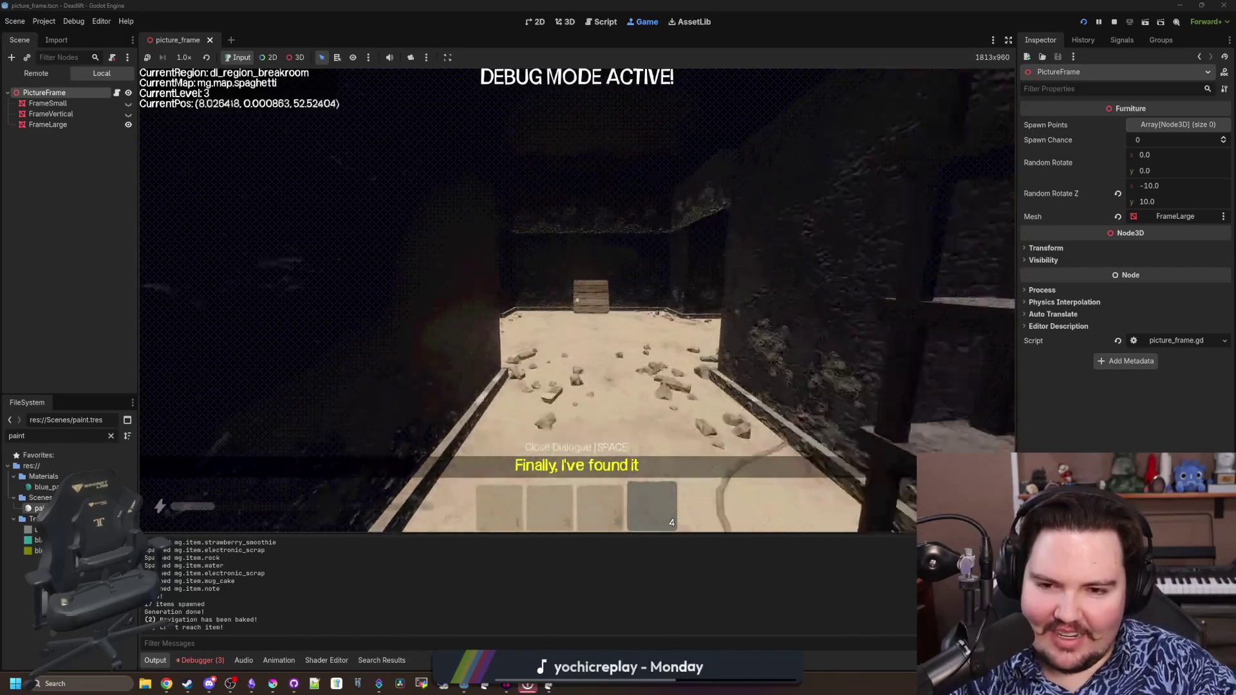
key(w)
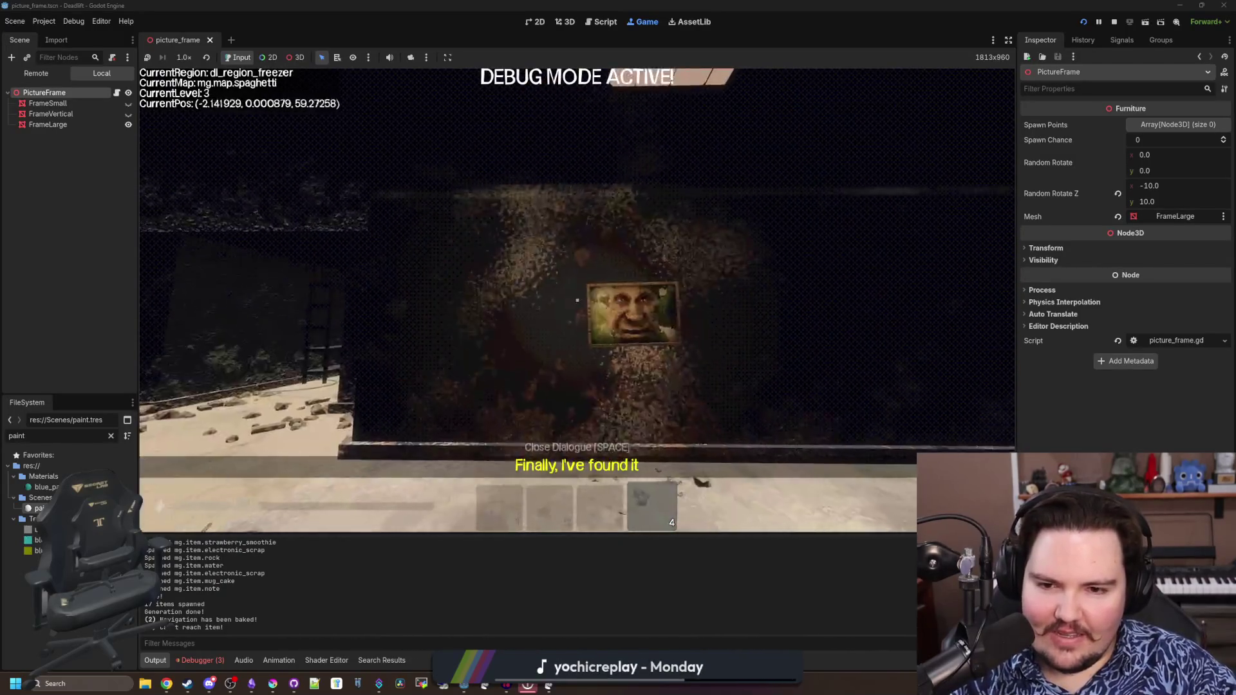
Walk past the shelves to the tables and pick up the item lying there
key(space)
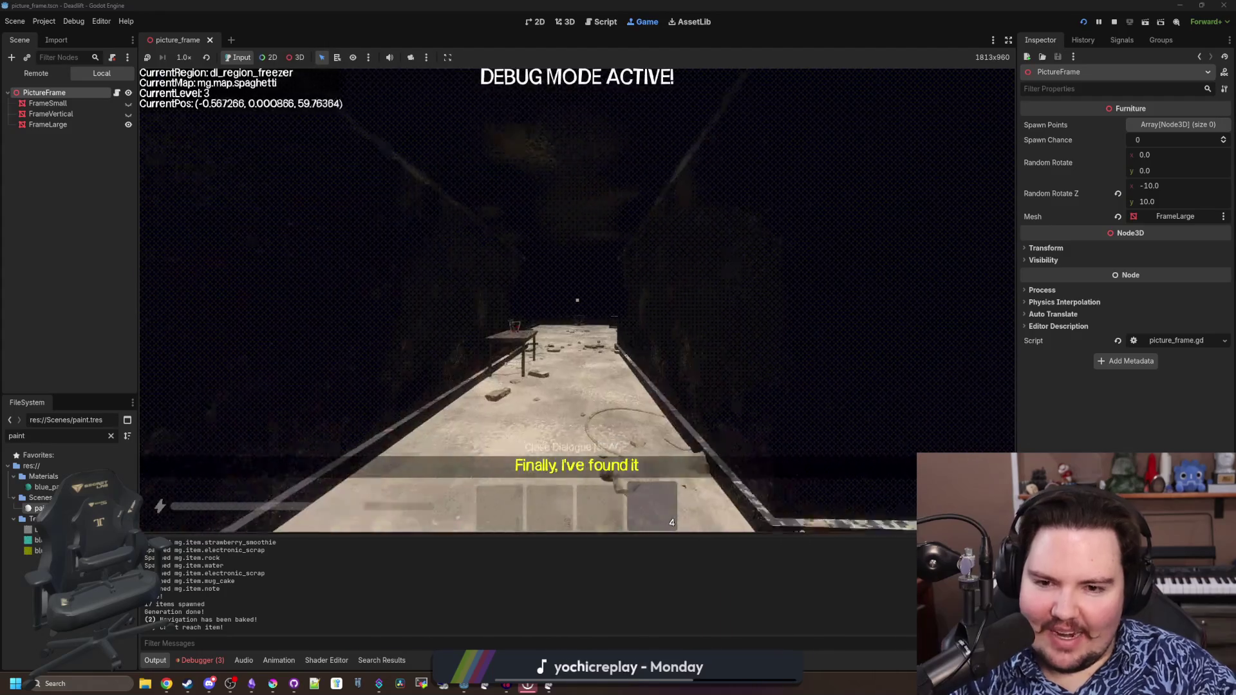
key(w)
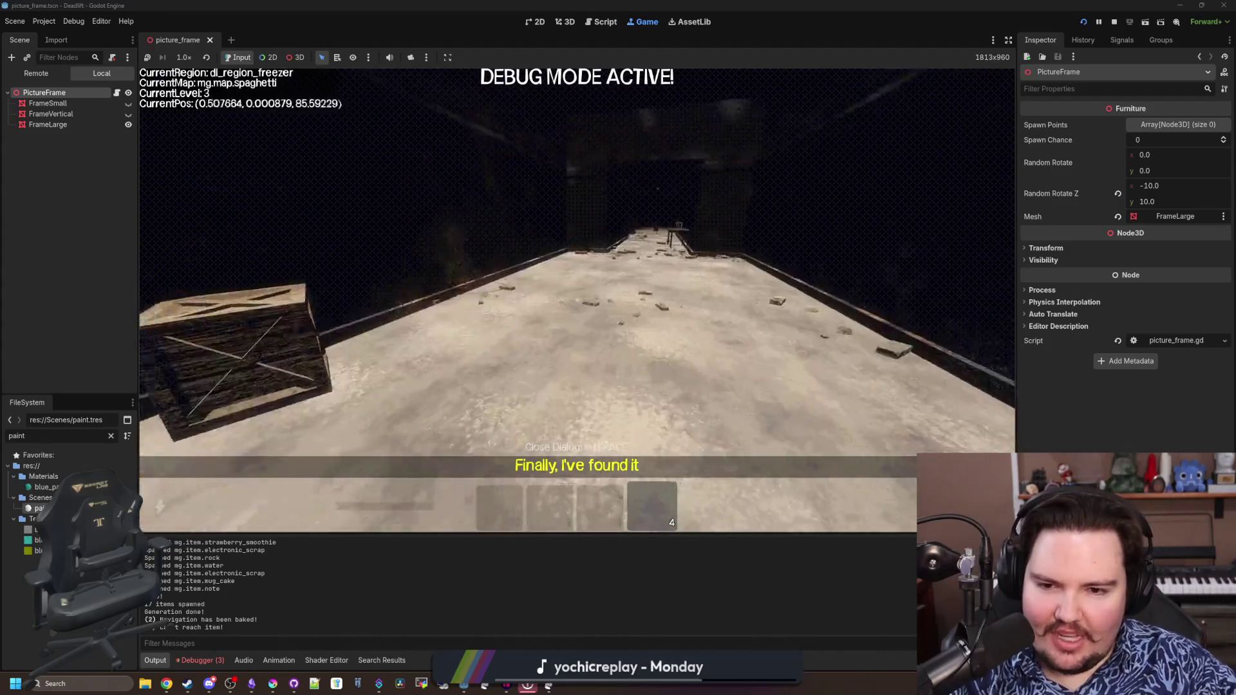
key(s)
key(a)
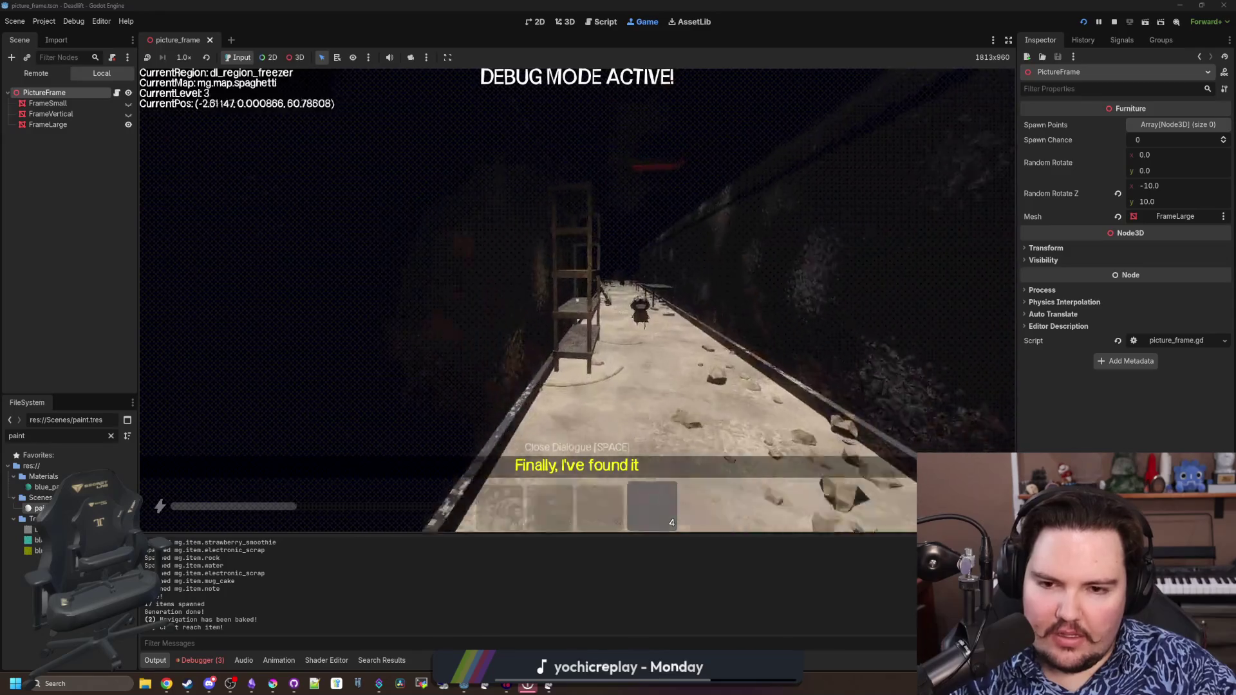
key(w)
key(w)
key(w)
key(w)
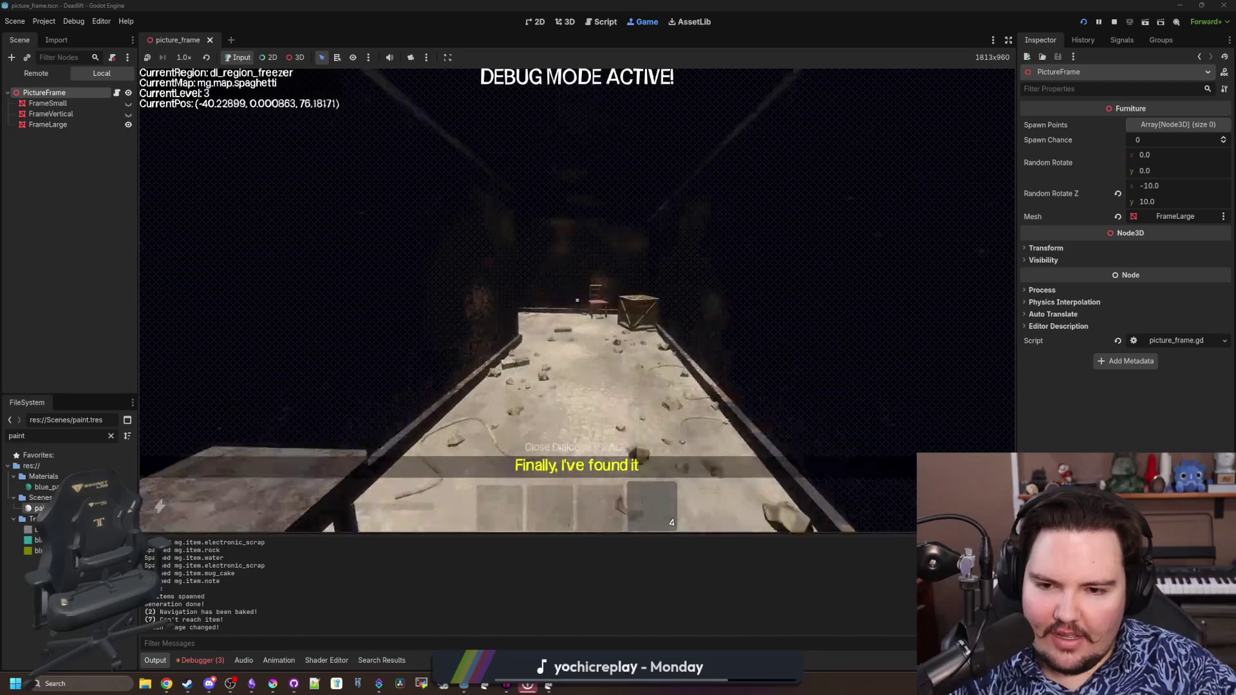
key(w)
key(w)
key(w)
key(w)
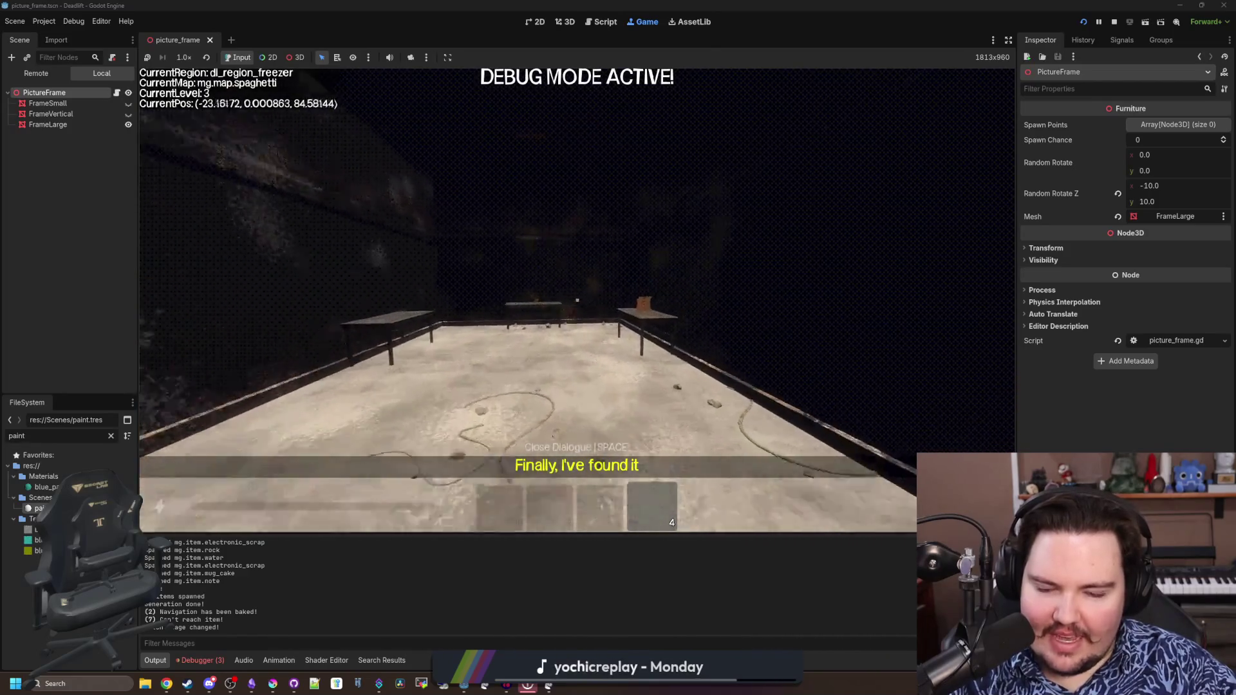
key(w)
key(w)
key(e)
key(w)
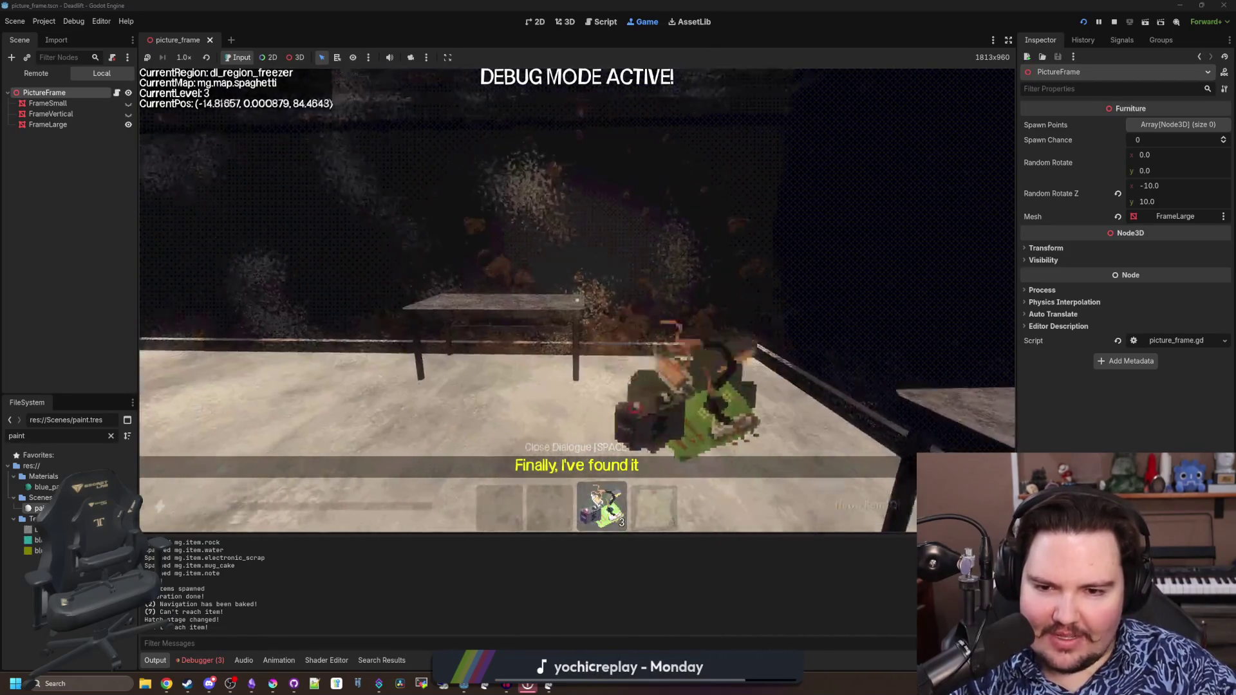
key(w)
key(w)
key(w)
key(w)
key(w)
Glance at the wall poster, then grab the mug and the water bottle from the tables
key(w)
key(w)
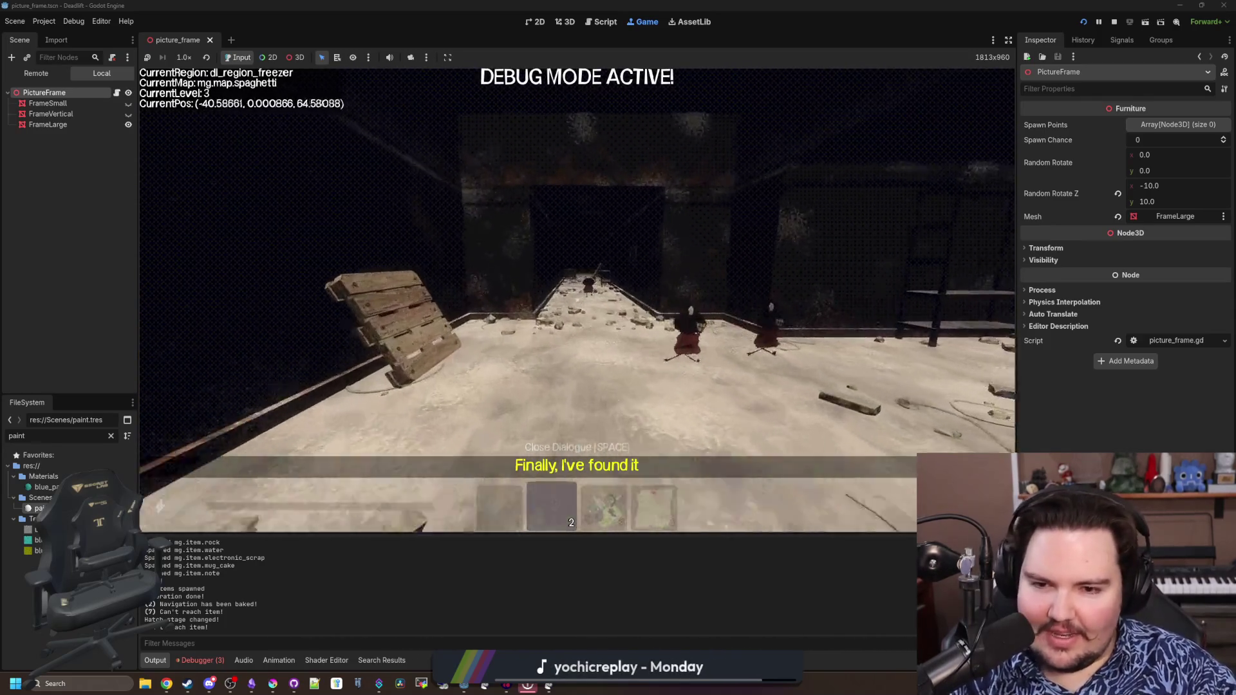
key(w)
key(w)
key(w)
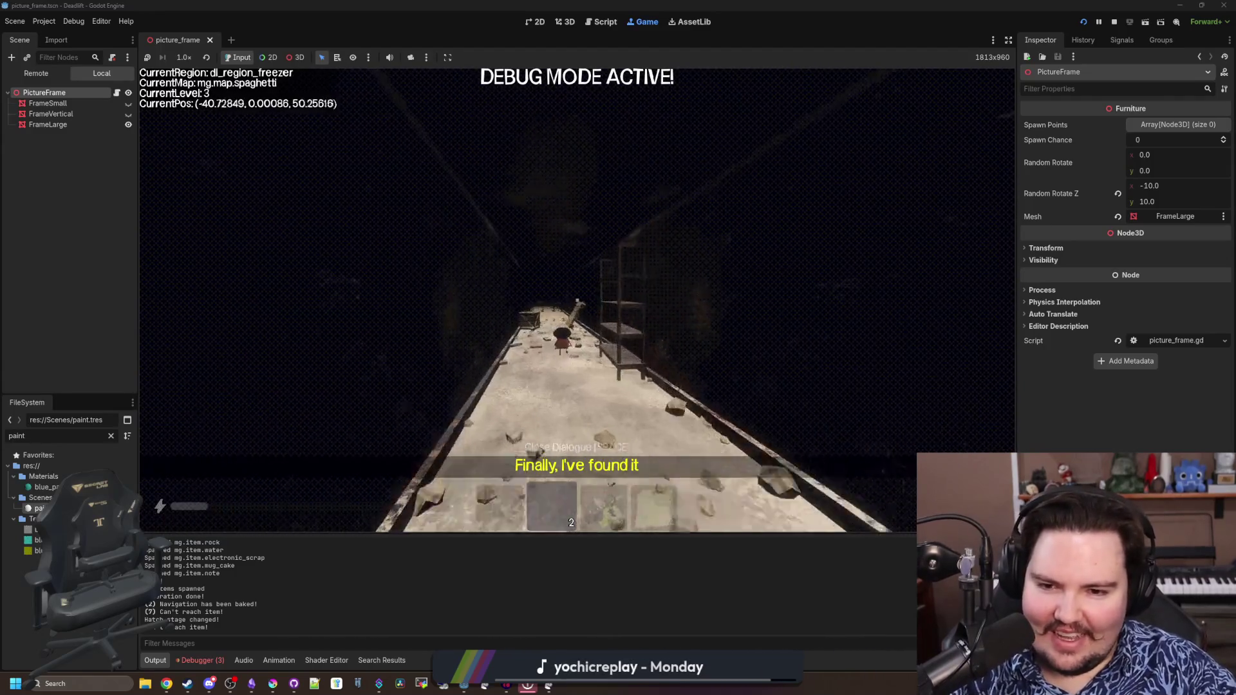
key(w)
key(w)
key(w)
key(w)
key(w)
key(w)
key(w)
key(w)
key(w)
key(w)
key(w)
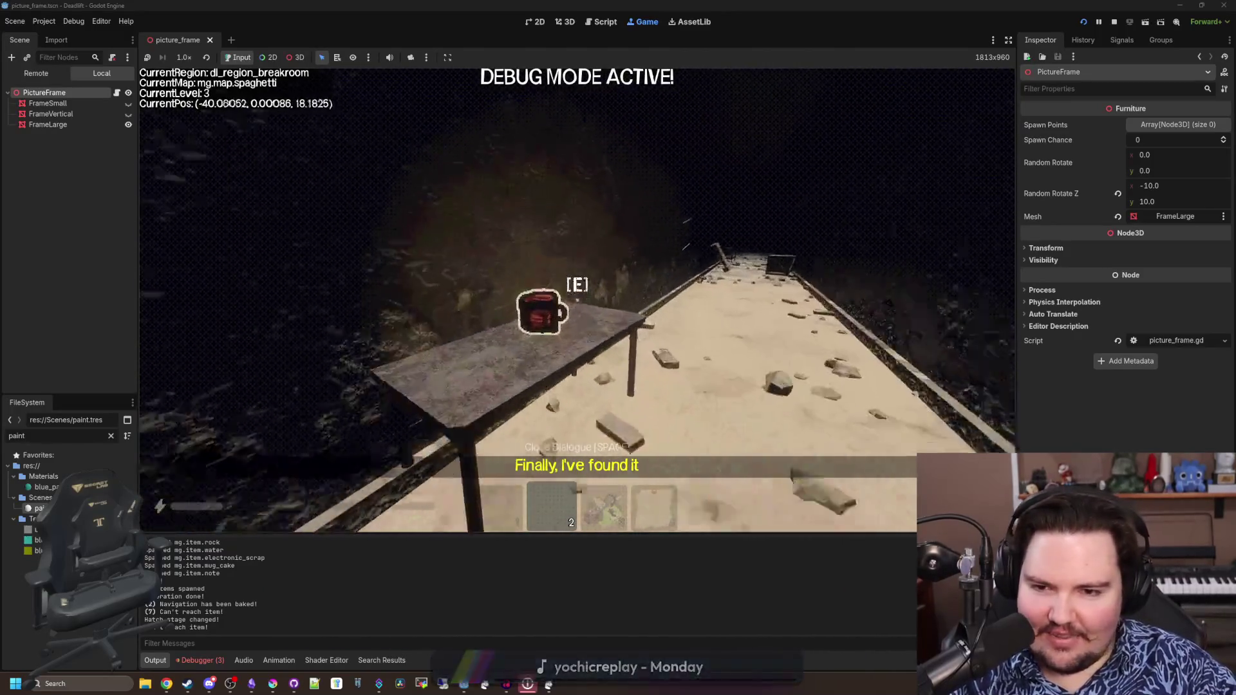
key(e)
key(w)
key(w)
key(w)
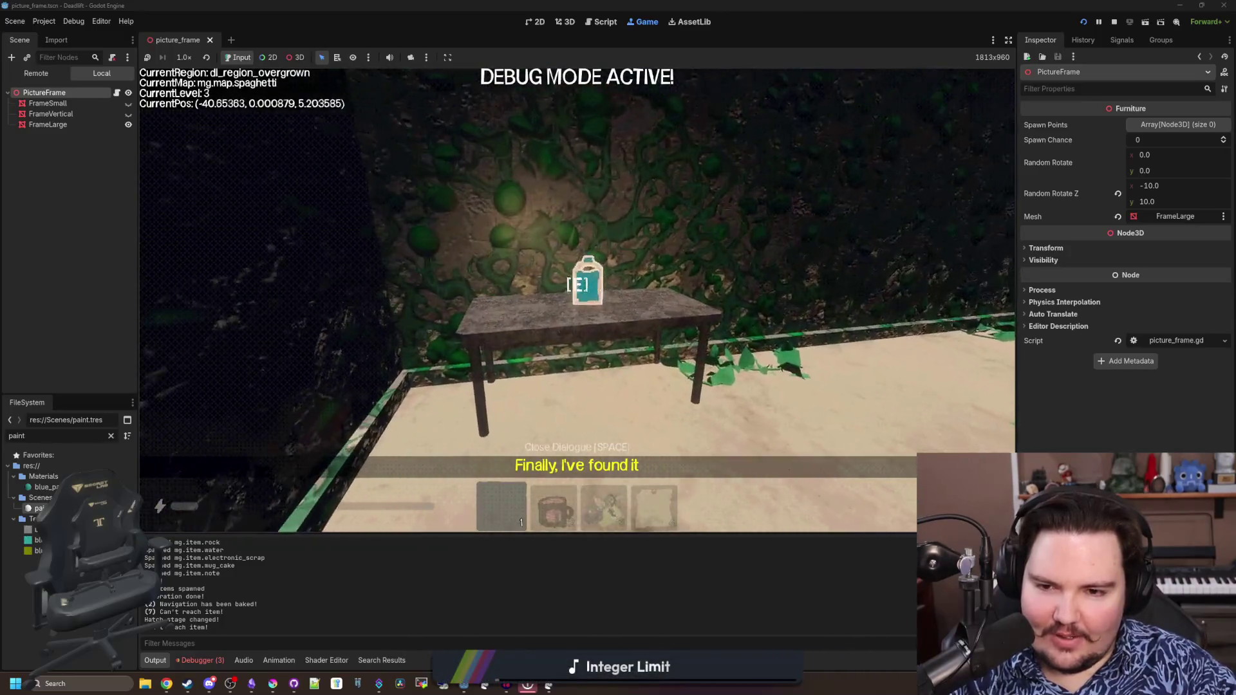
key(e)
key(w)
Carry the bottle back through the overgrowth and freezer corridor into the elevator and pick up the mug
key(w)
key(w)
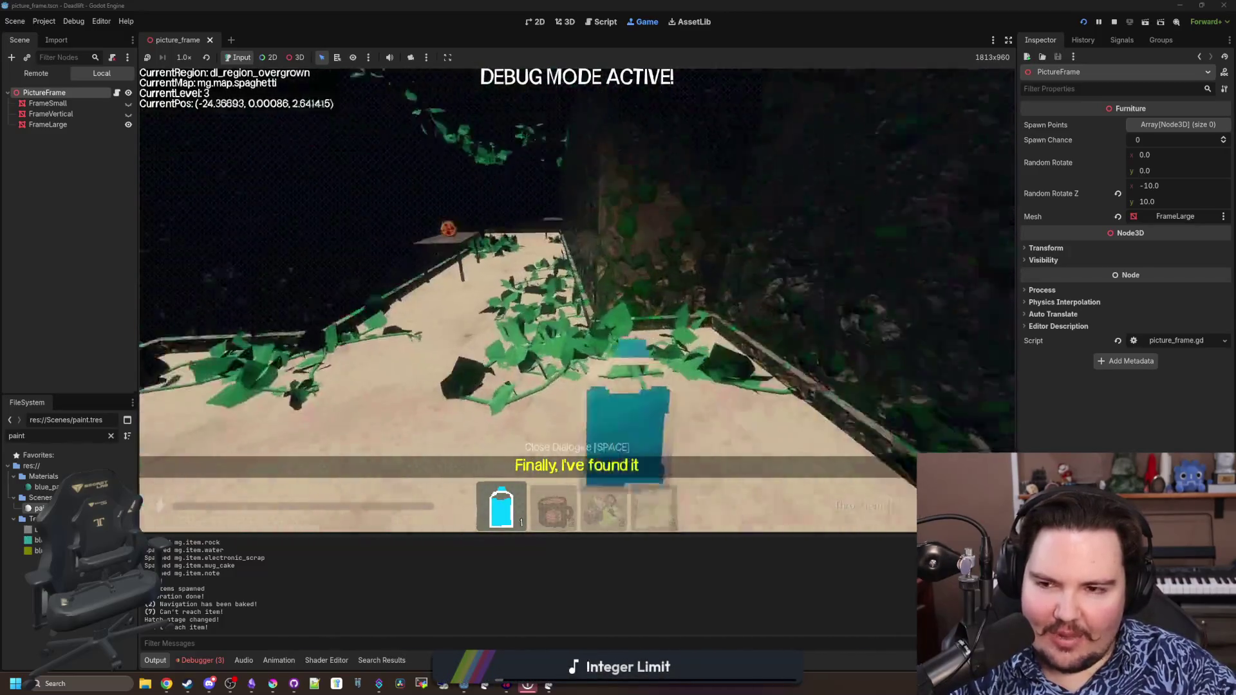
key(w)
key(w)
key(w)
key(w)
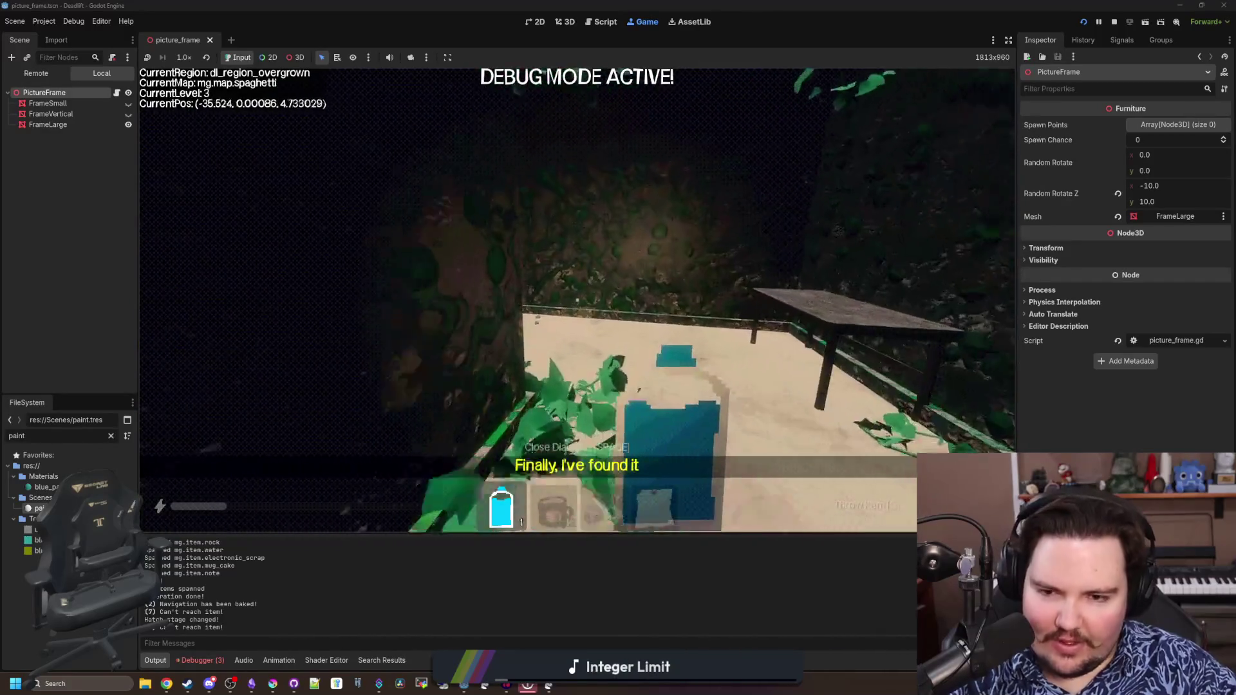
key(w)
key(w)
key(w)
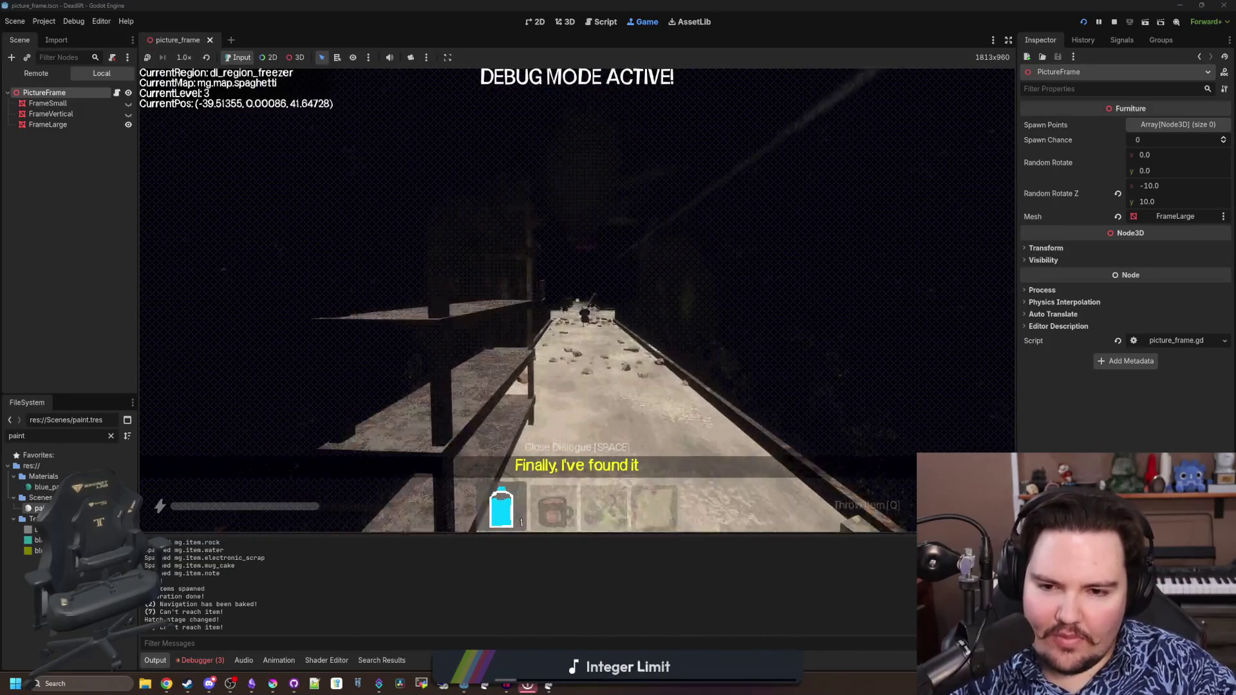
key(w)
key(w)
key(w)
key(w)
key(w)
key(w)
key(w)
key(w)
key(w)
key(w)
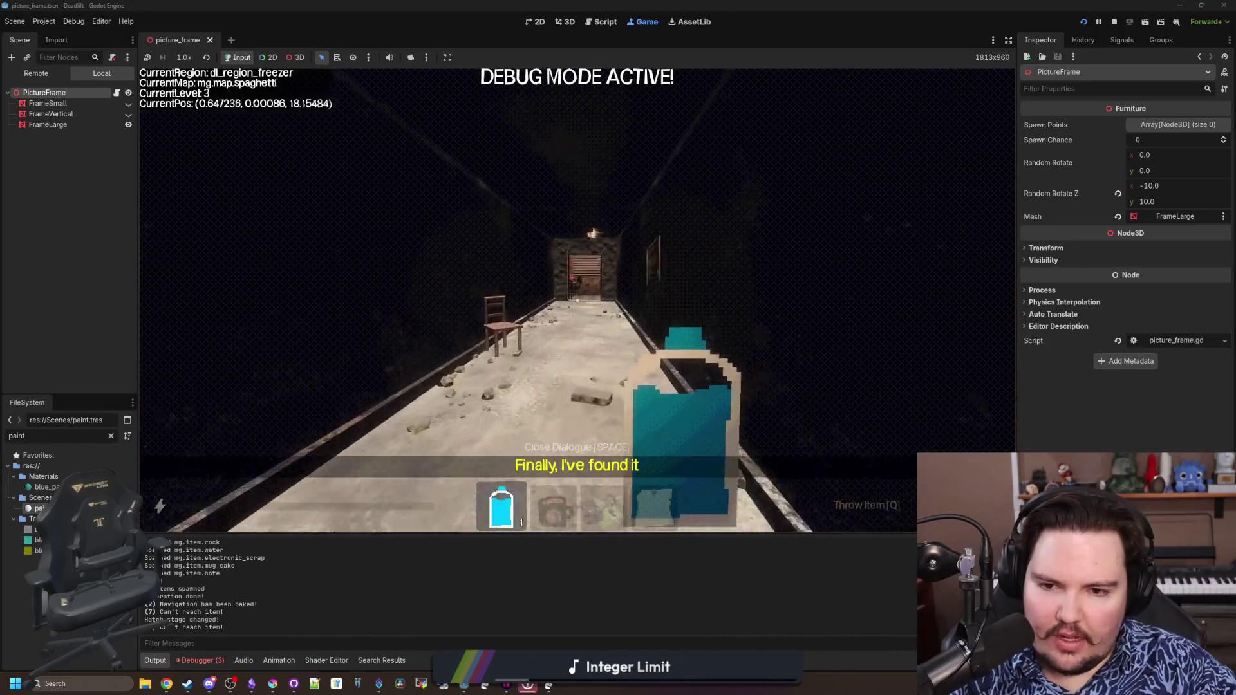
key(w)
key(w)
key(w)
key(w)
key(w)
key(e)
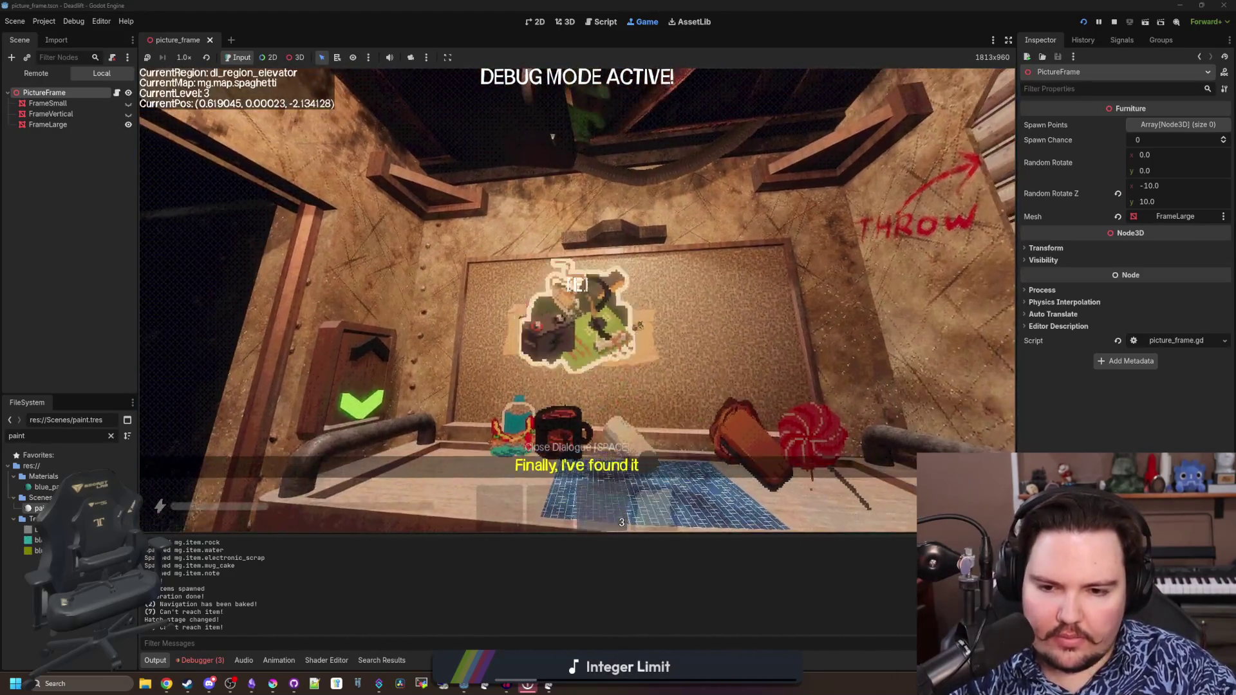
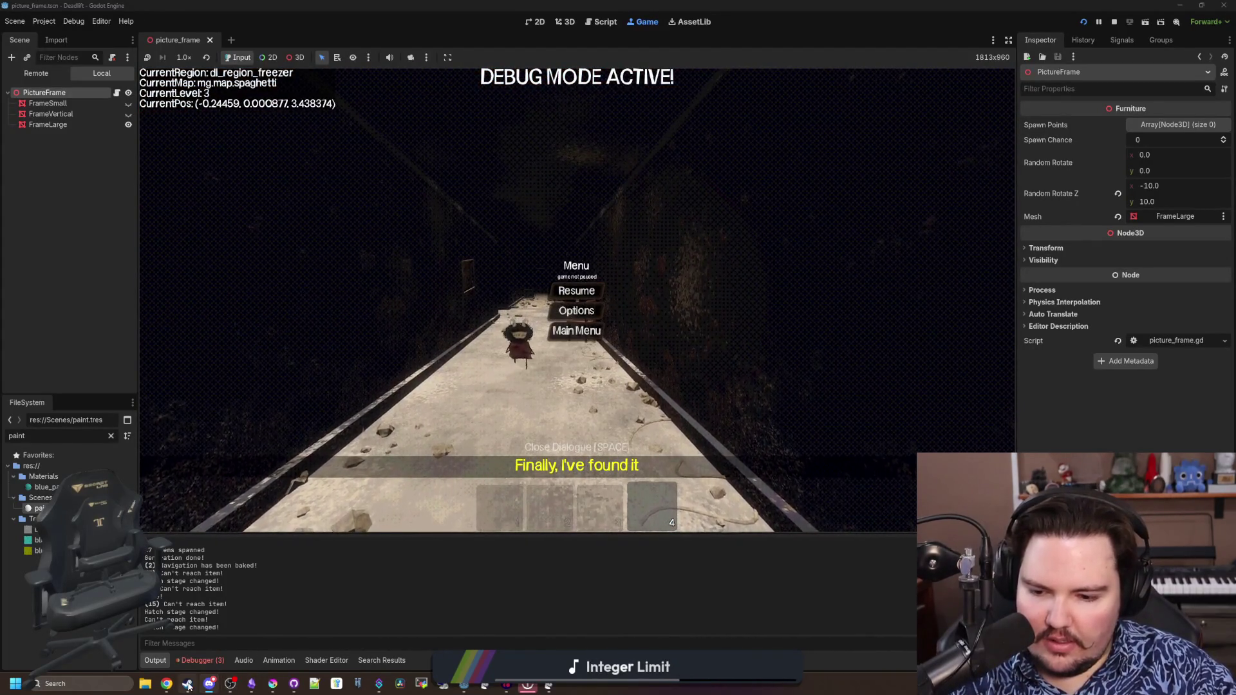
Bring Steam forward full-screen and find Blender in the library via a 'blend' search
click(209, 635)
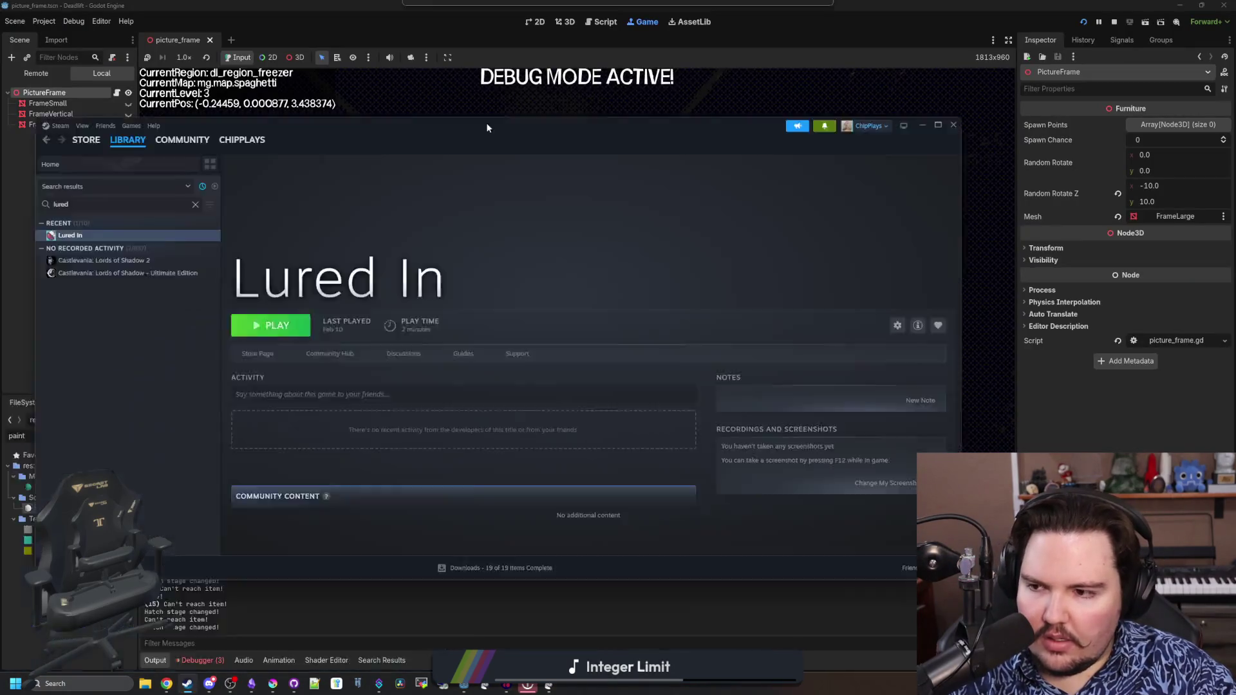
double_click(486, 123)
click(221, 89)
text(blend)
click(29, 118)
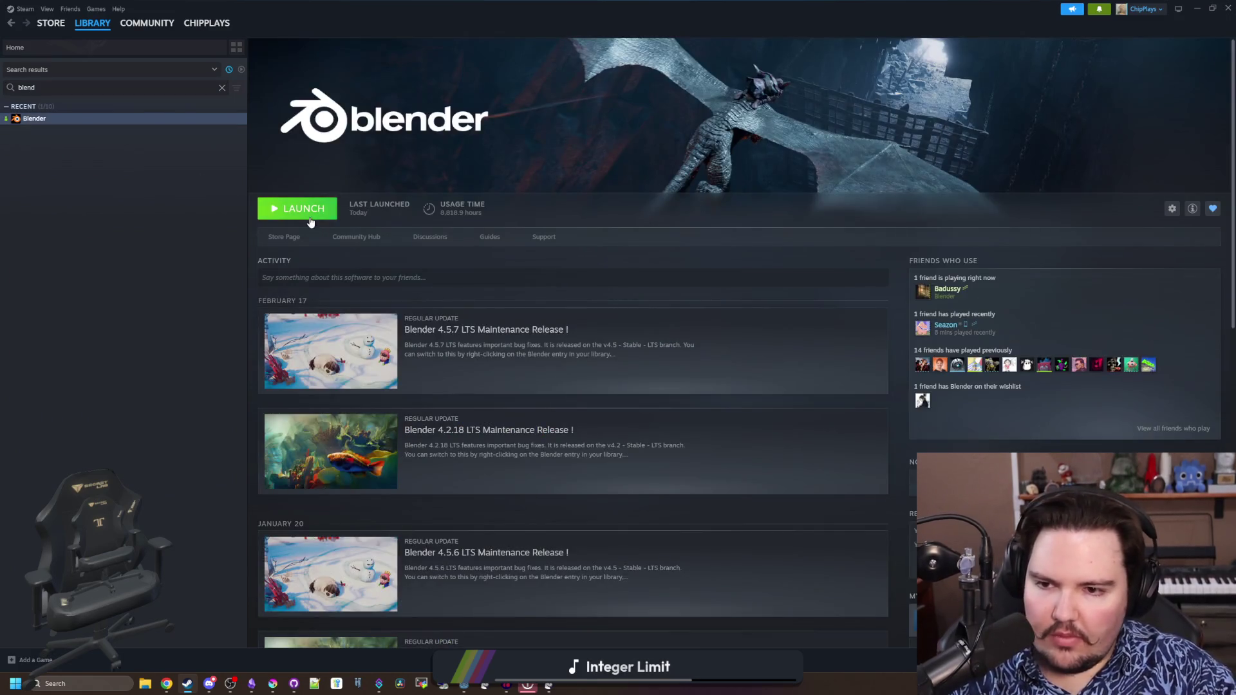
Launch Blender from its Steam library page
click(298, 209)
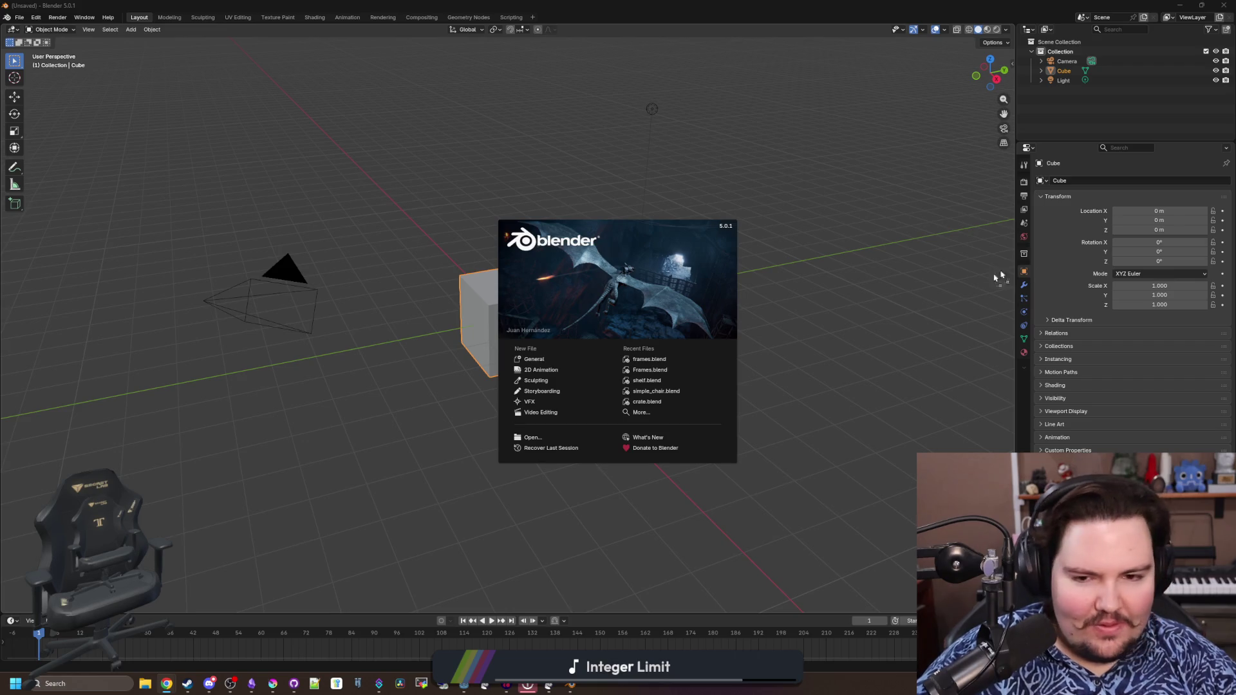
Open Beef.blend and review the purple mesh's material and modifier settings
key(ctrl+o)
click(860, 311)
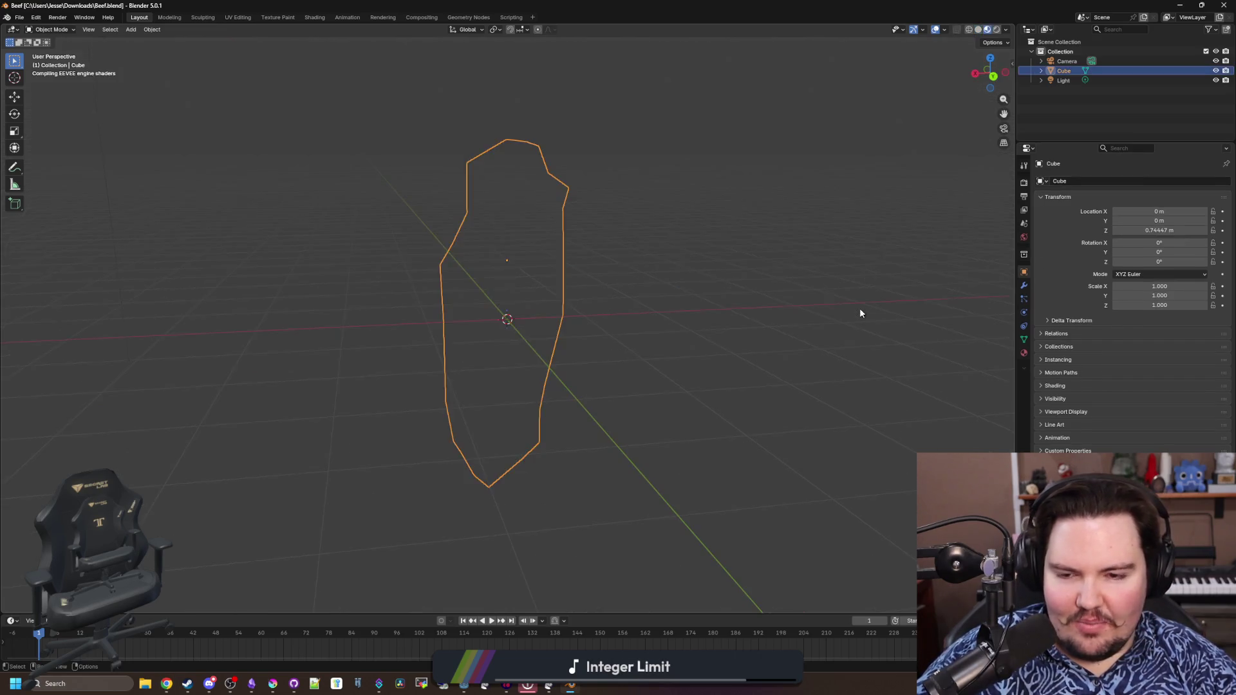
mouse_move(591, 345)
mouse_down()
mouse_move(279, 345)
mouse_move(630, 349)
mouse_move(300, 345)
mouse_move(599, 319)
mouse_move(1032, 359)
mouse_up()
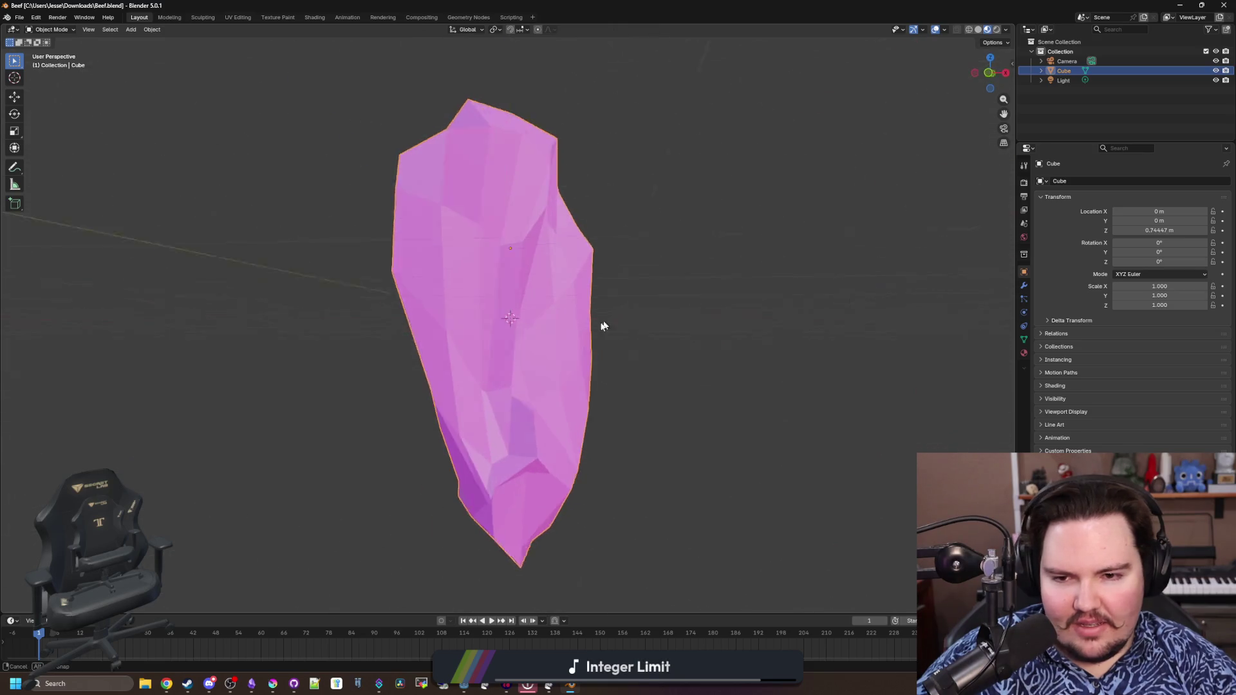
click(1025, 355)
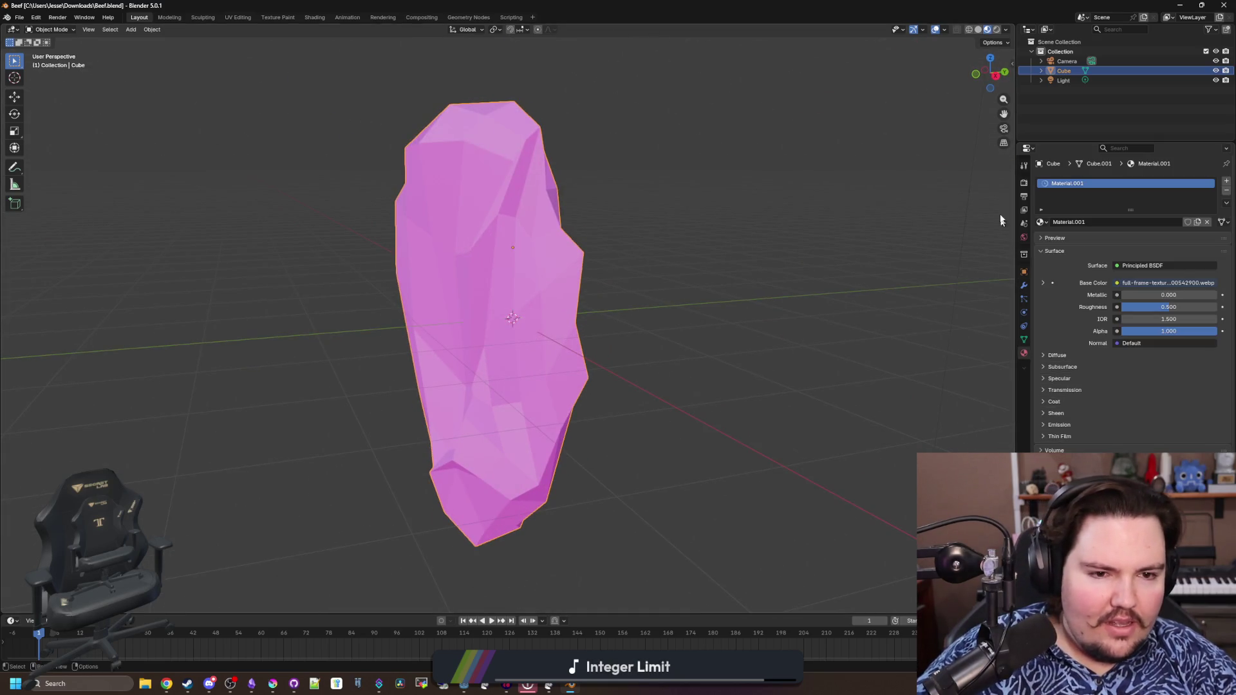
click(1025, 286)
click(1024, 353)
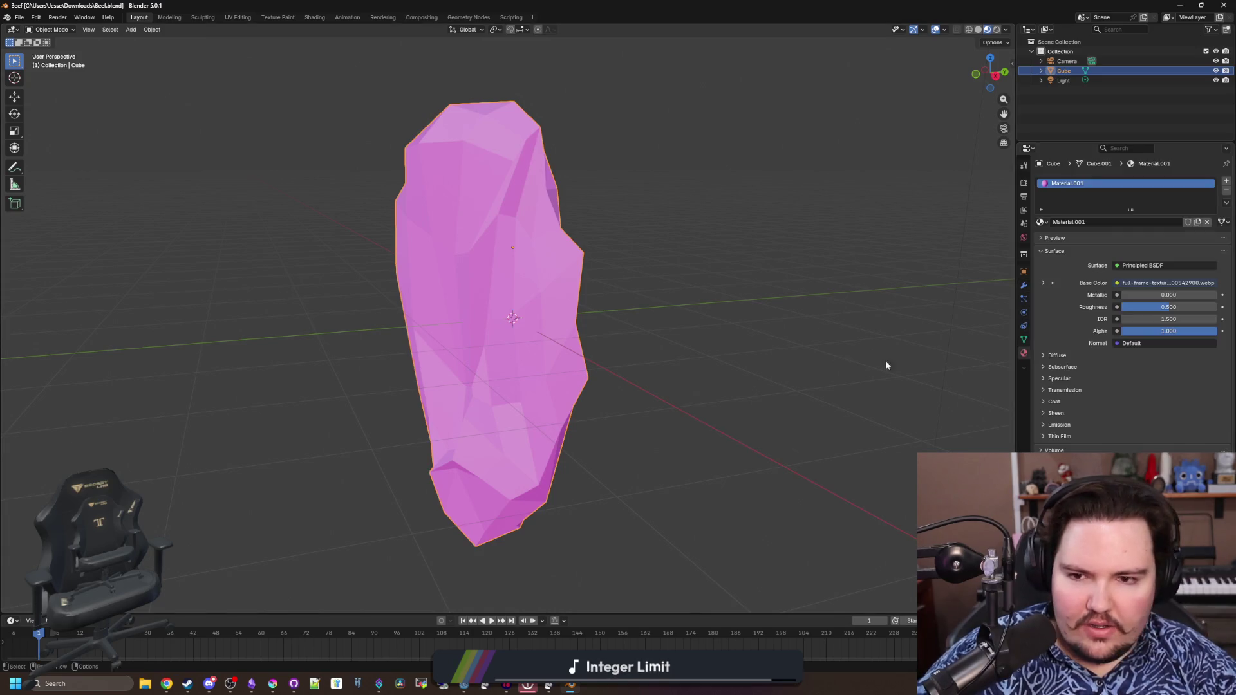
middle_click(786, 322)
drag(860, 190, 766, 302)
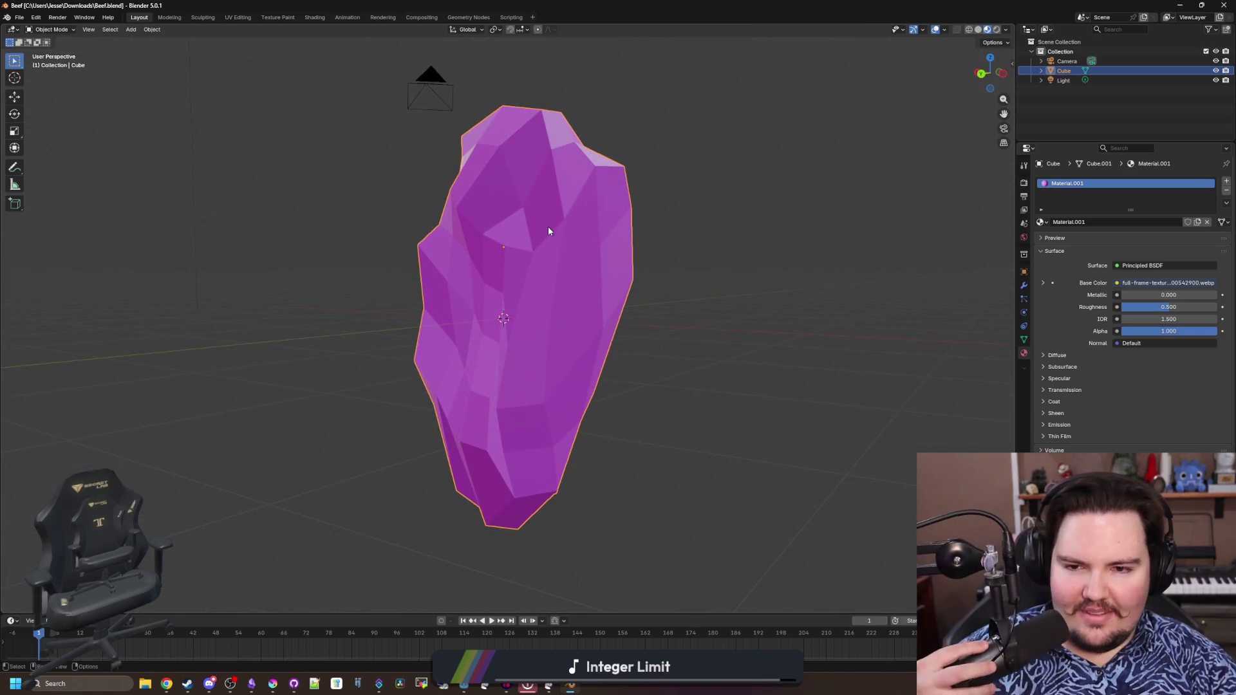
Set the mesh to Shade Smooth, comparing against flat shading, and inspect the result
right_click(547, 226)
click(539, 230)
right_click(539, 230)
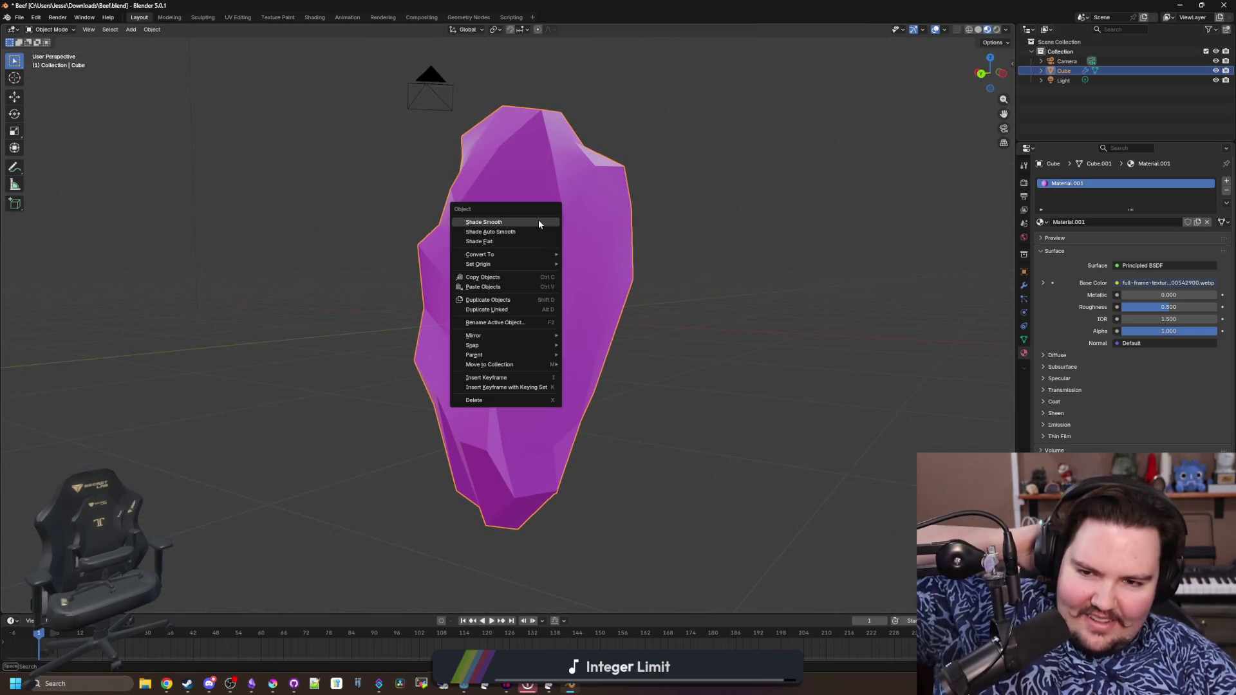
click(538, 219)
drag(641, 264, 597, 271)
right_click(539, 264)
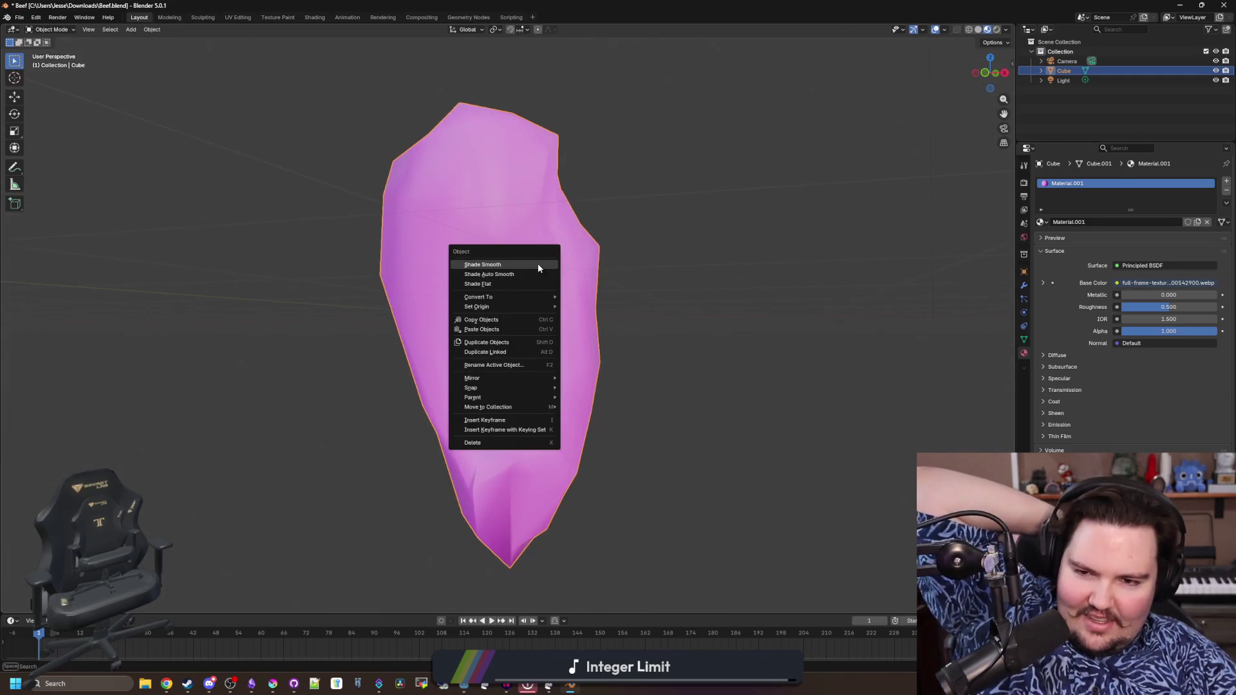
click(503, 283)
right_click(506, 280)
click(494, 261)
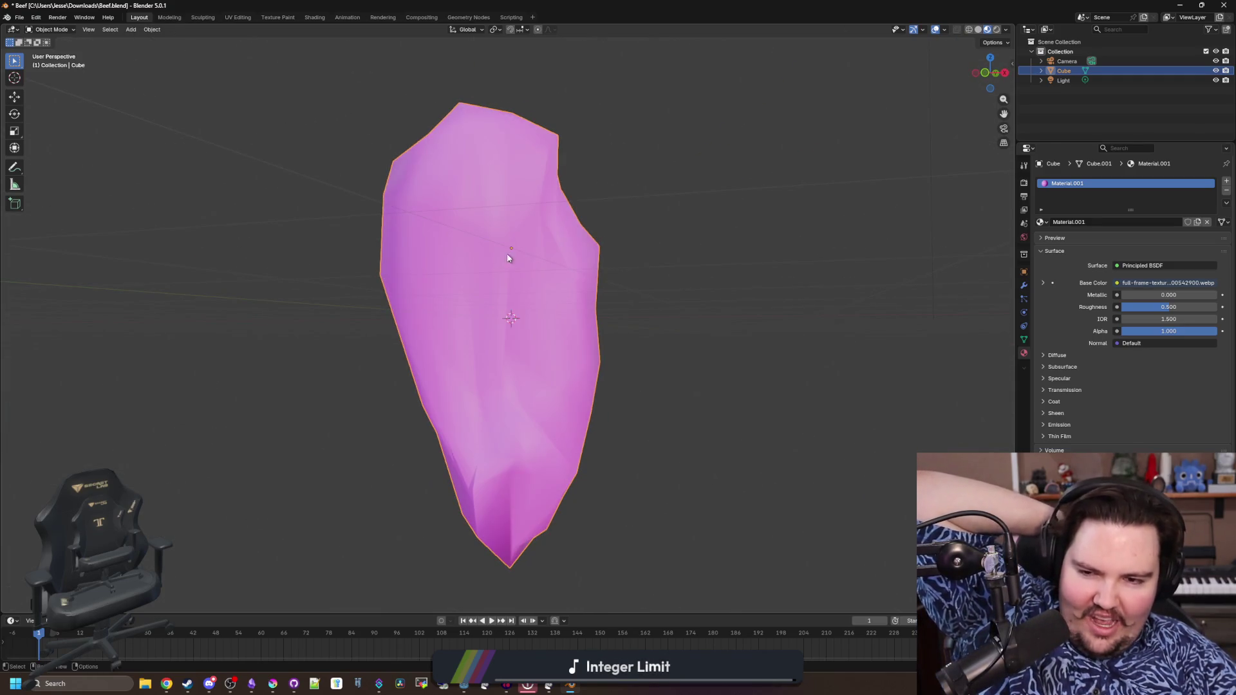
middle_click(714, 284)
mouse_move(714, 284)
mouse_down()
mouse_move(681, 329)
mouse_move(702, 259)
mouse_move(646, 259)
mouse_move(710, 304)
mouse_move(845, 291)
mouse_move(667, 256)
mouse_move(718, 266)
mouse_move(574, 259)
mouse_move(629, 245)
mouse_move(605, 213)
mouse_up()
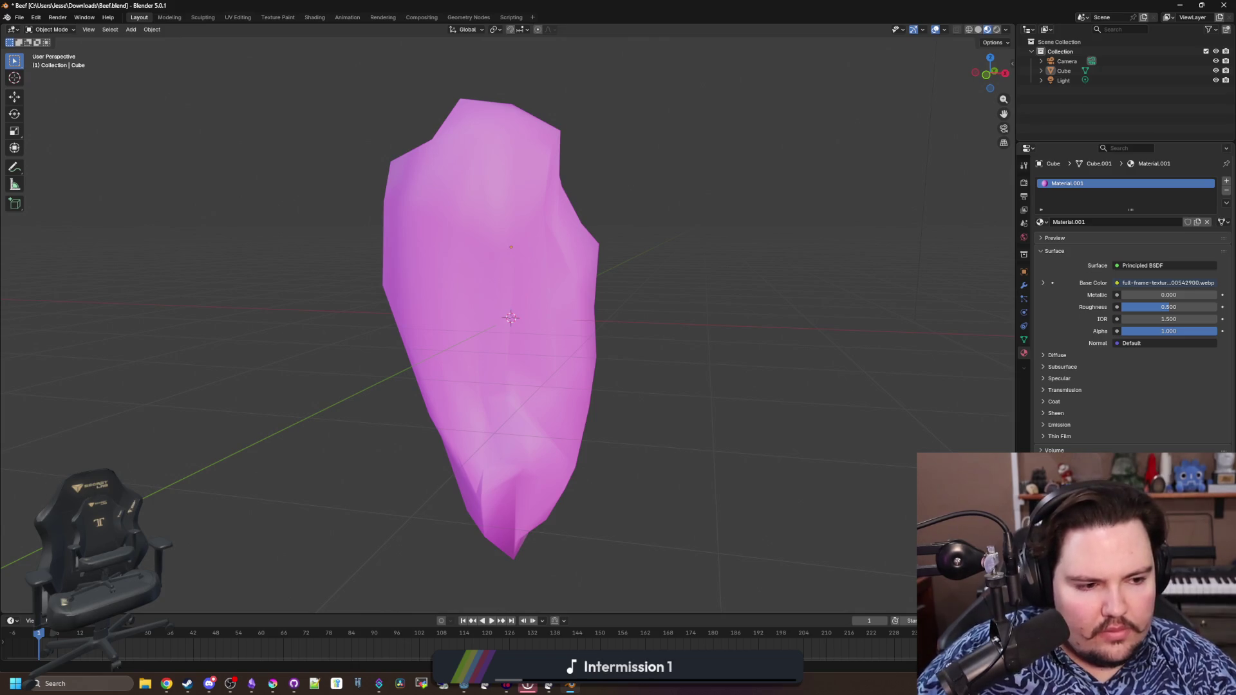
scroll(667, 261, down, 2)
Drop Hook.blend into the viewport and choose Open, prompting to save Beef.blend
mouse_move(667, 261)
mouse_down()
mouse_move(222, 286)
mouse_move(376, 204)
mouse_move(251, 275)
mouse_move(189, 349)
mouse_move(334, 348)
mouse_move(484, 290)
mouse_move(666, 256)
mouse_up()
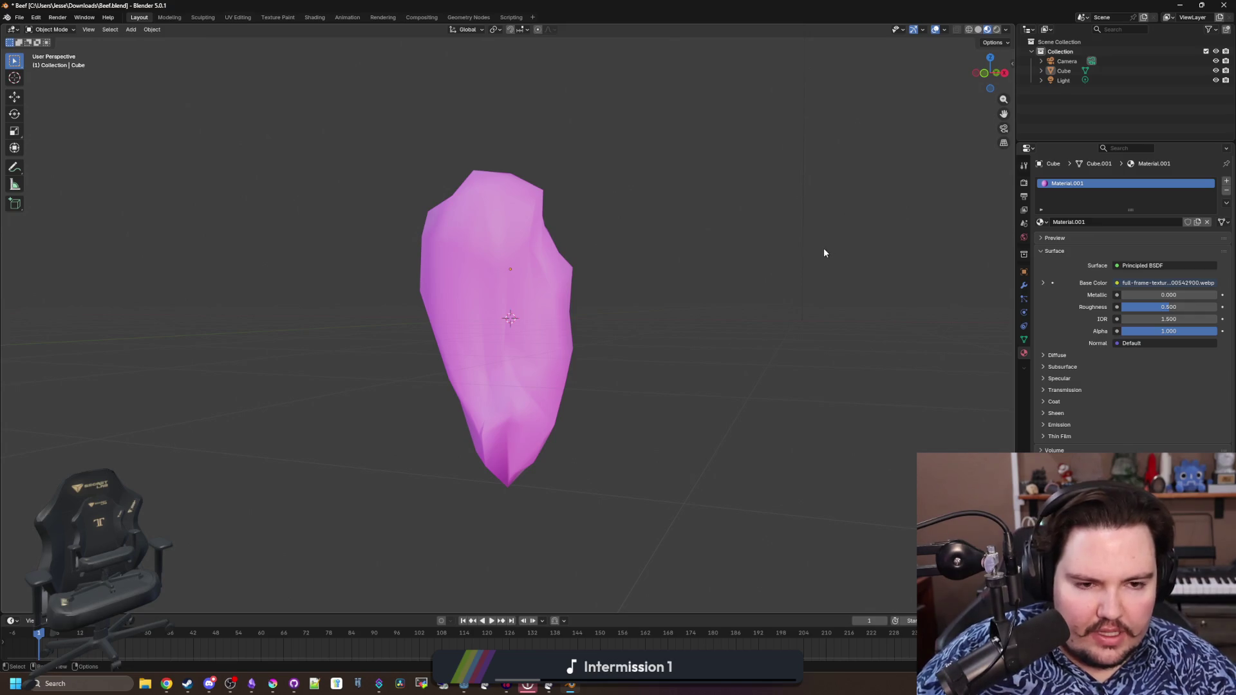
drag(824, 248, 776, 328)
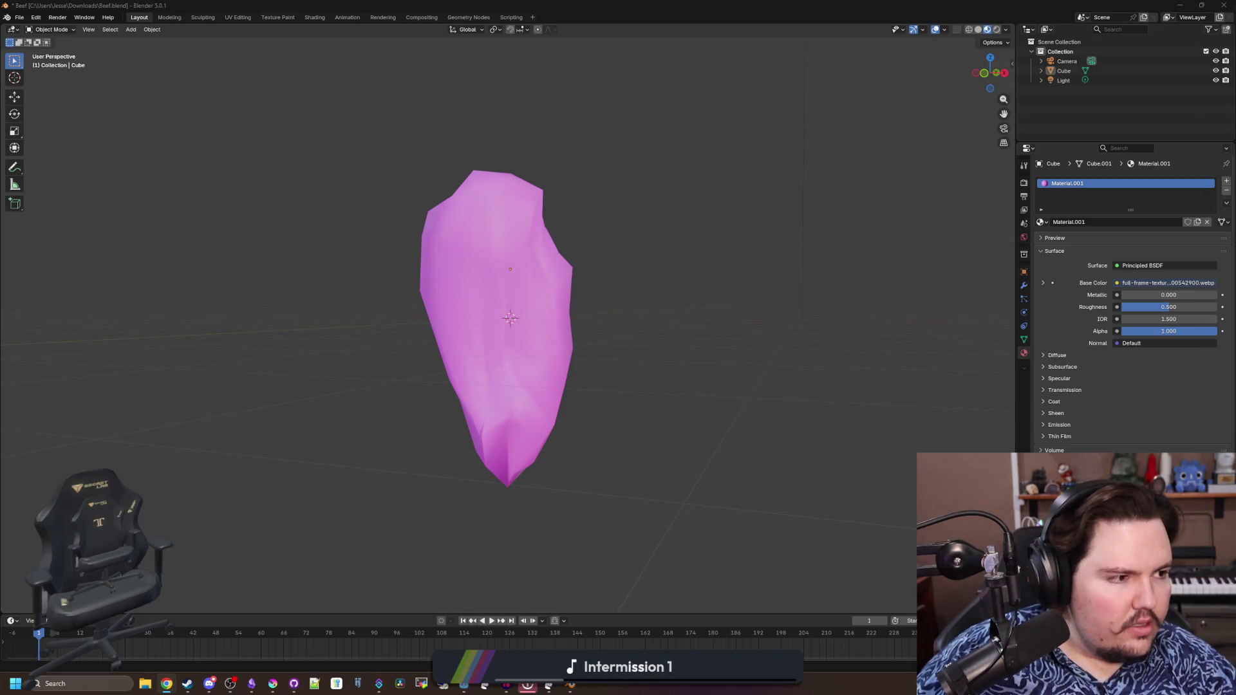
drag(868, 313, 822, 316)
click(804, 316)
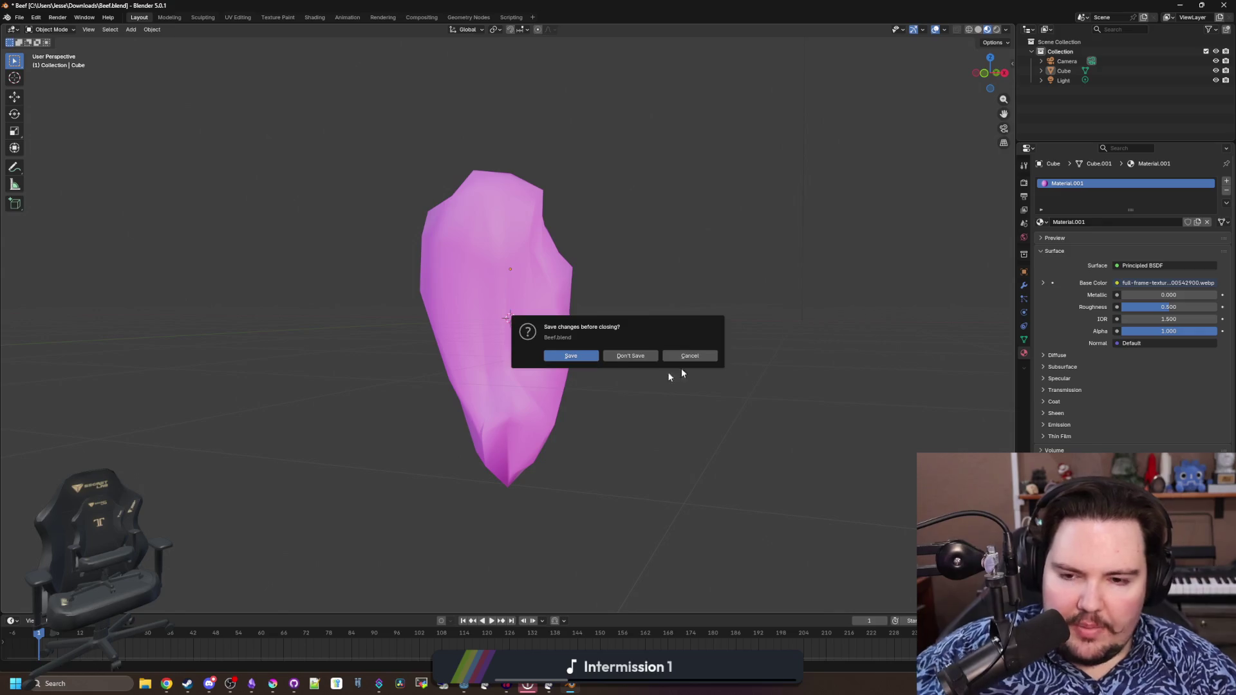
Discard Beef's changes, then look over the chain and select the hook at its end
click(642, 356)
drag(573, 338, 604, 360)
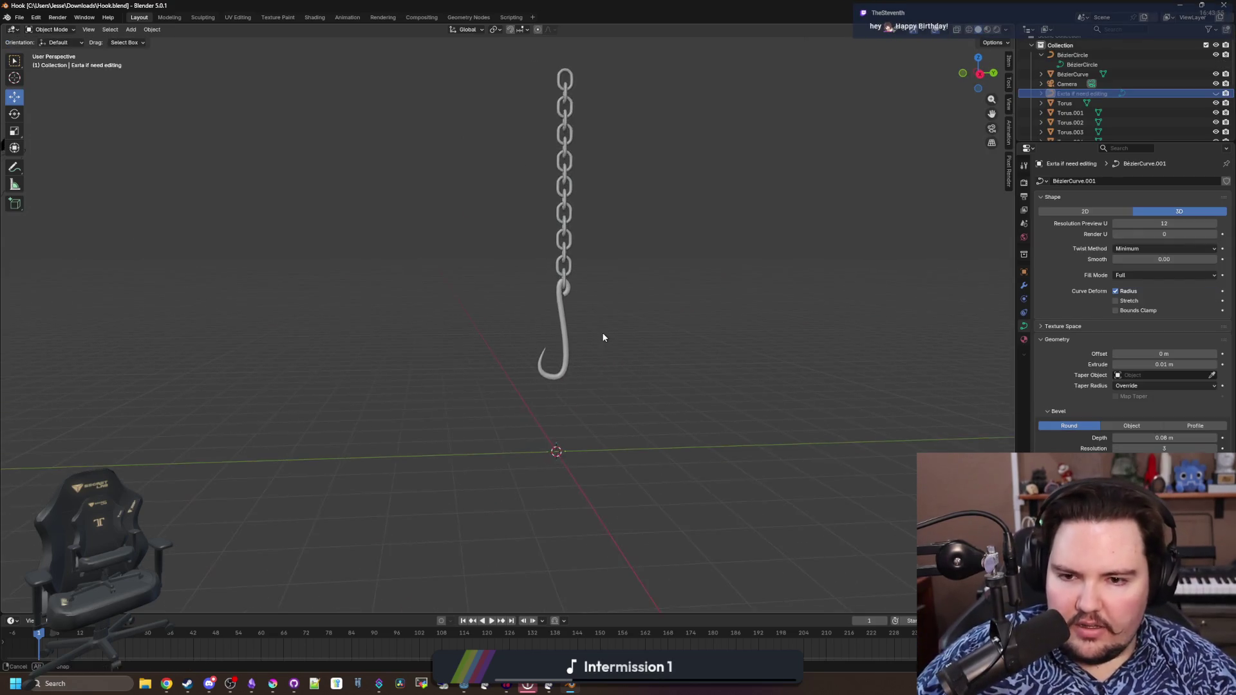
scroll(570, 332, up, 2)
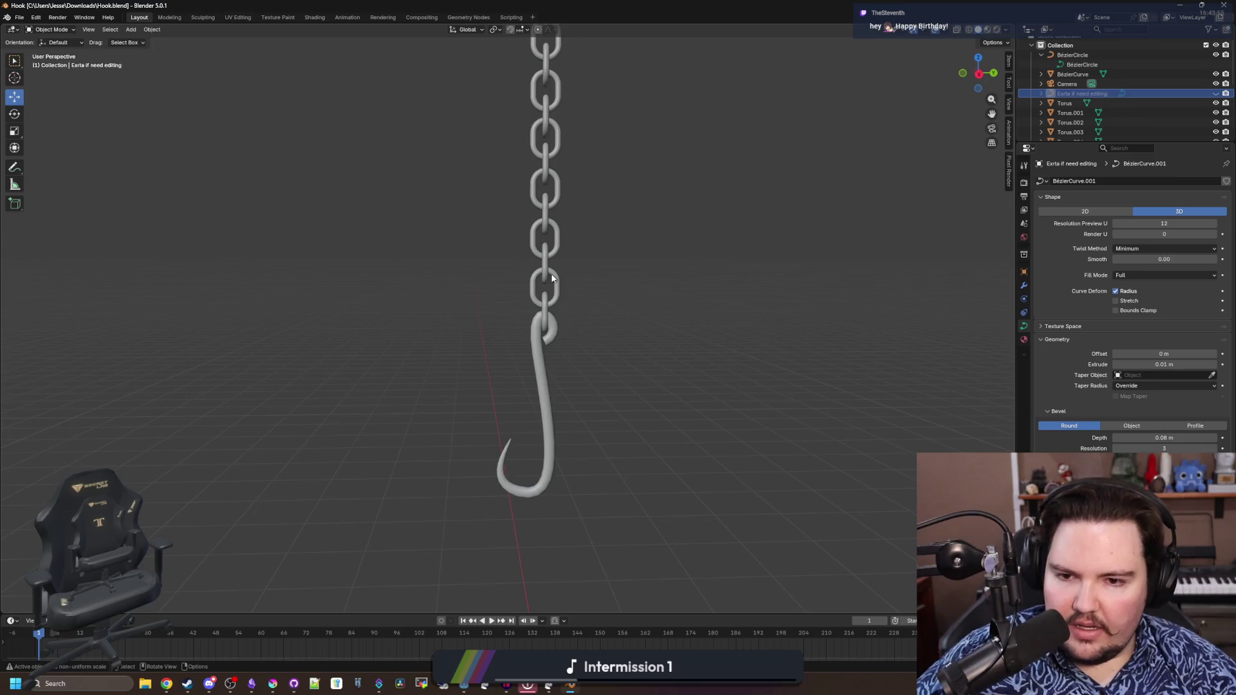
scroll(550, 275, up, 3)
scroll(549, 275, up, 3)
scroll(485, 323, down, 2)
mouse_move(496, 315)
mouse_down()
mouse_move(496, 407)
mouse_move(619, 290)
mouse_move(455, 294)
mouse_up()
click(647, 271)
click(447, 266)
mouse_move(540, 435)
mouse_down()
mouse_move(673, 360)
mouse_move(503, 265)
mouse_up()
click(434, 323)
drag(440, 348, 498, 340)
scroll(499, 344, down, 4)
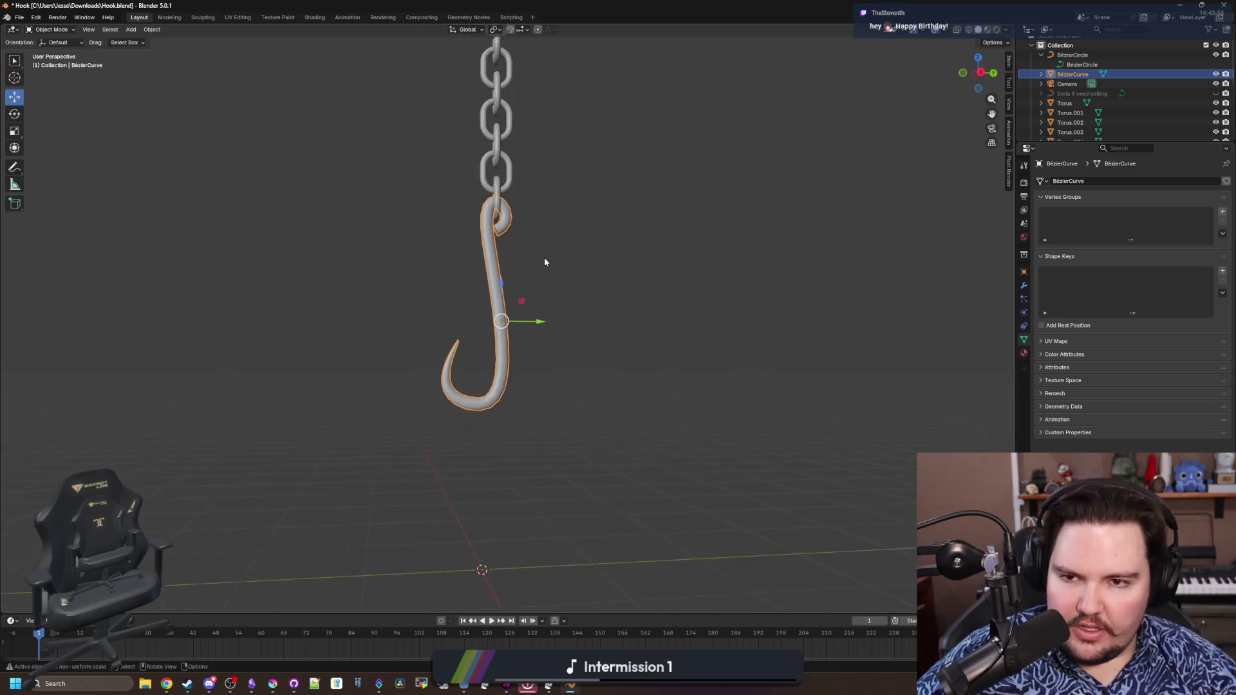
key(a)
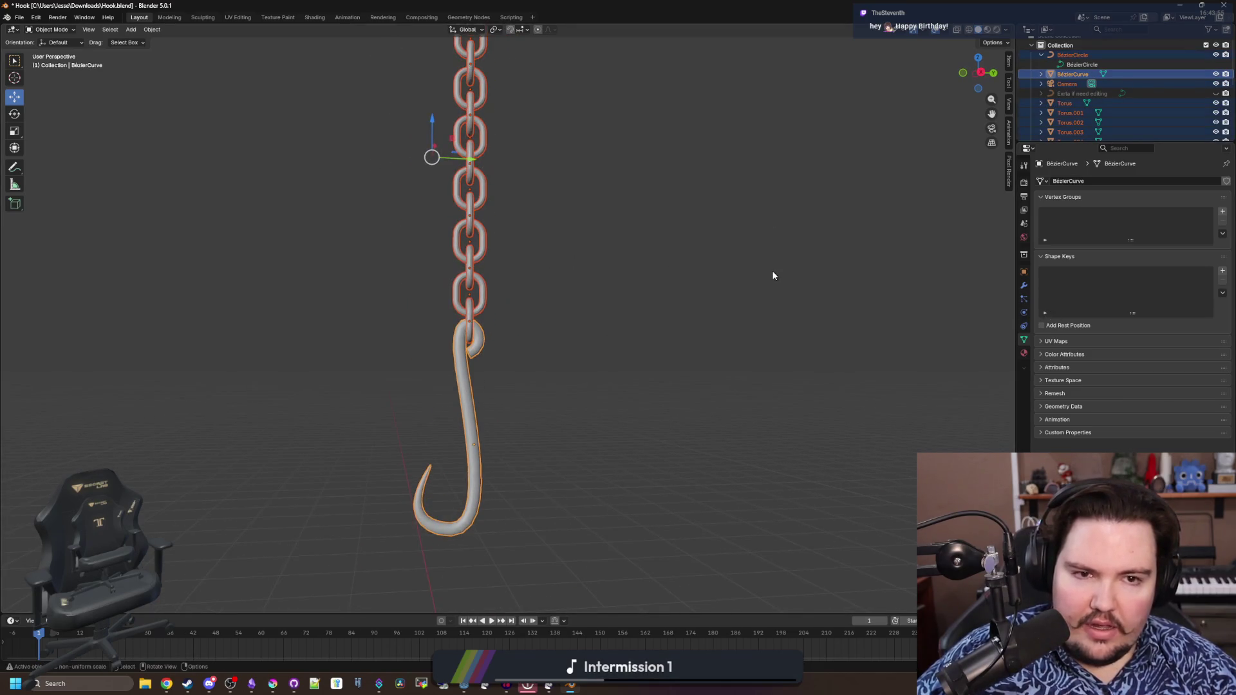
key(ctrl+z)
key(ctrl+z)
drag(627, 441, 632, 357)
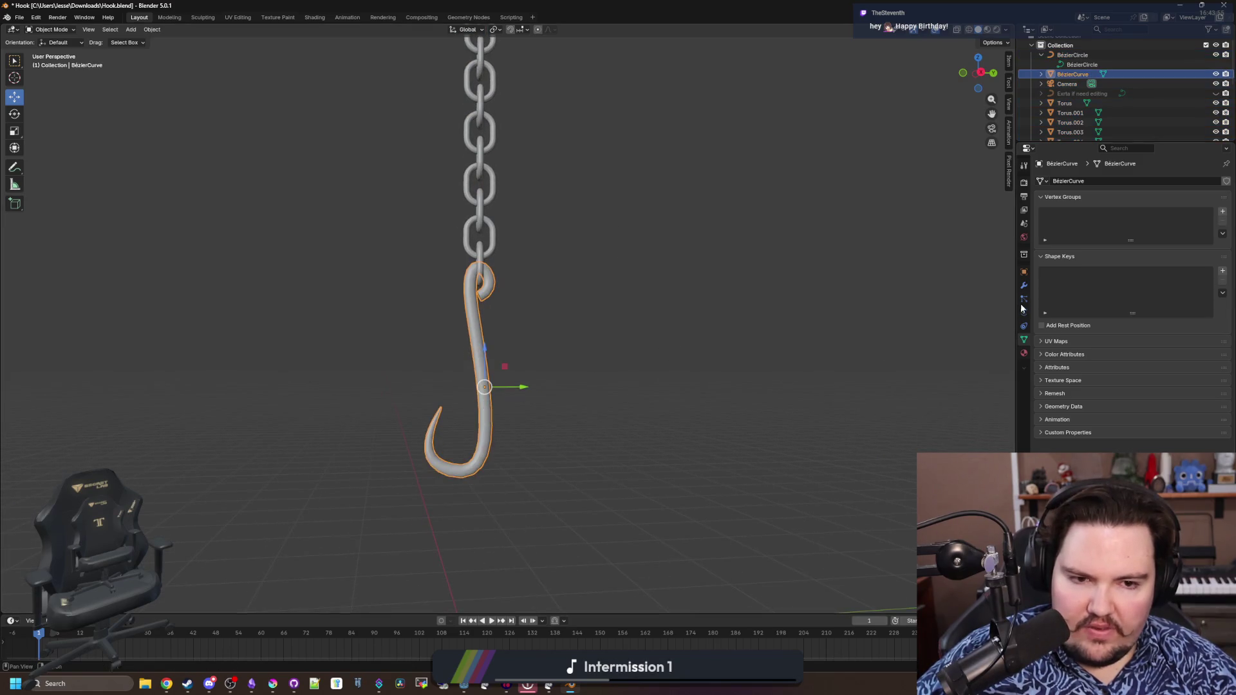
Try a Decimate modifier with lowered Ratio and flat shading on the hook, then remove the modifier
click(1025, 285)
click(1081, 180)
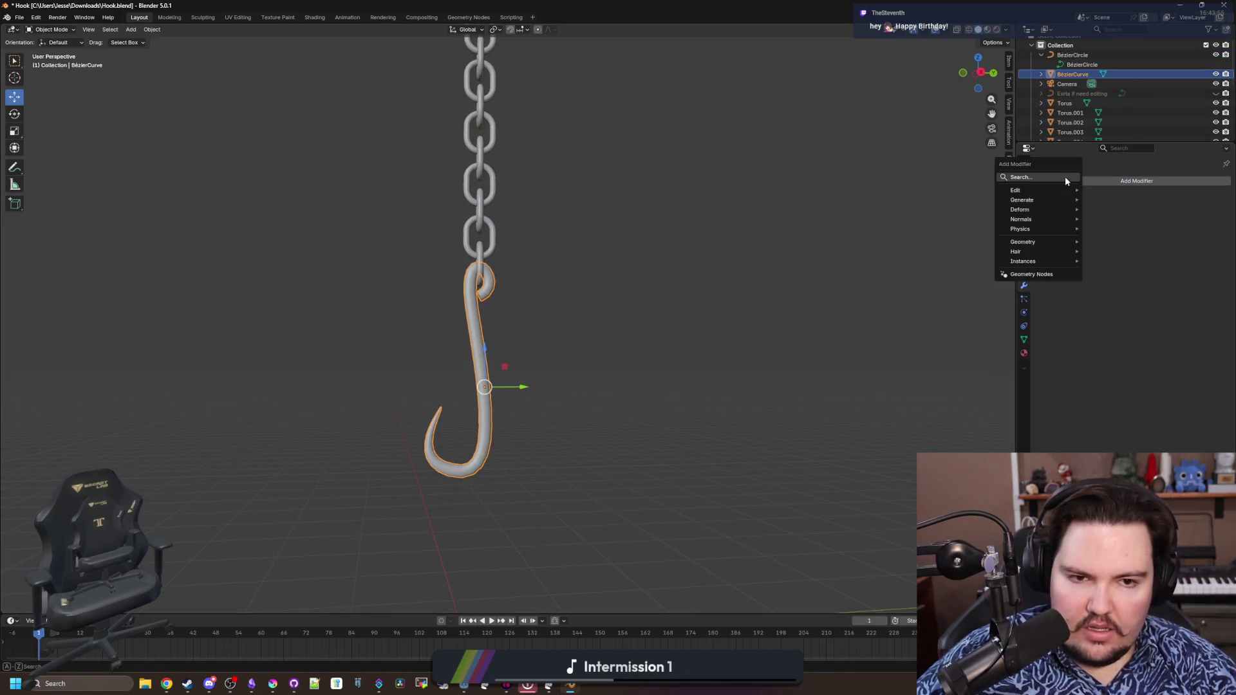
text(dec)
key(Return)
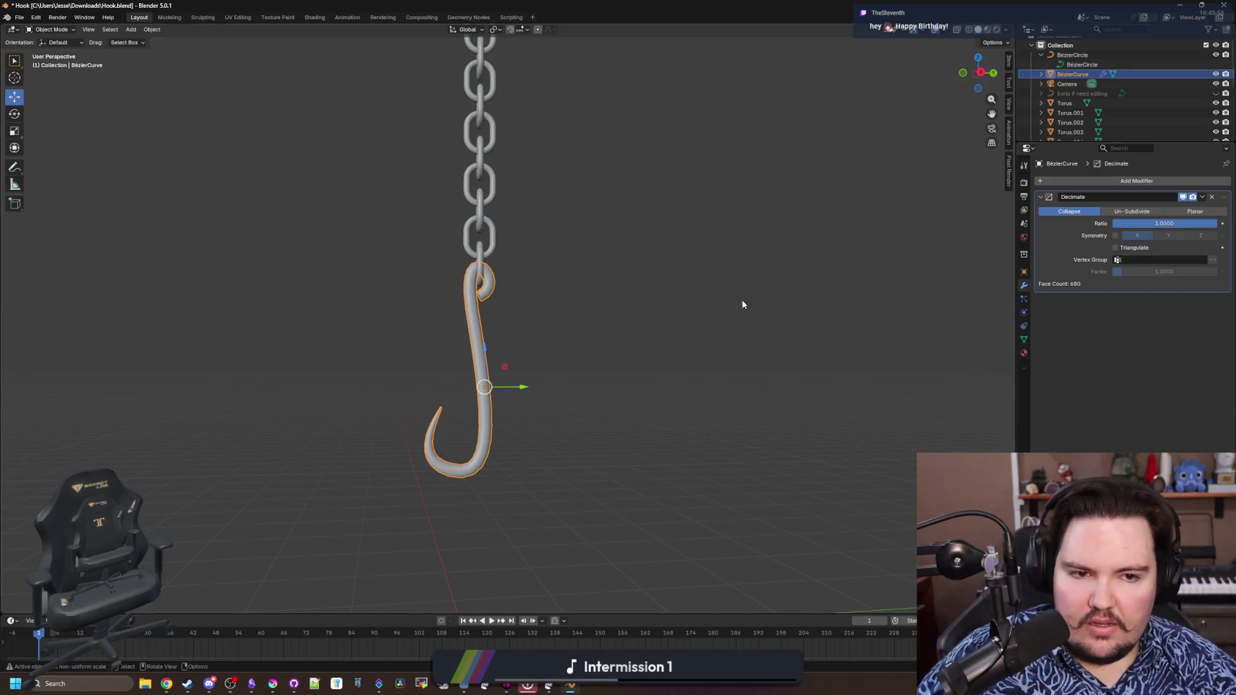
scroll(580, 290, up, 2)
drag(1197, 223, 1121, 224)
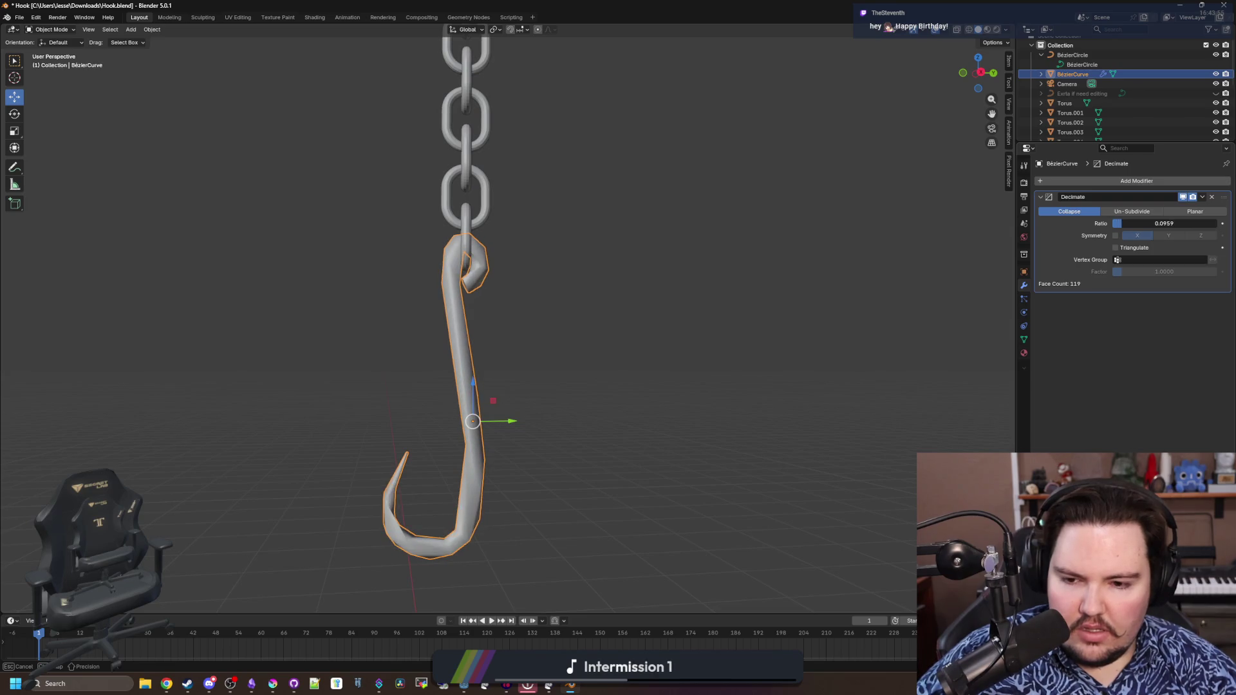
right_click(454, 275)
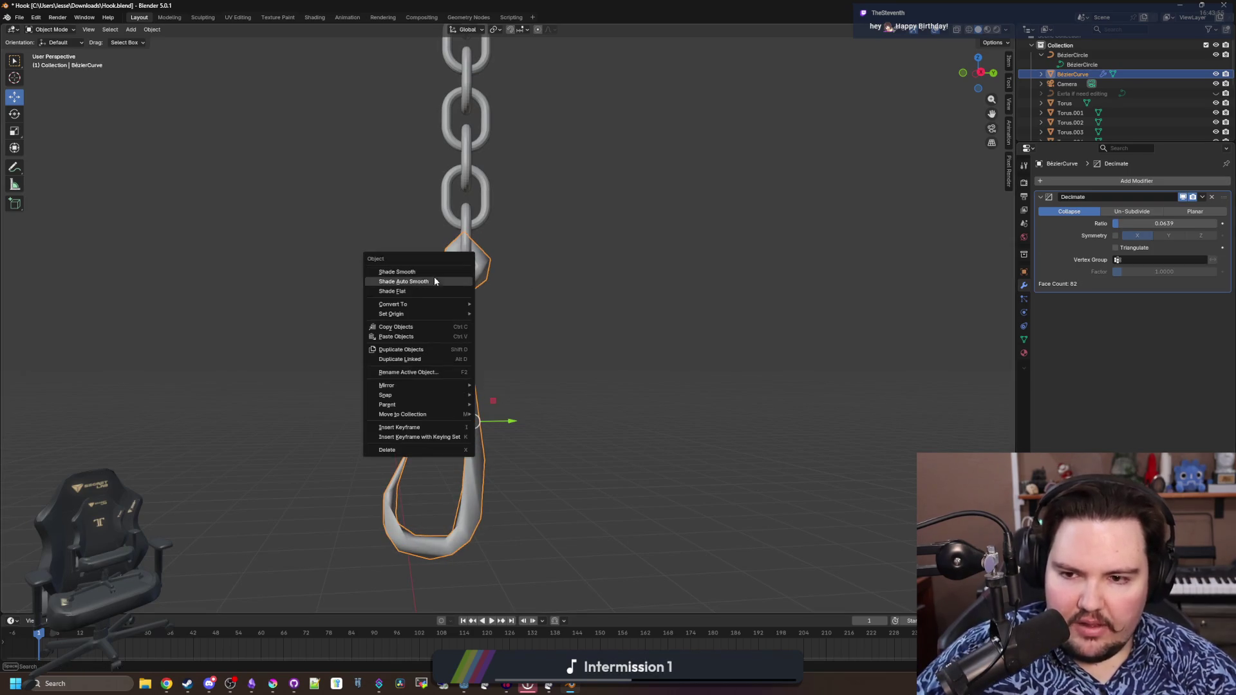
click(393, 291)
scroll(578, 339, up, 4)
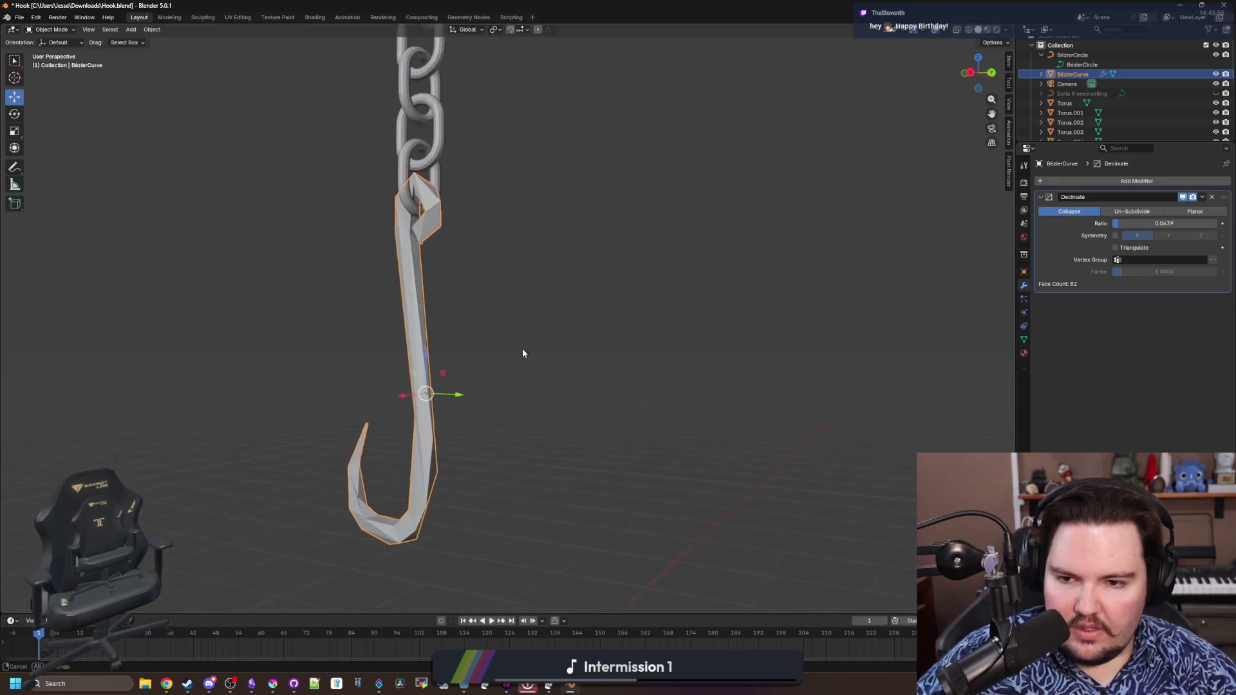
mouse_move(487, 336)
mouse_down()
mouse_move(618, 410)
mouse_move(725, 395)
mouse_move(778, 342)
mouse_up()
scroll(725, 395, down, 4)
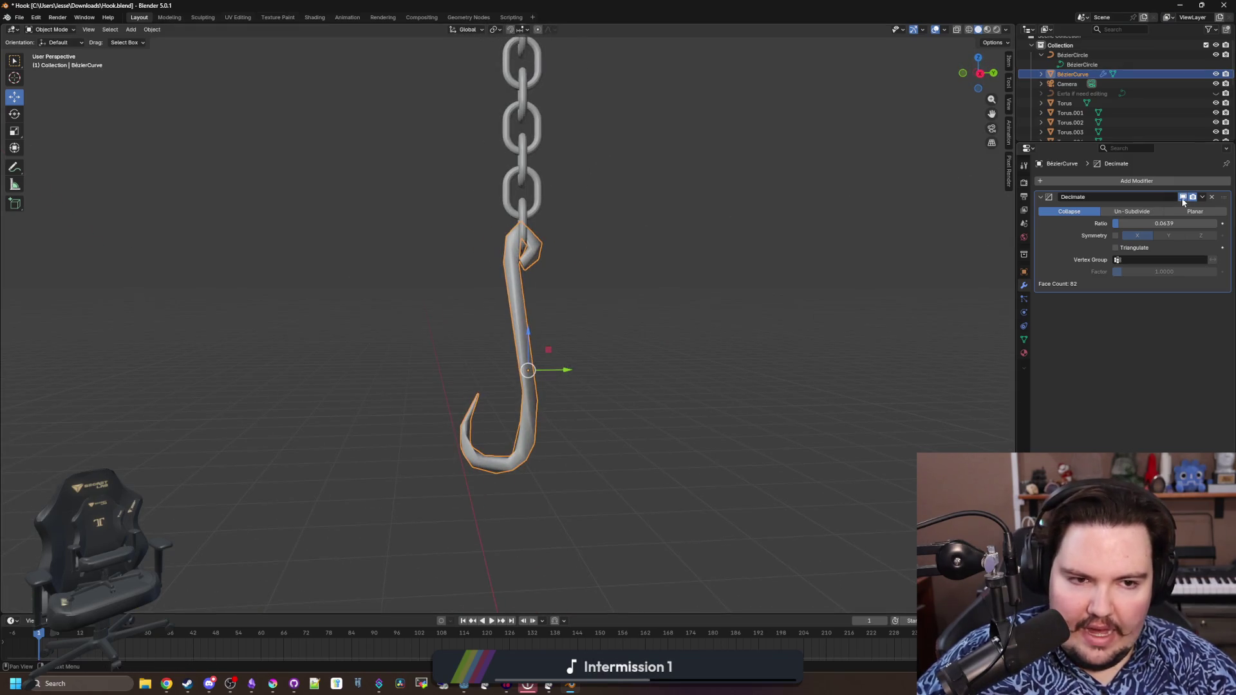
click(1215, 197)
scroll(645, 266, down, 6)
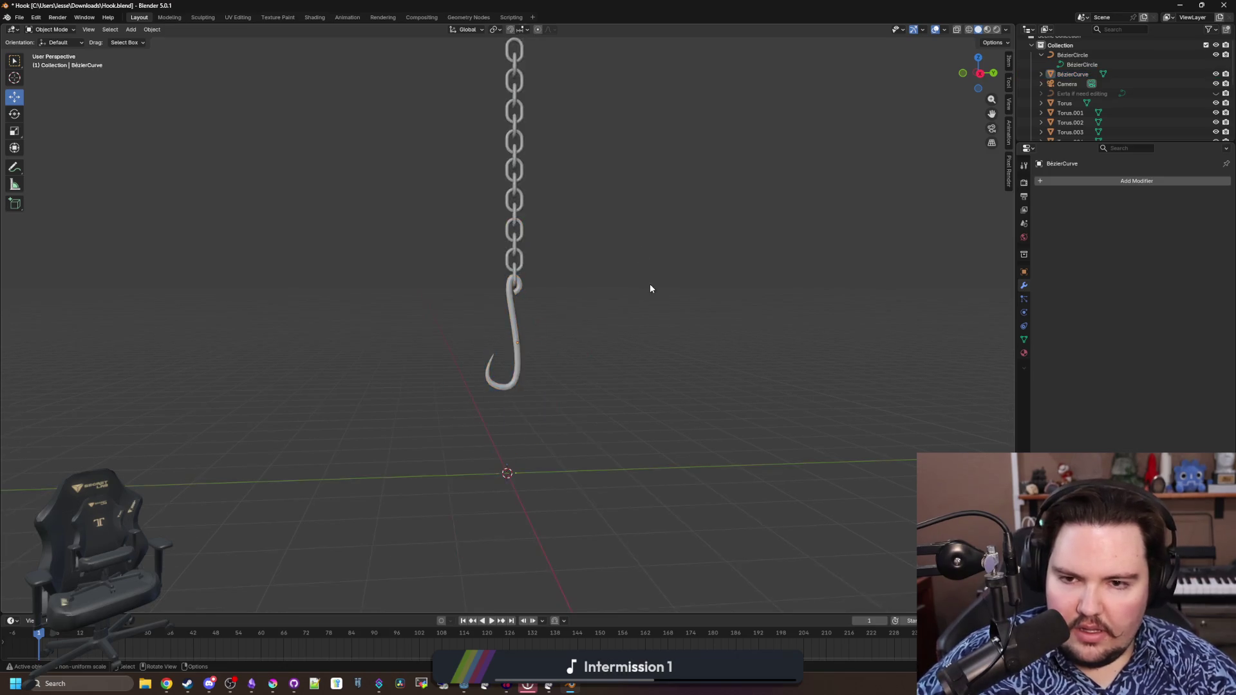
Unhide the spare curve-based hook in the outliner and select it
mouse_move(651, 283)
mouse_down()
mouse_move(542, 333)
mouse_move(544, 248)
mouse_up()
scroll(617, 325, up, 4)
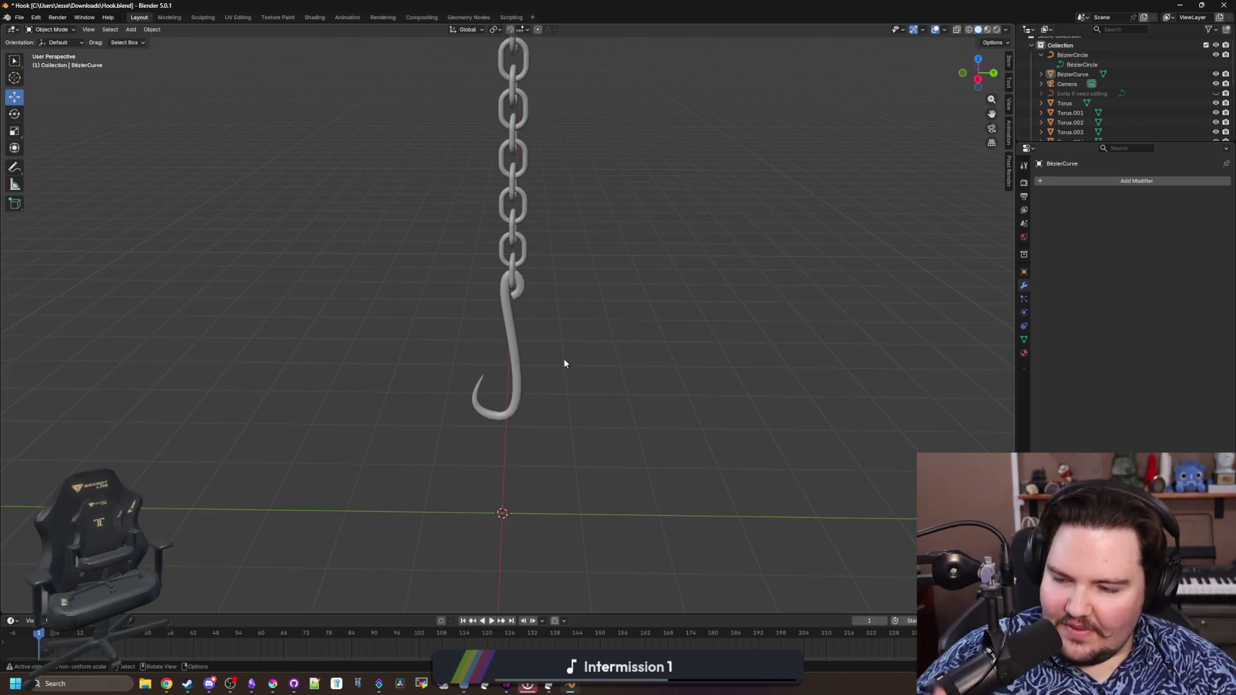
scroll(568, 386, up, 5)
scroll(570, 386, down, 1)
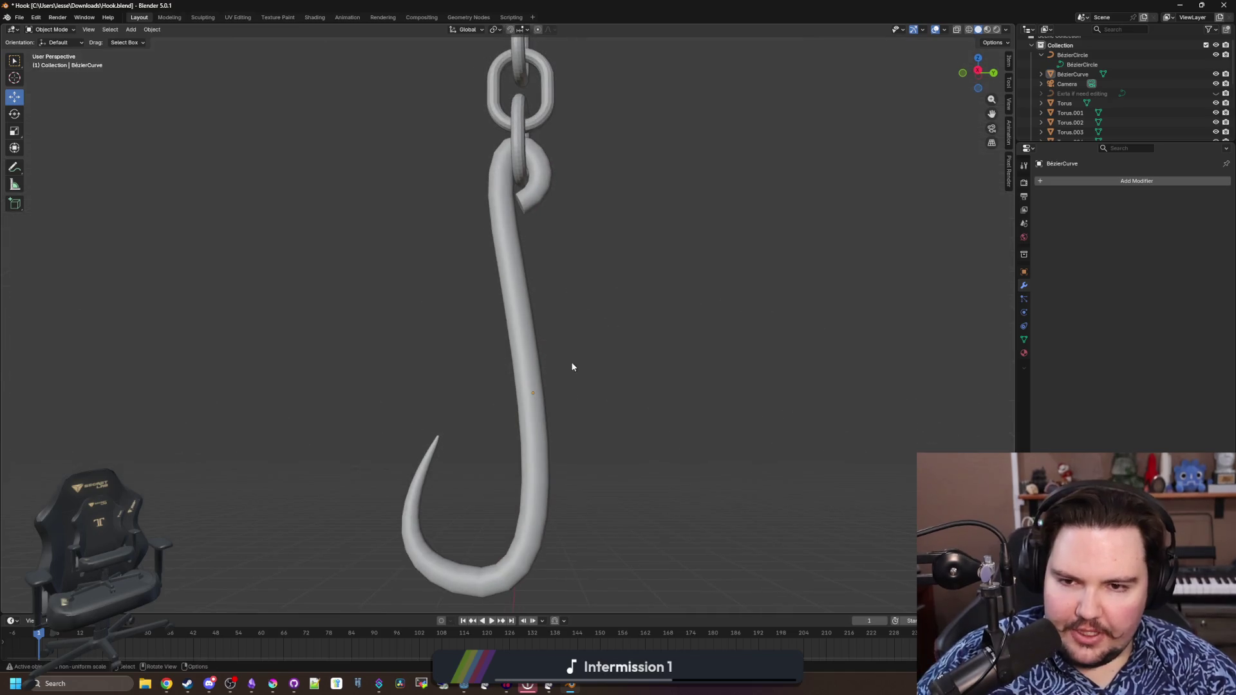
scroll(577, 308, down, 4)
scroll(598, 294, down, 1)
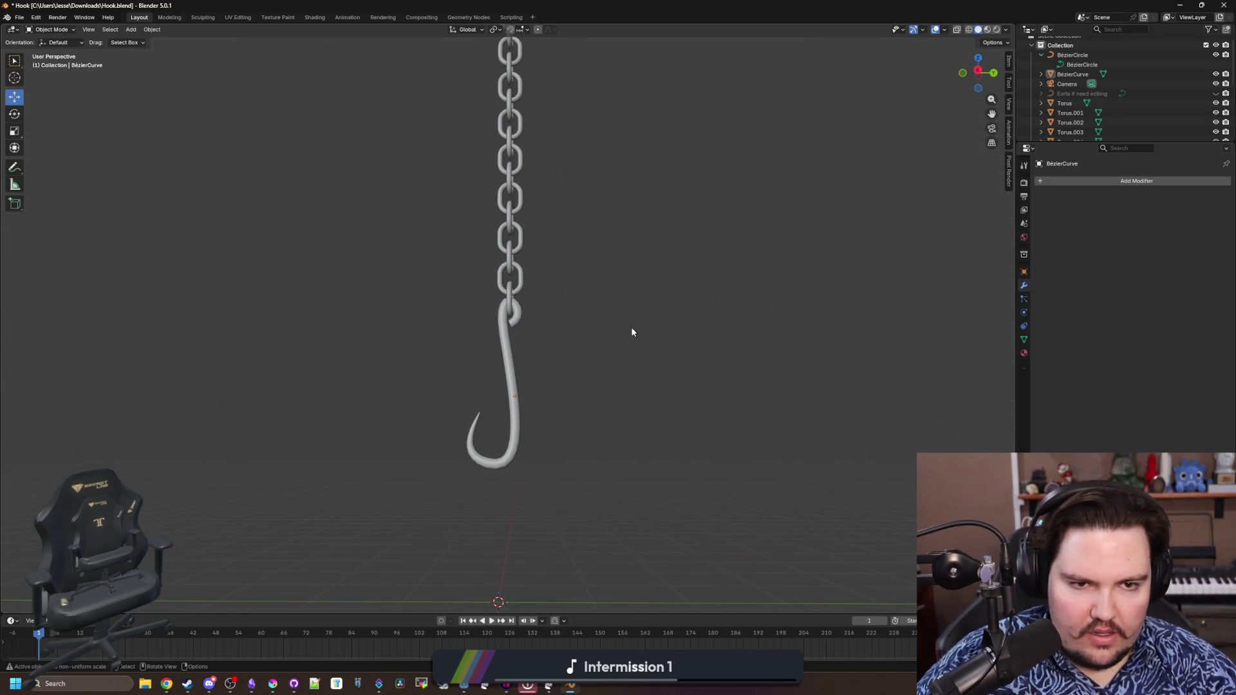
click(1216, 93)
click(1215, 93)
click(1216, 94)
click(1215, 93)
click(1091, 92)
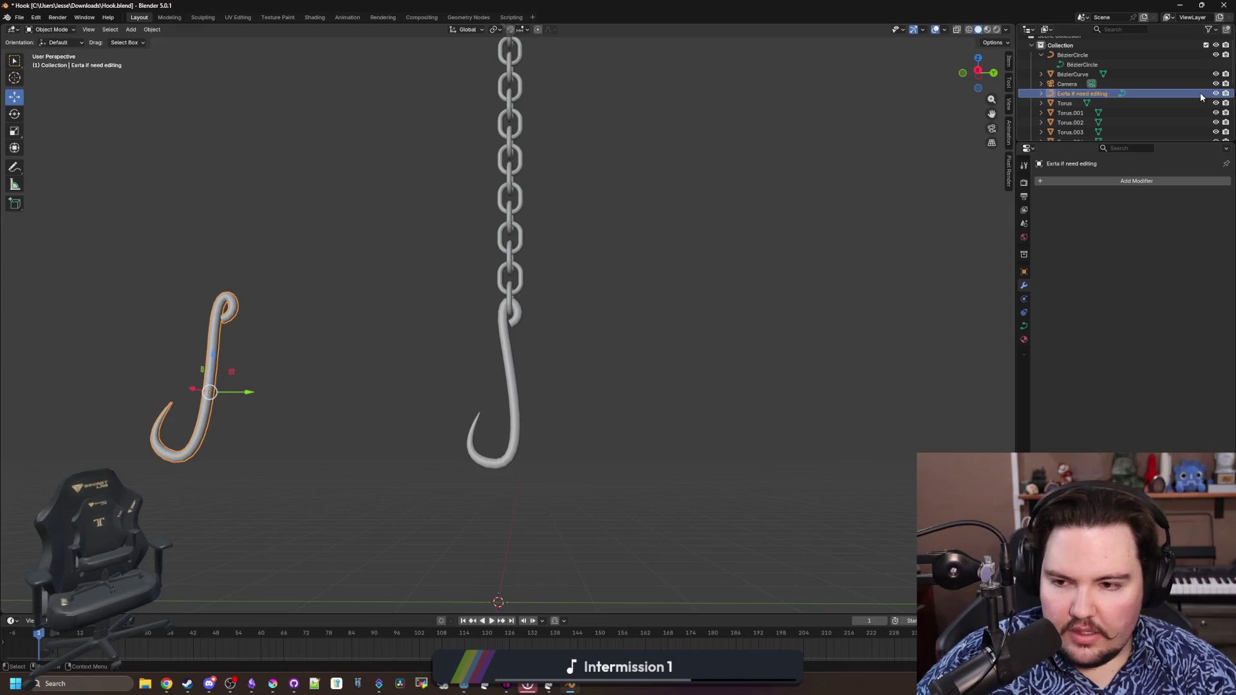
In Curve Data > Shape, lower Resolution Preview U to 2 then raise it to 4
click(1024, 325)
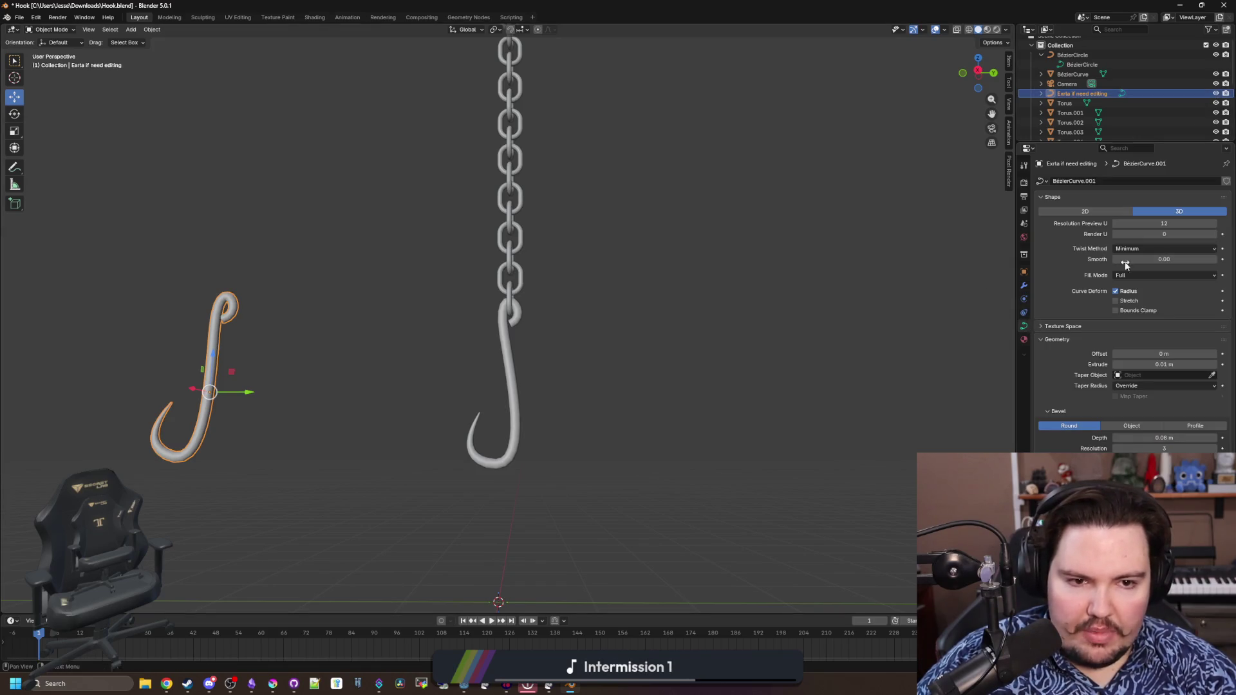
drag(1118, 222, 1118, 222)
click(1118, 223)
text(2)
middle_click(760, 273)
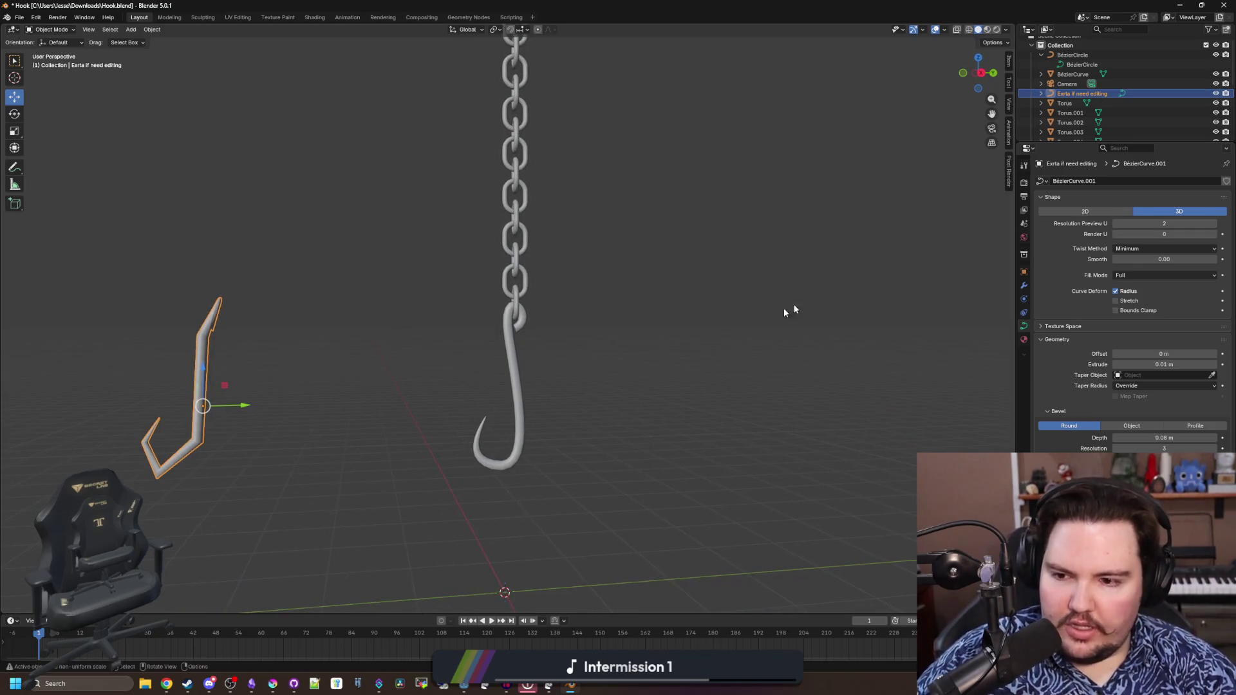
click(1216, 223)
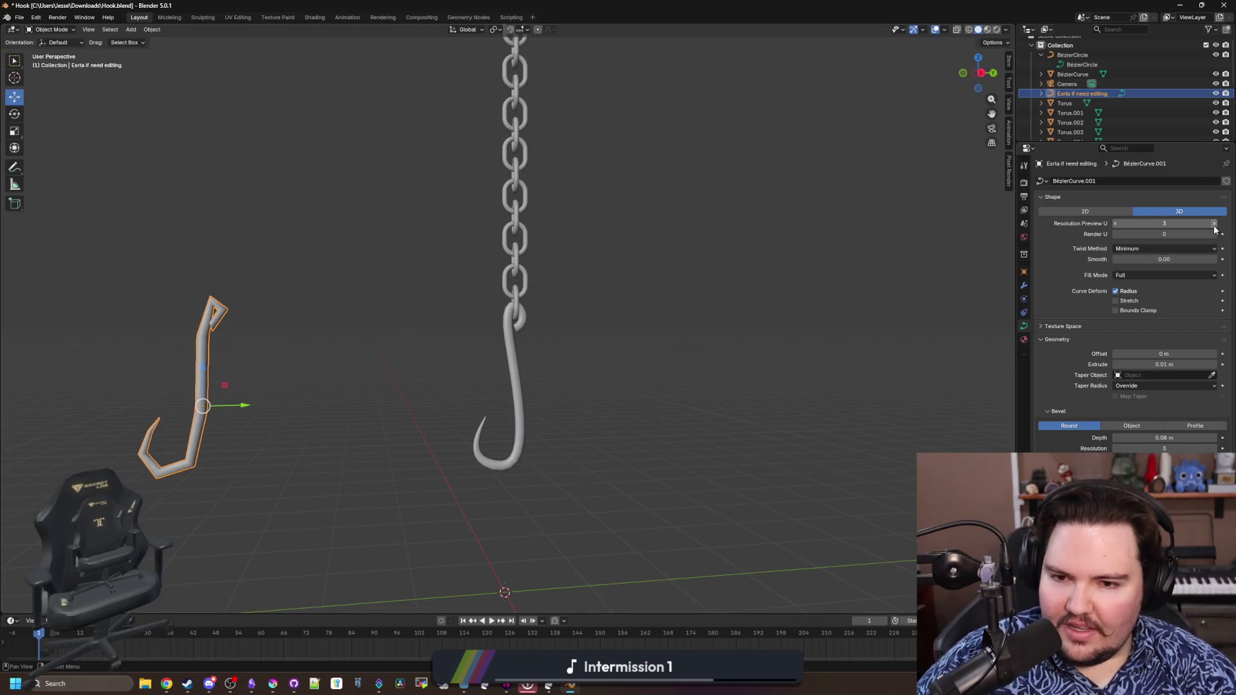
click(1217, 223)
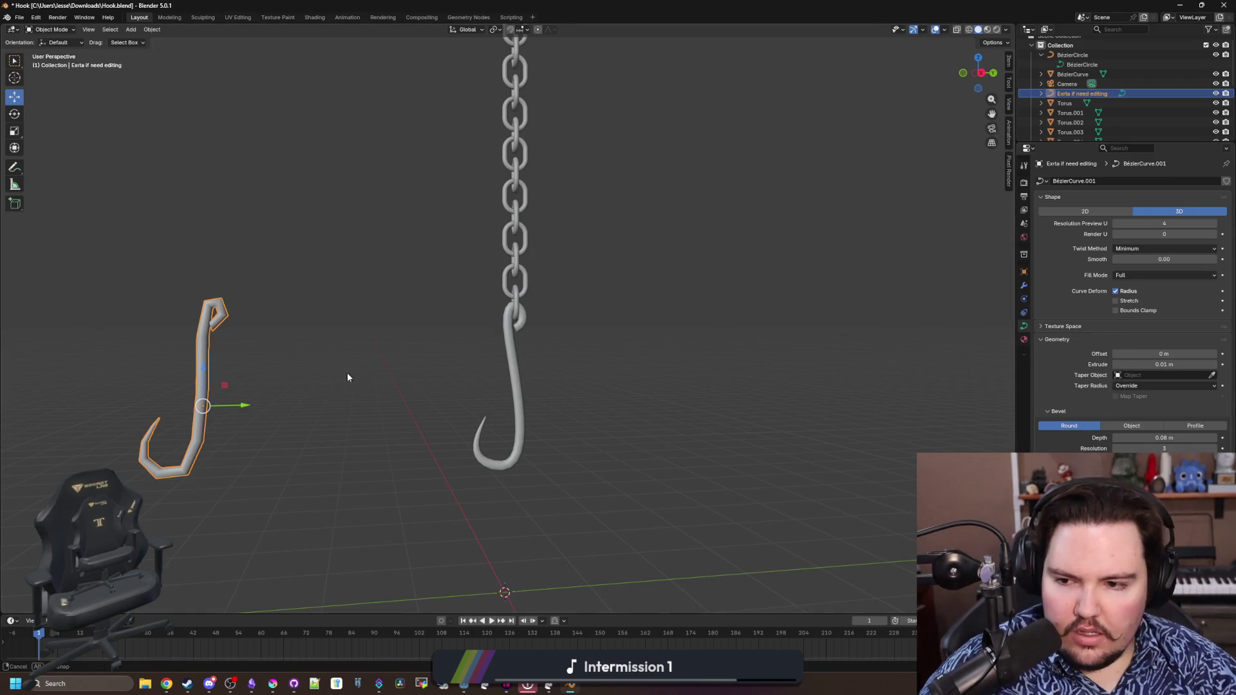
scroll(333, 370, up, 5)
scroll(619, 372, down, 4)
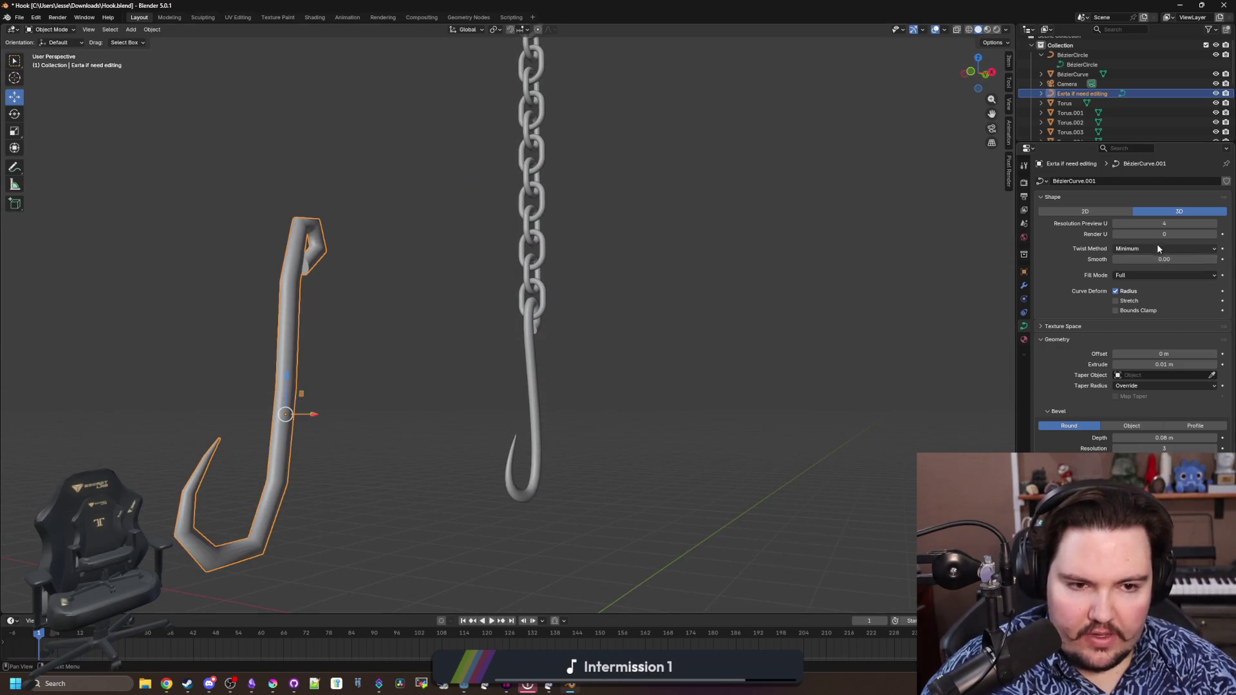
Test and cancel curve smoothing, move the hook aside, and set bevel resolution to 1
drag(1150, 259, 1188, 259)
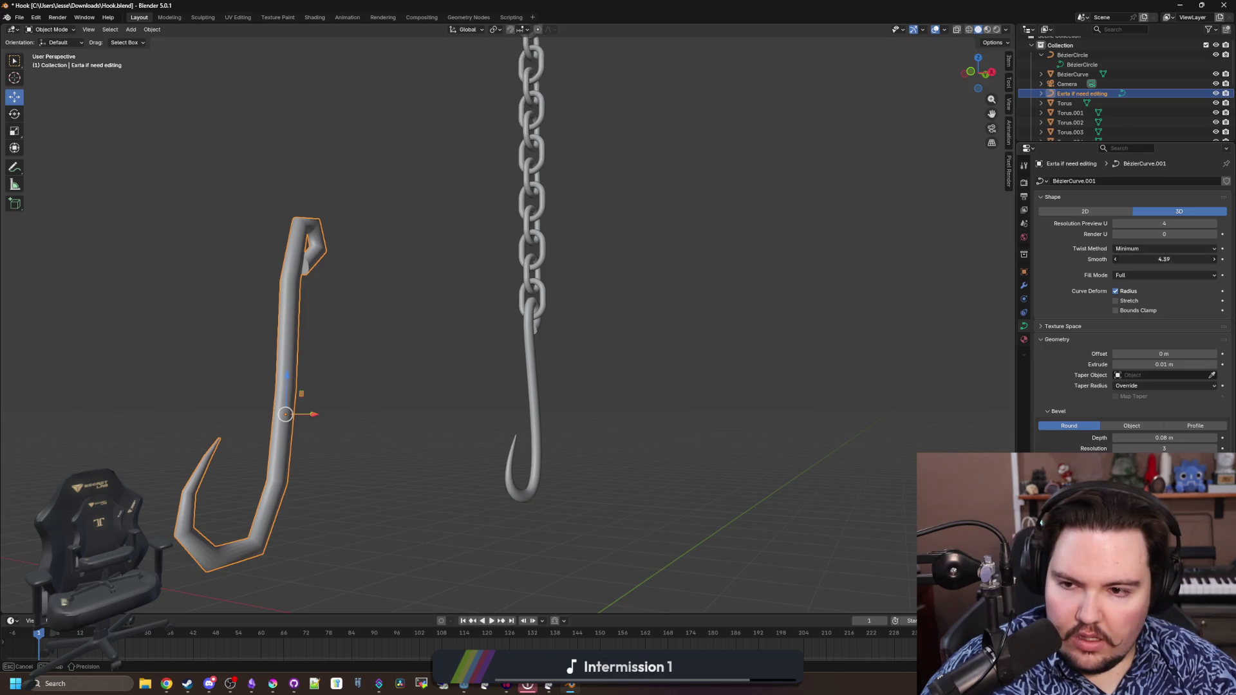
key(Escape)
click(1062, 327)
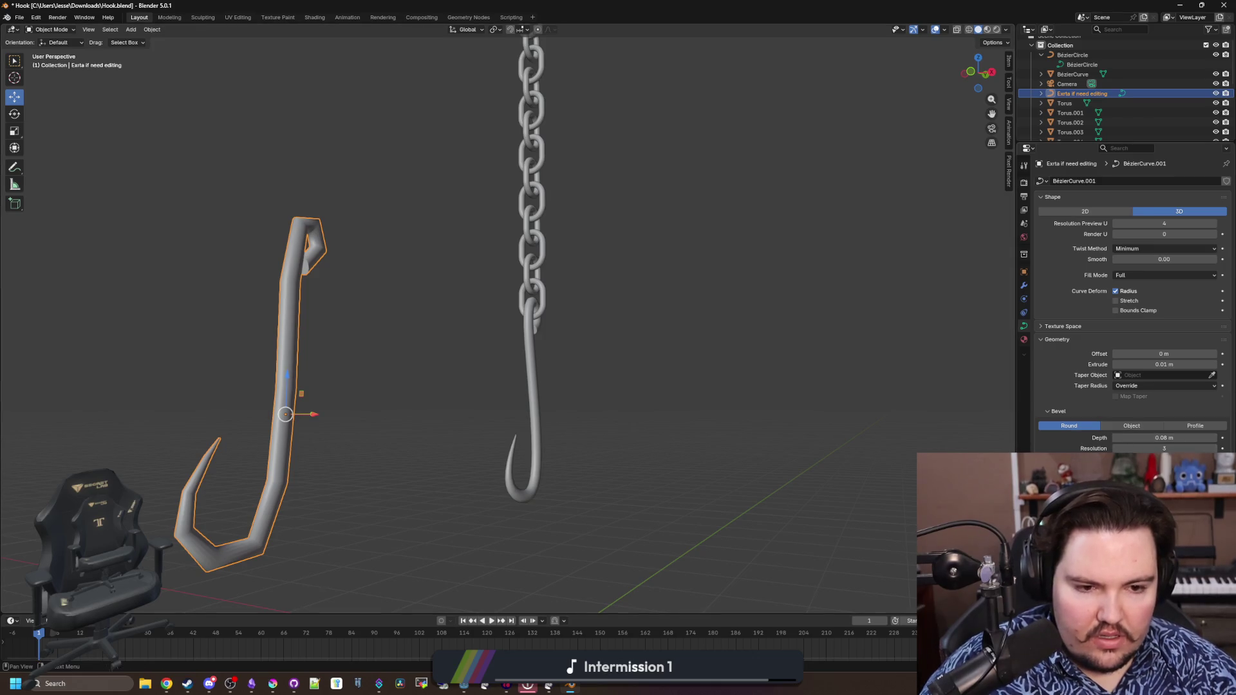
mouse_move(1153, 438)
mouse_down()
mouse_move(1086, 427)
mouse_move(1153, 438)
mouse_move(1117, 448)
mouse_up()
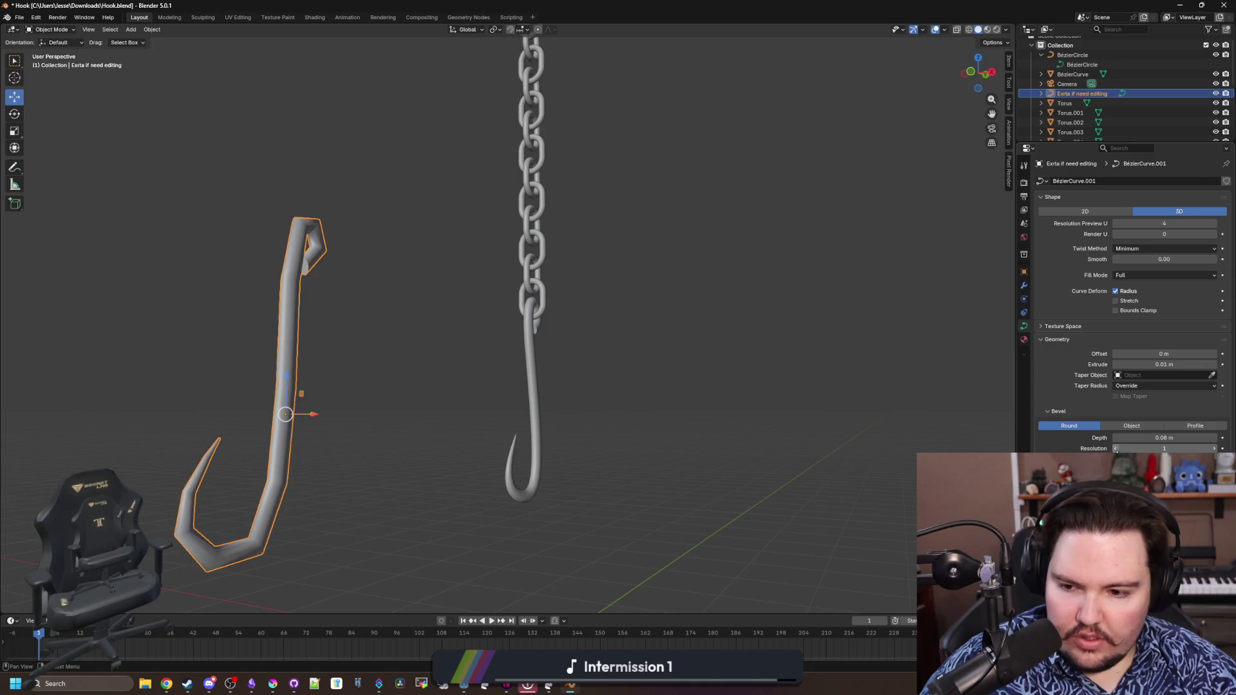
key(g)
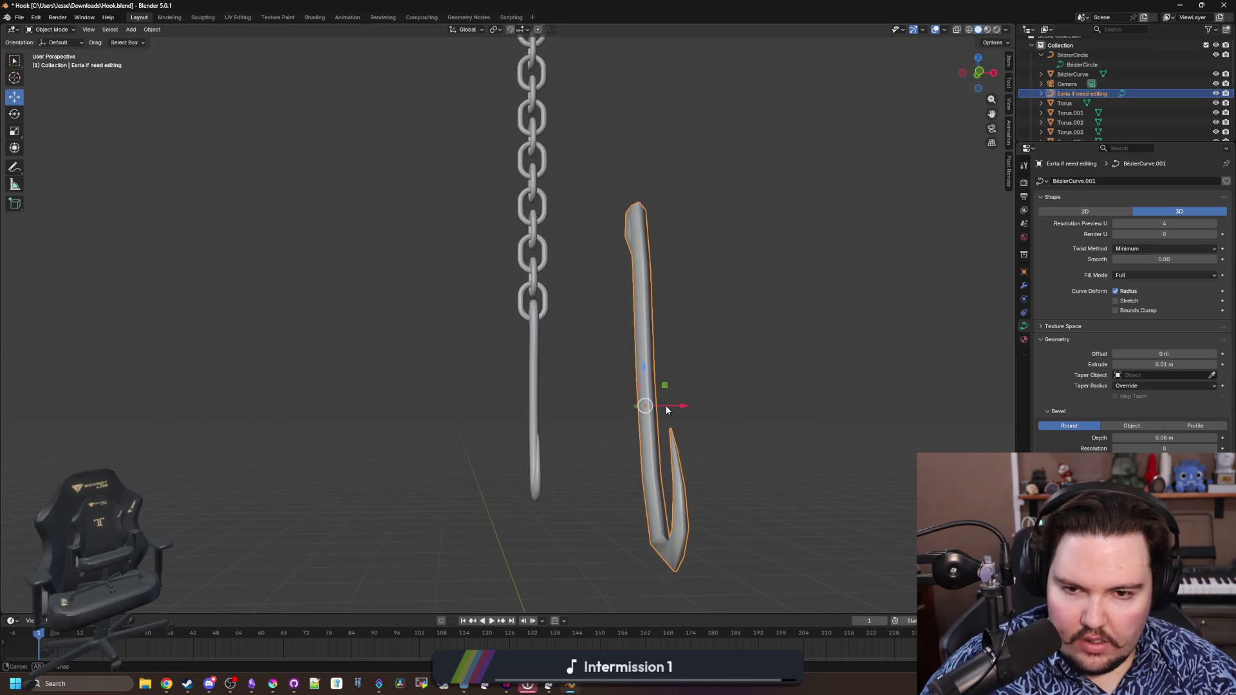
click(697, 402)
drag(697, 402, 915, 393)
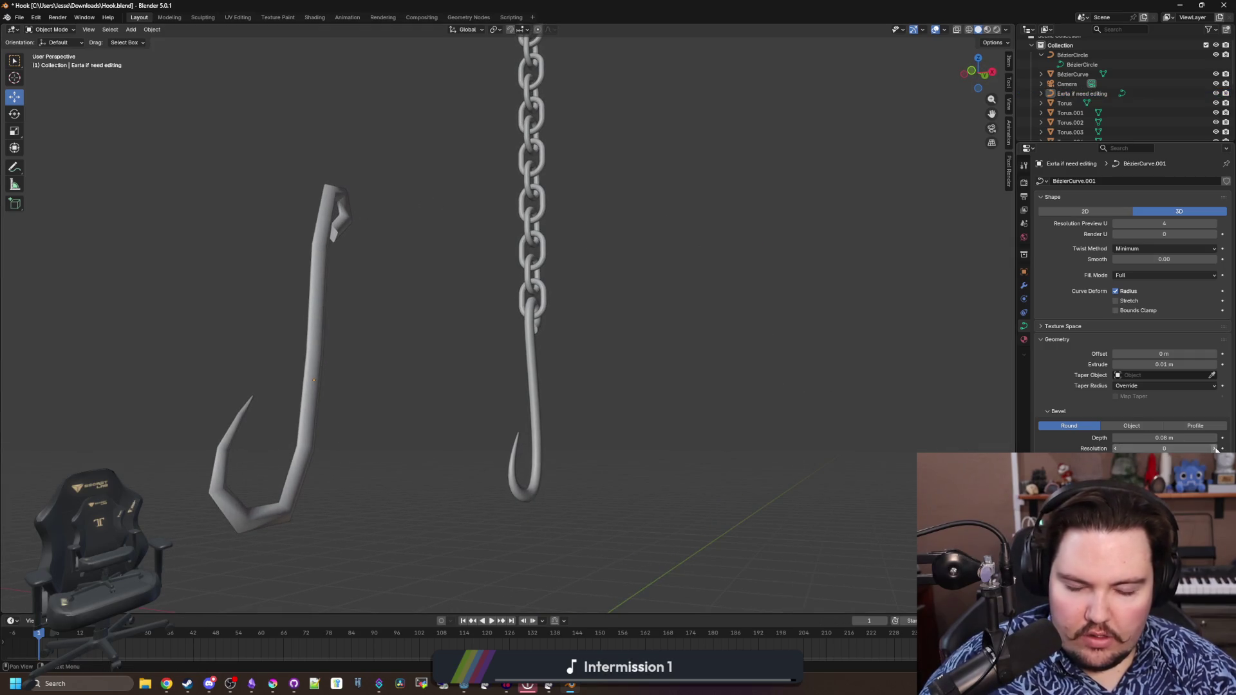
click(1218, 449)
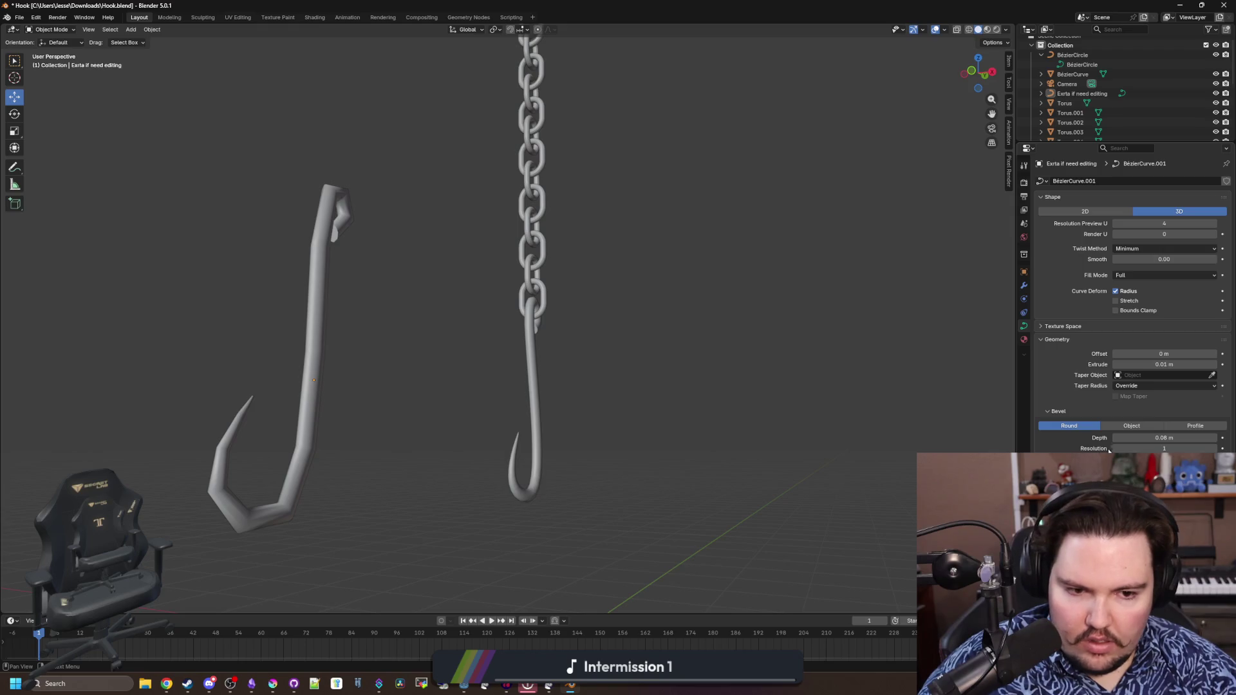
drag(844, 421, 795, 414)
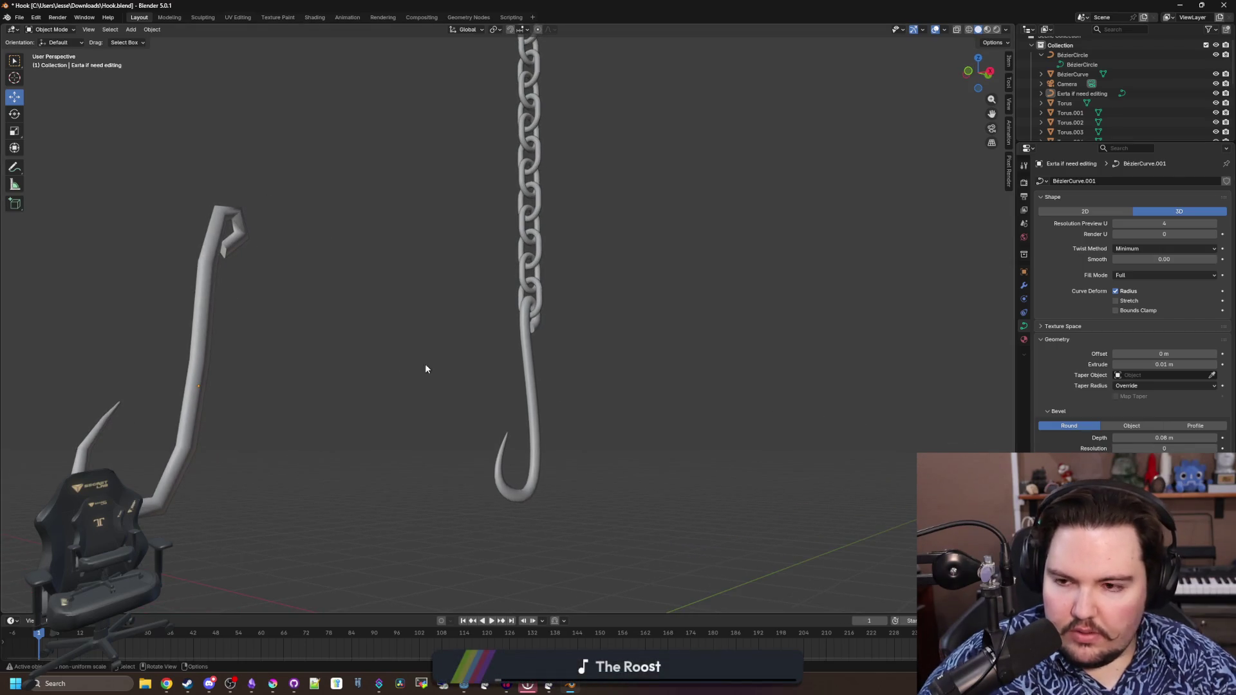
scroll(425, 364, down, 3)
Delete the smooth hook under the chain and slide the low-poly hook along Y beneath it
click(500, 355)
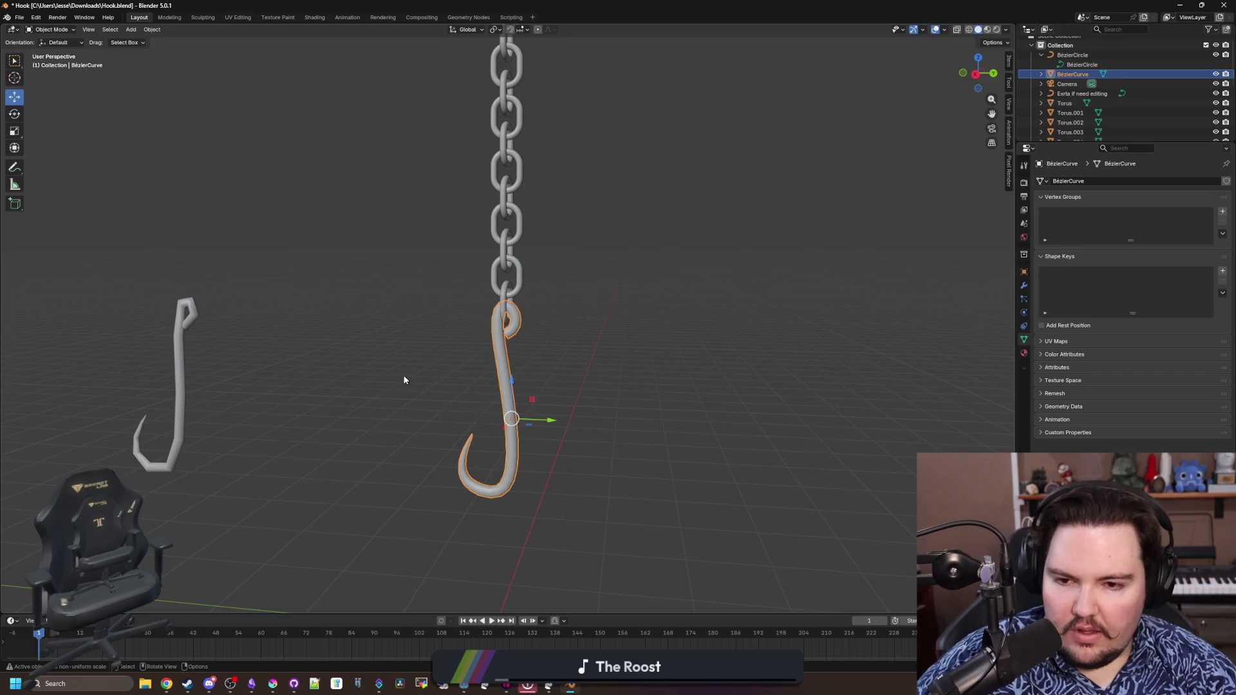
drag(499, 355, 415, 374)
key(x)
click(185, 414)
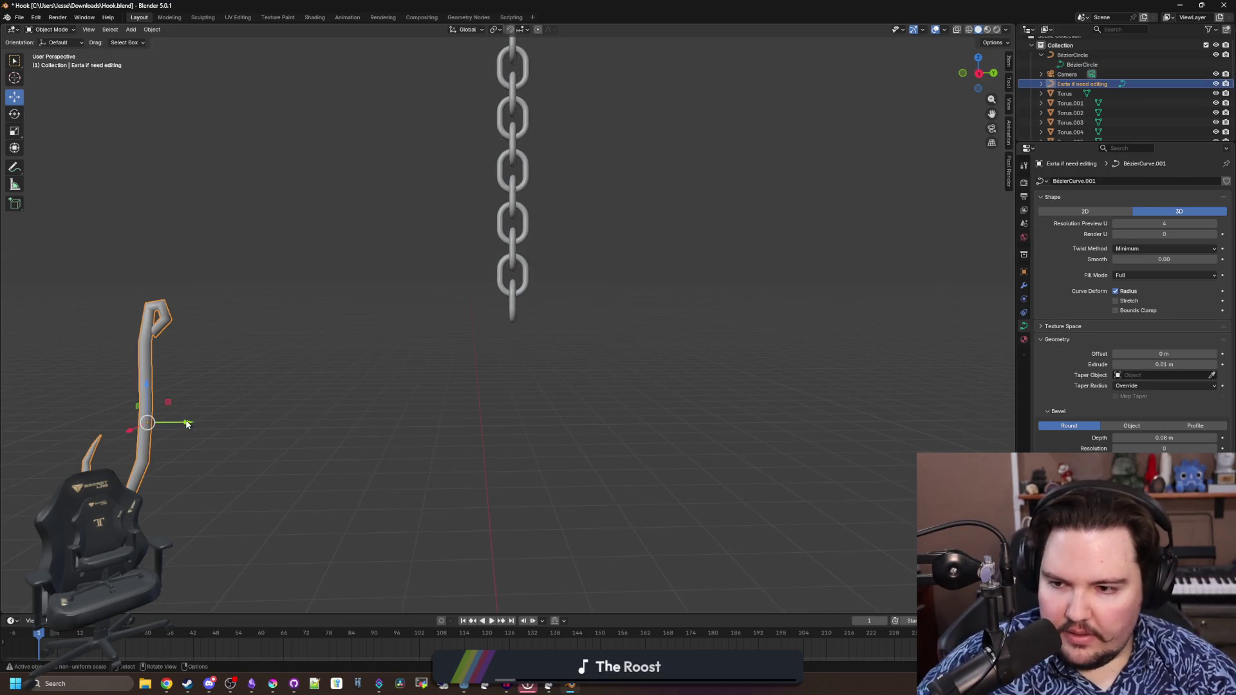
key(g)
key(y)
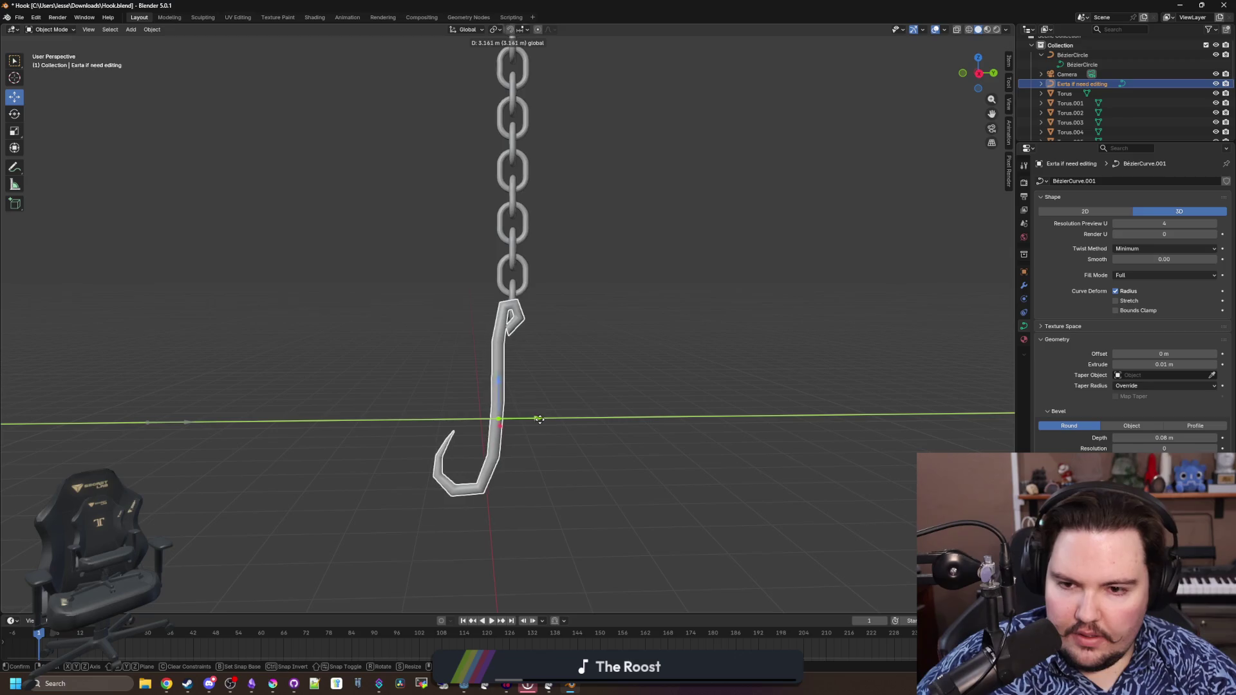
click(542, 419)
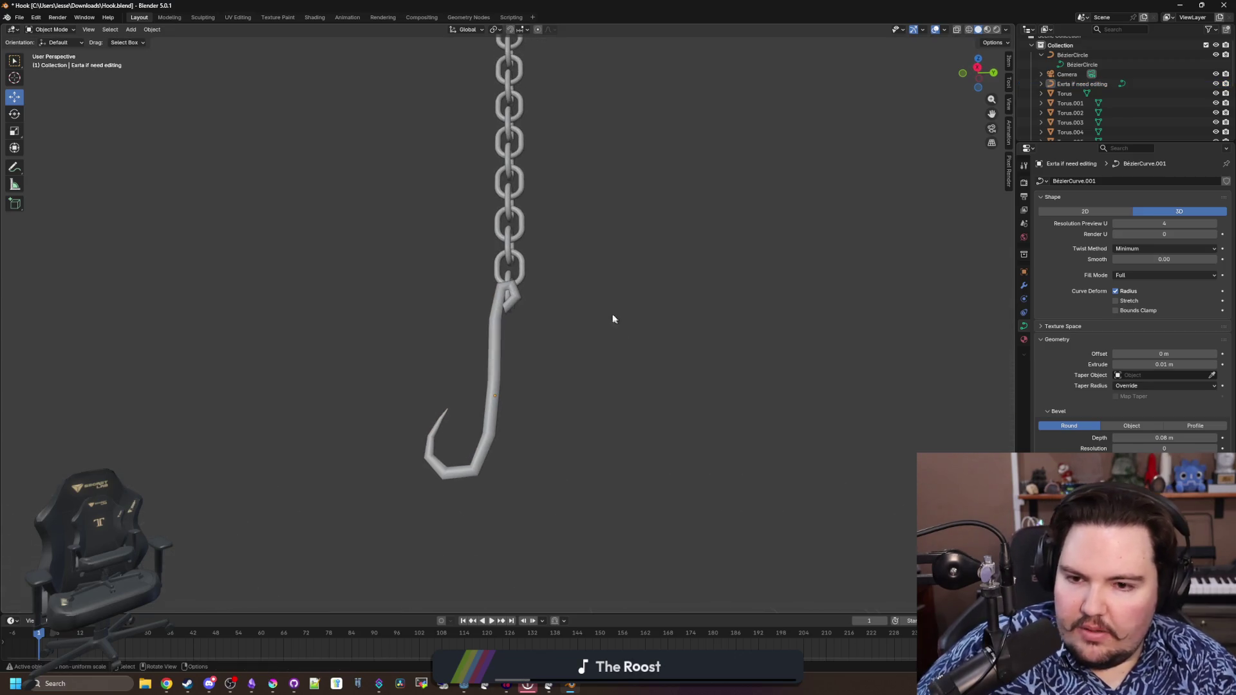
Rotate the hook about X and nudge it along Y to line up with the chain
key(r)
key(x)
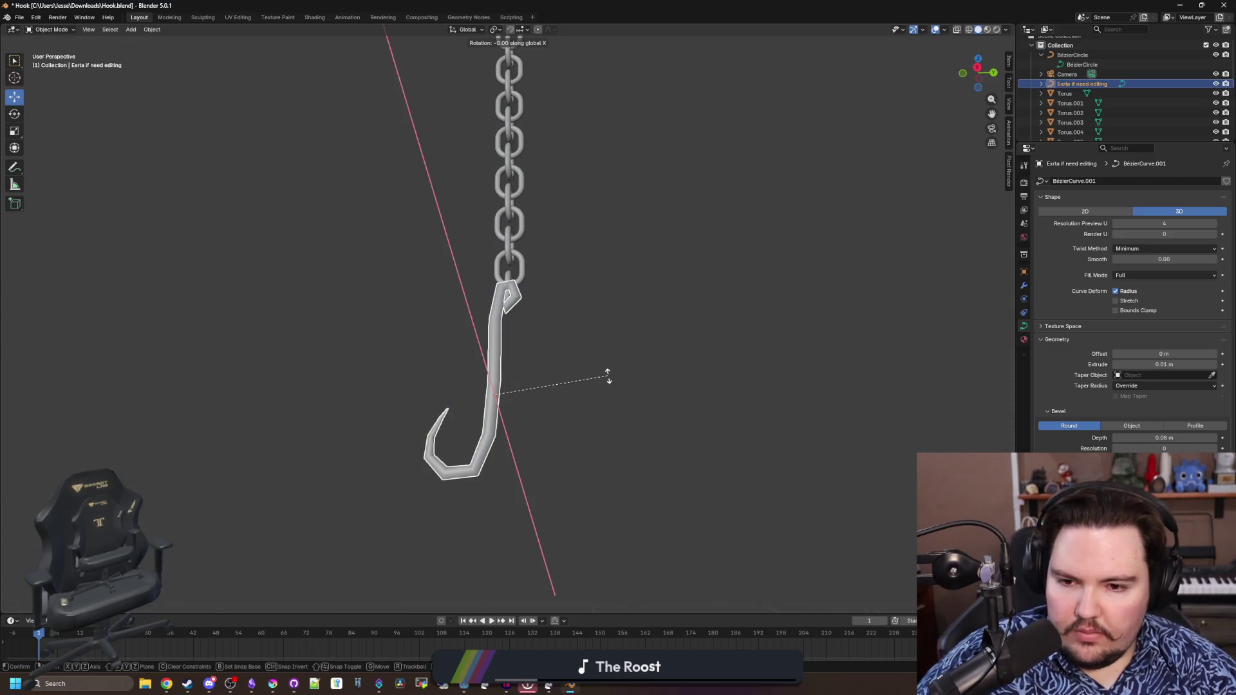
click(620, 358)
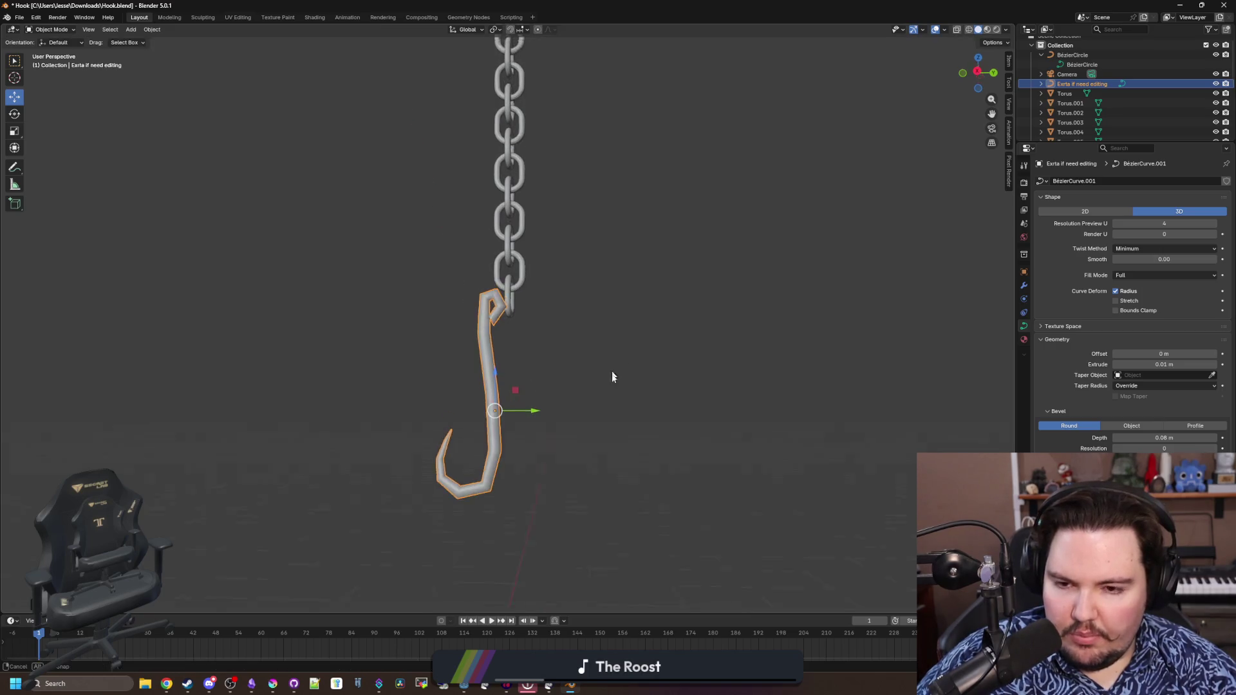
key(g)
key(y)
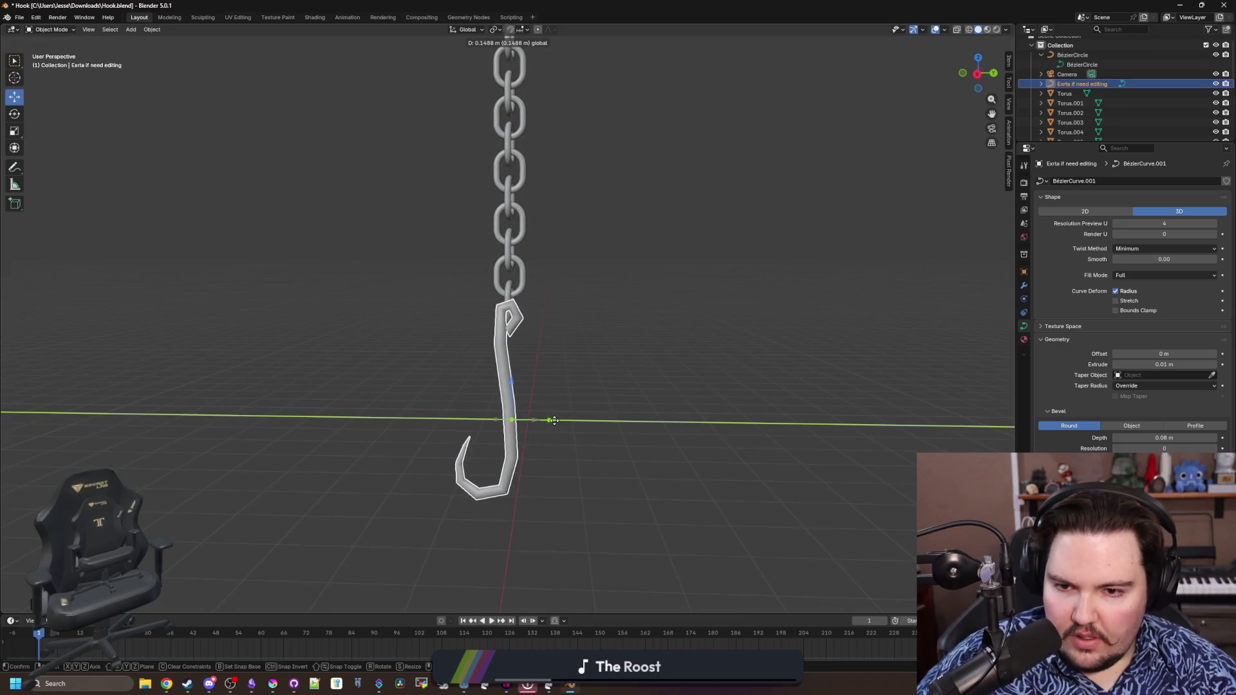
click(556, 419)
click(579, 369)
drag(578, 370, 599, 357)
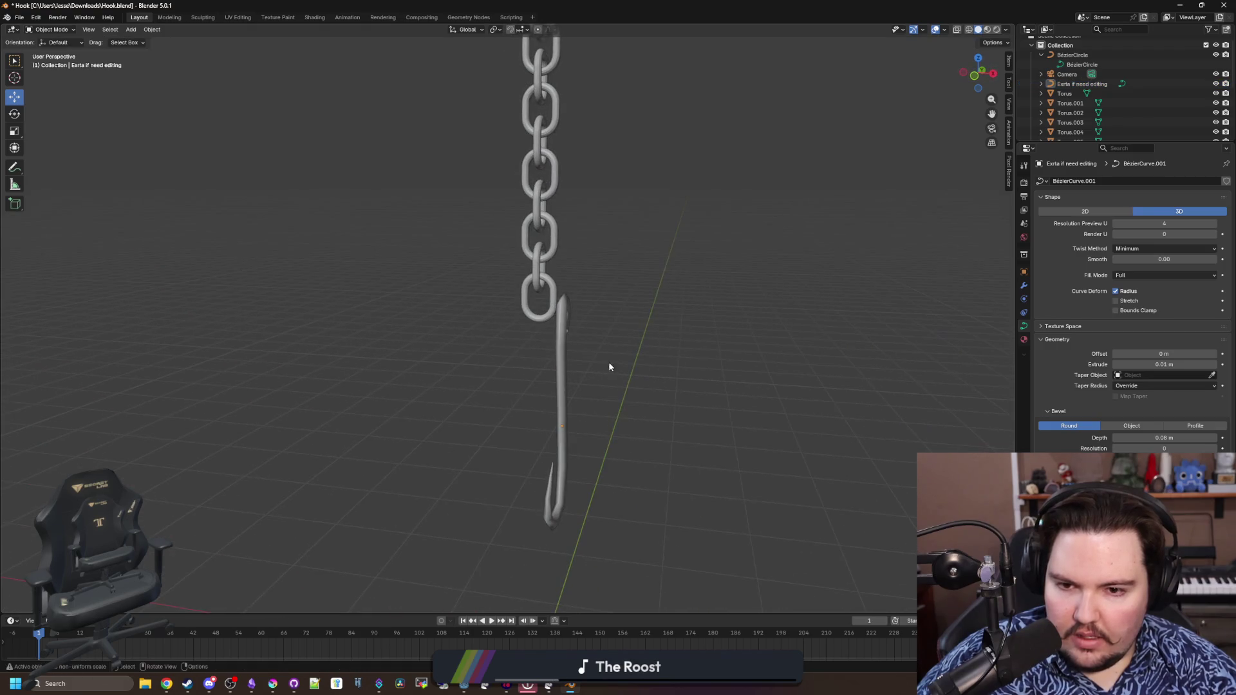
In Object properties, set the hook's Location X and Y to 0
click(563, 336)
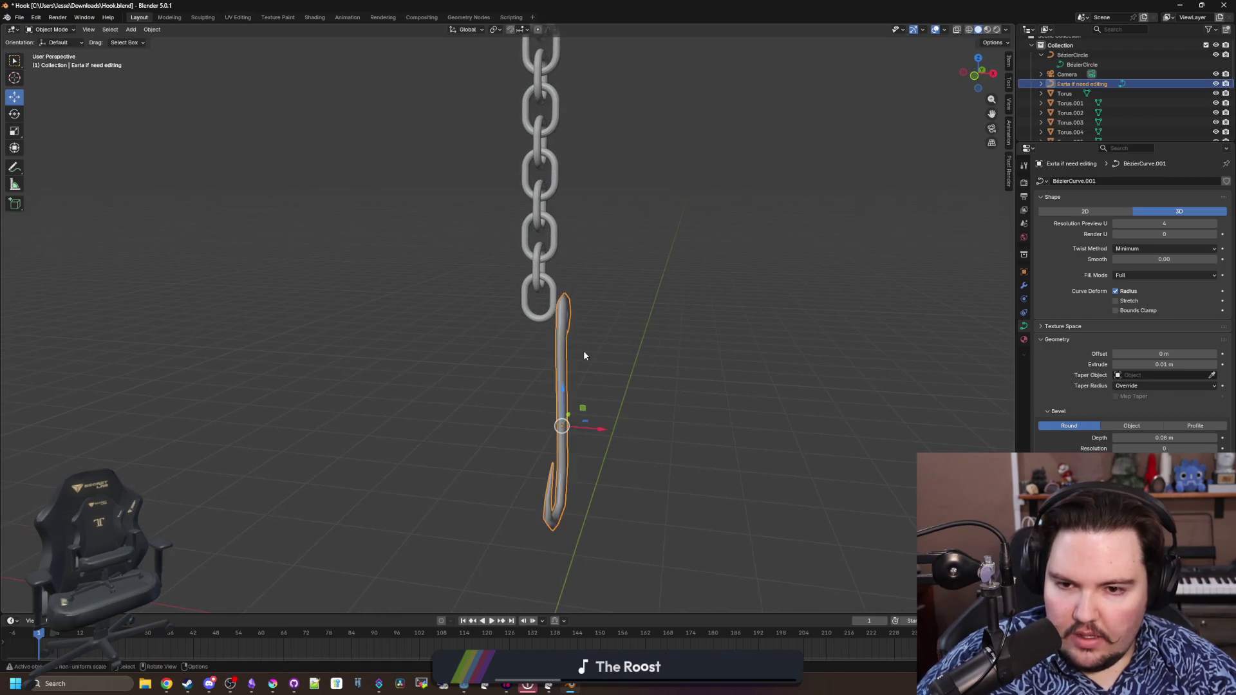
click(1024, 268)
drag(1159, 251, 1121, 260)
double_click(1159, 222)
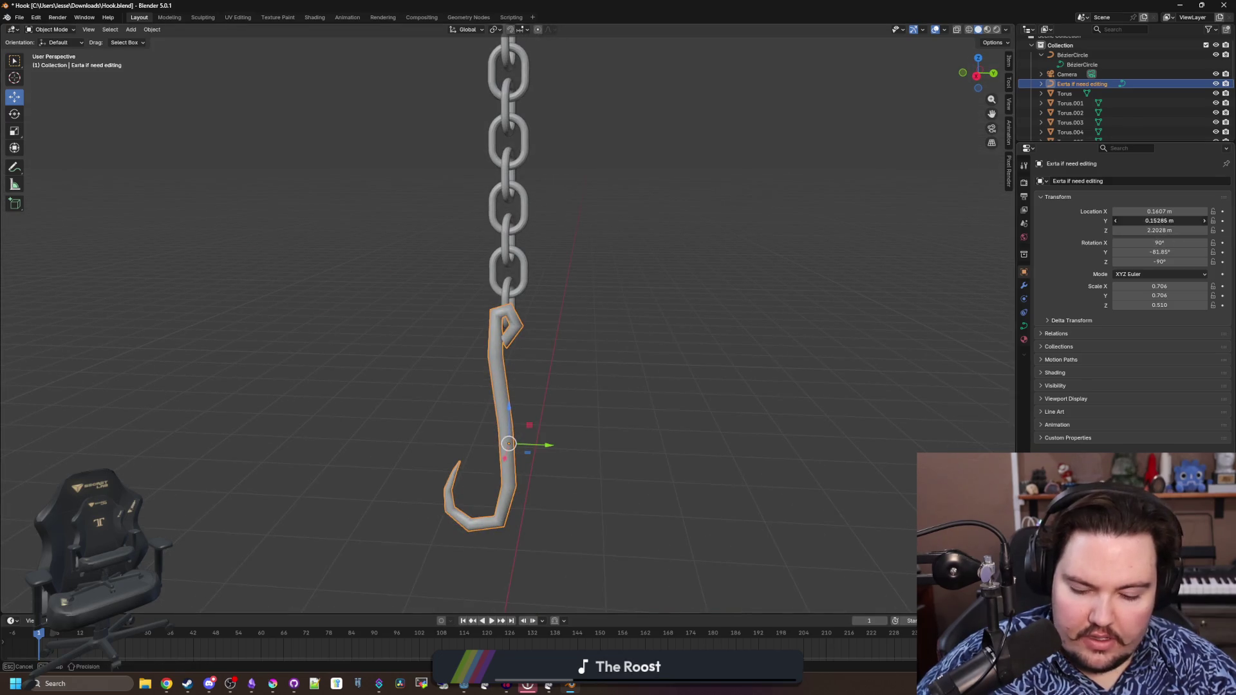
text(0)
key(Return)
double_click(1147, 211)
text(0)
key(Return)
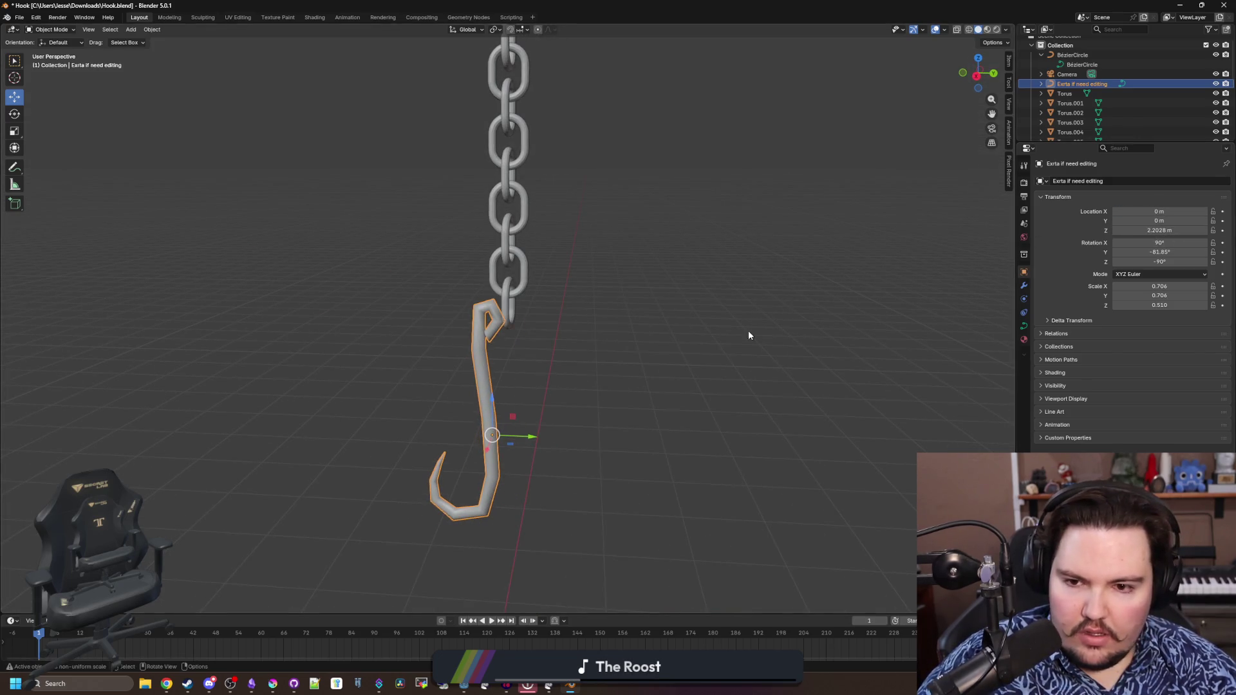
drag(535, 437, 535, 436)
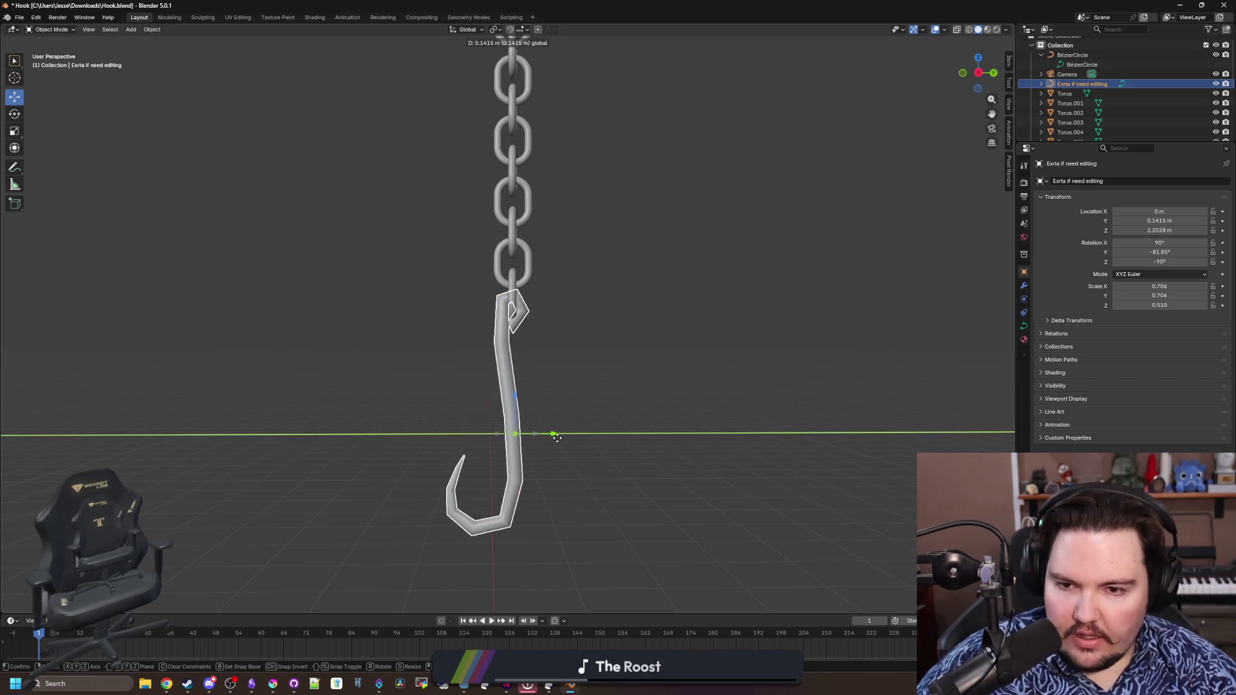
scroll(548, 393, down, 2)
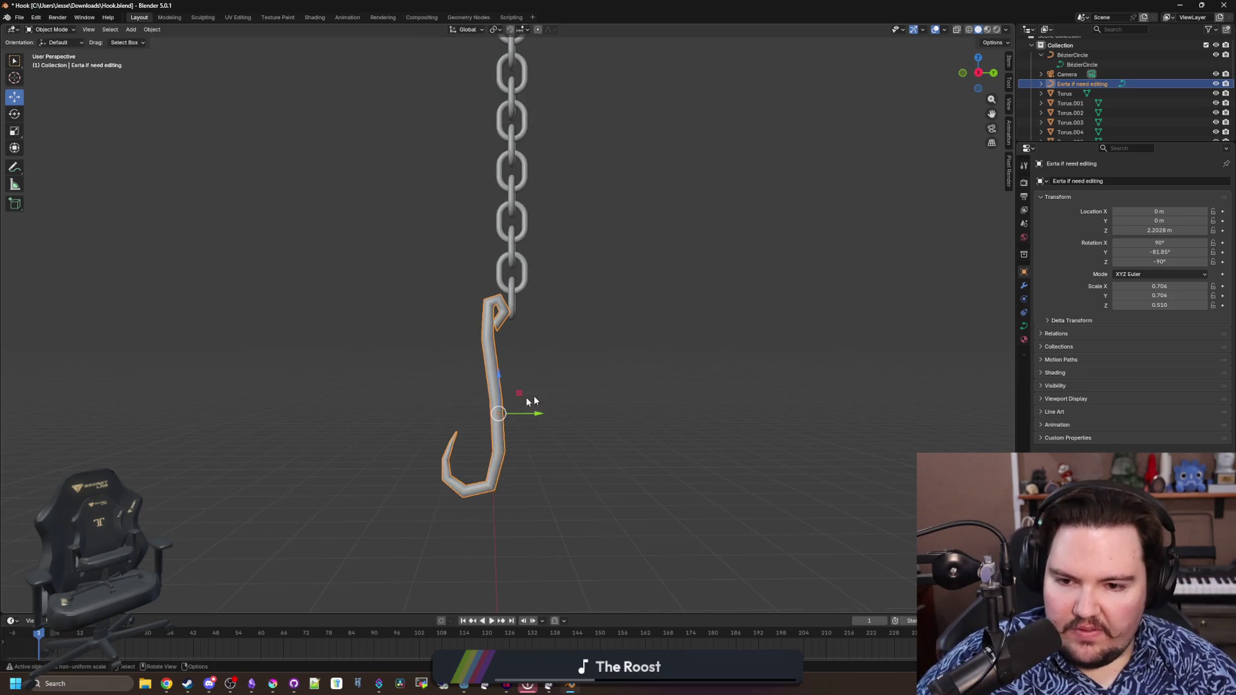
In Edit Mode, snap the 3D cursor to the hook's top control point and return to Object Mode
right_click(508, 402)
click(594, 337)
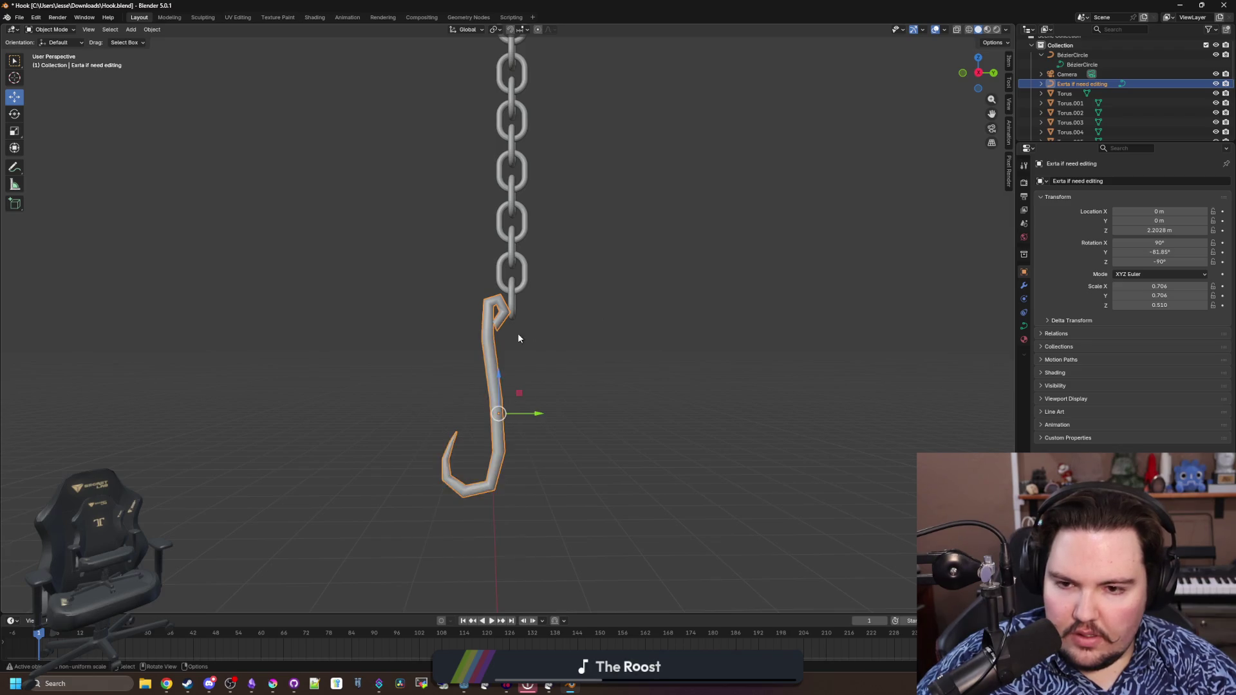
scroll(513, 338, up, 3)
key(Tab)
drag(546, 307, 431, 299)
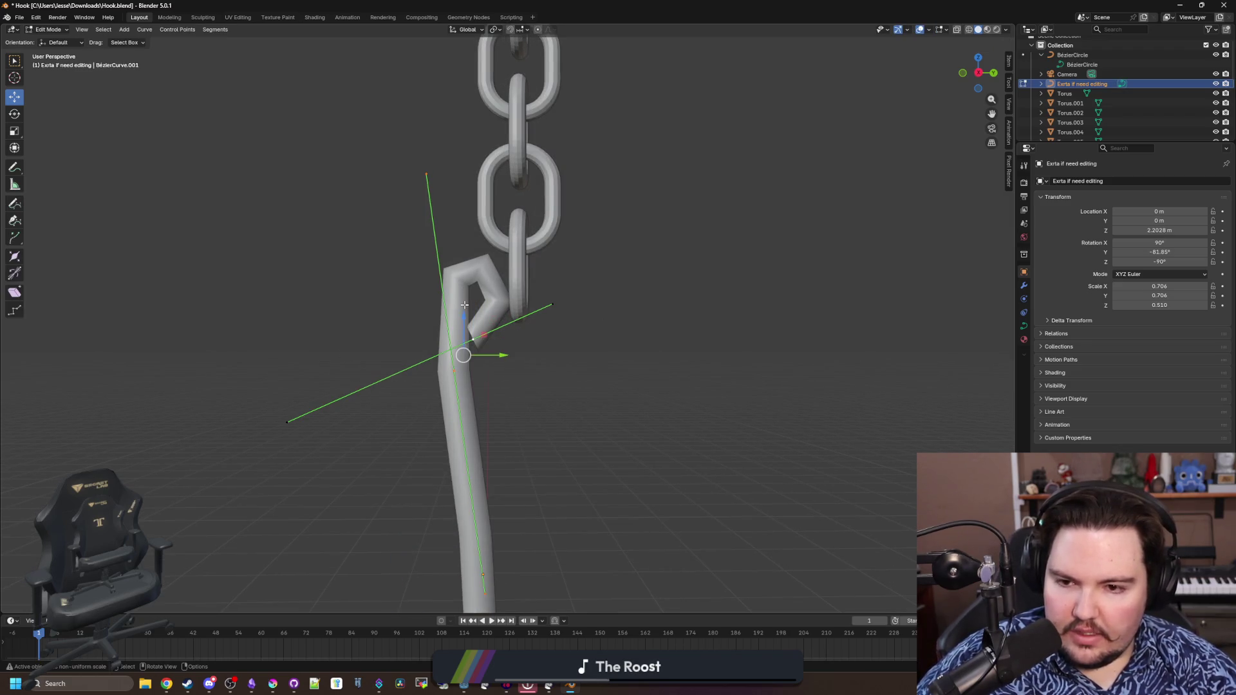
key(shift+s)
click(478, 391)
key(Tab)
scroll(496, 374, down, 3)
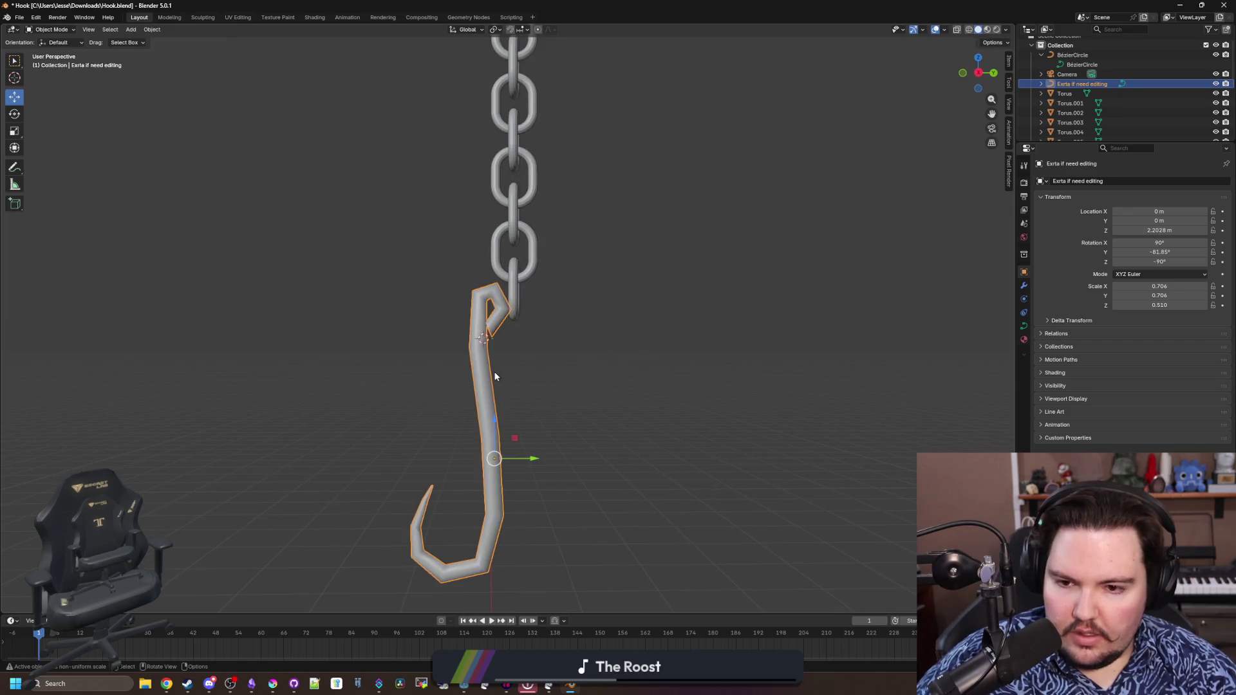
right_click(493, 371)
mouse_move(434, 394)
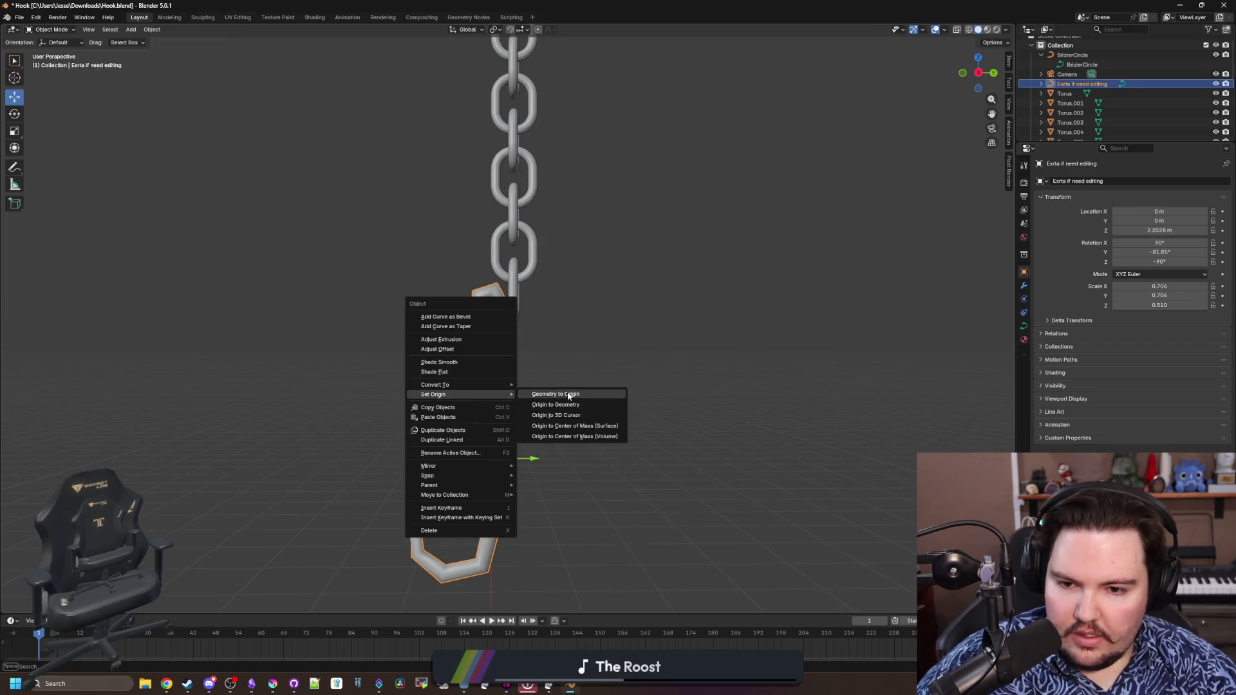
Move the hook's origin to the 3D cursor and reset its Y location to 0
click(571, 415)
click(552, 375)
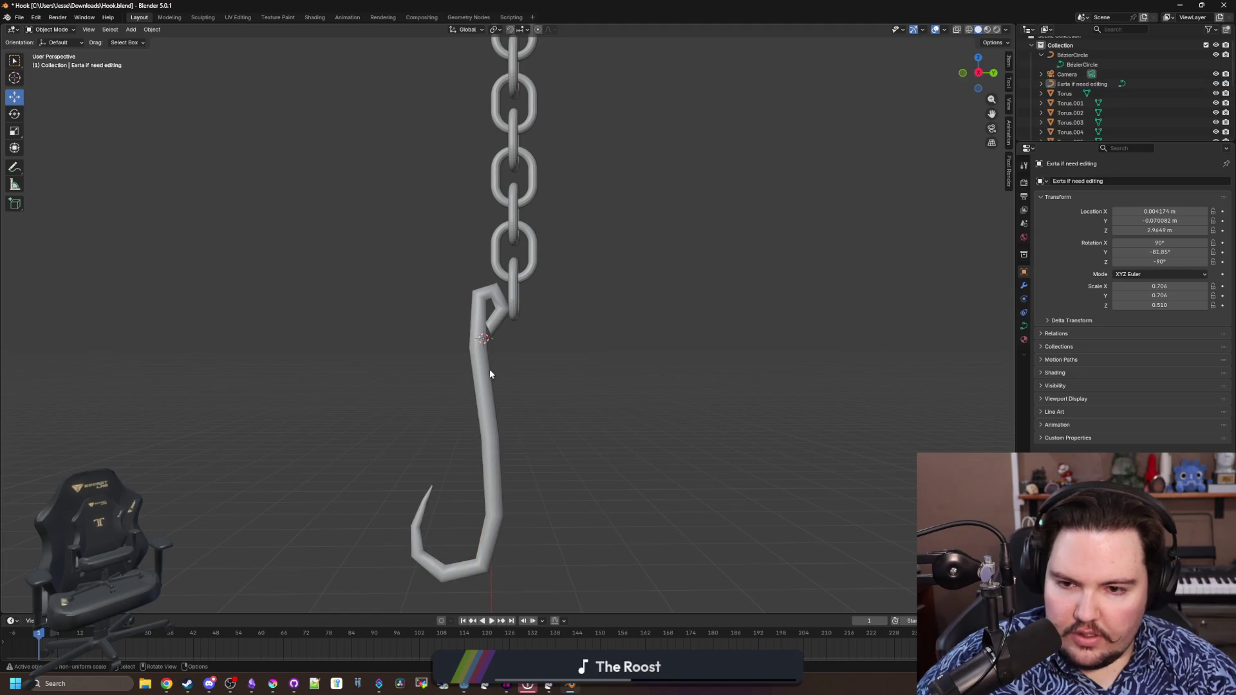
scroll(551, 374, down, 5)
middle_click(602, 358)
click(624, 341)
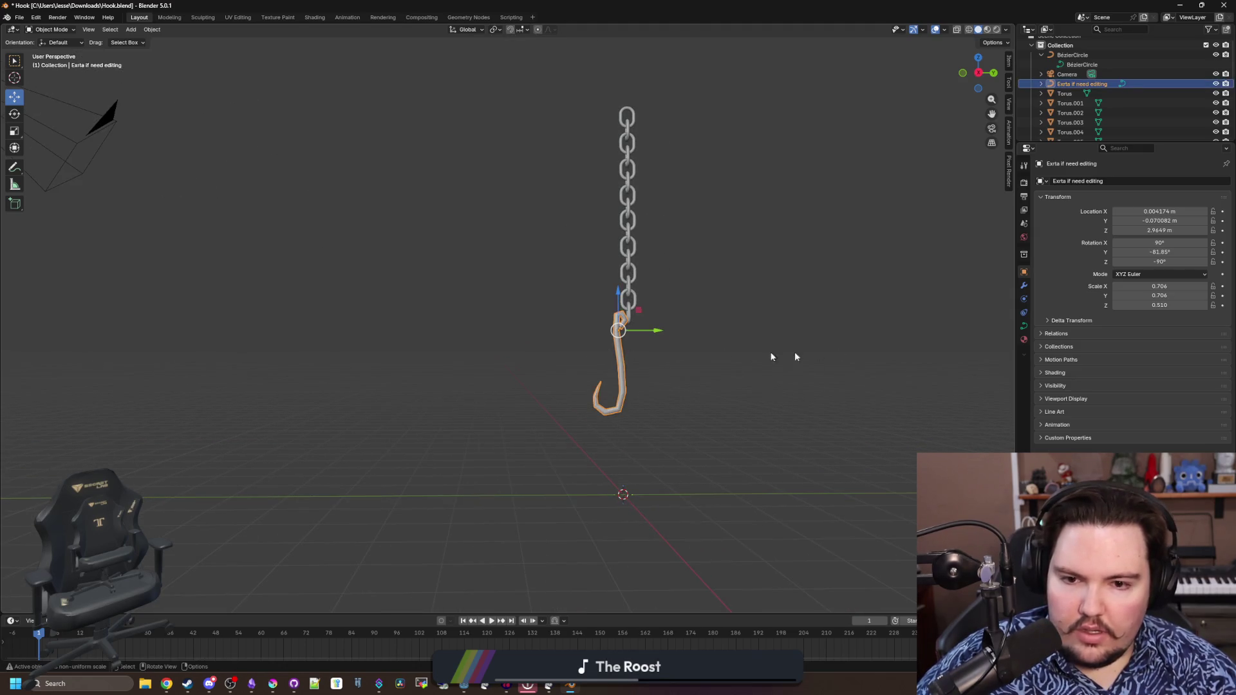
click(1159, 221)
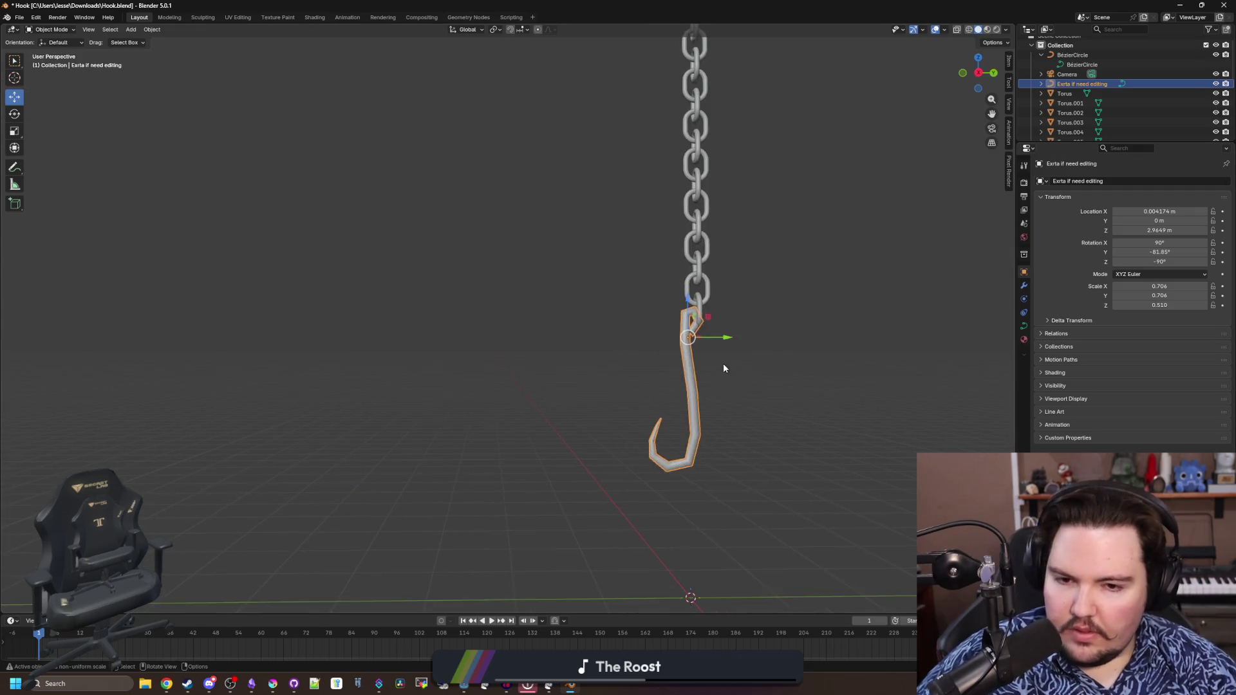
scroll(723, 363, up, 3)
Hide the extra link joining chain and hook, then check the result from around the chain
middle_click(574, 372)
middle_click(551, 328)
click(519, 289)
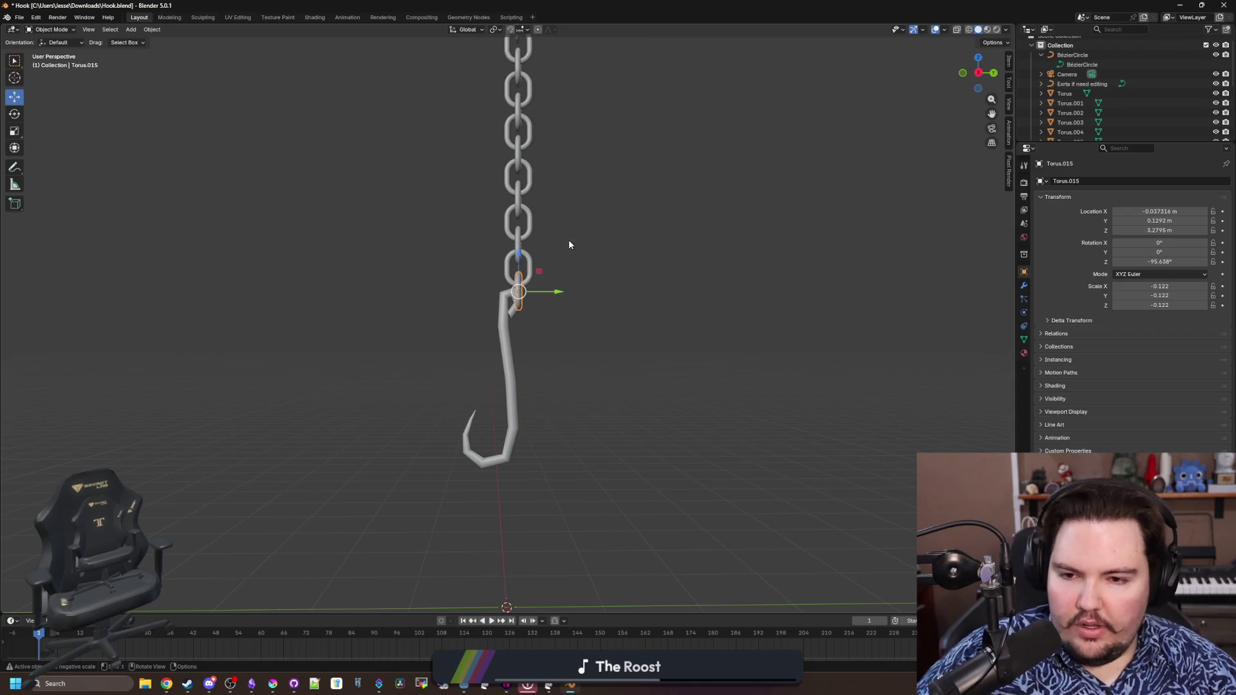
drag(580, 251, 580, 328)
scroll(696, 301, up, 1)
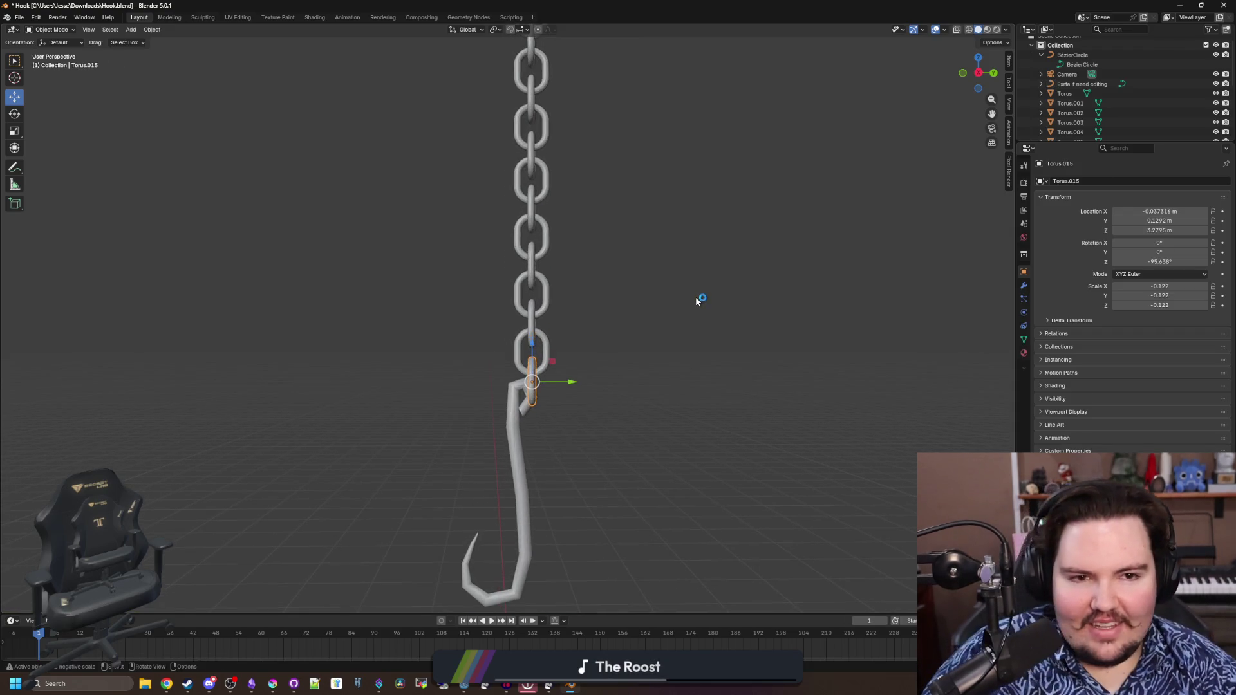
key(h)
scroll(1100, 96, down, 4)
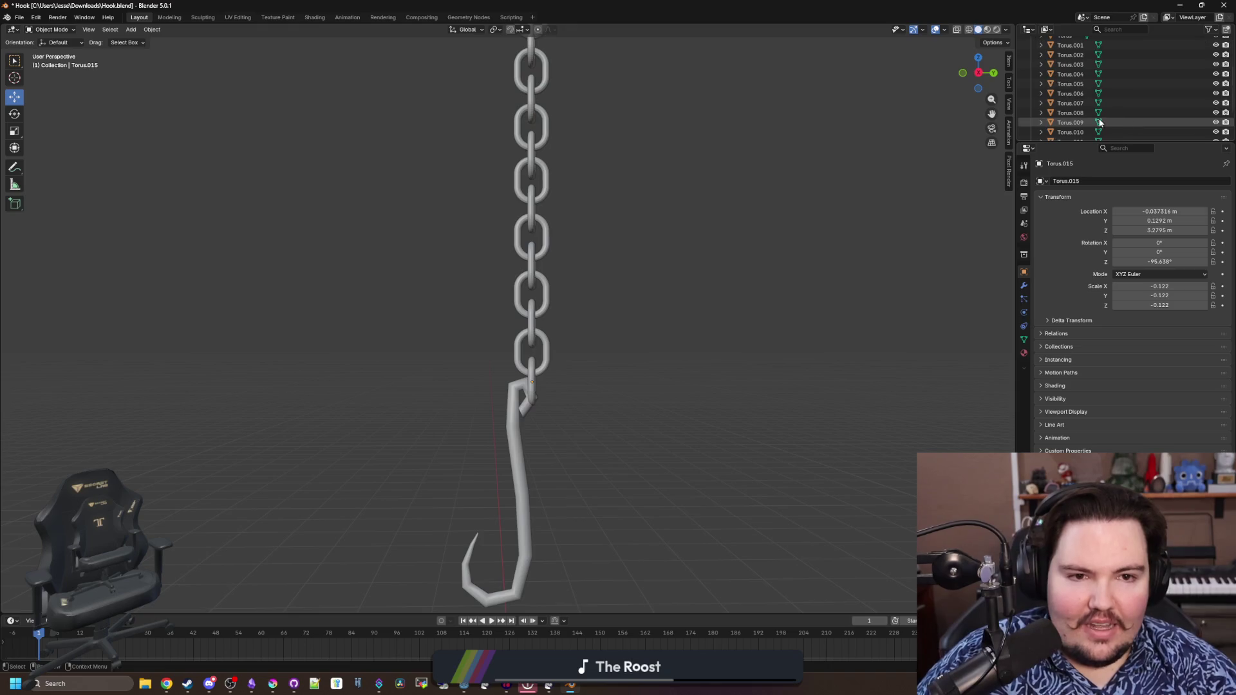
scroll(565, 262, up, 2)
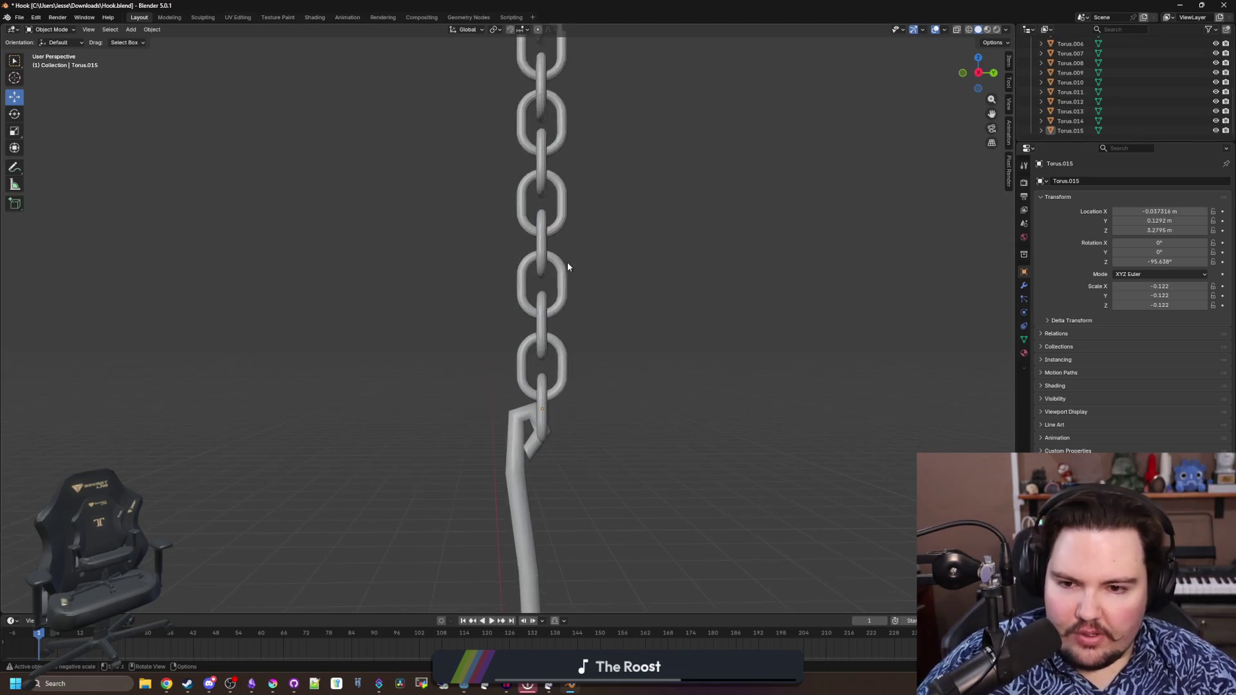
drag(565, 266, 396, 283)
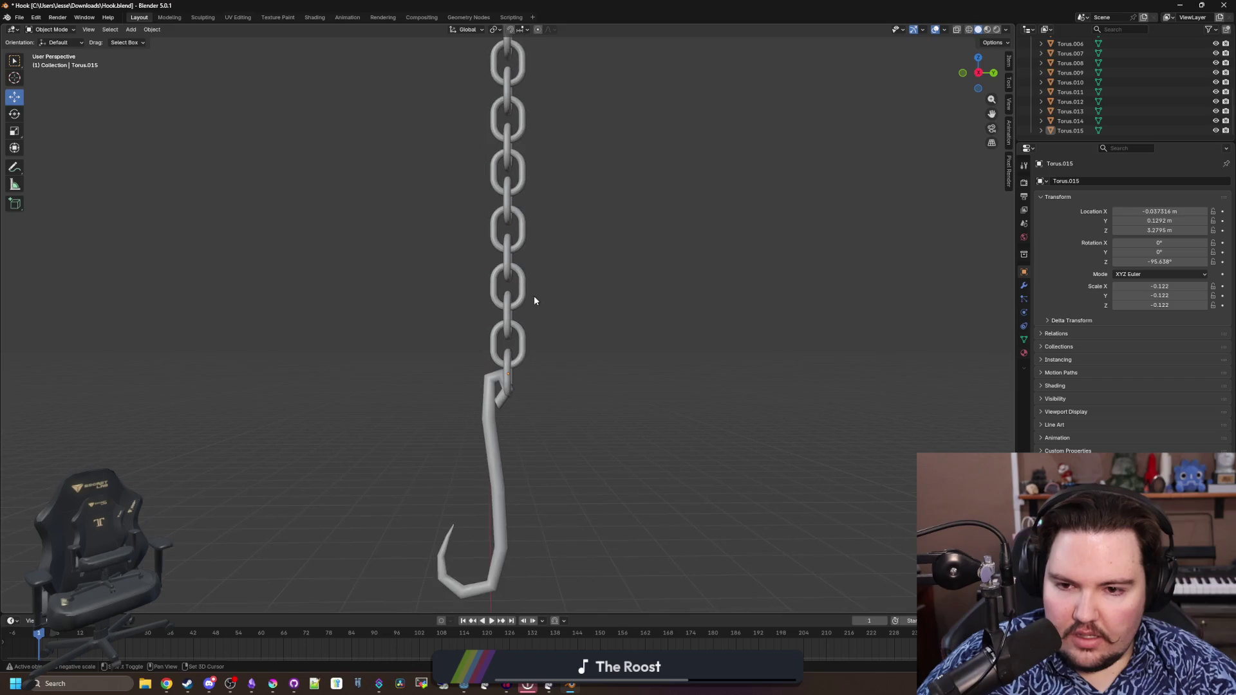
scroll(532, 295, down, 2)
key(shift+a)
mouse_move(503, 338)
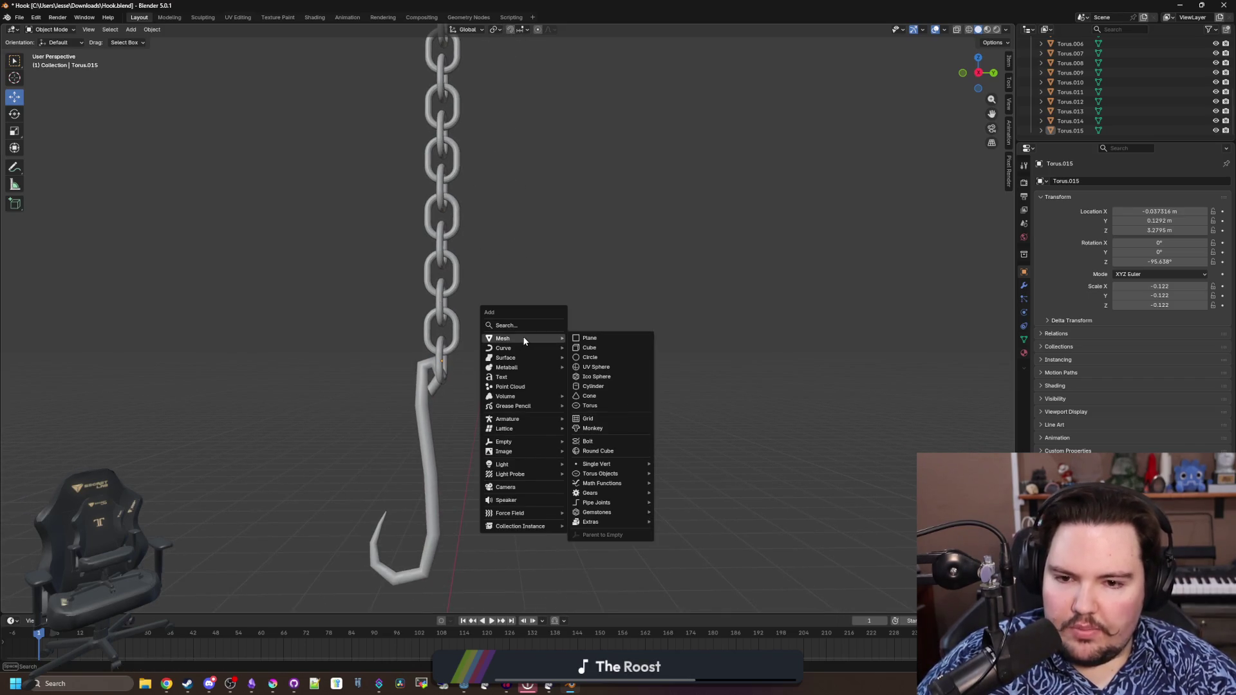
Add a torus and lower its Minor Segments in the Add Torus panel
click(590, 405)
scroll(591, 401, down, 3)
drag(591, 401, 584, 486)
scroll(584, 486, up, 2)
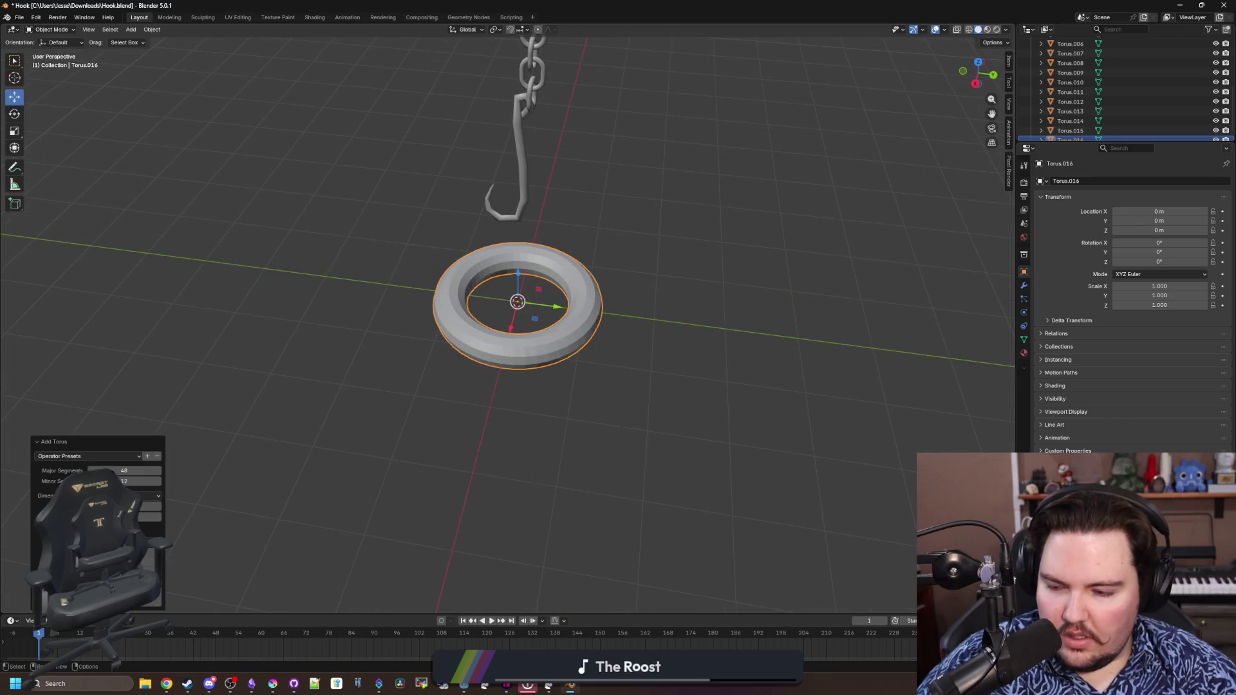
double_click(124, 481)
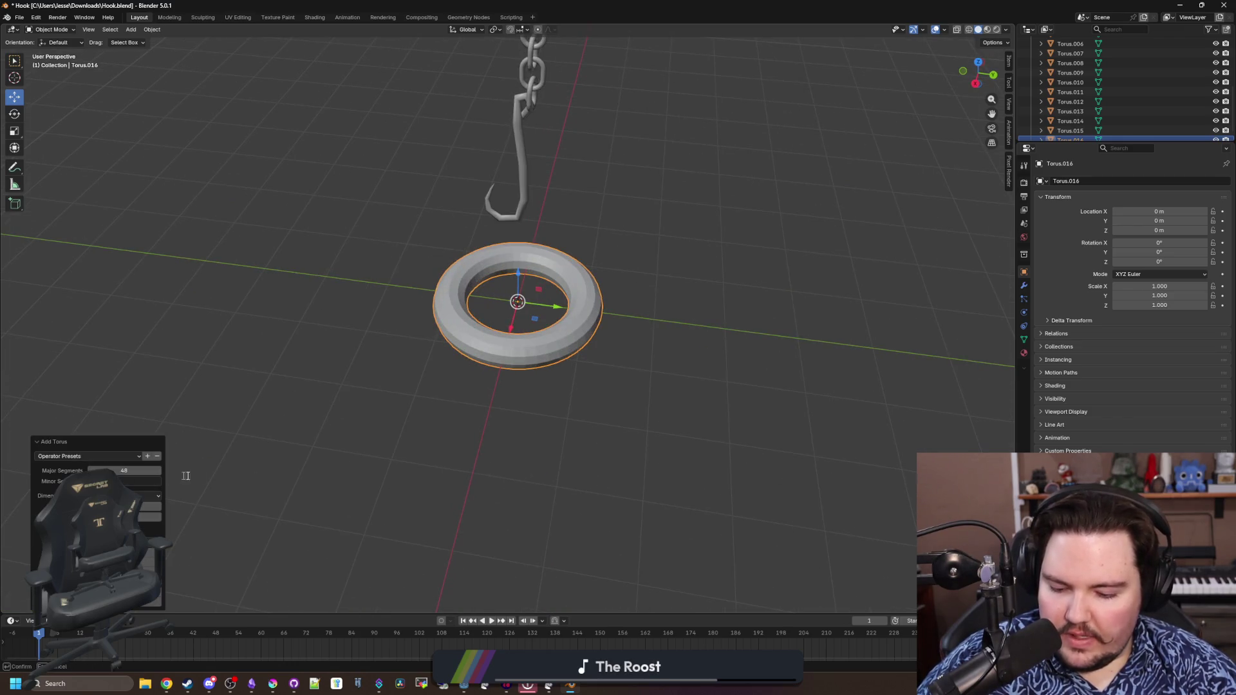
key(Return)
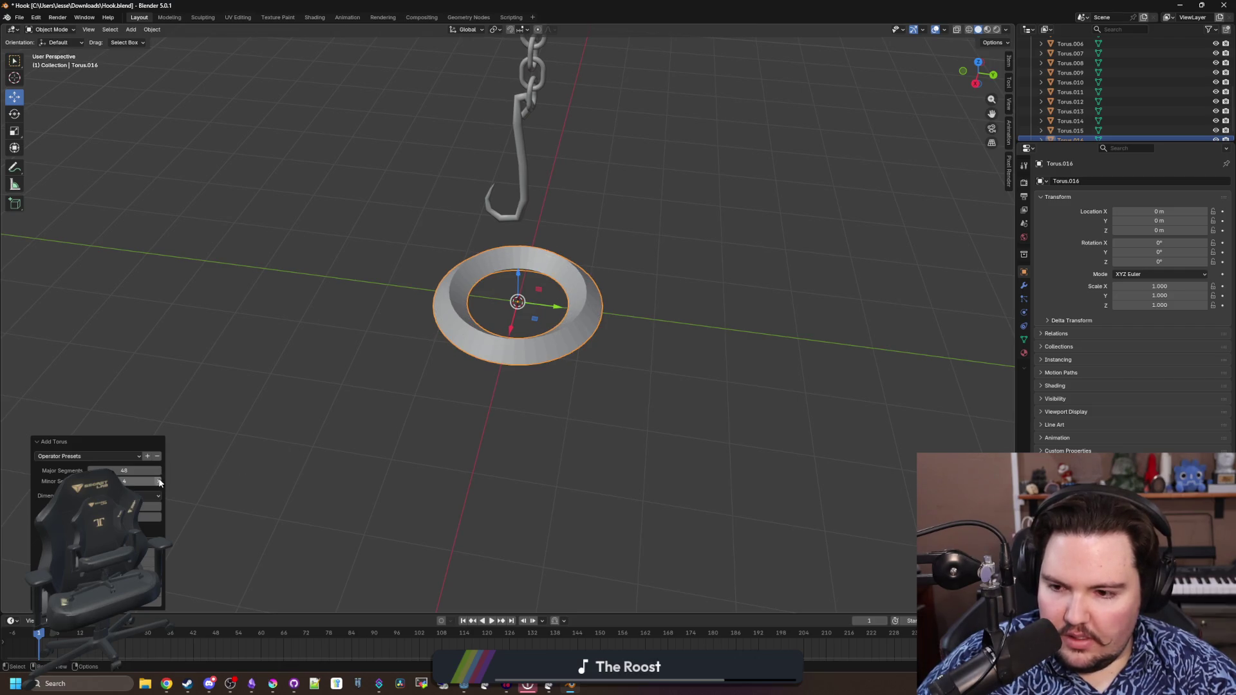
drag(402, 506, 199, 499)
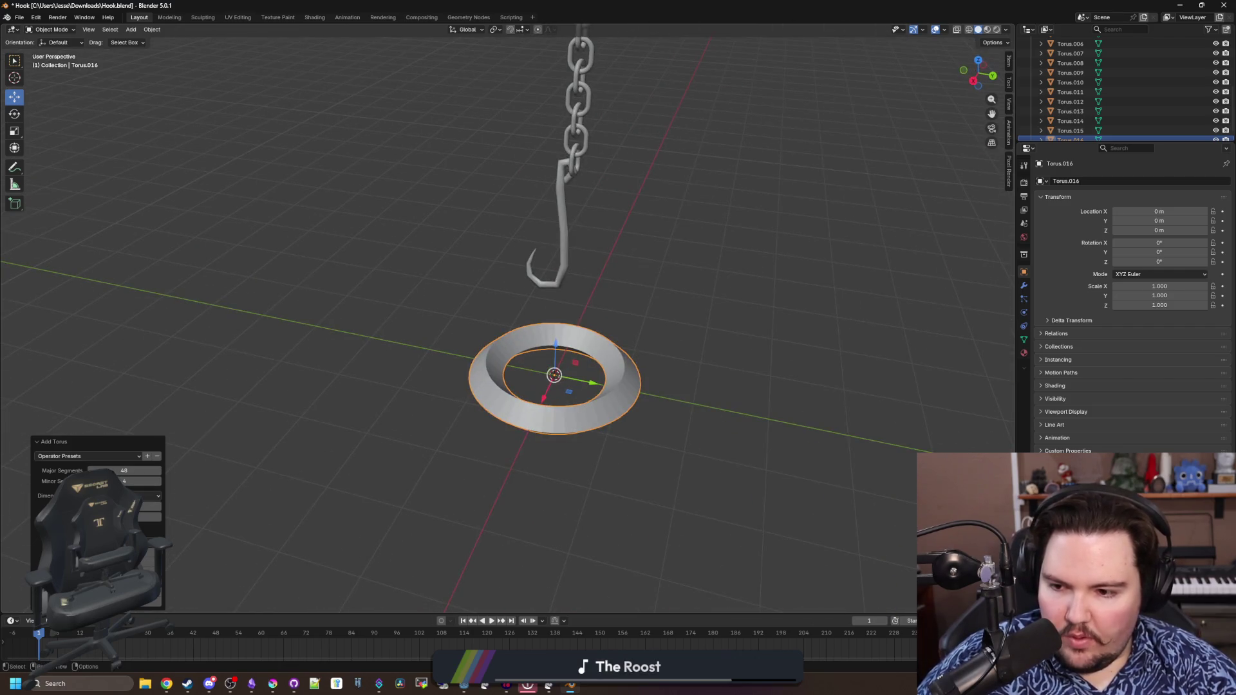
key(Return)
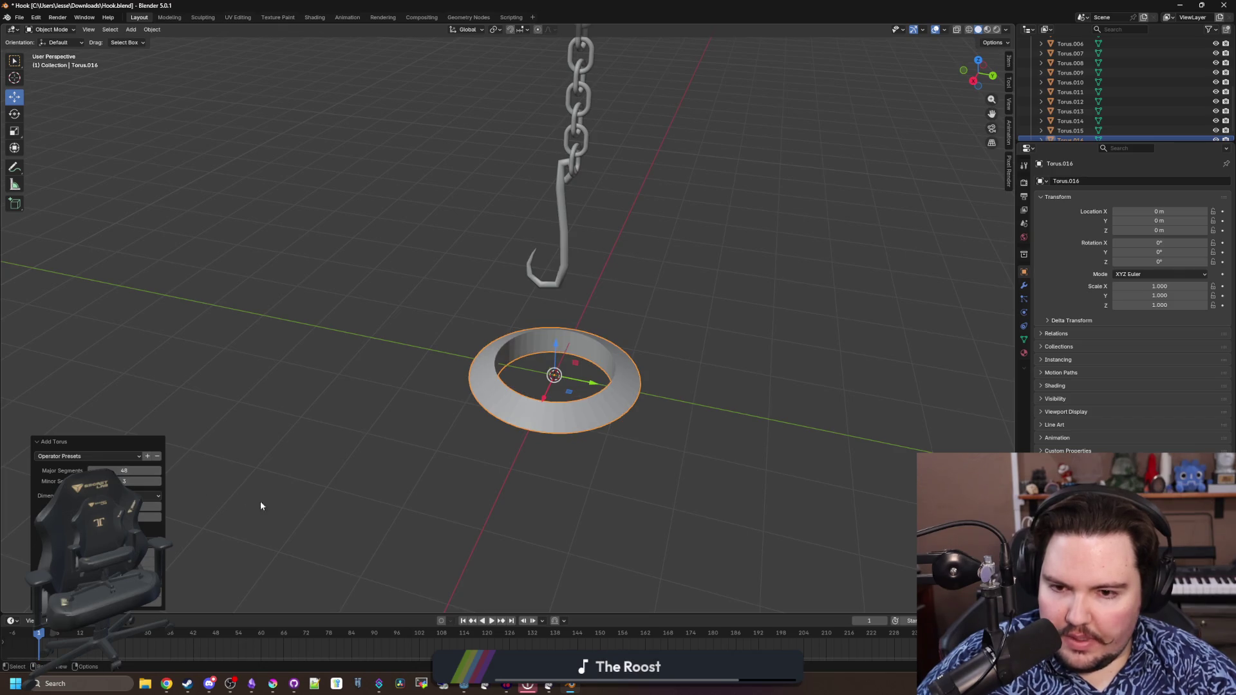
Experiment with Major Segments, settling on 6 sides with a 4-segment square tube
drag(245, 495, 322, 494)
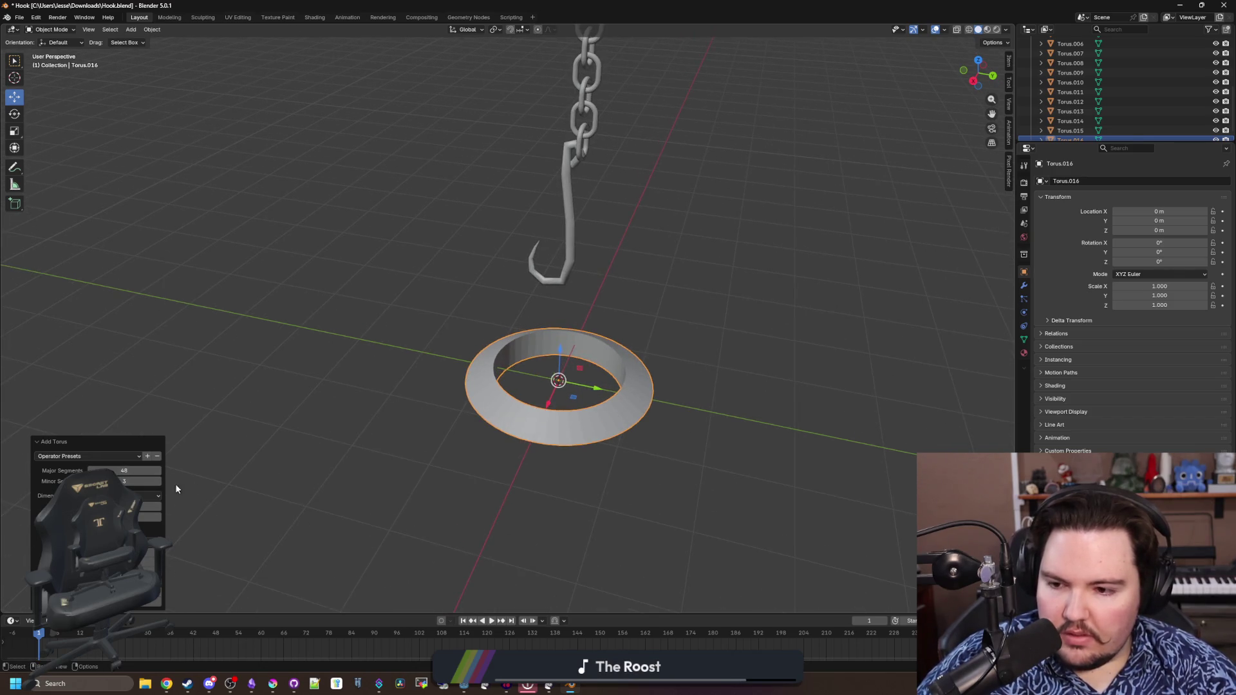
click(159, 472)
click(159, 471)
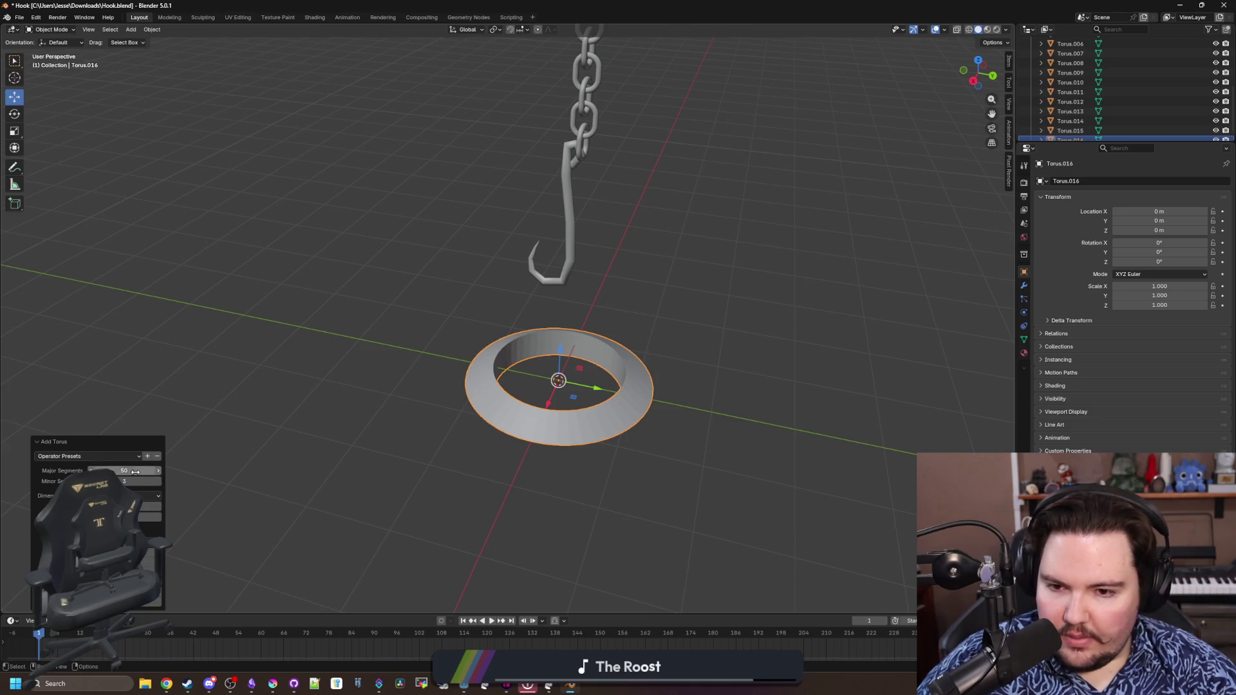
click(90, 471)
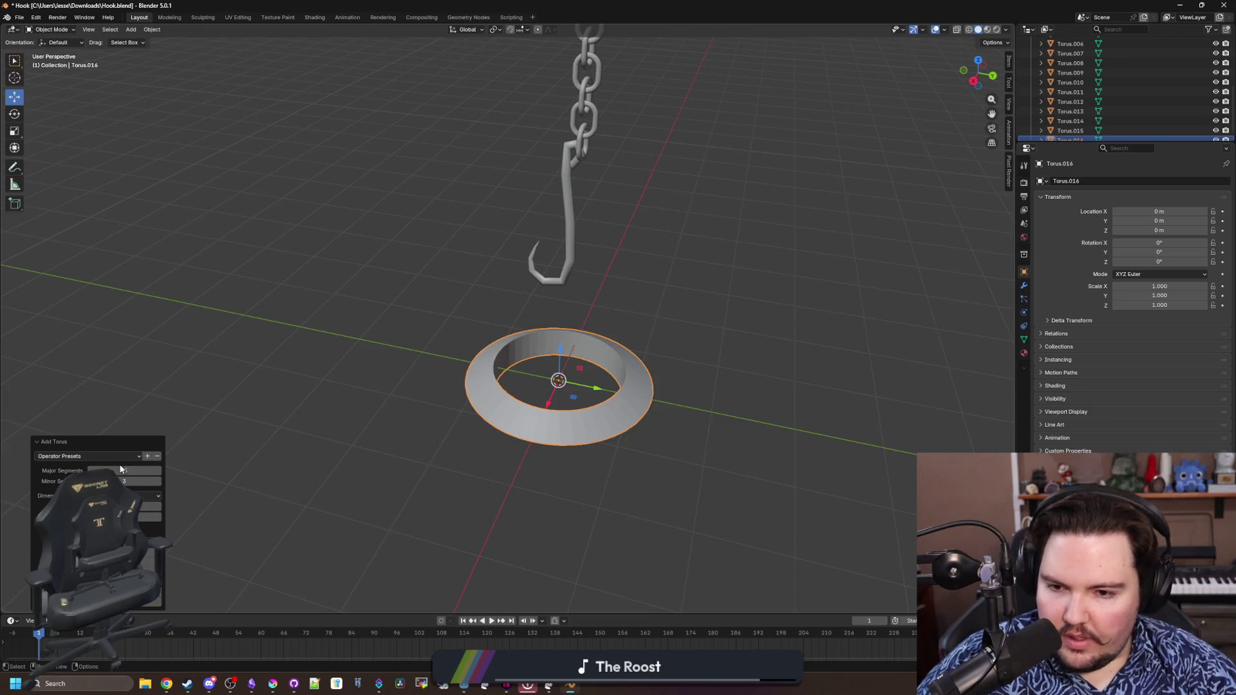
text(45)
click(90, 471)
middle_click(233, 440)
drag(233, 439, 624, 465)
click(159, 471)
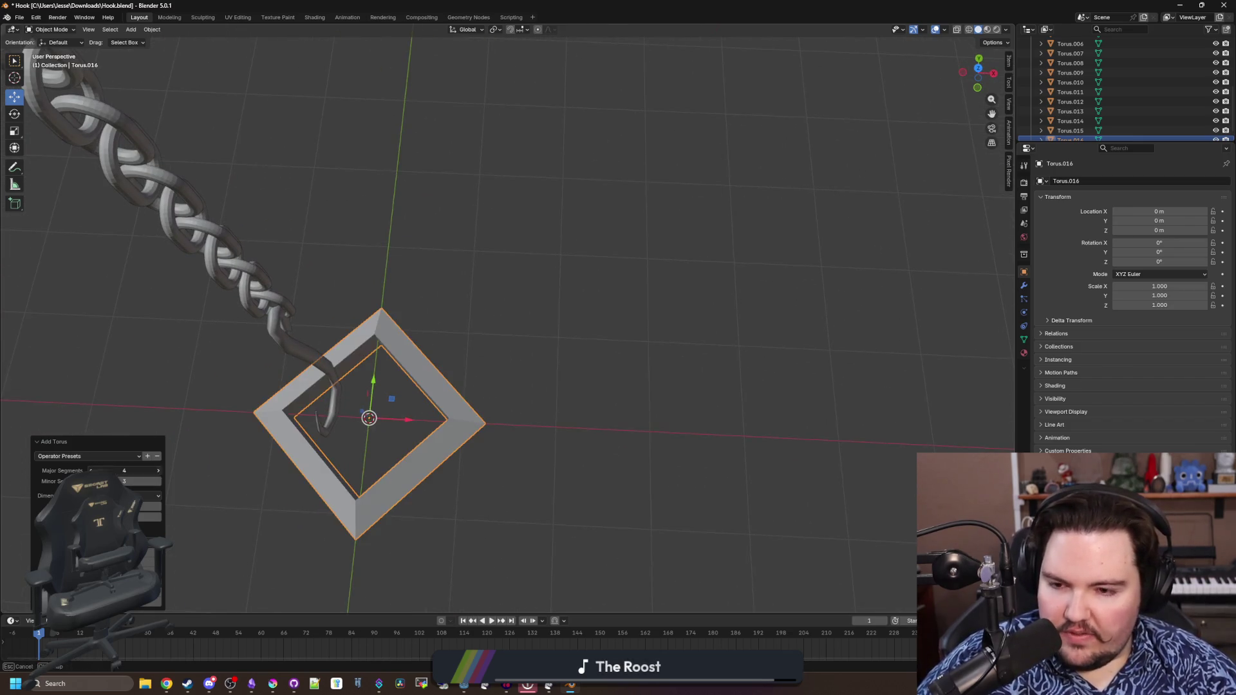
click(159, 471)
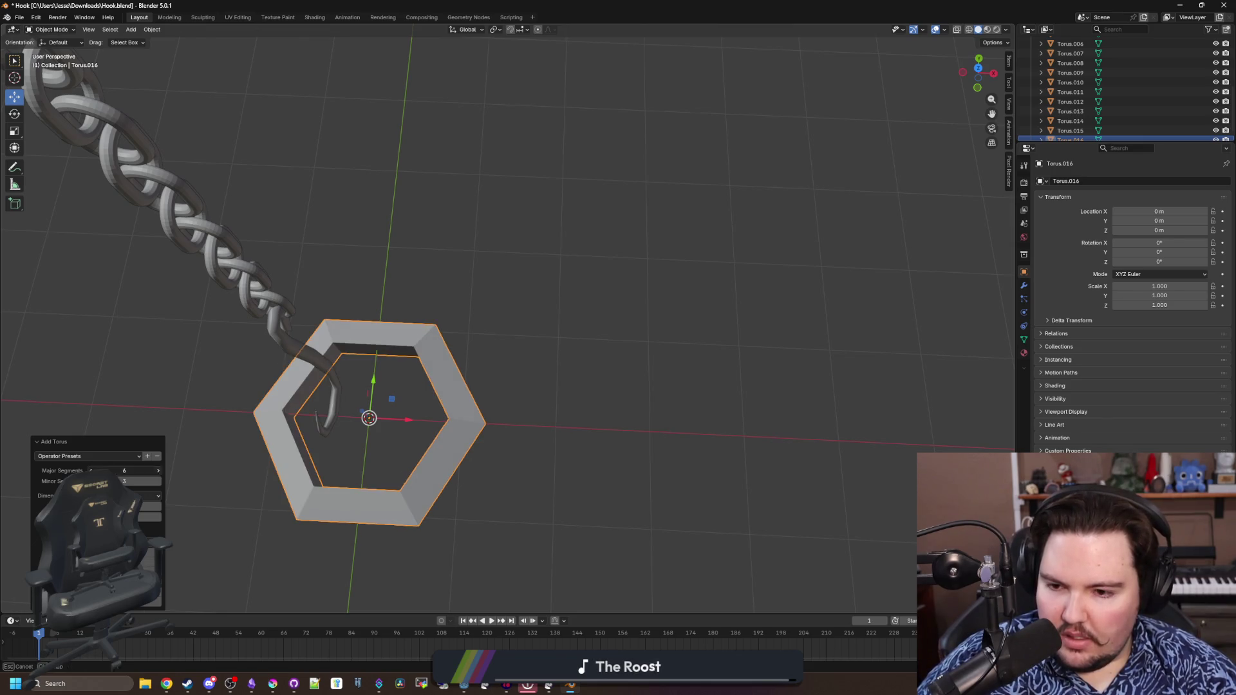
click(160, 473)
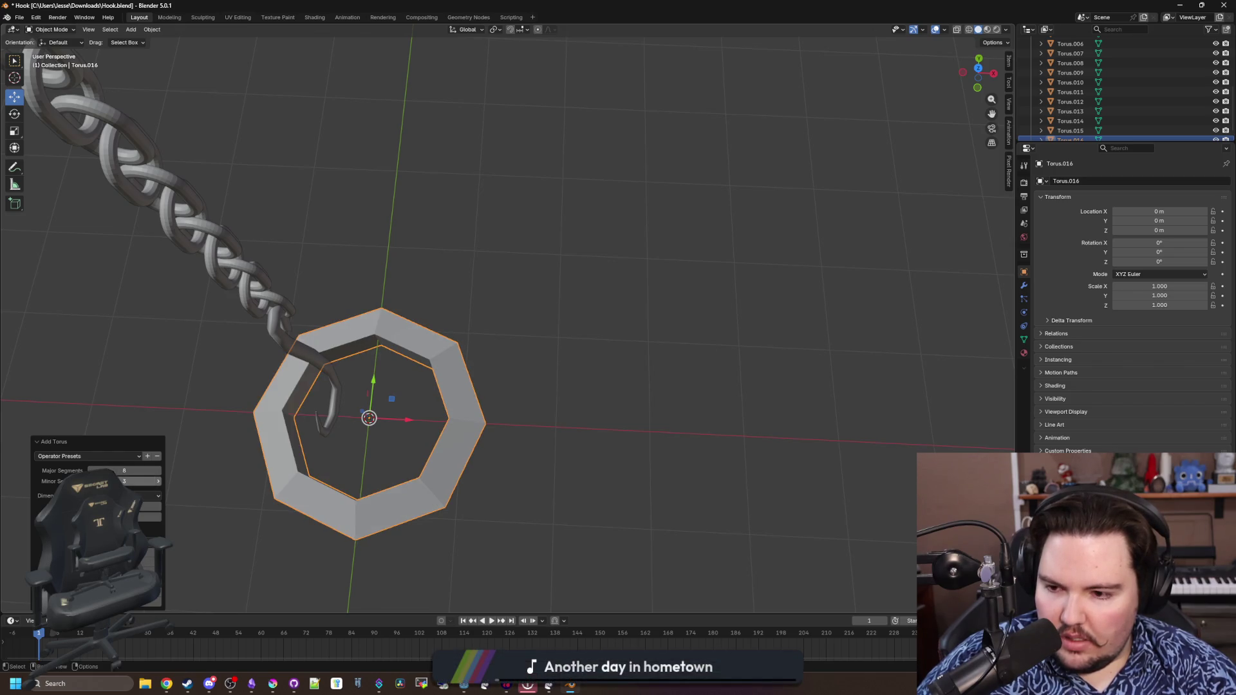
click(161, 483)
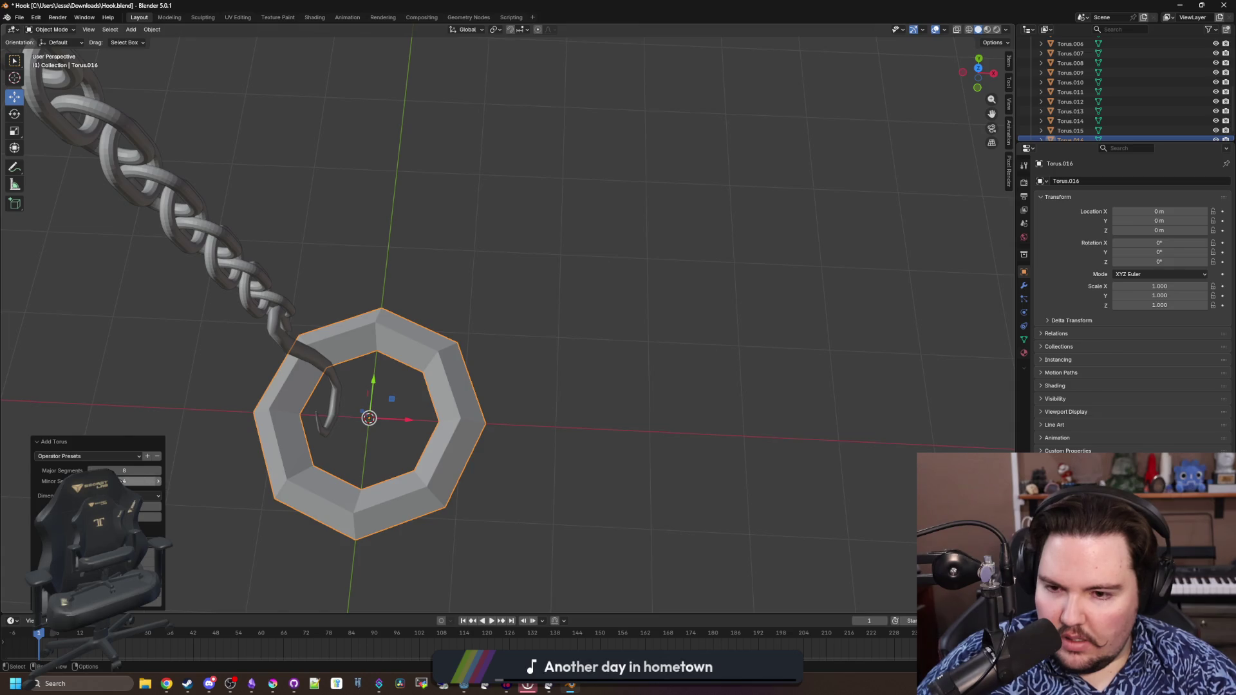
drag(123, 471, 106, 470)
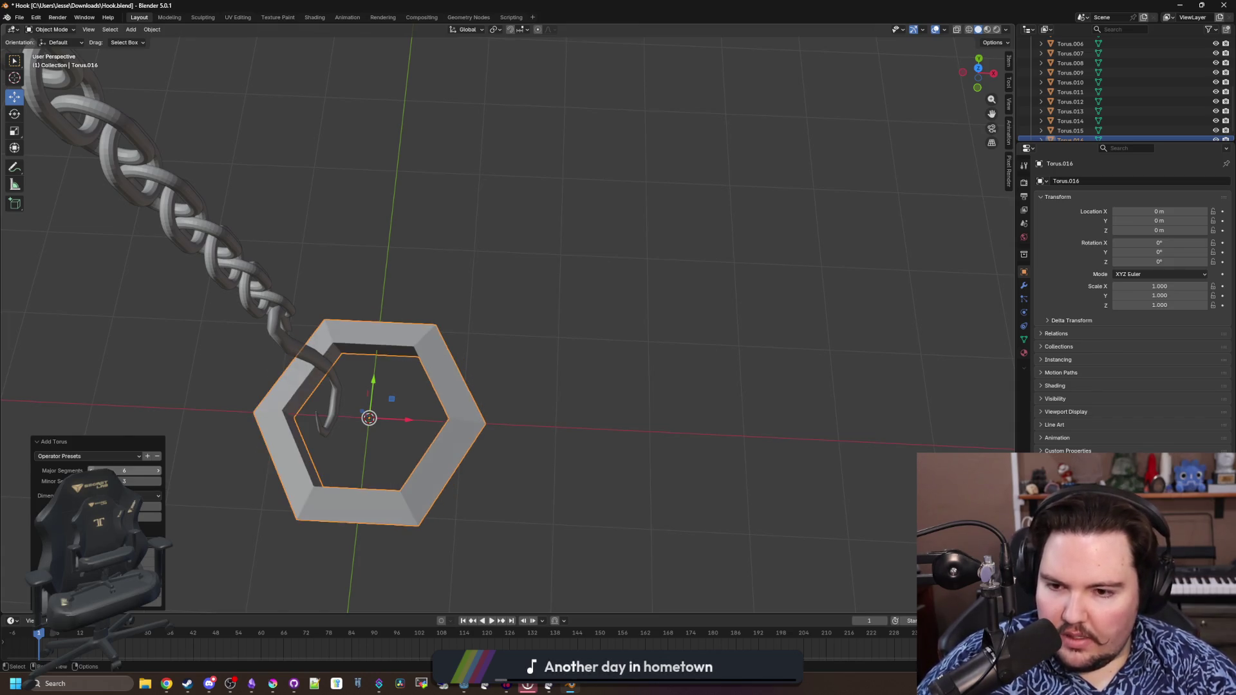
Orbit to view the chain and hook above the ring, then deselect the ring
drag(405, 289, 492, 421)
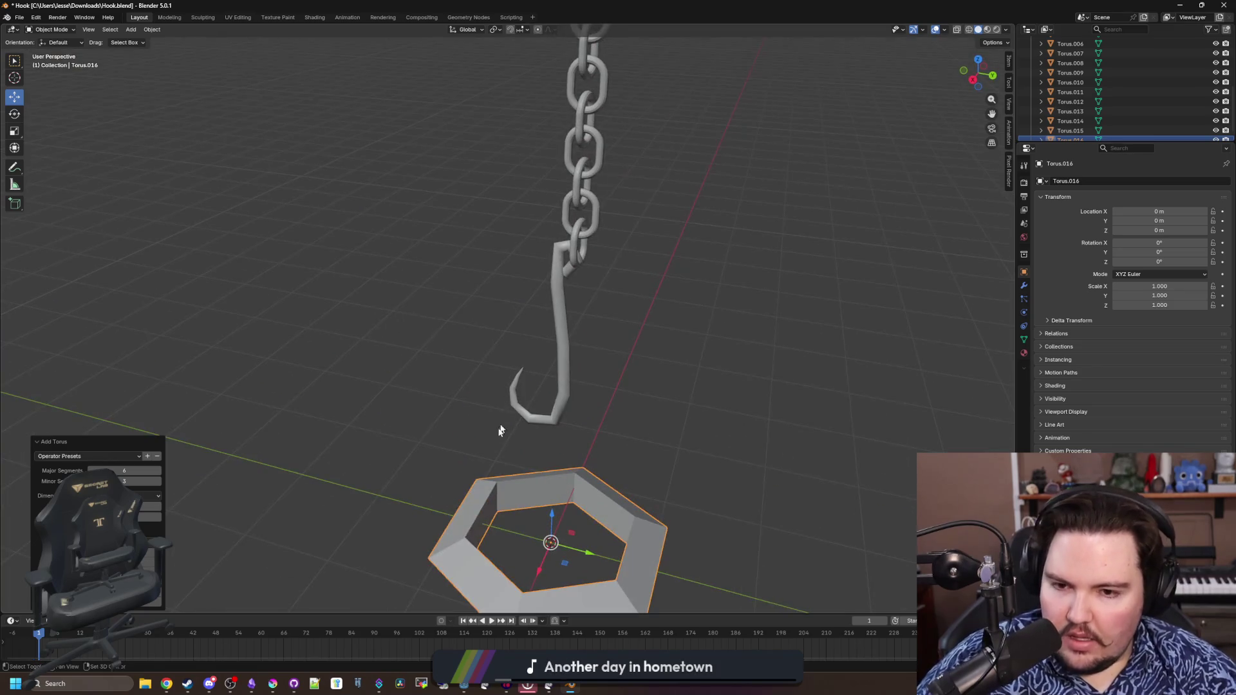
mouse_move(450, 365)
mouse_down()
mouse_move(673, 239)
mouse_move(464, 276)
mouse_move(501, 347)
mouse_up()
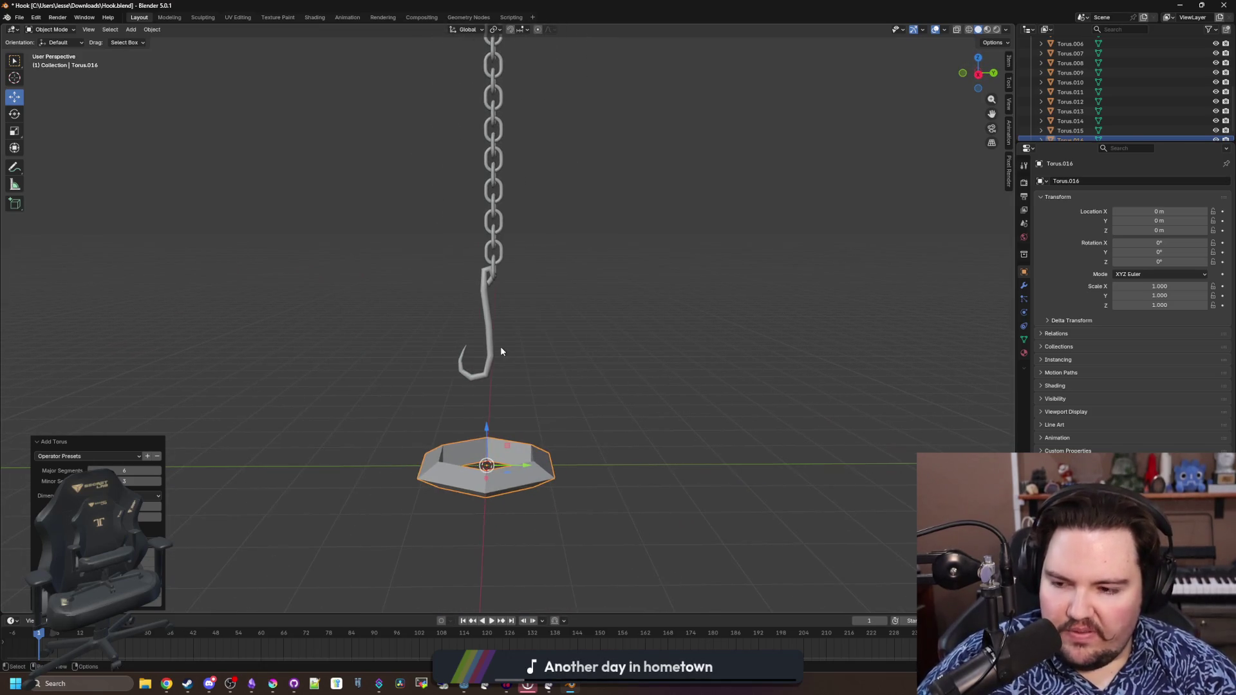
mouse_move(451, 317)
mouse_down()
mouse_move(579, 347)
mouse_move(454, 320)
mouse_up()
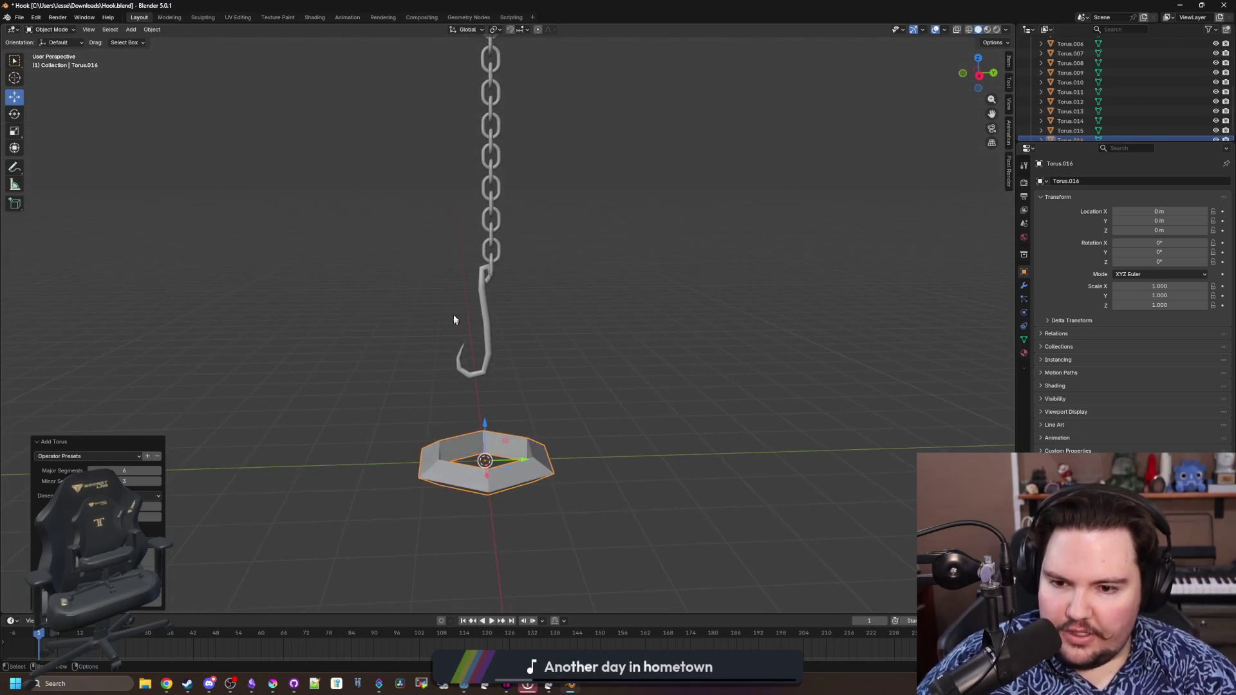
click(618, 397)
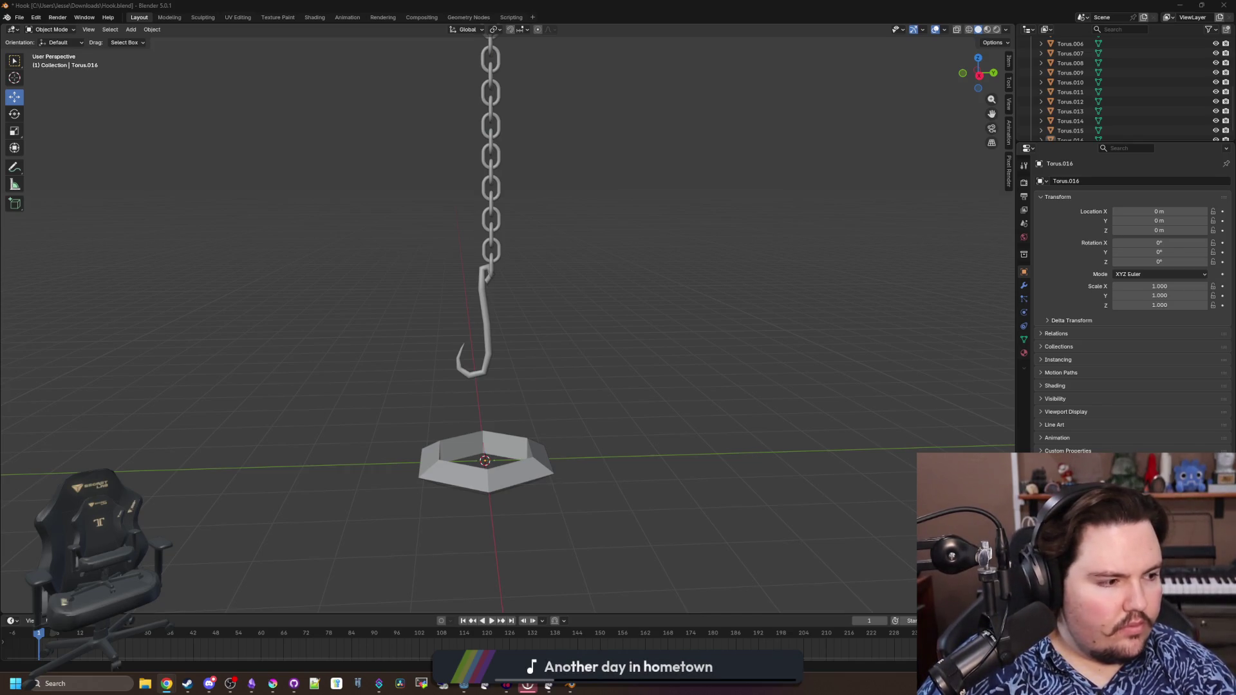
In Google Images, filter to transparent results and copy the vertical chain picture
key(alt+Tab)
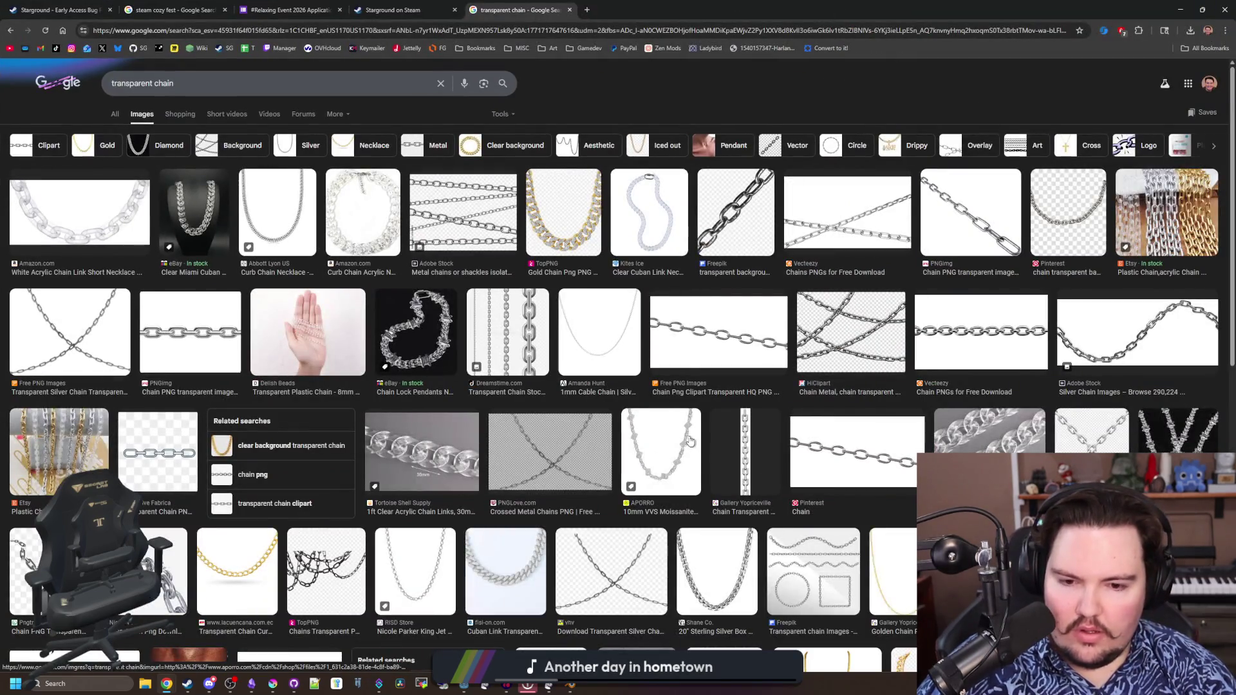
click(501, 114)
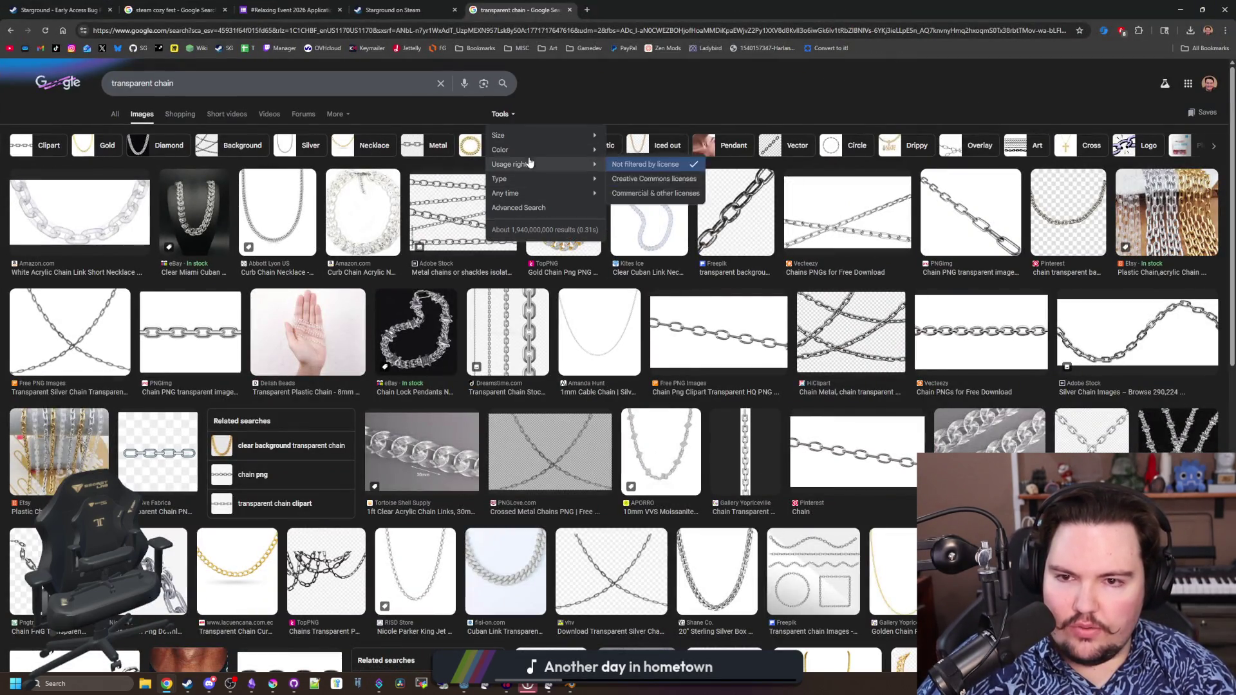
click(637, 182)
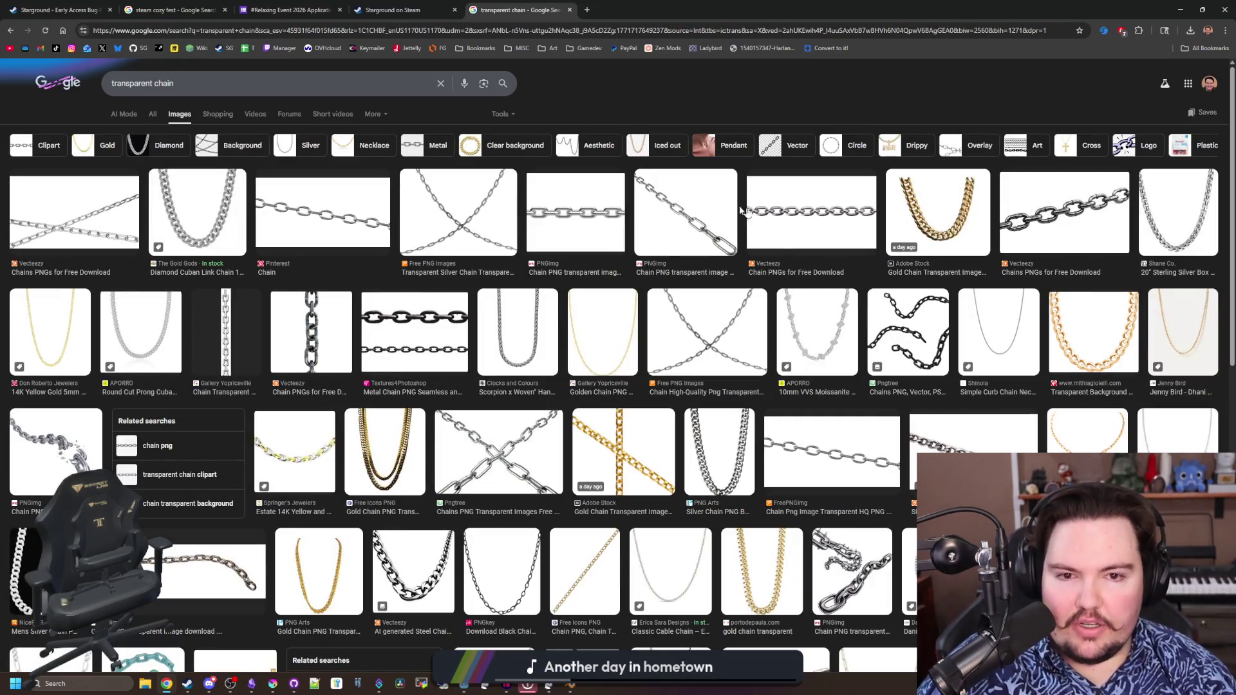
click(809, 213)
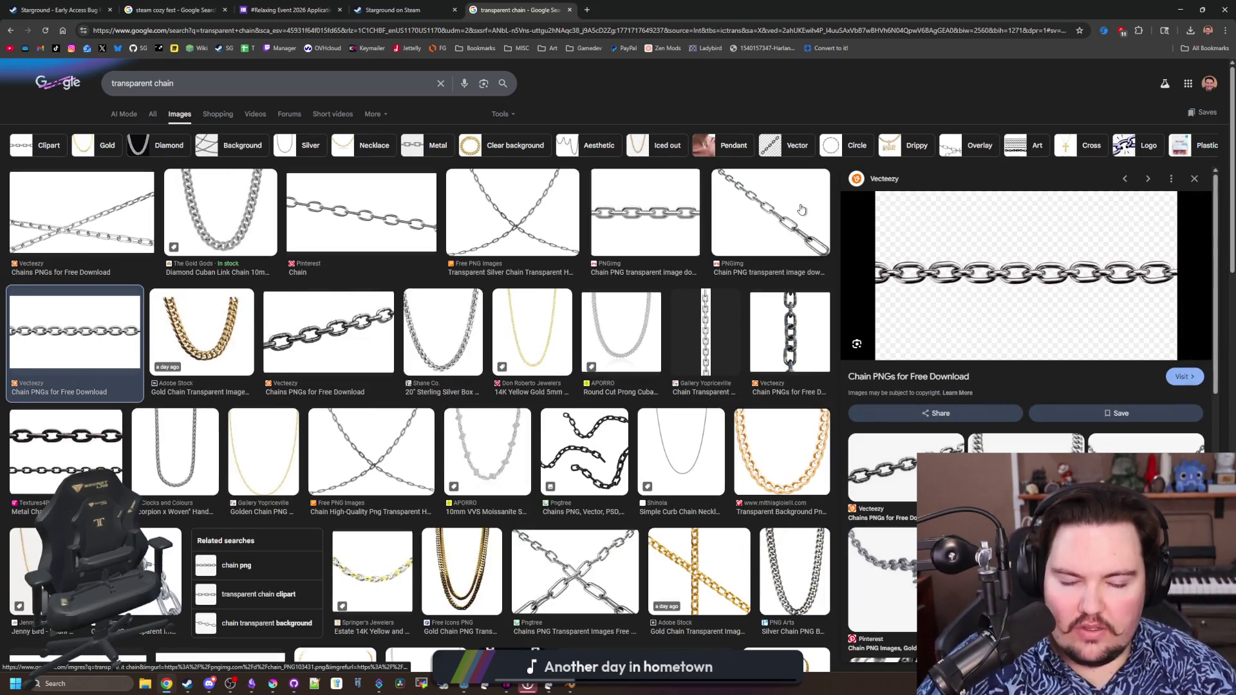
click(705, 333)
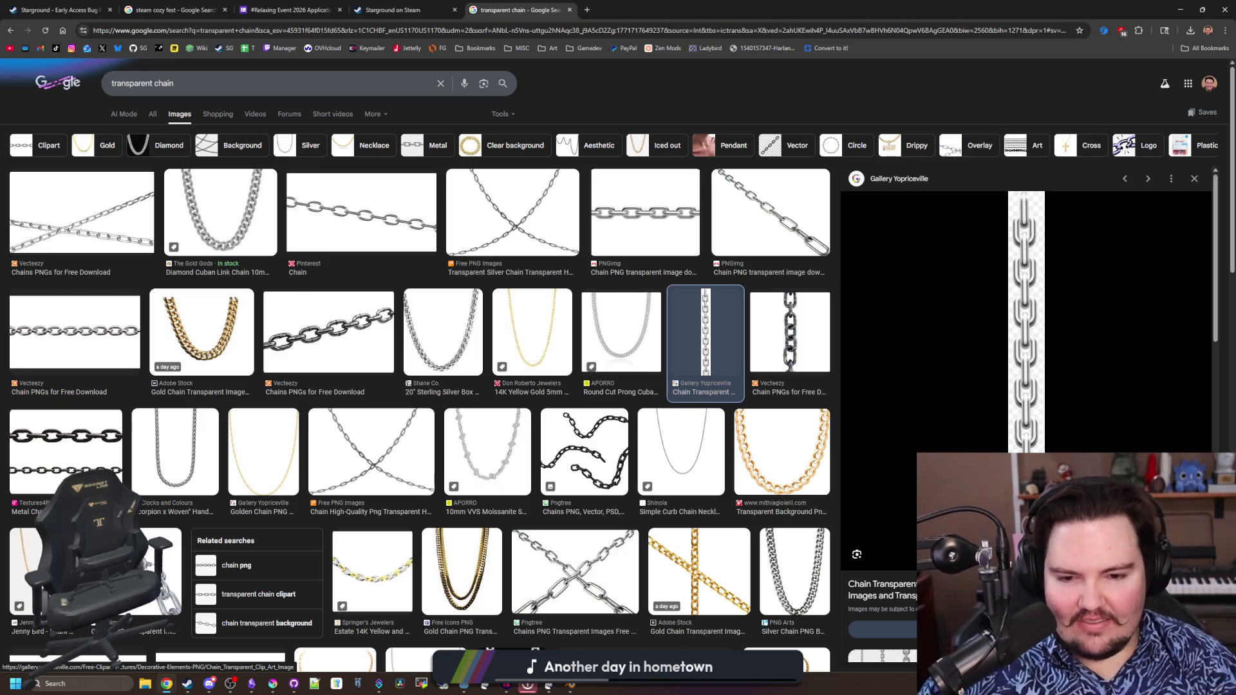
right_click(1029, 441)
click(1072, 366)
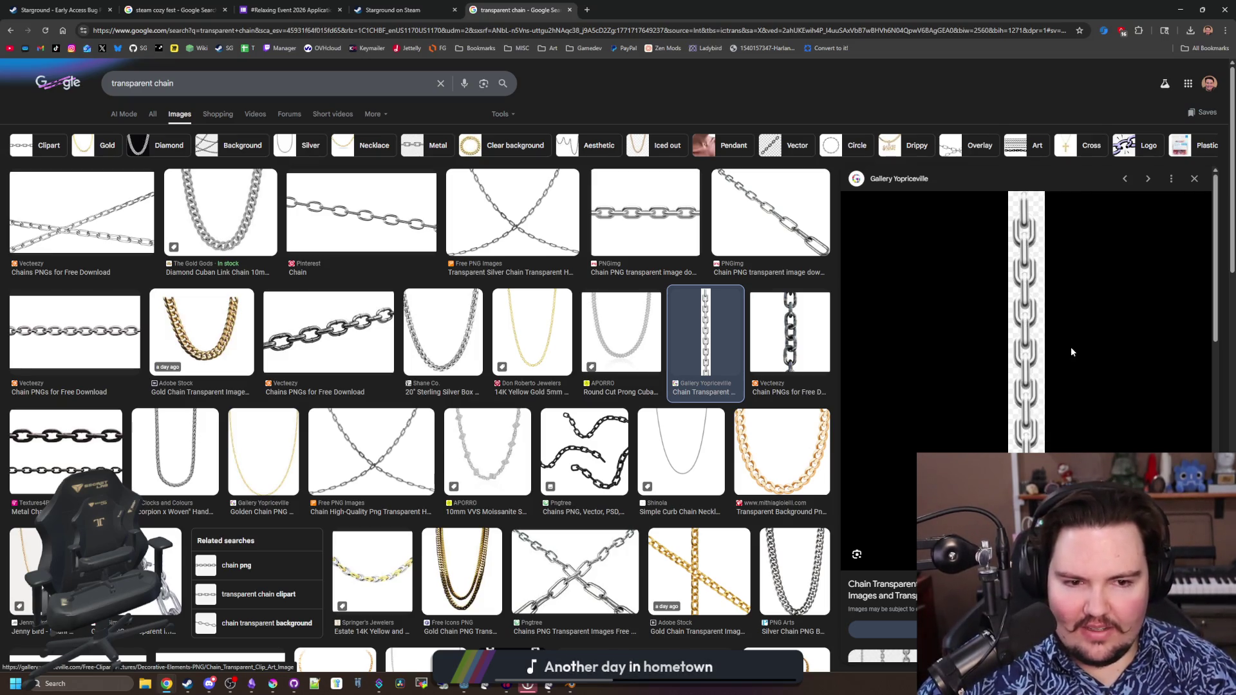
Back in Blender, delete the hexagonal ring and box-select the chain links above the hook
key(alt+Tab)
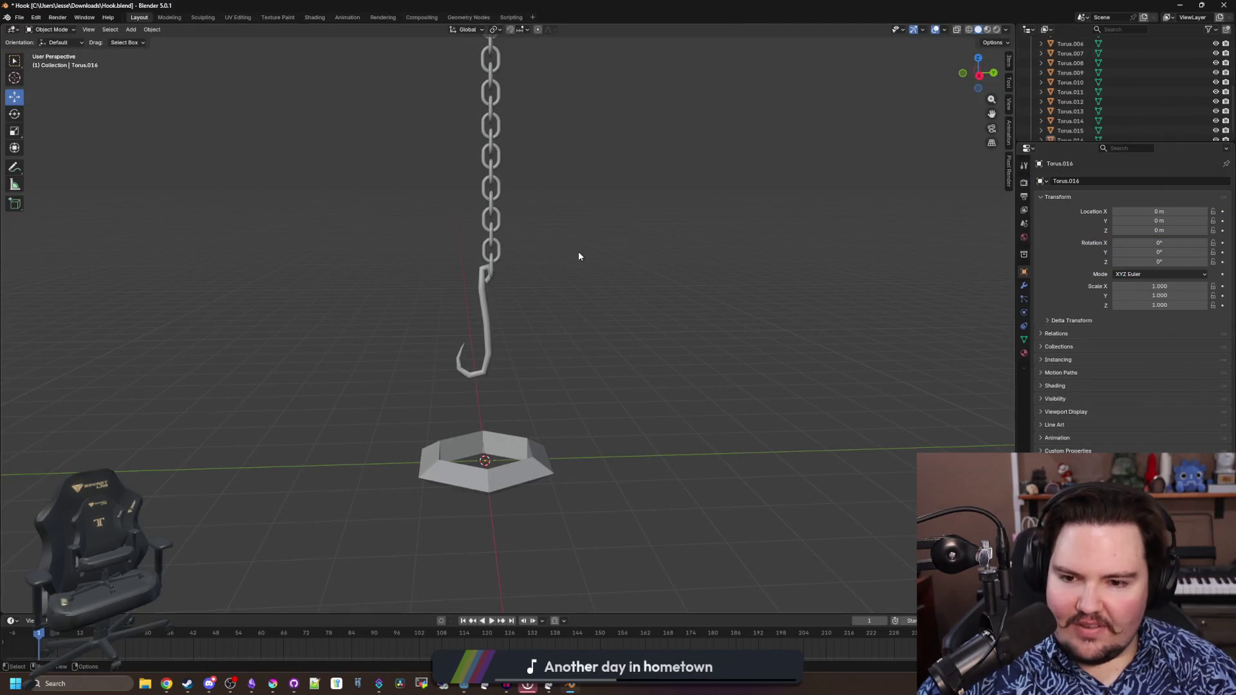
scroll(513, 238, up, 1)
click(526, 464)
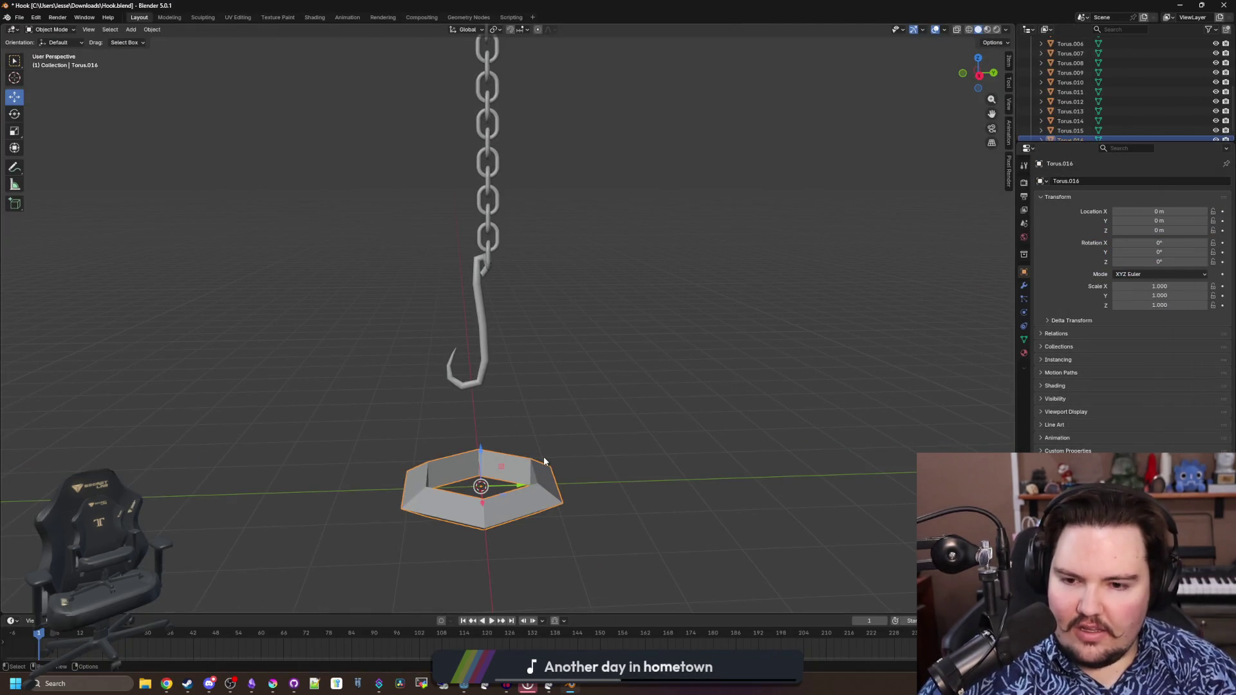
key(x)
scroll(501, 247, down, 1)
drag(464, 208, 529, 327)
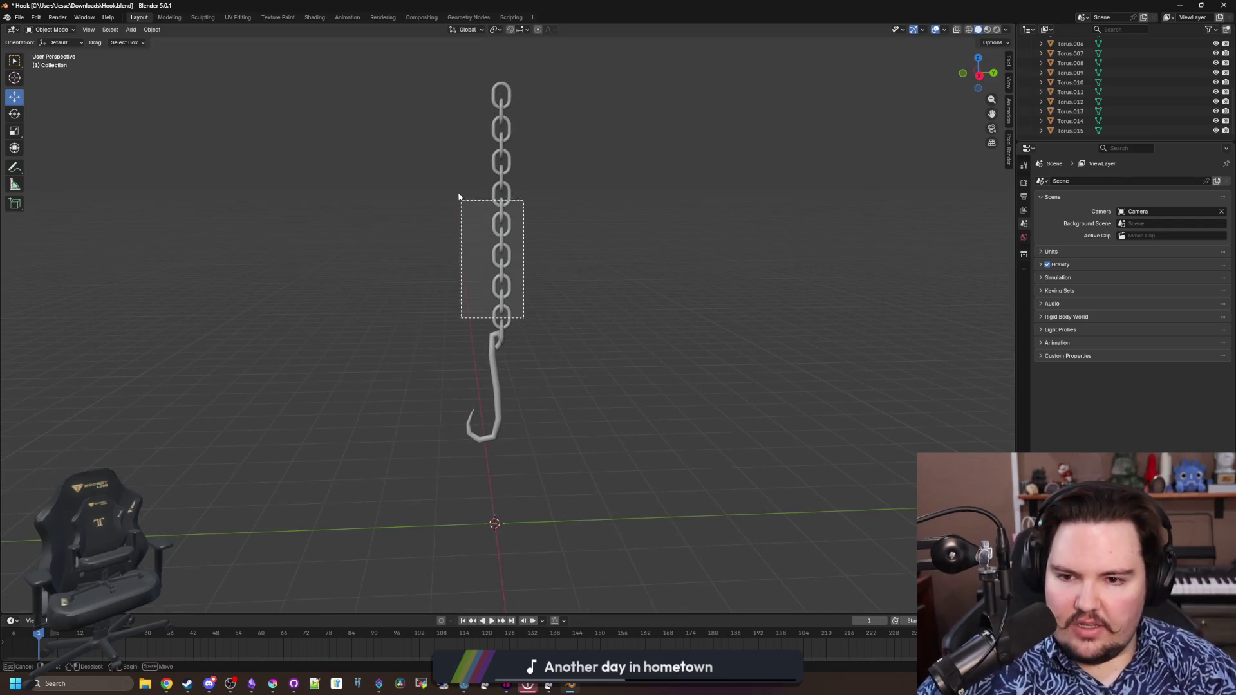